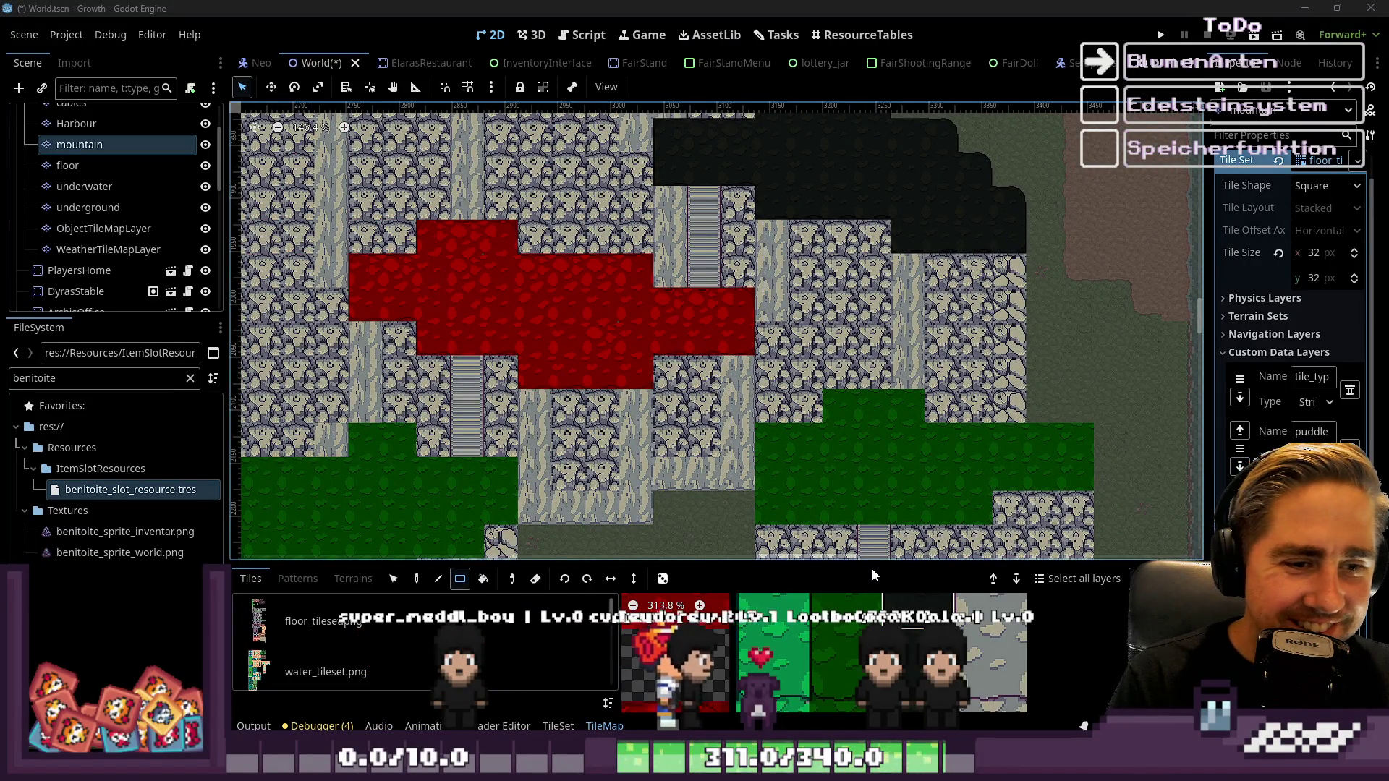
Enlarge the TileMap tile palette and browse mountain_tileset.png's grass tiles
left_click_drag(873, 564, 976, 233)
scroll(848, 386, "down", 10)
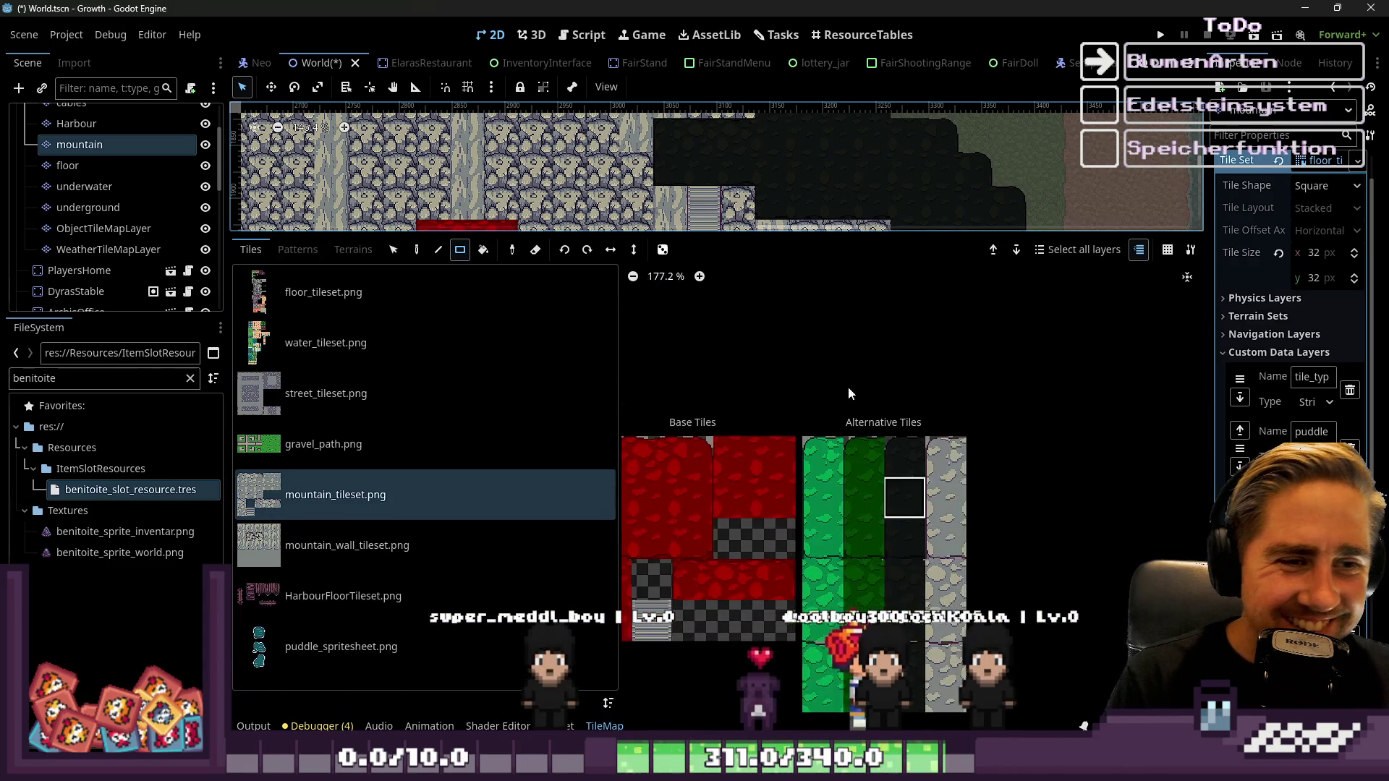
scroll(911, 540, "up", 10)
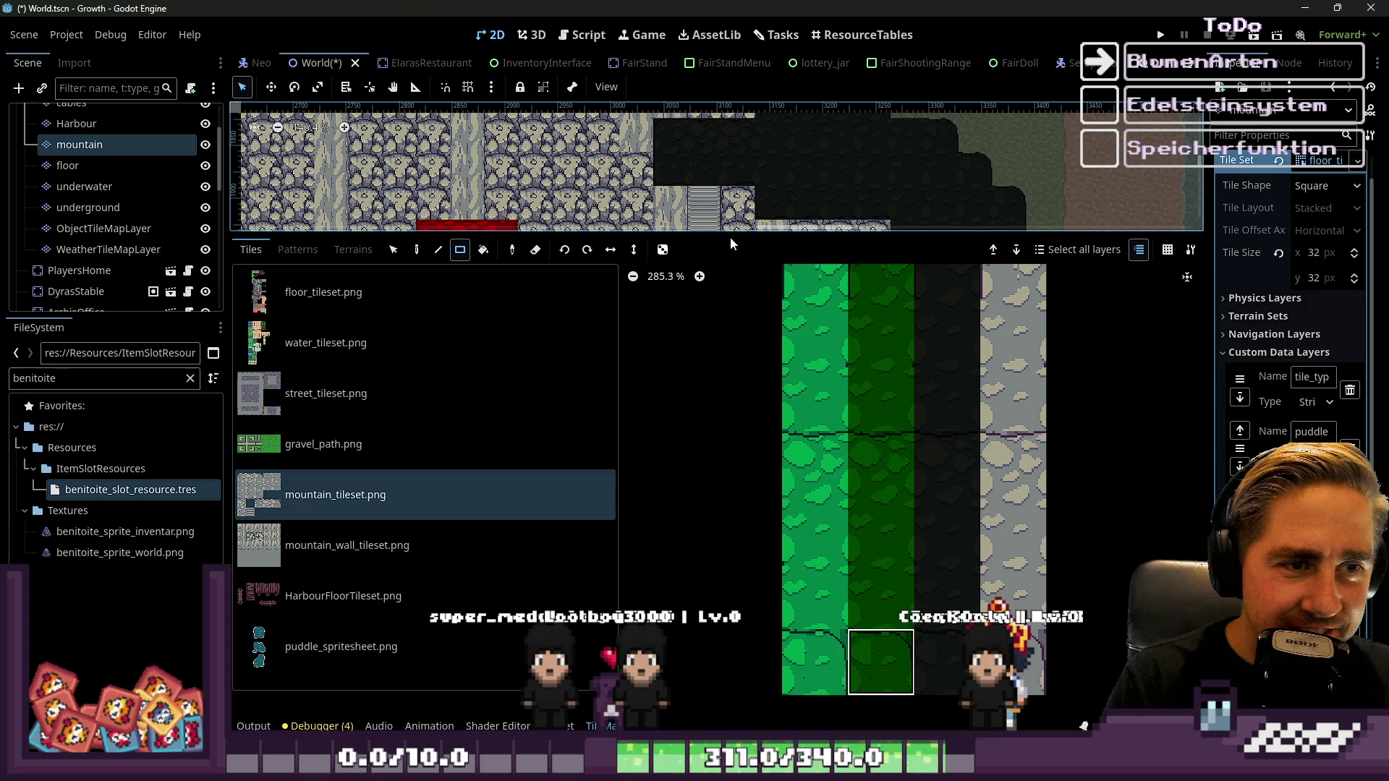
Shrink the tile palette to enlarge the map and zoom to the grass patch's top-right corner
left_click_drag(726, 234, 727, 570)
scroll(726, 362, "up", 3)
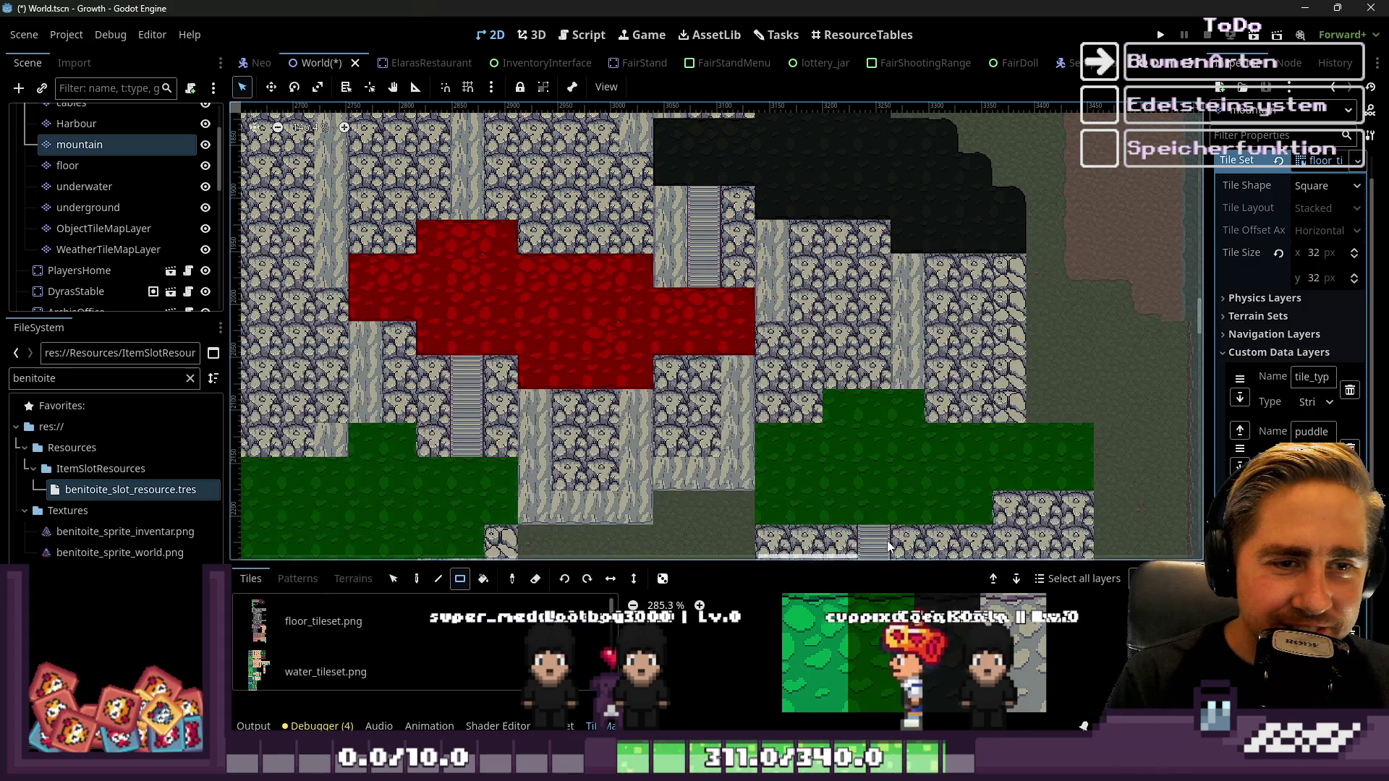
scroll(941, 361, "up", 1)
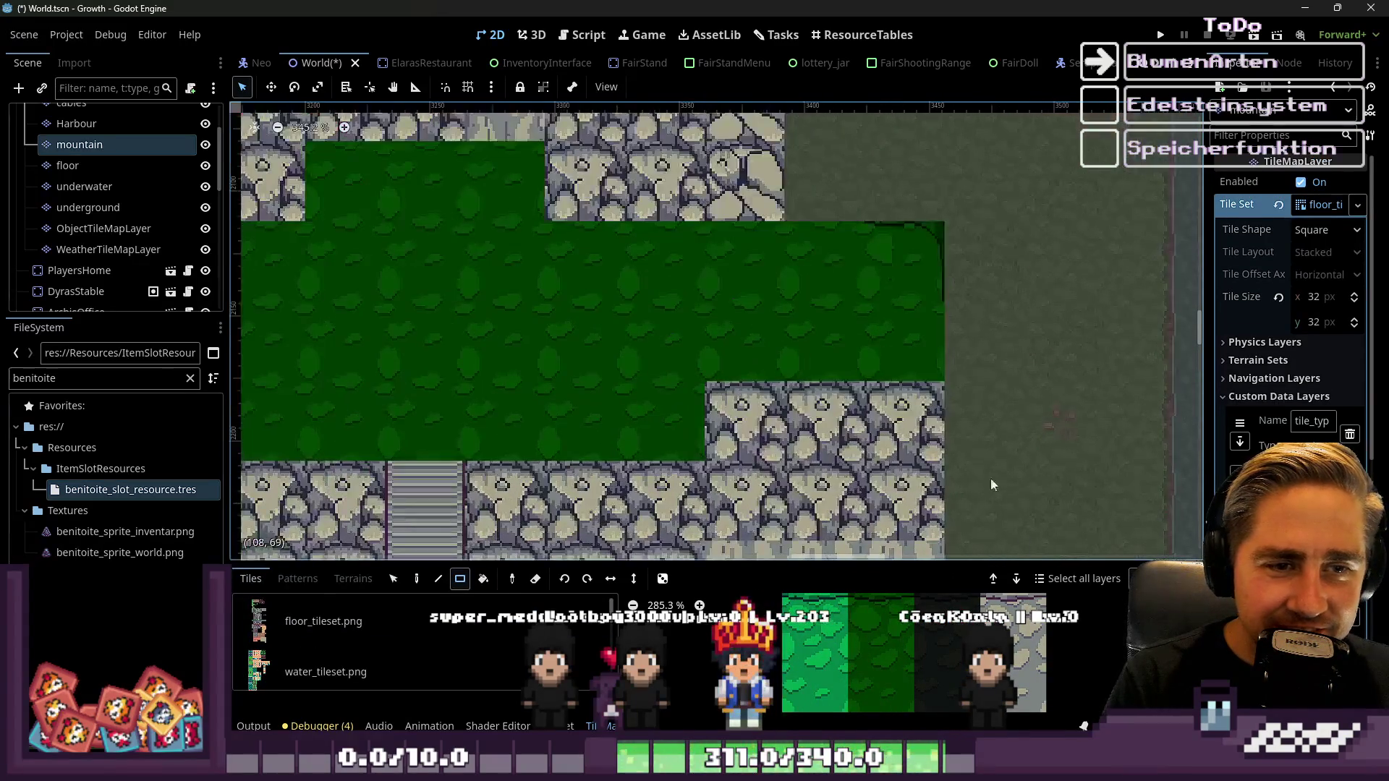
scroll(847, 679, "down", 10)
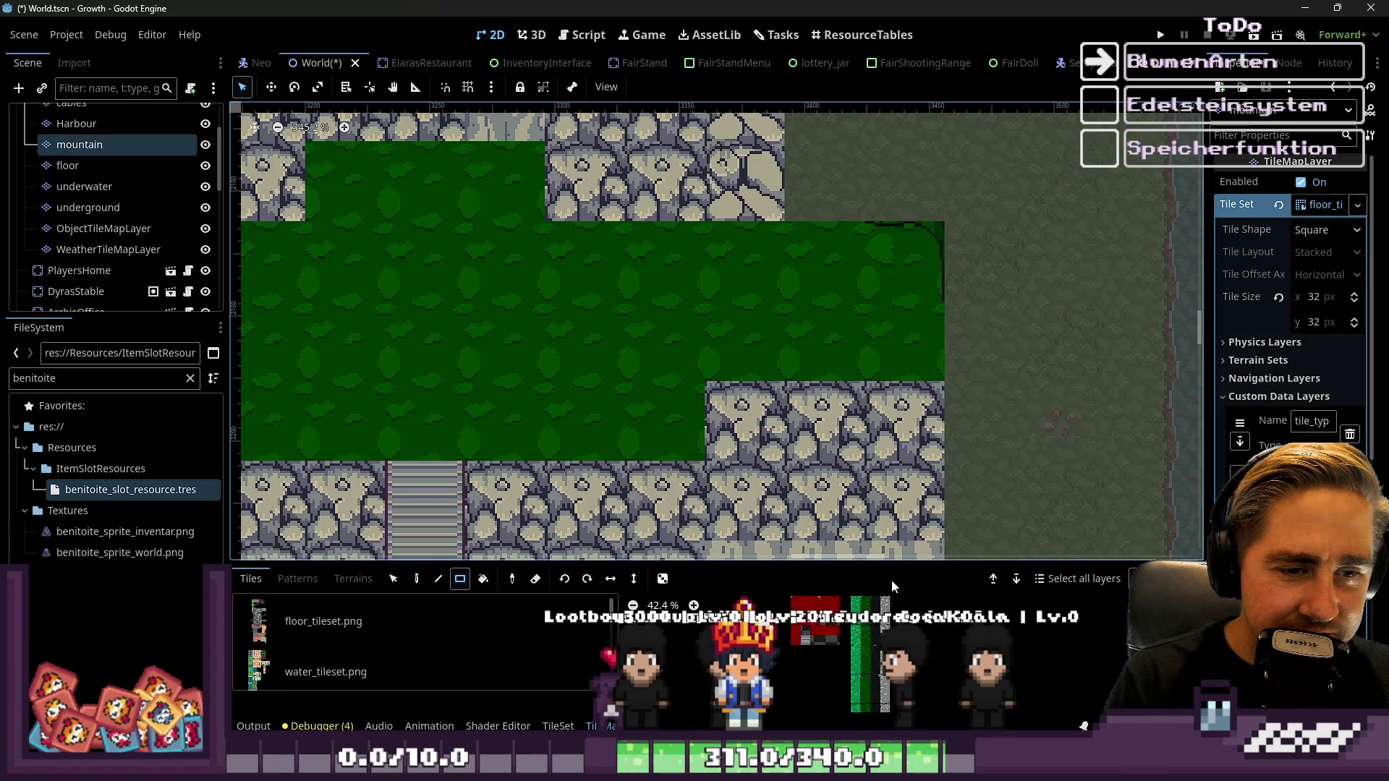
scroll(890, 654, "up", 3)
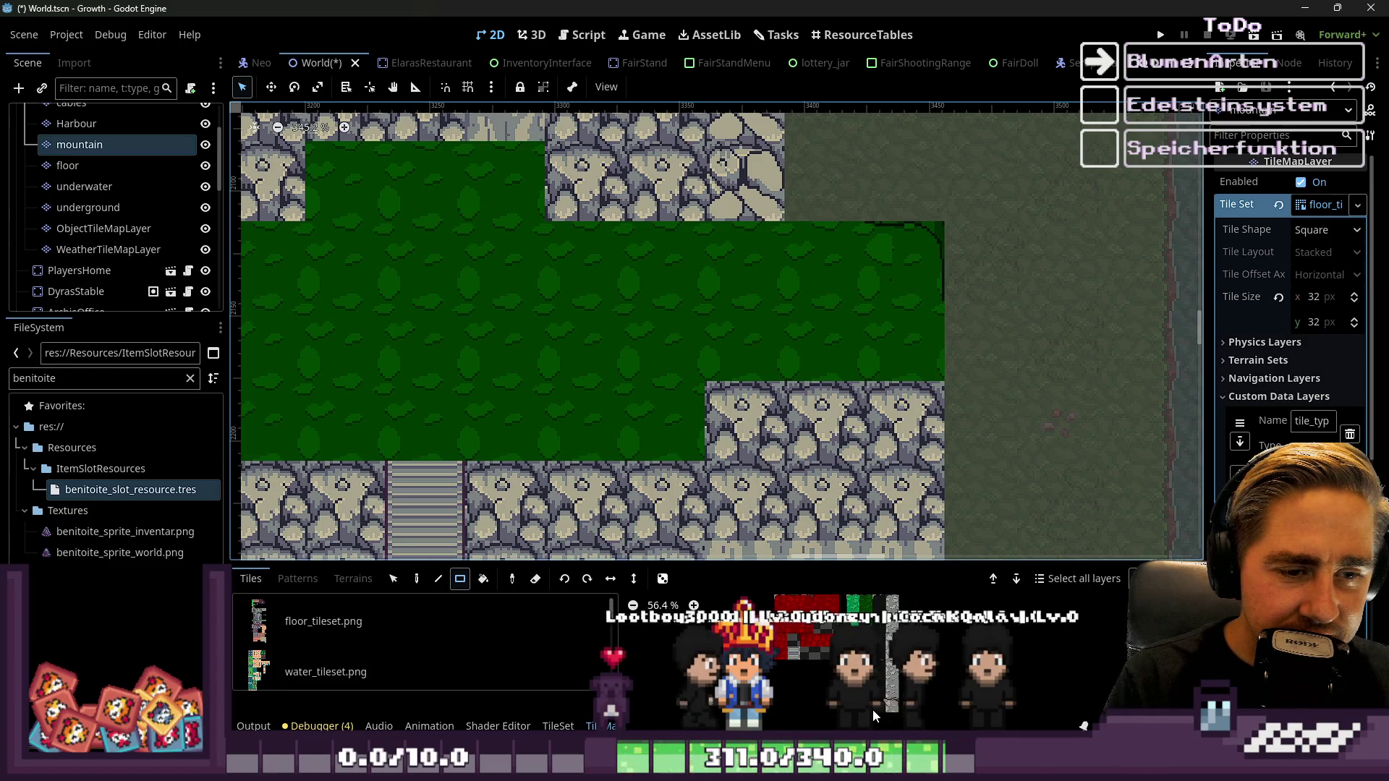
scroll(874, 695, "up", 9)
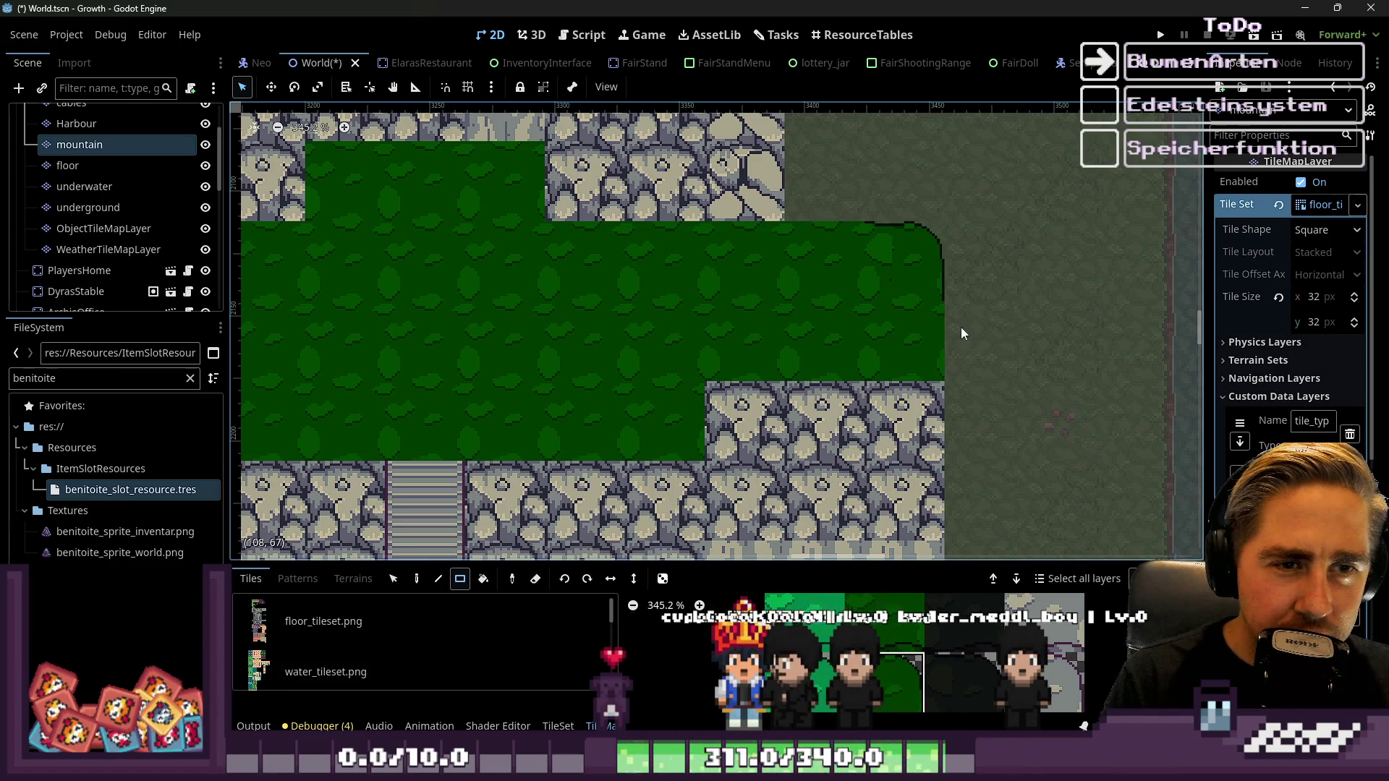
scroll(827, 623, "down", 5)
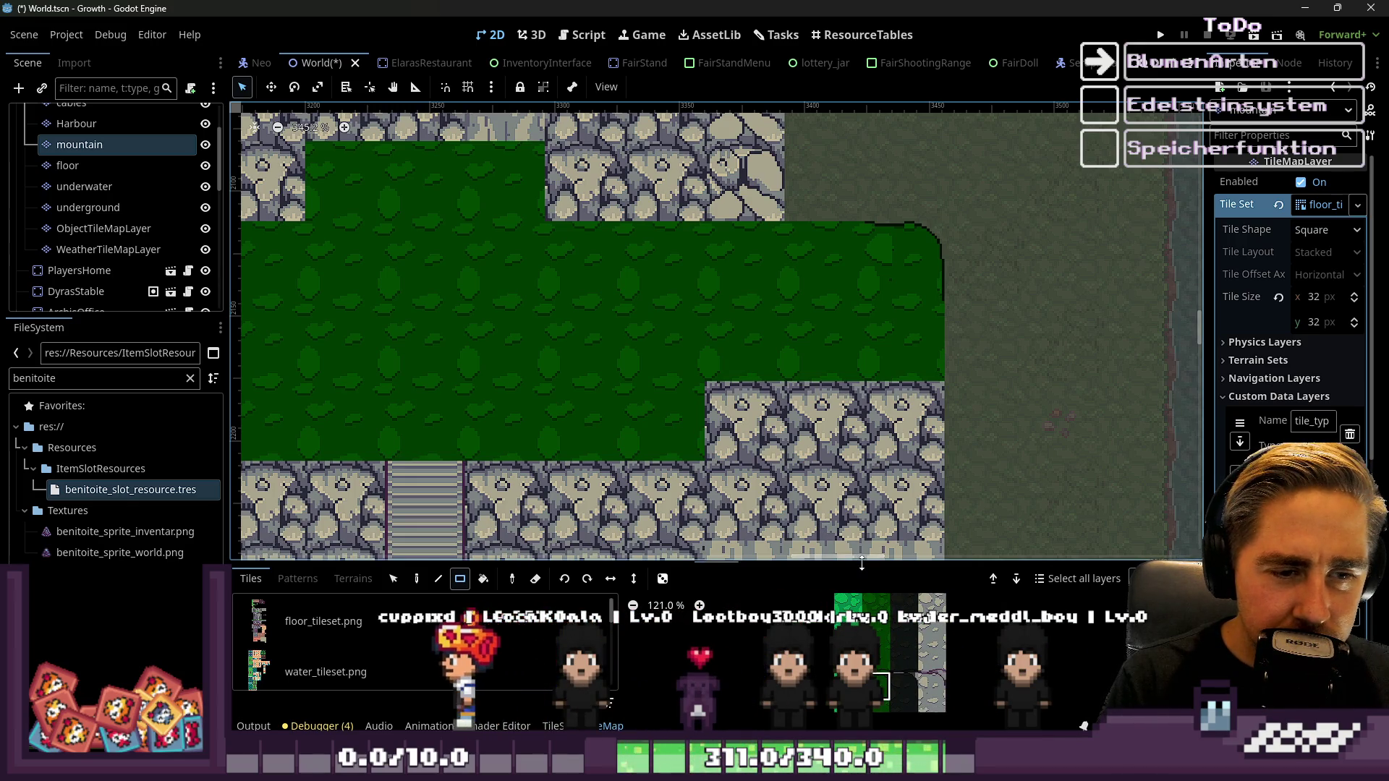
Enlarge the tile palette again and pick dark green grass edge tiles, including a lower edge tile
left_click_drag(860, 566, 861, 426)
scroll(727, 455, "up", 4)
scroll(880, 519, "up", 1)
left_click(881, 521)
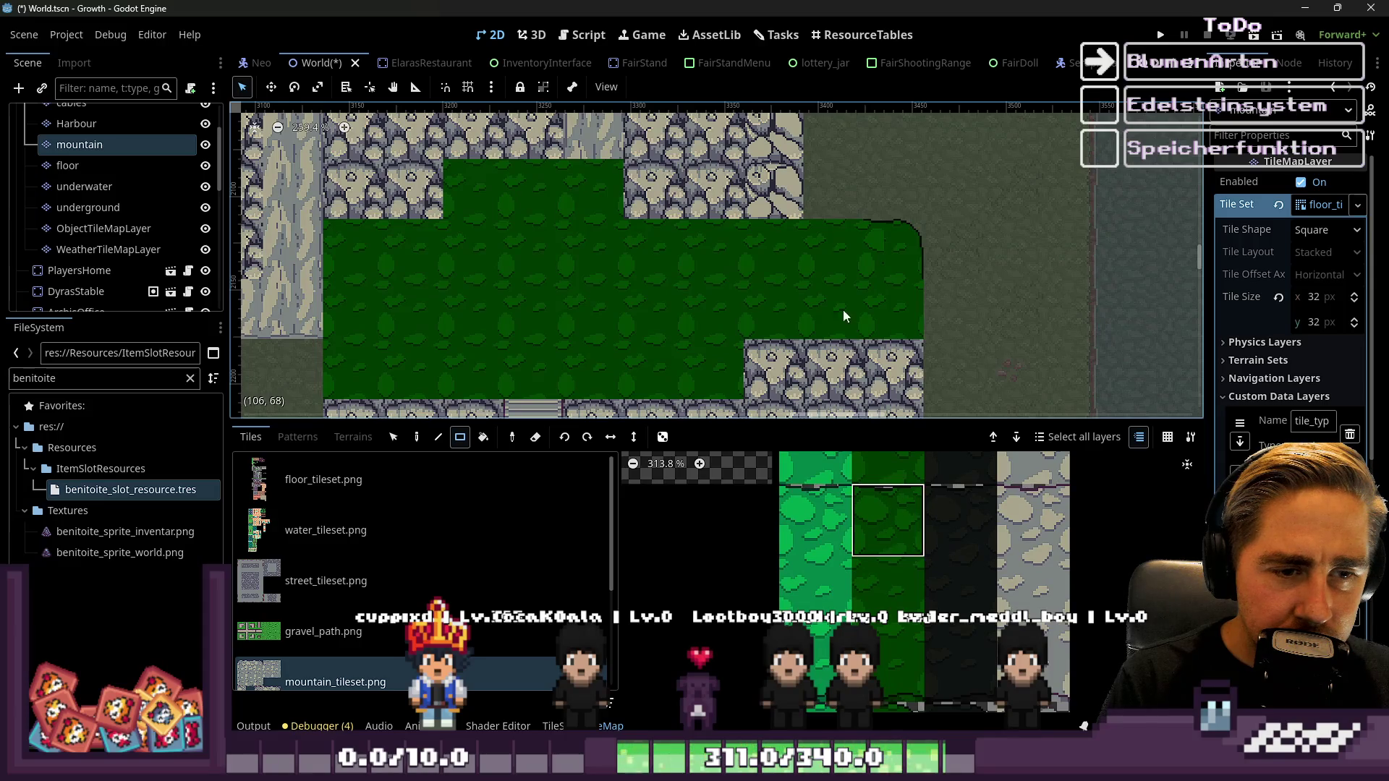
scroll(971, 186, "up", 2)
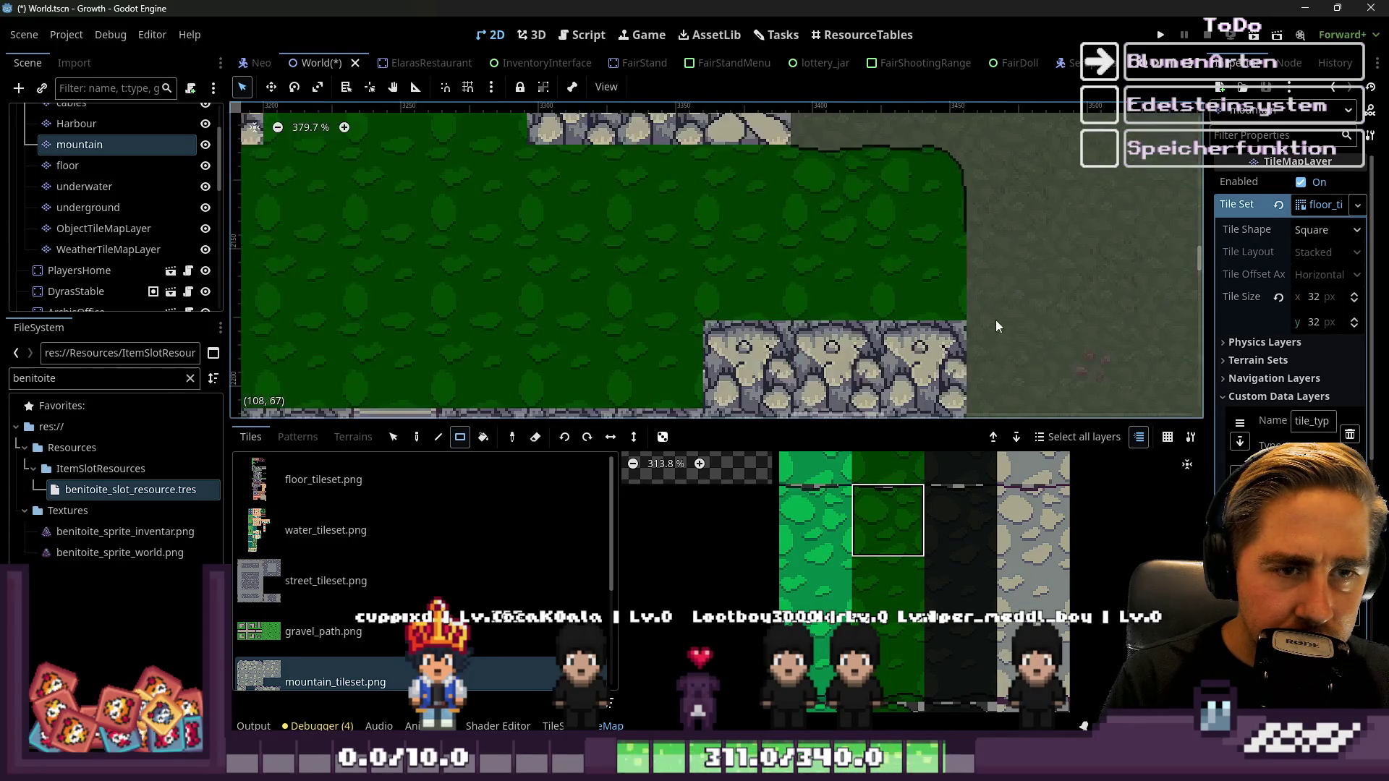
scroll(890, 520, "down", 1)
scroll(886, 468, "down", 4)
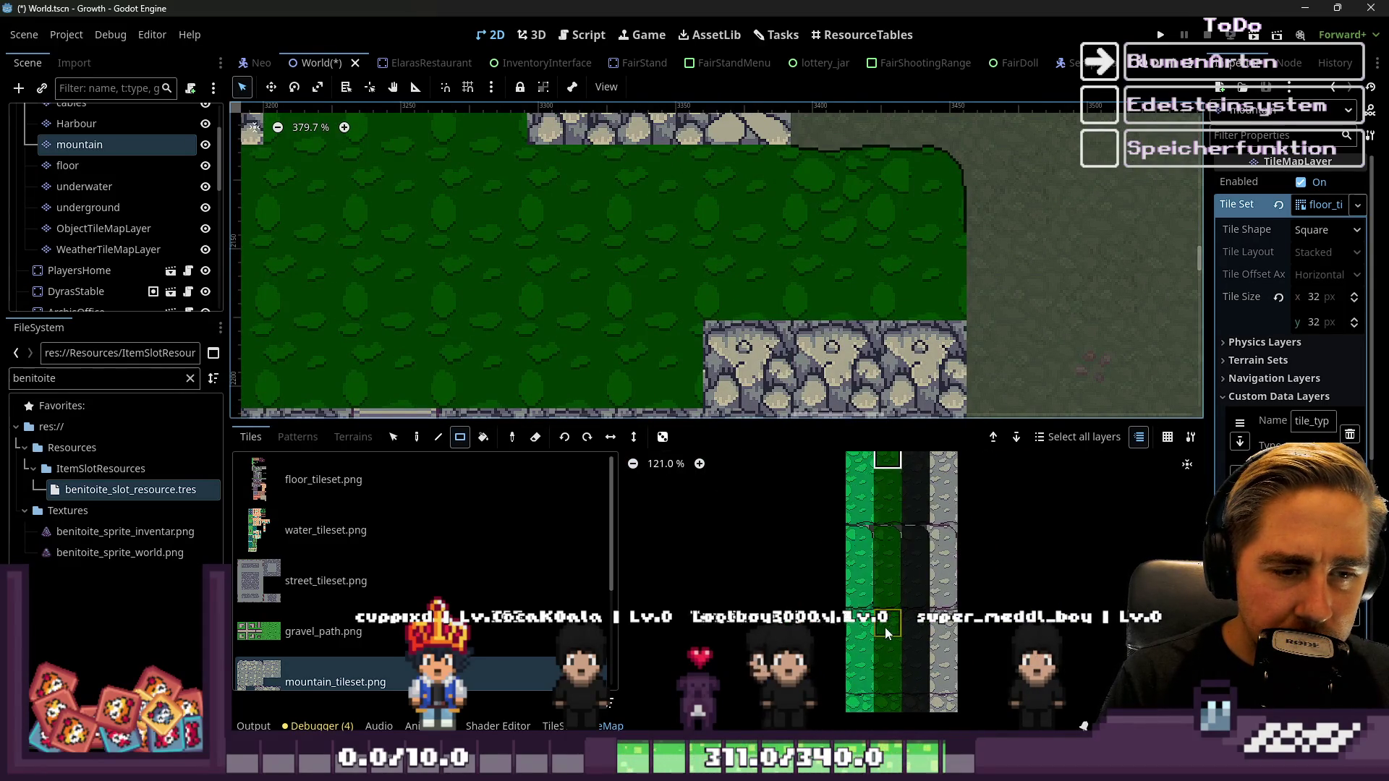
left_click(895, 588)
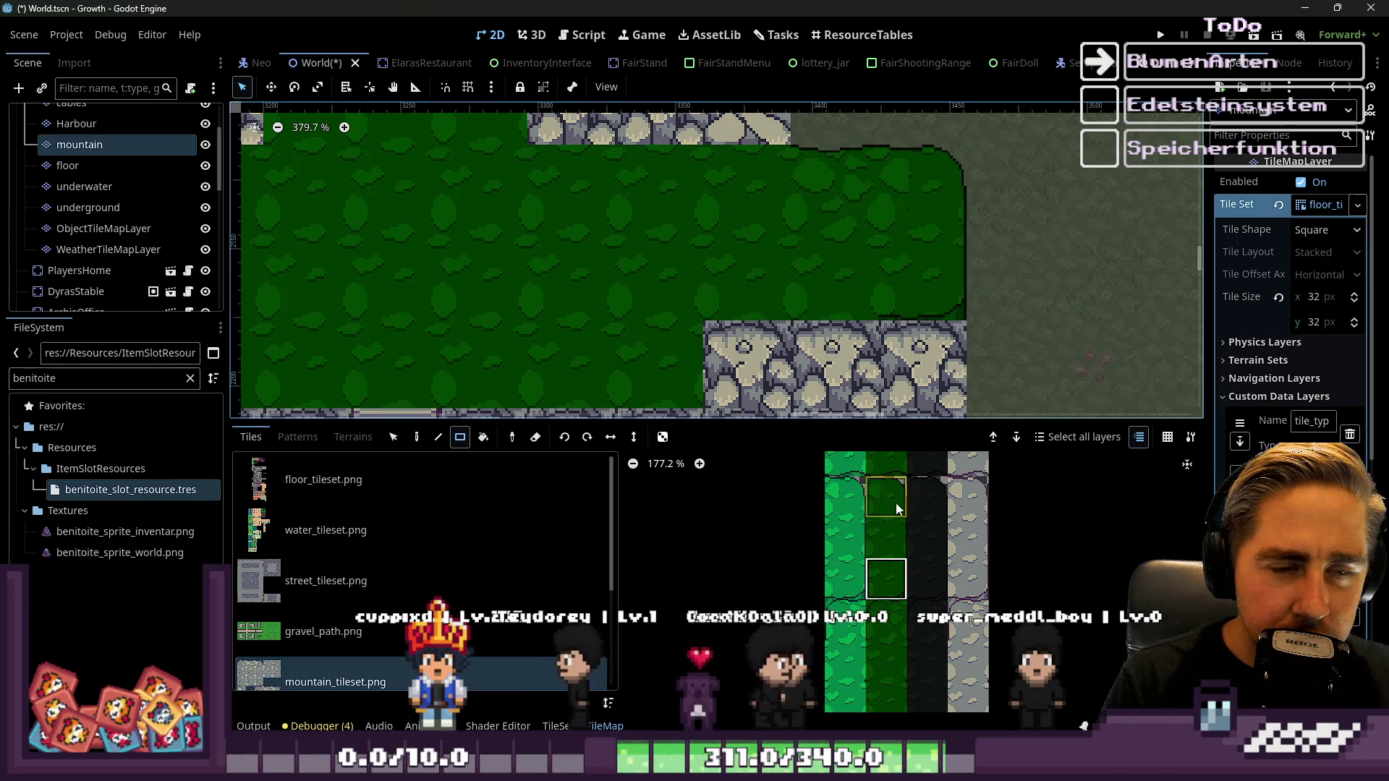
Pick the dark green tiles above the grass edge for the patch's right and bottom borders
scroll(918, 528, "down", 1)
scroll(919, 526, "up", 1)
left_click(916, 500)
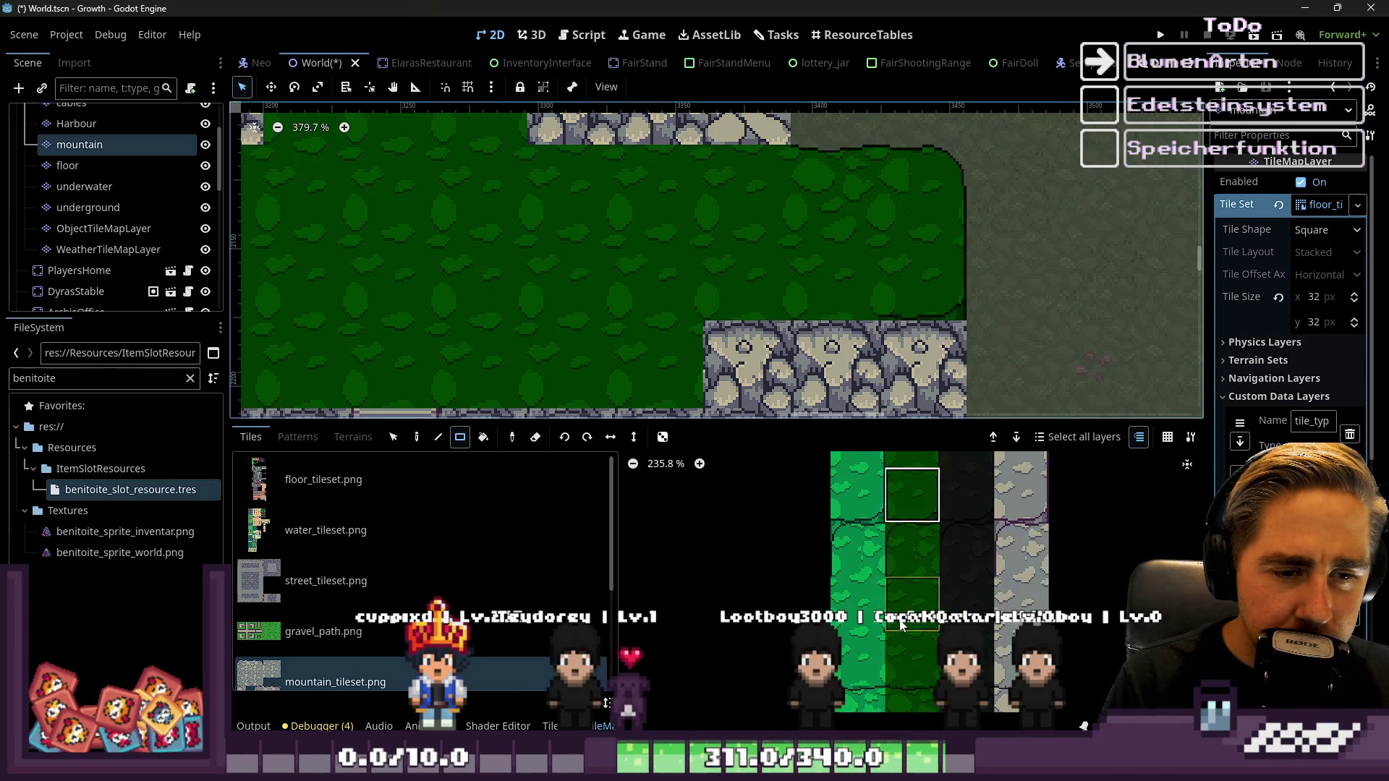
scroll(916, 572, "up", 2)
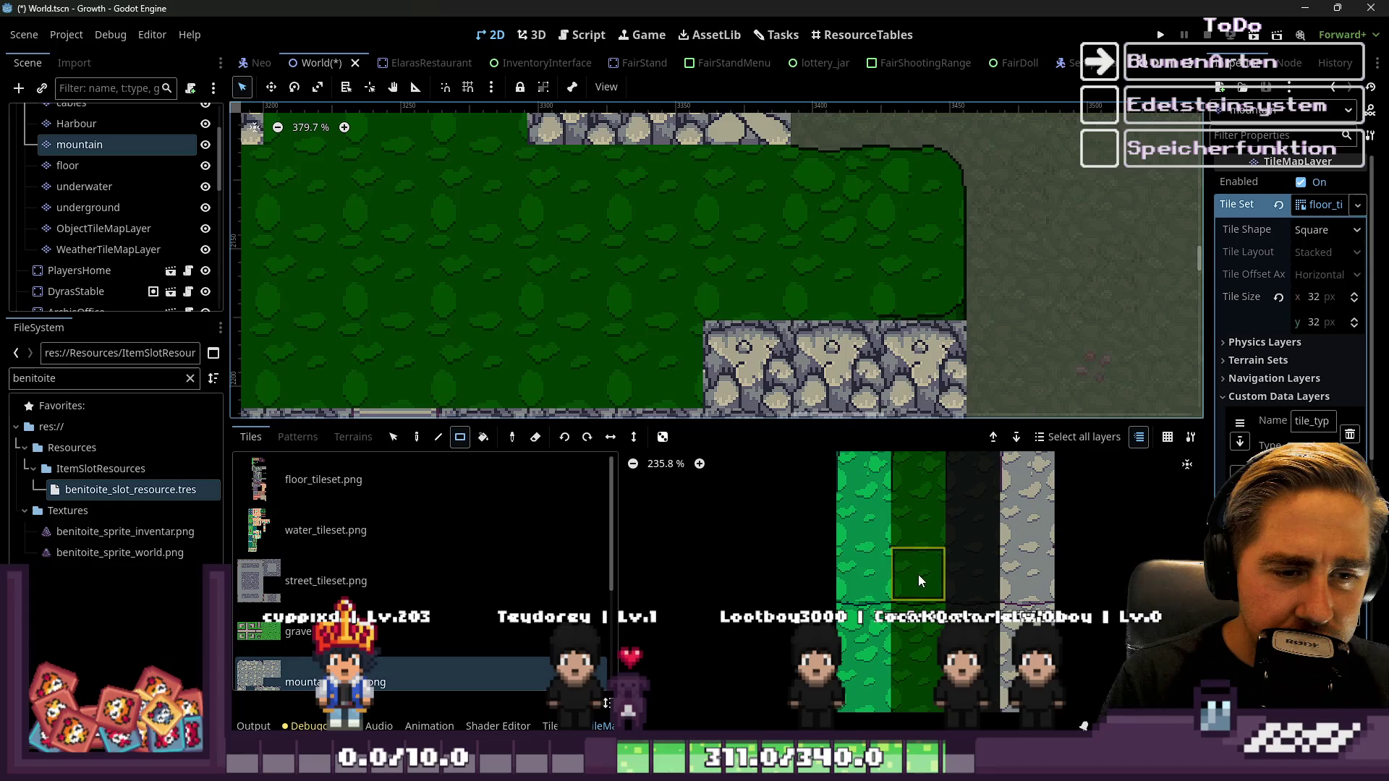
scroll(825, 301, "up", 1)
scroll(934, 652, "down", 3)
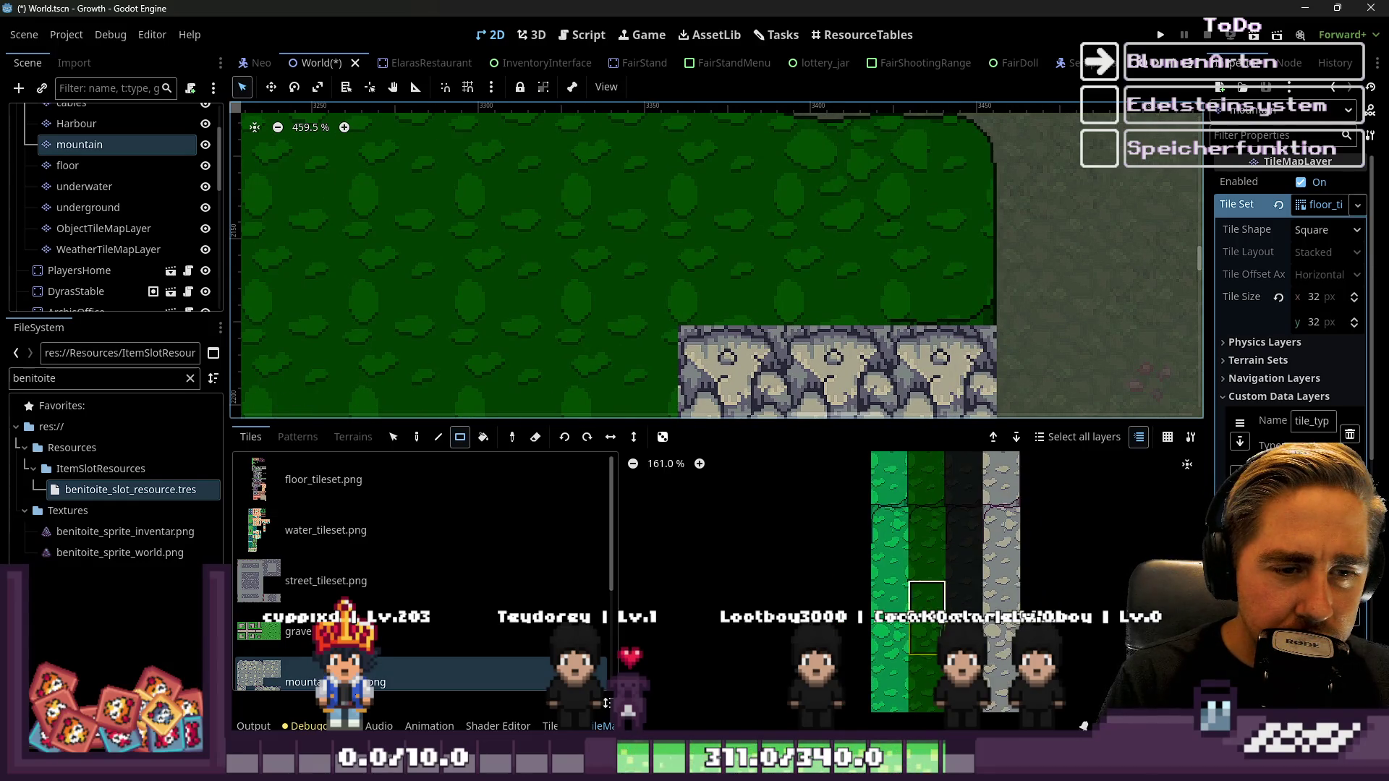
scroll(930, 651, "up", 4)
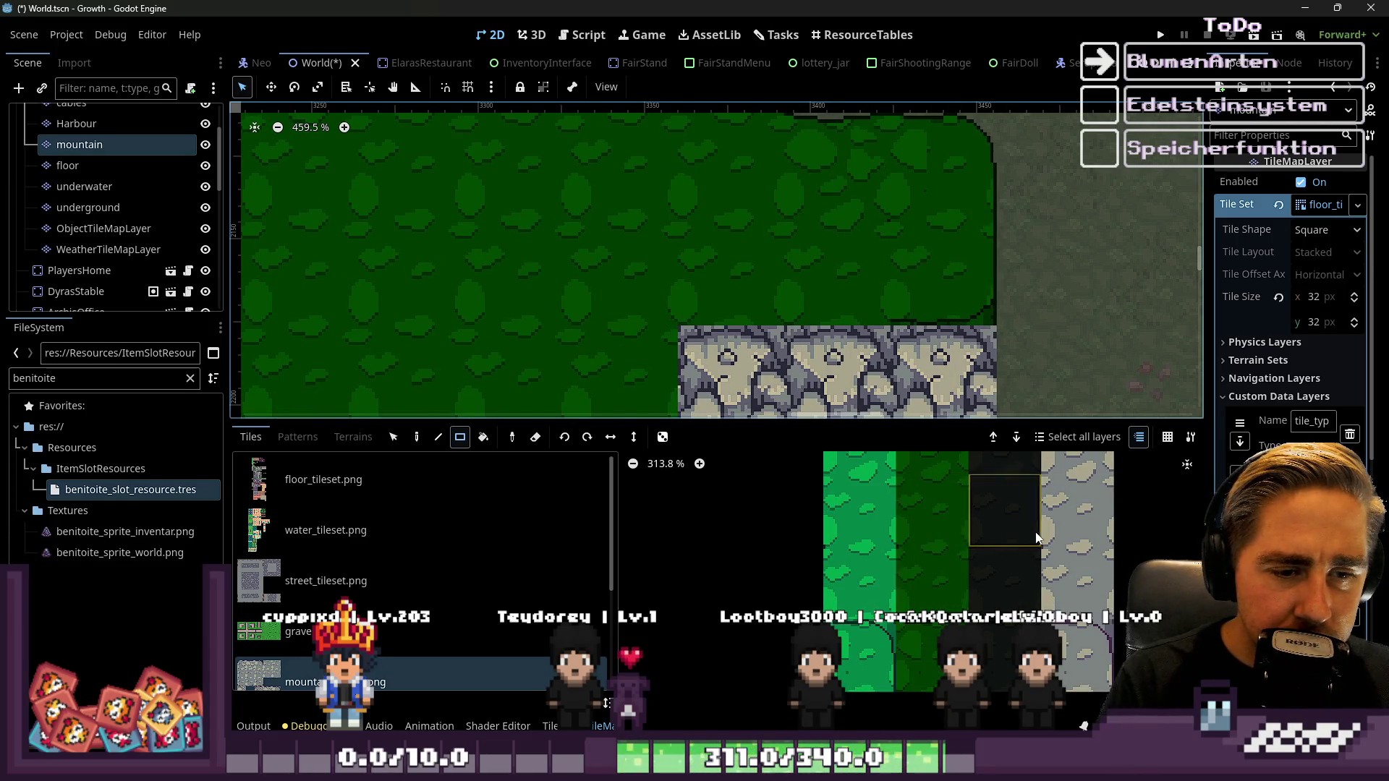
scroll(916, 712, "down", 4)
scroll(913, 496, "up", 3)
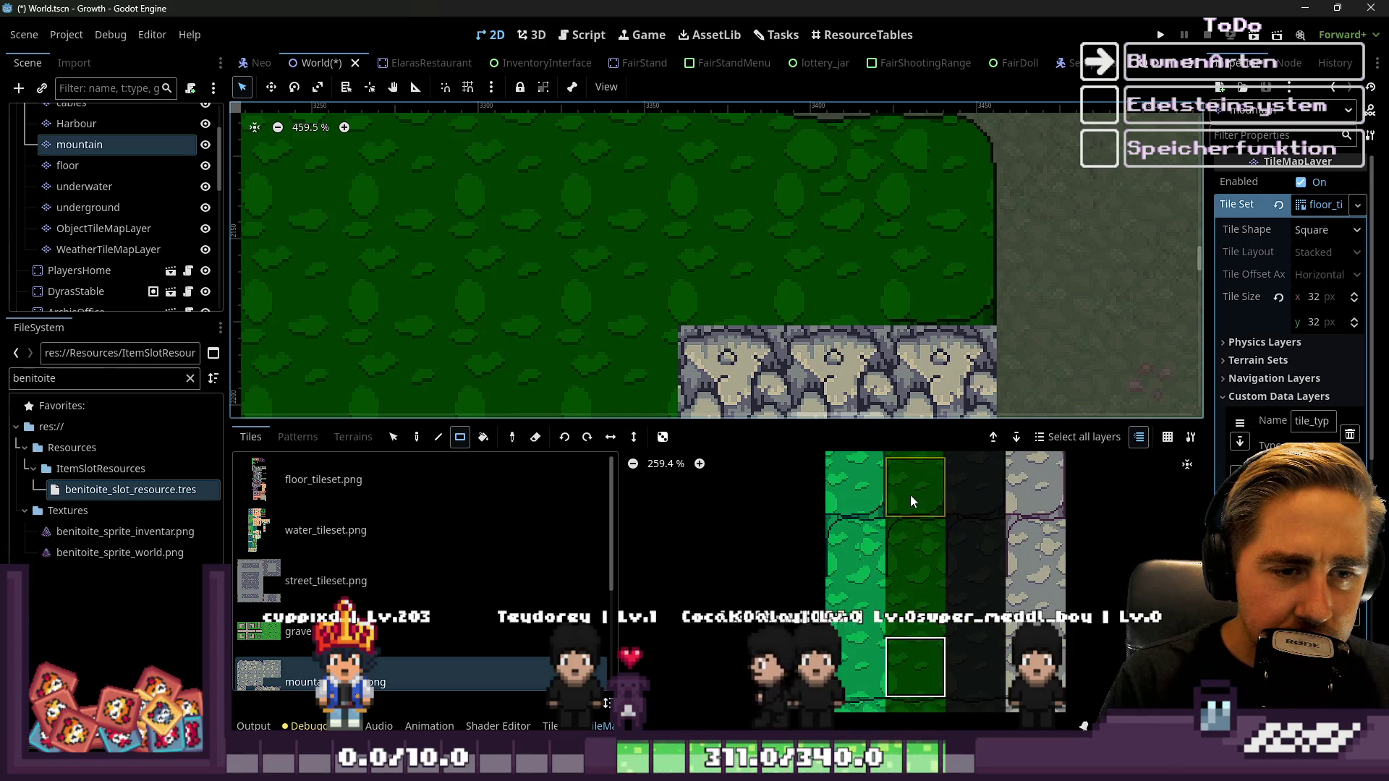
scroll(911, 495, "down", 3)
scroll(930, 501, "up", 3)
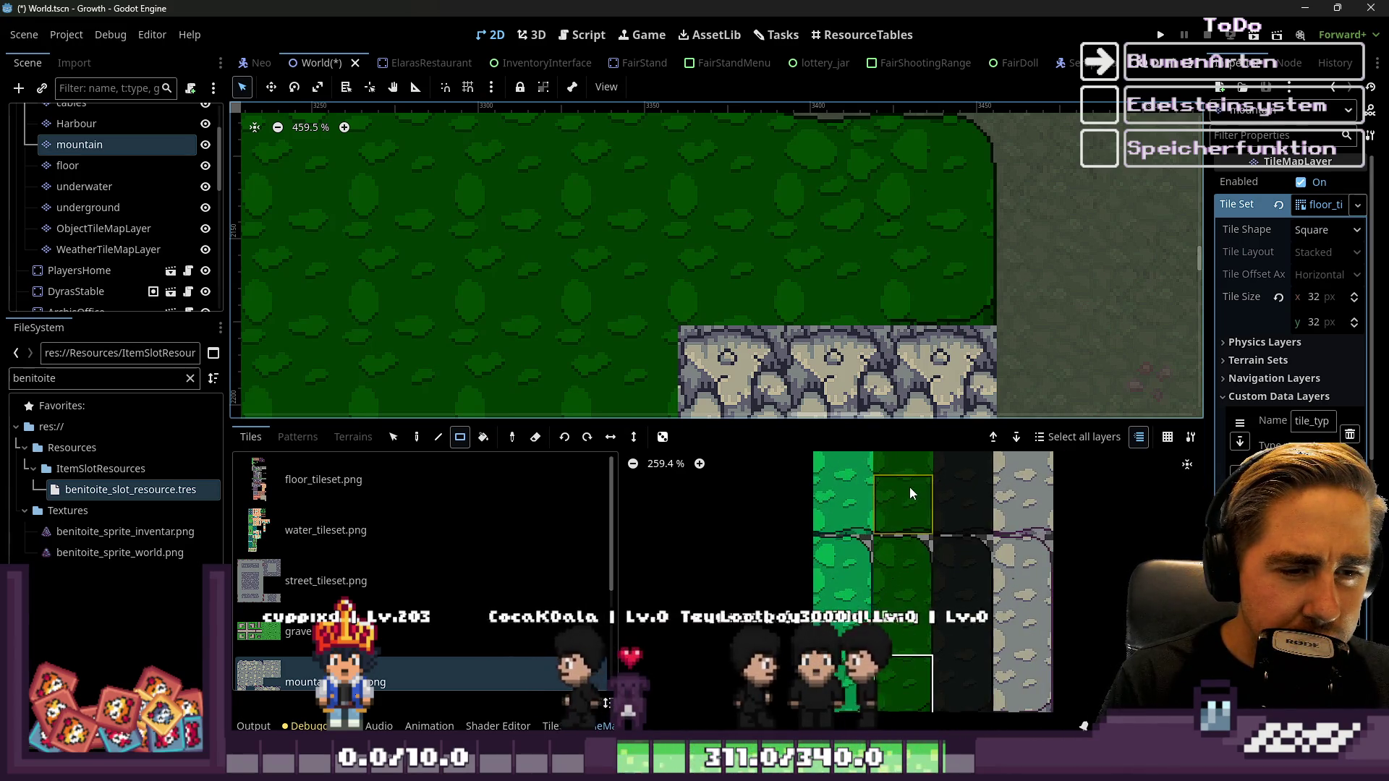
left_click(910, 487)
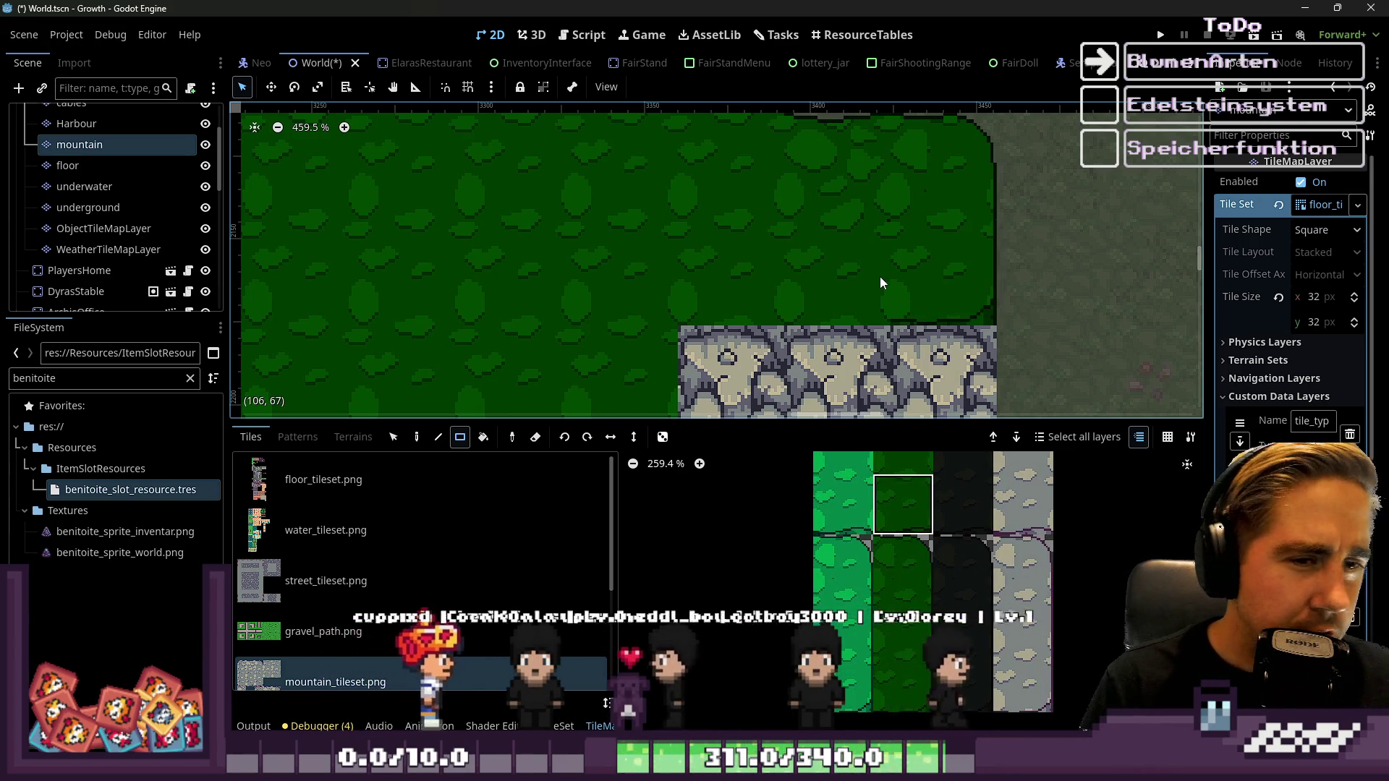
Zoom around the map to inspect the new dark green borders against the rocks
scroll(912, 290, "down", 4)
scroll(898, 623, "down", 5)
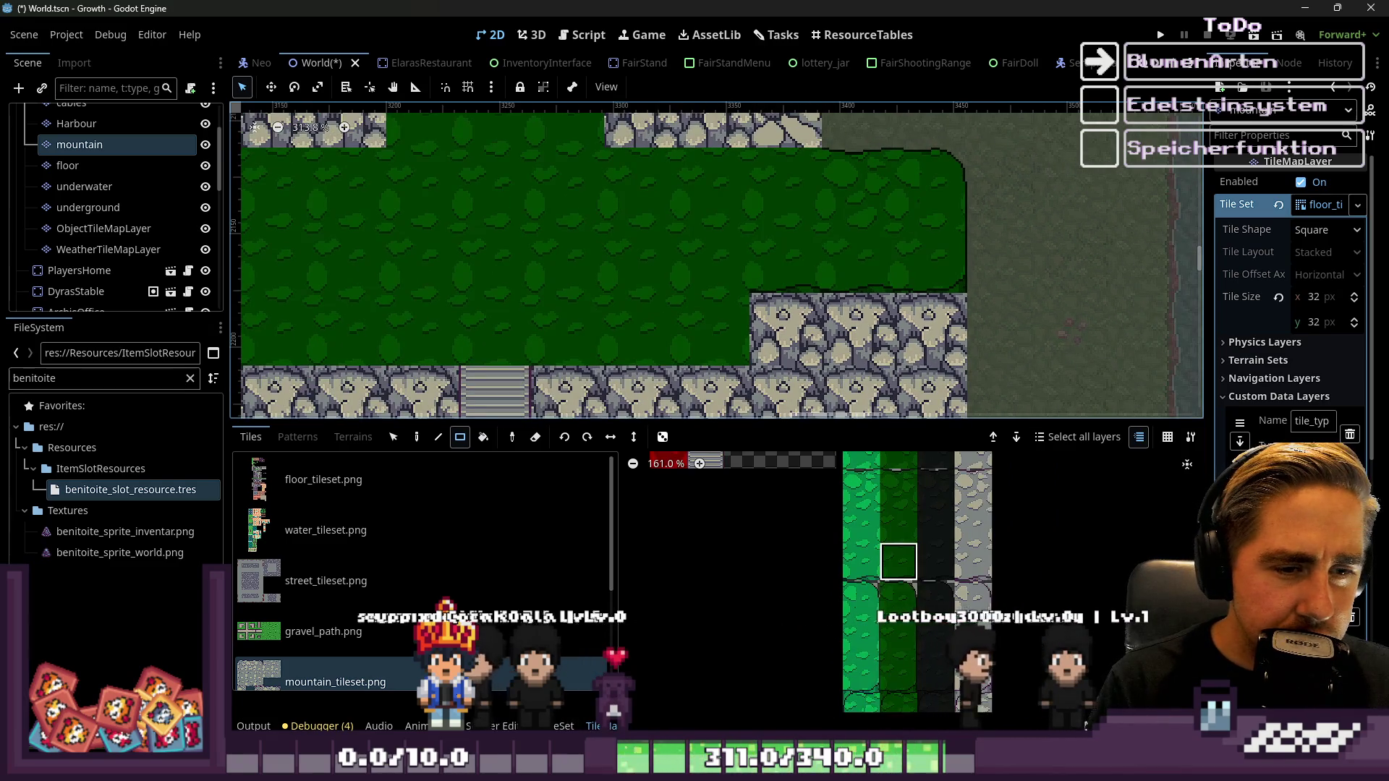
scroll(896, 474, "up", 3)
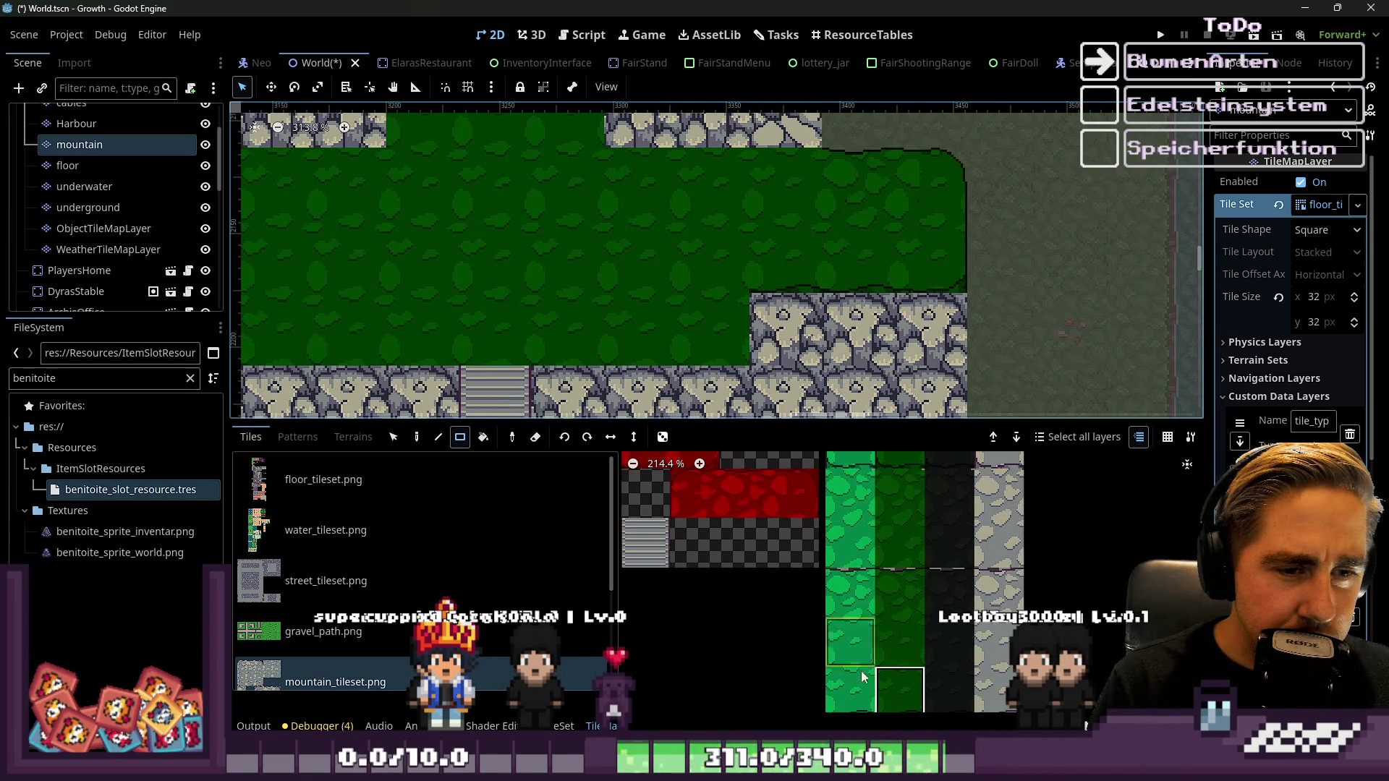
scroll(898, 673, "down", 4)
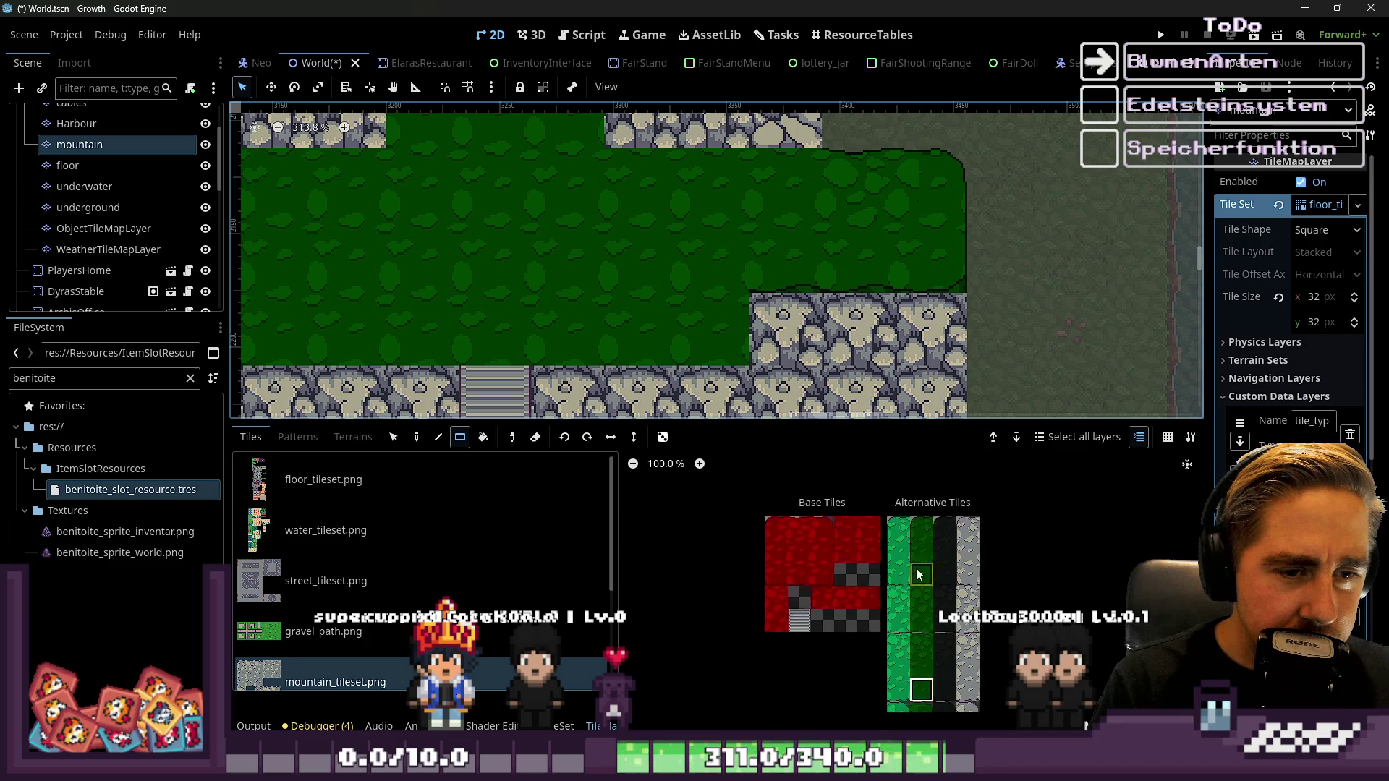
scroll(920, 543, "up", 3)
scroll(921, 616, "down", 3)
scroll(923, 665, "up", 1)
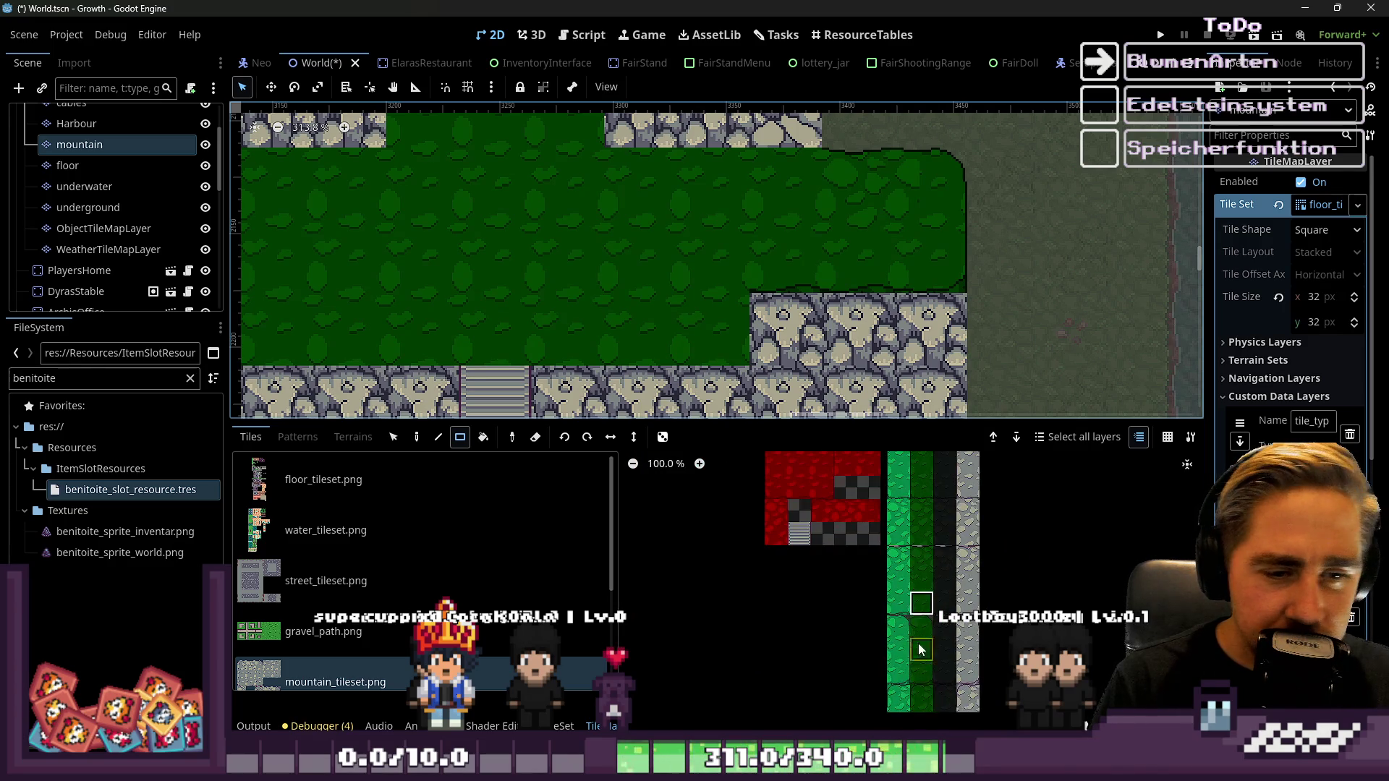
scroll(921, 670, "up", 4)
scroll(751, 318, "down", 1)
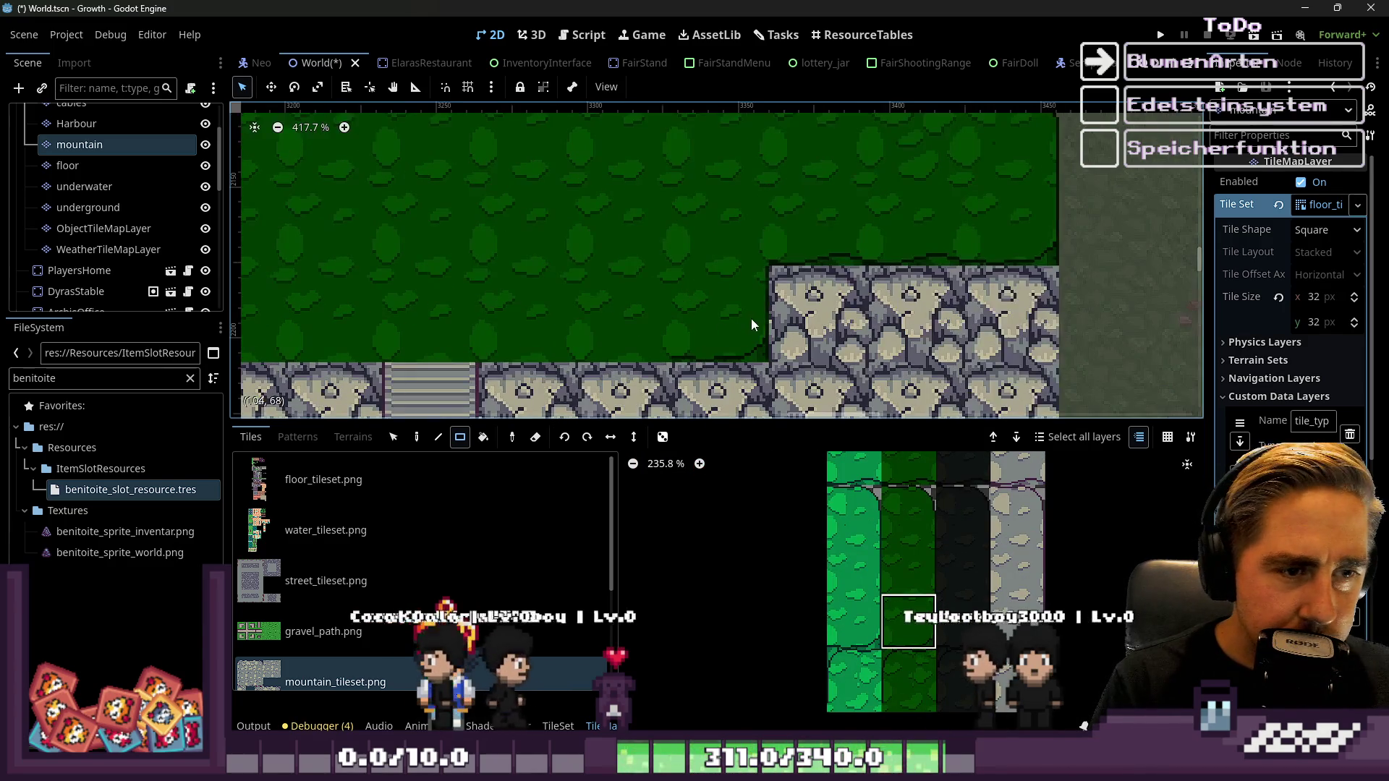
scroll(924, 296, "down", 1)
scroll(395, 312, "up", 2)
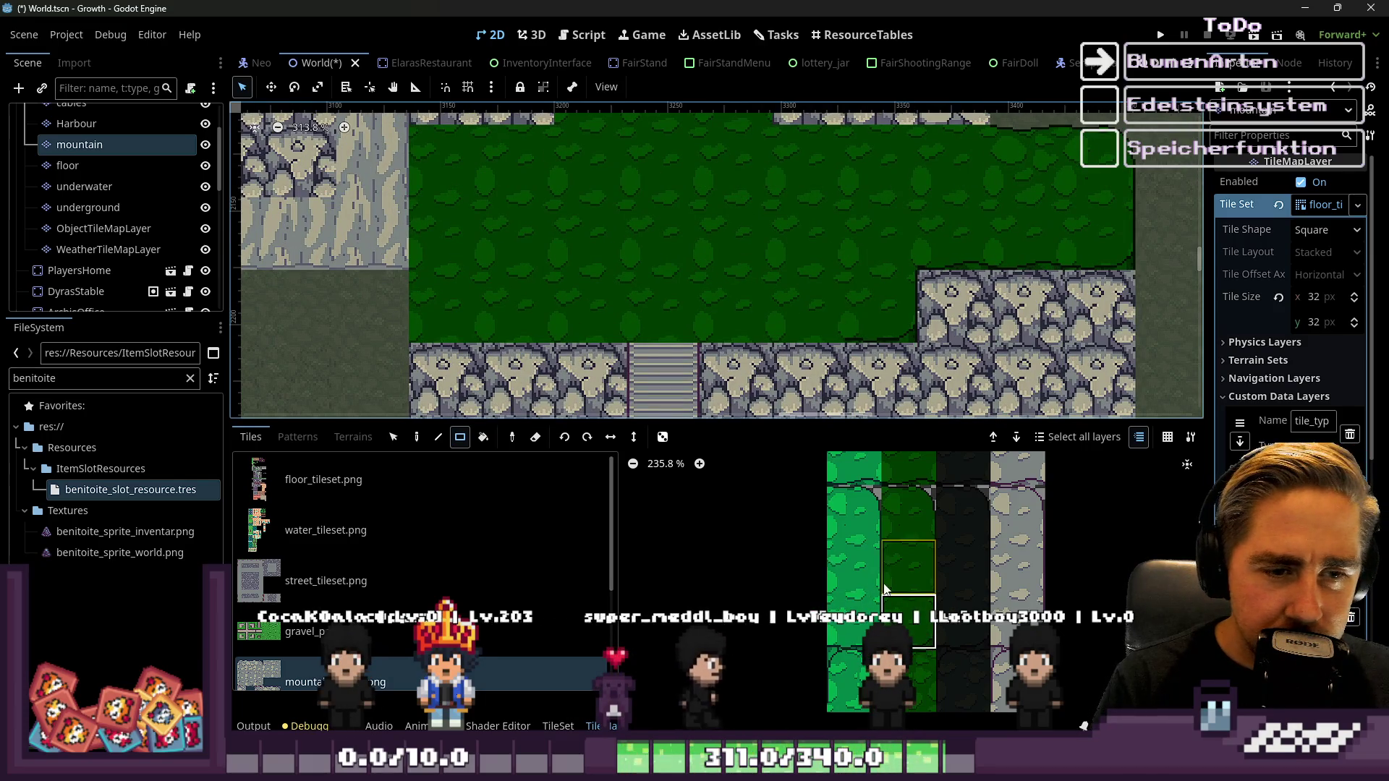
scroll(885, 587, "down", 9)
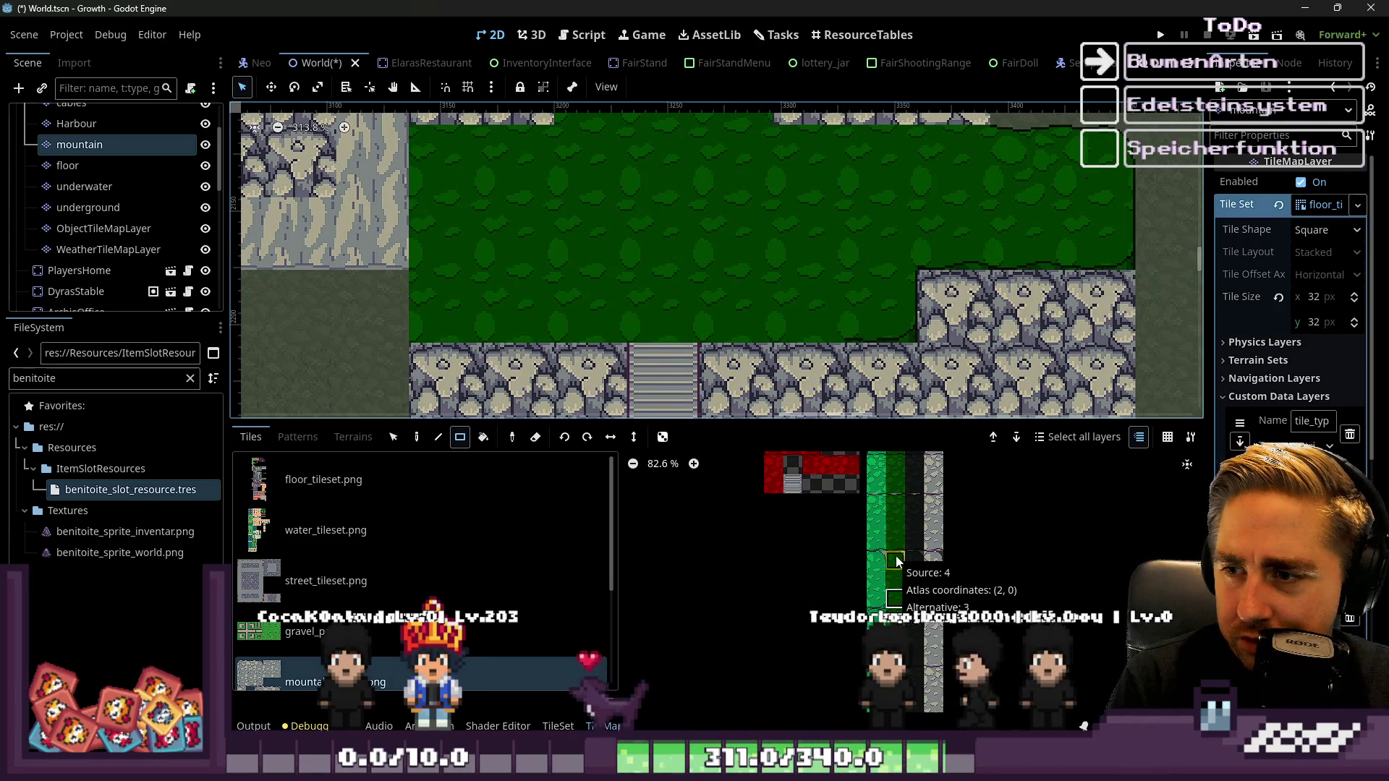
scroll(896, 561, "up", 9)
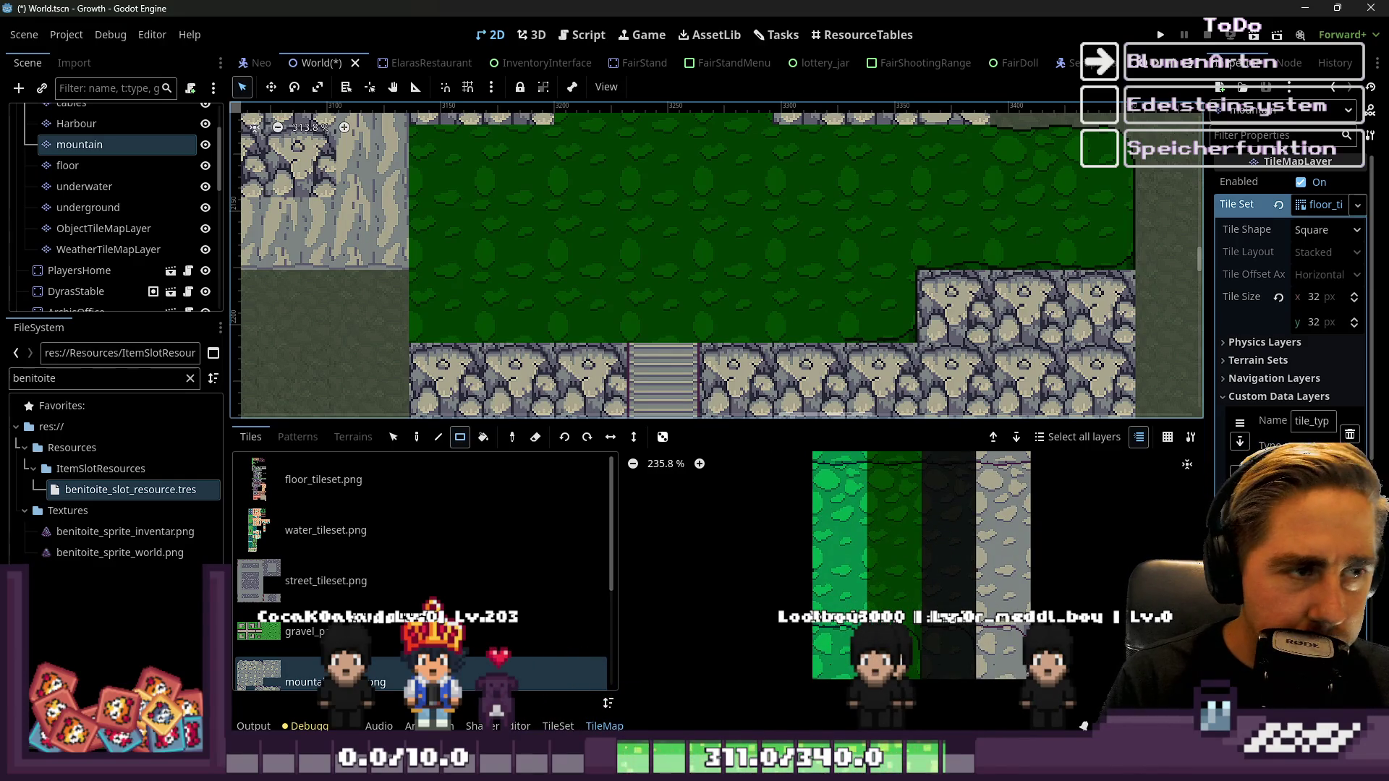
scroll(883, 582, "down", 10)
scroll(883, 582, "up", 2)
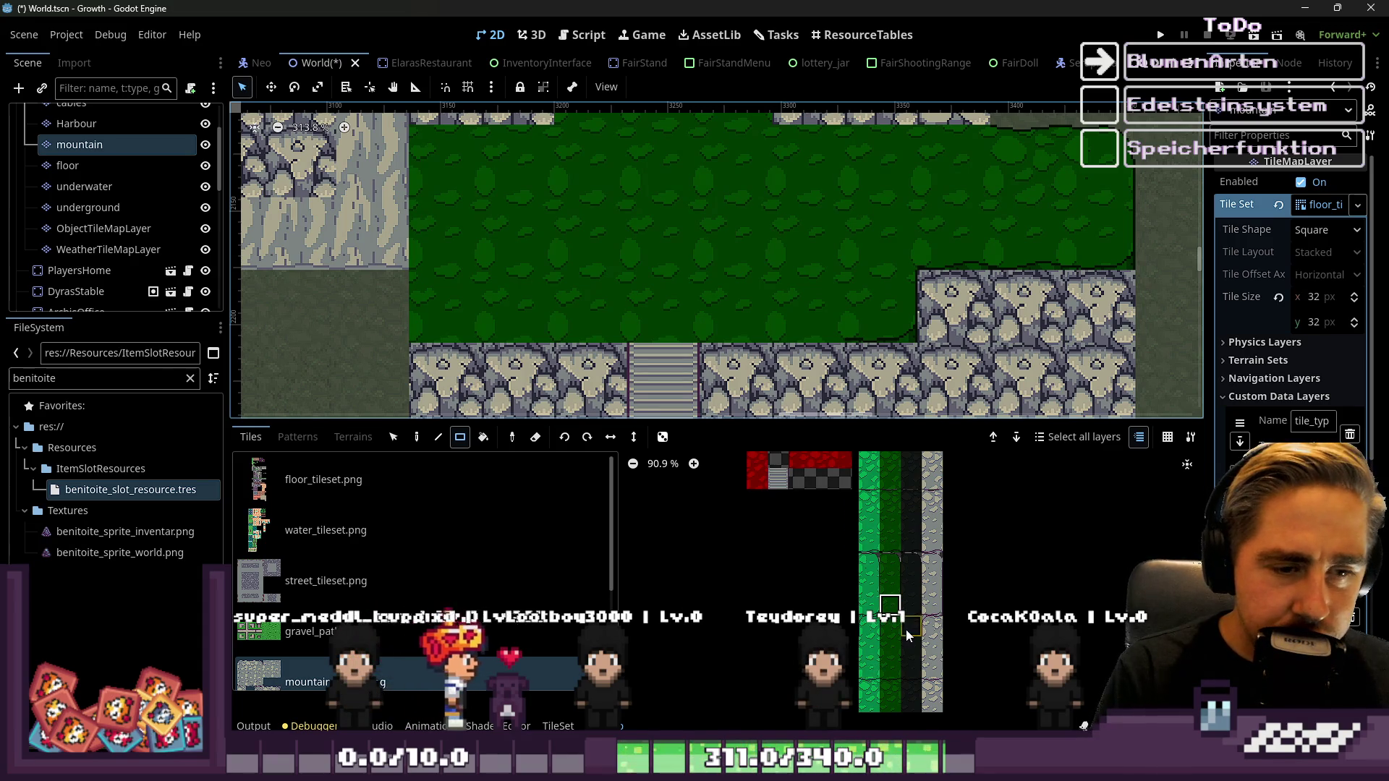
Pick the dark green grass fill tile and paint the open area inside the stone border
scroll(905, 637, "up", 2)
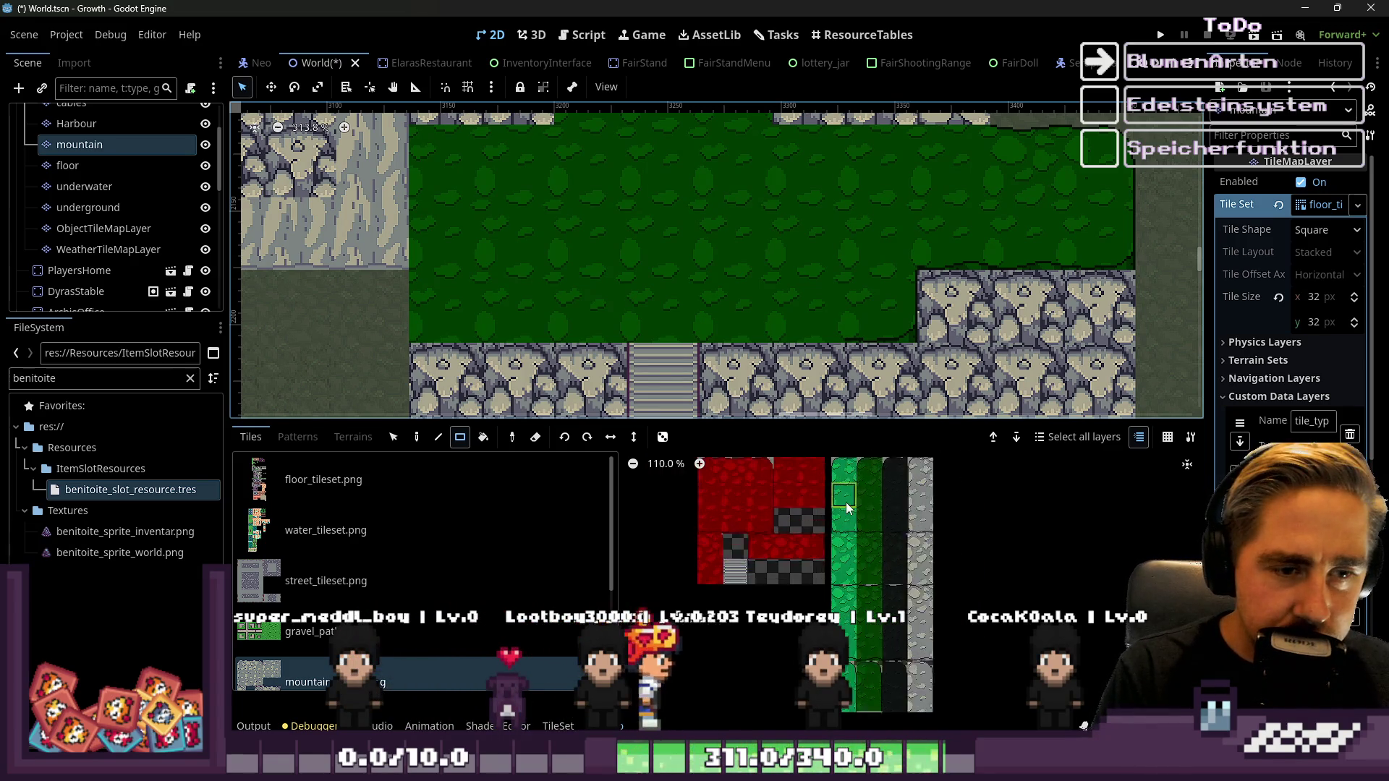
scroll(855, 510, "up", 5)
left_click(880, 518)
scroll(423, 318, "up", 2)
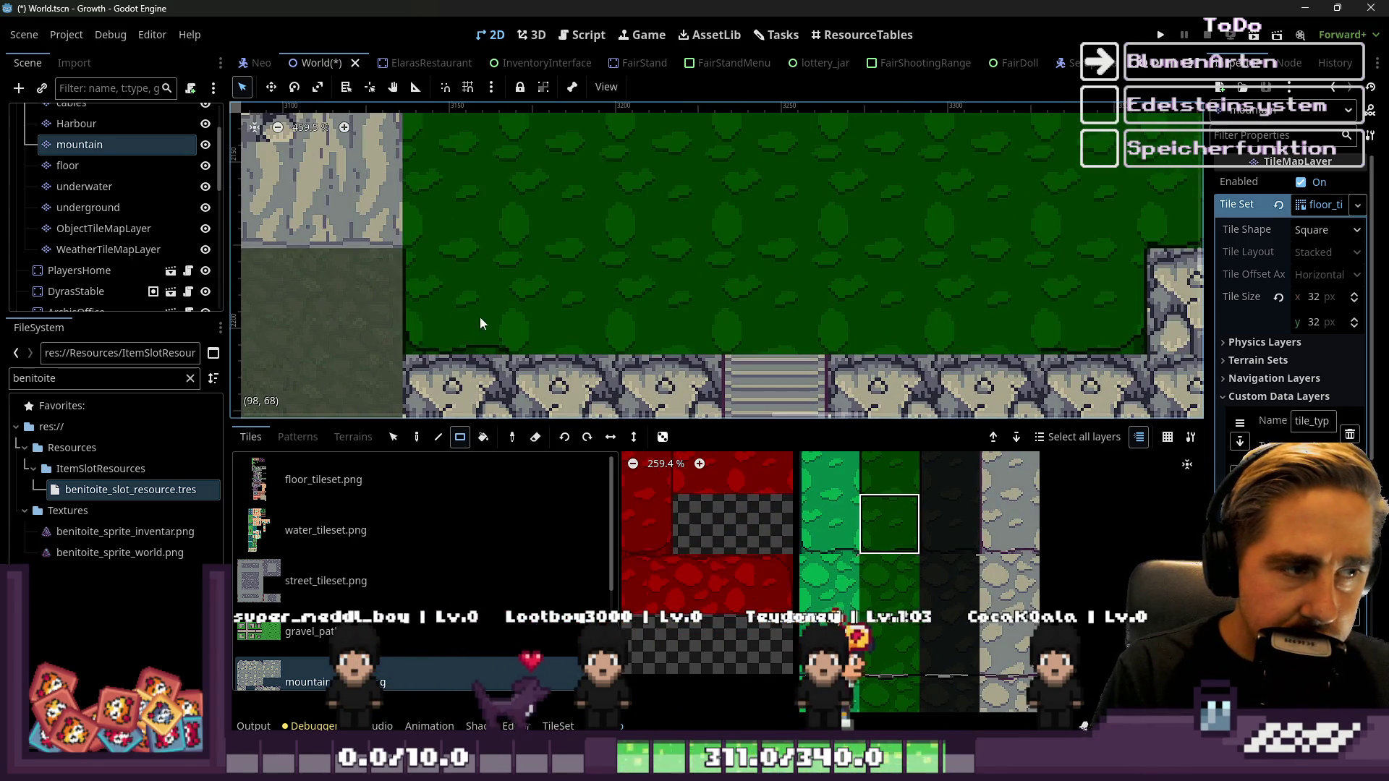
scroll(901, 513, "down", 2)
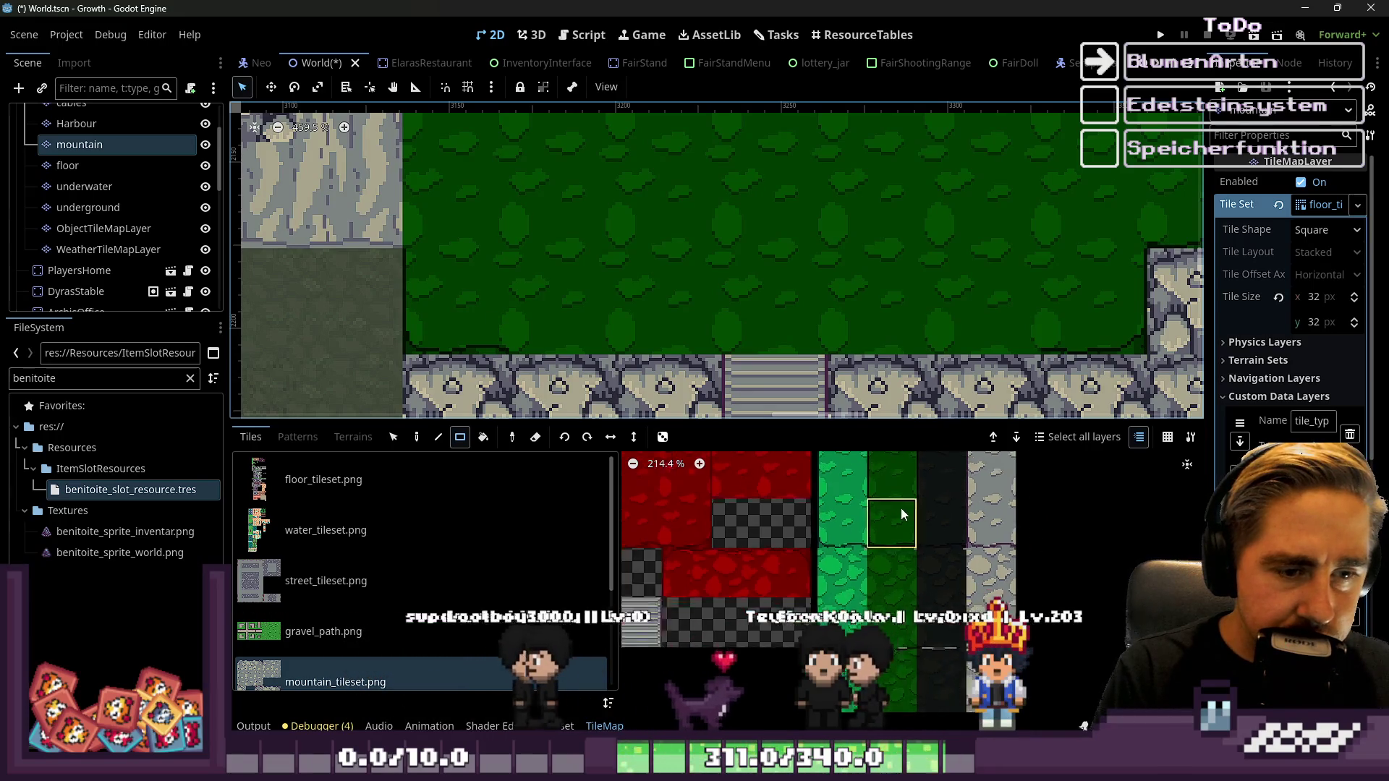
scroll(902, 510, "down", 3)
scroll(896, 559, "up", 6)
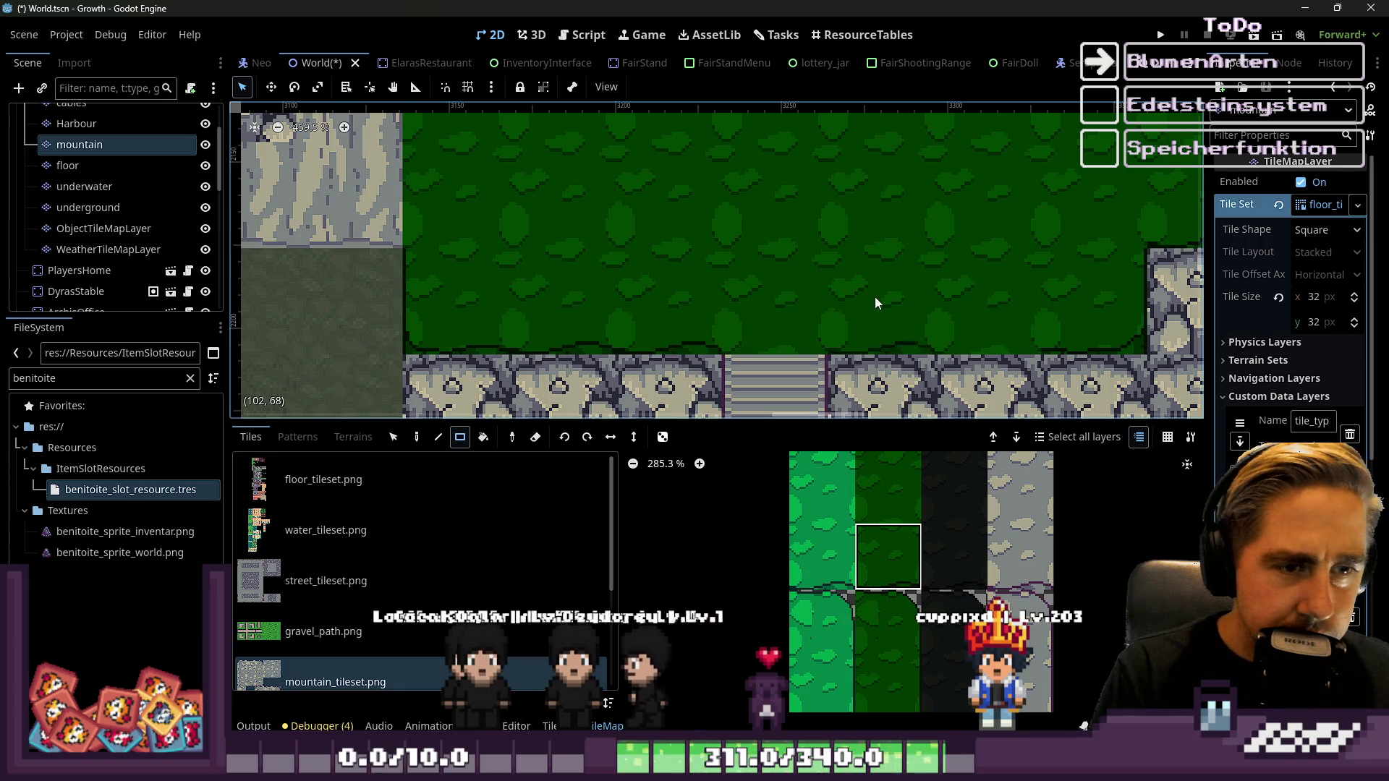
scroll(791, 371, "down", 4)
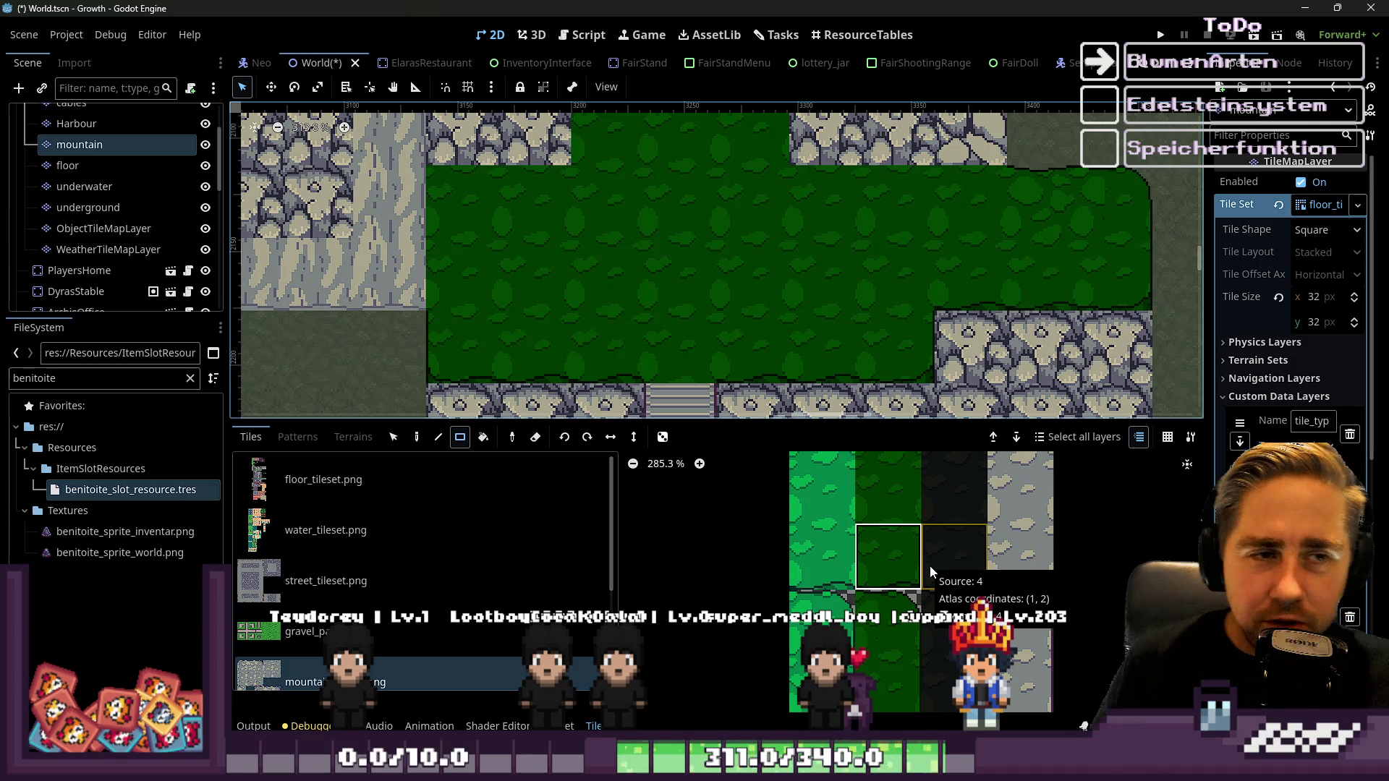
Paint a dark grass edge tile along the grass patch's top border
scroll(693, 377, "down", 4)
scroll(667, 252, "up", 5)
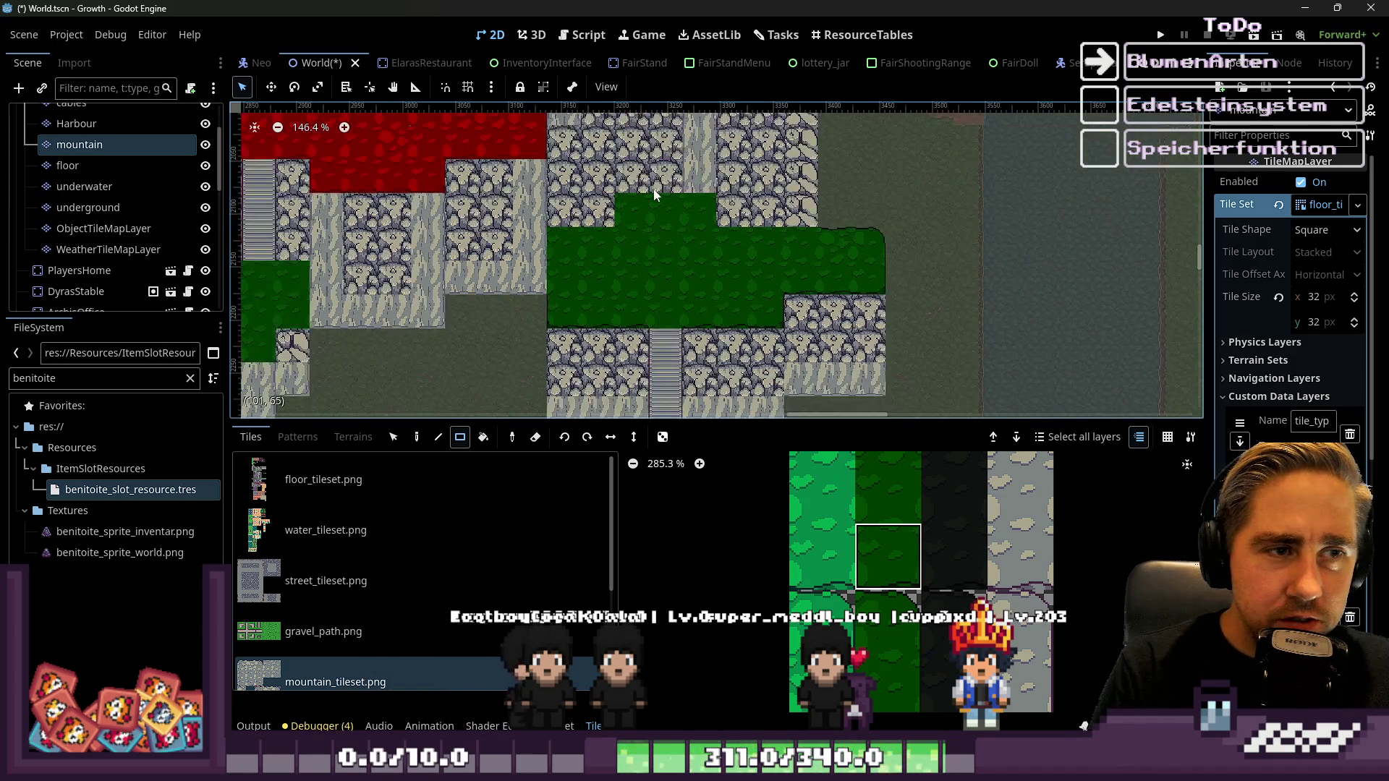
scroll(902, 637, "down", 6)
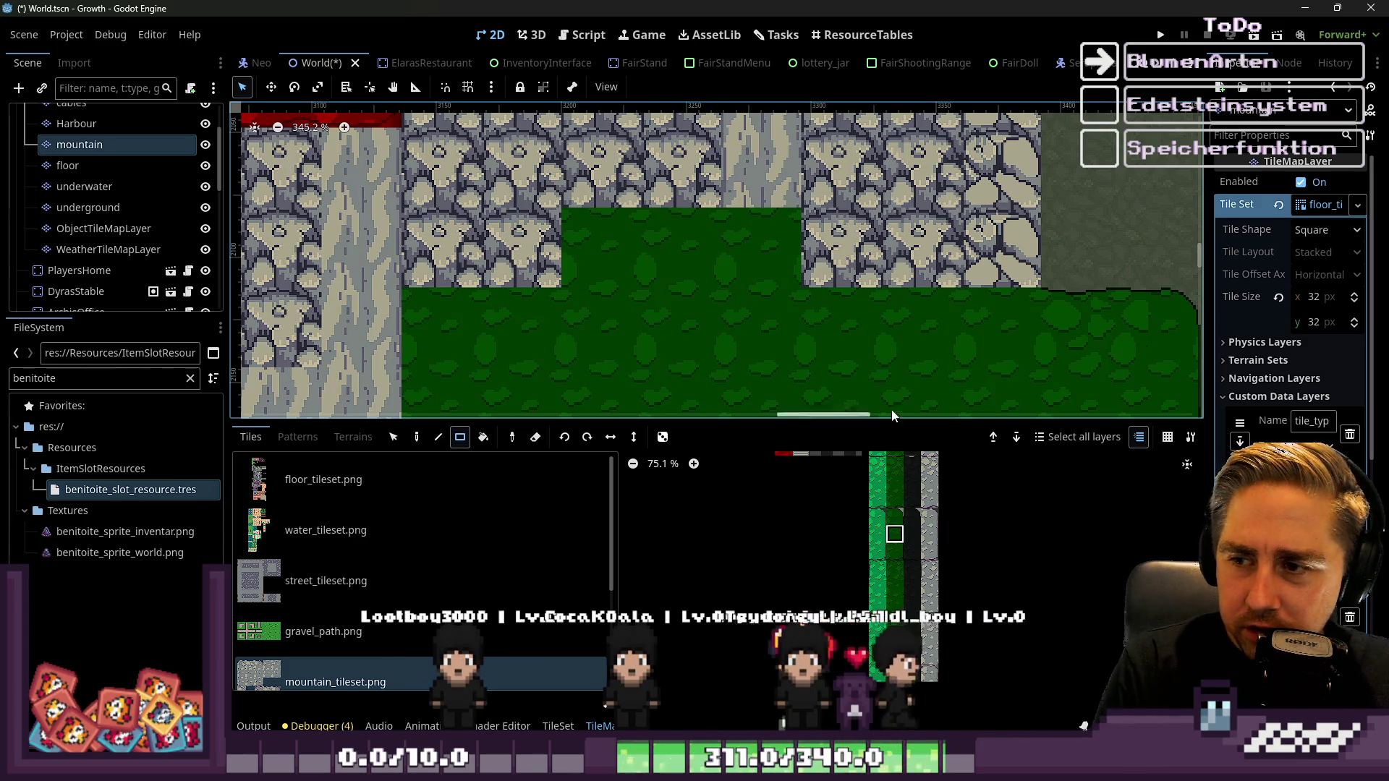
scroll(738, 233, "up", 4)
scroll(889, 638, "up", 3)
scroll(909, 672, "up", 3)
left_click(795, 260)
scroll(811, 293, "down", 4)
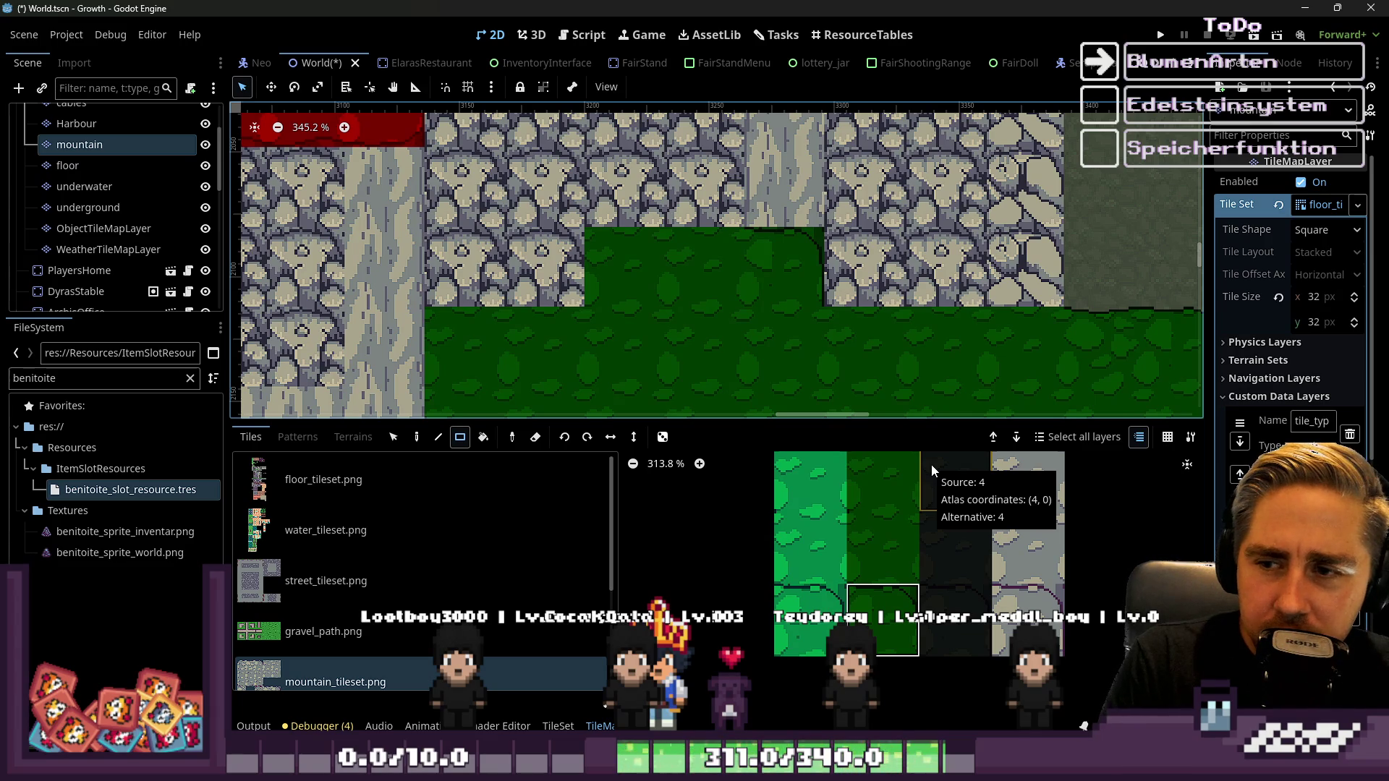
scroll(920, 539, "down", 4)
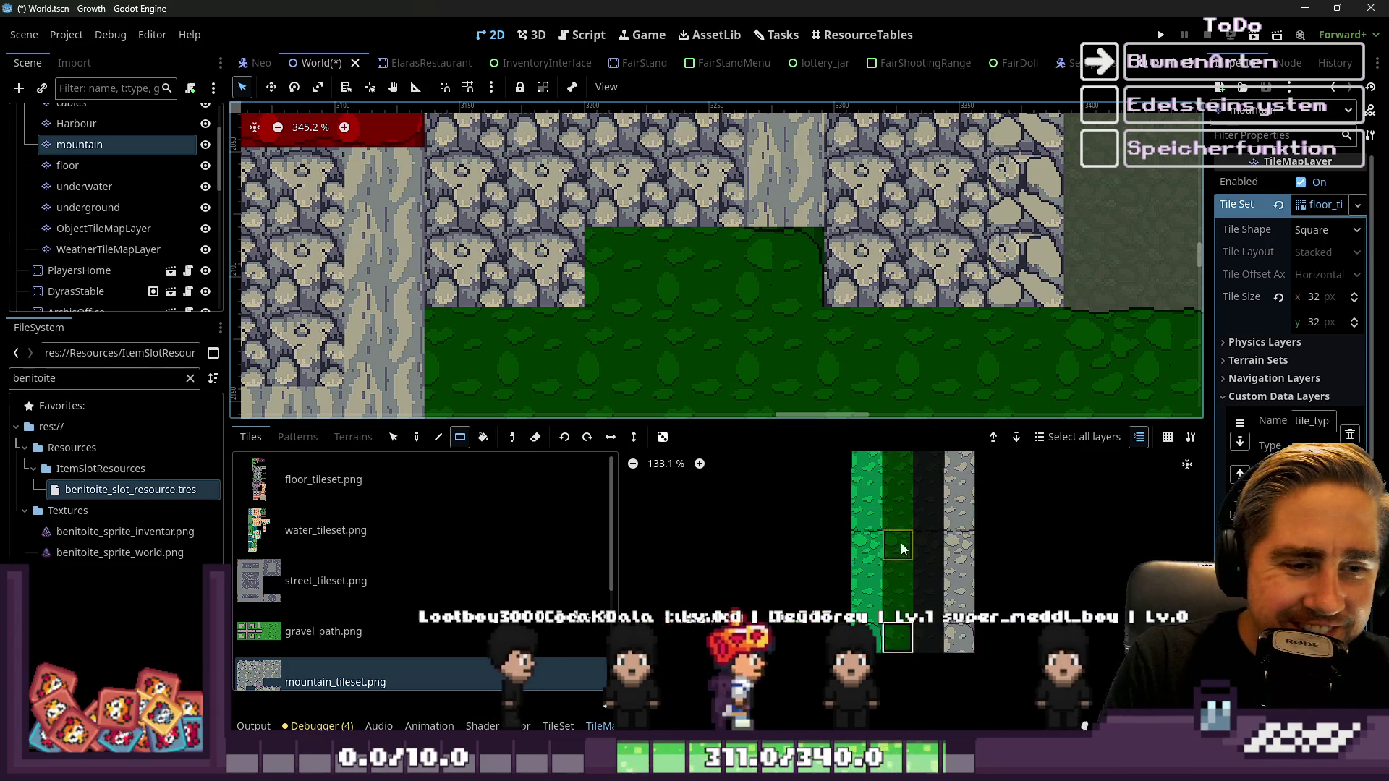
scroll(894, 559, "up", 3)
scroll(910, 340, "up", 2)
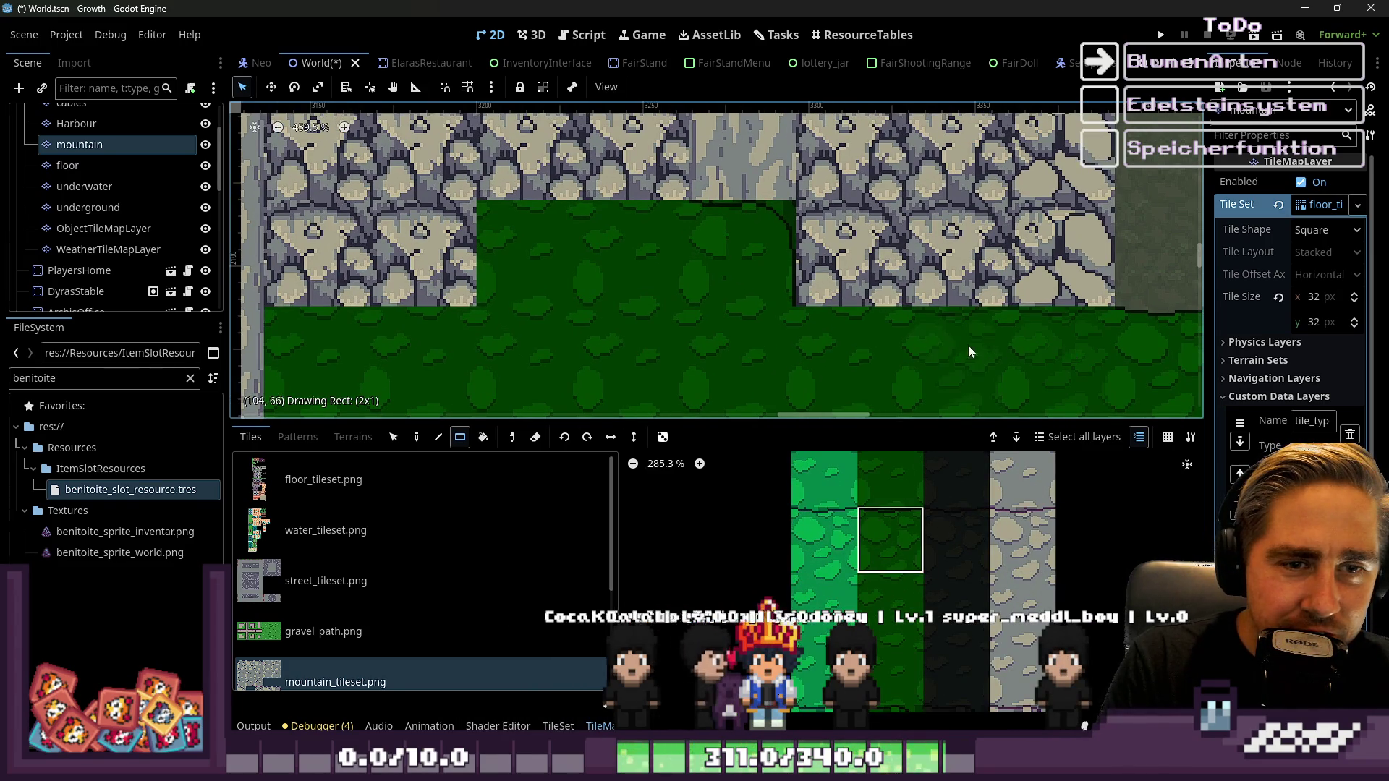
scroll(848, 353, "down", 4)
scroll(740, 266, "up", 2)
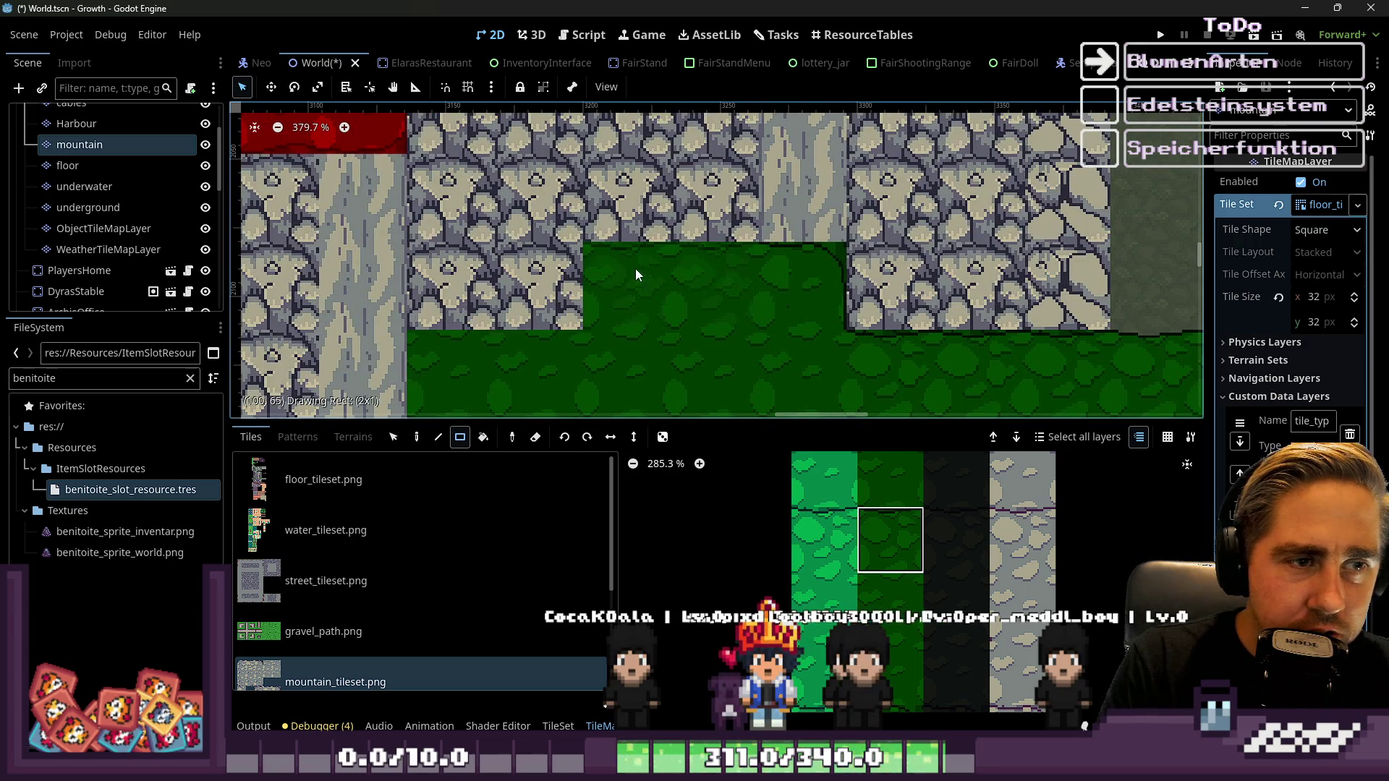
scroll(761, 290, "down", 4)
scroll(885, 600, "down", 5)
scroll(898, 629, "up", 3)
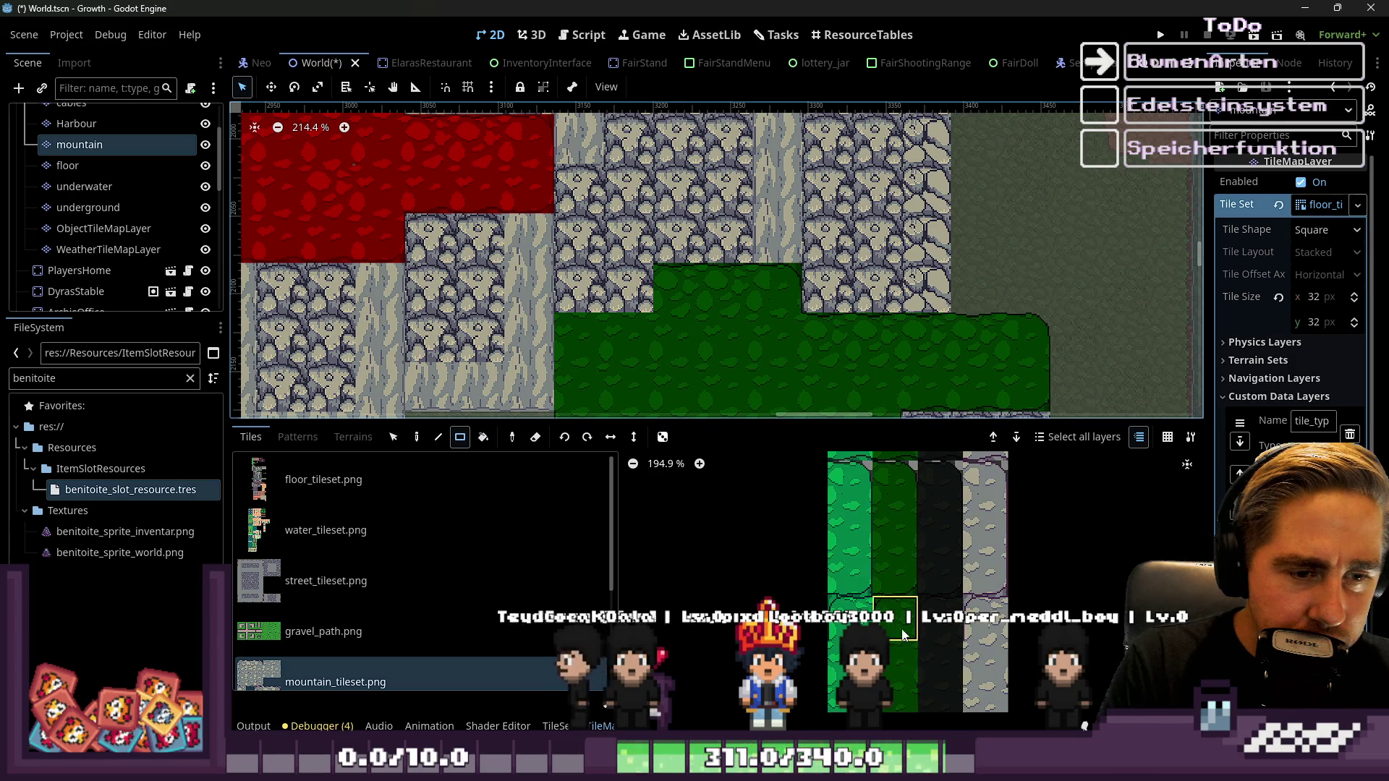
Adjust the tile palette and pick a dark green grass fill tile
scroll(647, 241, "right", 2)
scroll(547, 320, "left", 1)
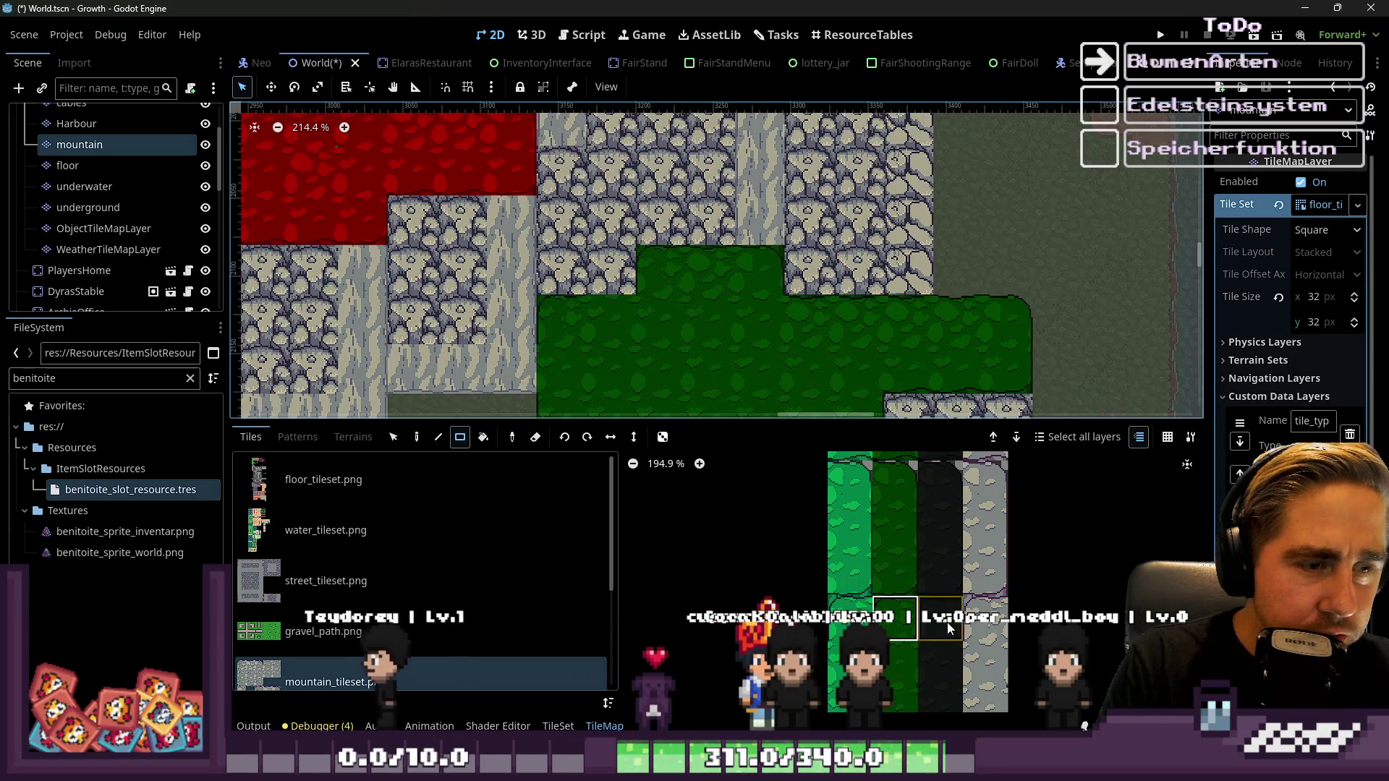
scroll(889, 538, "down", 2)
scroll(899, 538, "up", 3)
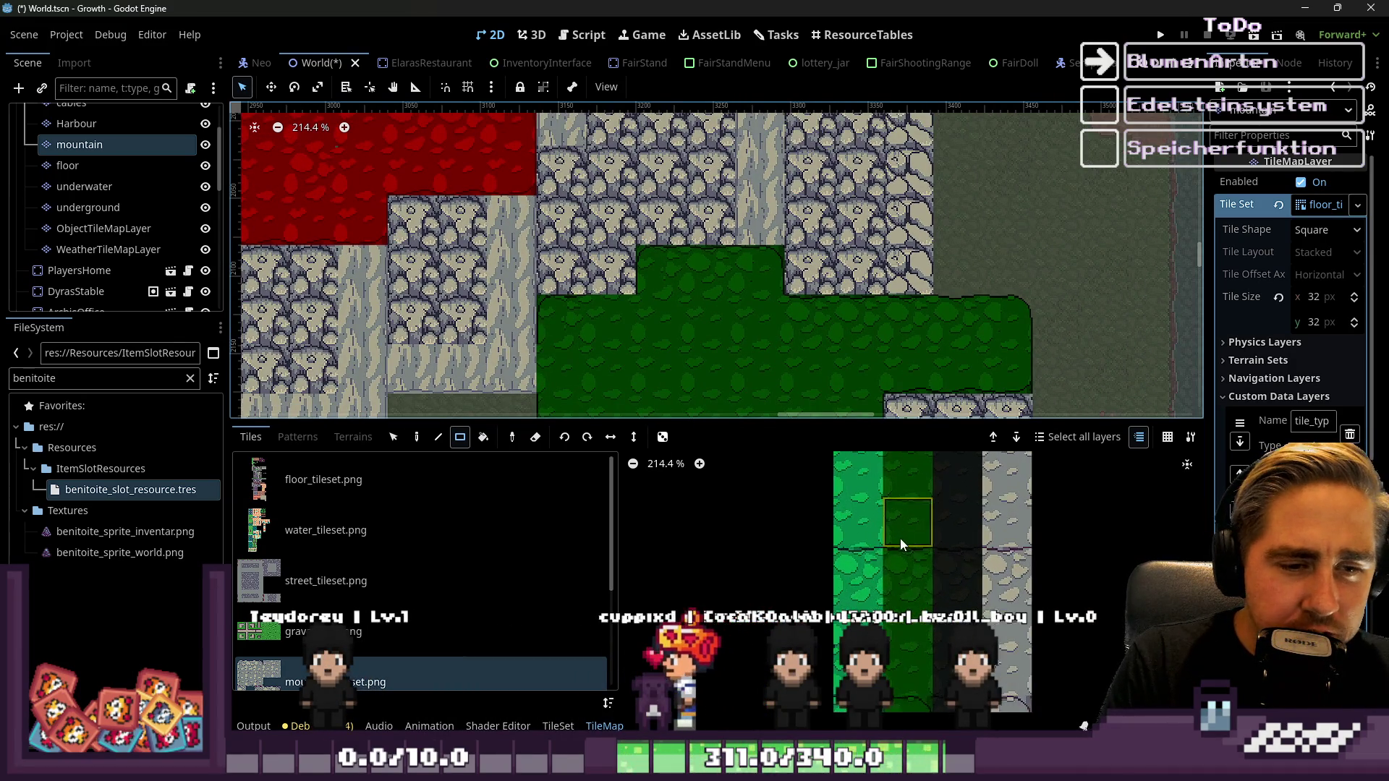
scroll(904, 551, "up", 3)
scroll(716, 278, "down", 3)
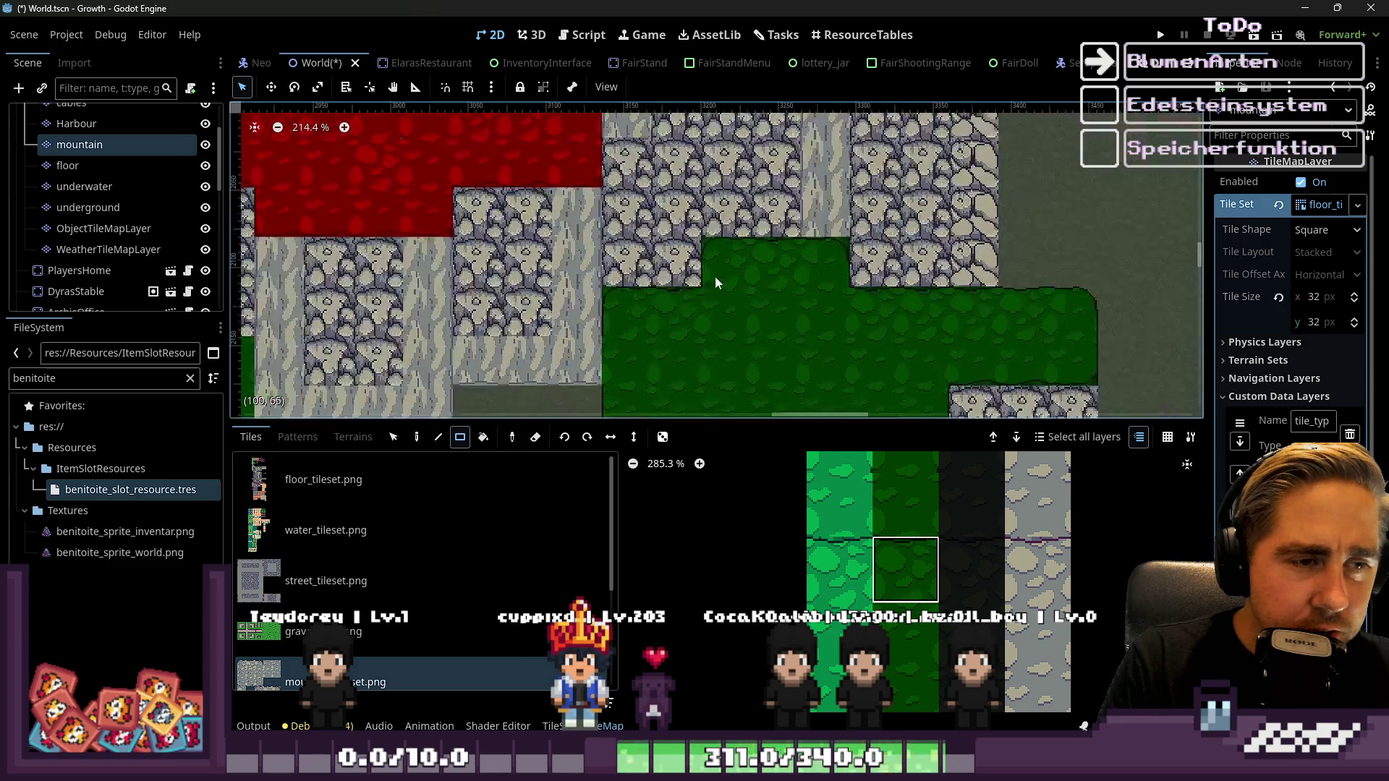
scroll(655, 311, "up", 6)
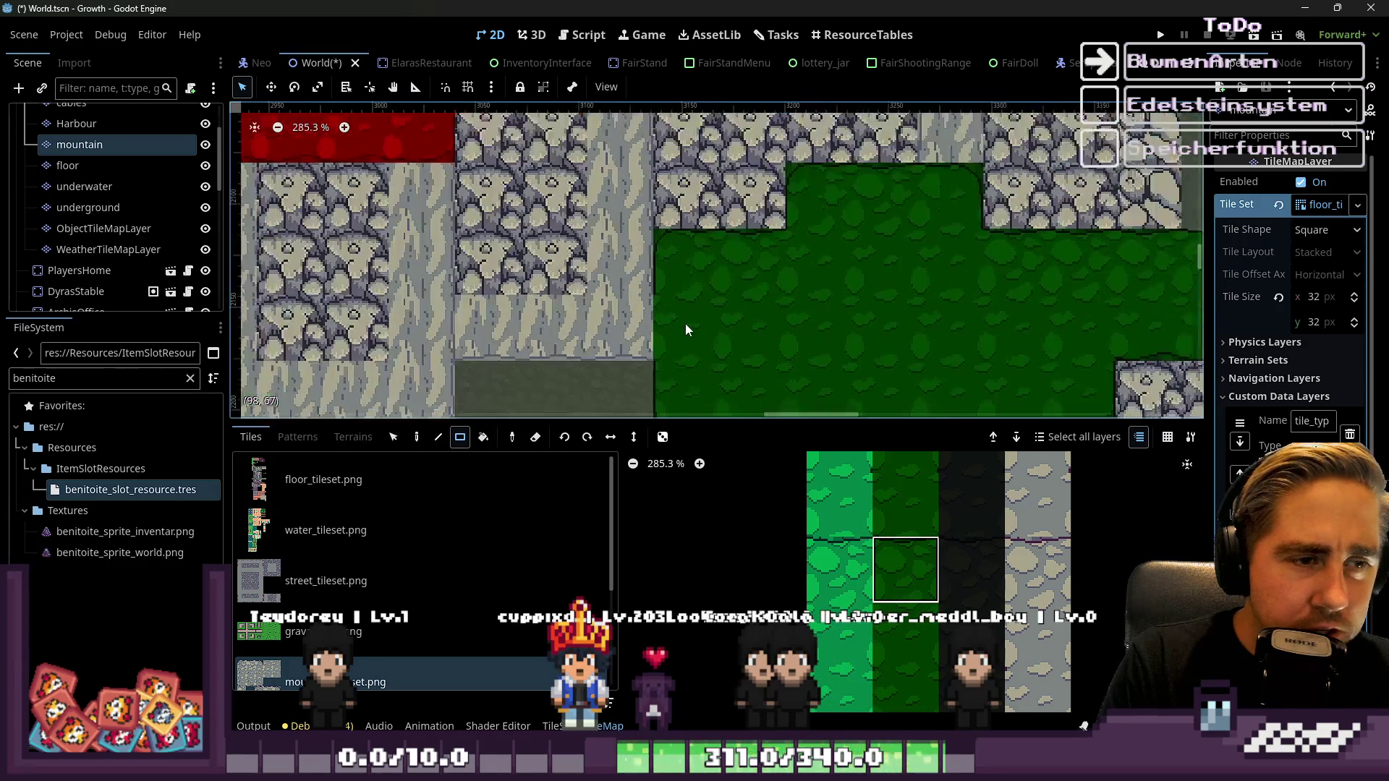
scroll(898, 641, "down", 1)
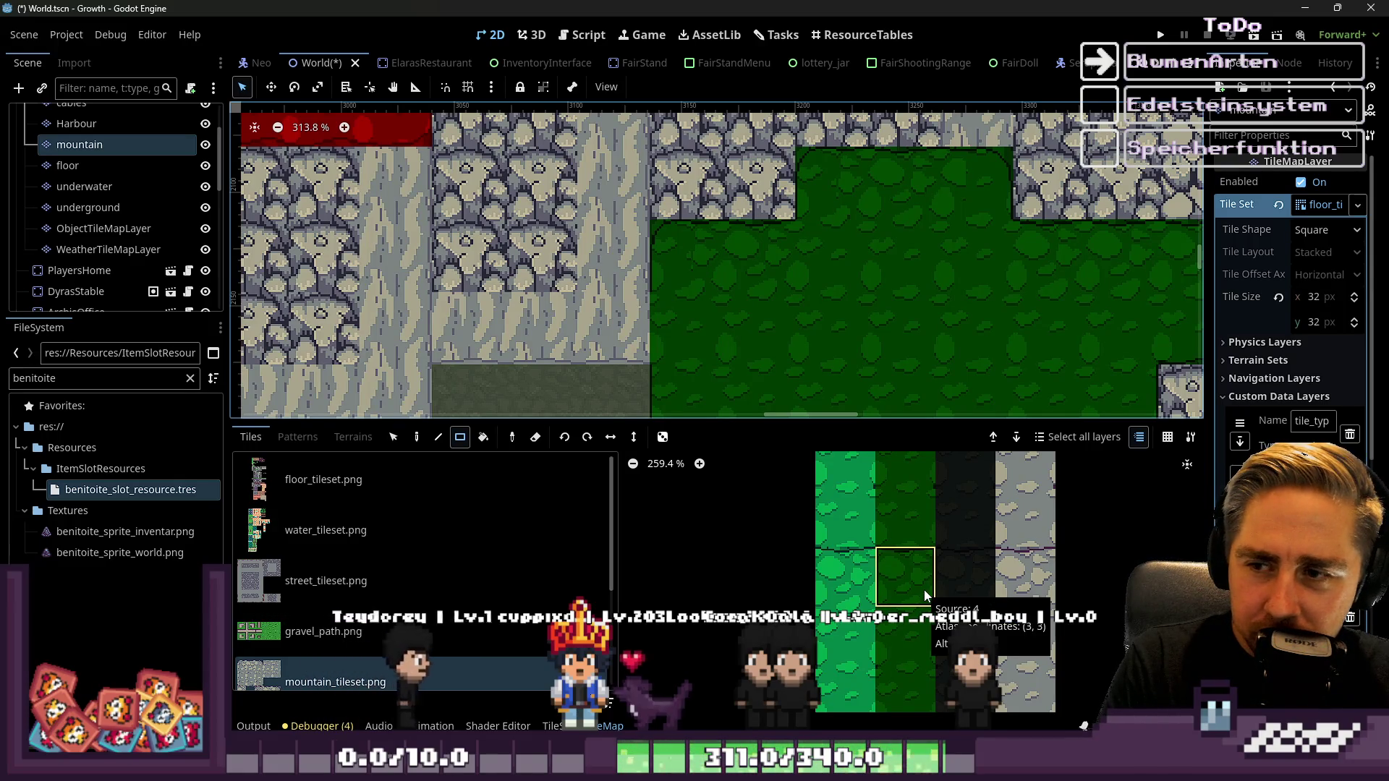
scroll(923, 590, "down", 7)
mouse_move(903, 532)
left_mouse_down()
mouse_move(922, 503)
mouse_move(833, 565)
mouse_move(900, 668)
mouse_move(890, 649)
left_mouse_up()
scroll(896, 535, "up", 9)
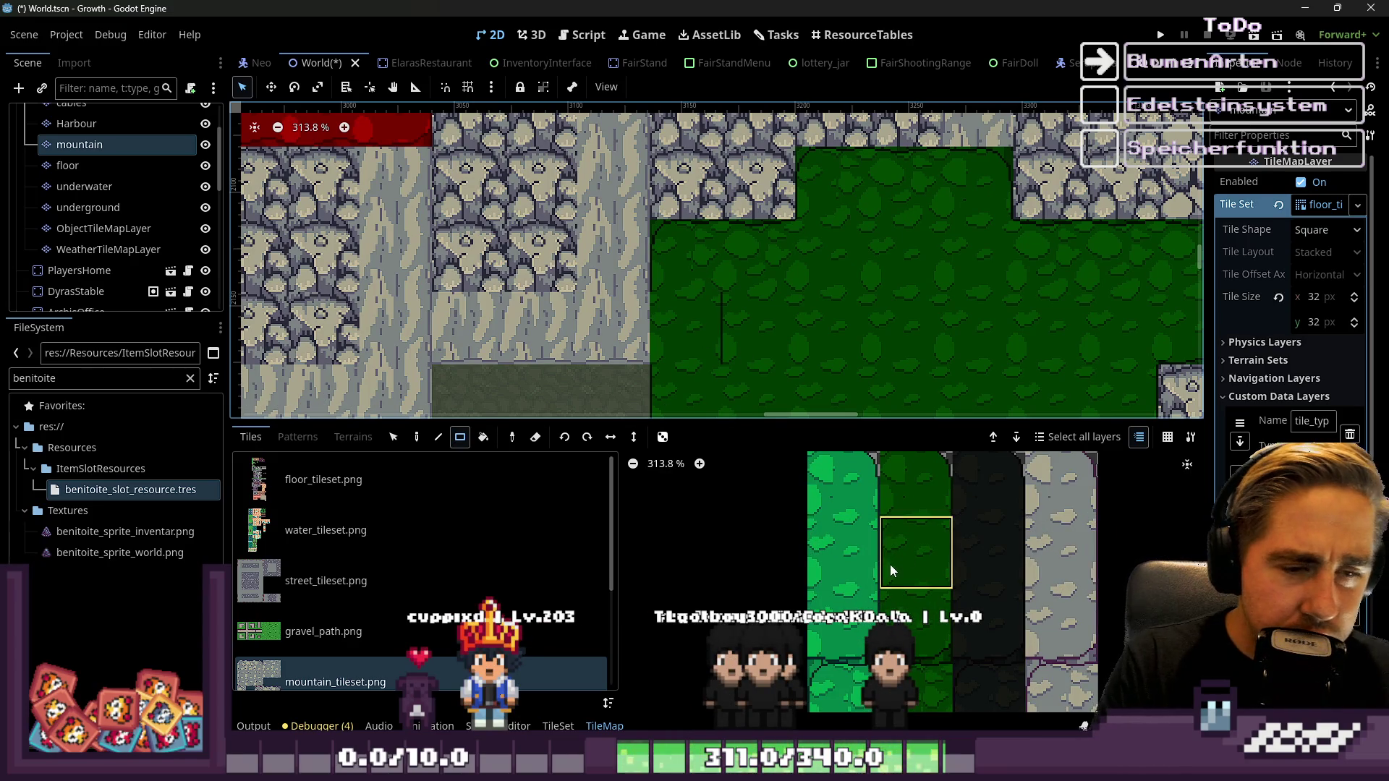
scroll(928, 602, "up", 4)
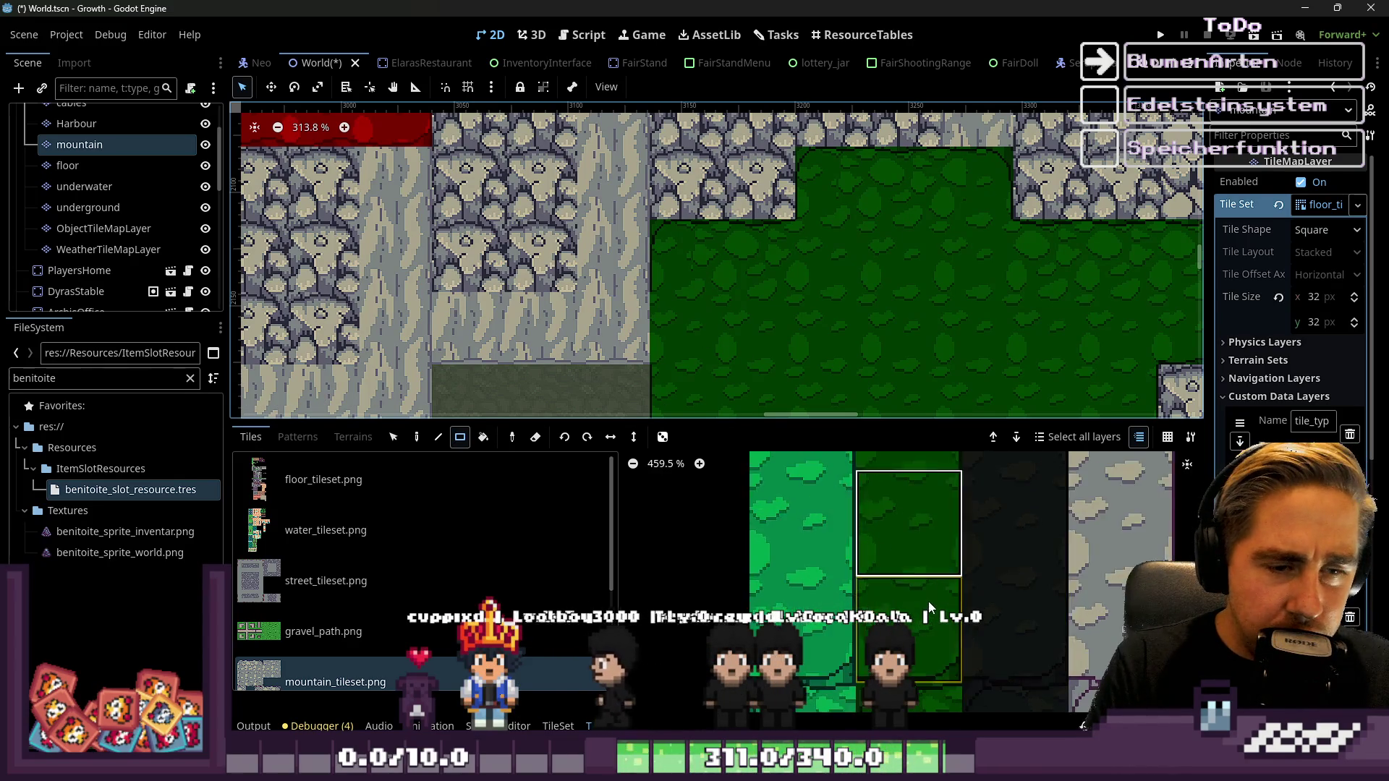
scroll(928, 601, "down", 7)
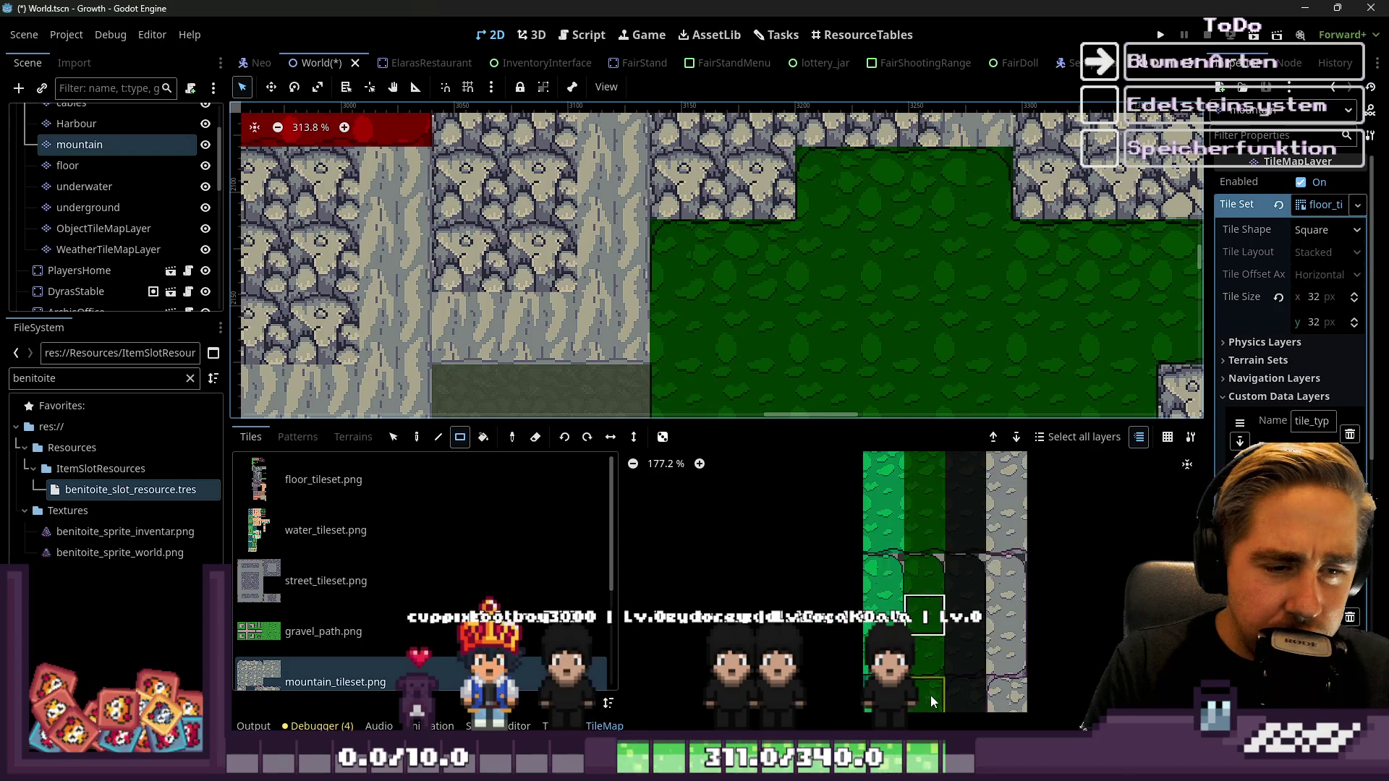
scroll(915, 588, "up", 2)
left_click(949, 565)
Extend the grass among the rocks using neighbouring dark green tiles, including the row below
scroll(856, 254, "down", 3)
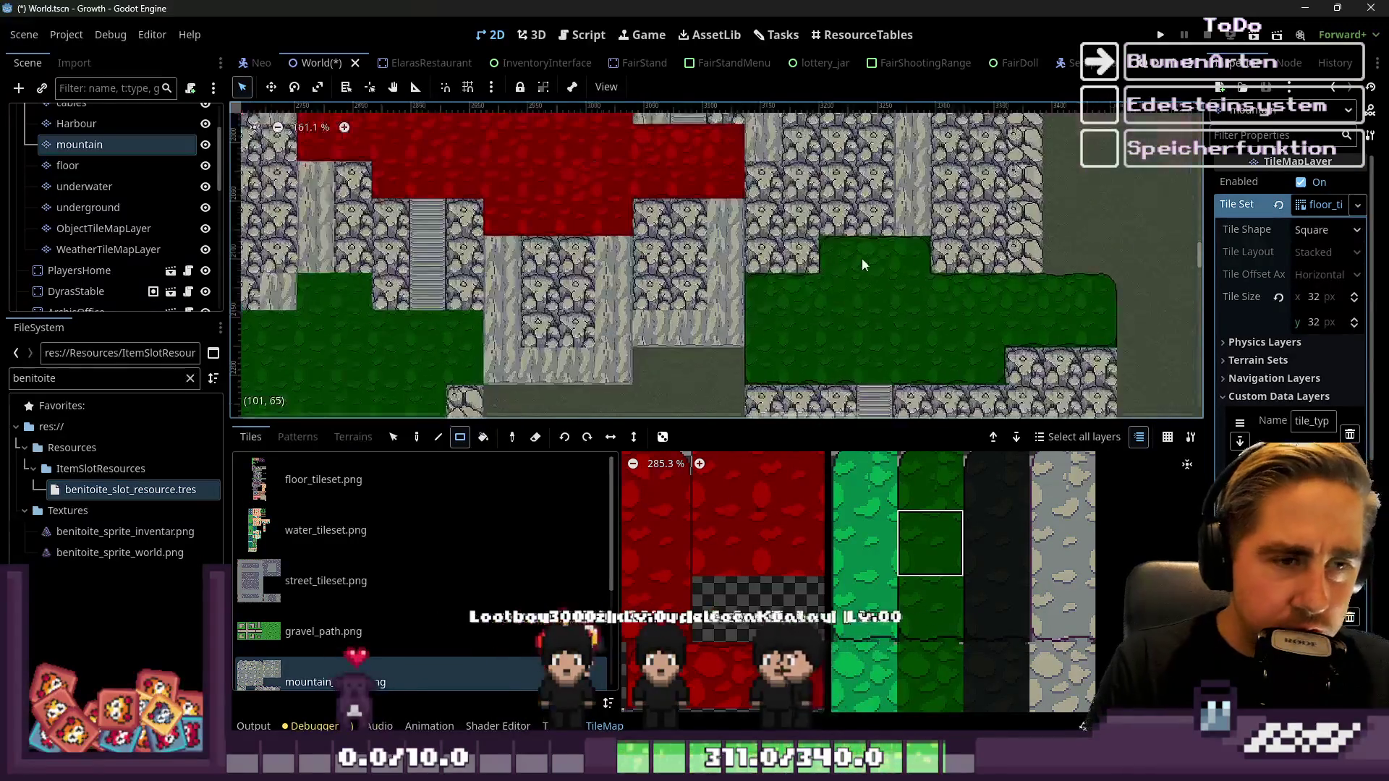
scroll(921, 275, "up", 2)
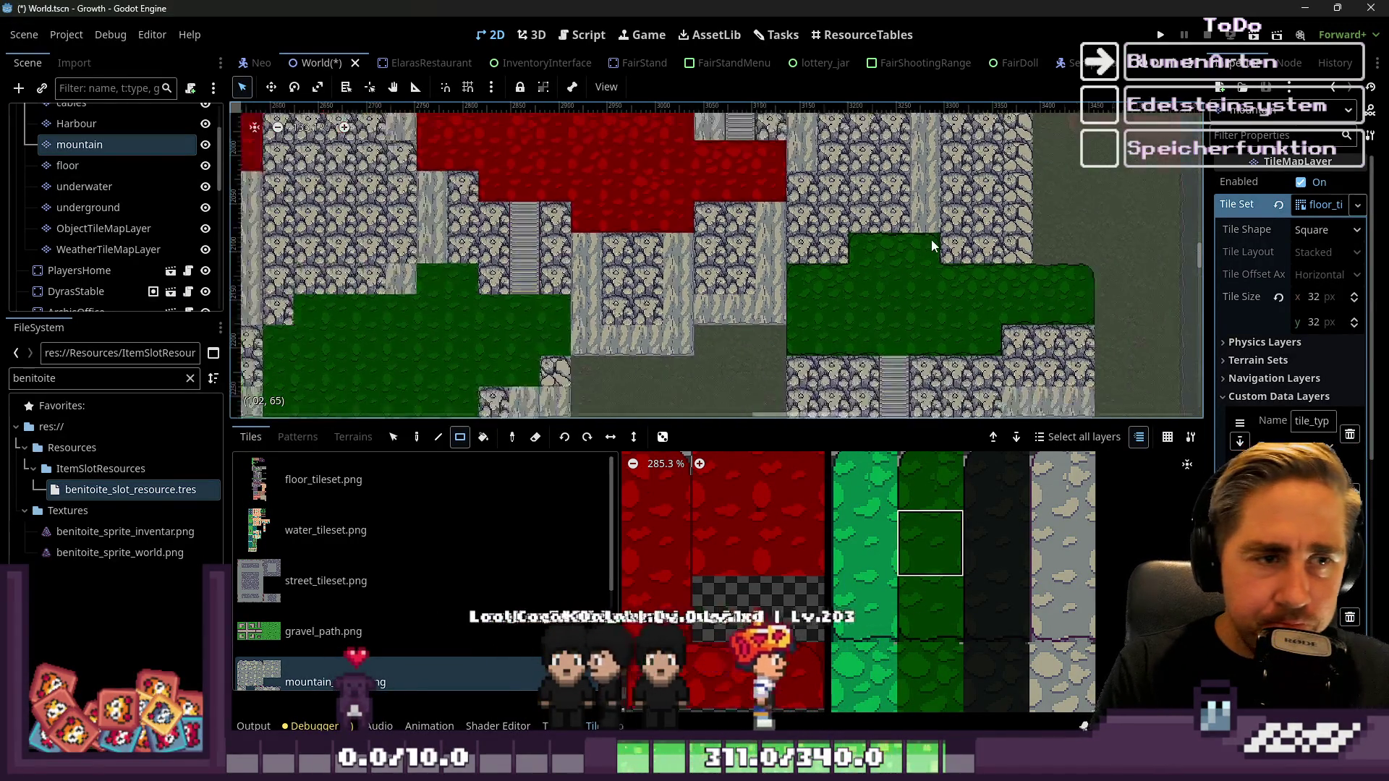
scroll(932, 240, "left", 6)
scroll(956, 499, "down", 3)
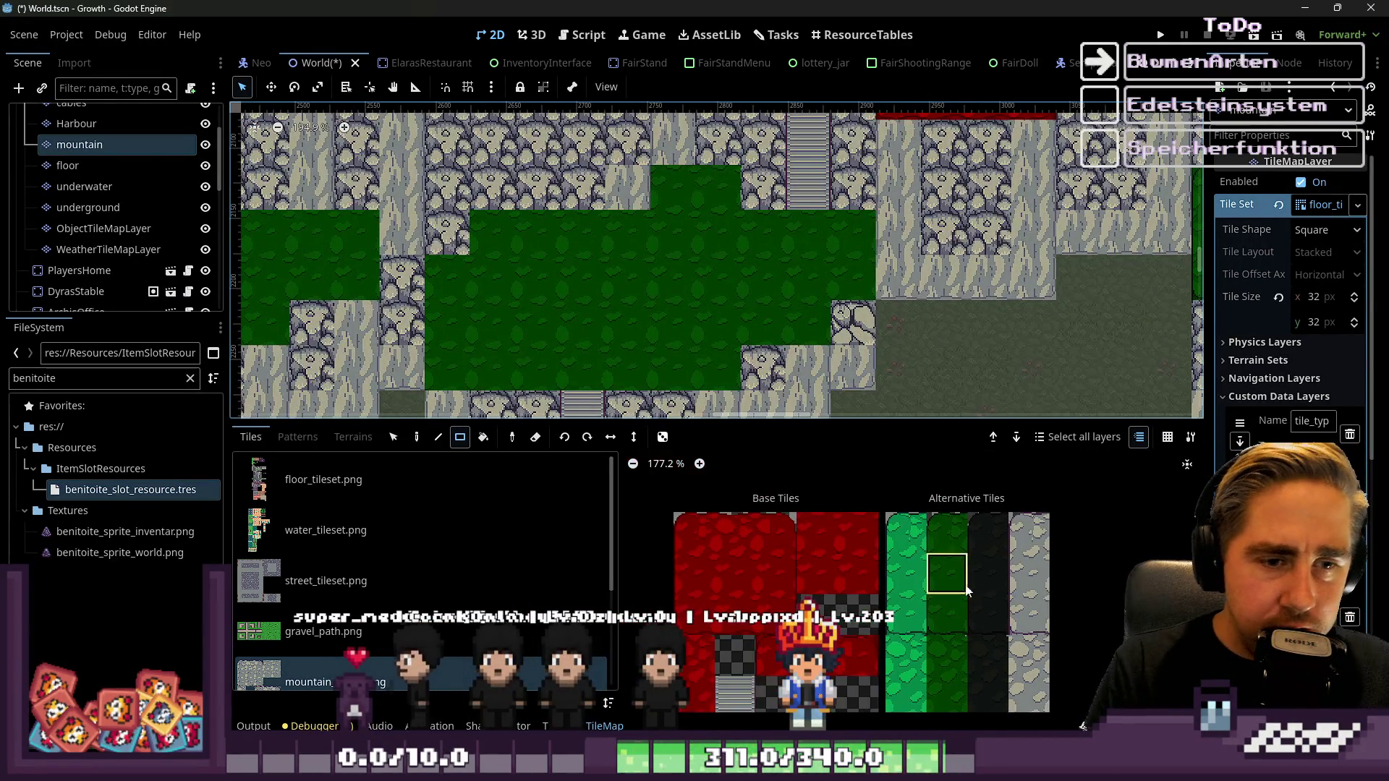
scroll(956, 546, "down", 3)
scroll(955, 546, "up", 5)
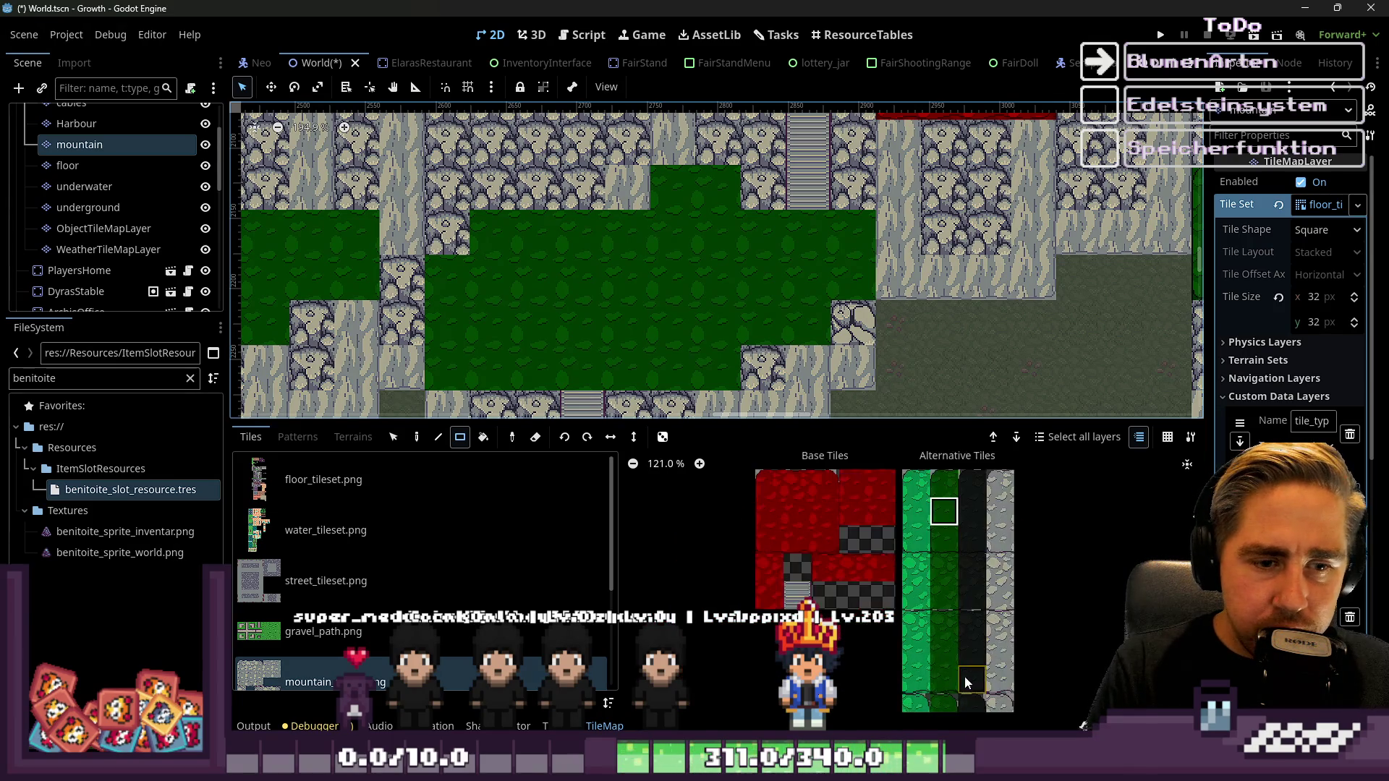
scroll(908, 618, "up", 3)
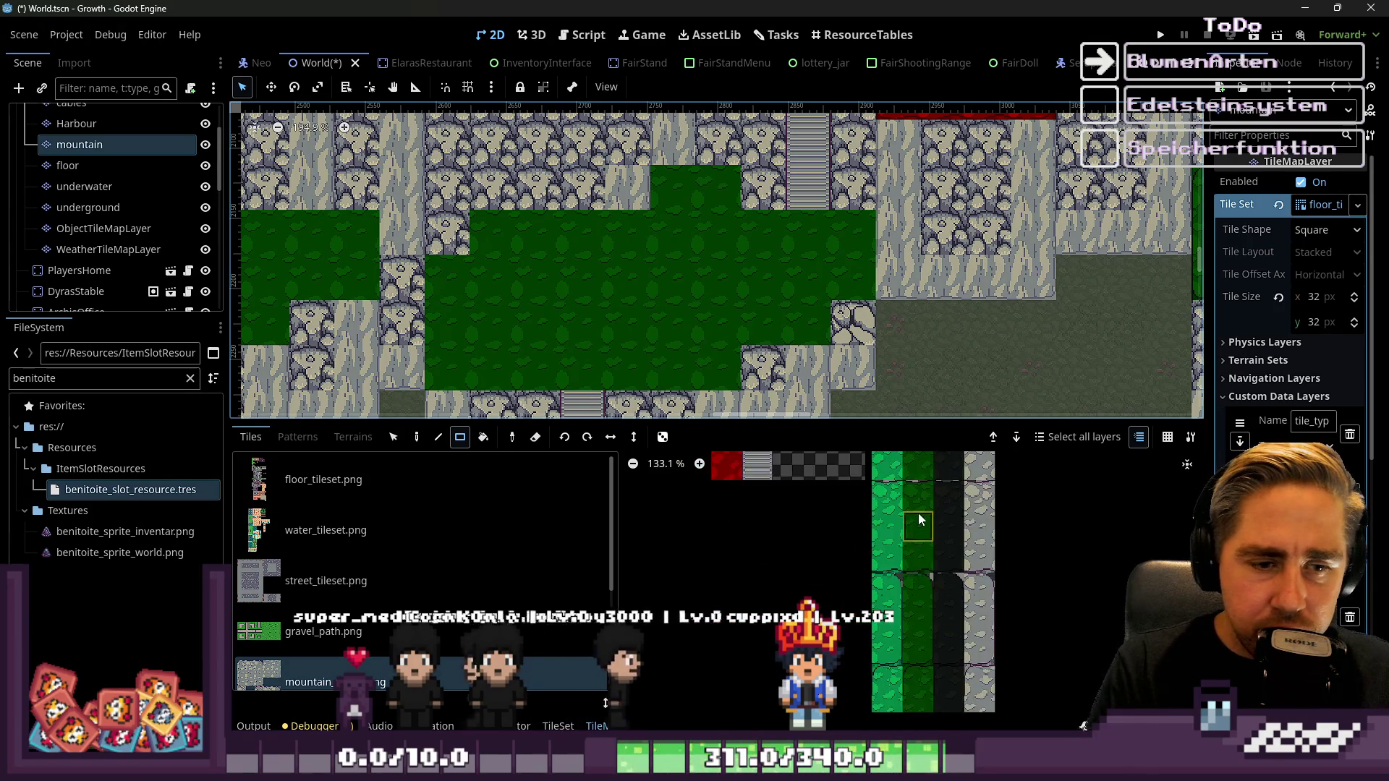
left_click(928, 700)
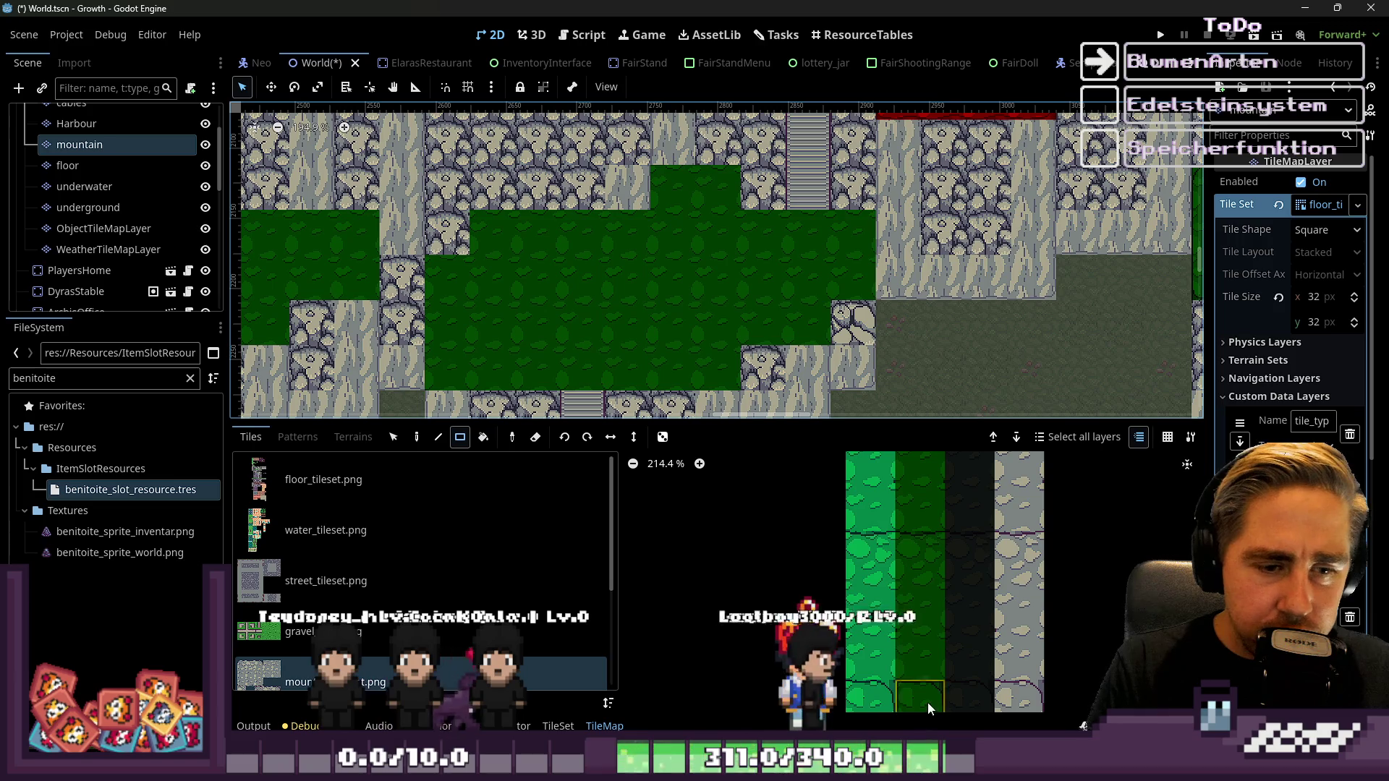
scroll(819, 215, "up", 2)
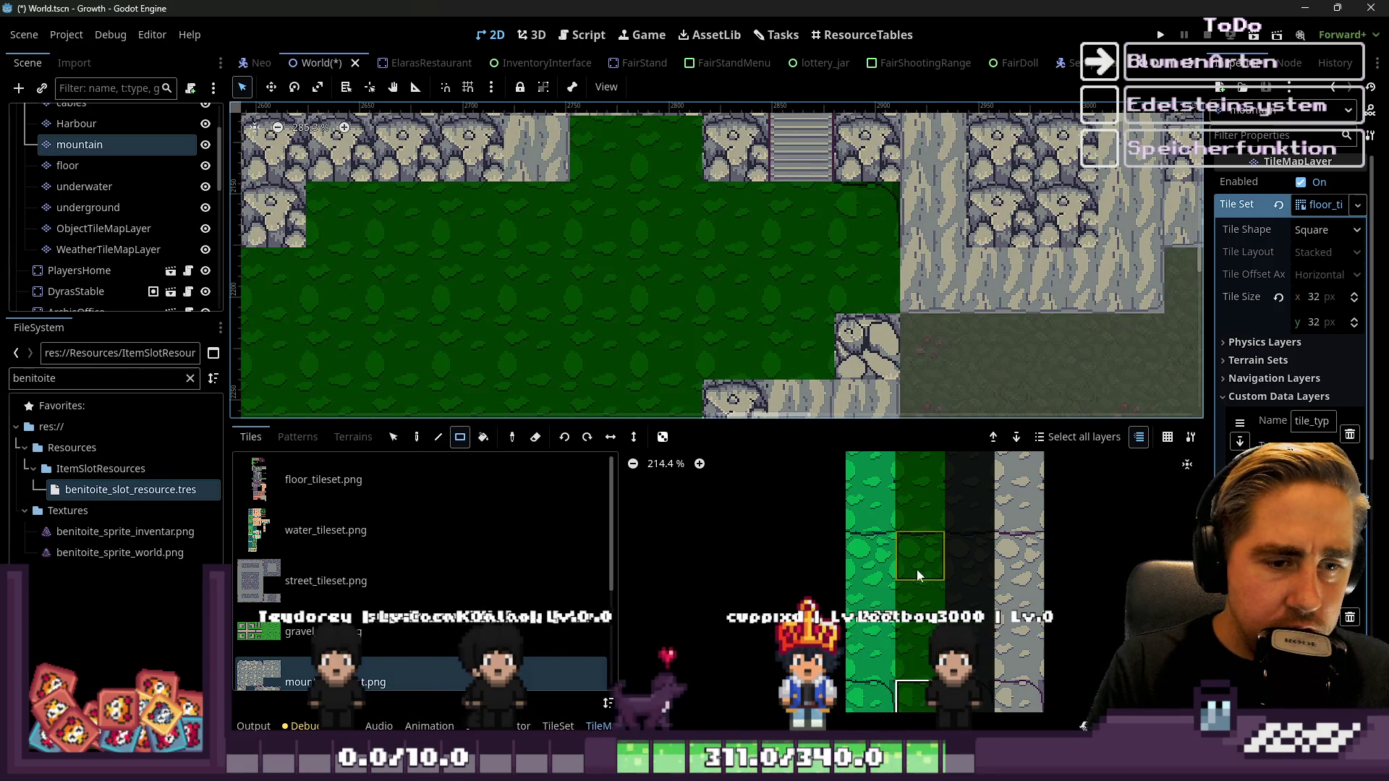
scroll(917, 571, "down", 5)
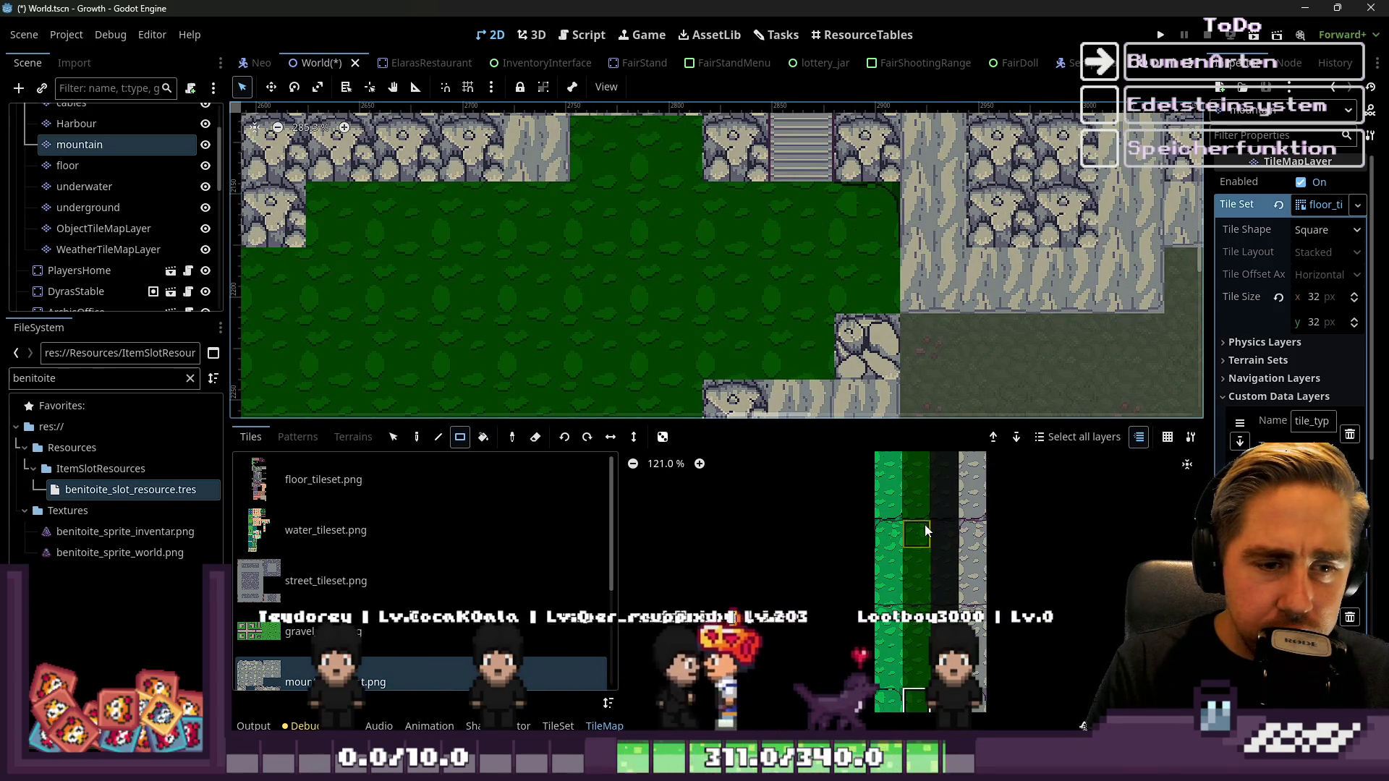
left_click(925, 531)
scroll(699, 177, "left", 3)
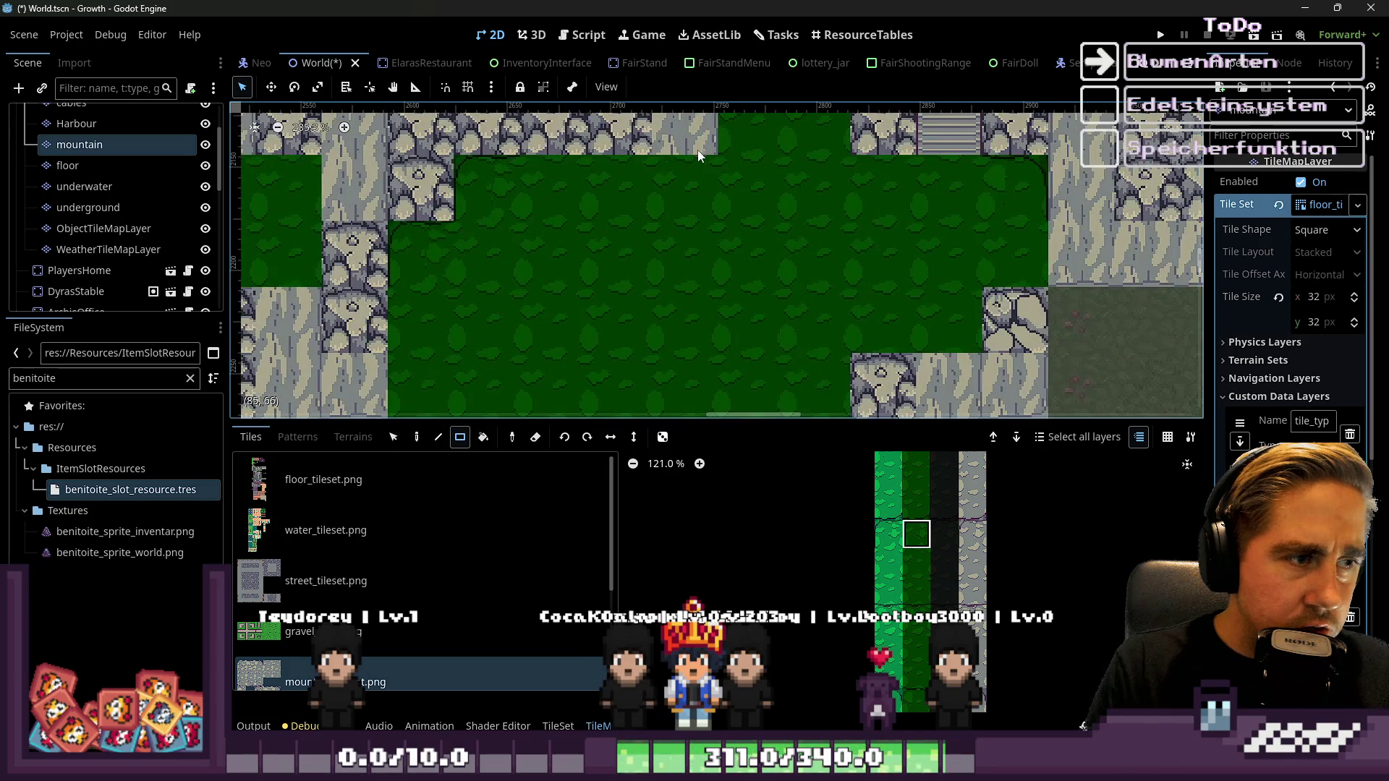
scroll(699, 155, "down", 2)
scroll(917, 651, "up", 4)
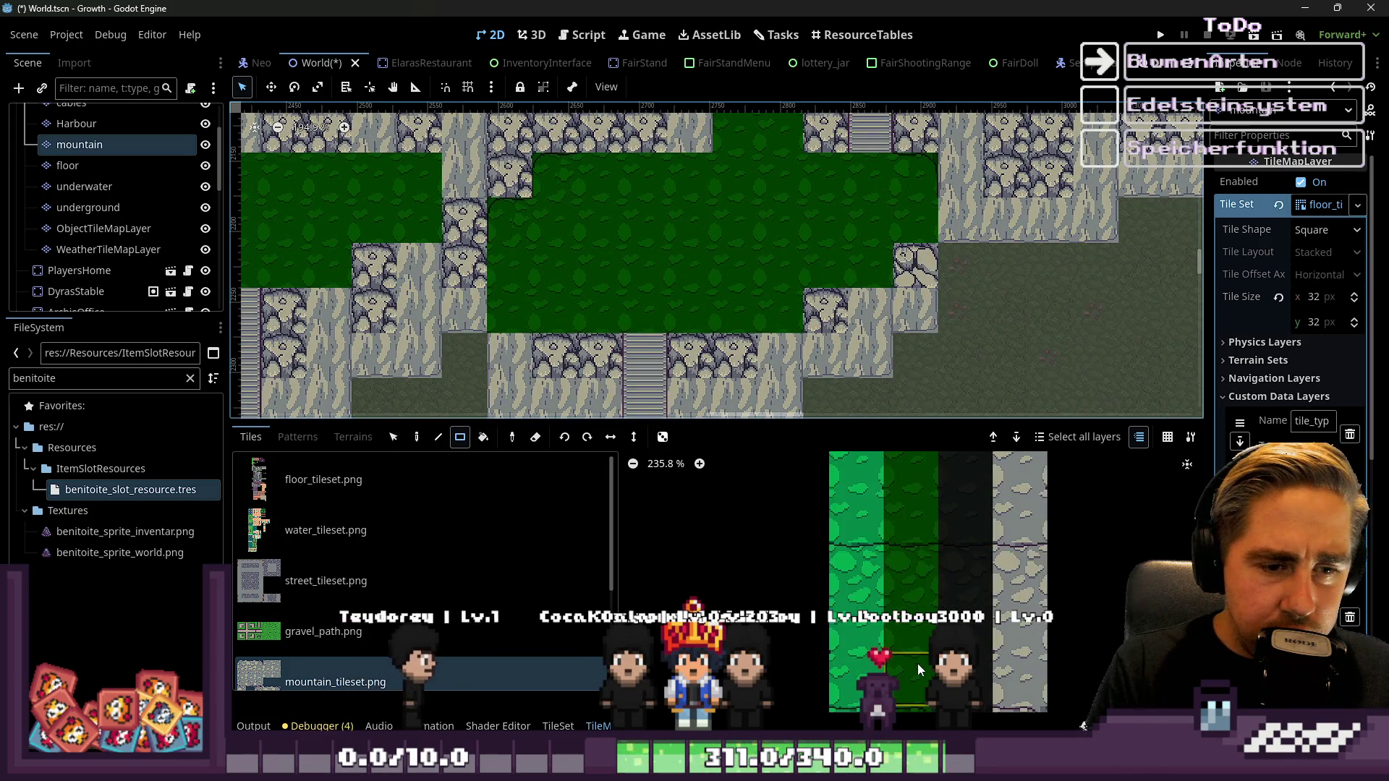
scroll(914, 639, "down", 6)
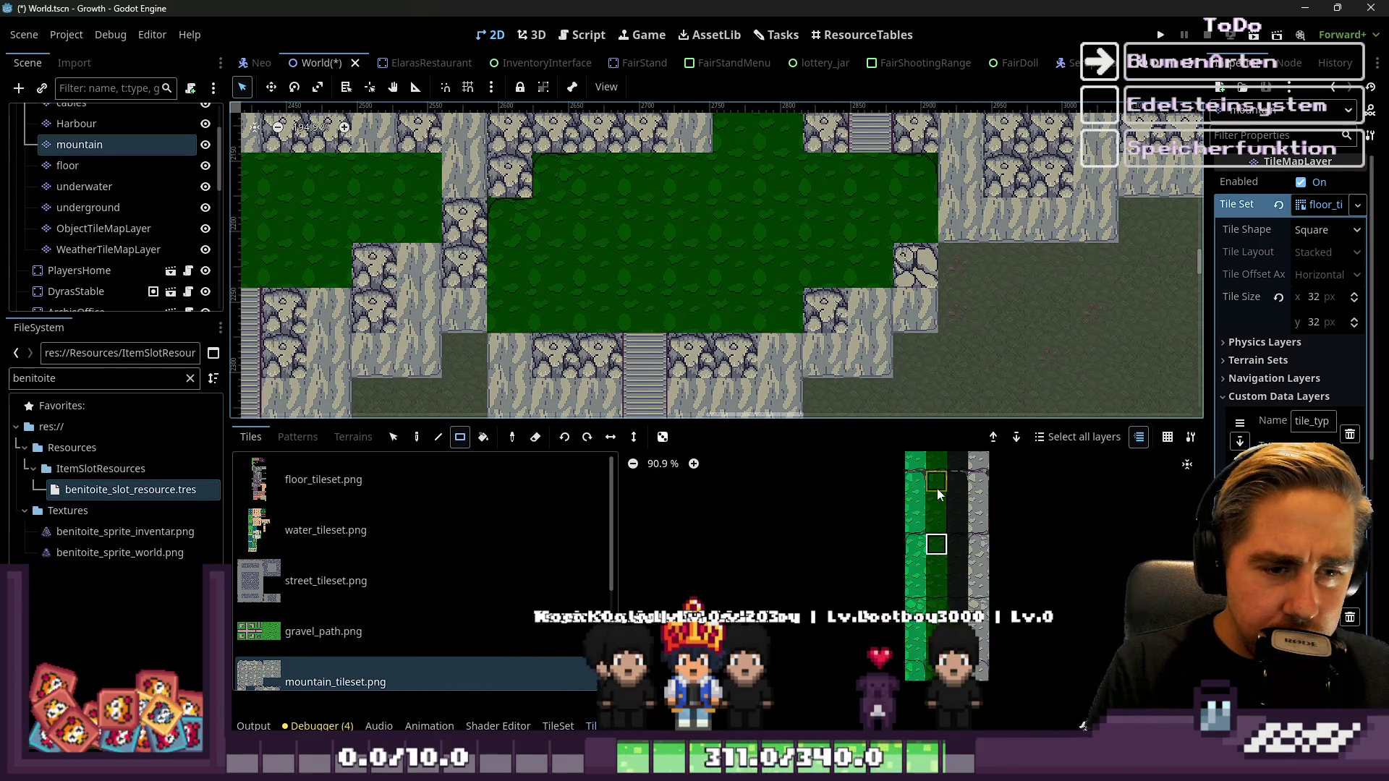
scroll(916, 644, "up", 8)
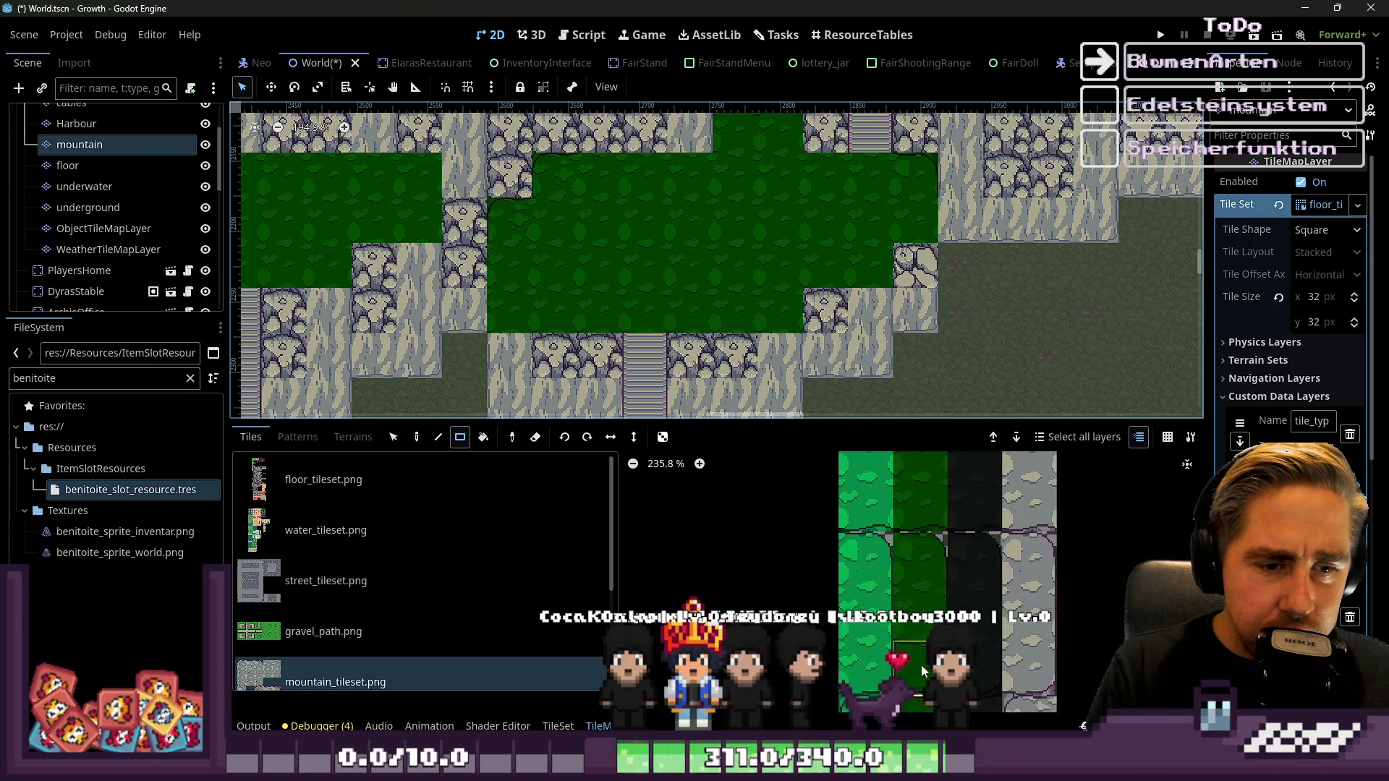
scroll(492, 267, "up", 3)
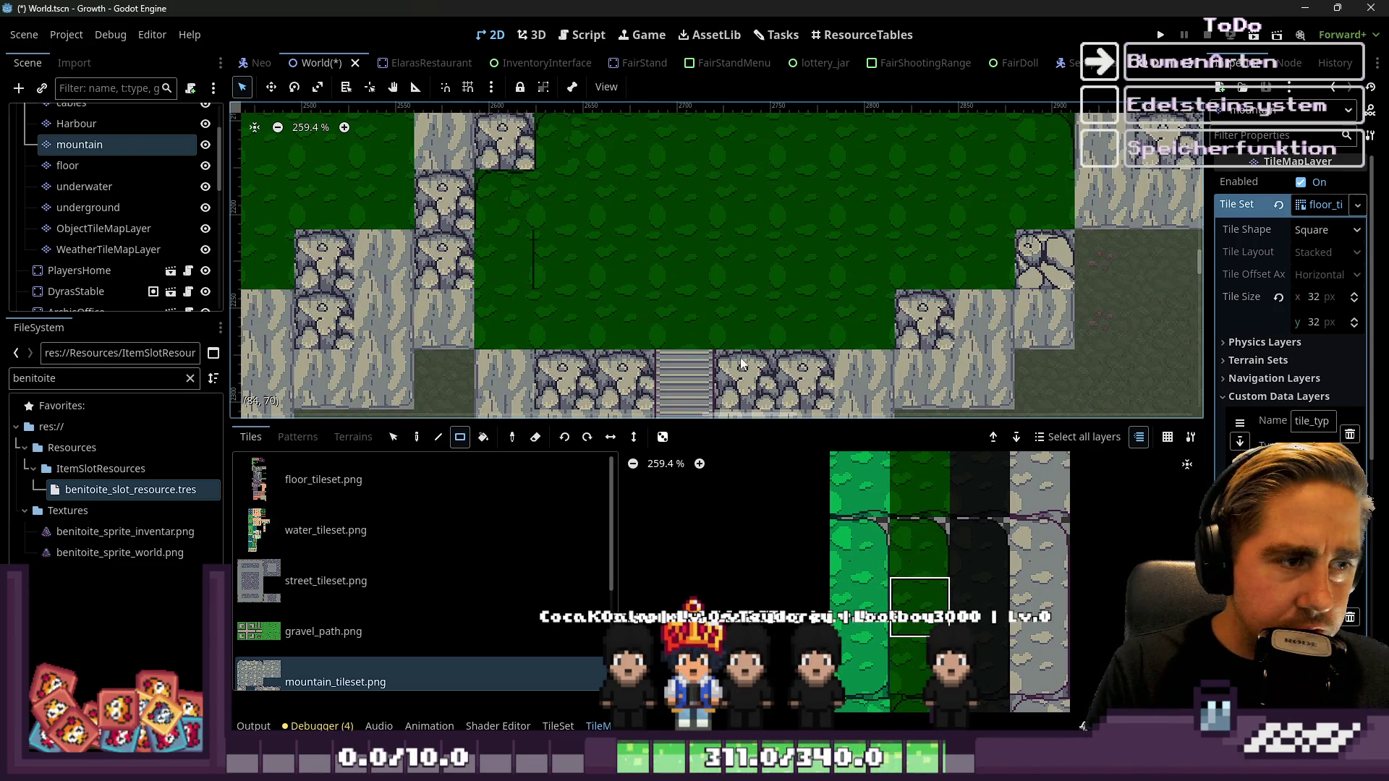
scroll(950, 599, "down", 4)
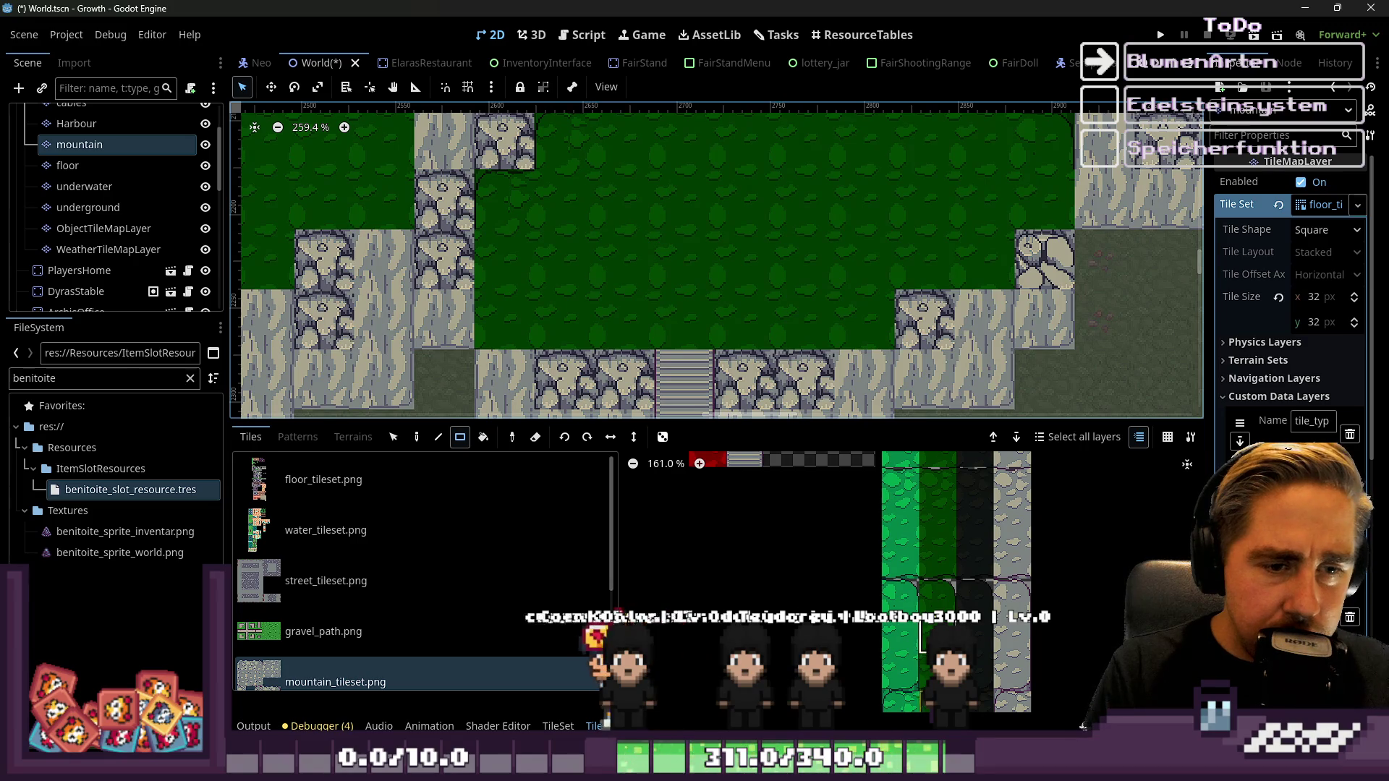
scroll(934, 572, "up", 2)
scroll(922, 518, "up", 3)
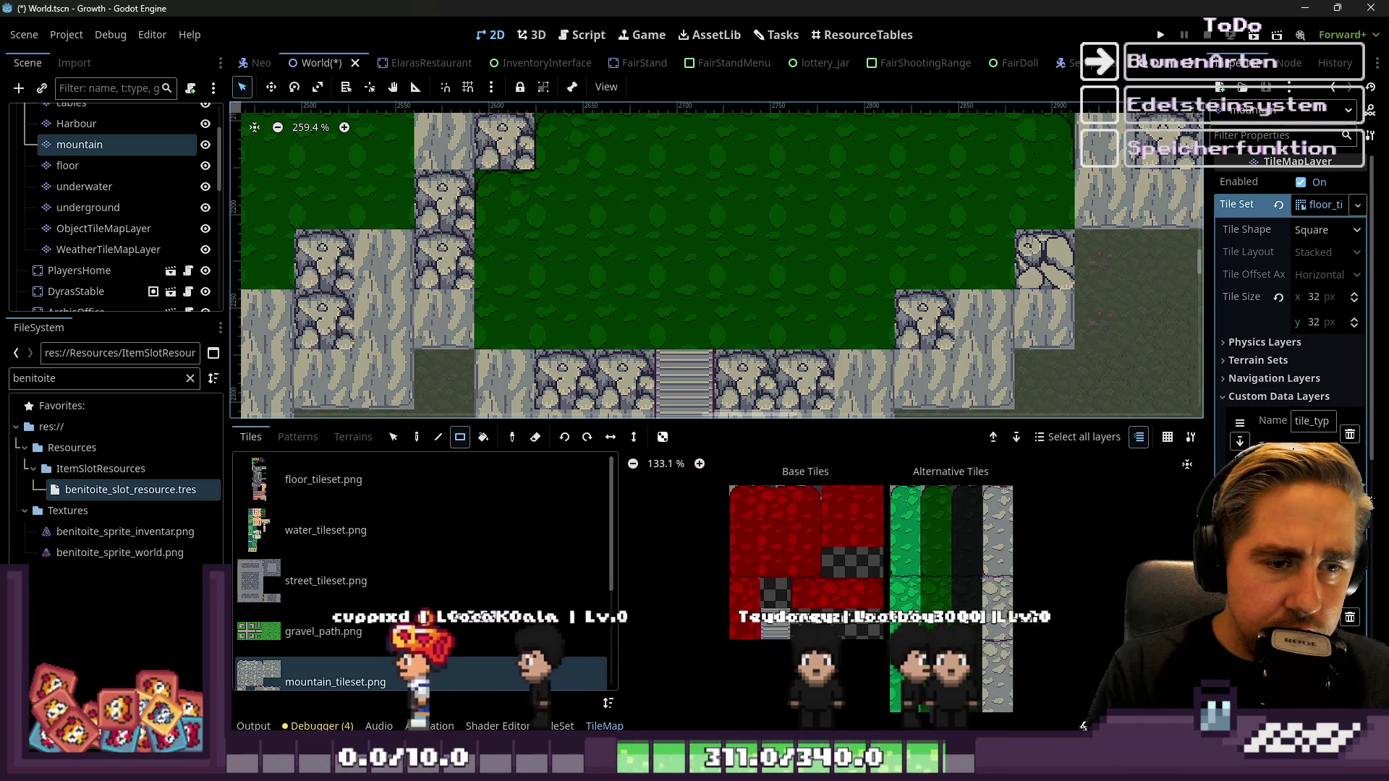
left_click(924, 518)
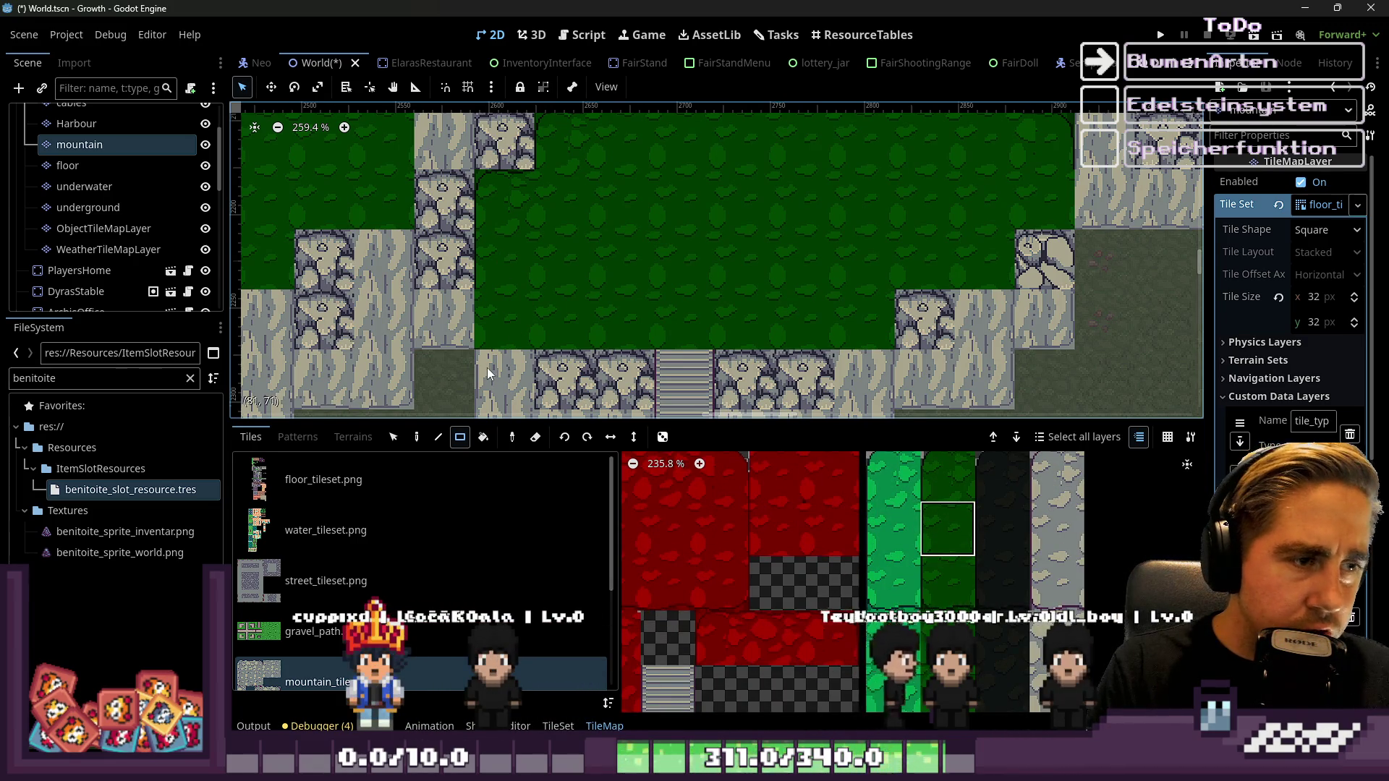
scroll(488, 368, "up", 1)
scroll(937, 515, "down", 5)
scroll(890, 627, "up", 3)
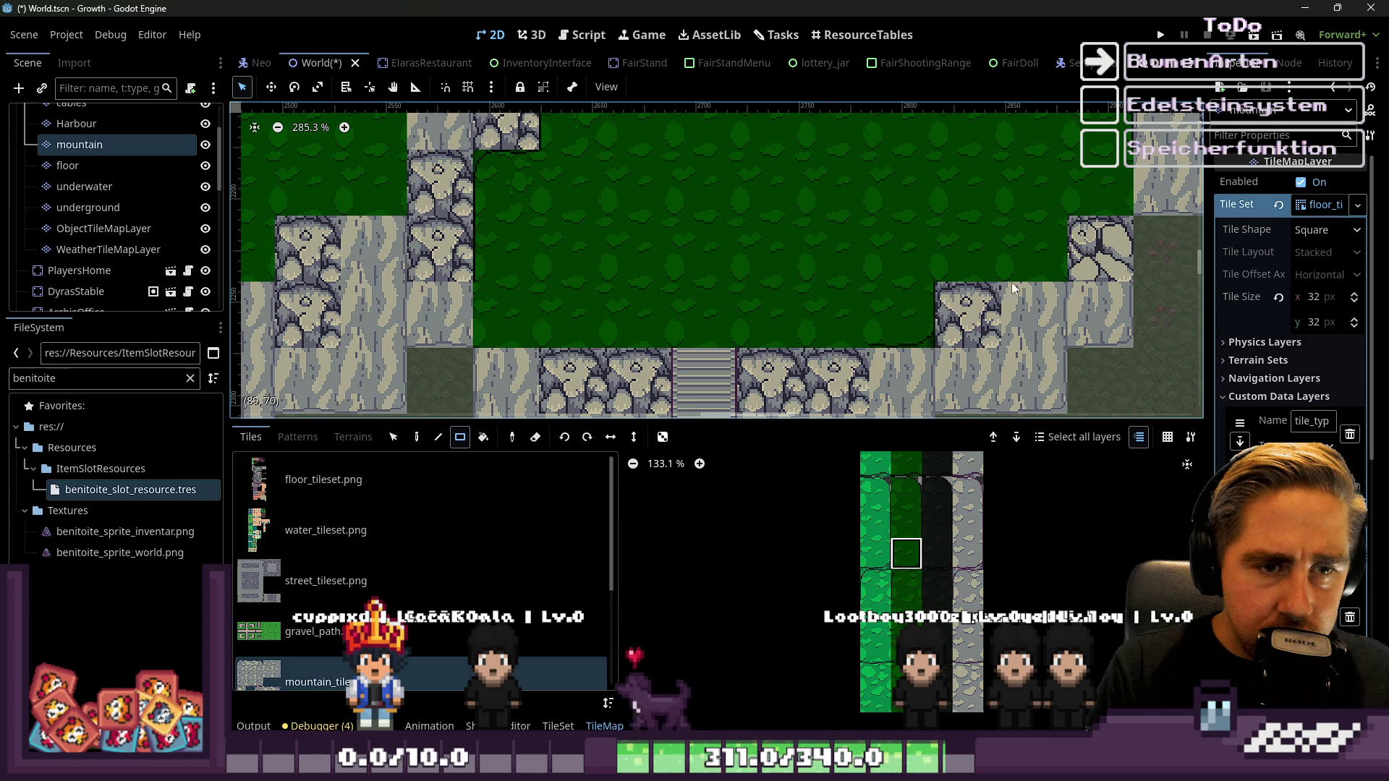
scroll(1013, 238, "up", 2)
scroll(1021, 212, "right", 2)
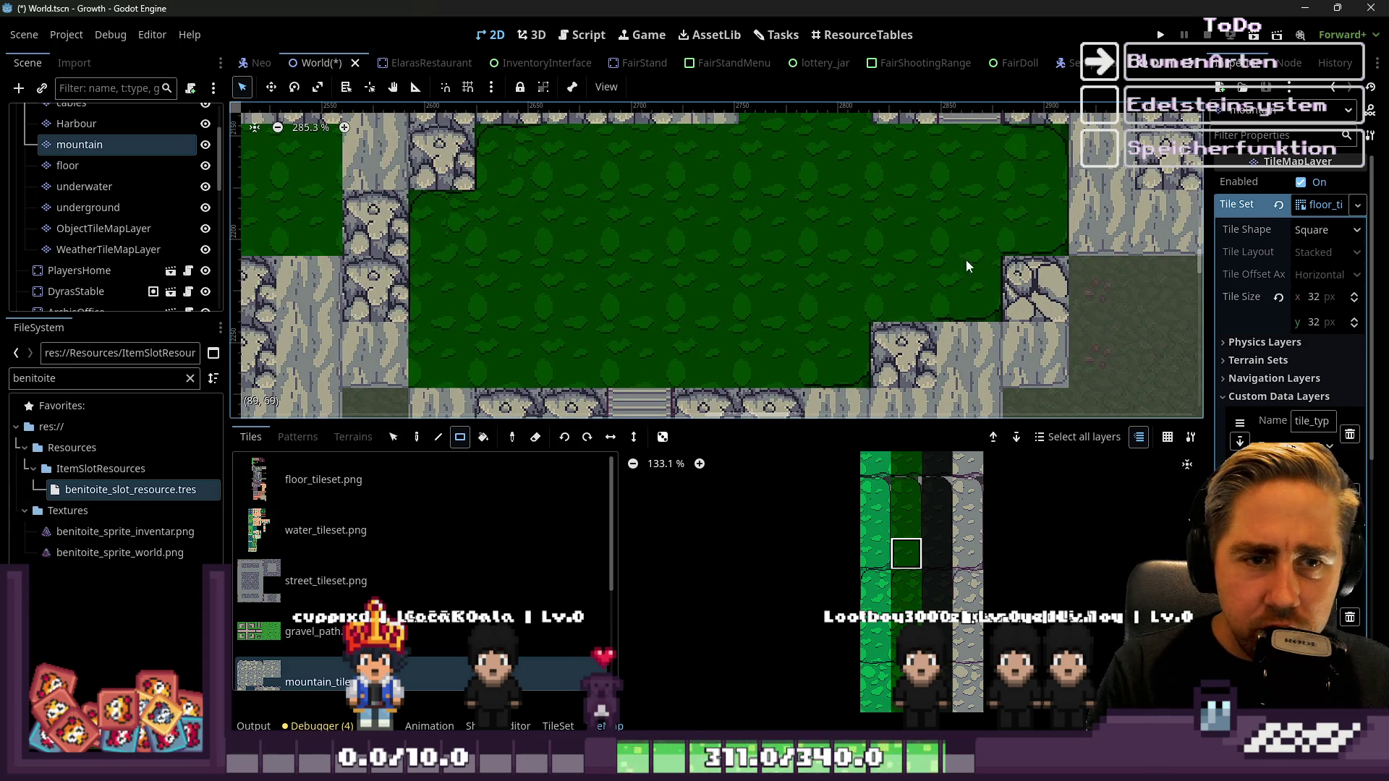
scroll(937, 572, "down", 1)
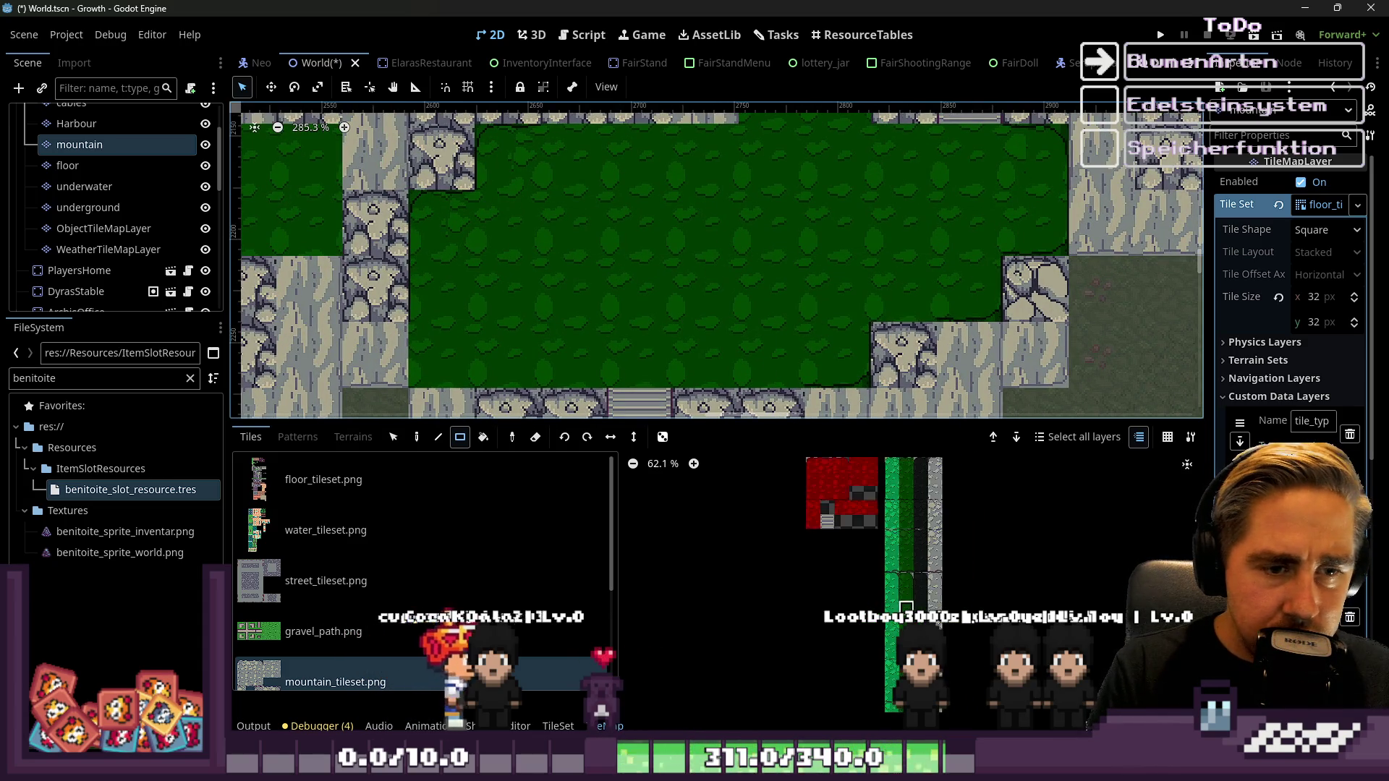
scroll(933, 491, "up", 3)
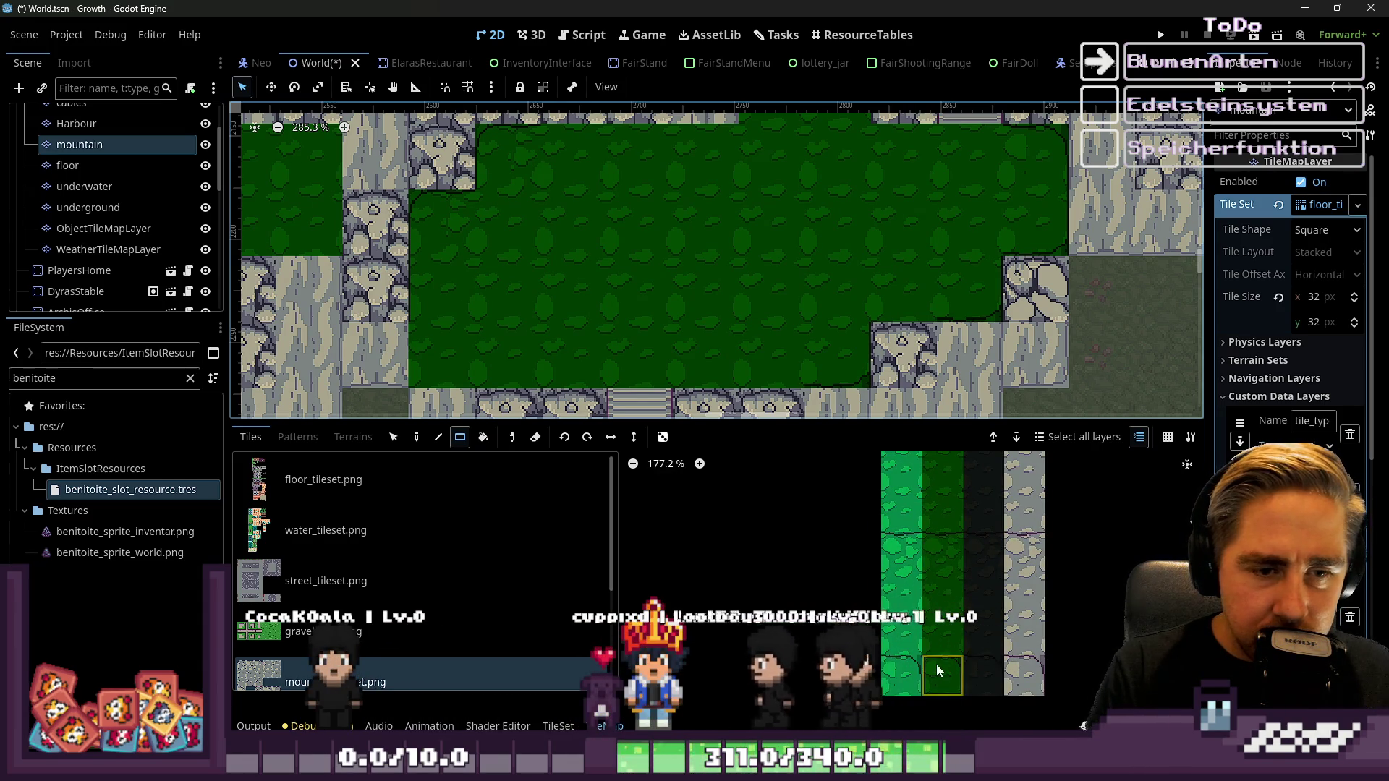
scroll(939, 638, "up", 1)
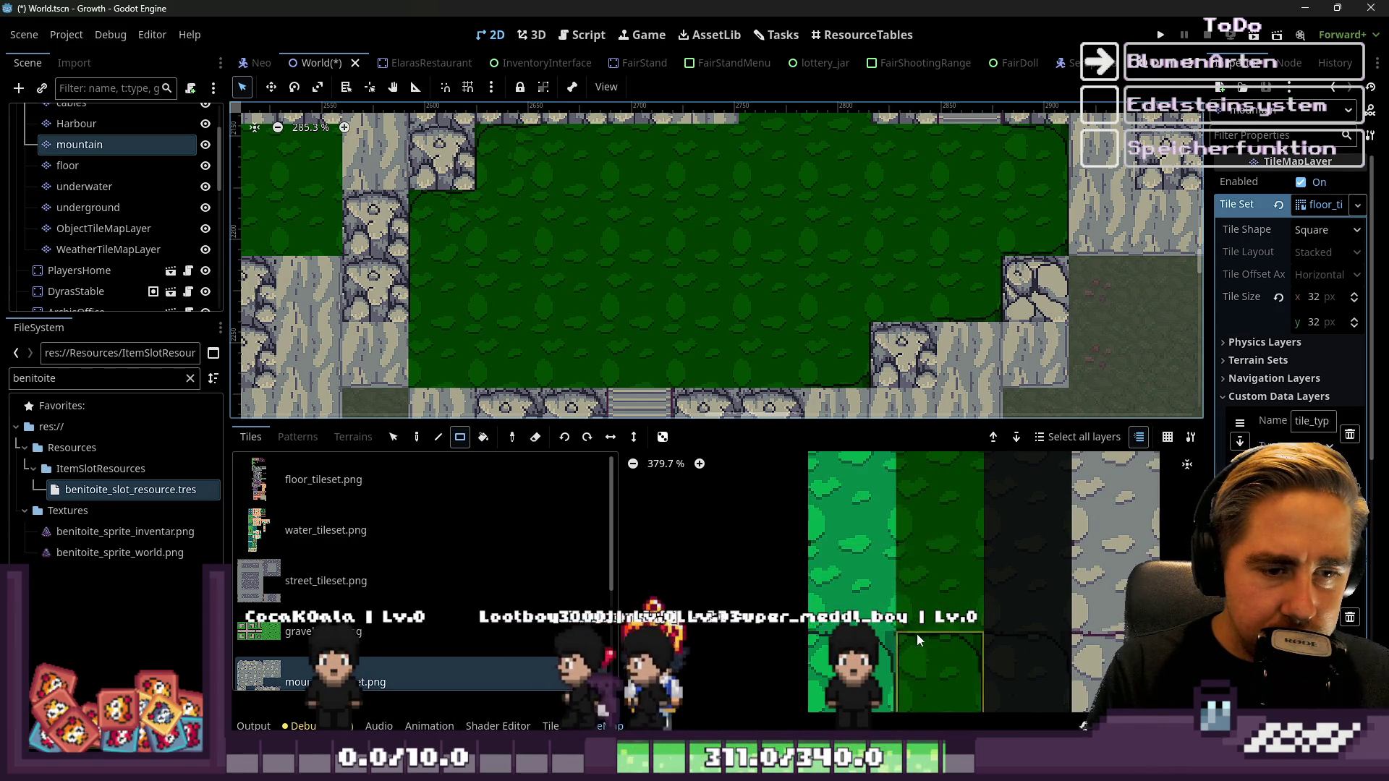
scroll(903, 709, "down", 2)
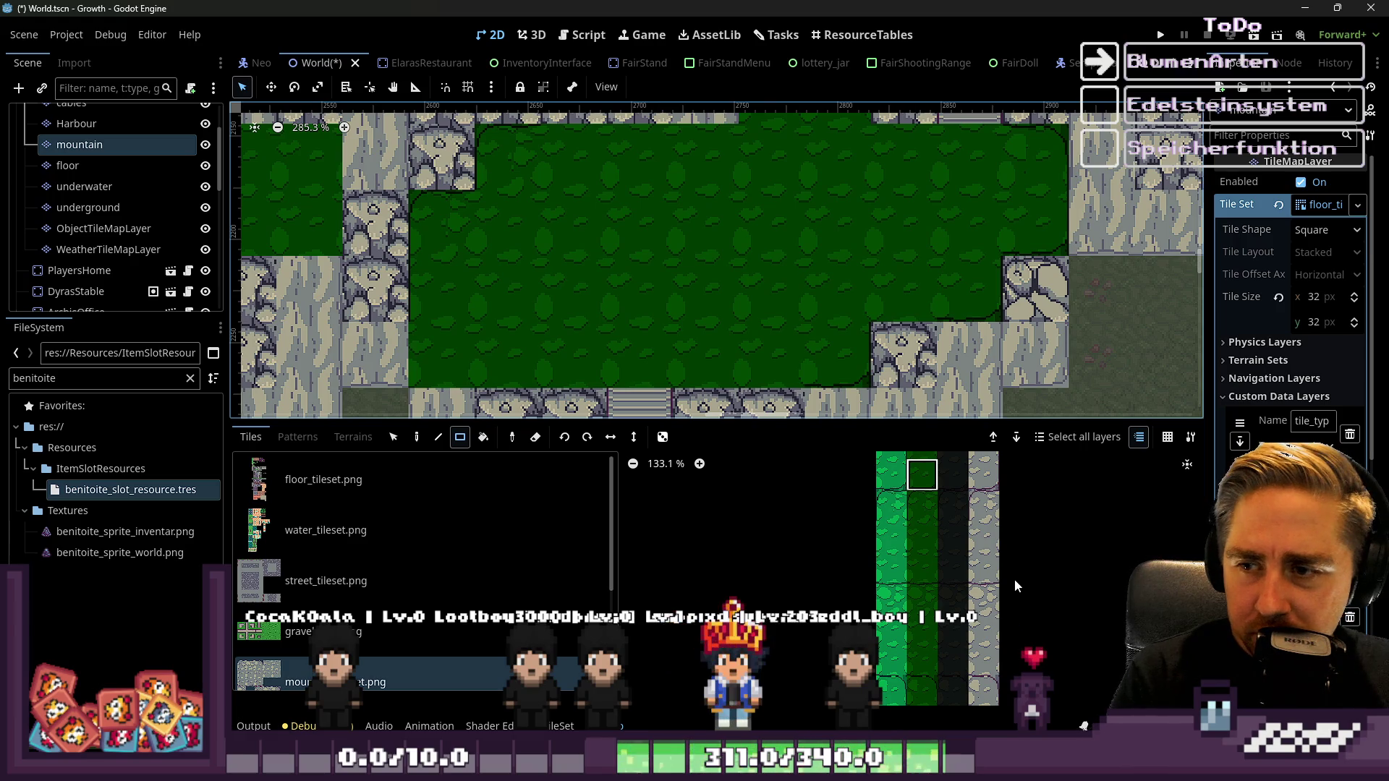
scroll(900, 640, "down", 2)
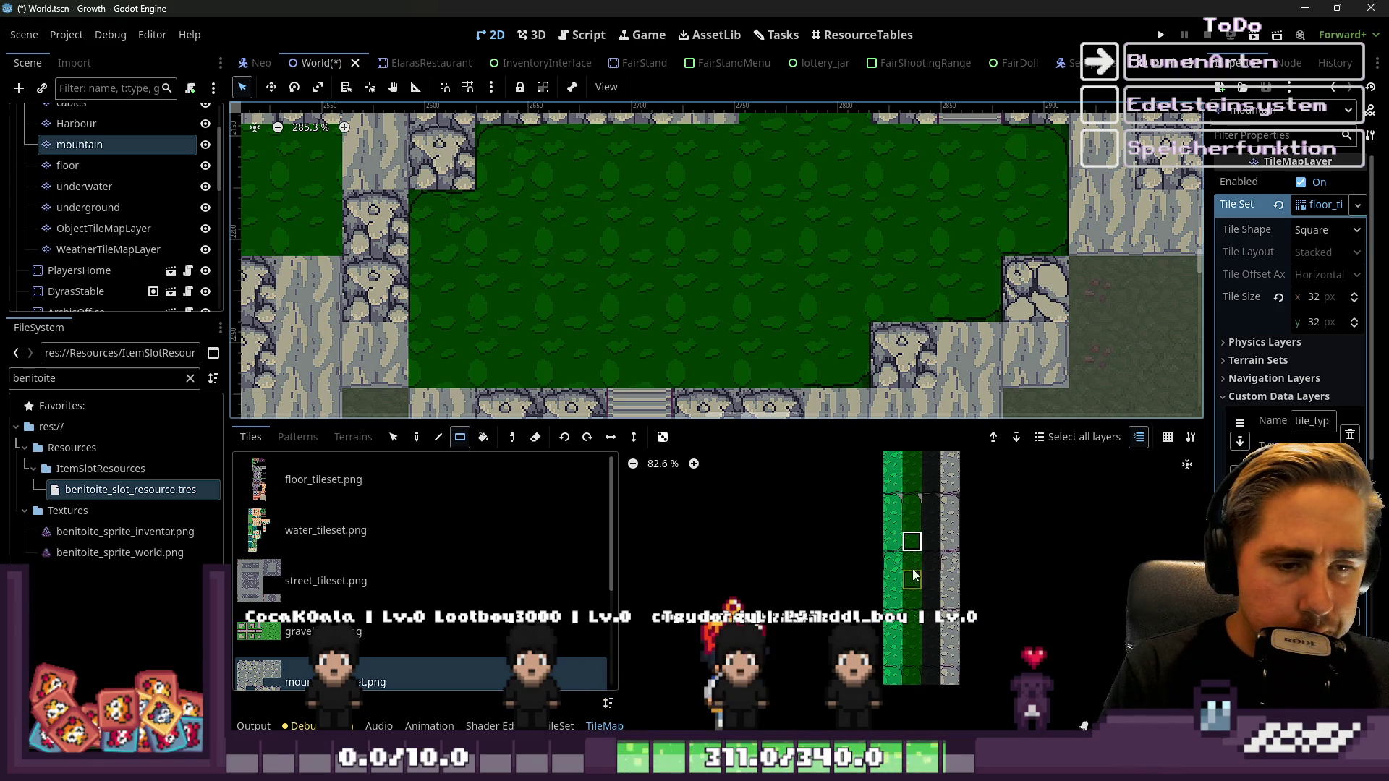
scroll(914, 576, "up", 1)
scroll(918, 686, "up", 10)
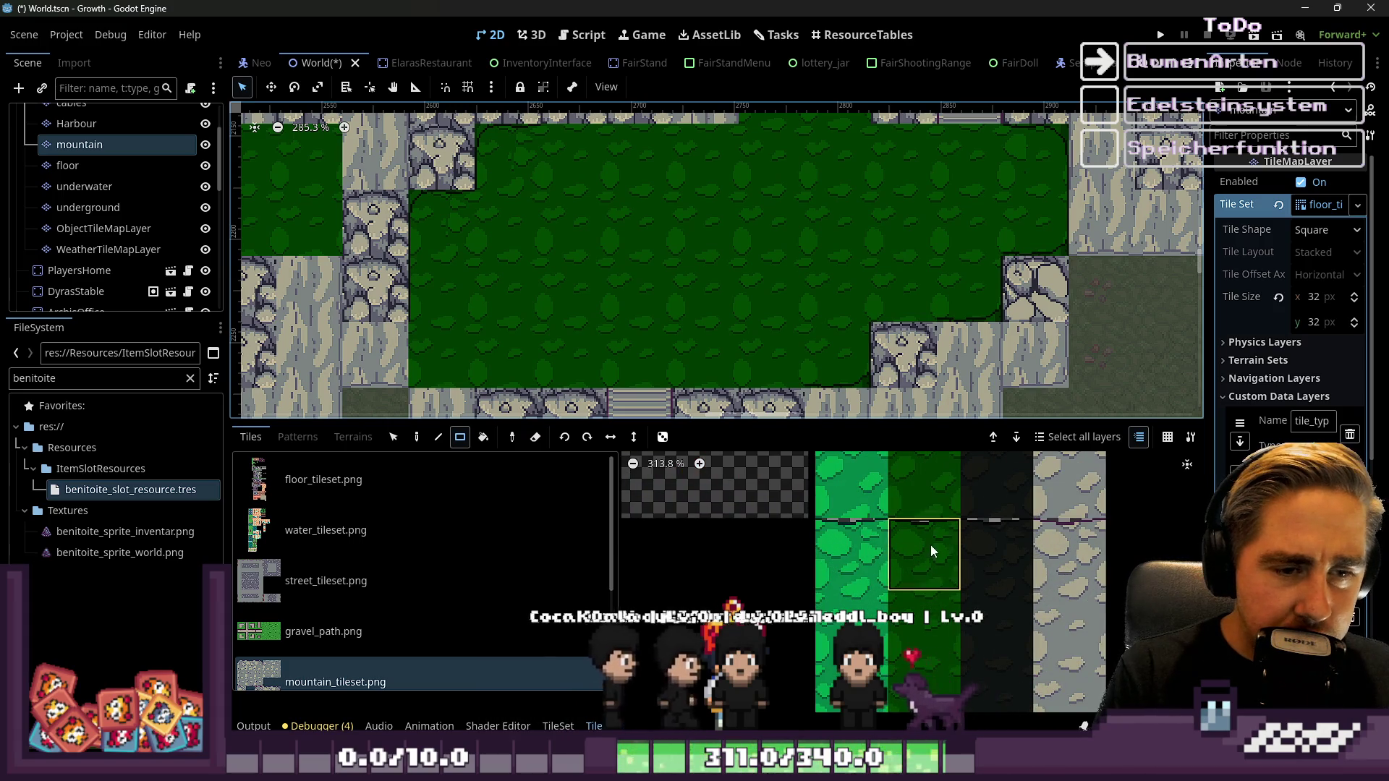
scroll(557, 165, "up", 2)
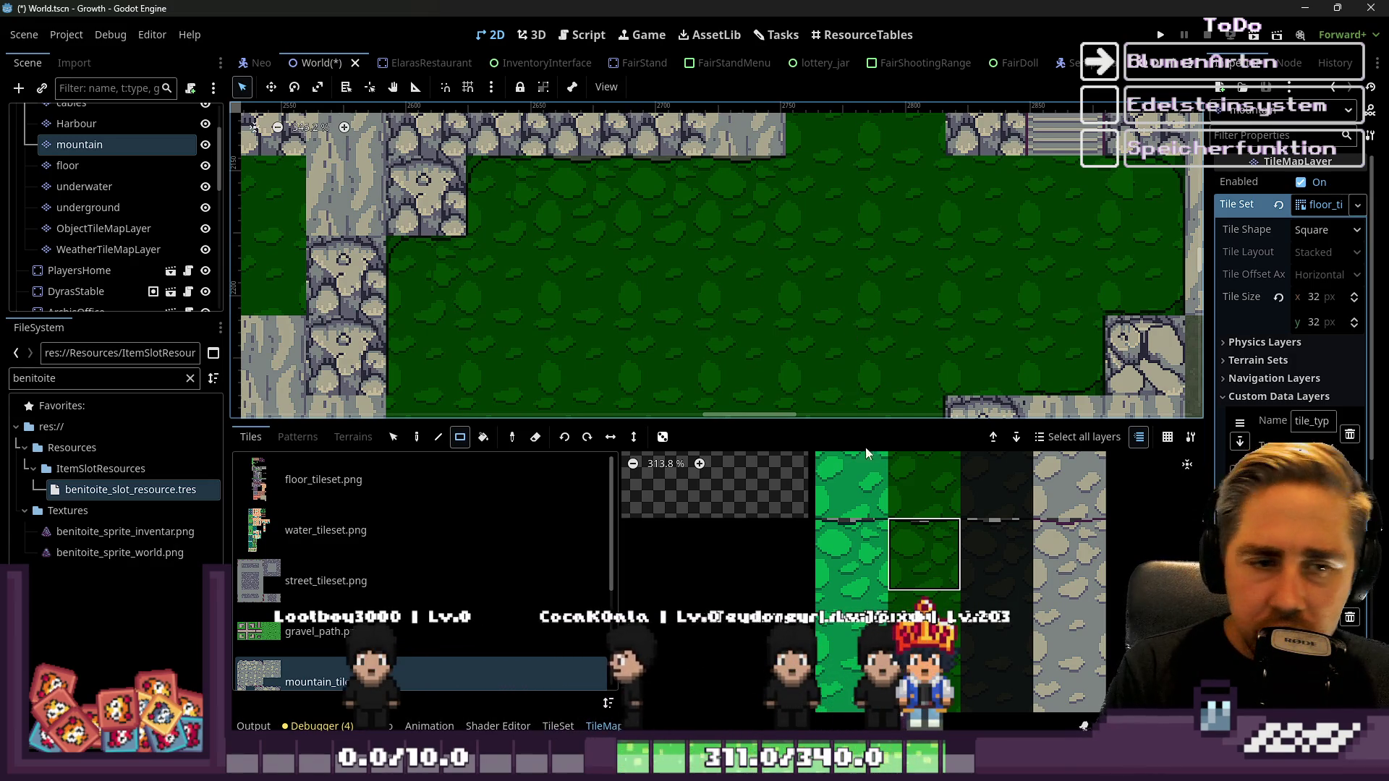
Pick a lower dark green grass tile and paint one tile at the patch edge
scroll(927, 582, "down", 2)
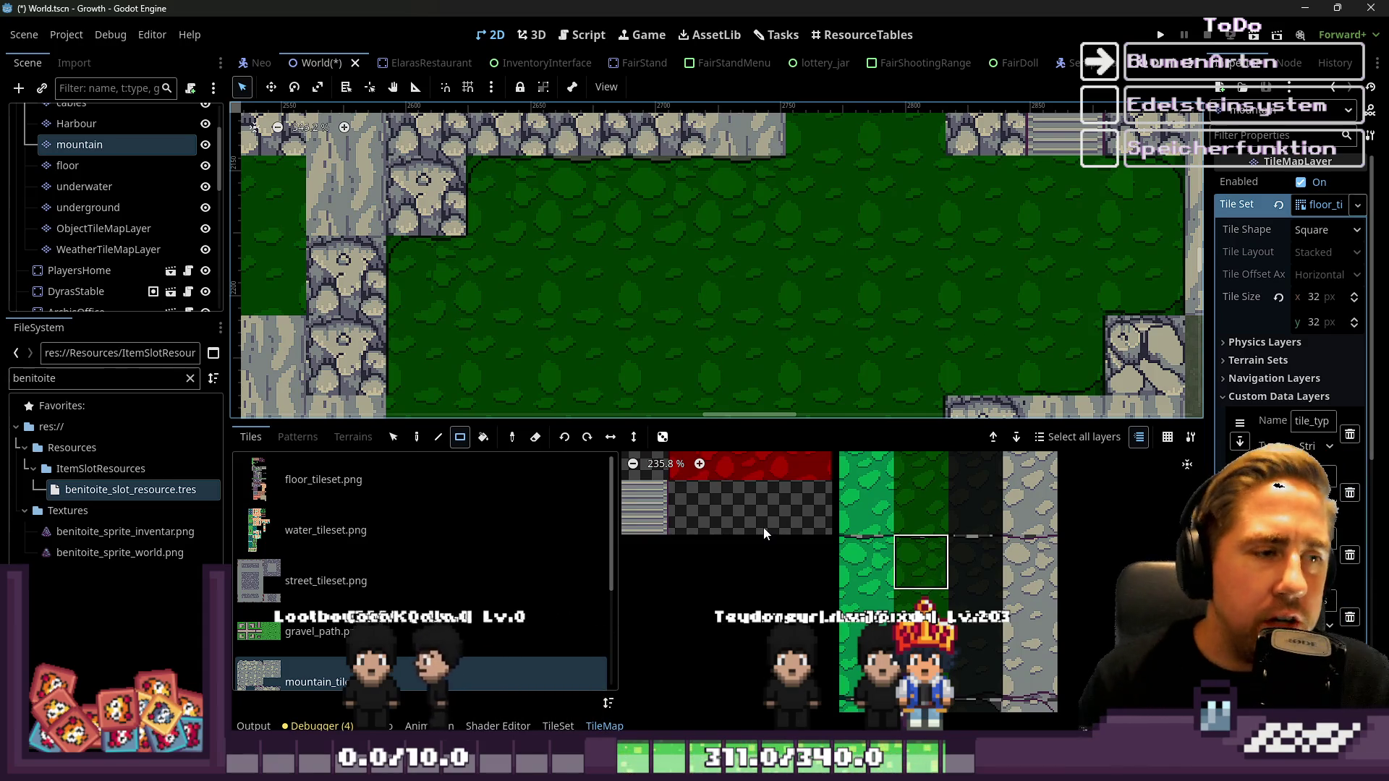
scroll(723, 293, "down", 2)
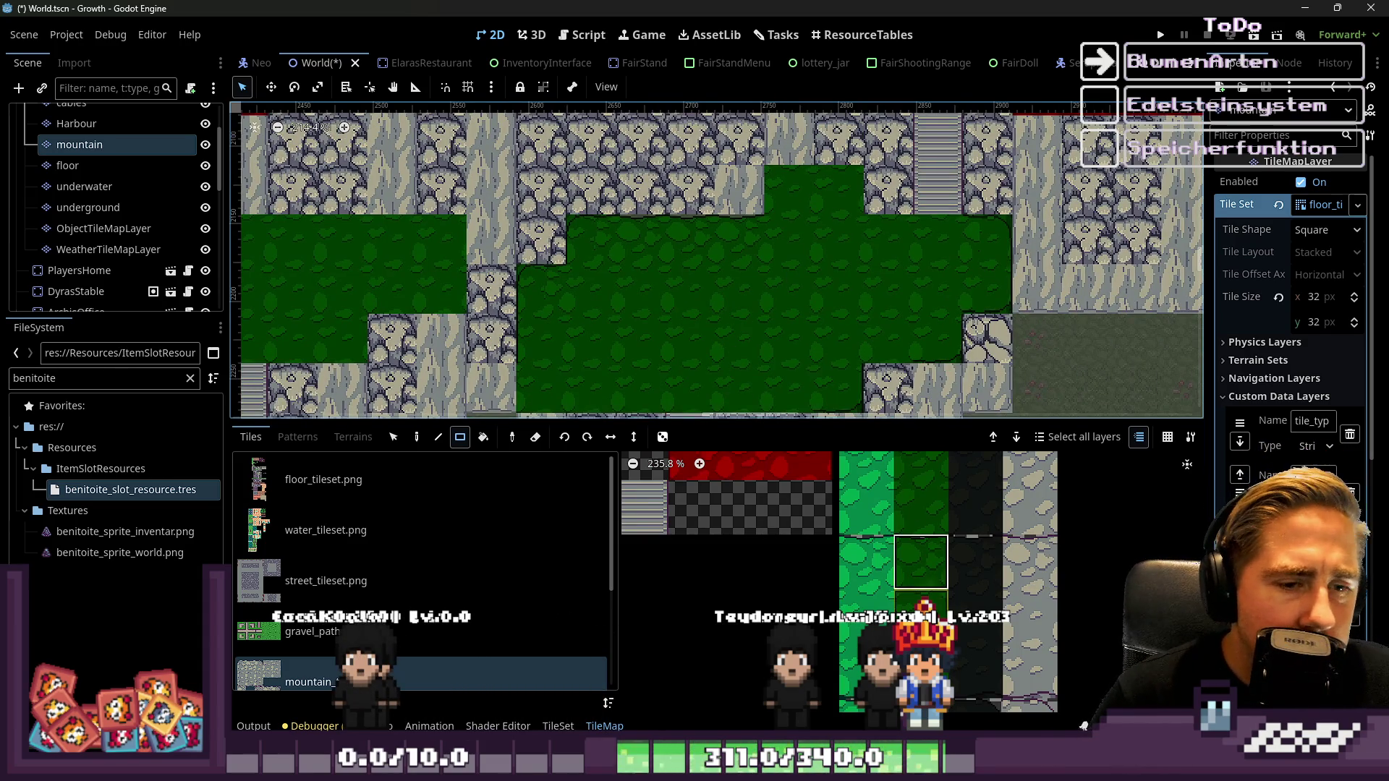
scroll(913, 676, "down", 2)
scroll(923, 649, "down", 6)
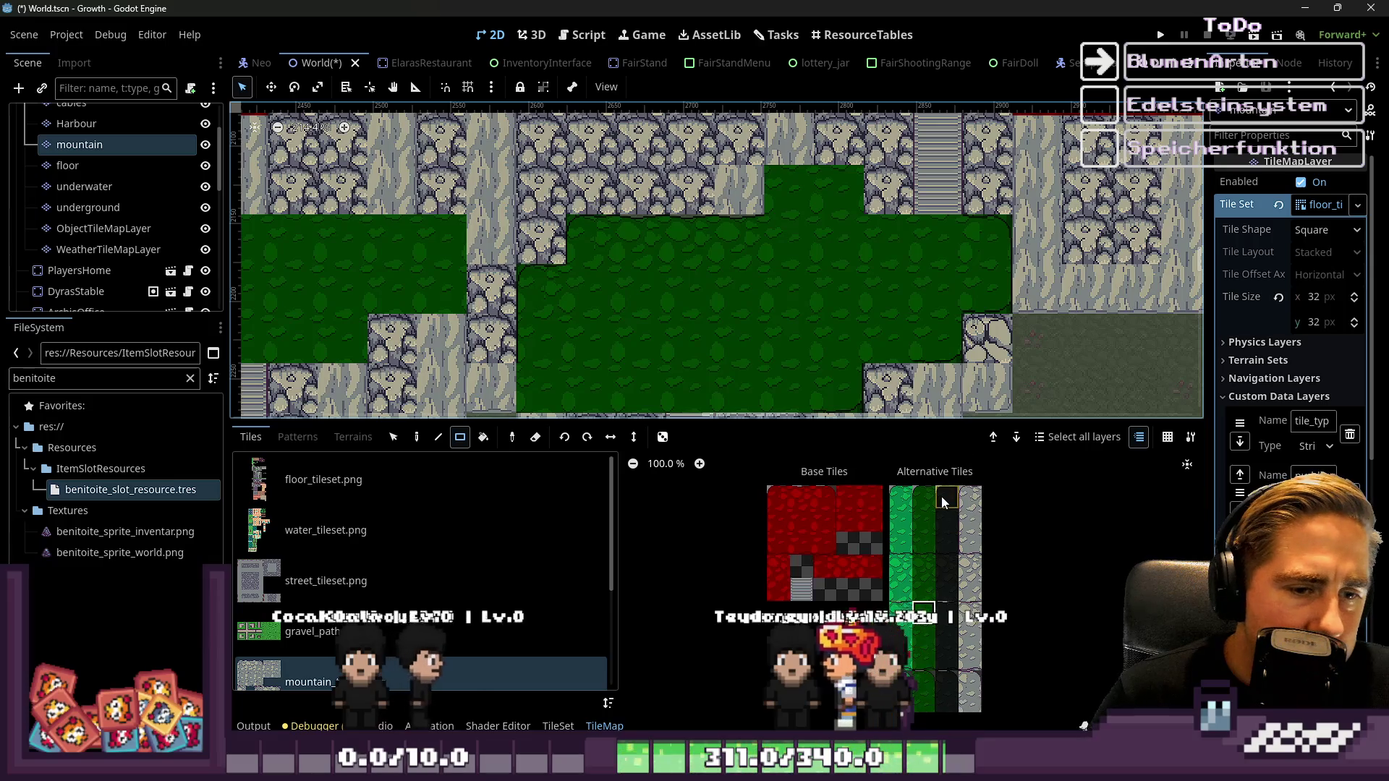
scroll(923, 650, "up", 7)
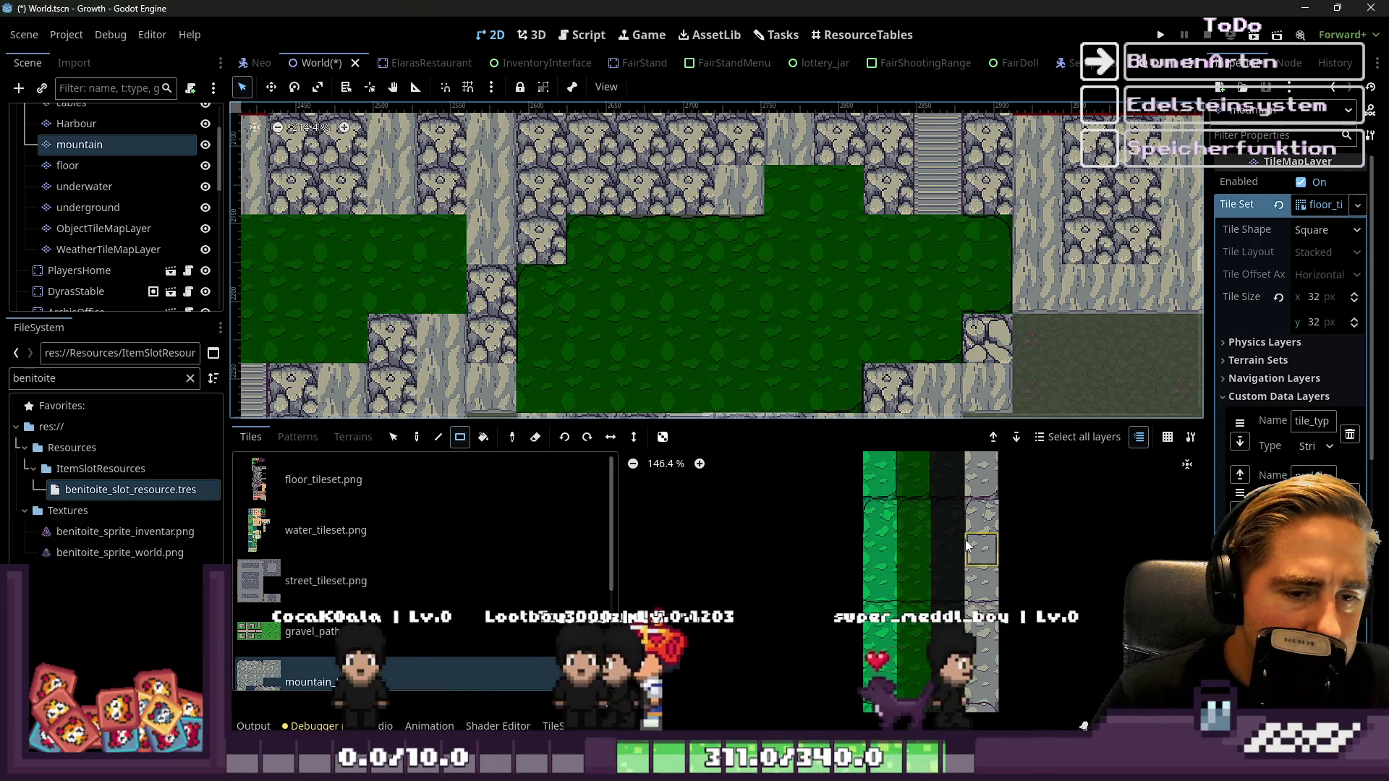
left_click(896, 651)
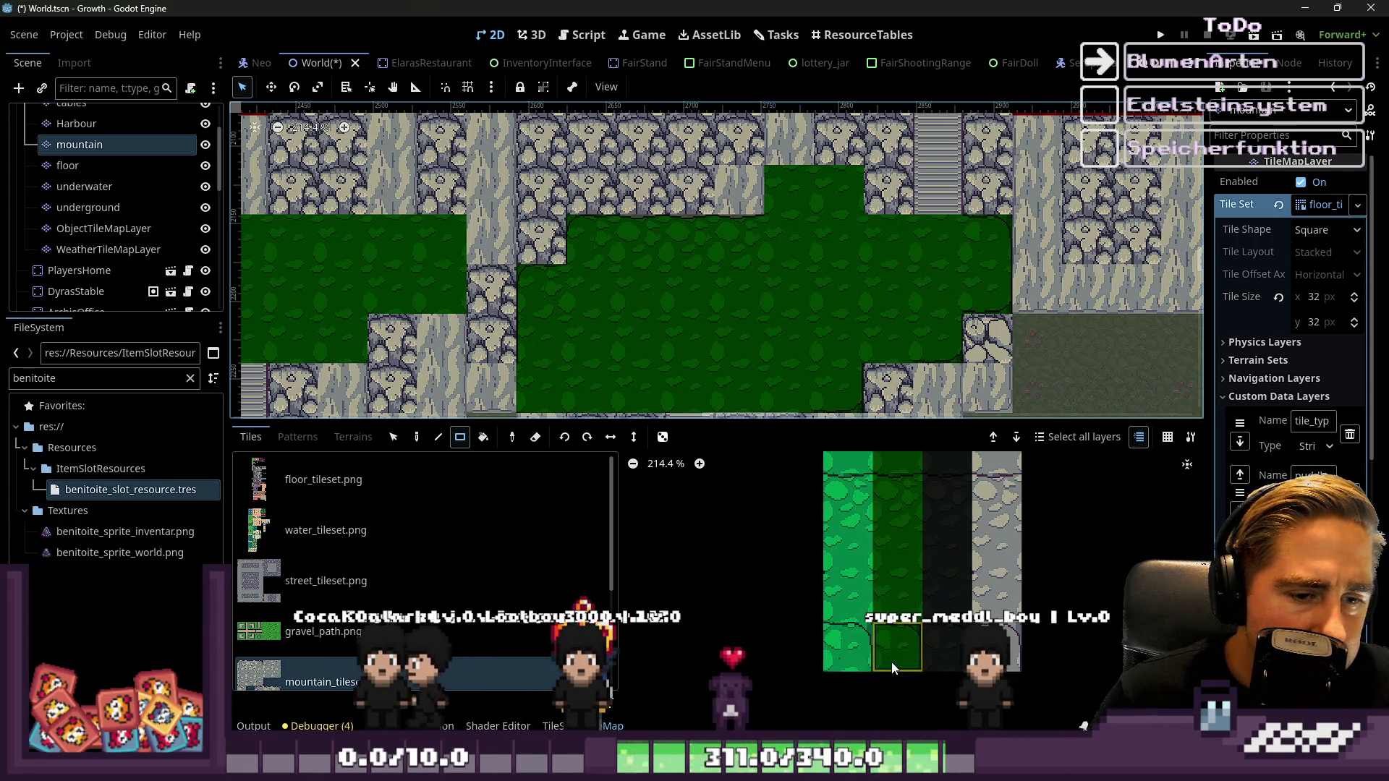
scroll(852, 134, "up", 3)
left_click_drag(841, 154, 842, 155)
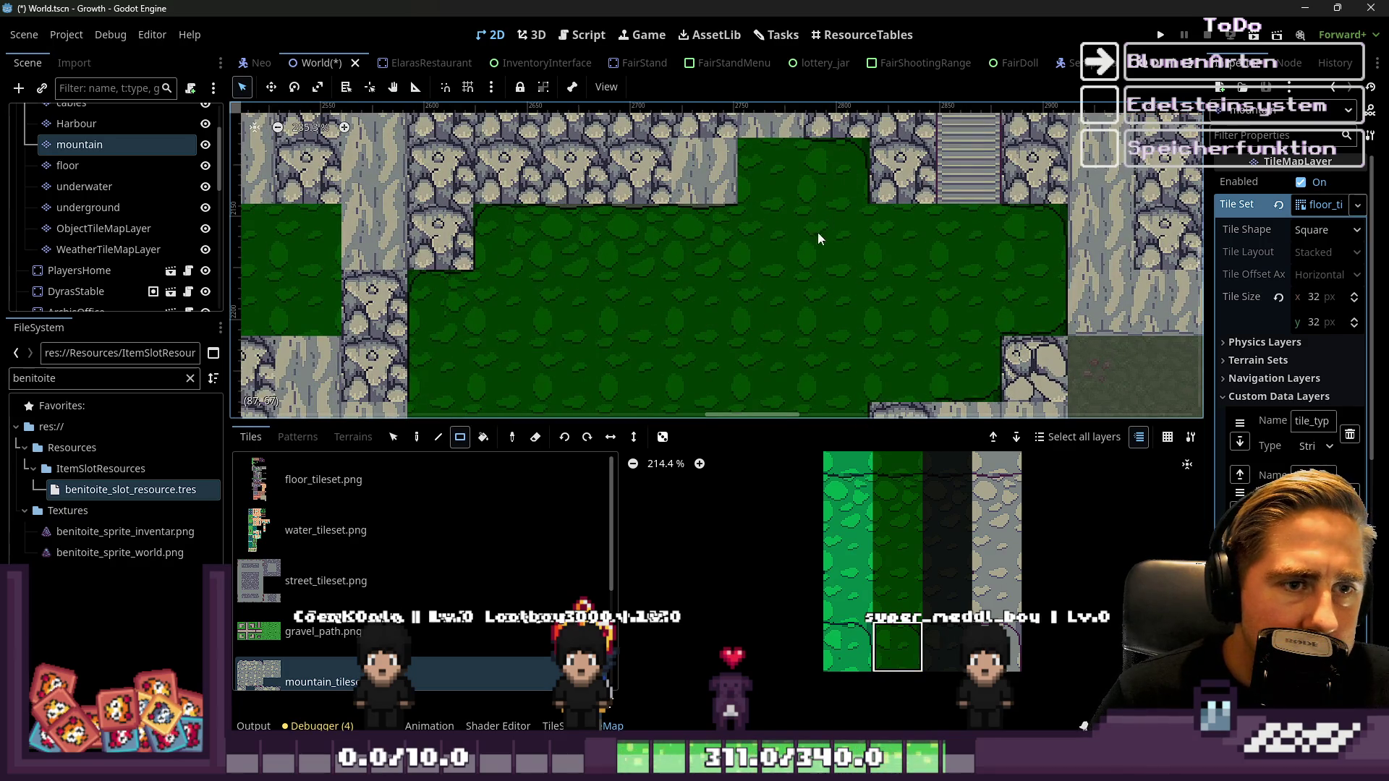
Switch to the upper dark green grass tile in the atlas
left_click(896, 479)
scroll(904, 213, "up", 2)
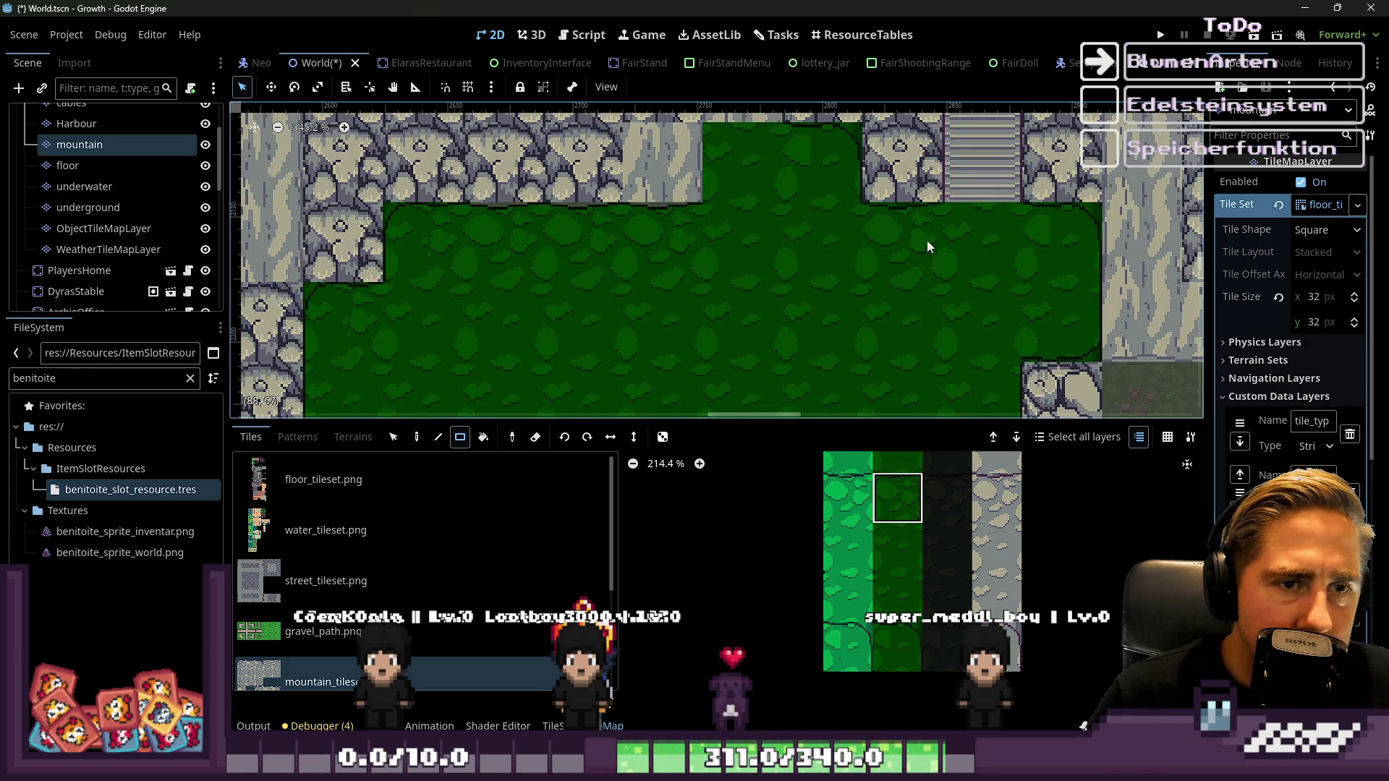
scroll(928, 244, "down", 3)
scroll(932, 569, "down", 2)
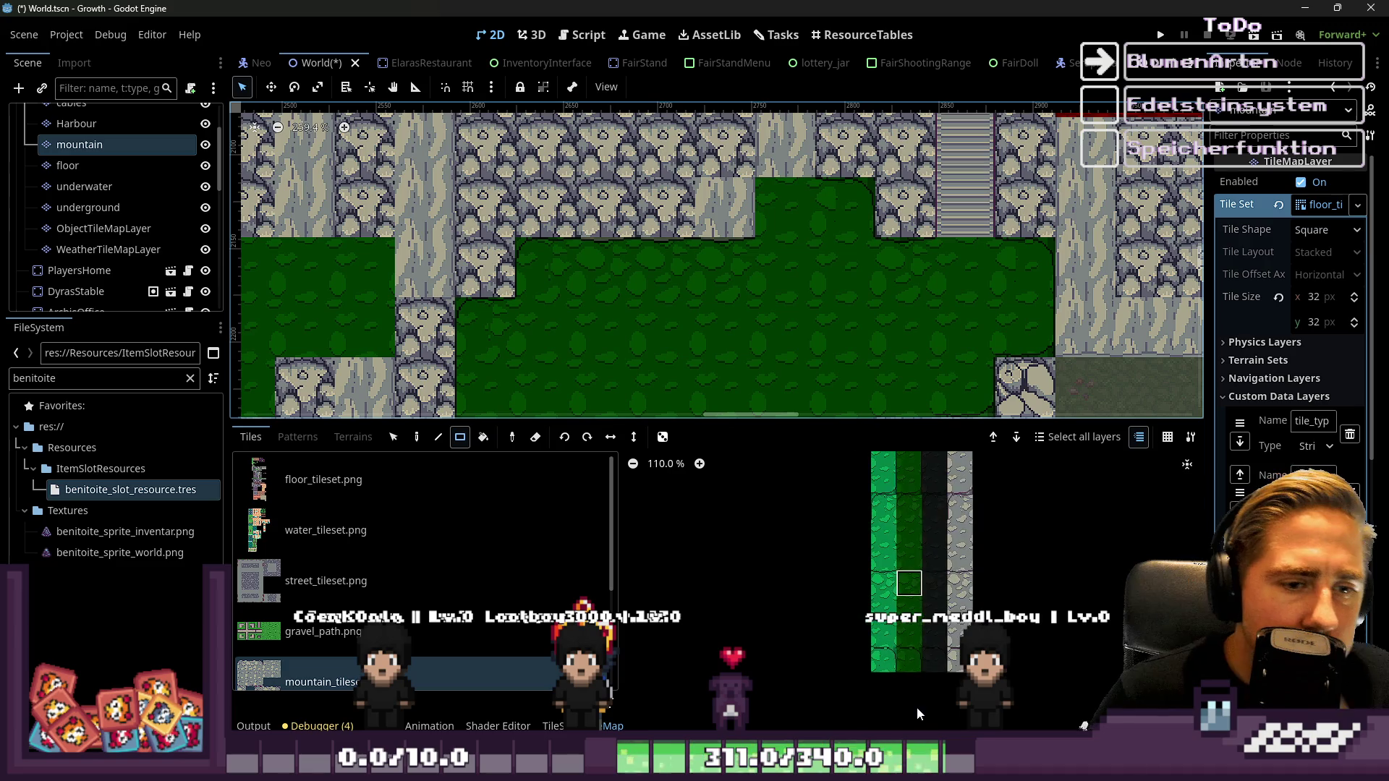
scroll(906, 482, "up", 3)
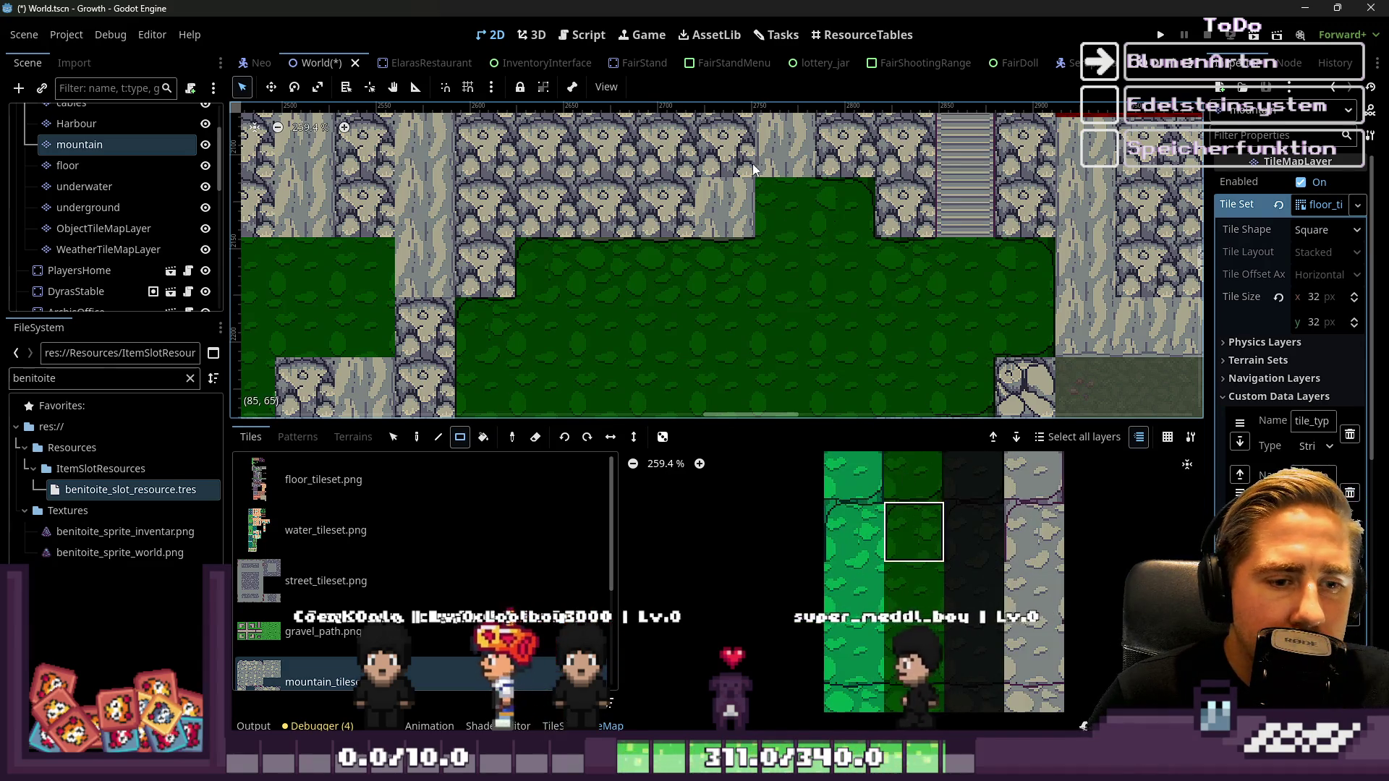
scroll(879, 289, "up", 3)
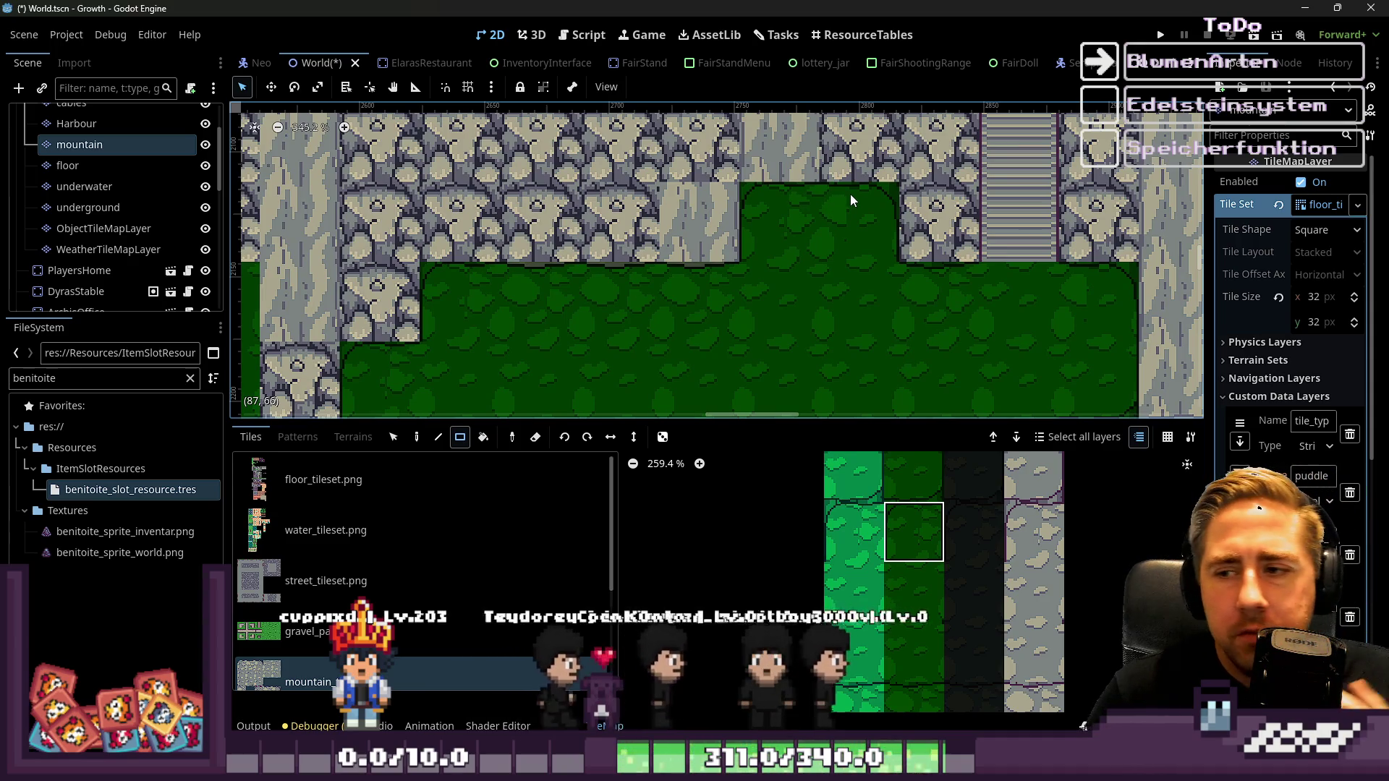
Zoom the mountain_tileset.png atlas and select the dark green grass paint tile
scroll(748, 225, "down", 4)
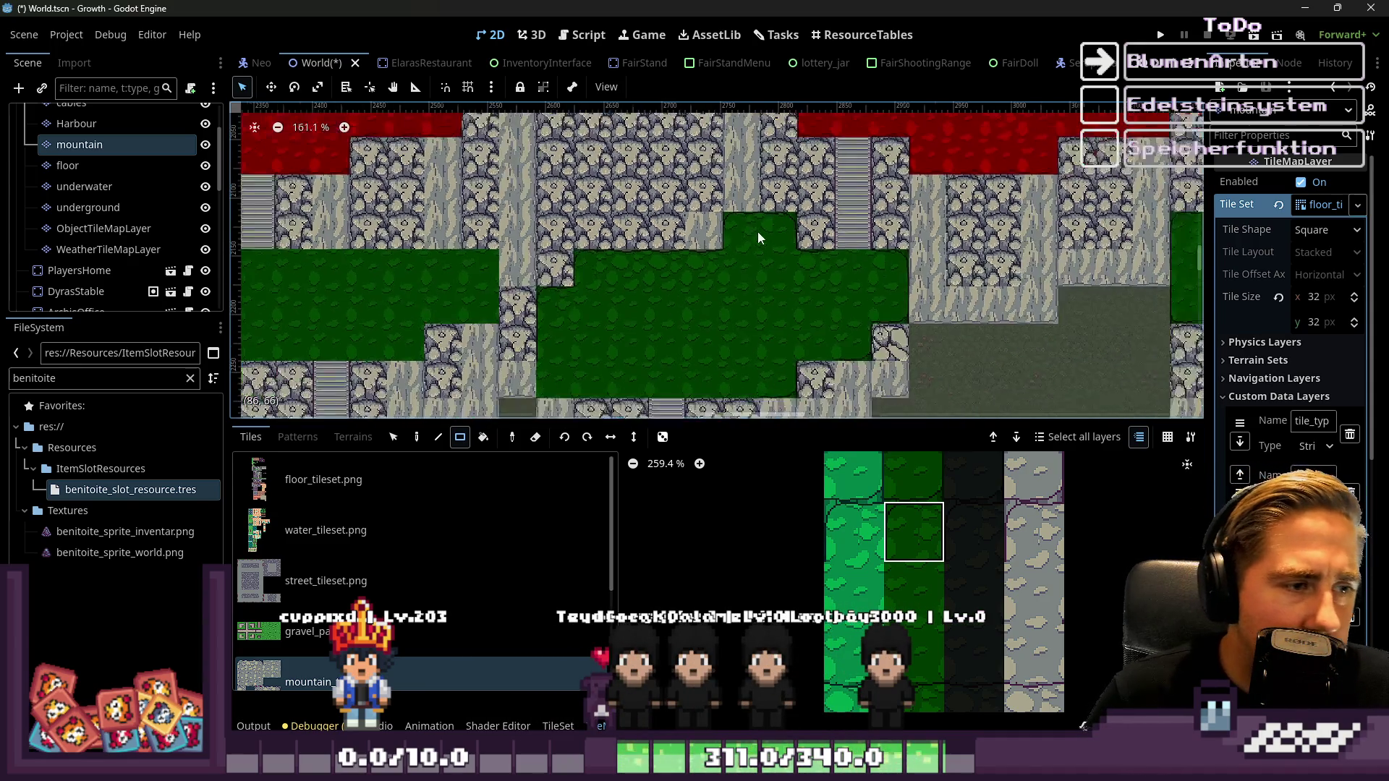
scroll(309, 251, "up", 2)
scroll(909, 677, "down", 6)
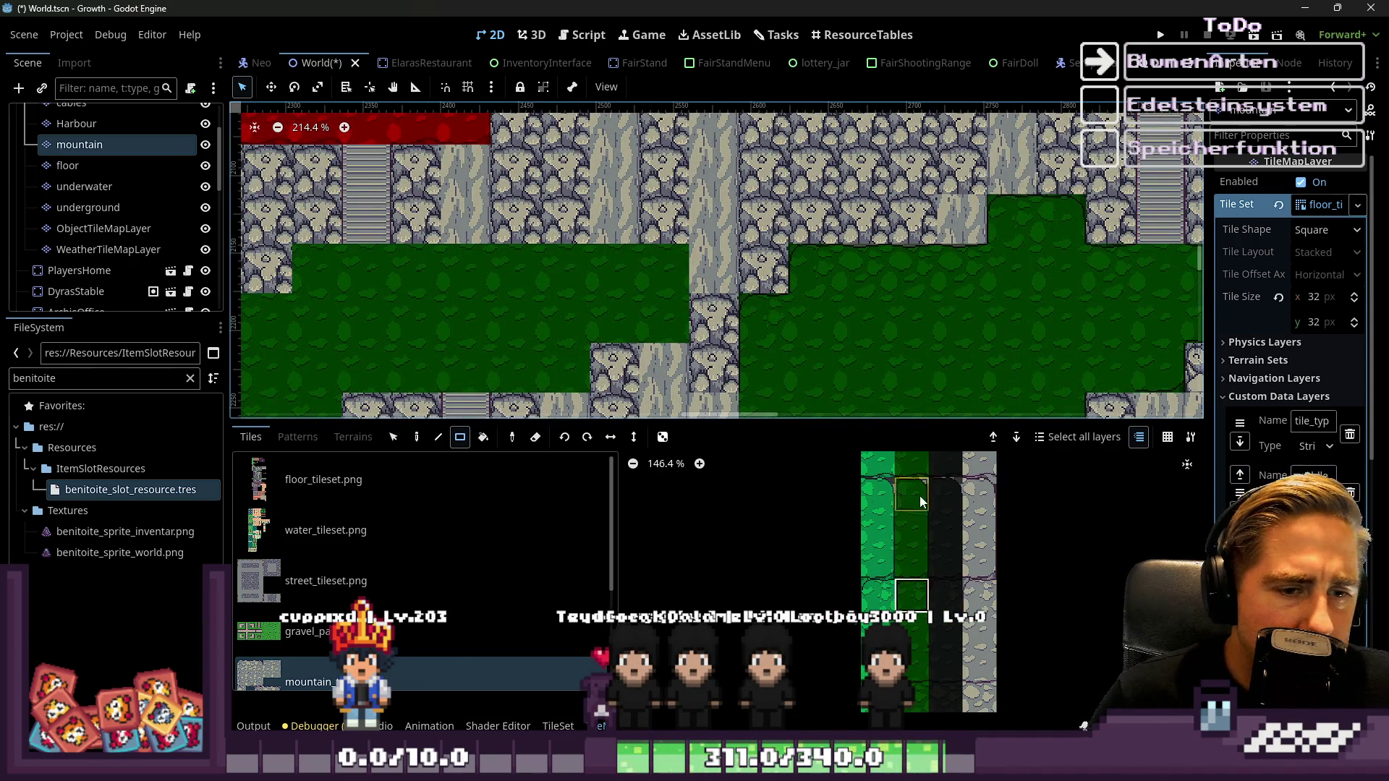
scroll(922, 501, "down", 5)
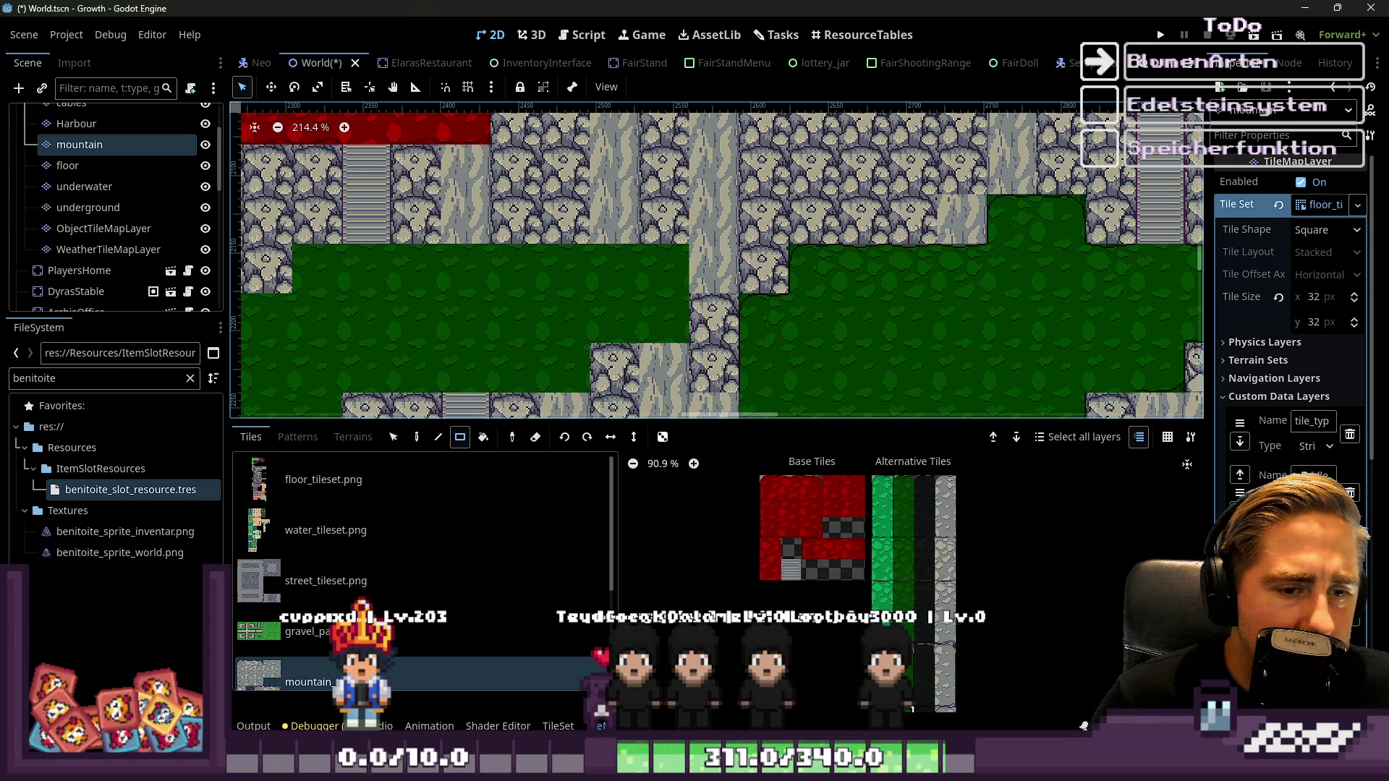
scroll(917, 522, "up", 3)
scroll(897, 496, "up", 3)
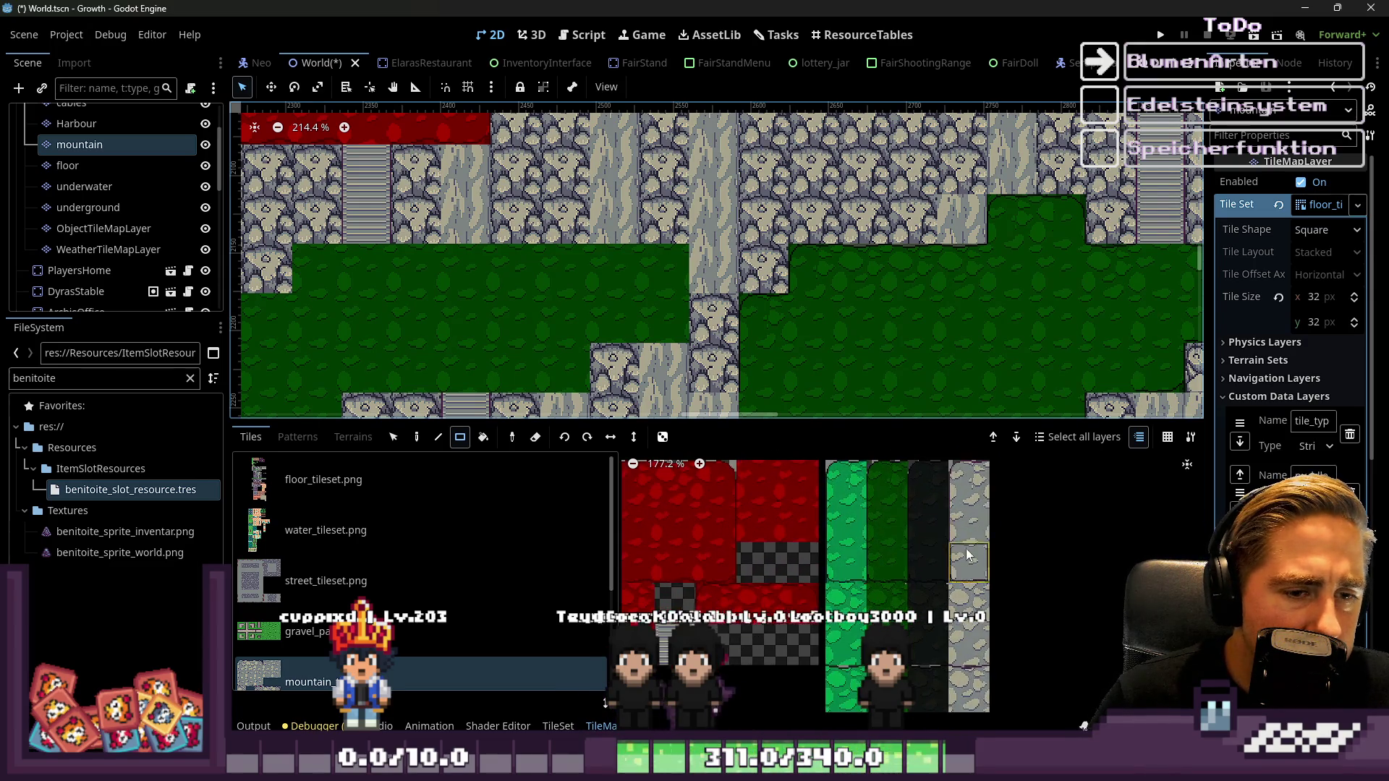
scroll(919, 652, "down", 12)
scroll(934, 651, "up", 15)
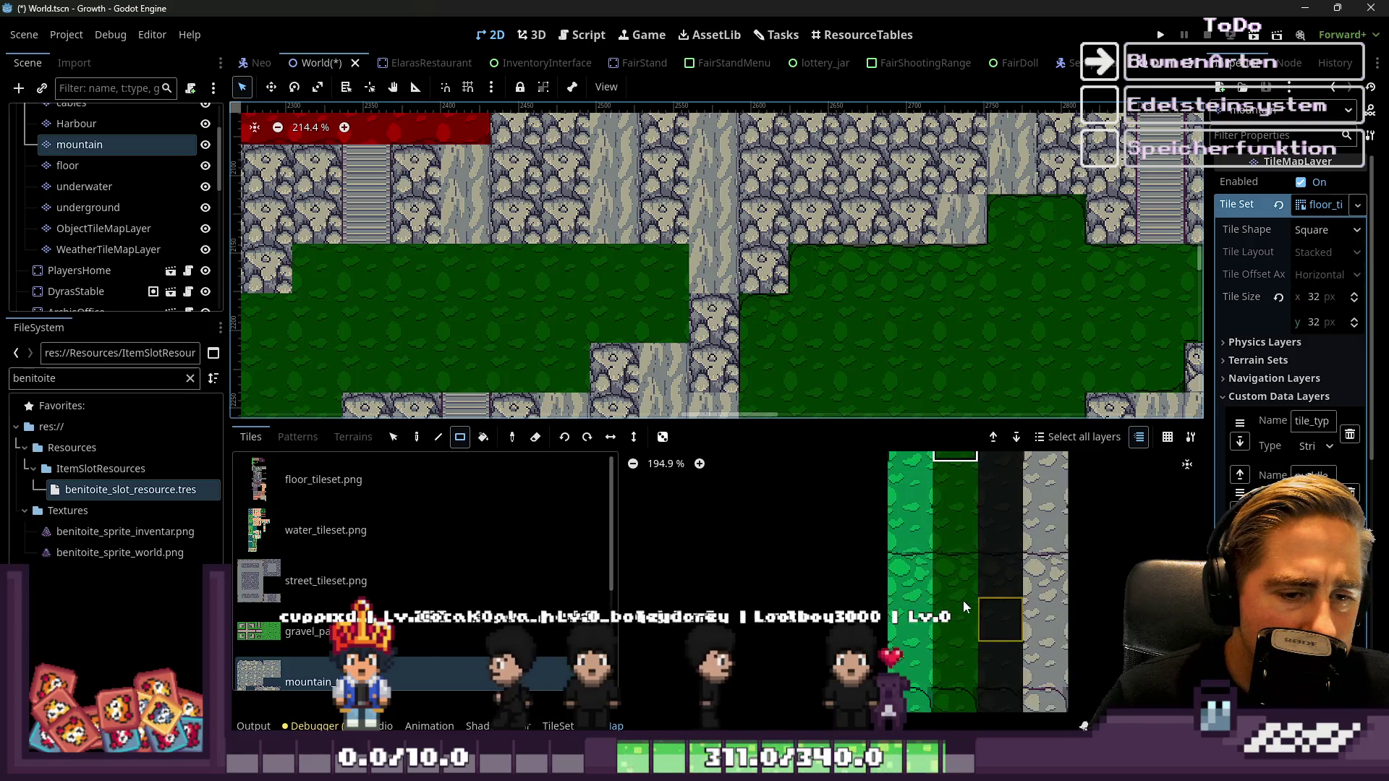
left_click(947, 666)
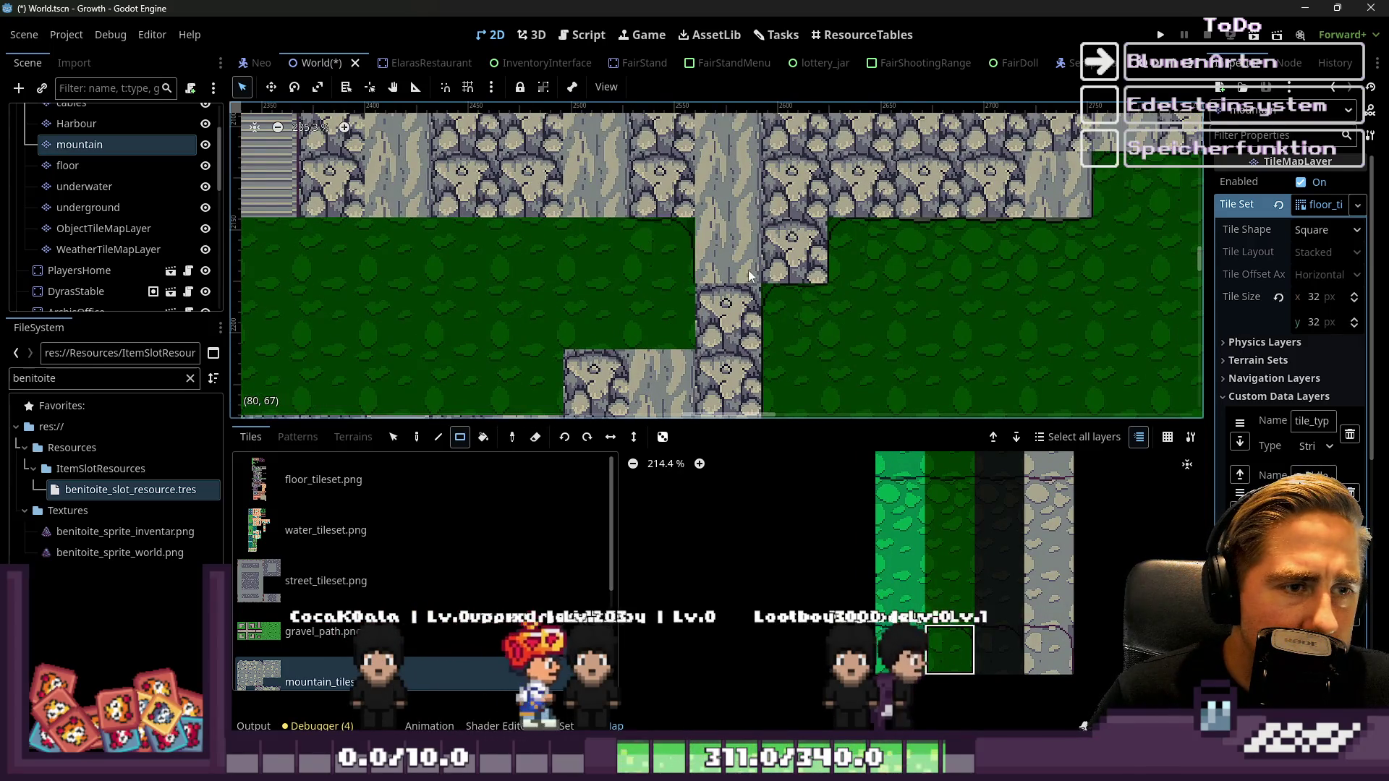
Pan and zoom the map to review the grass terraces between stone blocks and stairs
scroll(967, 344, "left", 2)
scroll(592, 300, "up", 4)
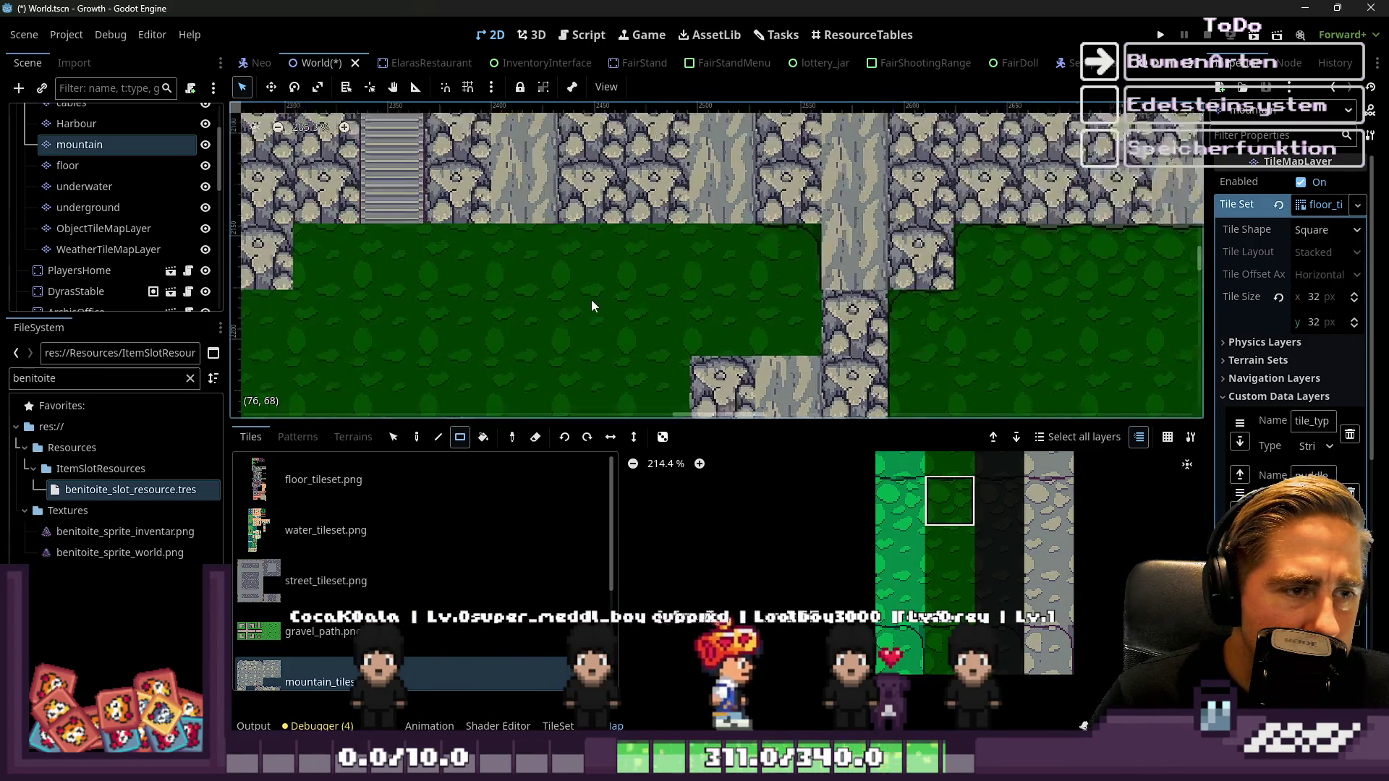
scroll(877, 326, "down", 2)
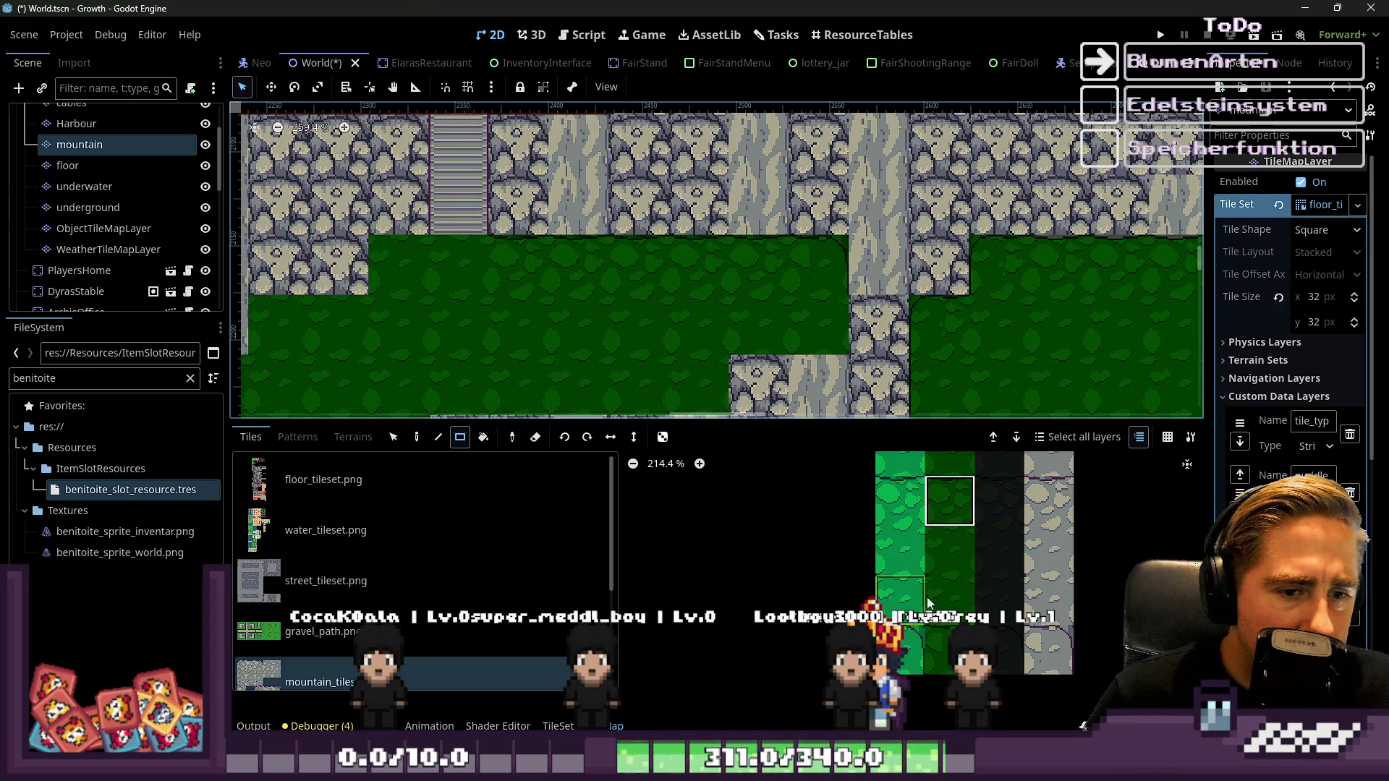
scroll(953, 576, "down", 4)
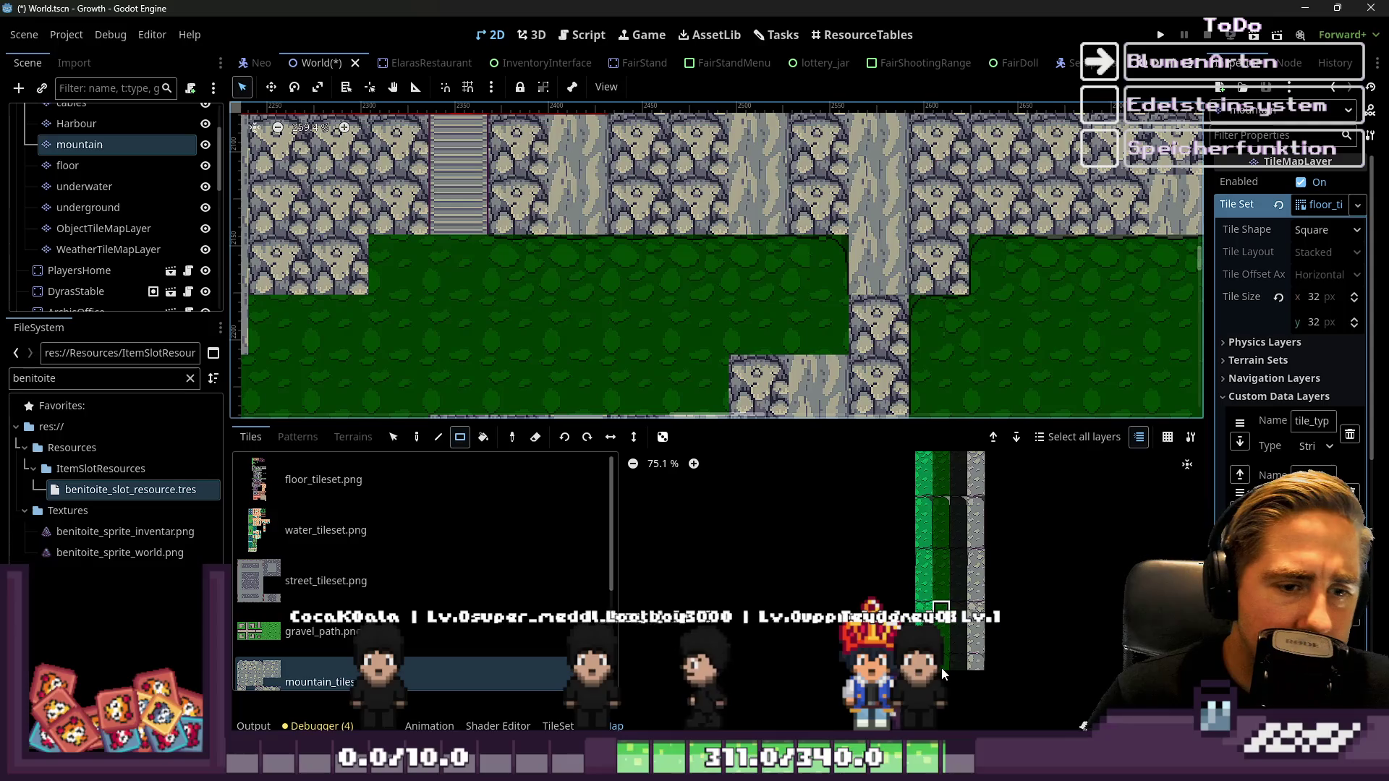
scroll(945, 529, "up", 2)
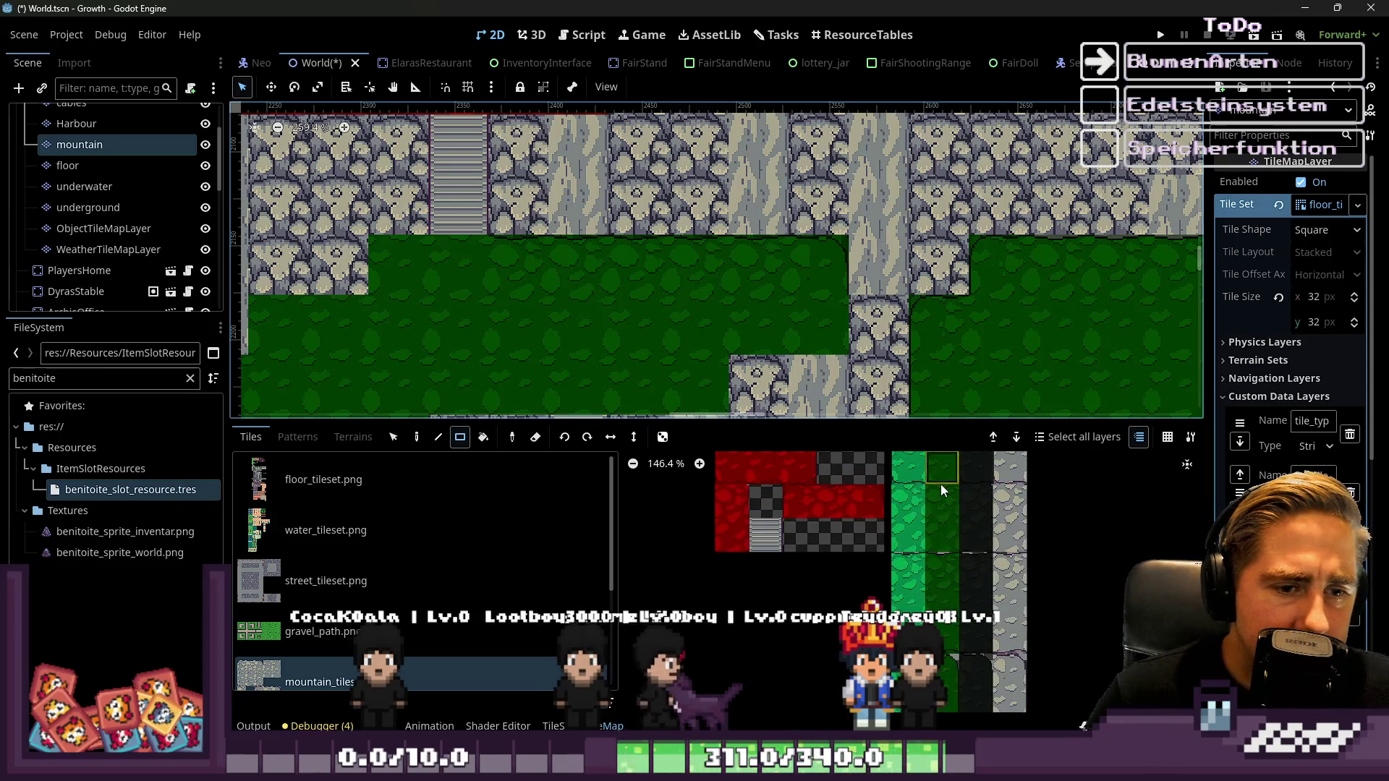
scroll(944, 529, "down", 3)
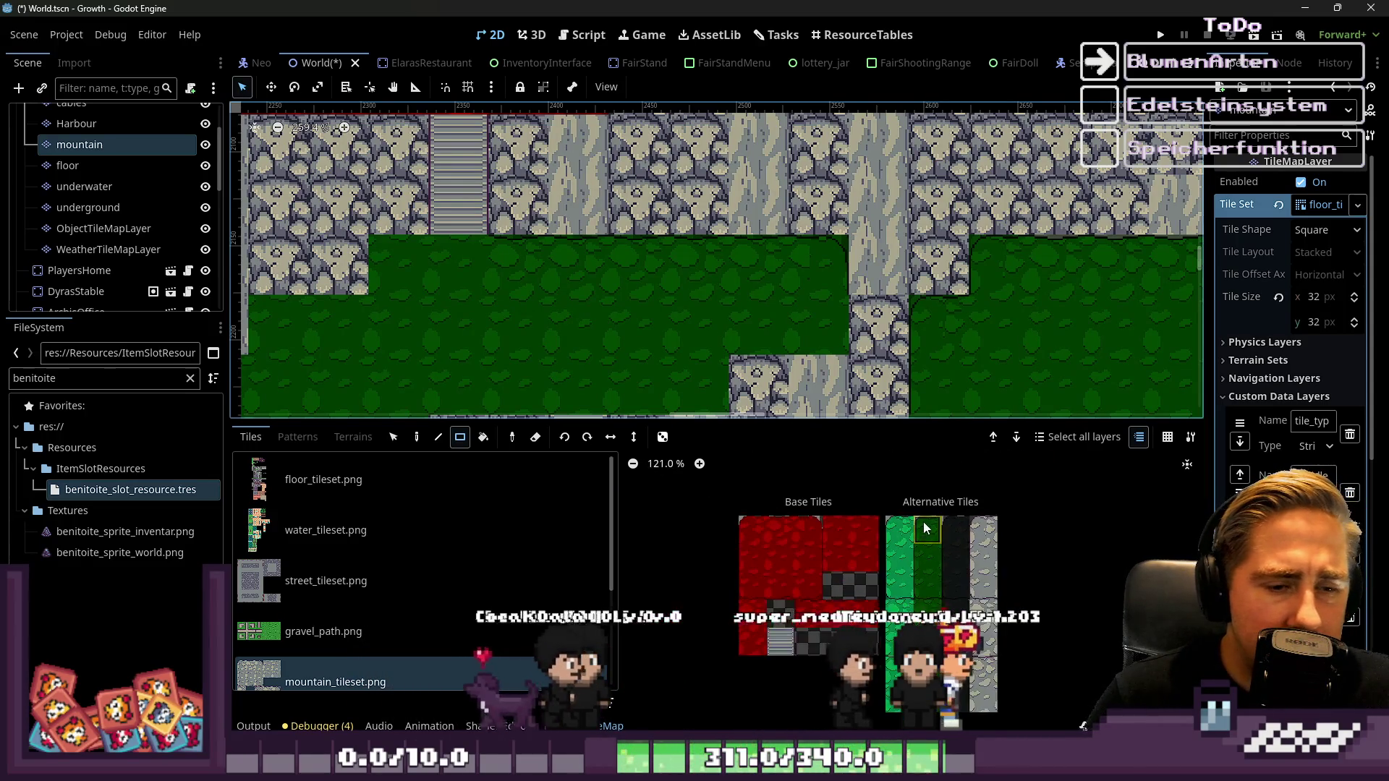
scroll(955, 682, "down", 1)
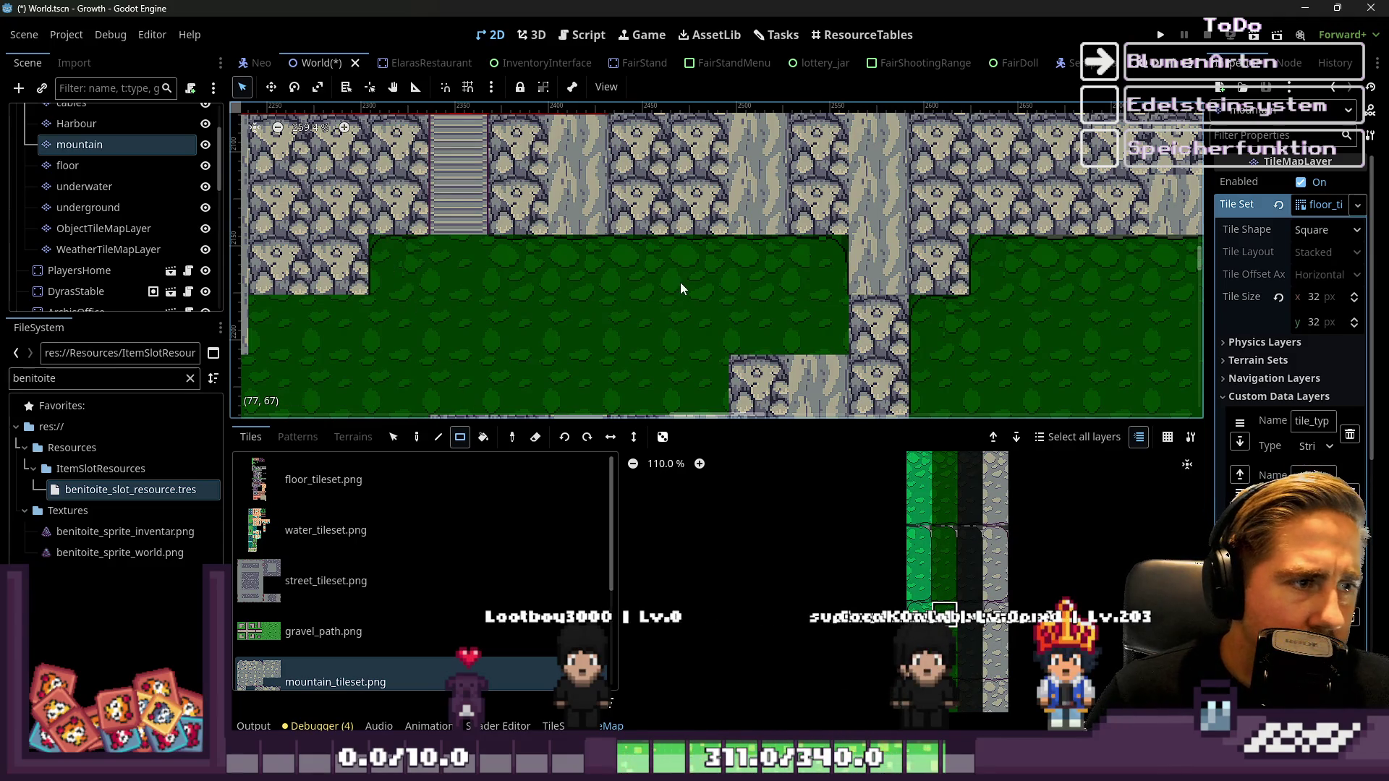
scroll(277, 277, "left", 3)
scroll(386, 290, "down", 5)
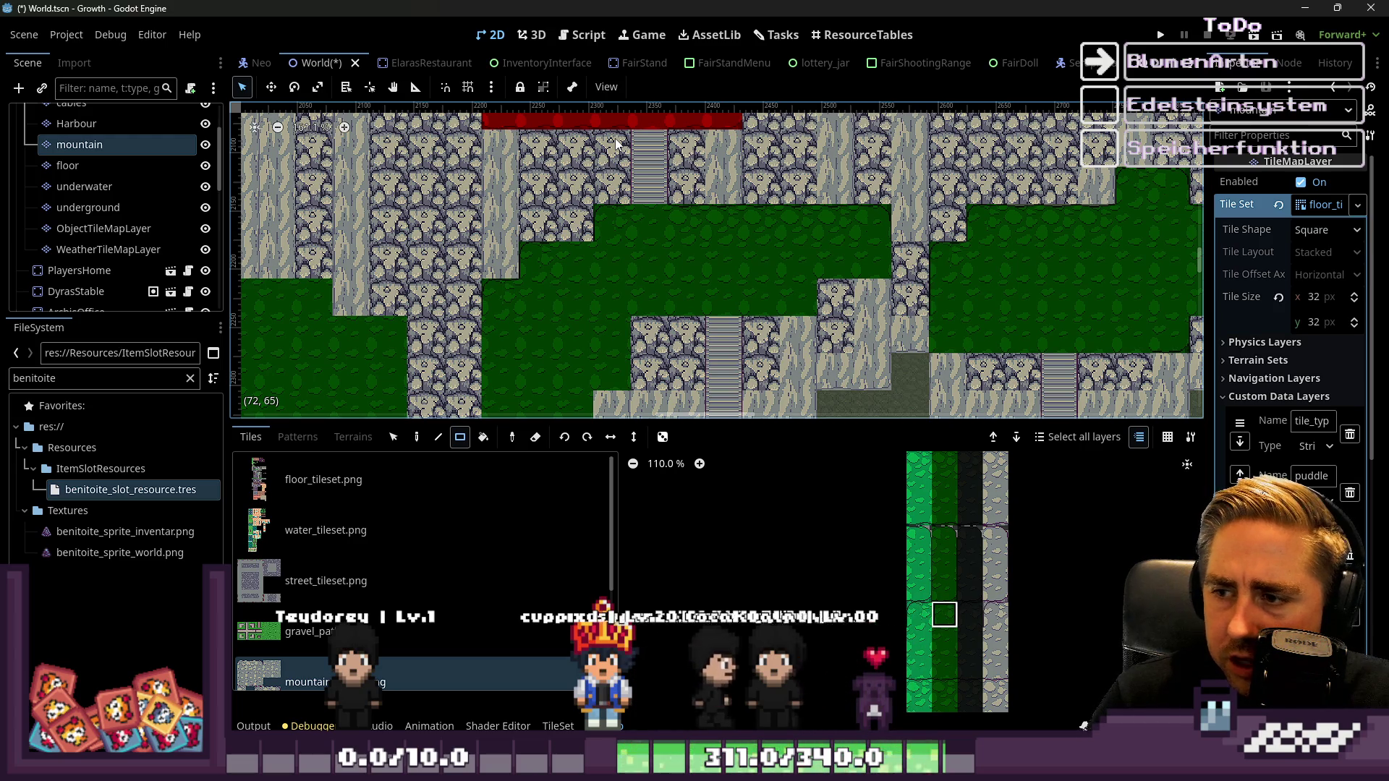
Zoom into the mountain_tileset atlas and select the plain dark green grass tile
scroll(586, 204, "up", 6)
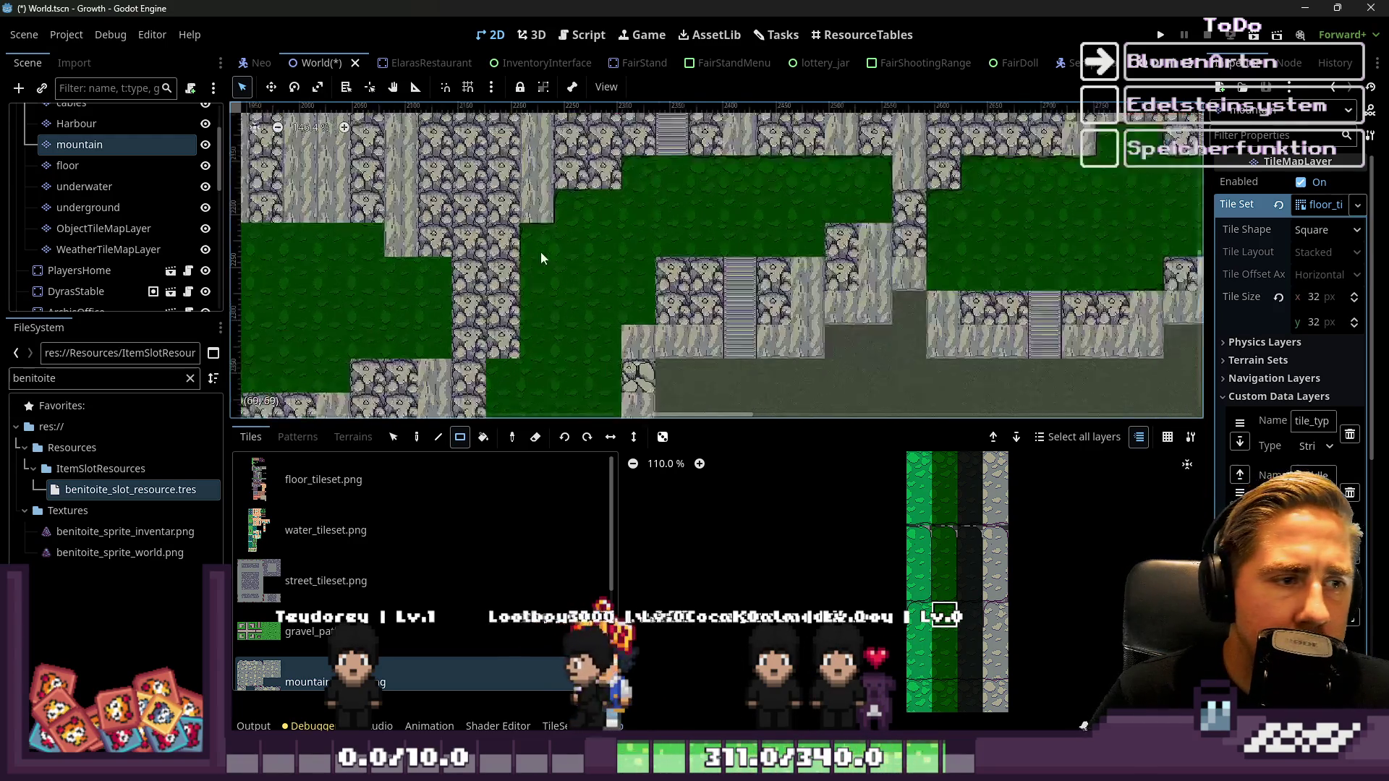
scroll(744, 283, "down", 10)
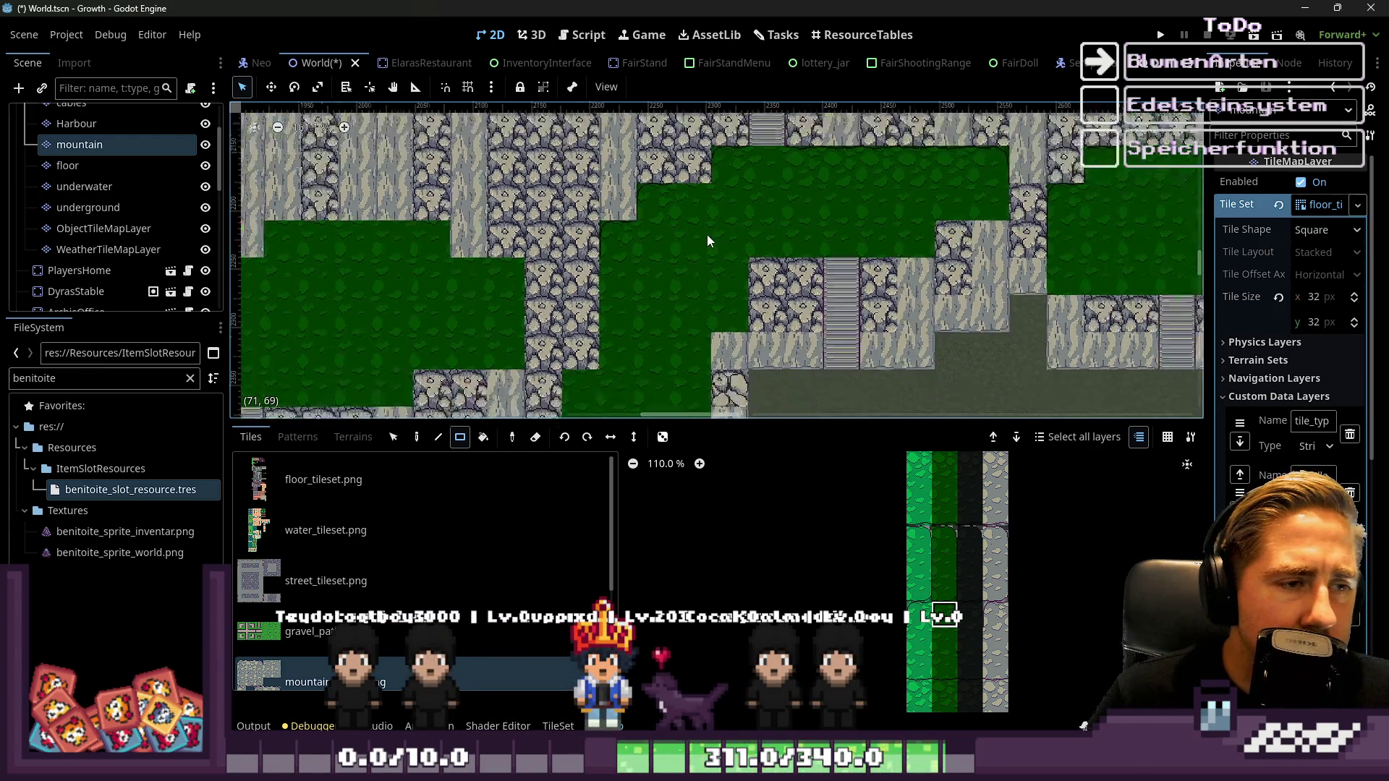
scroll(698, 194, "up", 9)
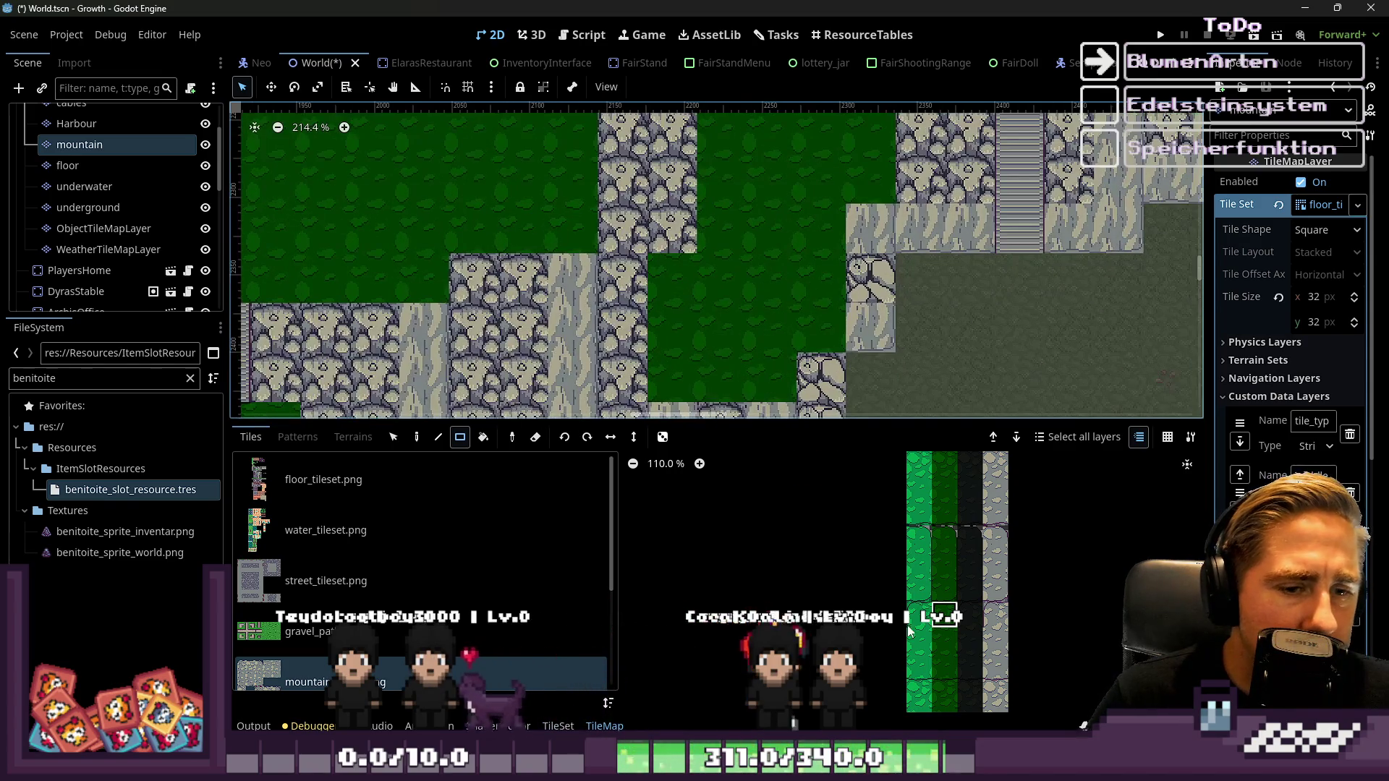
scroll(926, 652, "down", 5)
scroll(933, 478, "up", 11)
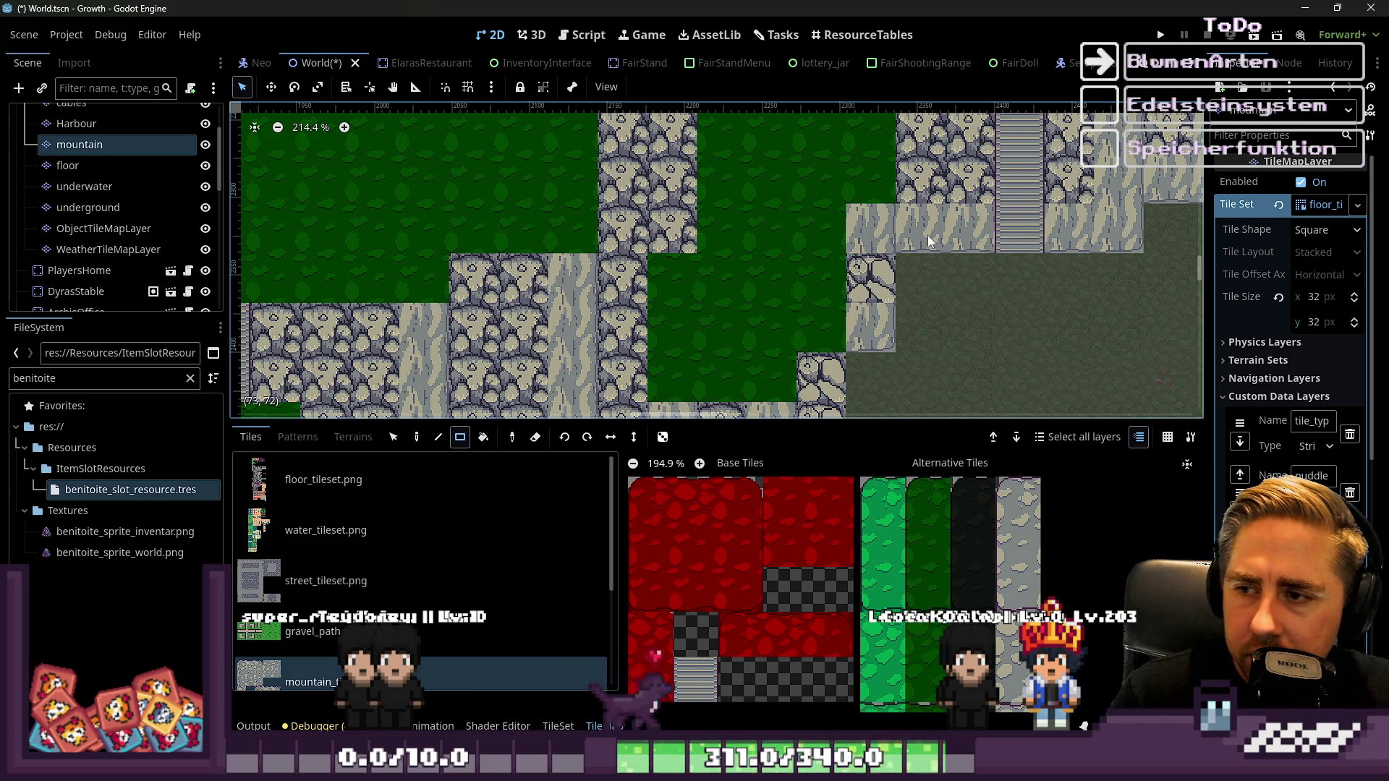
scroll(691, 248, "down", 2)
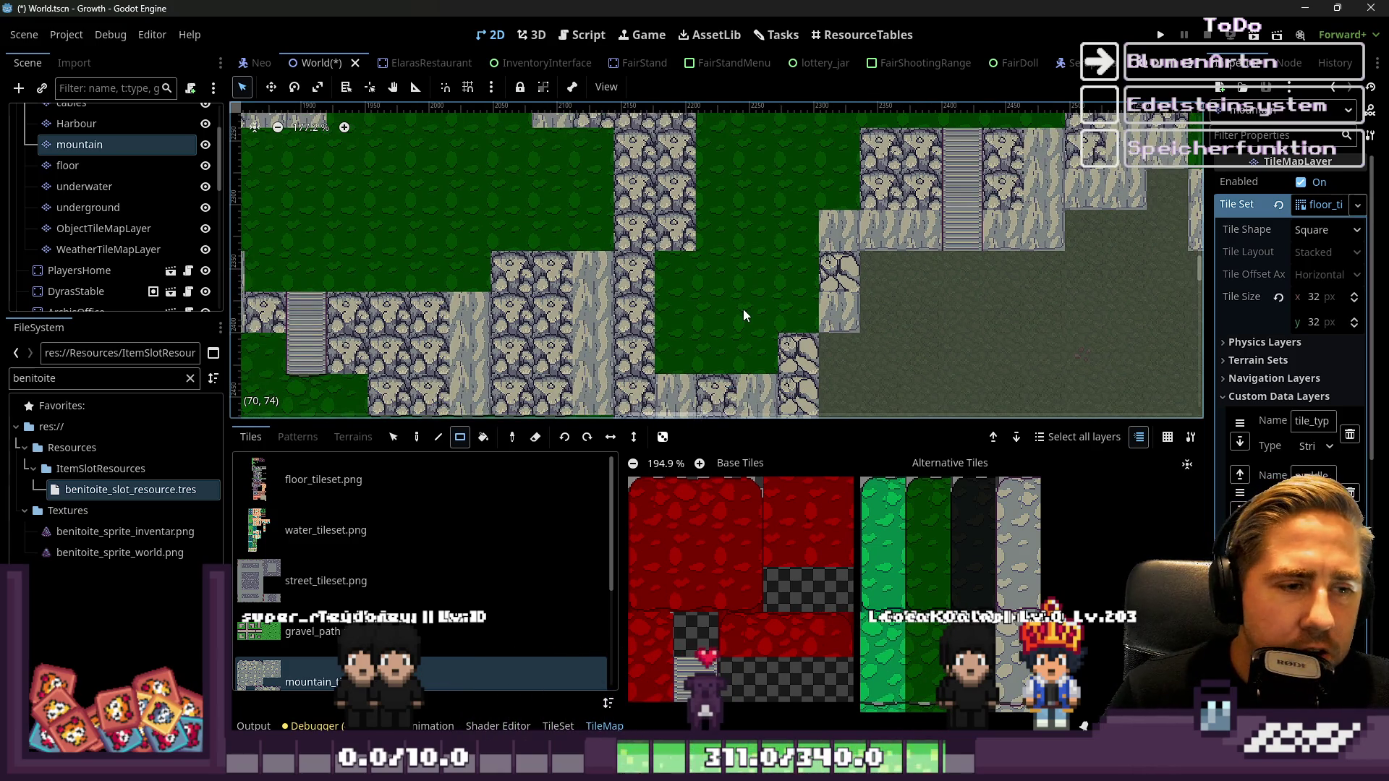
scroll(925, 567, "down", 3)
scroll(924, 562, "up", 7)
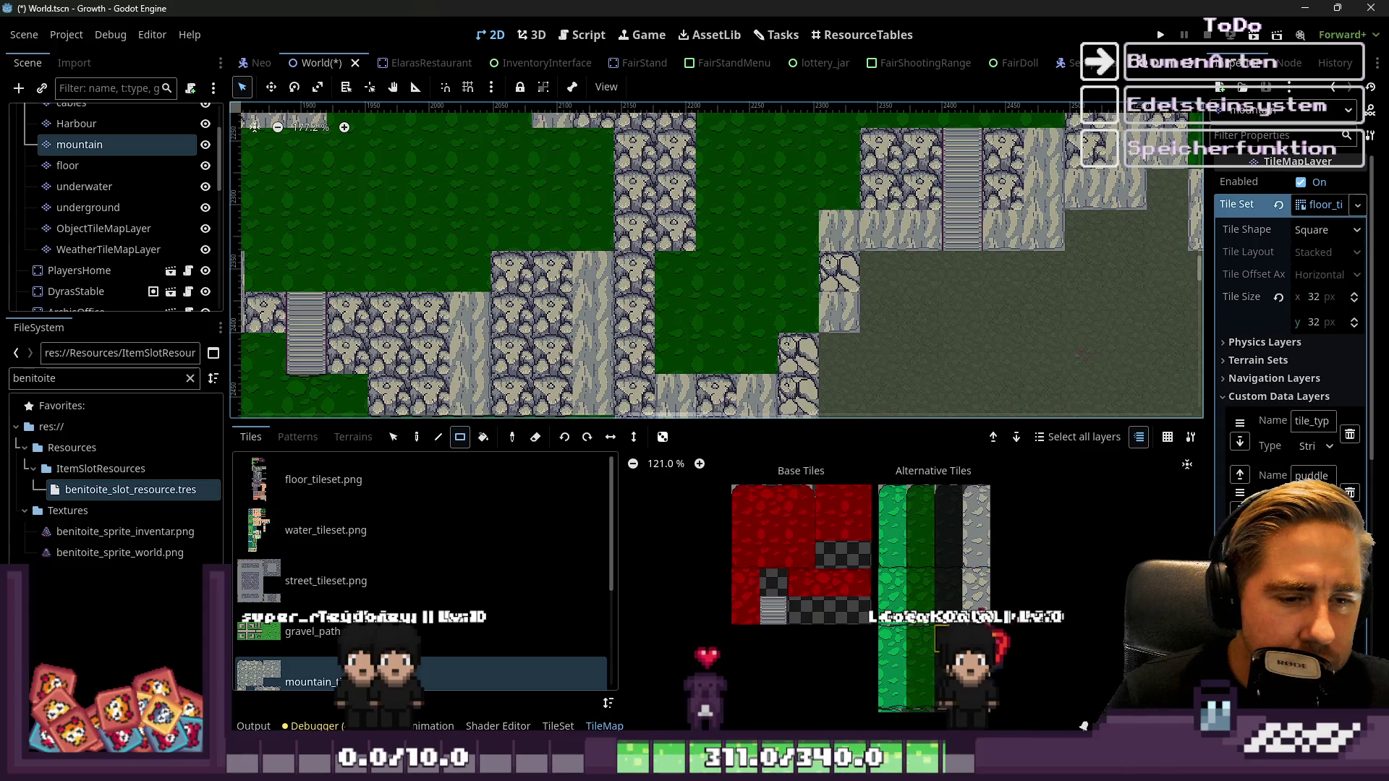
left_click(918, 539)
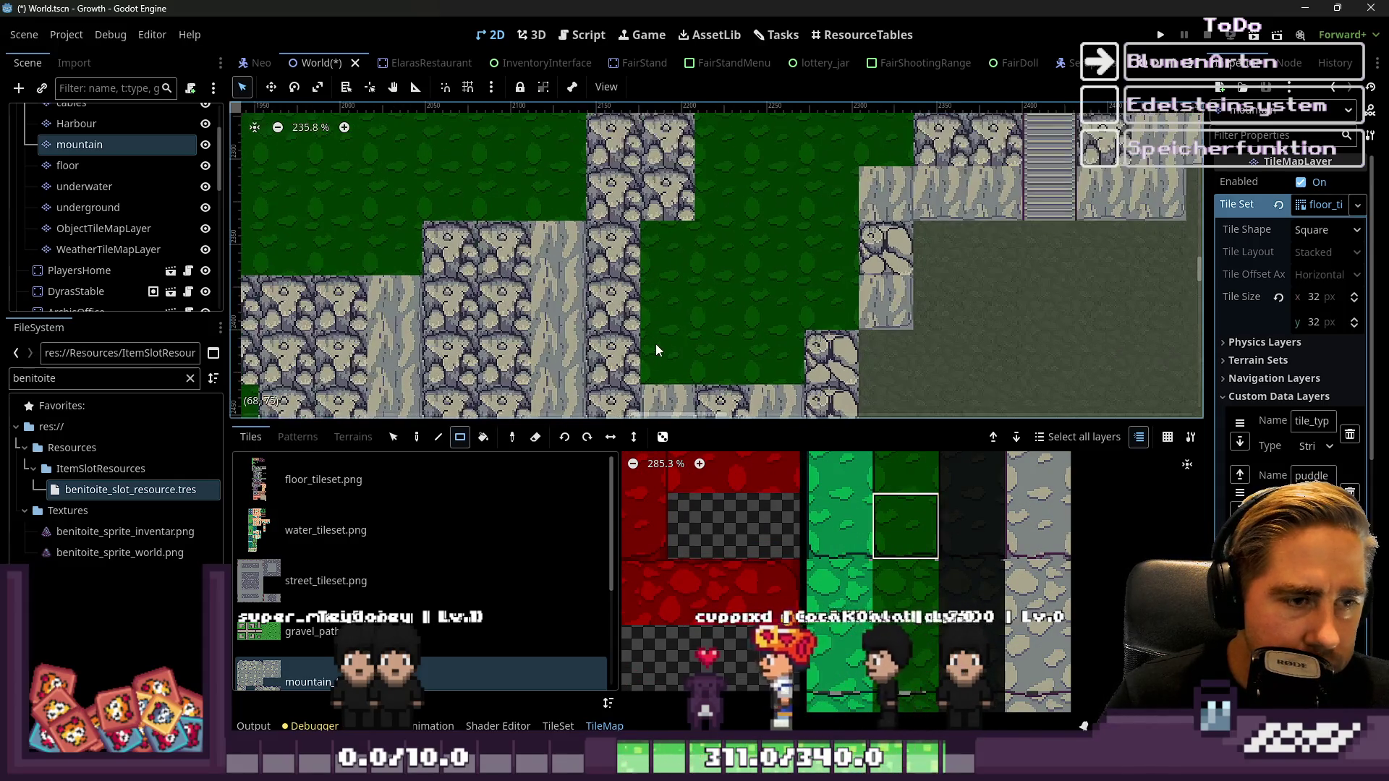
scroll(912, 557, "down", 12)
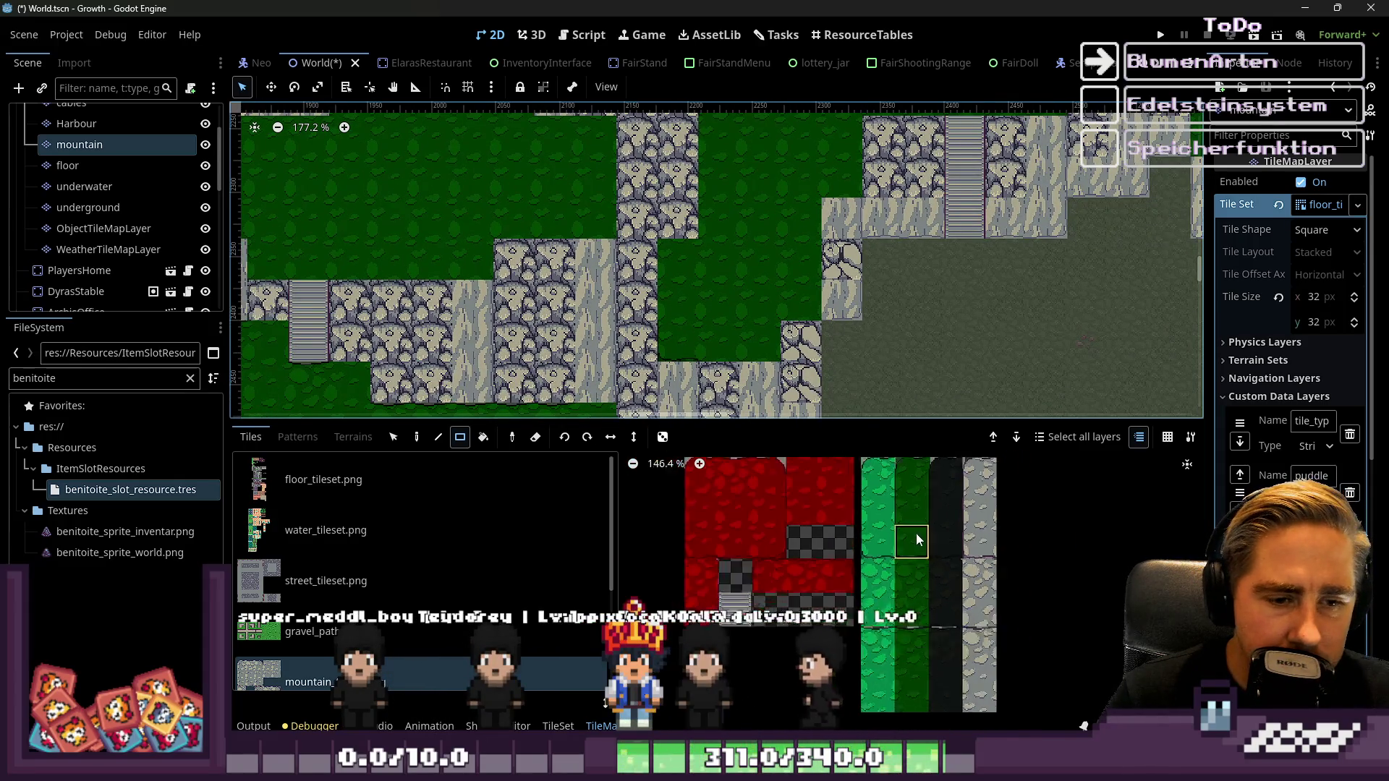
scroll(896, 530, "up", 6)
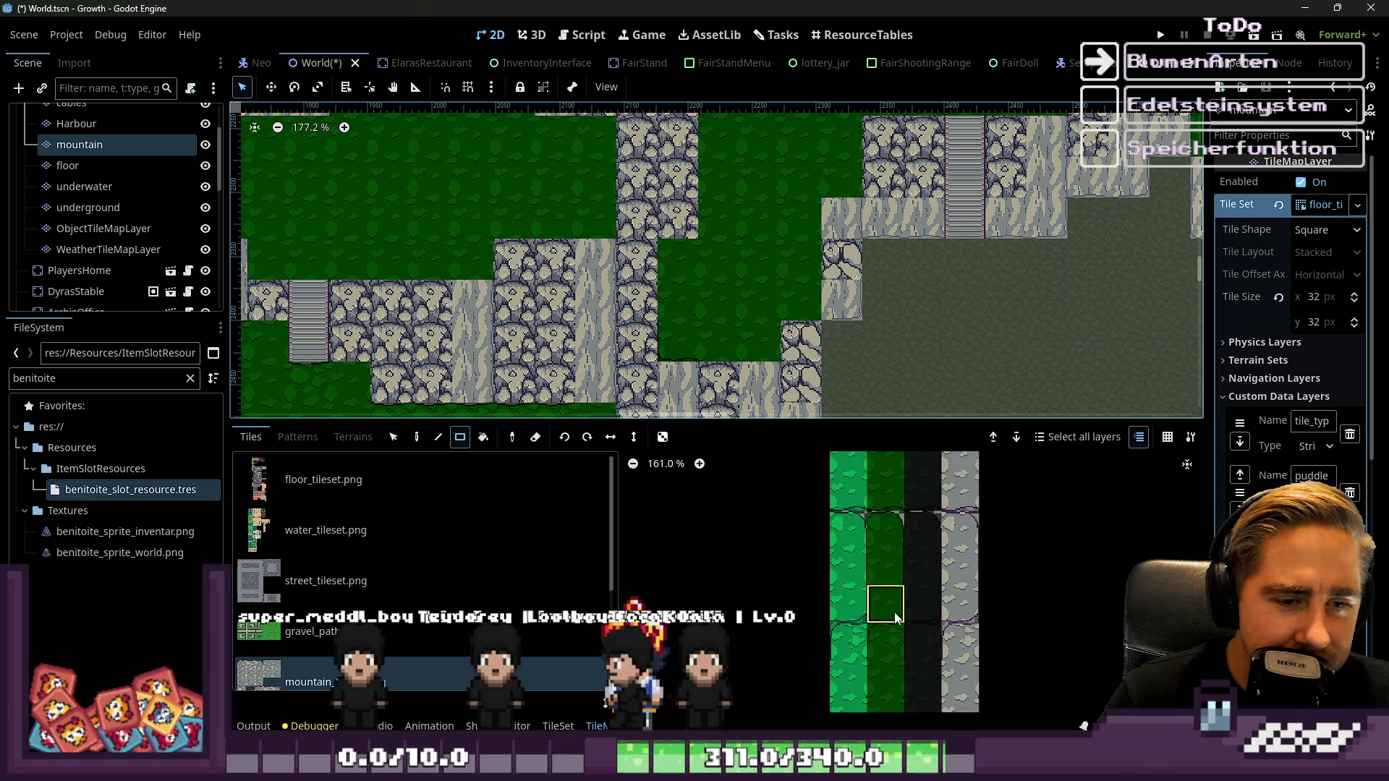
scroll(752, 277, "up", 3)
scroll(758, 288, "down", 2)
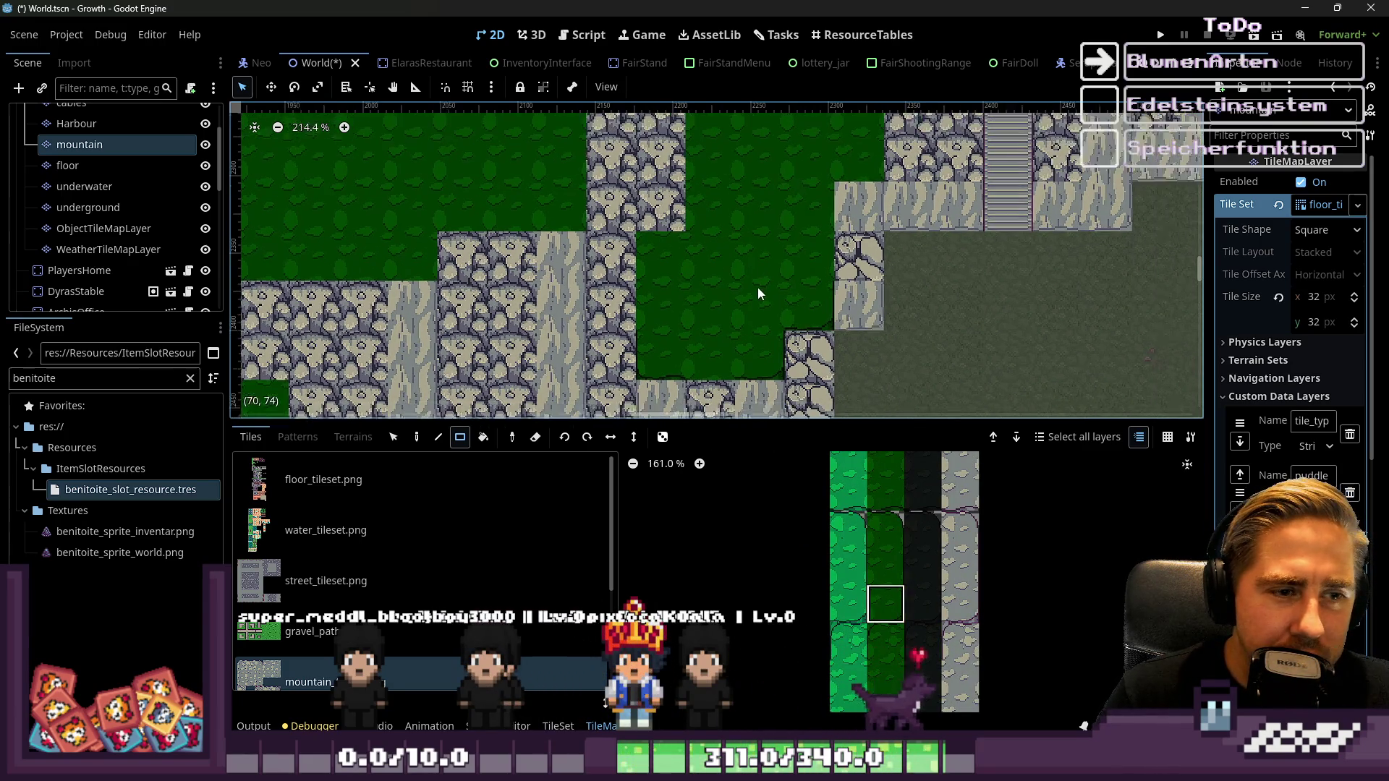
scroll(914, 563, "down", 7)
scroll(910, 555, "up", 13)
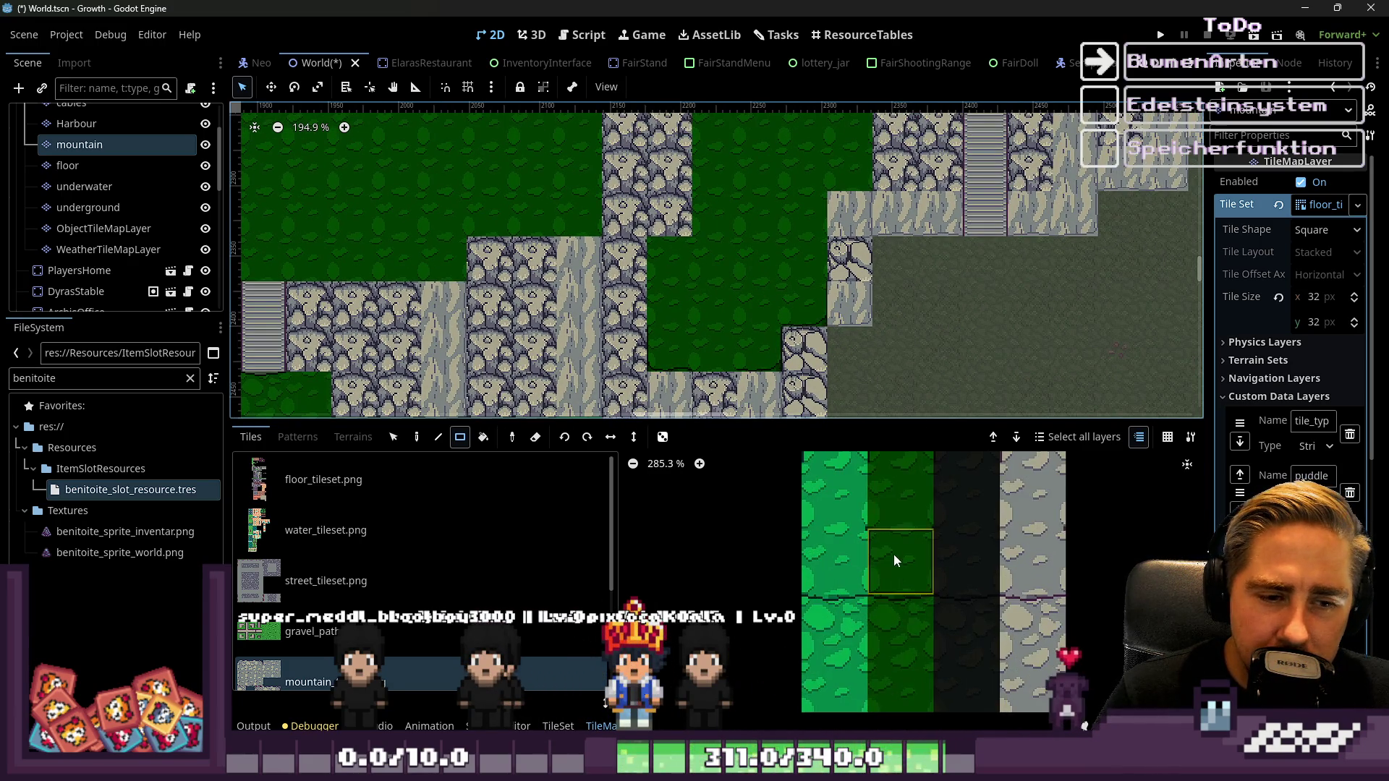
scroll(919, 509, "down", 5)
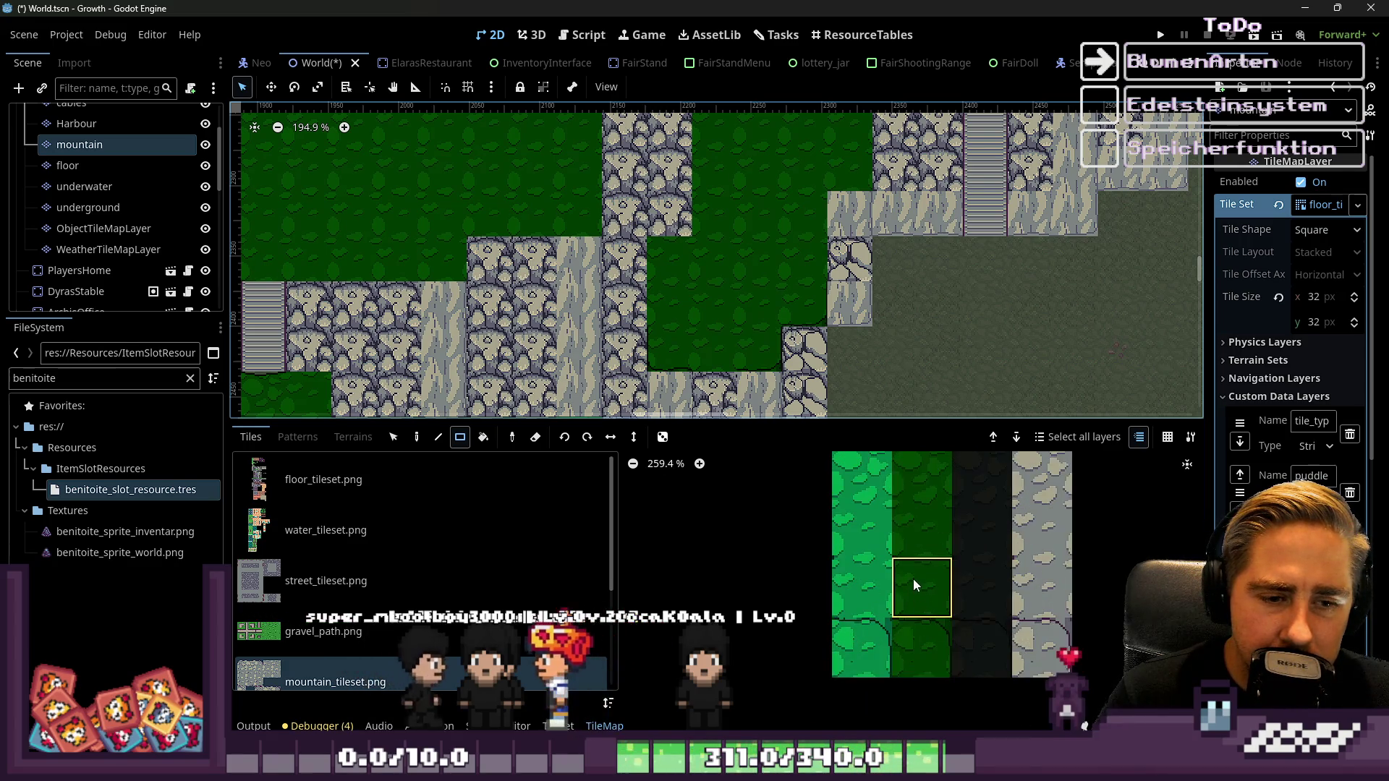
scroll(926, 540, "up", 8)
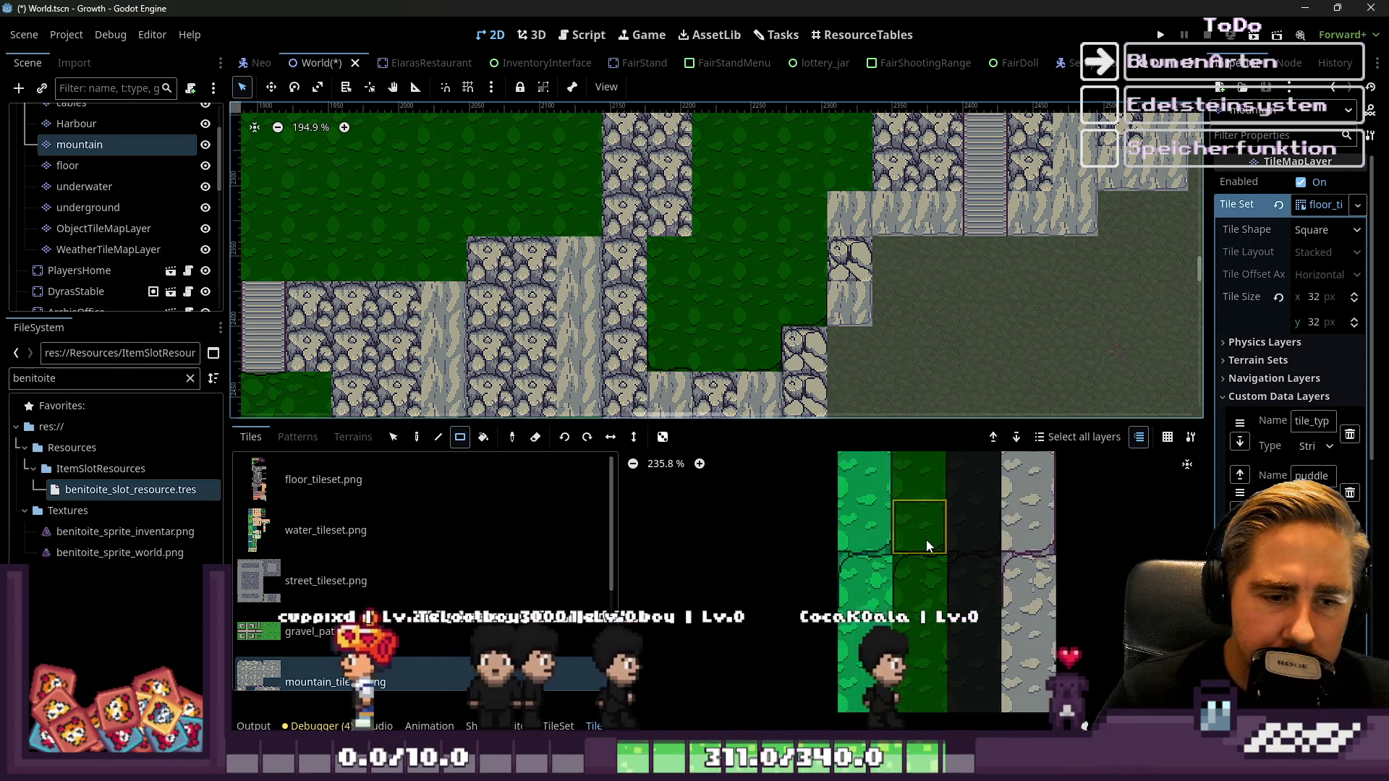
scroll(926, 550, "down", 5)
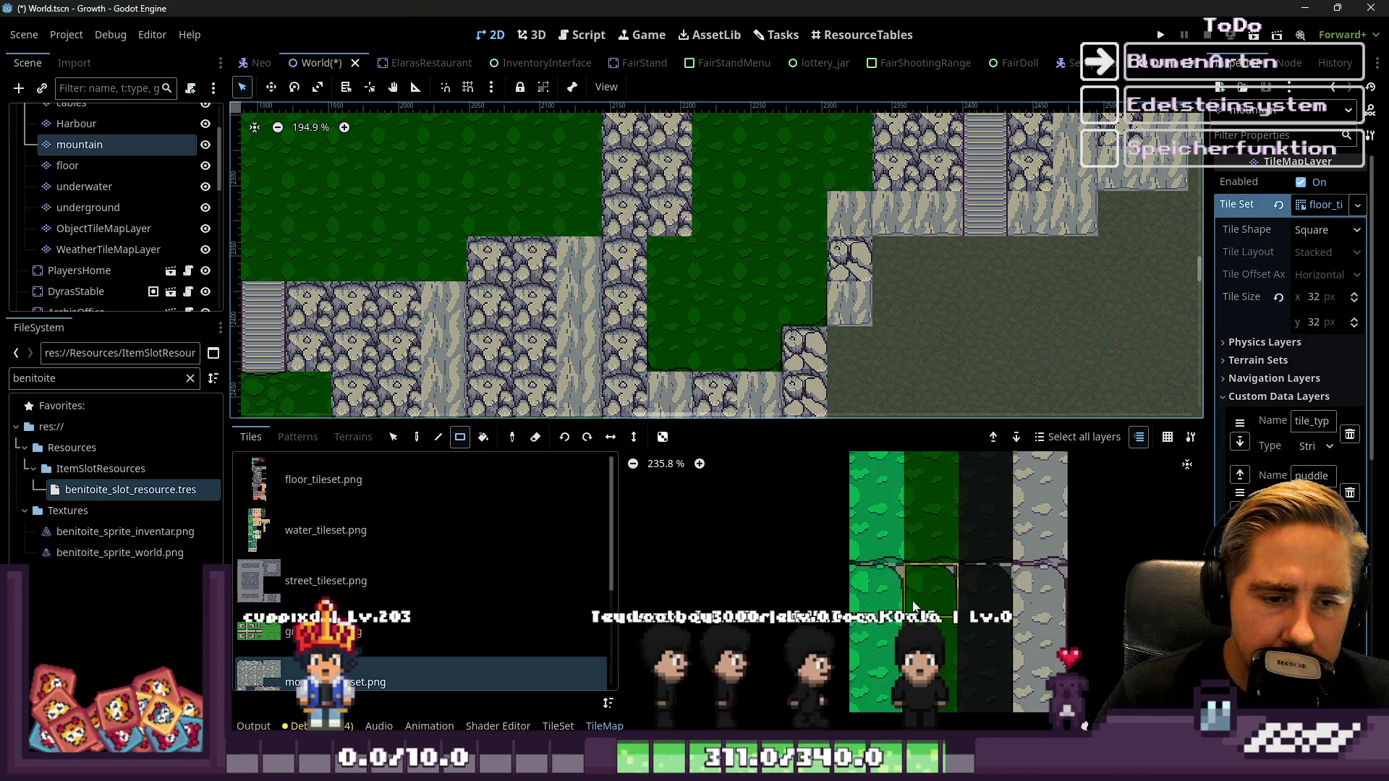
scroll(757, 325, "down", 4)
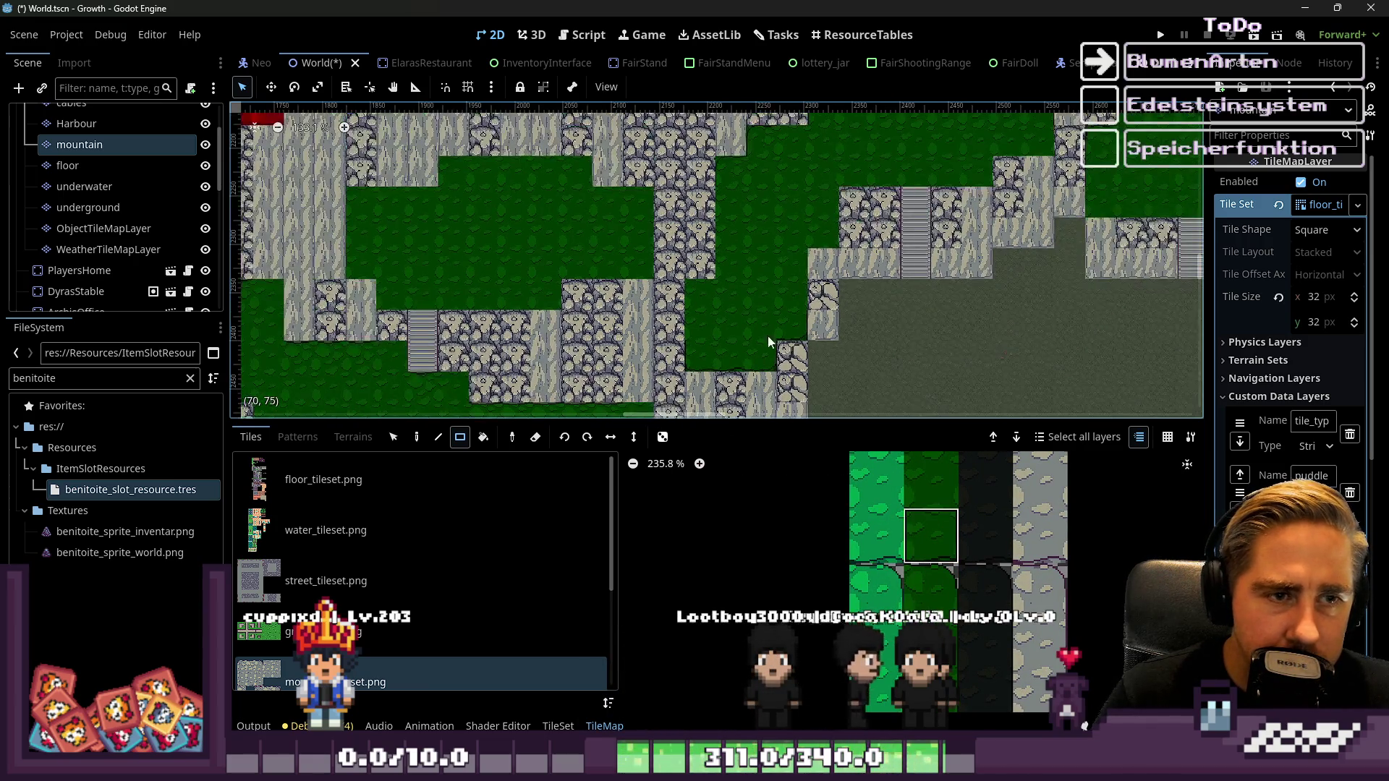
scroll(765, 255, "up", 8)
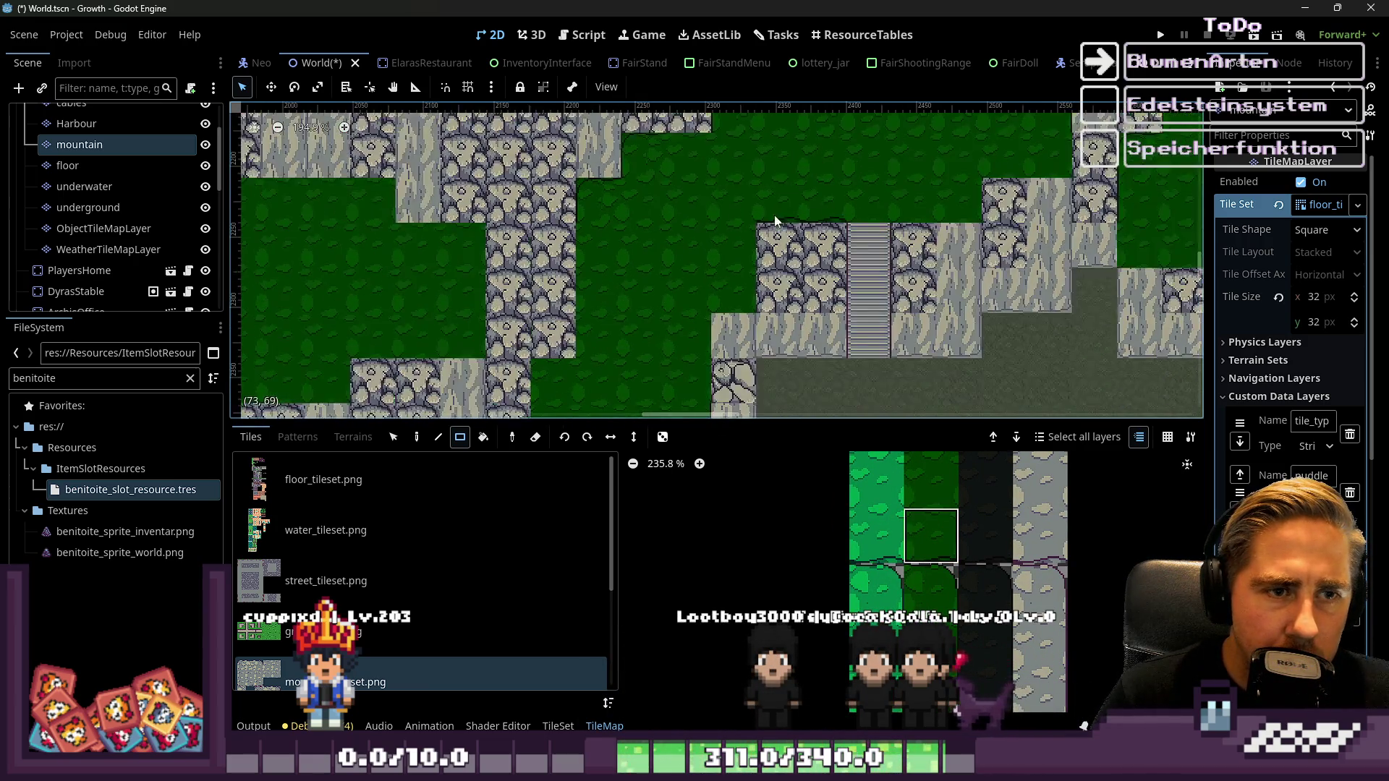
scroll(958, 563, "down", 5)
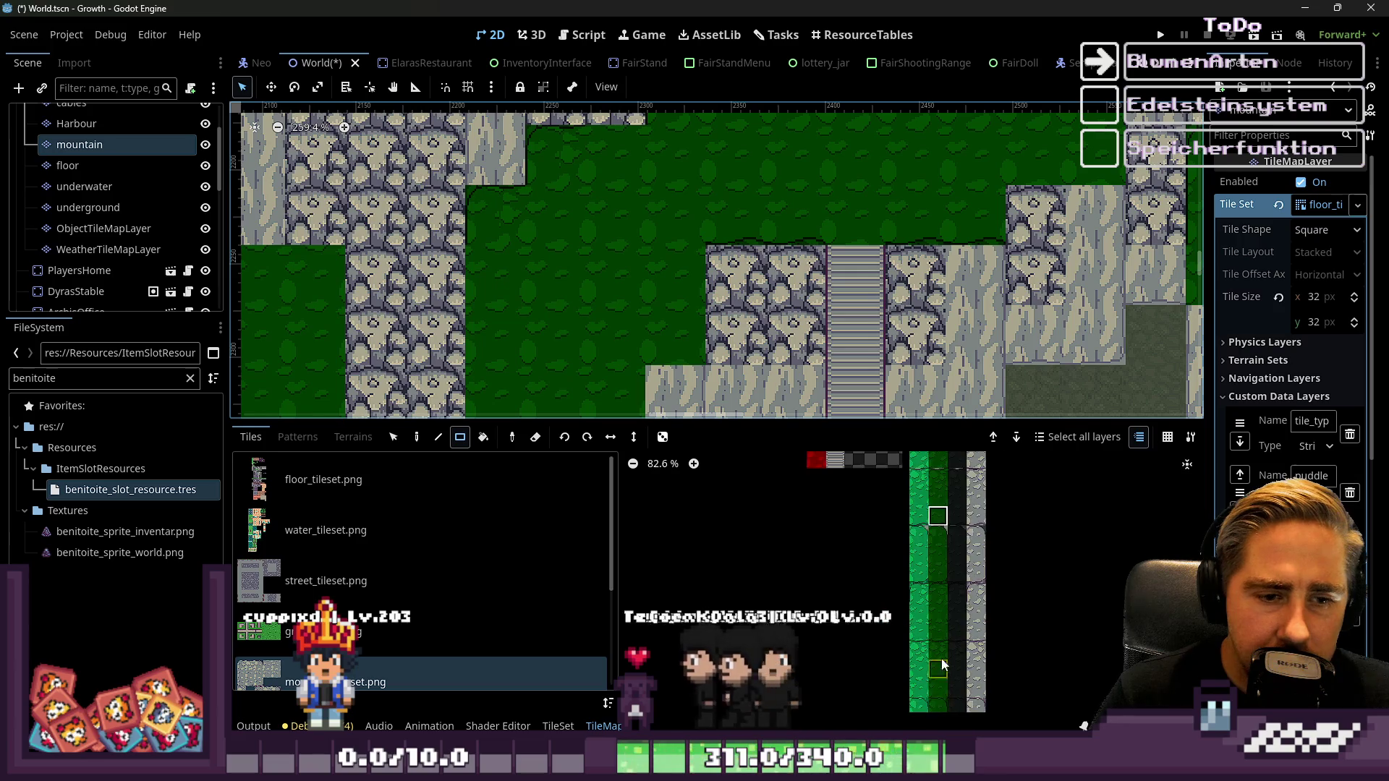
scroll(943, 665, "up", 4)
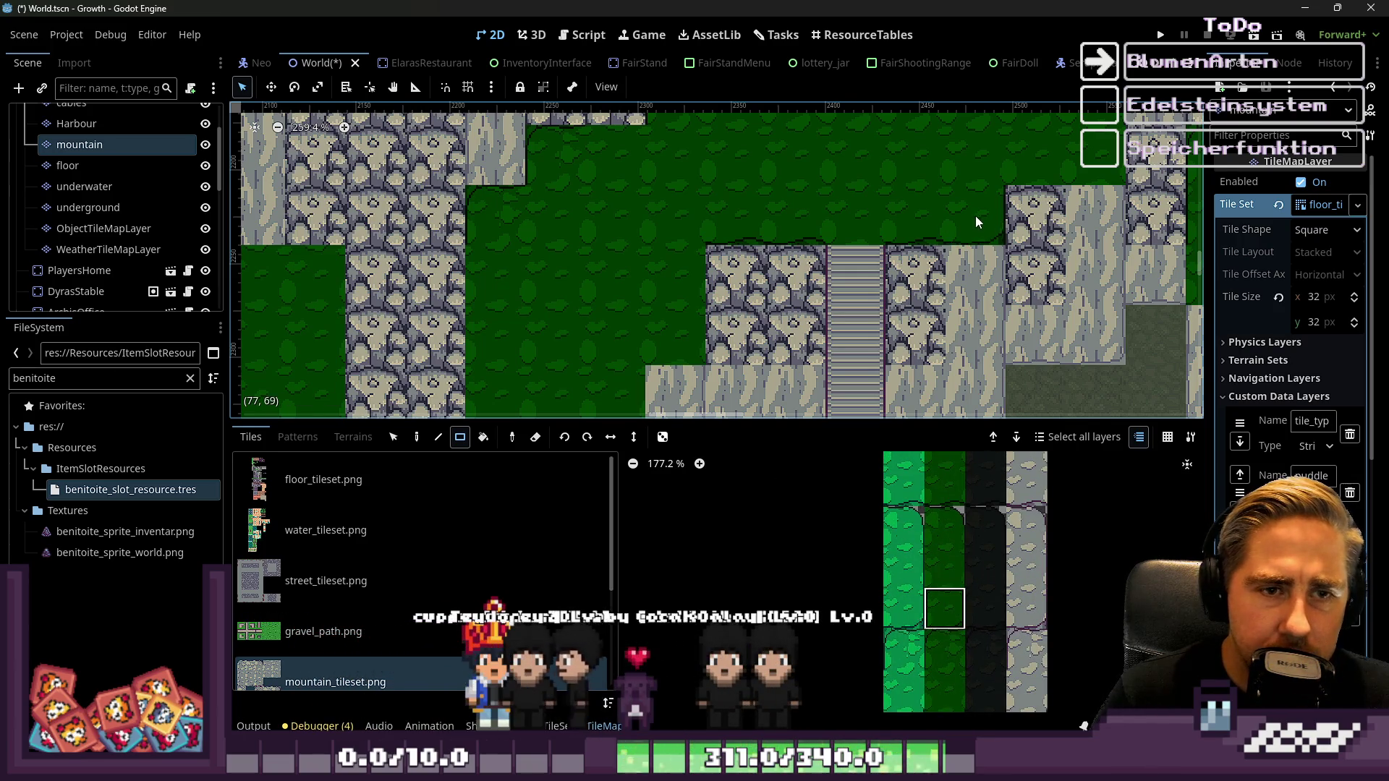
scroll(976, 216, "down", 1)
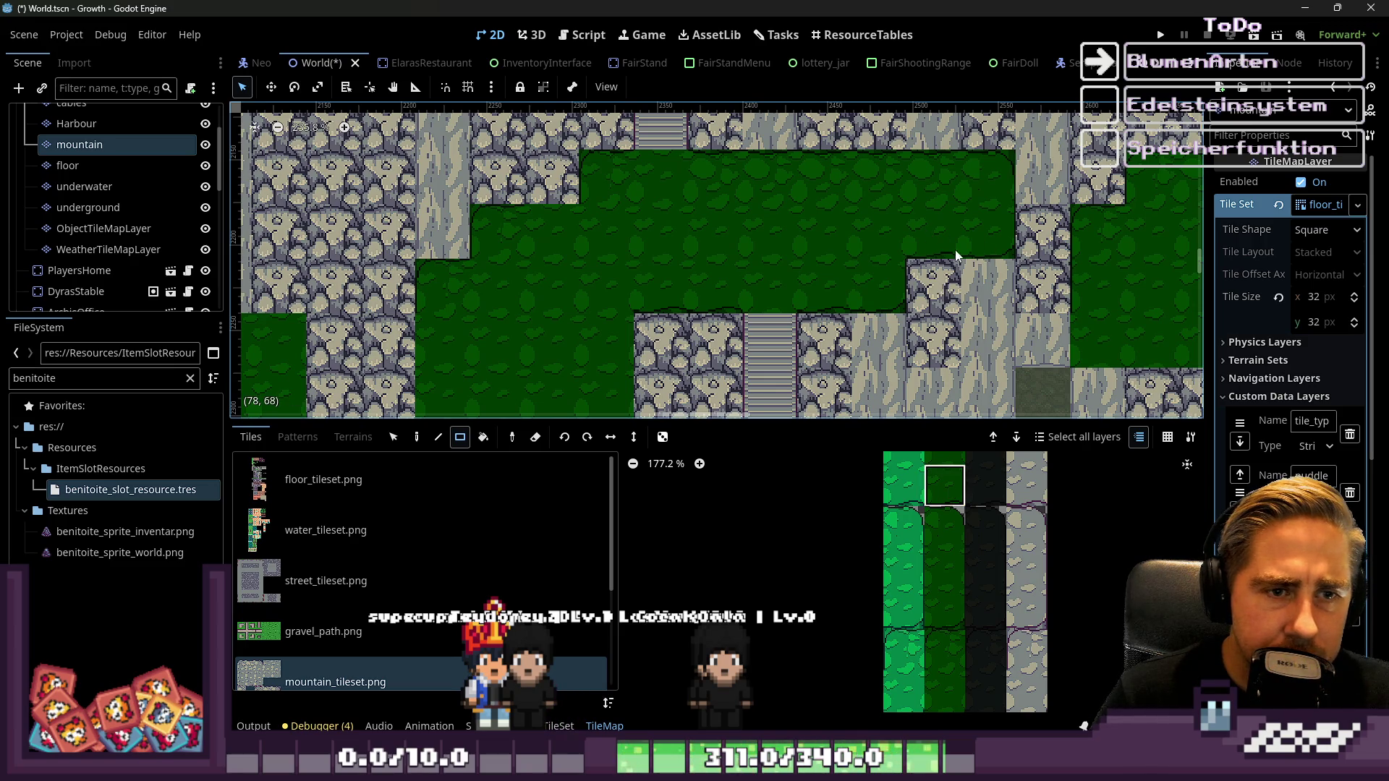
scroll(905, 216, "down", 2)
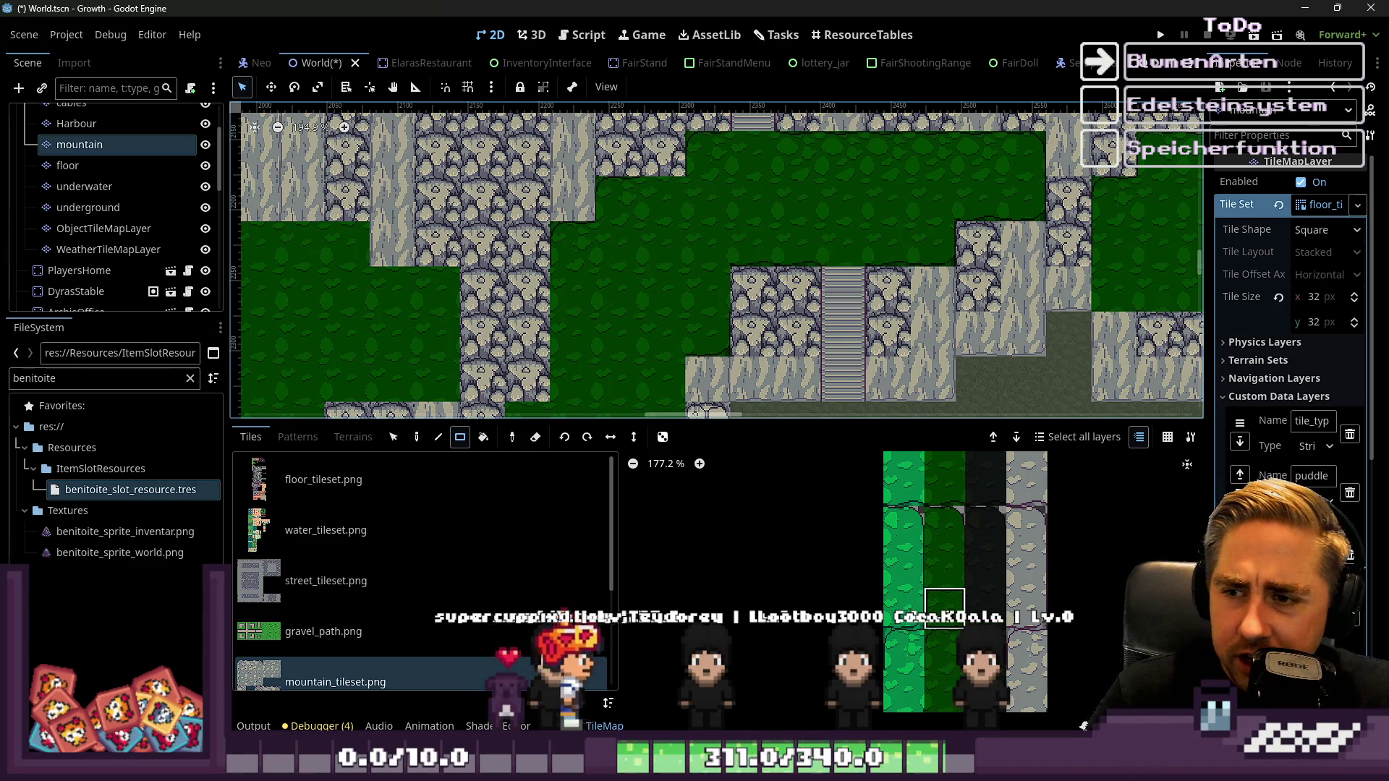
scroll(646, 351, "up", 3)
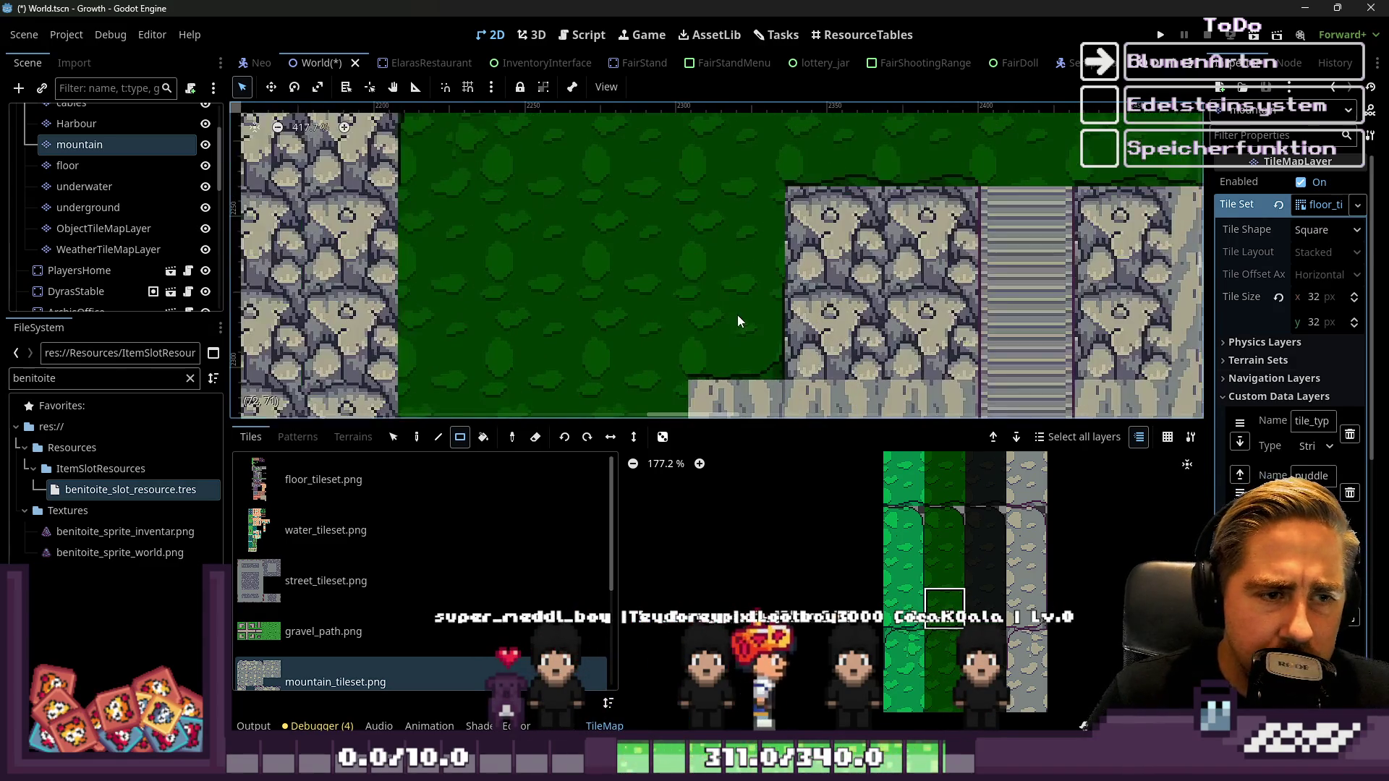
scroll(882, 666, "down", 6)
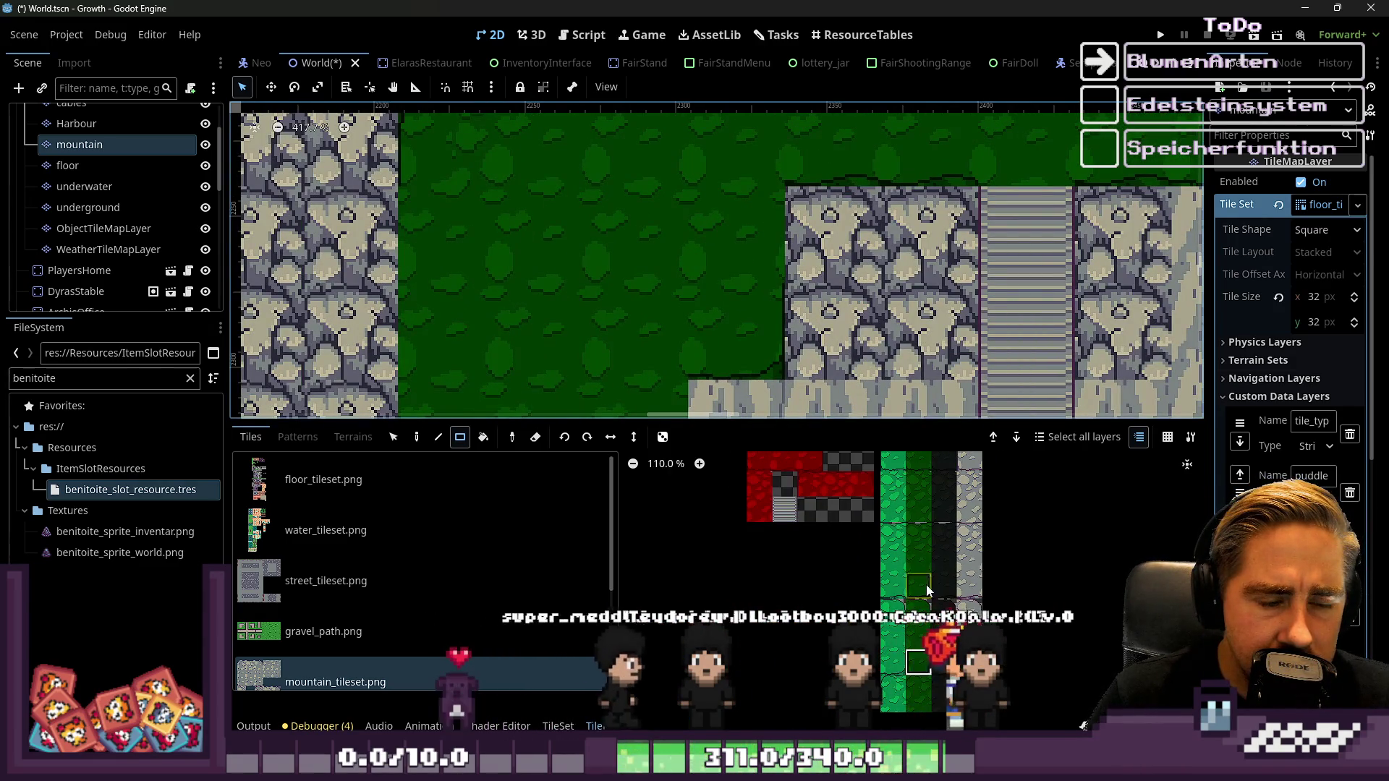
scroll(883, 507, "up", 5)
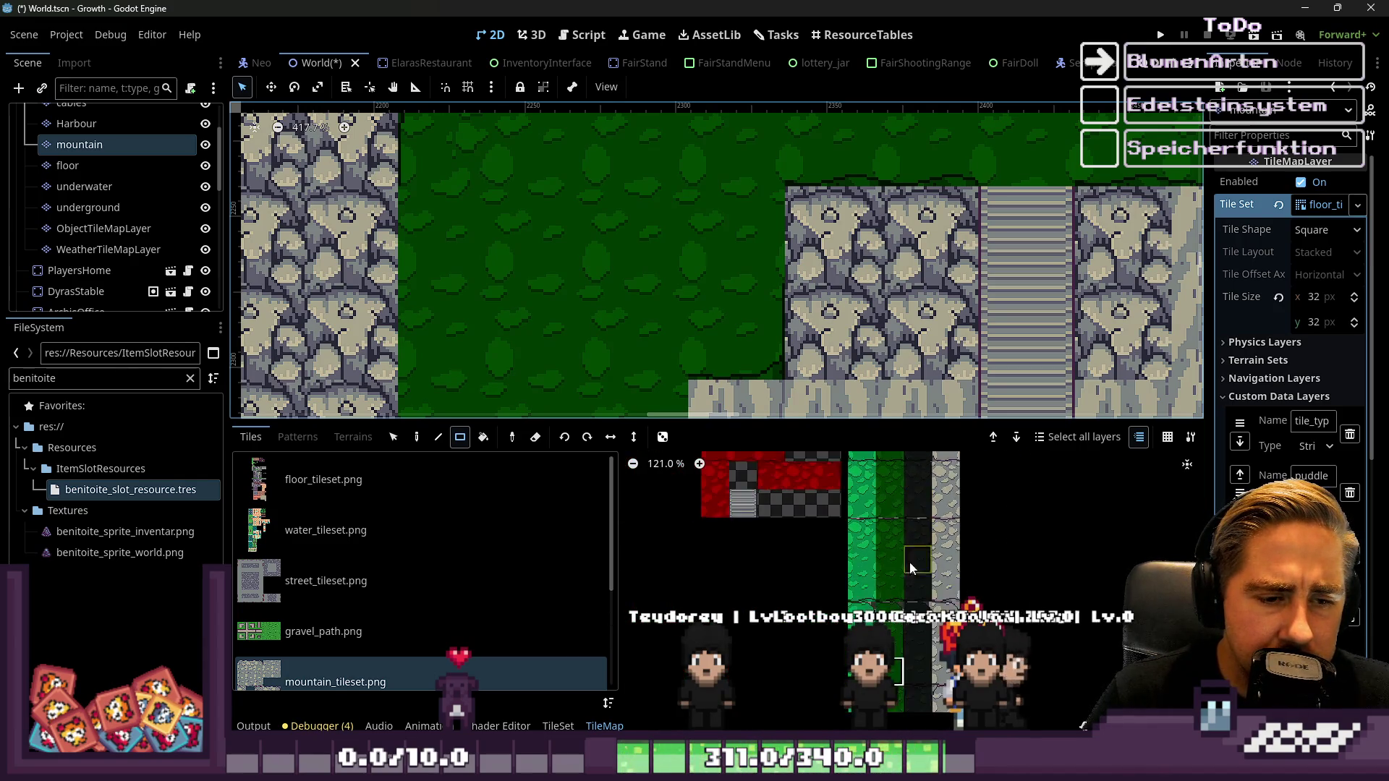
scroll(897, 637, "up", 1)
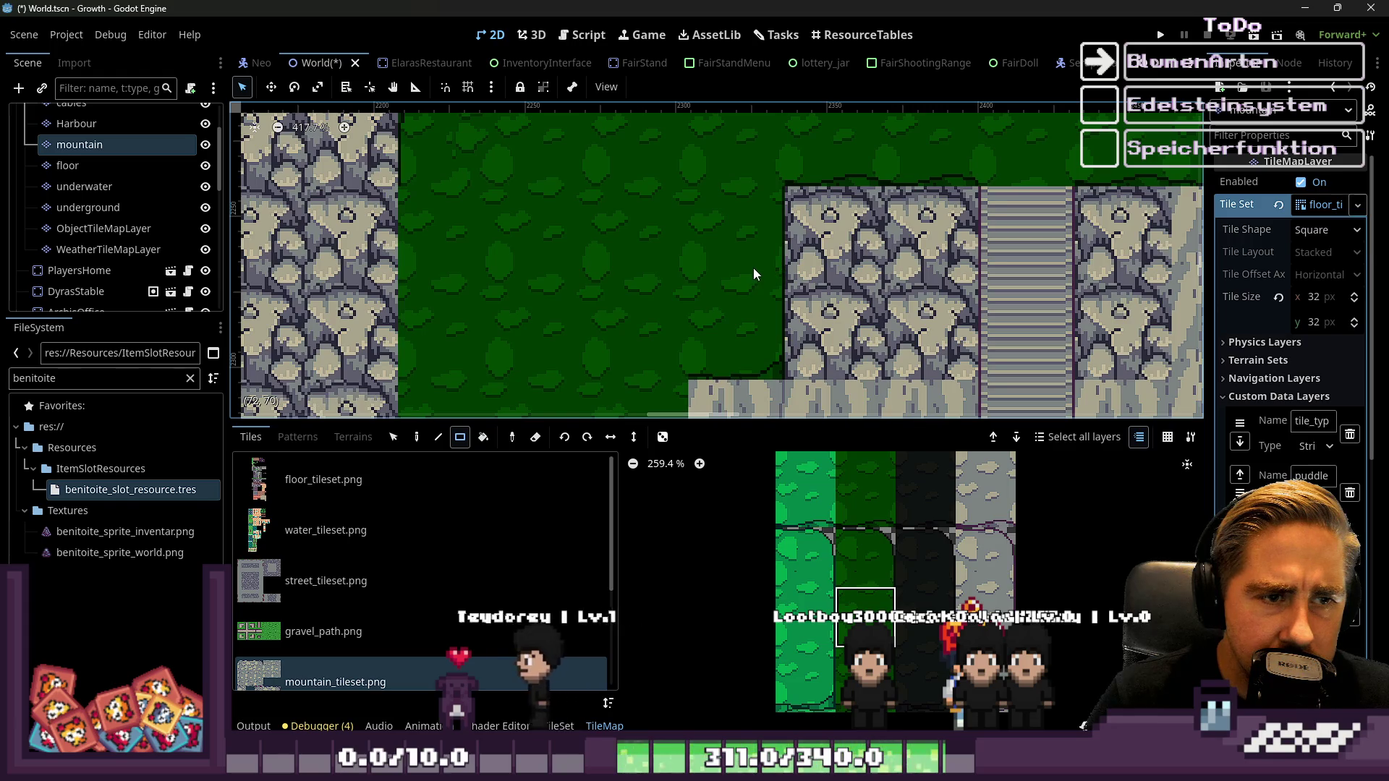
scroll(753, 268, "down", 5)
scroll(908, 299, "left", 5)
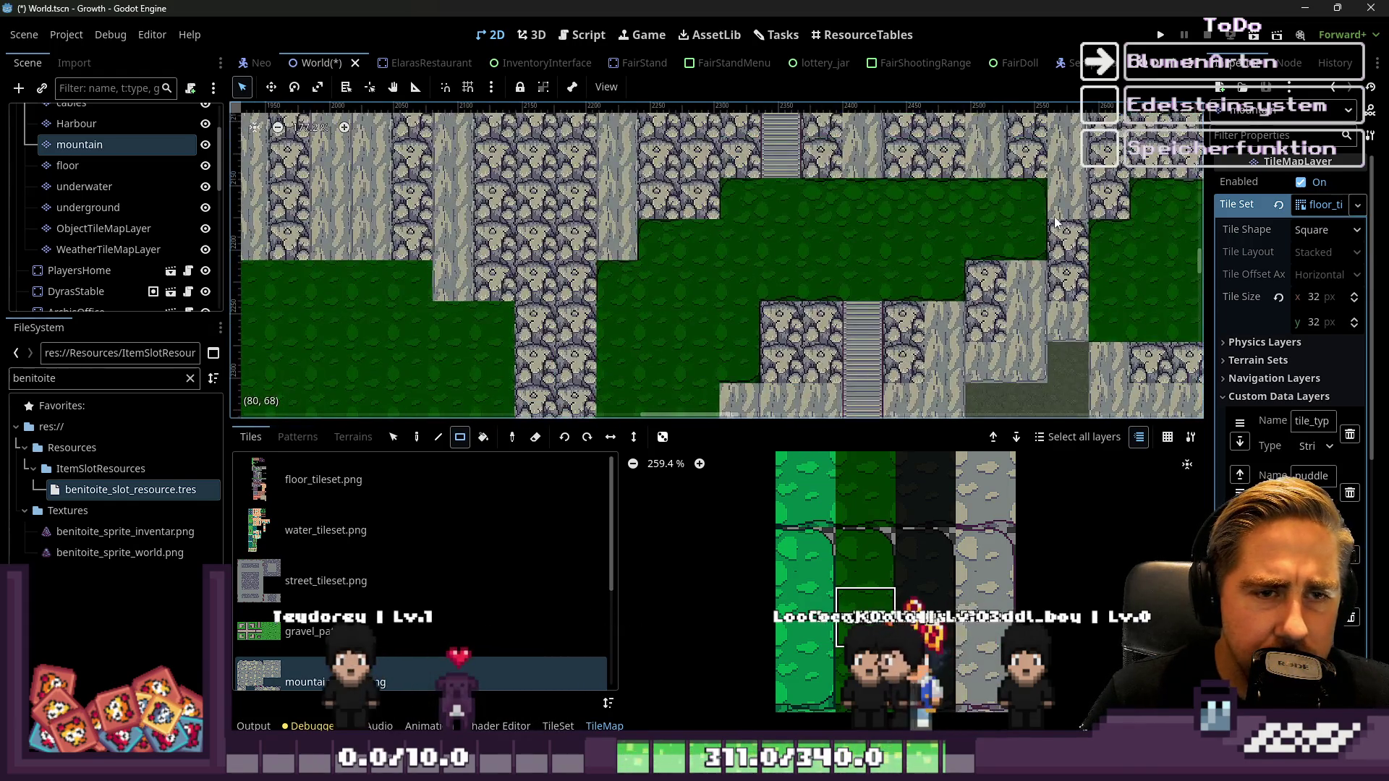
scroll(797, 197, "up", 3)
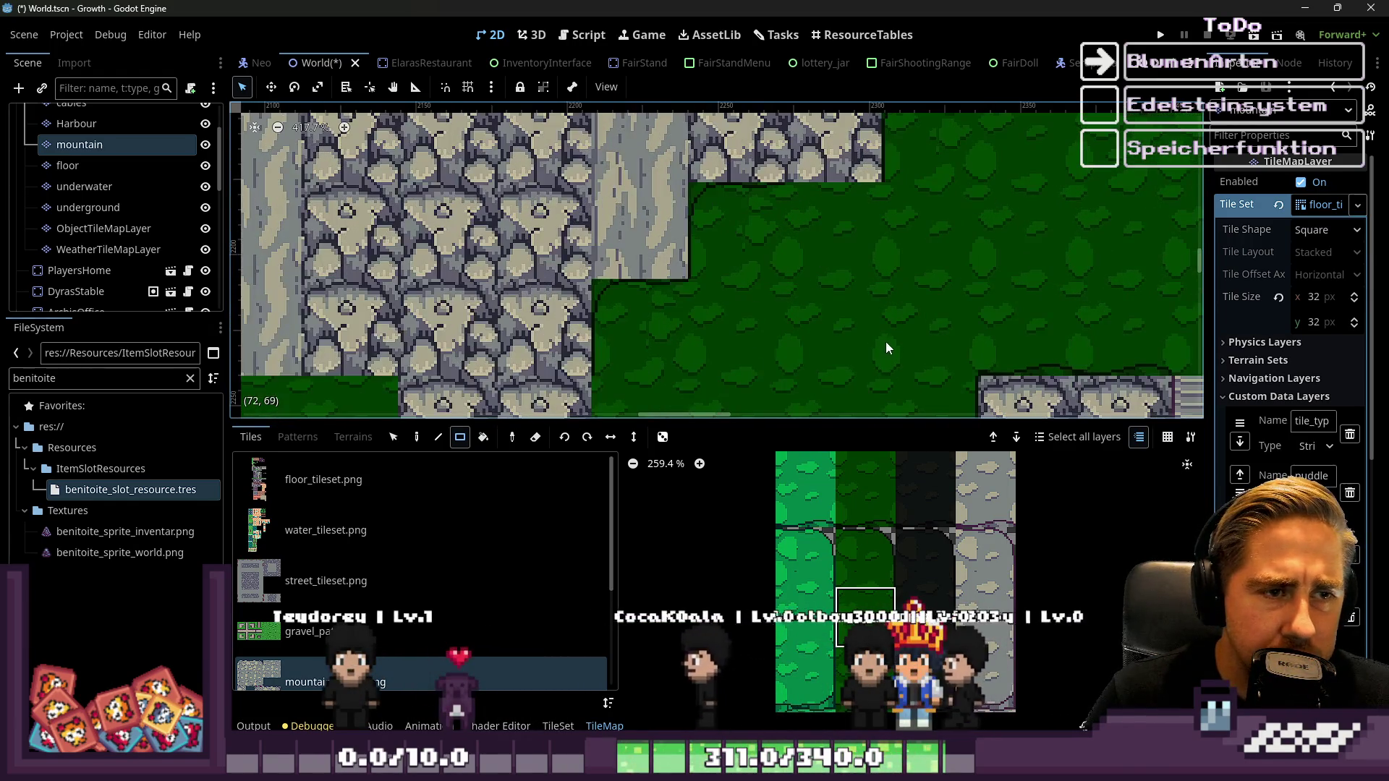
mouse_move(694, 769)
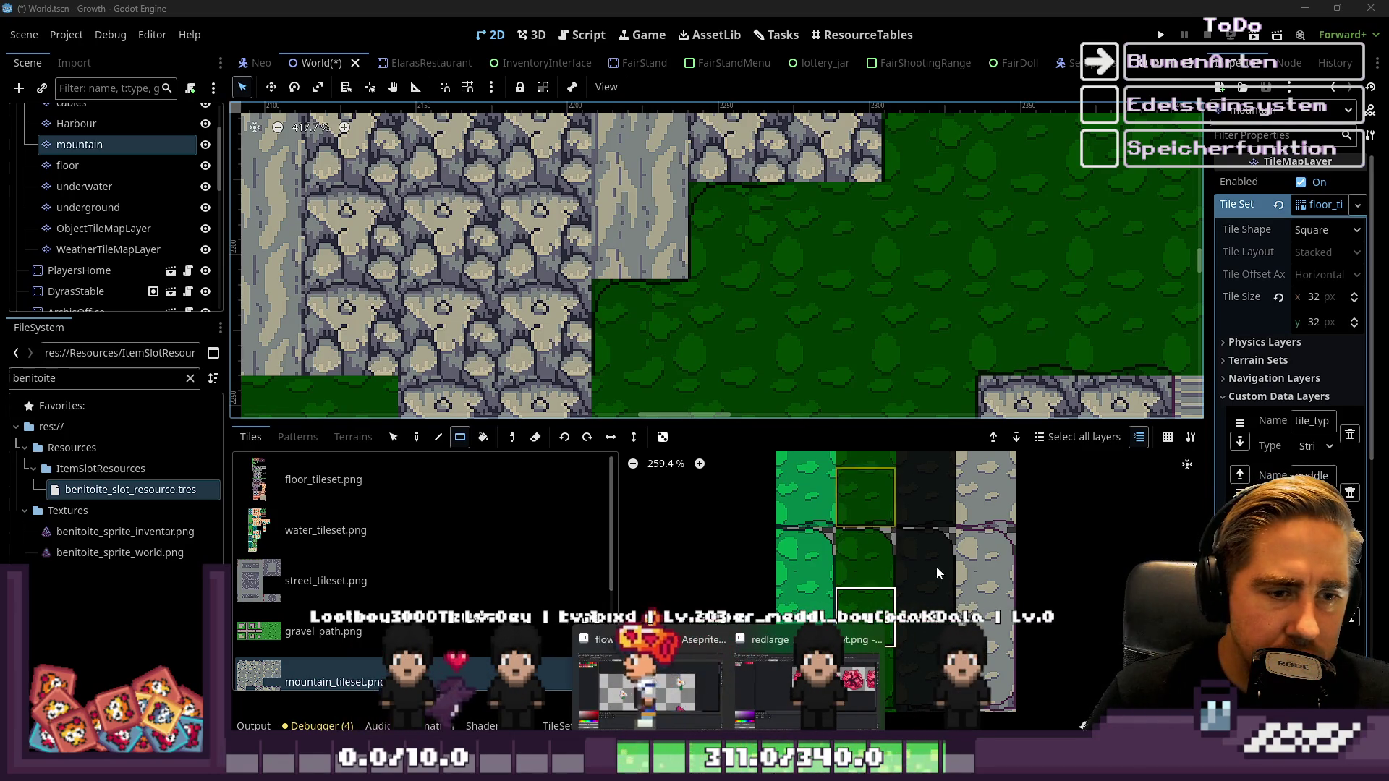
Browse the mountain_tileset.png atlas and pick a dark green grass tile to paint with
scroll(847, 648, "down", 2)
scroll(881, 609, "up", 10)
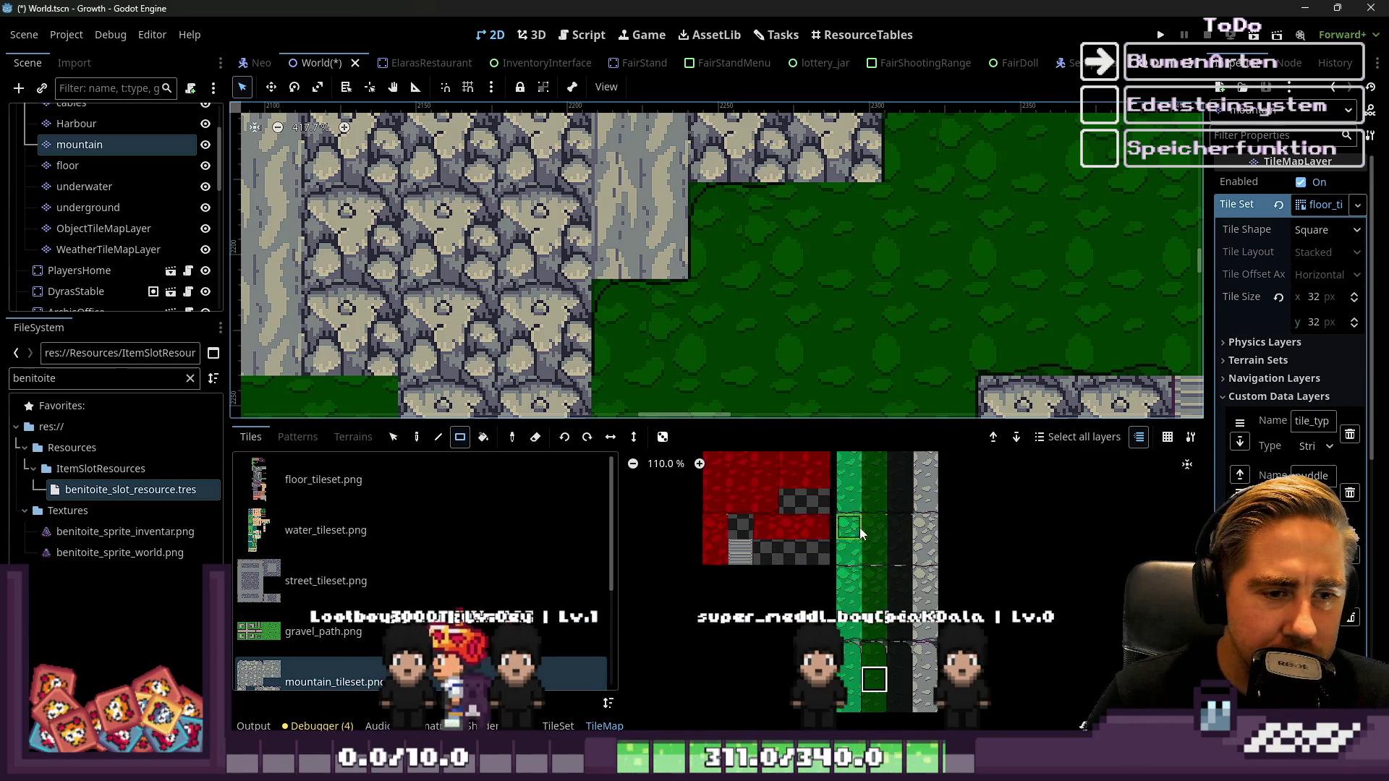
scroll(865, 531, "down", 7)
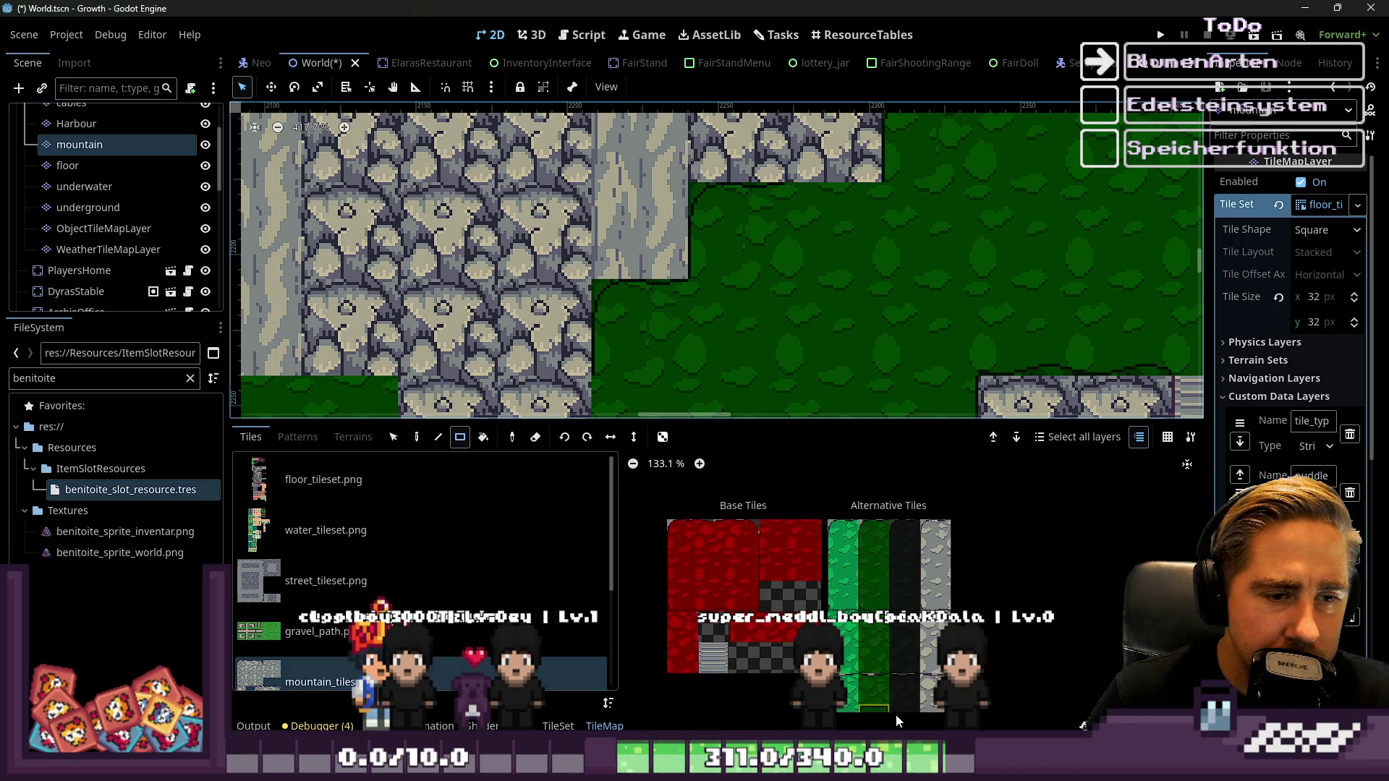
scroll(883, 524, "up", 3)
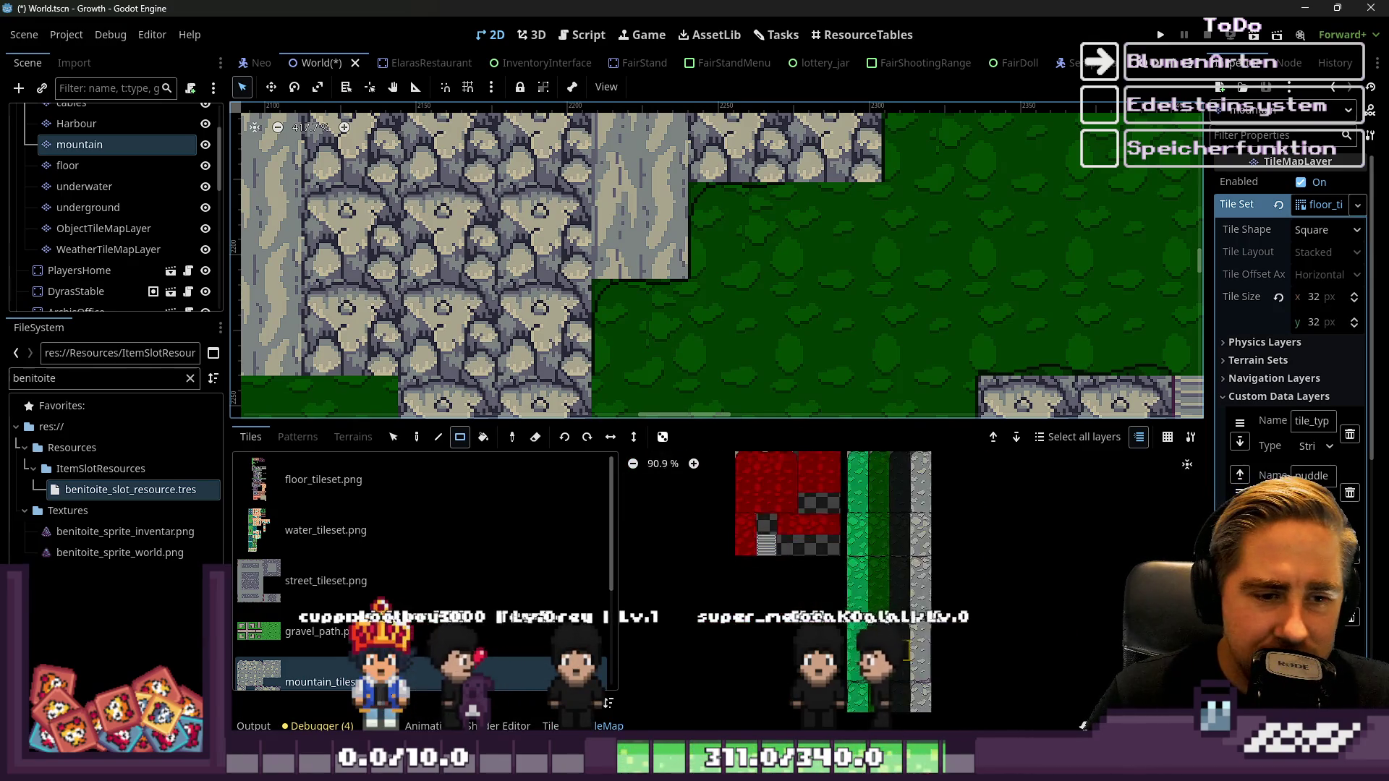
scroll(879, 596, "up", 4)
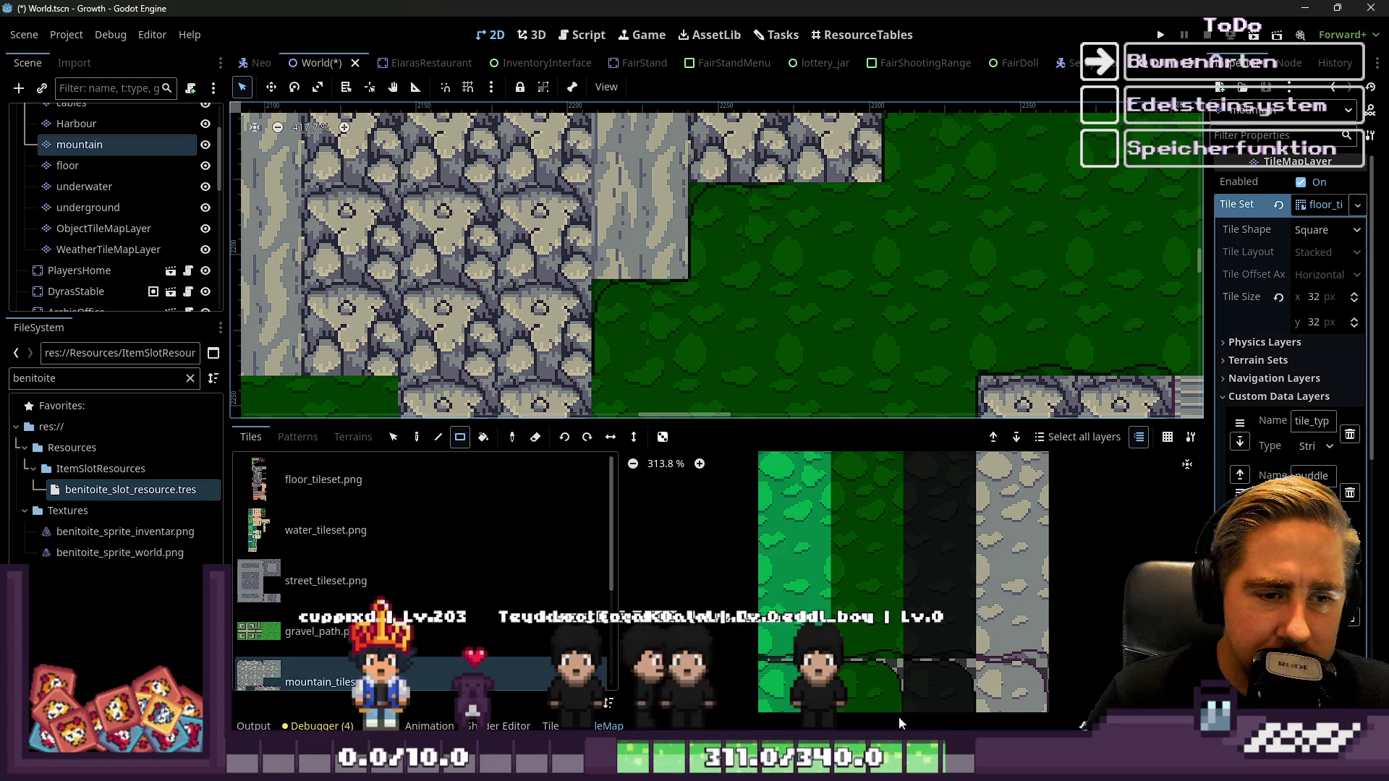
scroll(883, 525, "up", 2)
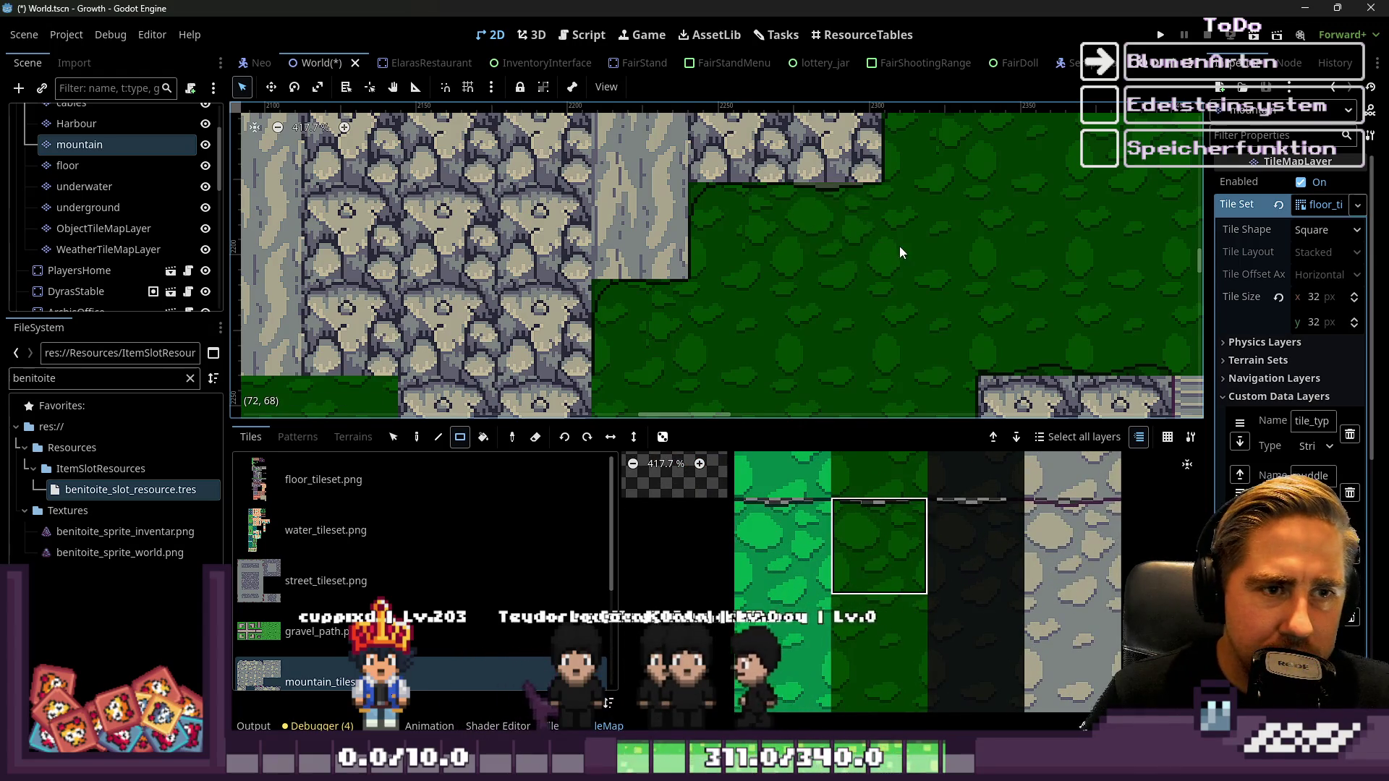
scroll(916, 269, "down", 9)
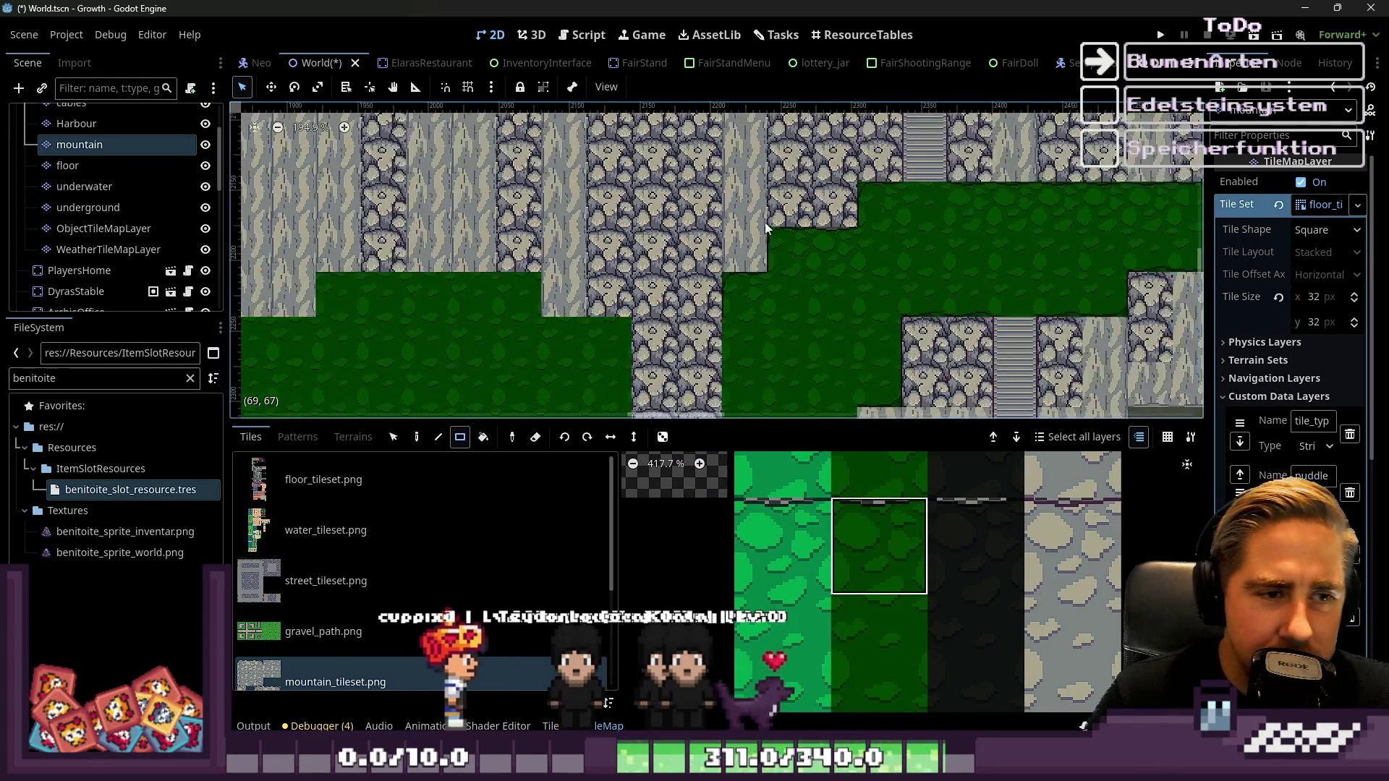
scroll(746, 359, "up", 4)
scroll(869, 549, "down", 10)
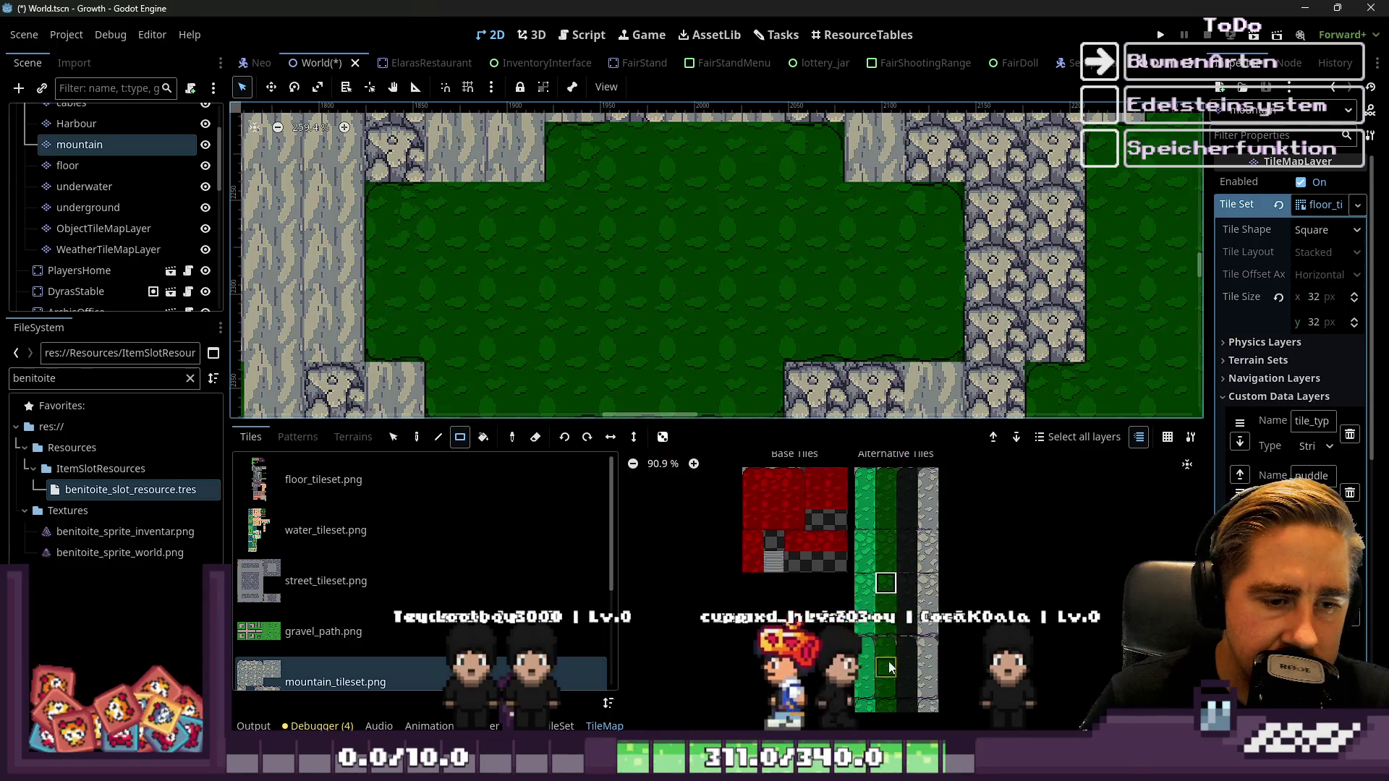
scroll(909, 552, "up", 8)
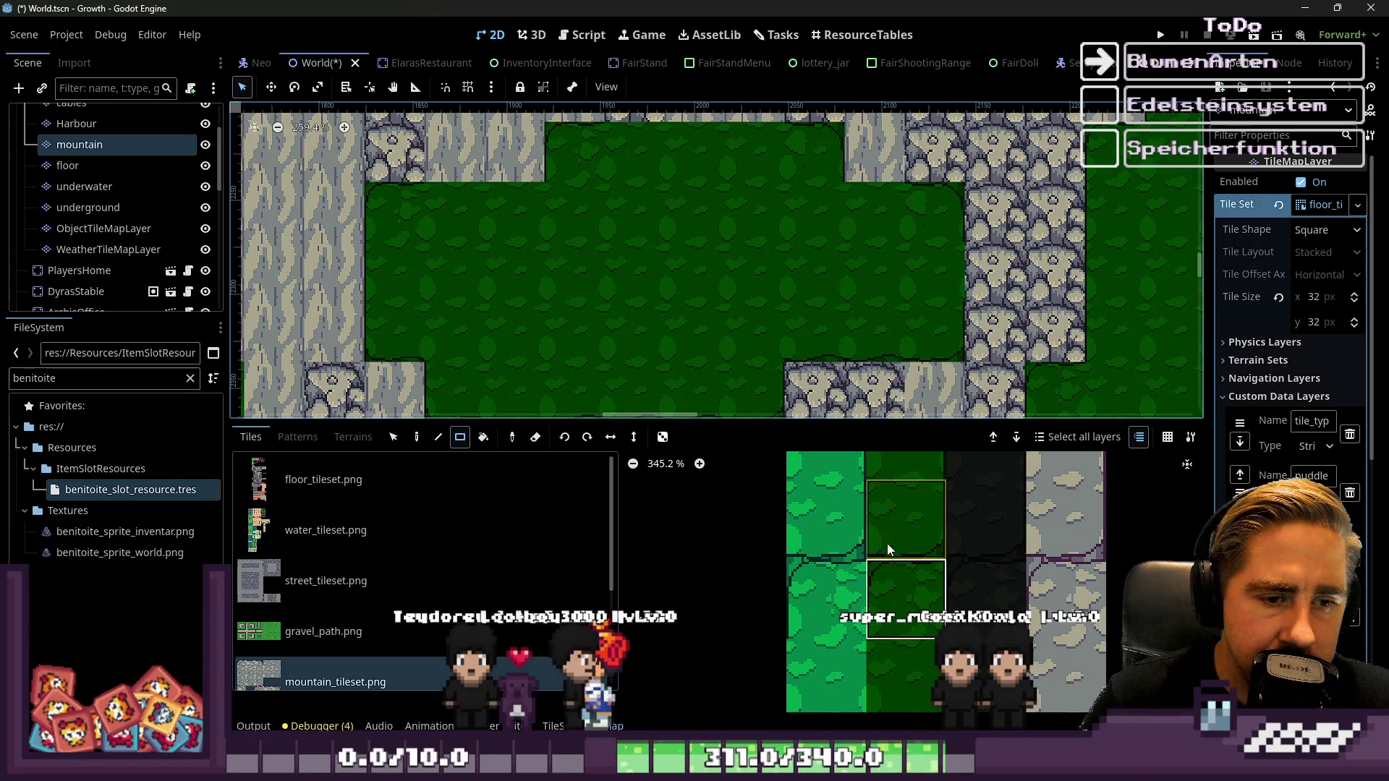
scroll(887, 548, "down", 8)
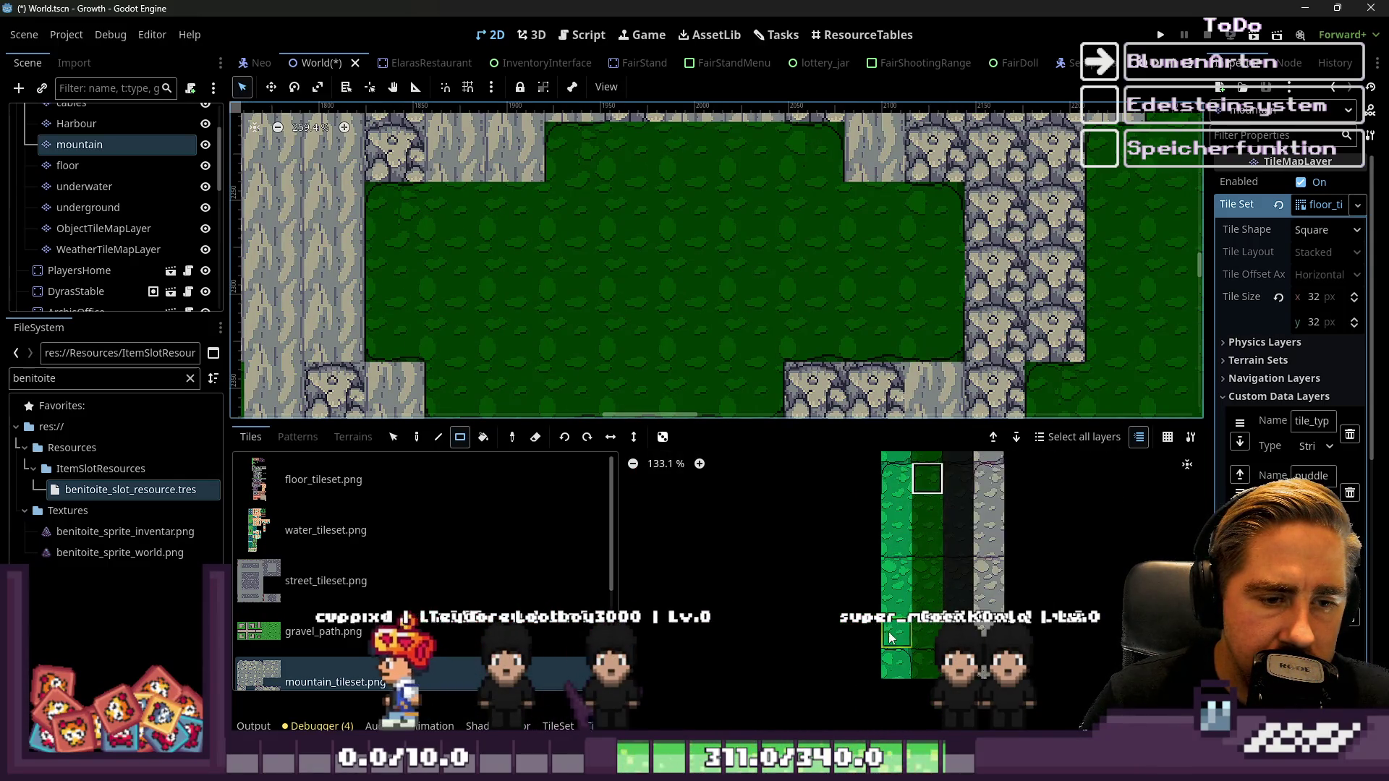
scroll(890, 637, "up", 6)
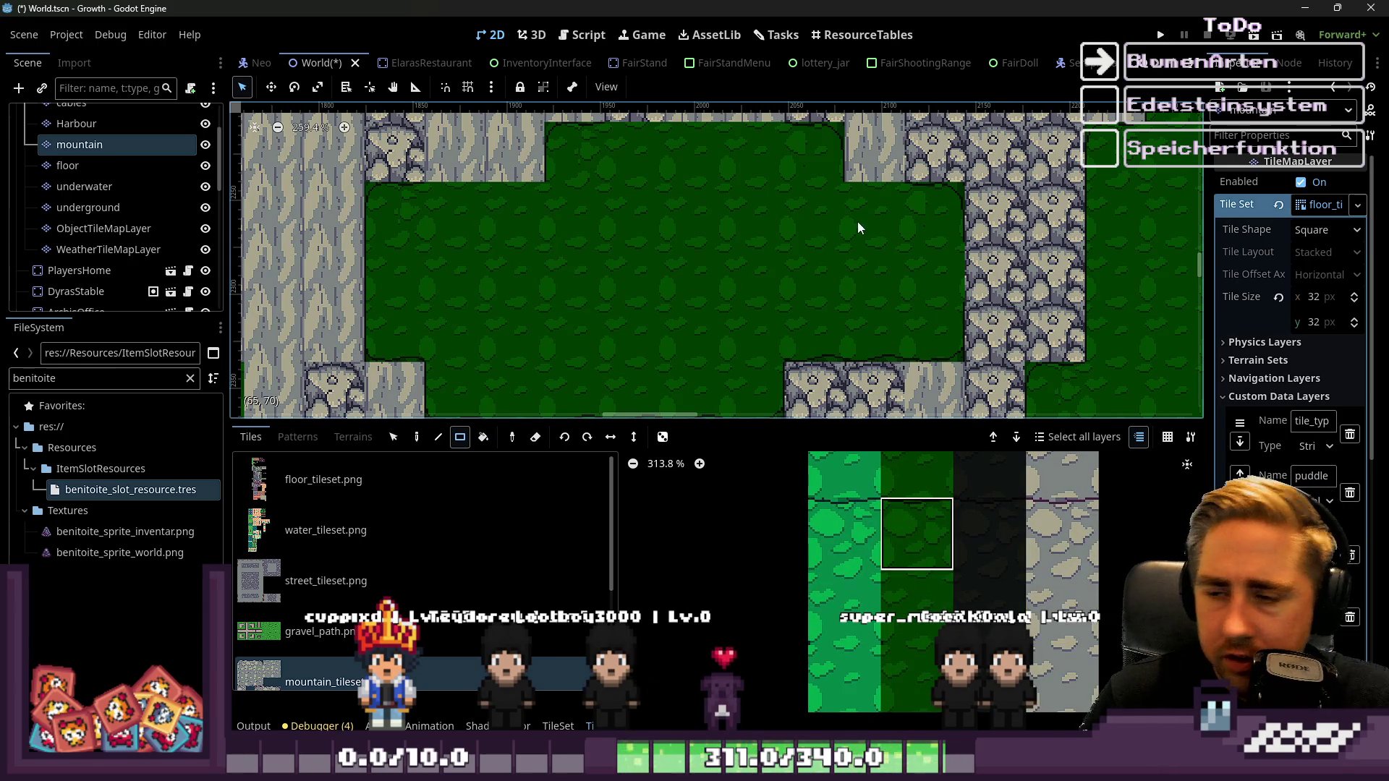
scroll(744, 154, "up", 2)
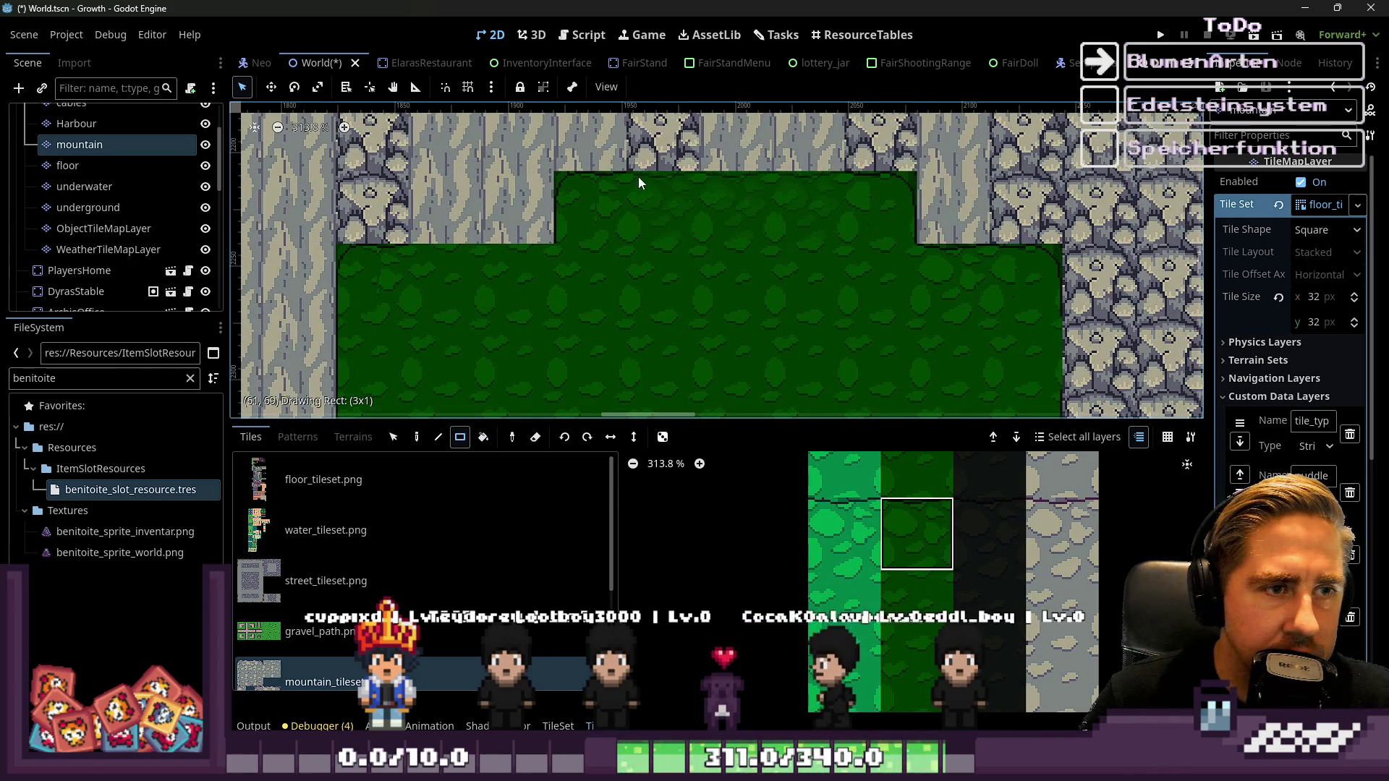
scroll(840, 199, "left", 3)
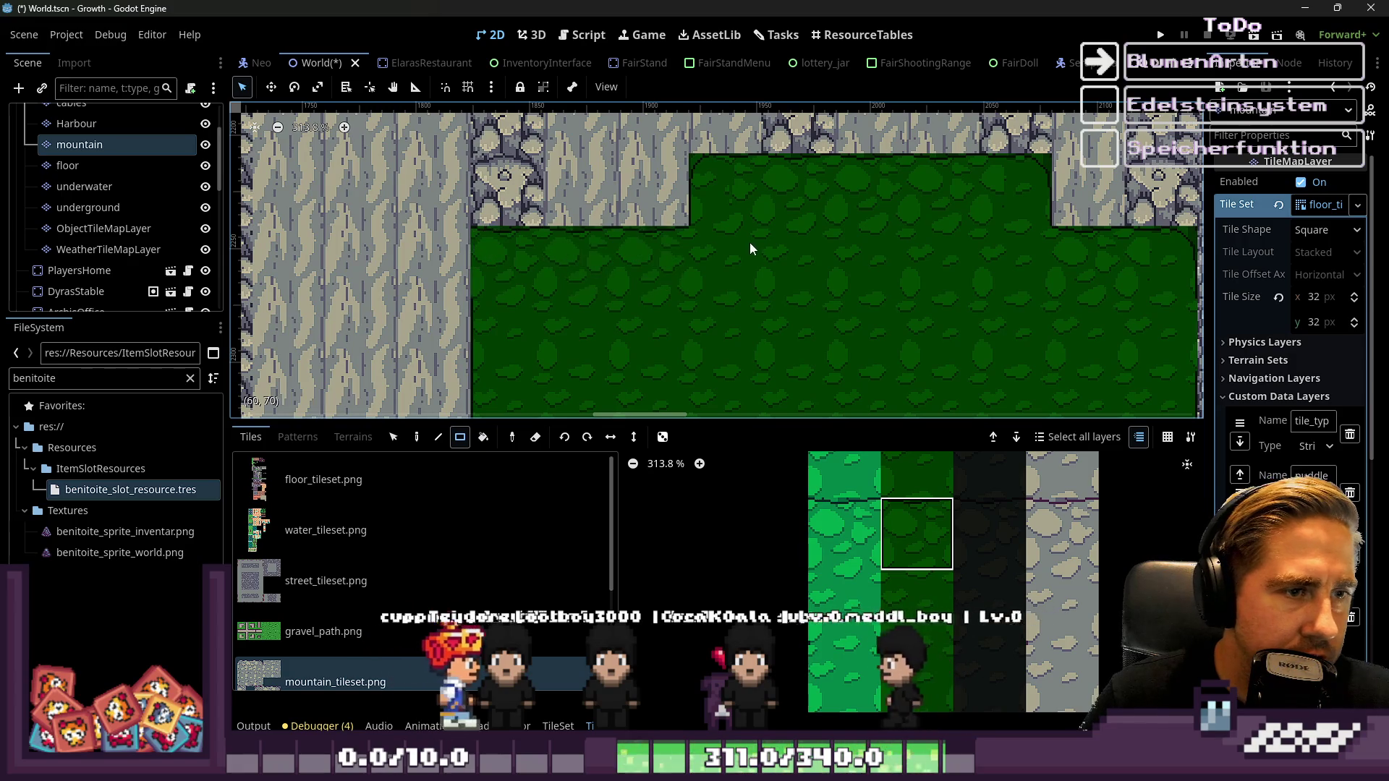
scroll(829, 237, "down", 5)
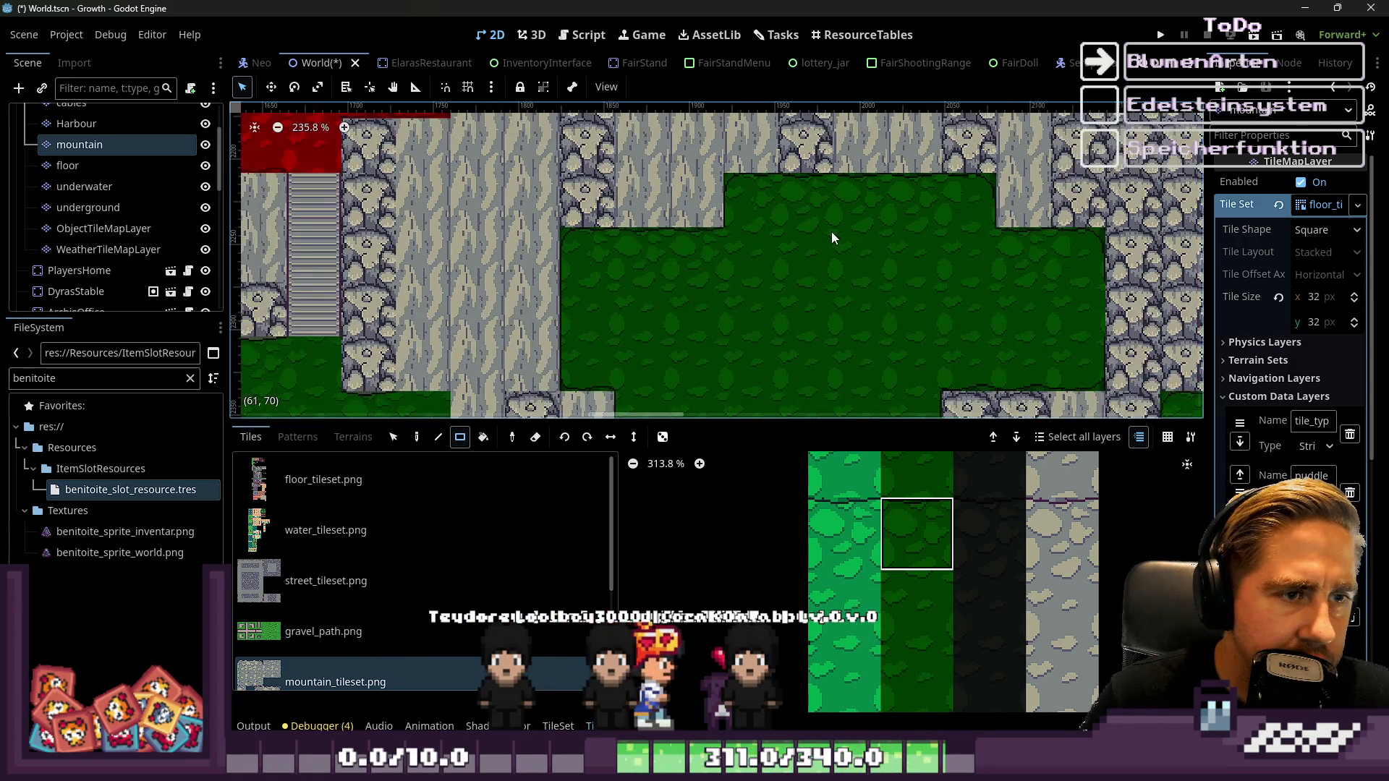
scroll(771, 212, "left", 2)
scroll(724, 371, "down", 1)
scroll(725, 370, "down", 15)
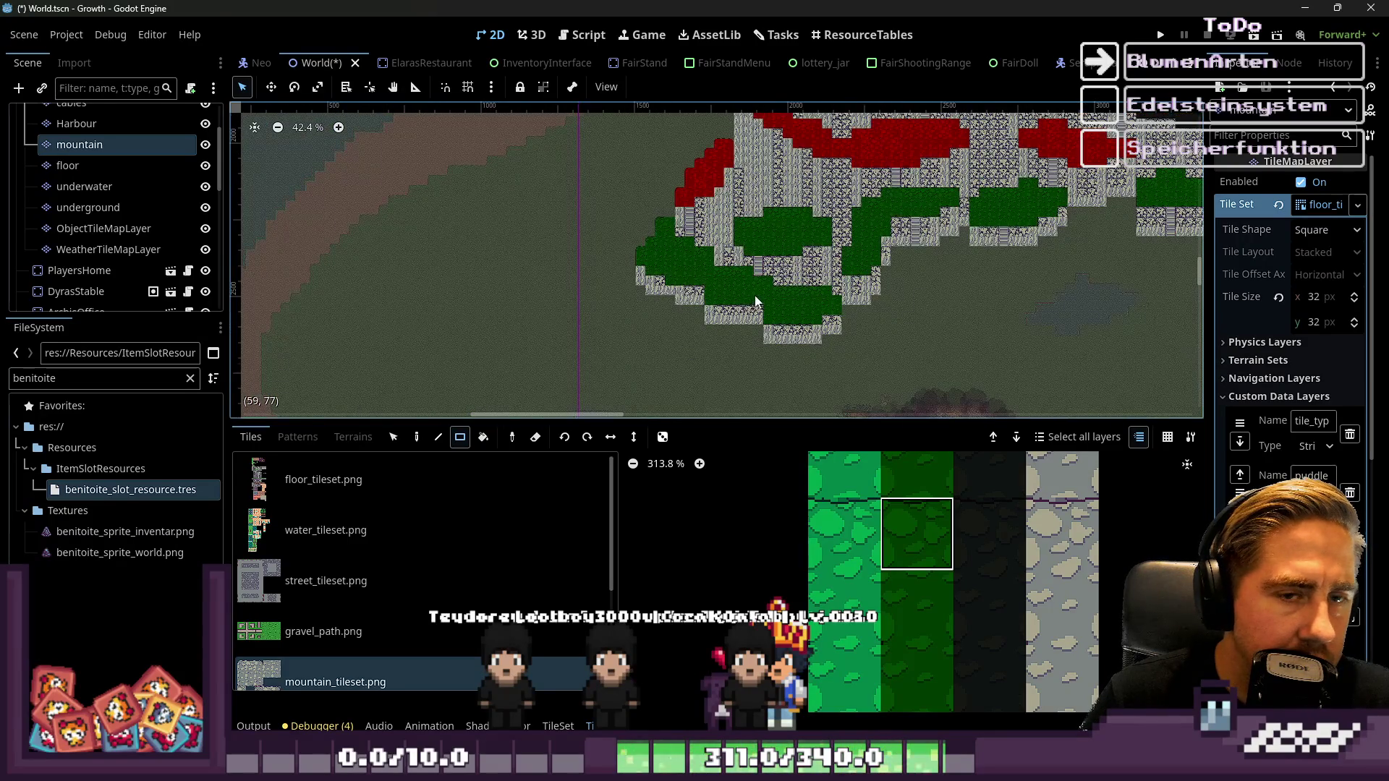
scroll(754, 296, "up", 20)
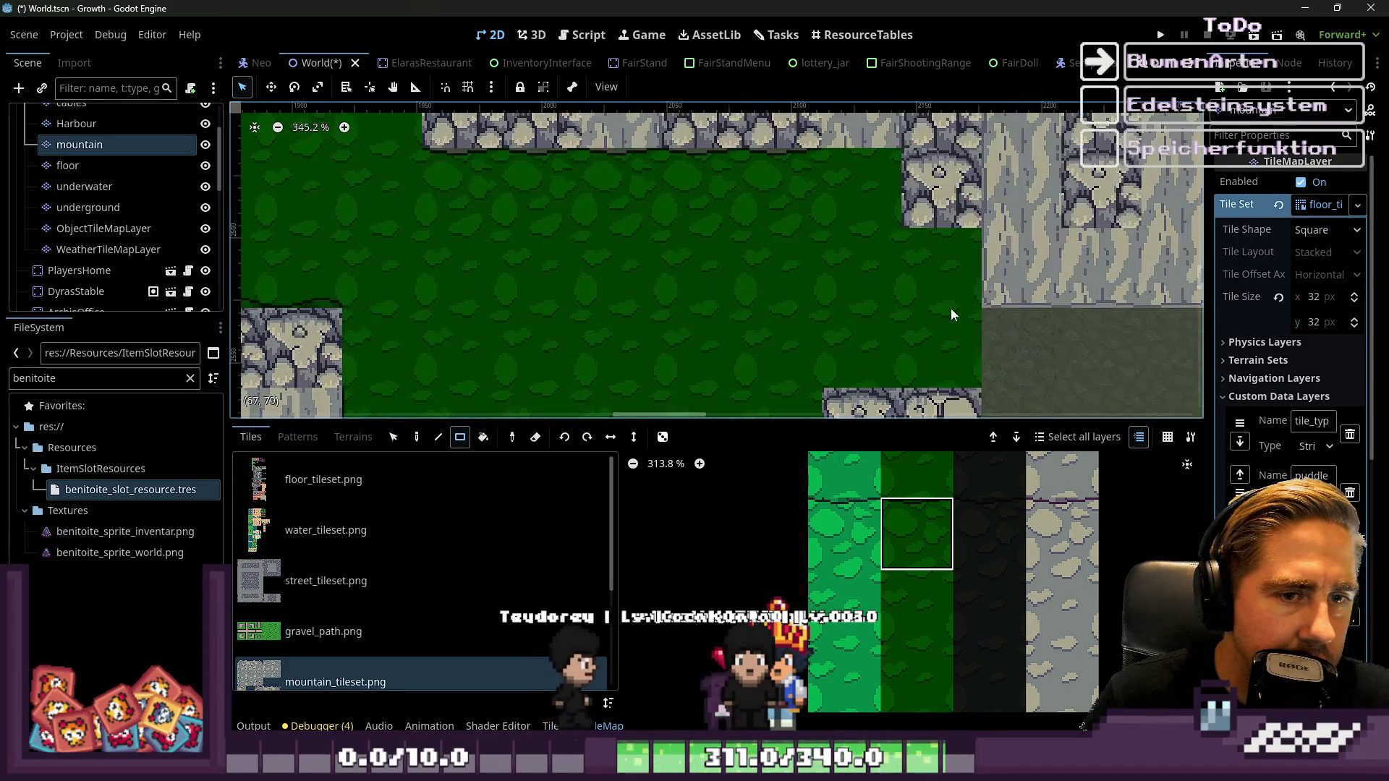
scroll(930, 609, "down", 20)
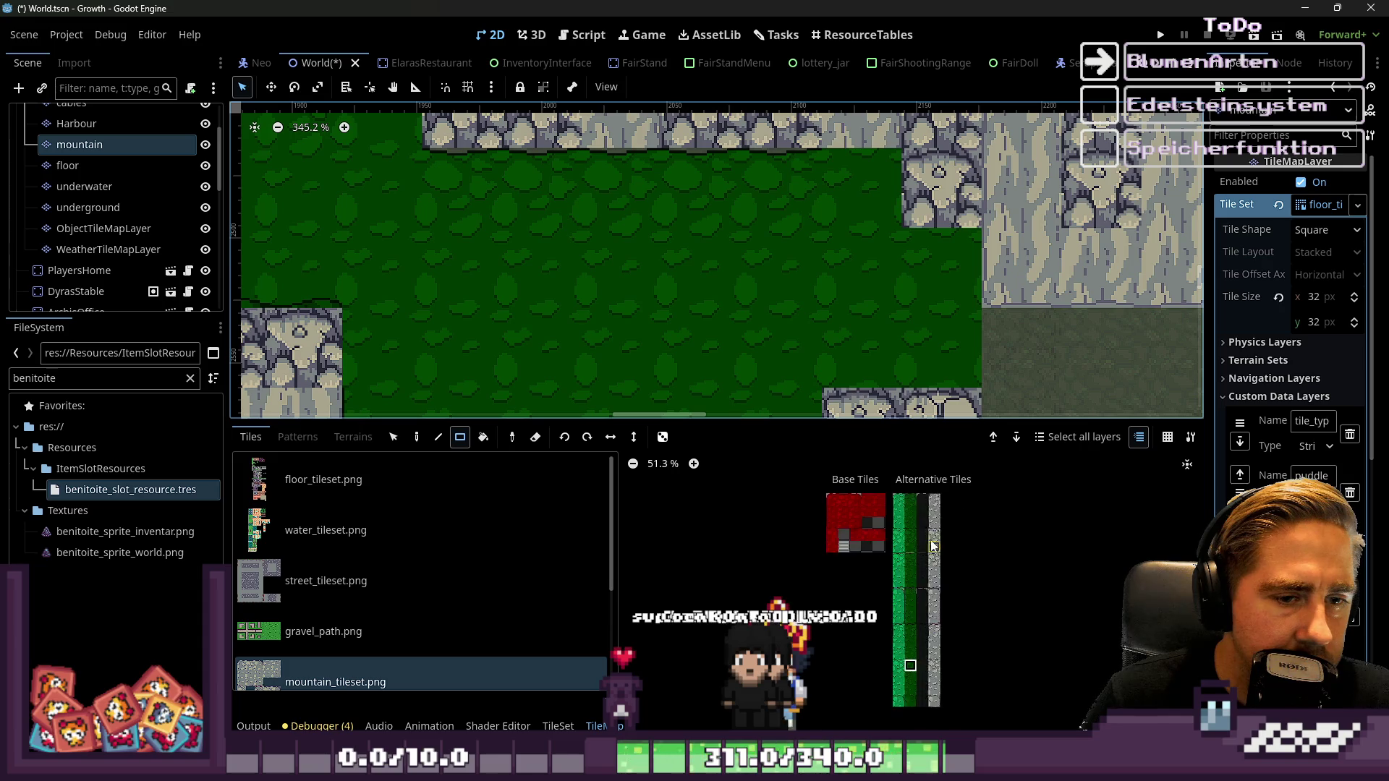
scroll(933, 546, "up", 10)
scroll(937, 336, "down", 15)
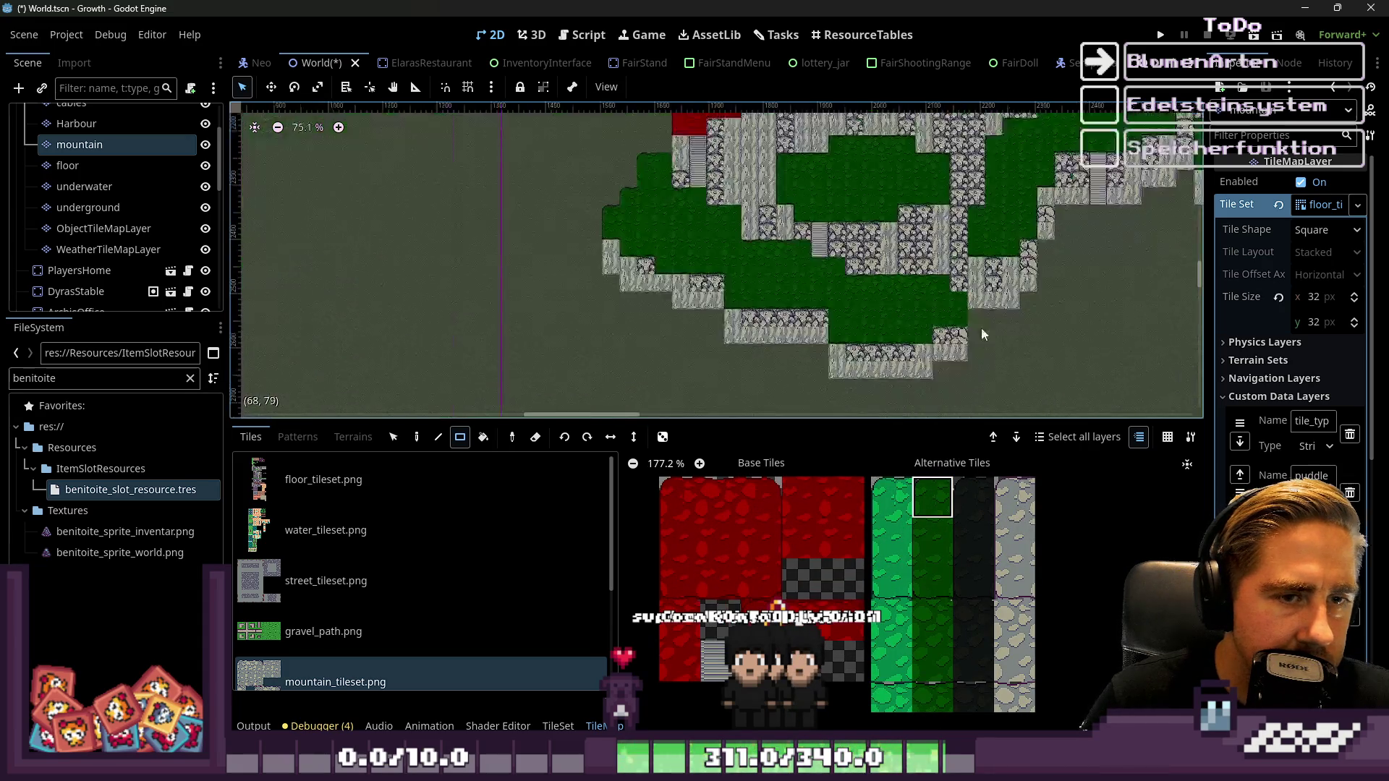
scroll(668, 249, "up", 13)
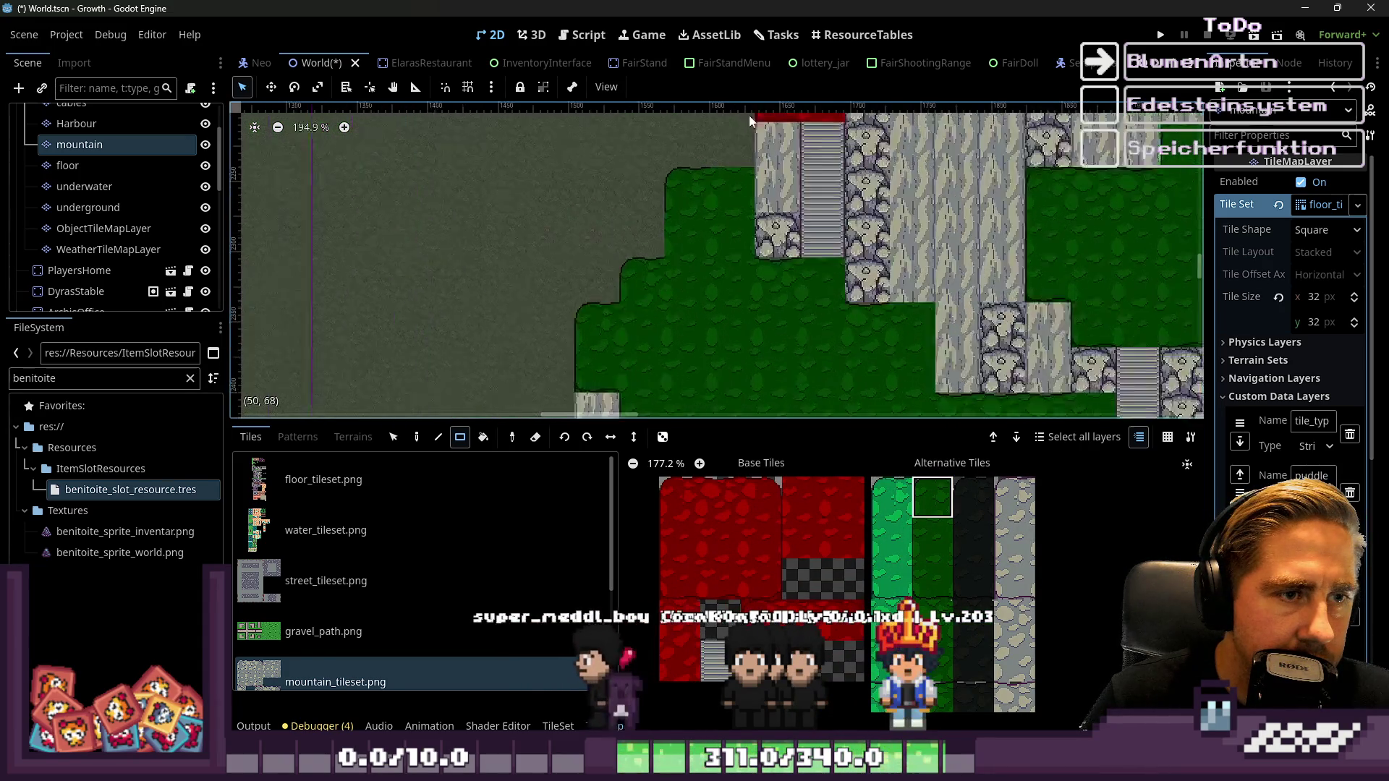
scroll(904, 572, "up", 3)
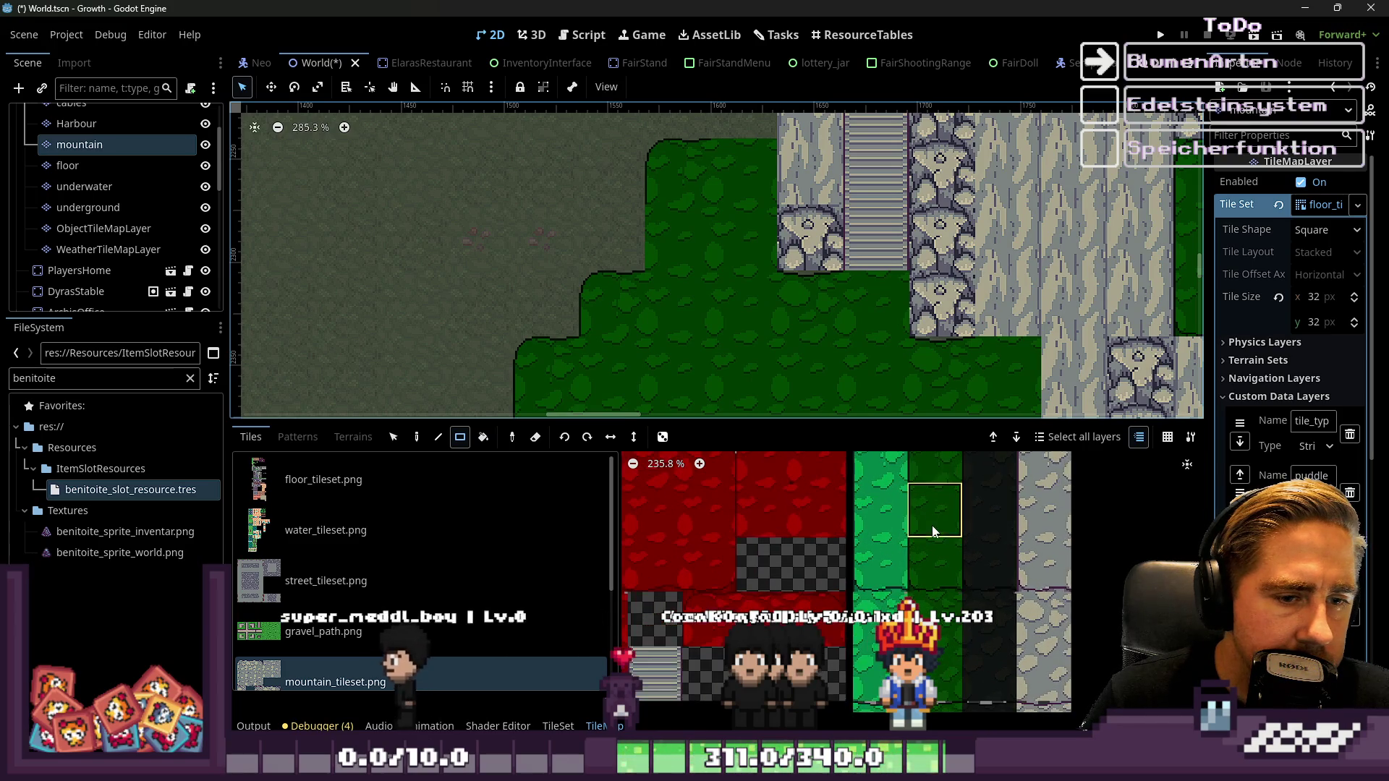
scroll(883, 566, "down", 5)
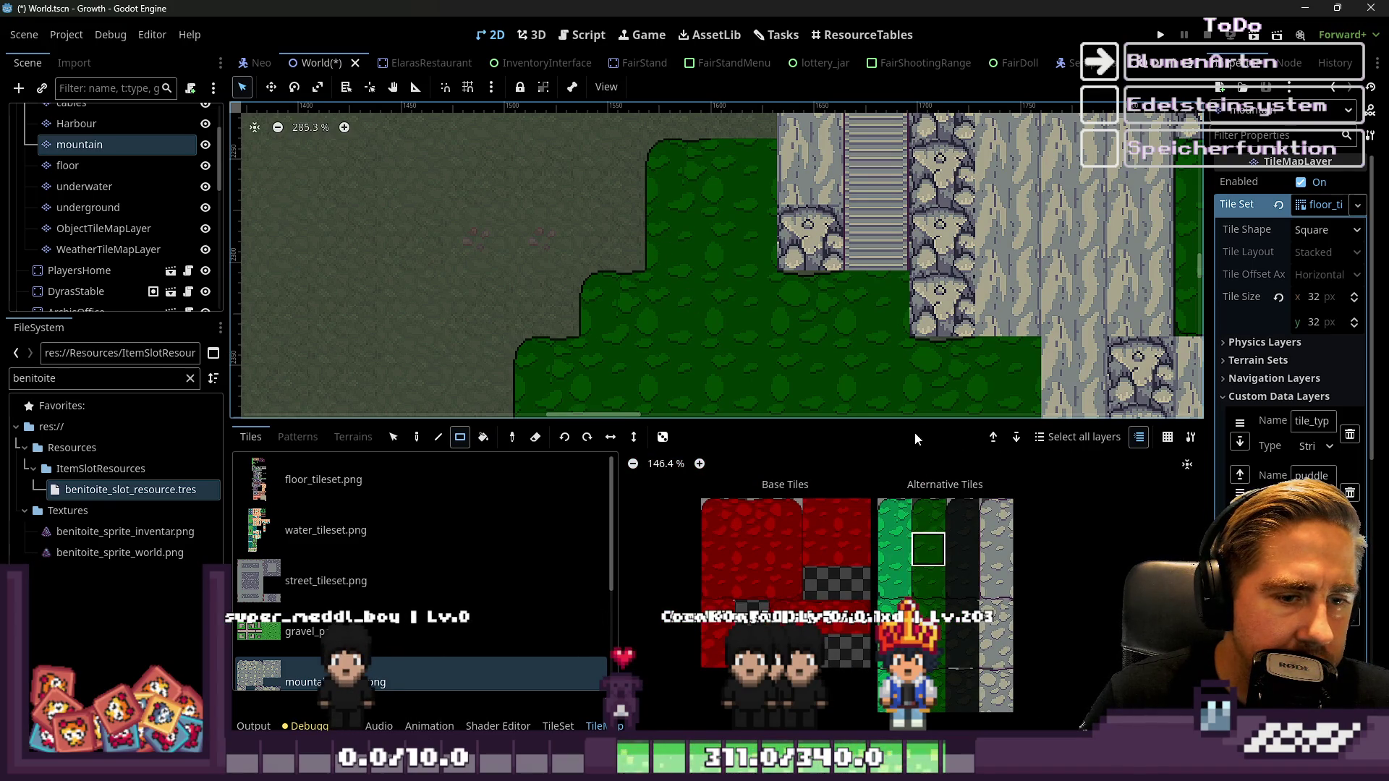
scroll(946, 629, "up", 7)
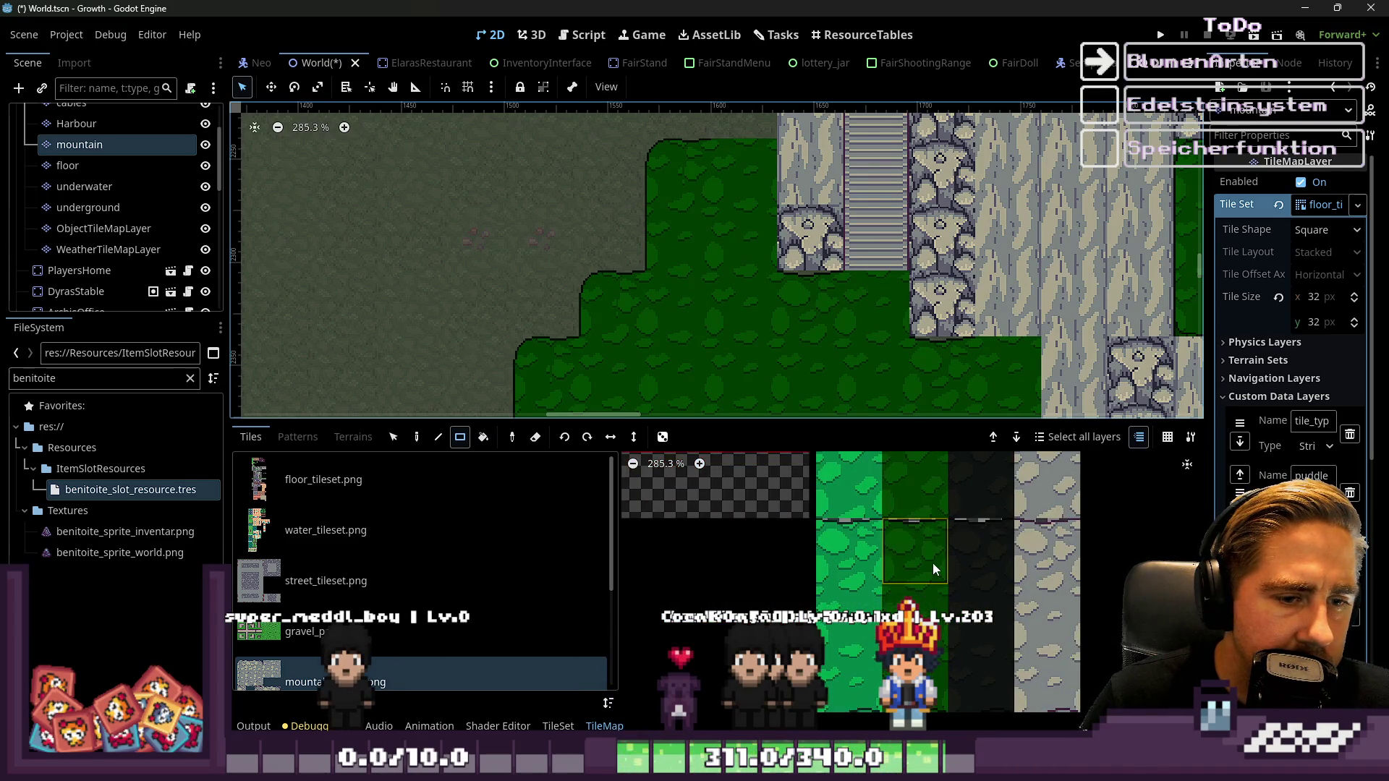
left_click(931, 561)
Switch the paint tile to a different dark green grass tile lower in the atlas
scroll(732, 171, "down", 5)
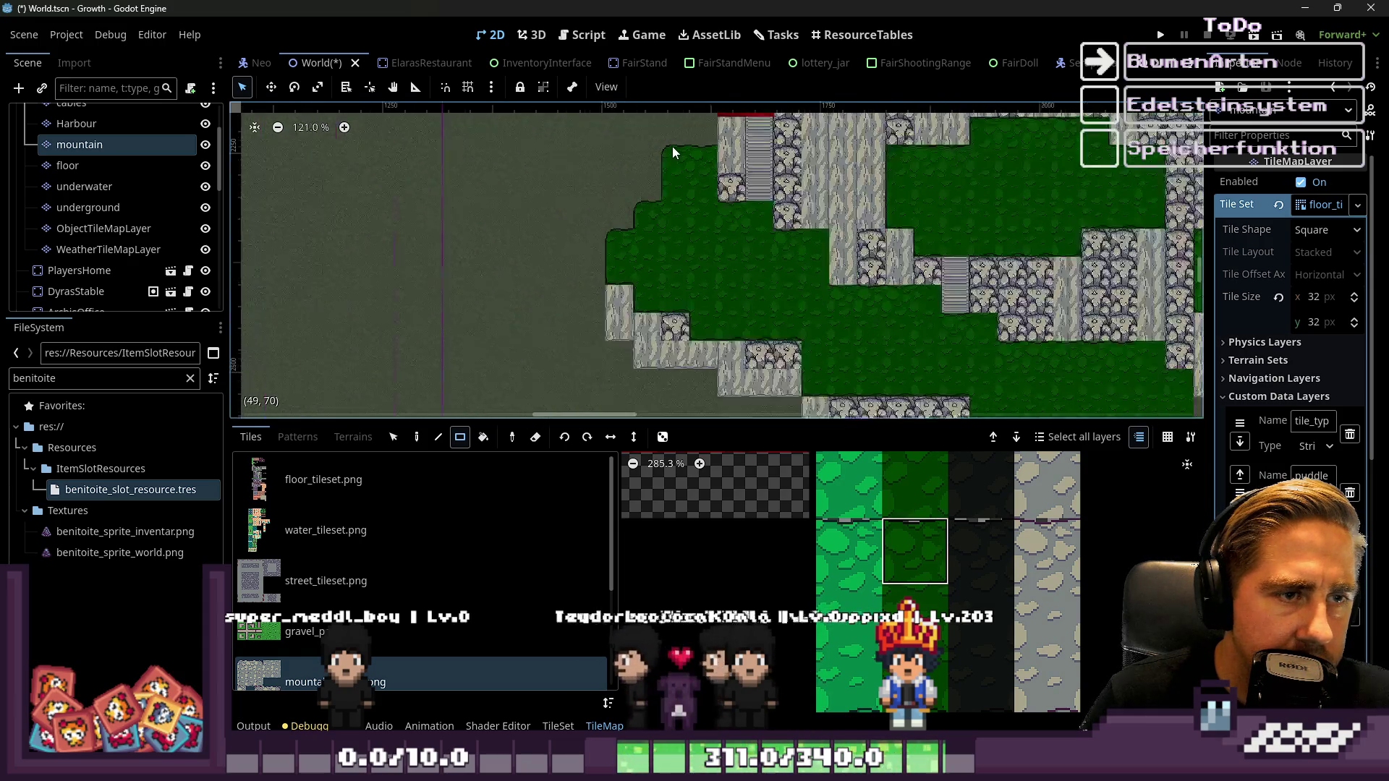
scroll(672, 146, "up", 7)
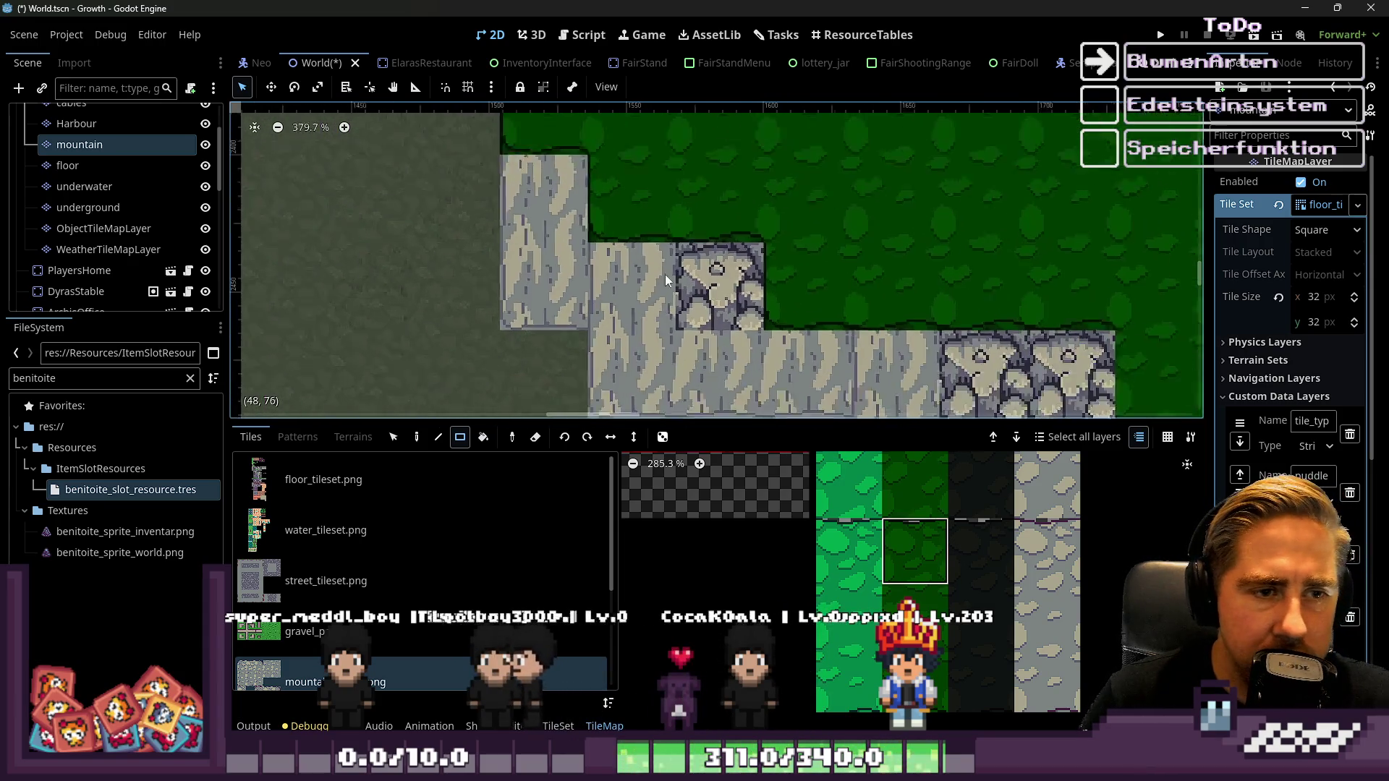
scroll(631, 215, "down", 3)
scroll(795, 289, "right", 5)
scroll(920, 490, "down", 7)
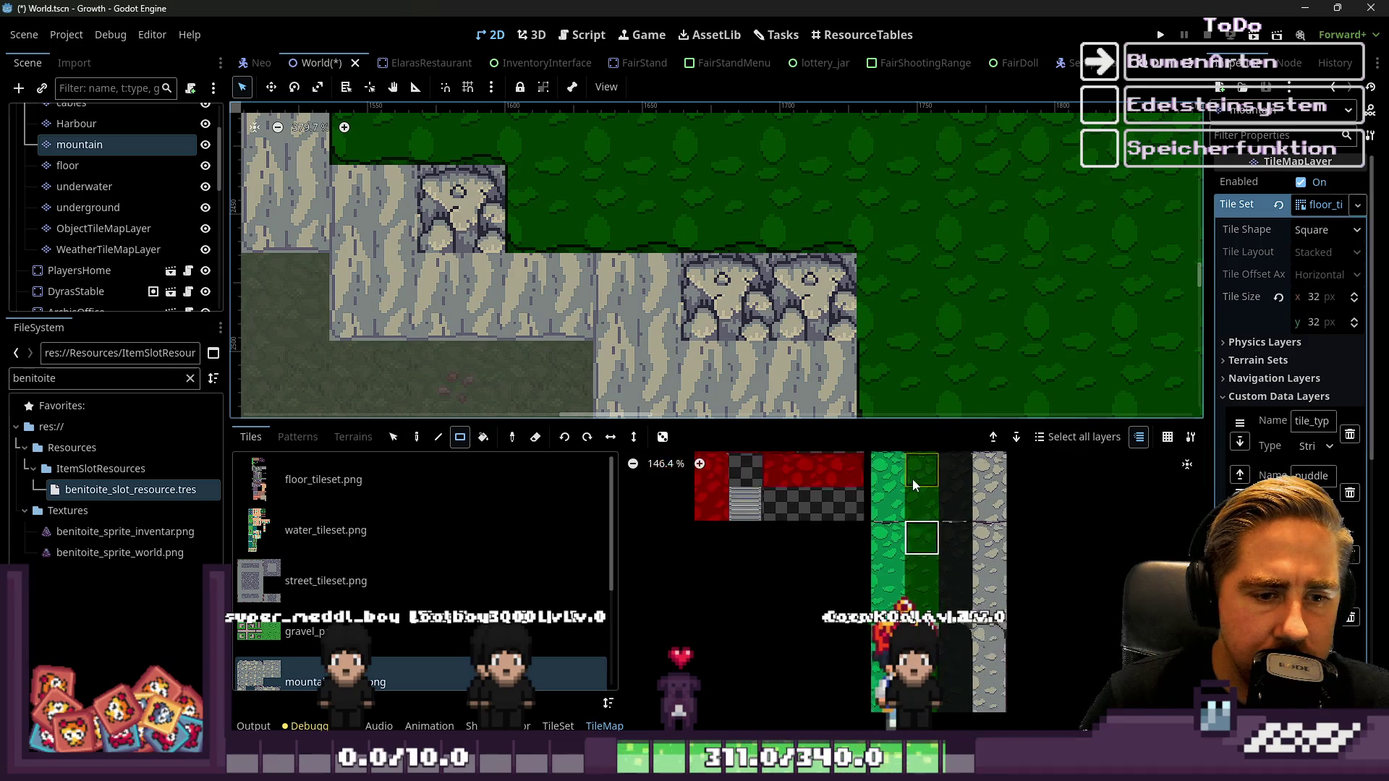
scroll(913, 479, "up", 3)
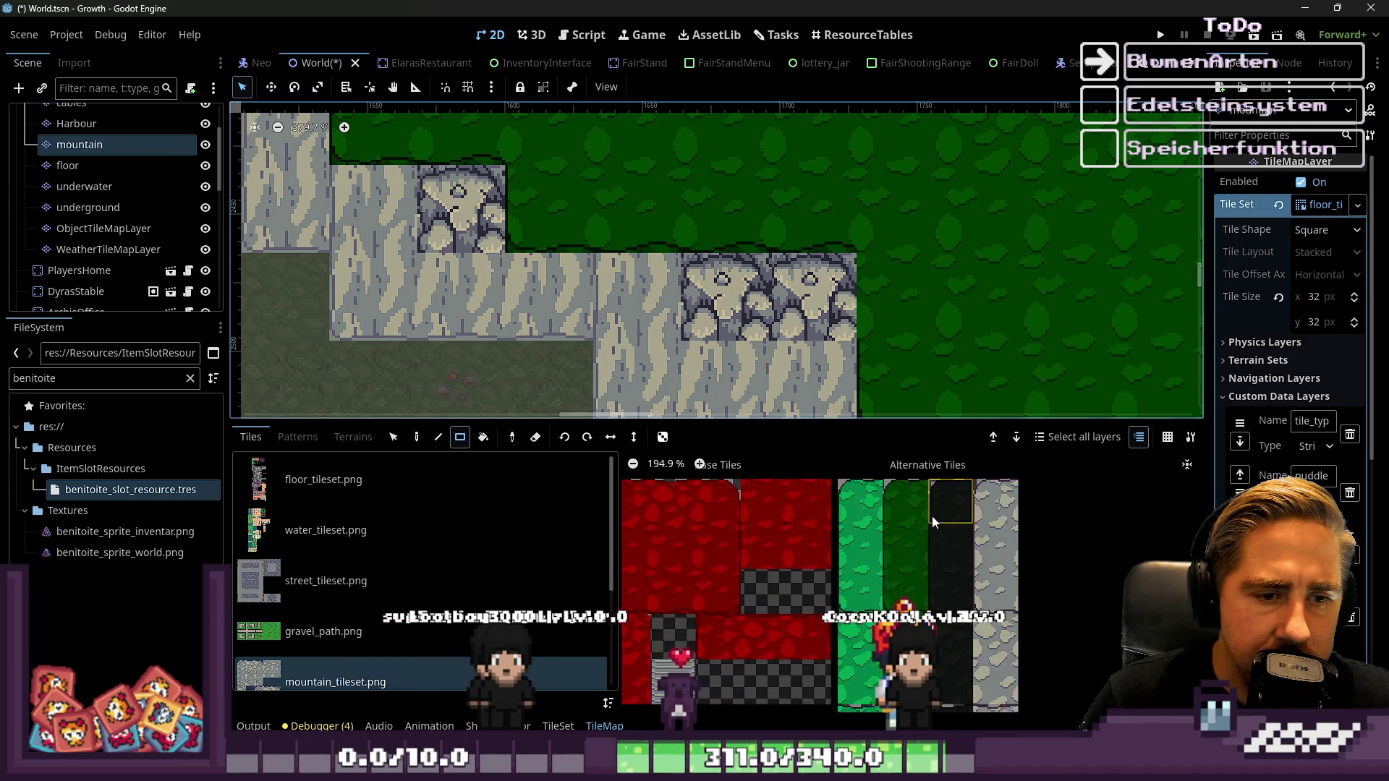
scroll(898, 547, "up", 2)
scroll(887, 298, "down", 1)
scroll(881, 257, "right", 5)
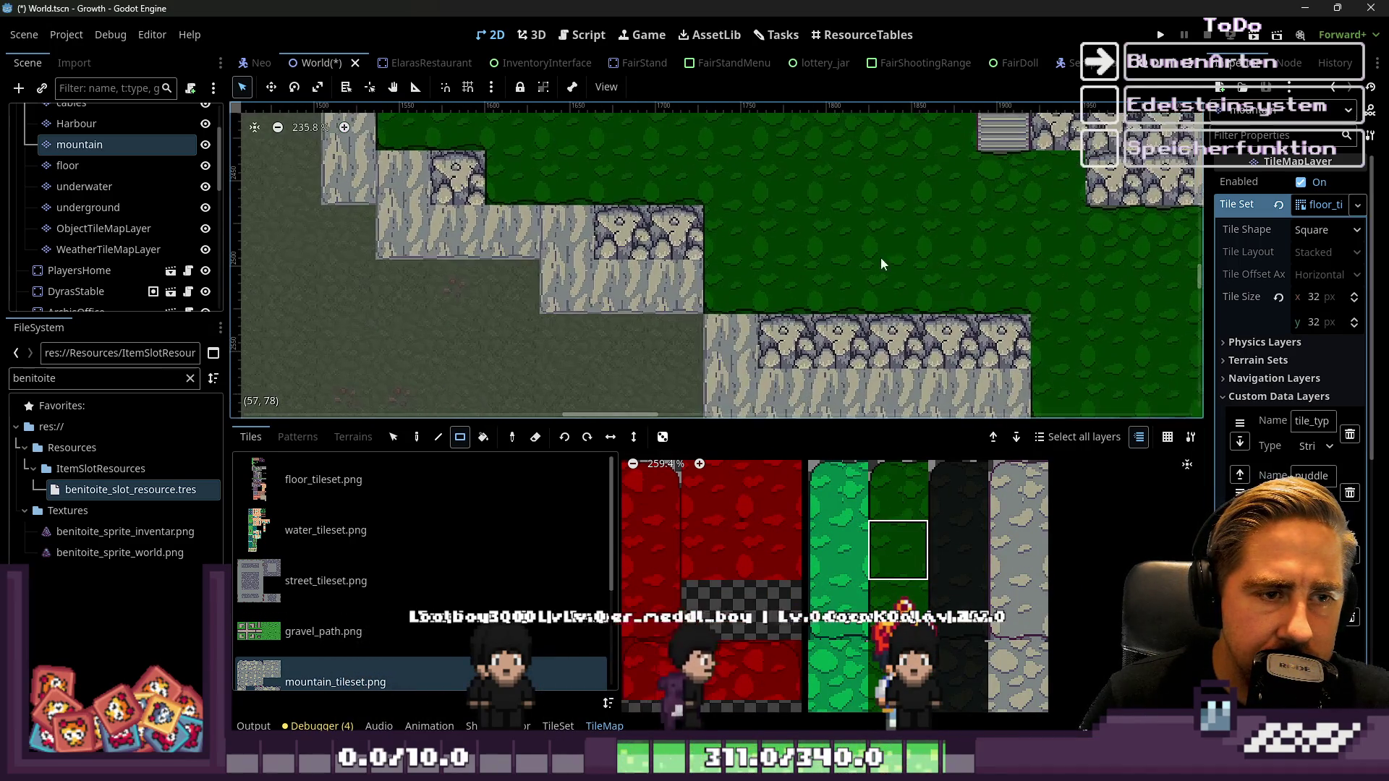
scroll(952, 279, "right", 5)
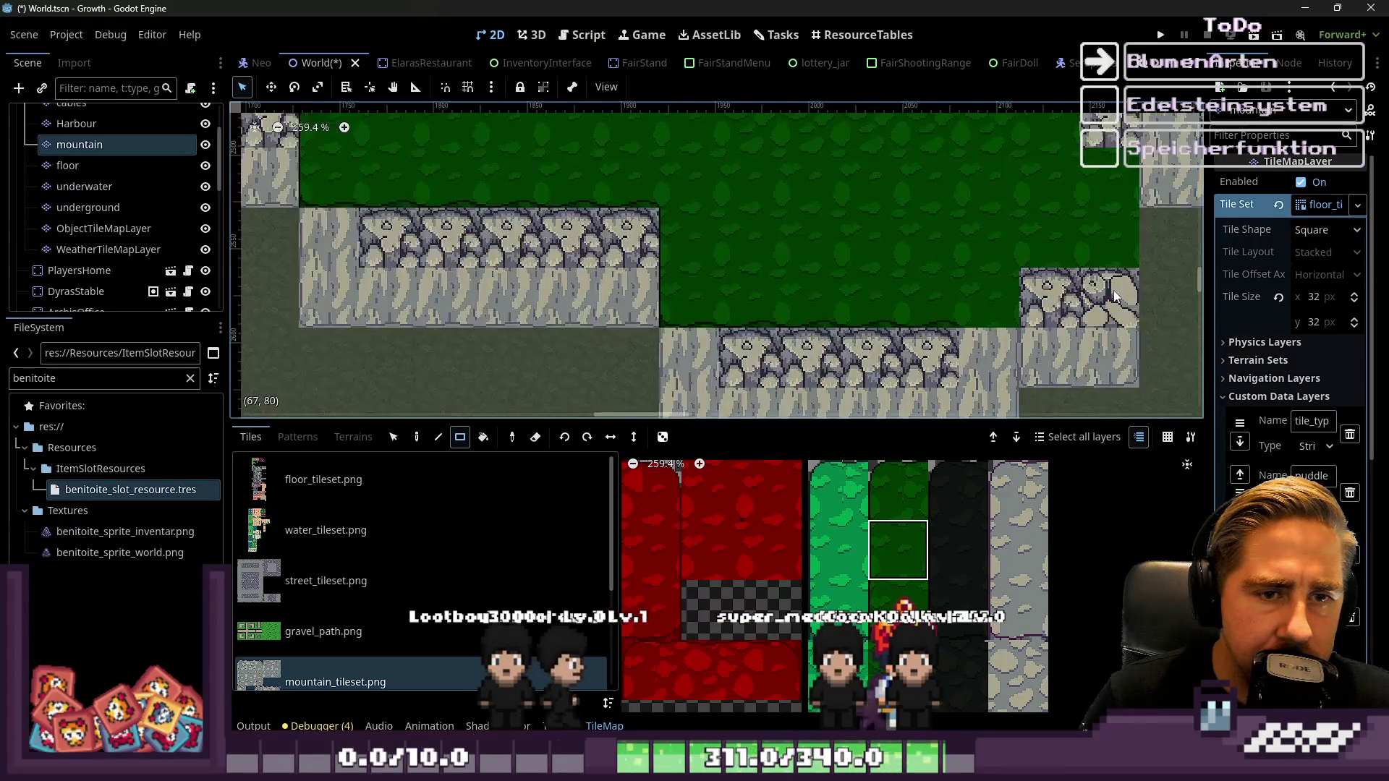
scroll(1114, 290, "up", 1)
scroll(922, 502, "down", 4)
scroll(916, 586, "up", 5)
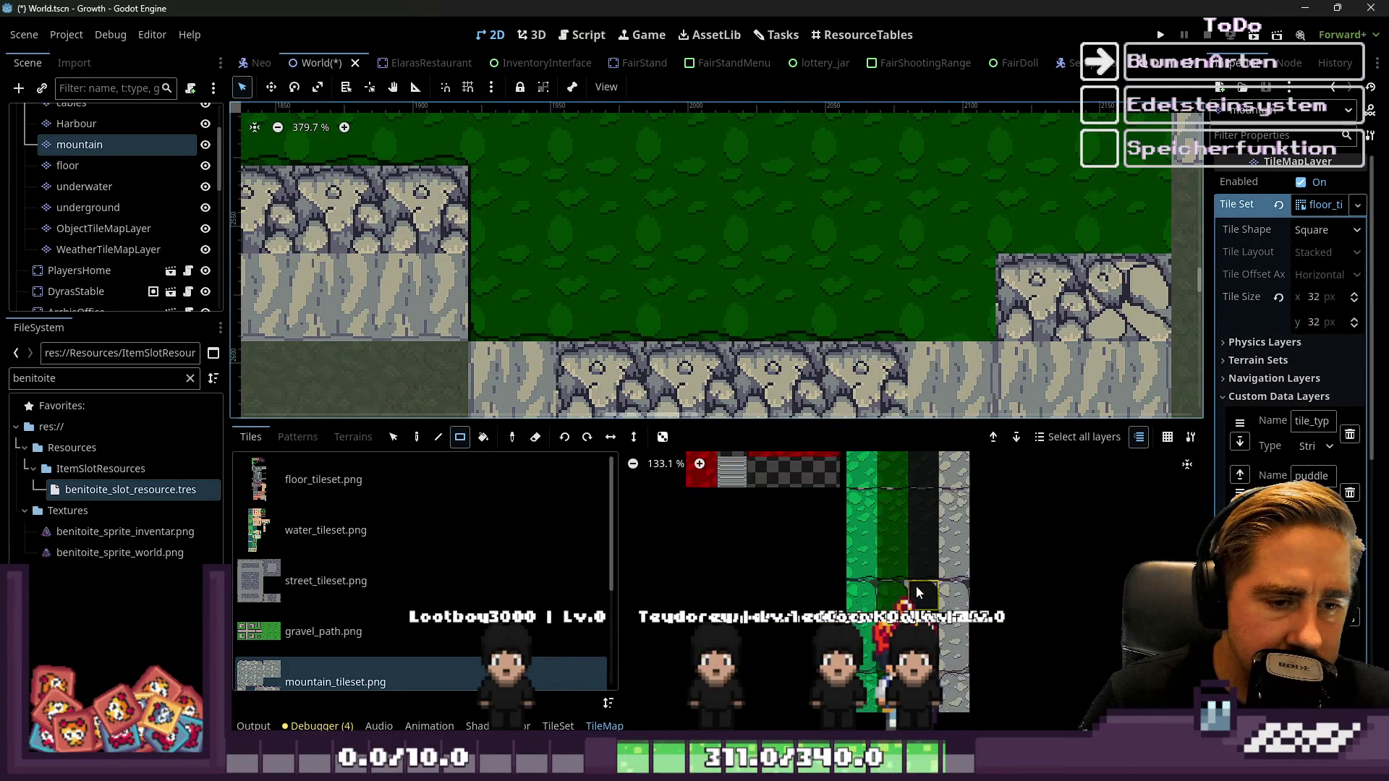
scroll(835, 467, "down", 4)
scroll(835, 464, "up", 2)
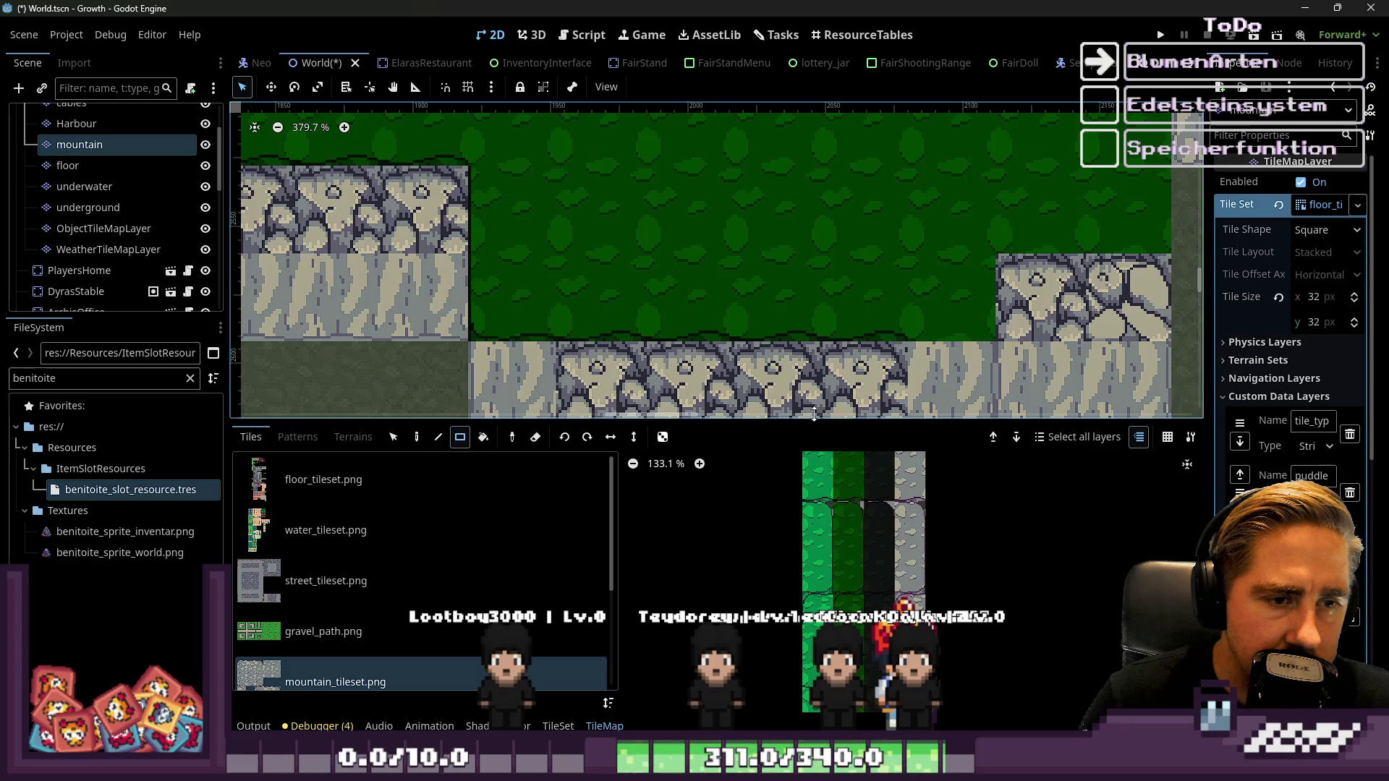
scroll(815, 409, "down", 2)
scroll(860, 506, "up", 3)
scroll(865, 534, "down", 2)
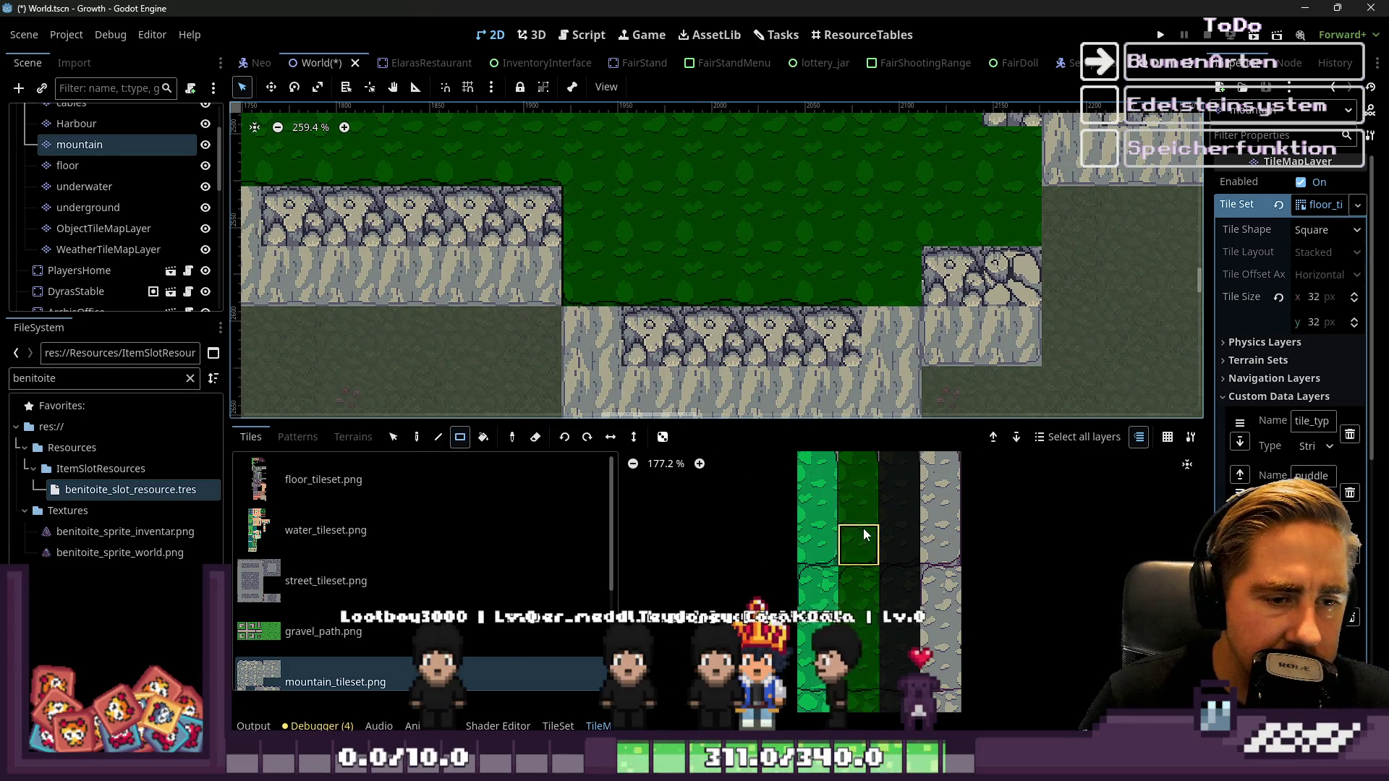
scroll(942, 239, "down", 2)
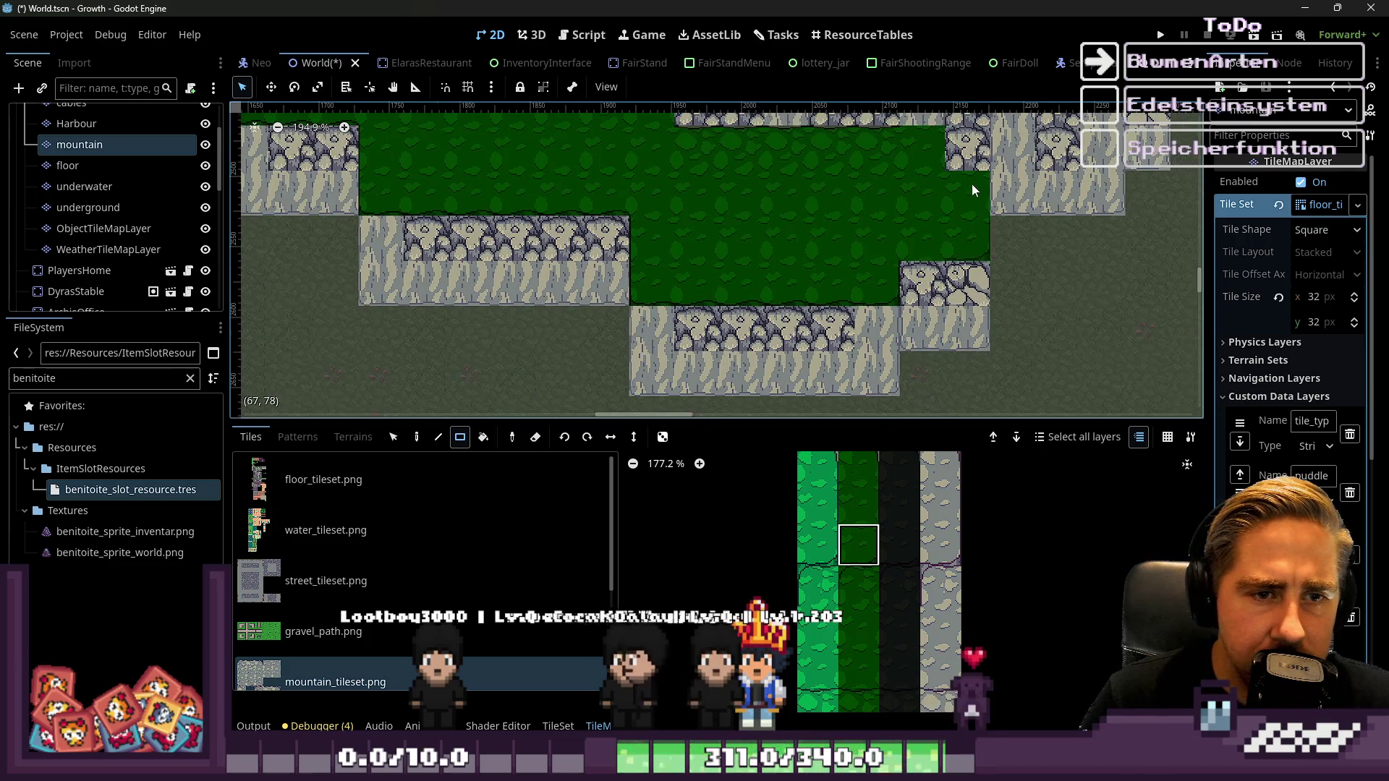
scroll(973, 189, "up", 3)
scroll(840, 558, "down", 2)
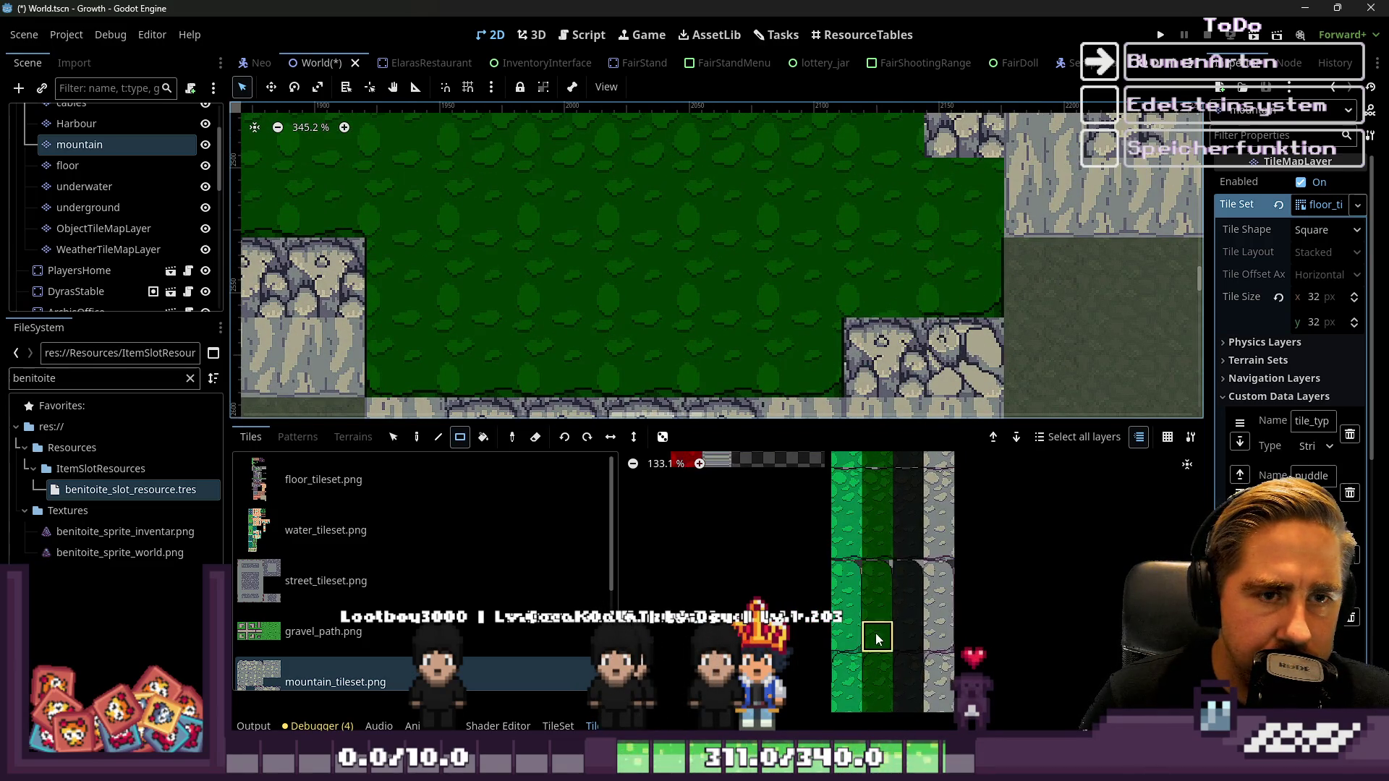
scroll(877, 639, "up", 2)
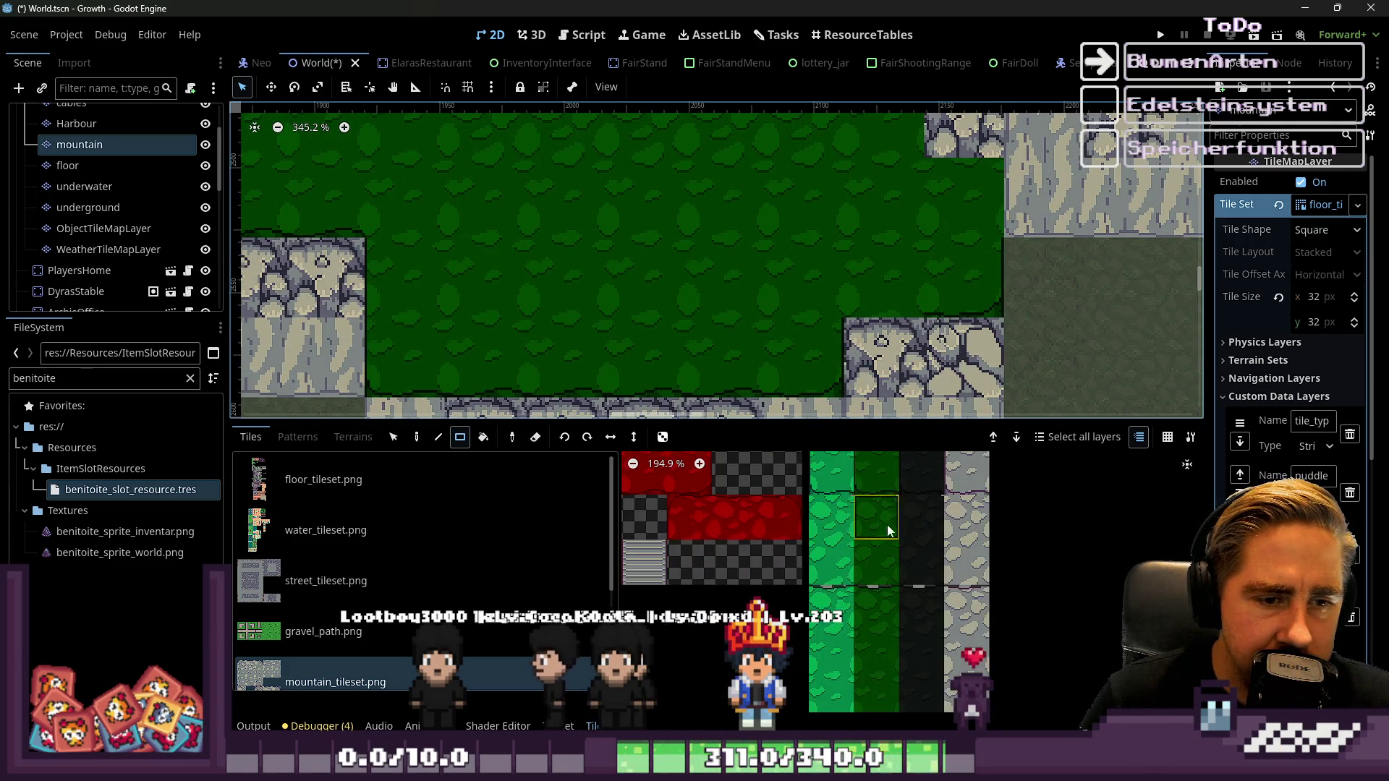
scroll(894, 543, "down", 2)
left_click(884, 651)
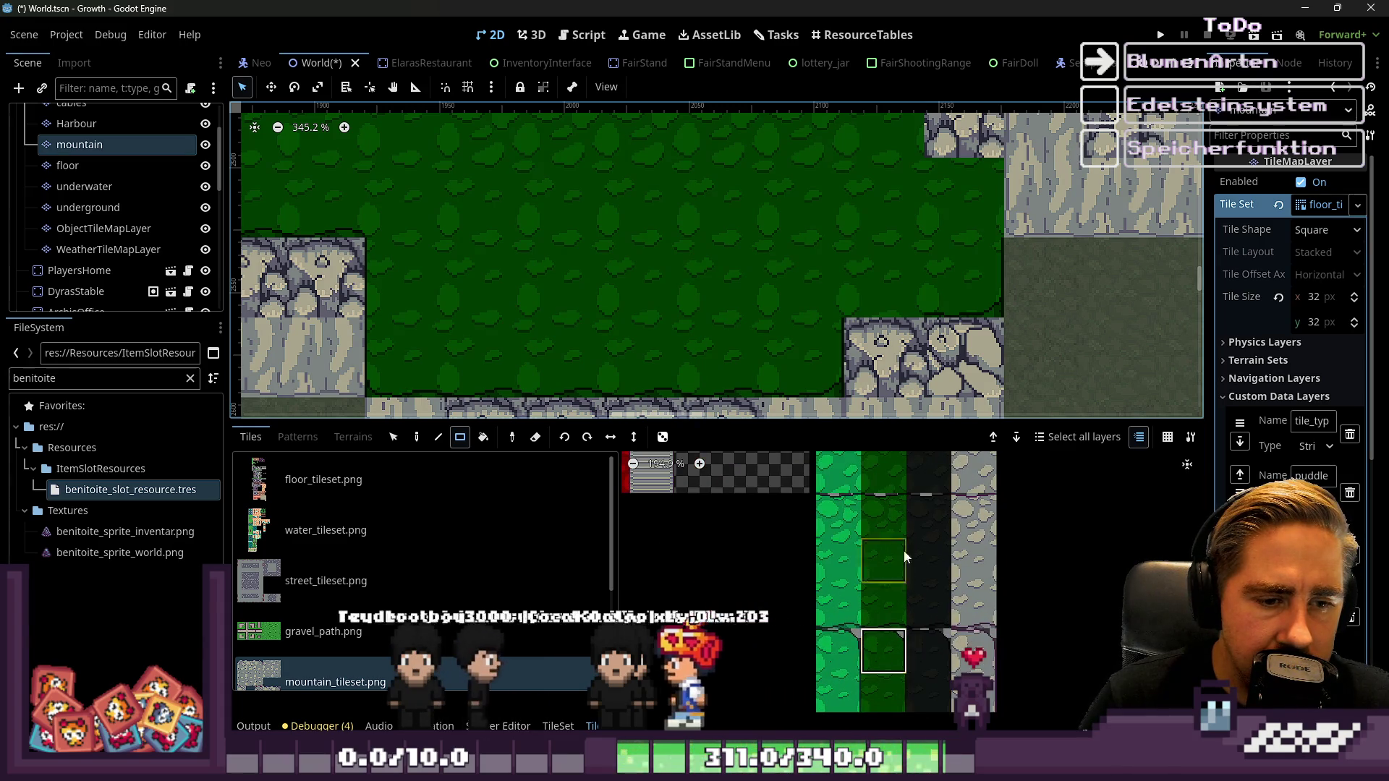
scroll(910, 607, "down", 4)
scroll(889, 696, "up", 6)
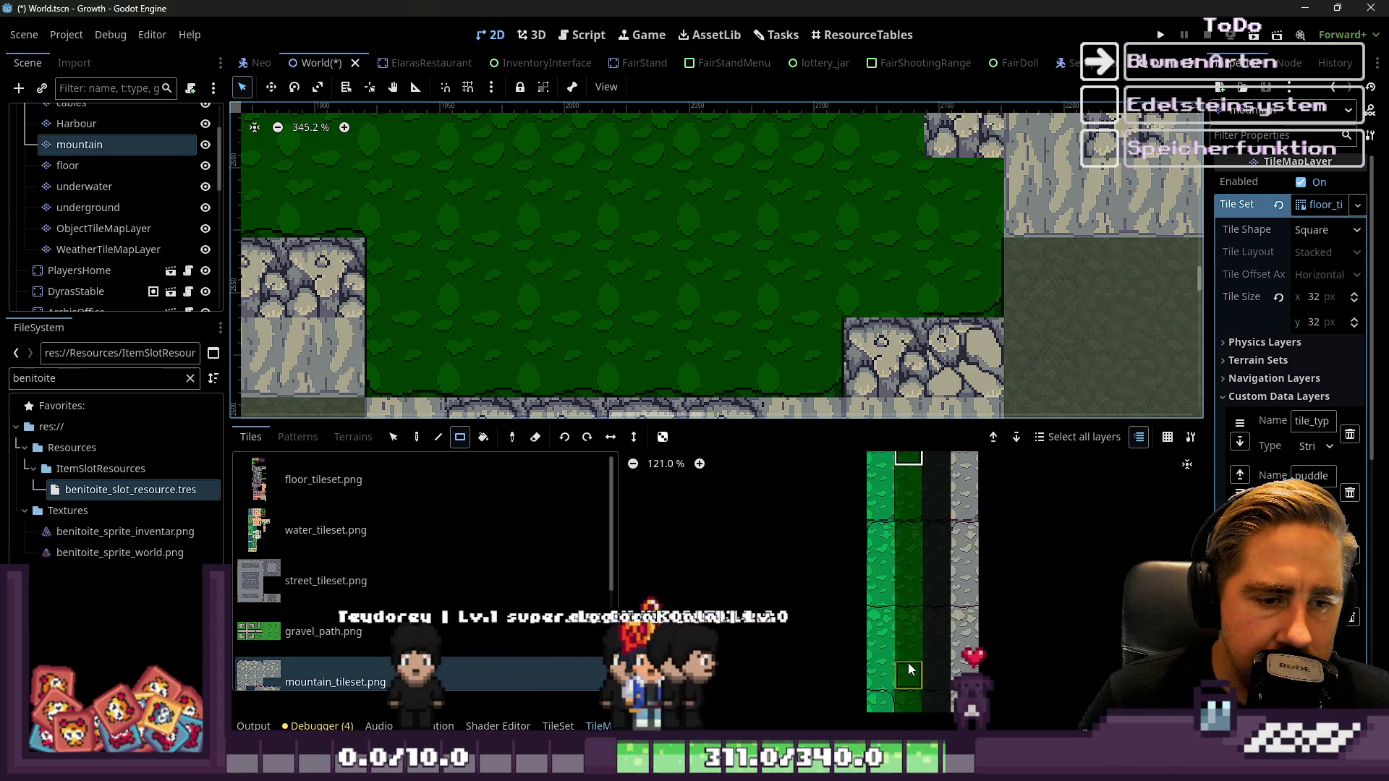
scroll(911, 664, "down", 5)
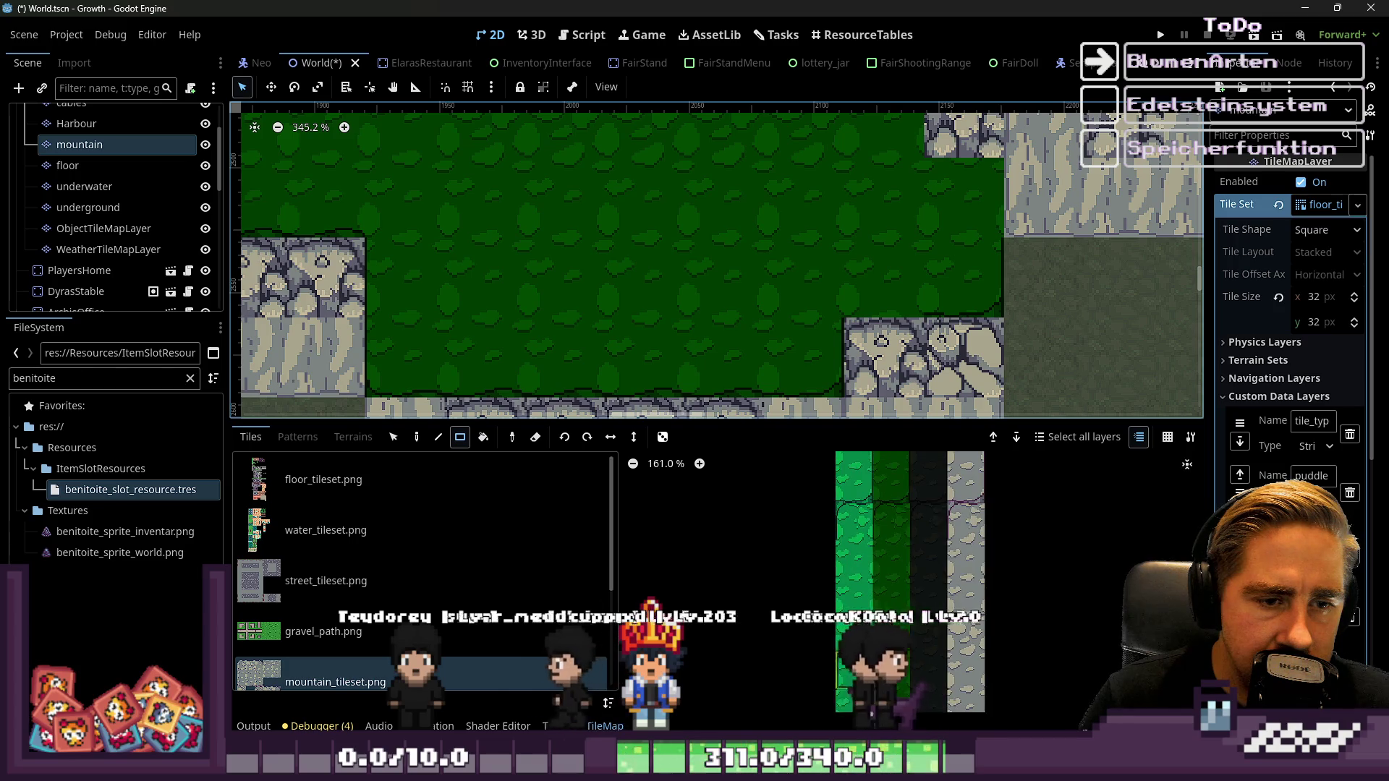
scroll(909, 634, "up", 4)
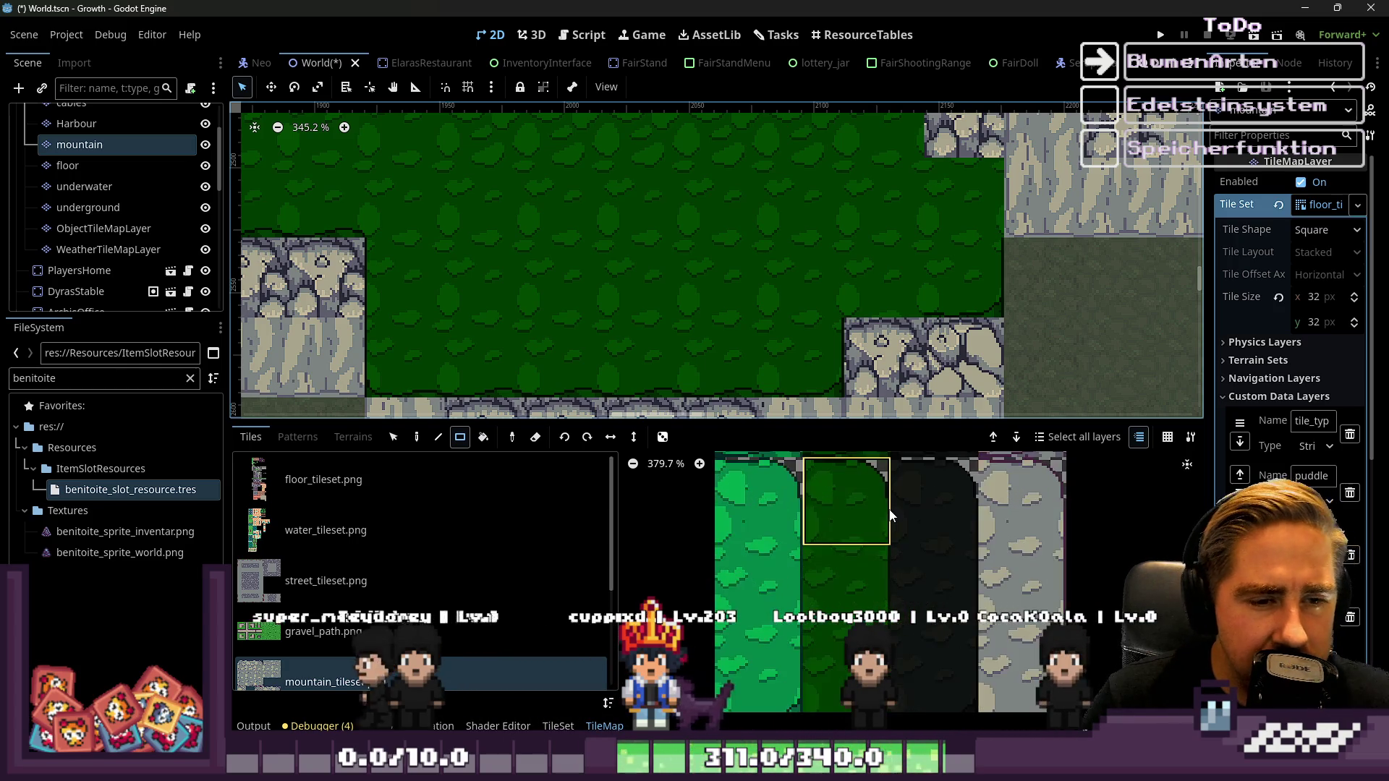
scroll(905, 624, "down", 7)
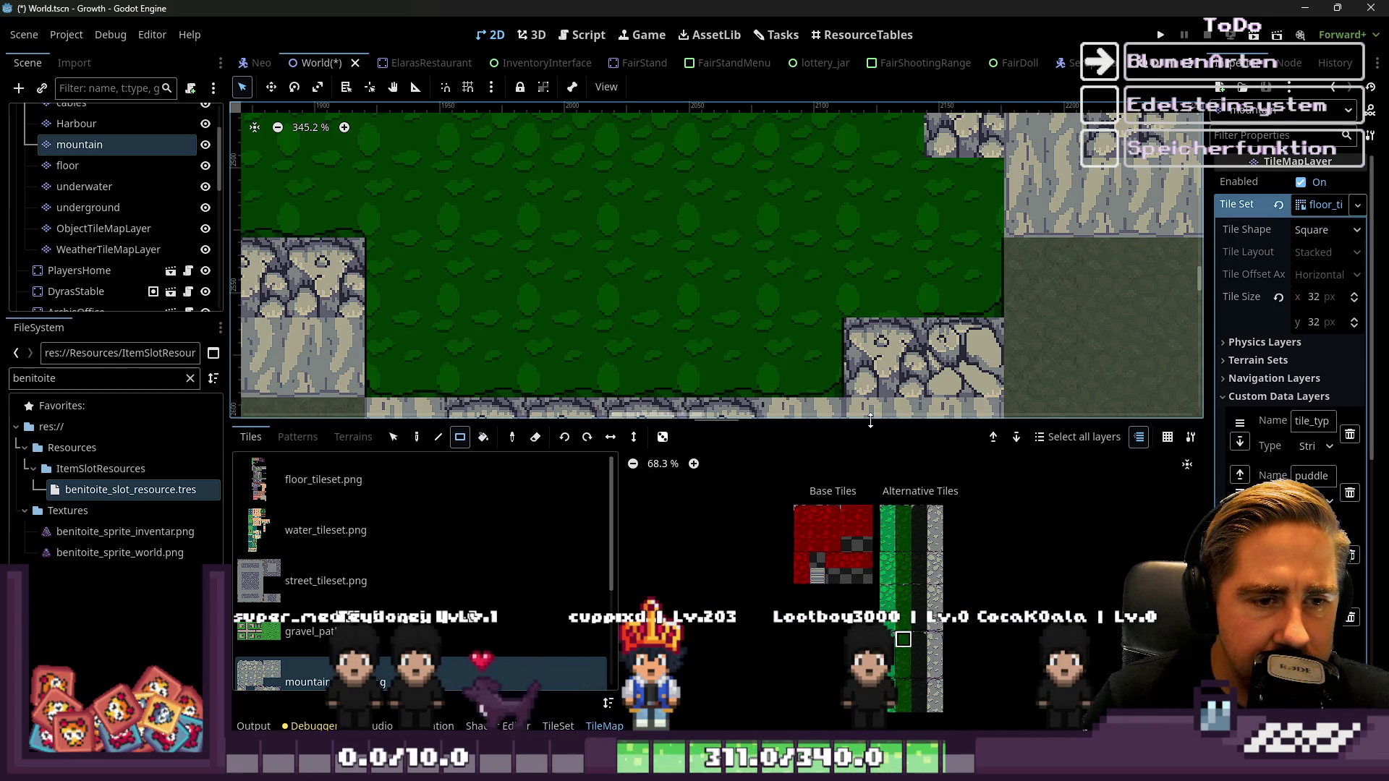
Enlarge the TileMap panel and select the dark green grass tile with the rounded dark border
left_click_drag(871, 421, 887, 133)
scroll(900, 371, "up", 5)
scroll(850, 393, "down", 3)
scroll(846, 326, "up", 3)
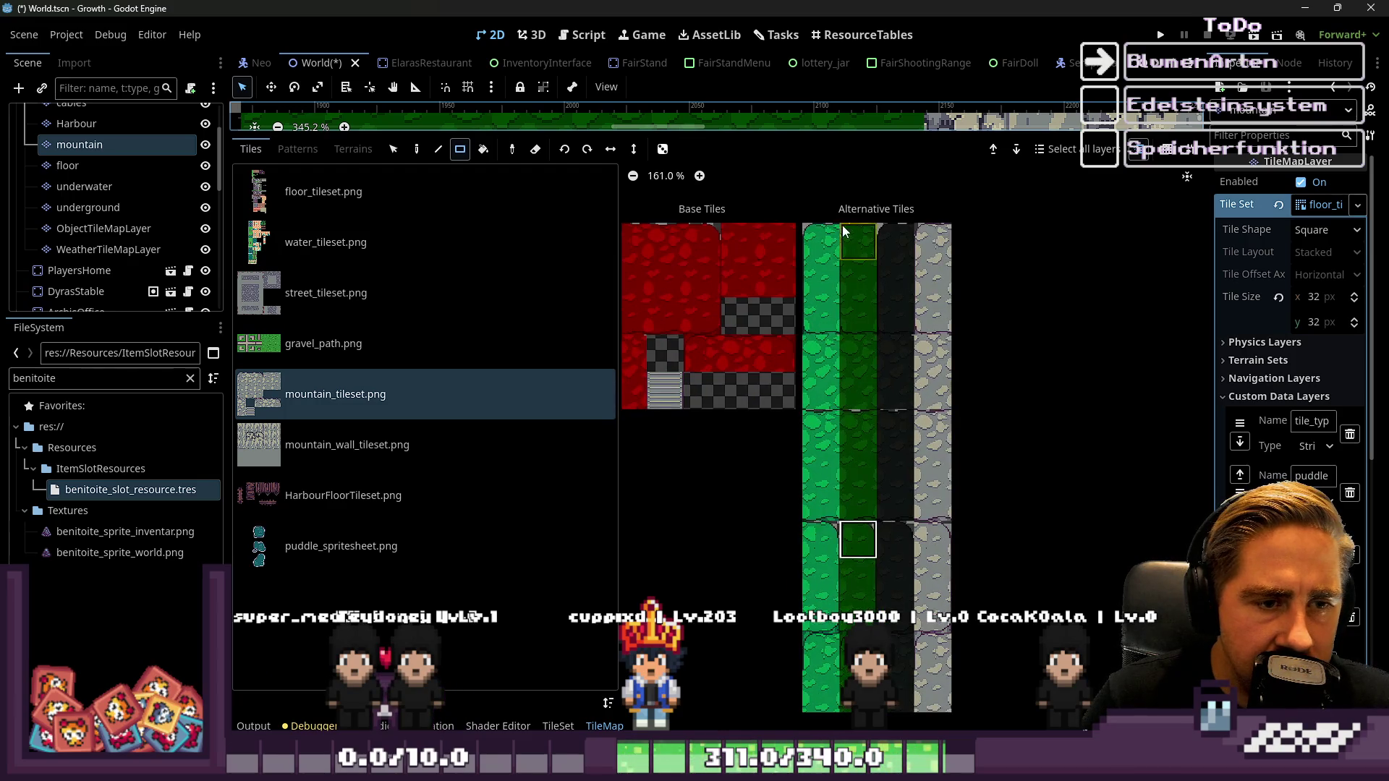
scroll(865, 344, "down", 3)
scroll(877, 559, "up", 4)
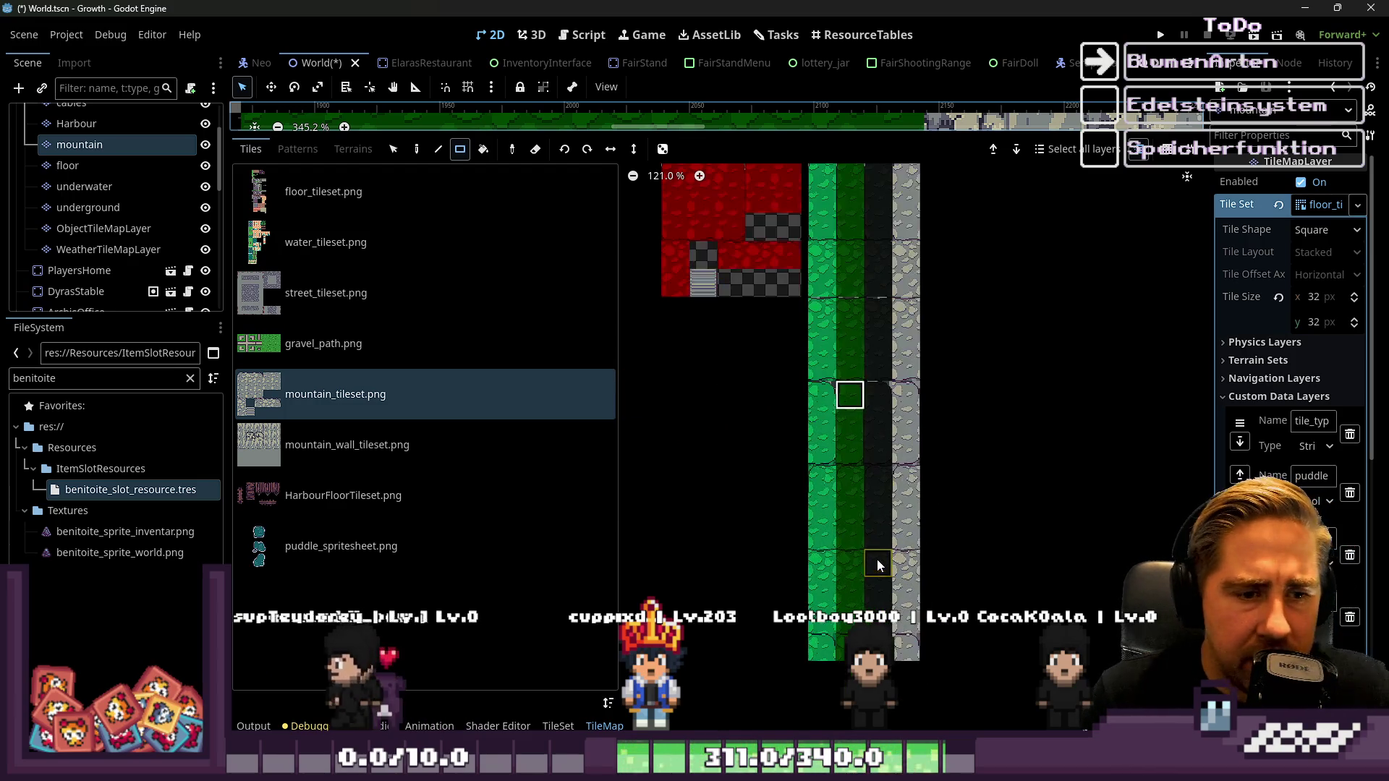
scroll(876, 564, "down", 3)
scroll(719, 200, "up", 2)
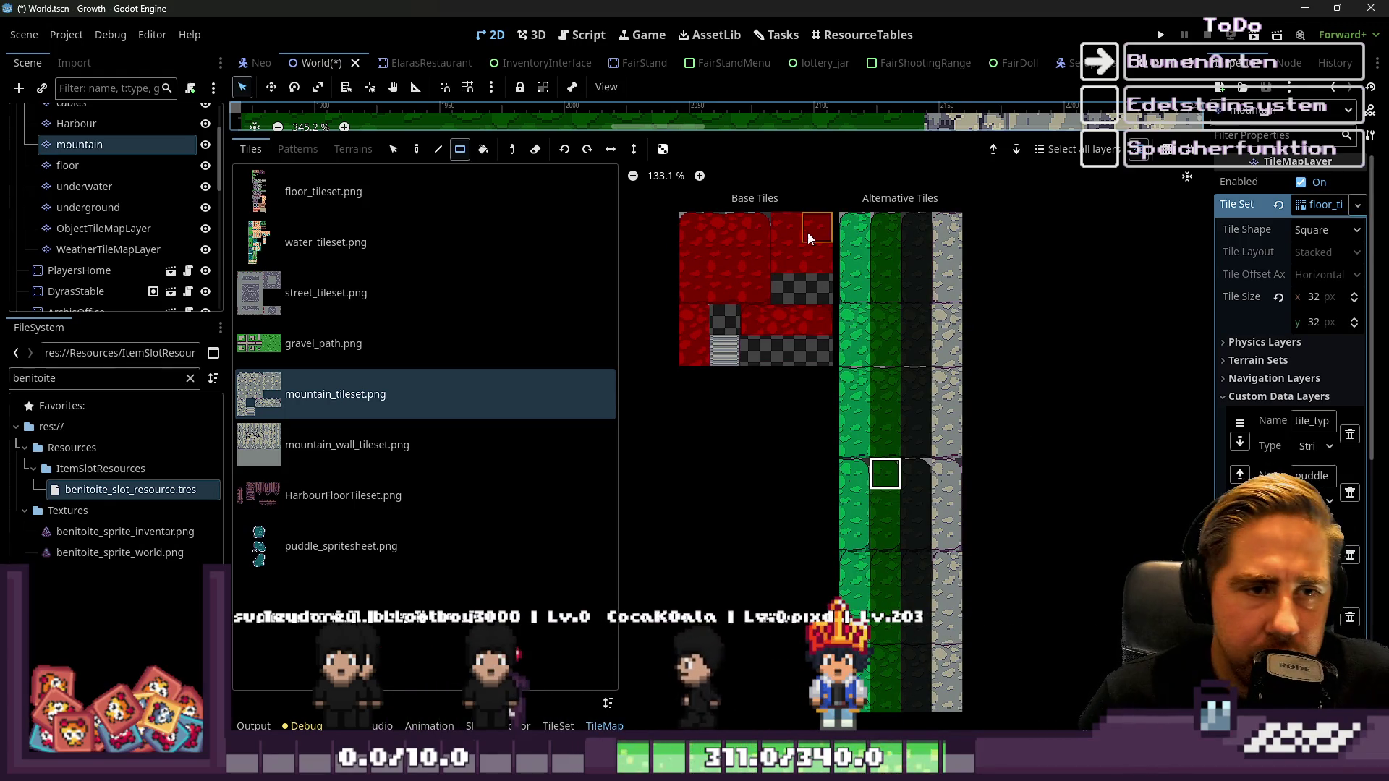
scroll(876, 464, "up", 4)
scroll(726, 189, "down", 2)
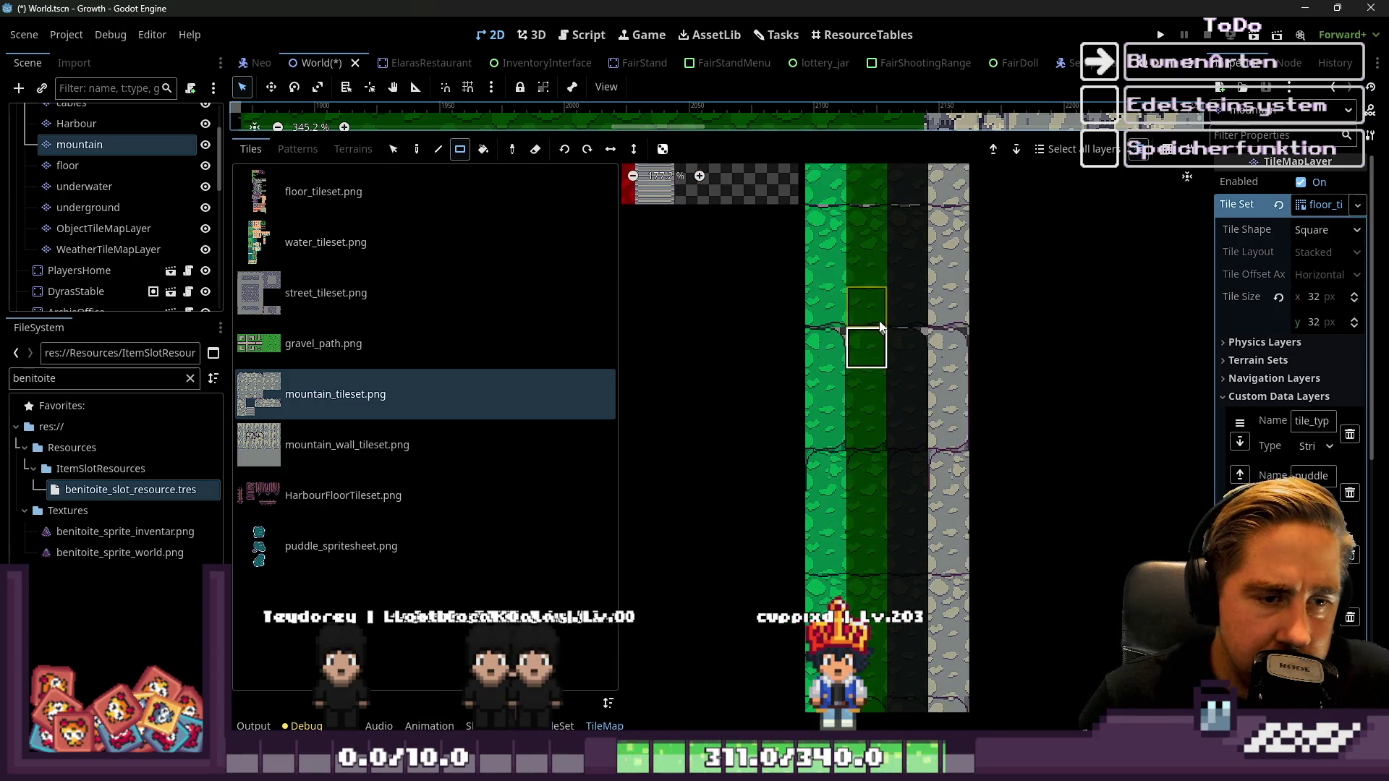
scroll(876, 495, "up", 2)
scroll(905, 470, "down", 2)
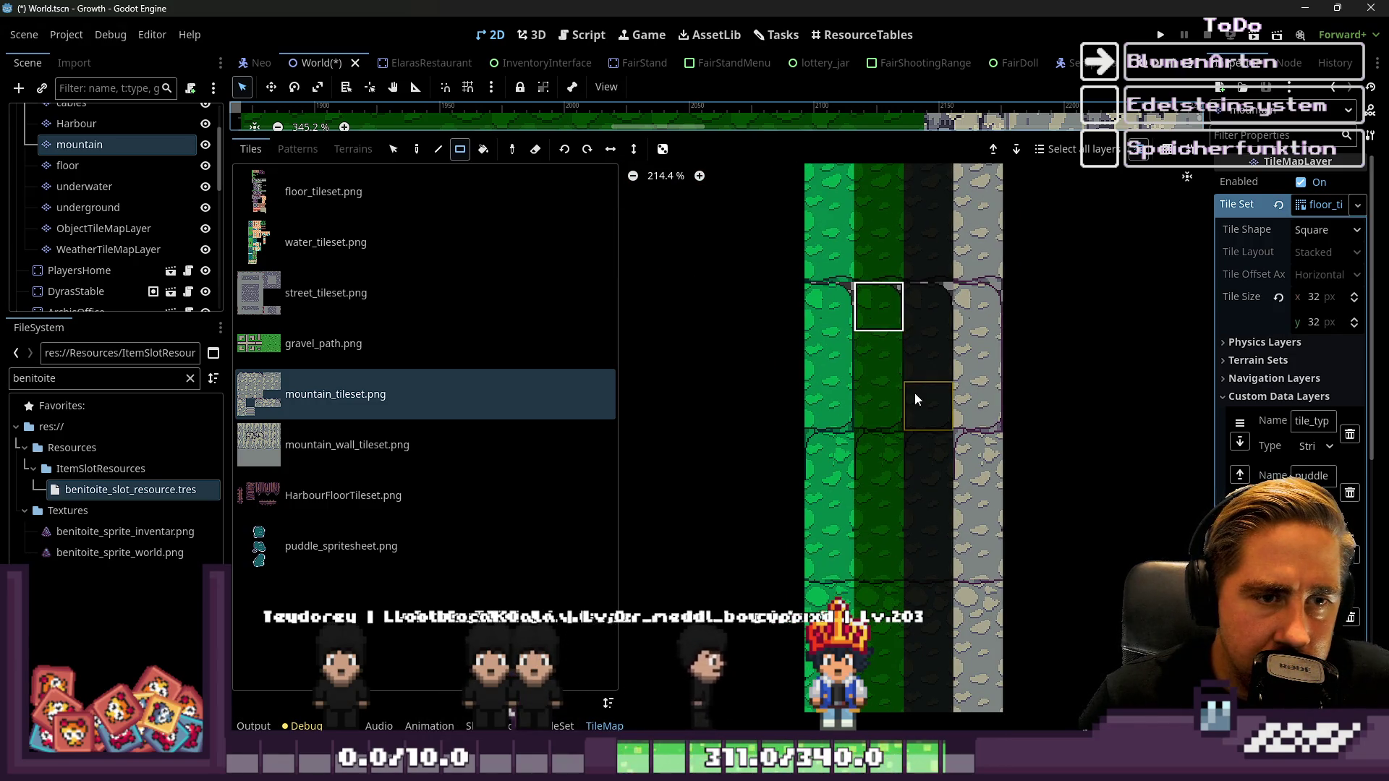
scroll(915, 420, "up", 10)
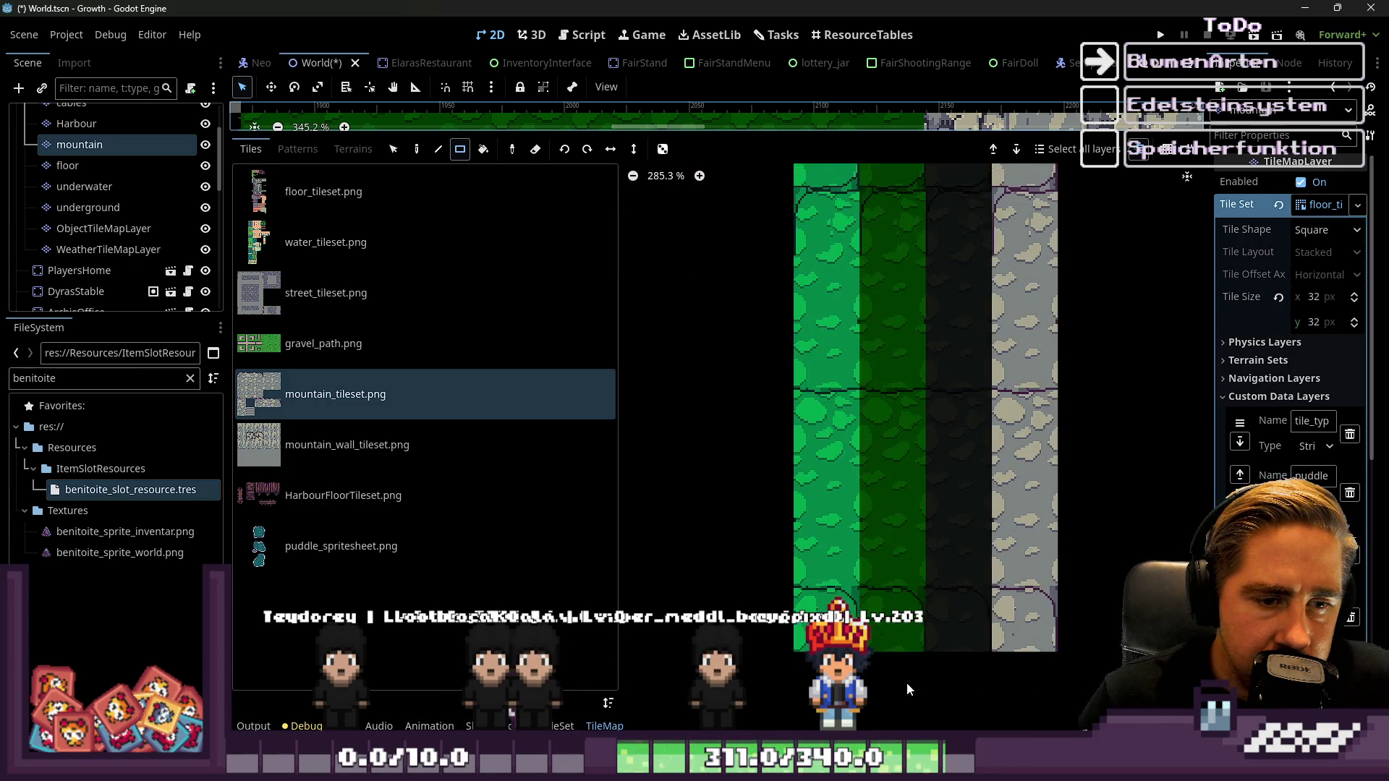
left_click(907, 616)
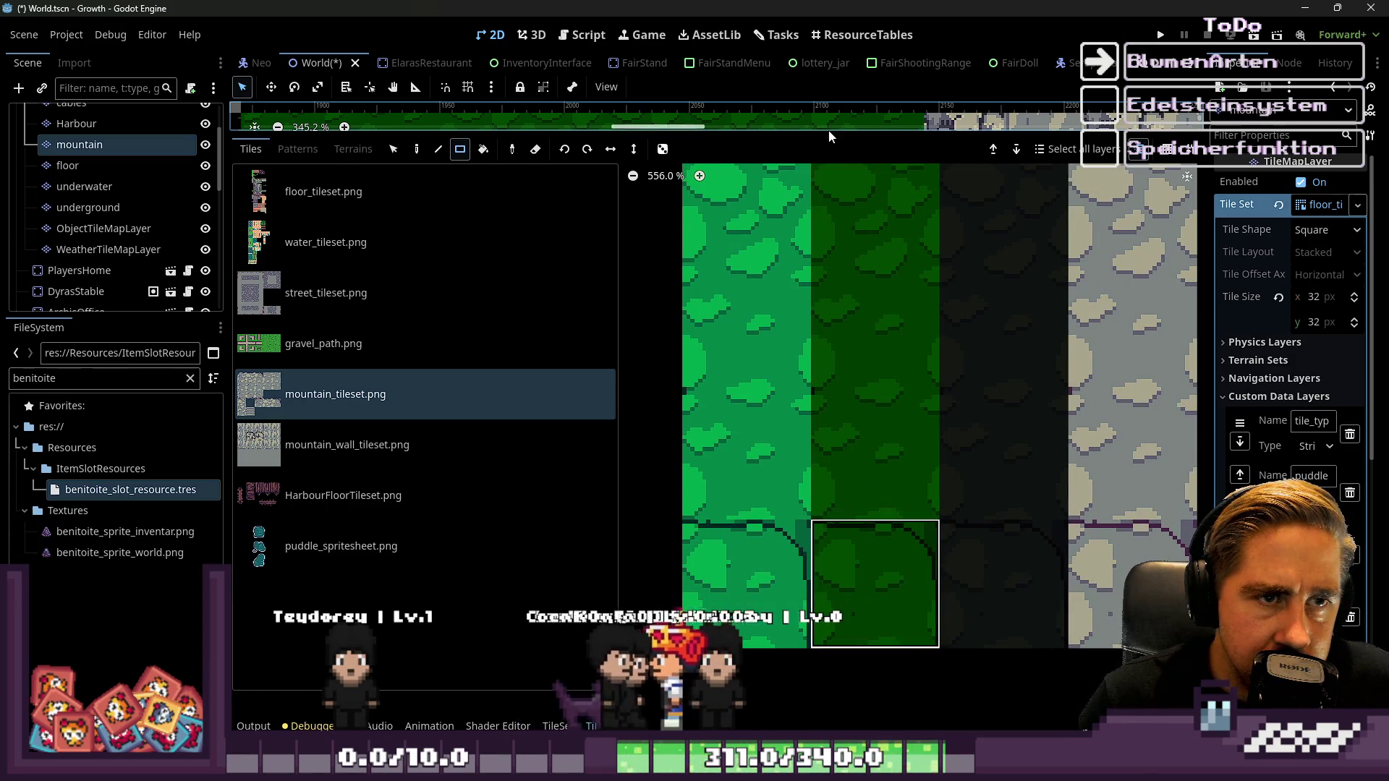
Shrink the TileMap panel so the mountain map fills the editor and inspect the grass area
left_click_drag(825, 133, 840, 568)
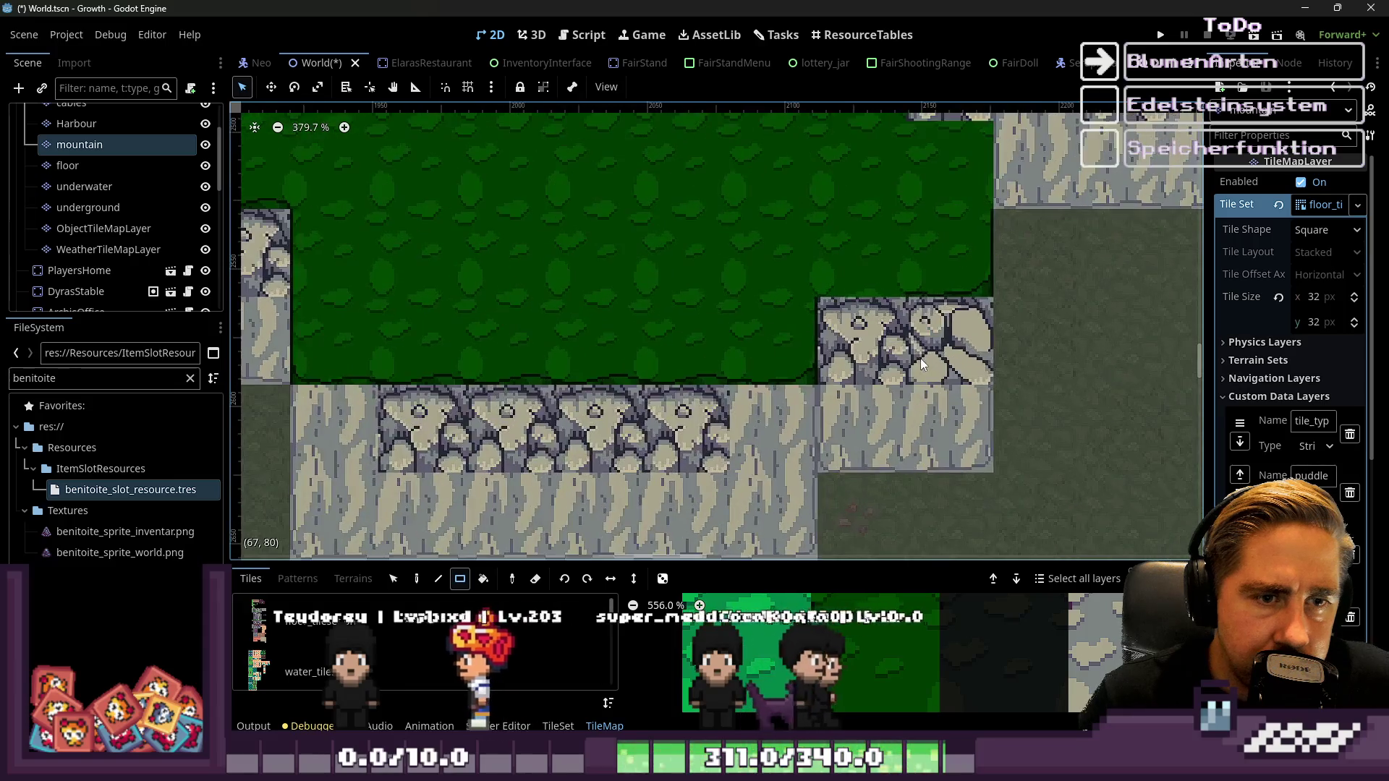
scroll(894, 179, "up", 3)
scroll(998, 265, "down", 1)
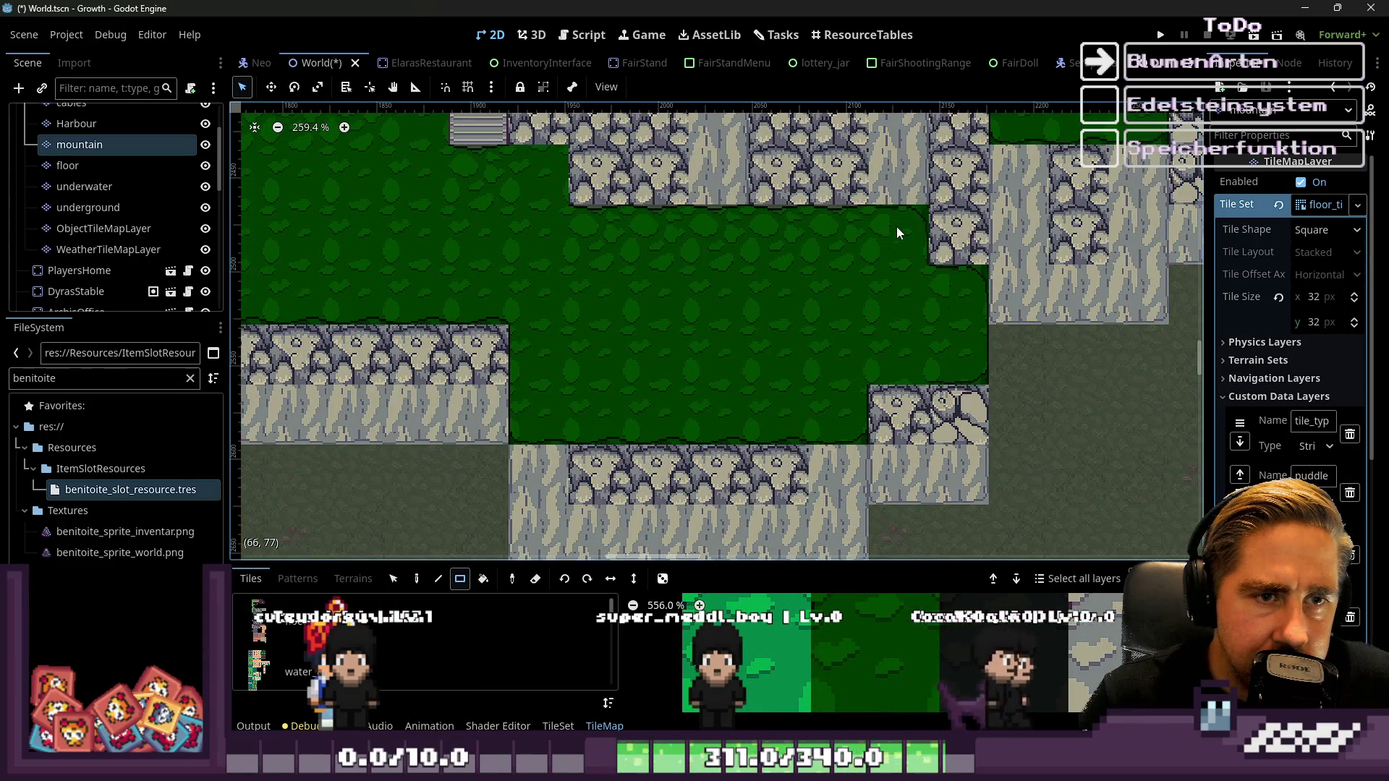
scroll(830, 265, "up", 3)
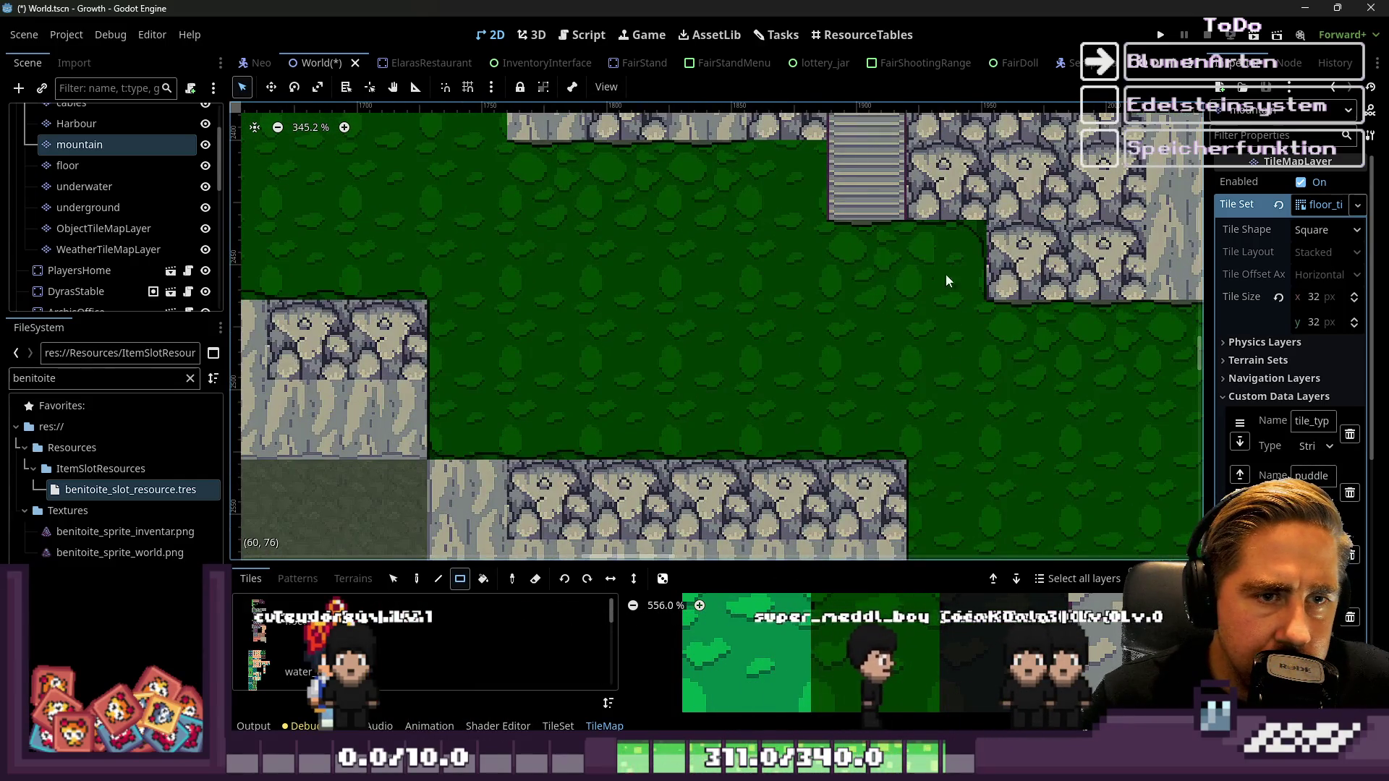
scroll(825, 229, "down", 1)
scroll(888, 272, "up", 2)
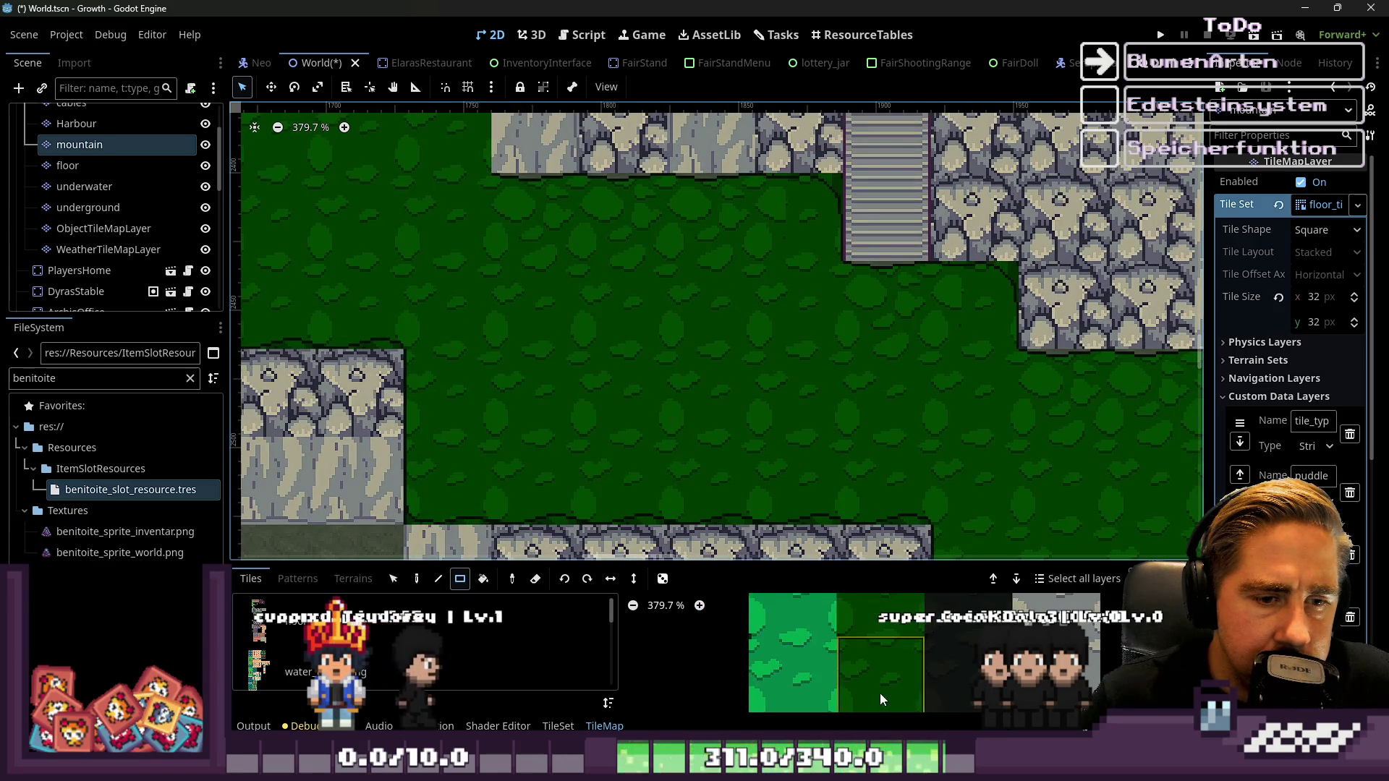
scroll(880, 694, "down", 5)
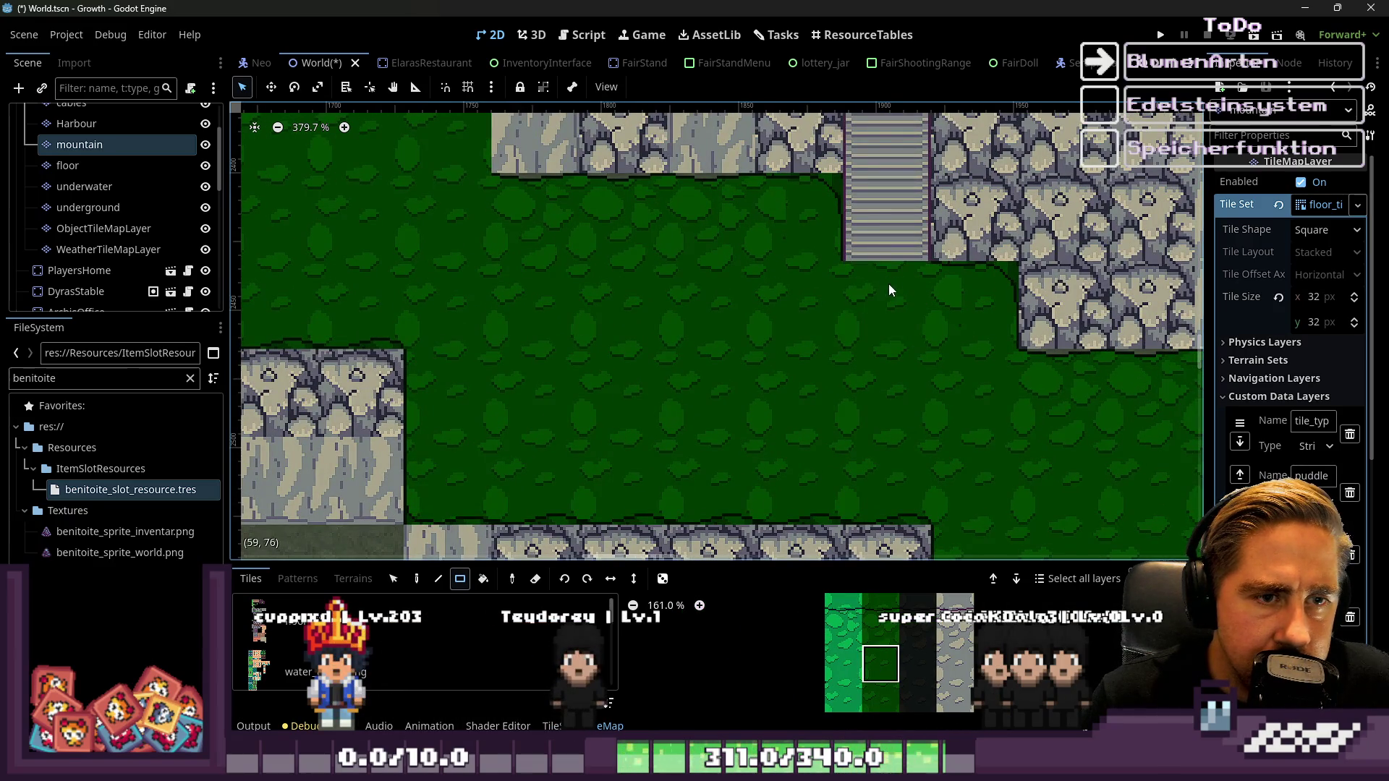
scroll(964, 336, "down", 1)
scroll(723, 238, "up", 2)
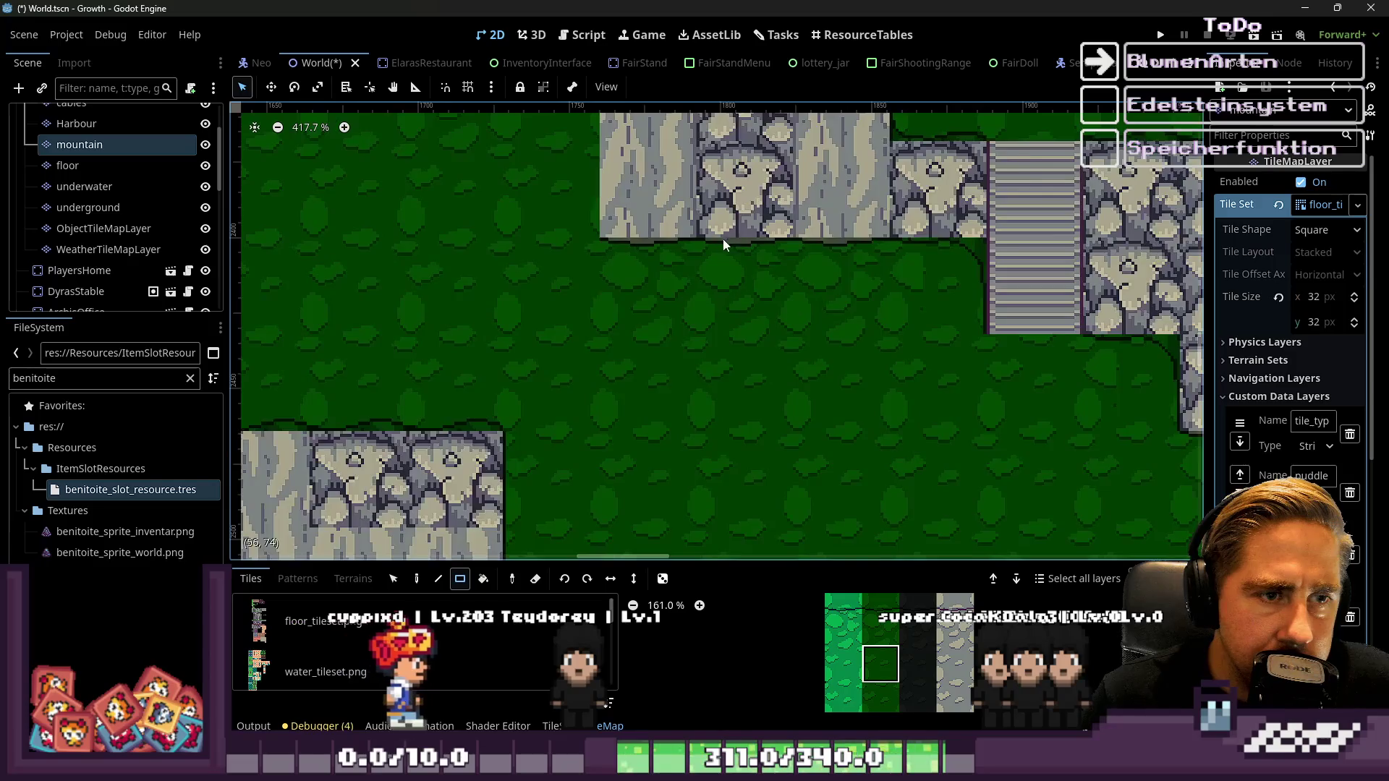
scroll(725, 303, "up", 8)
scroll(829, 243, "down", 4)
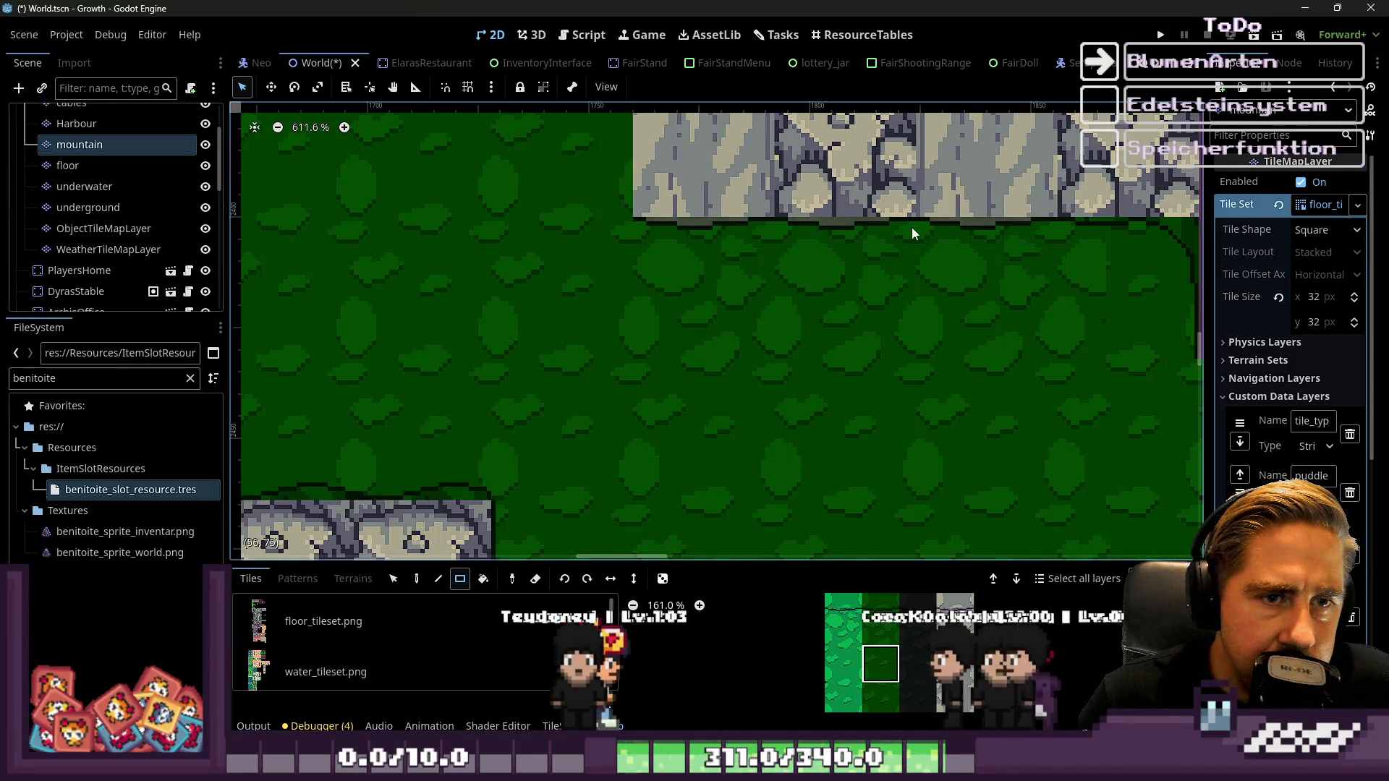
scroll(875, 639, "up", 8)
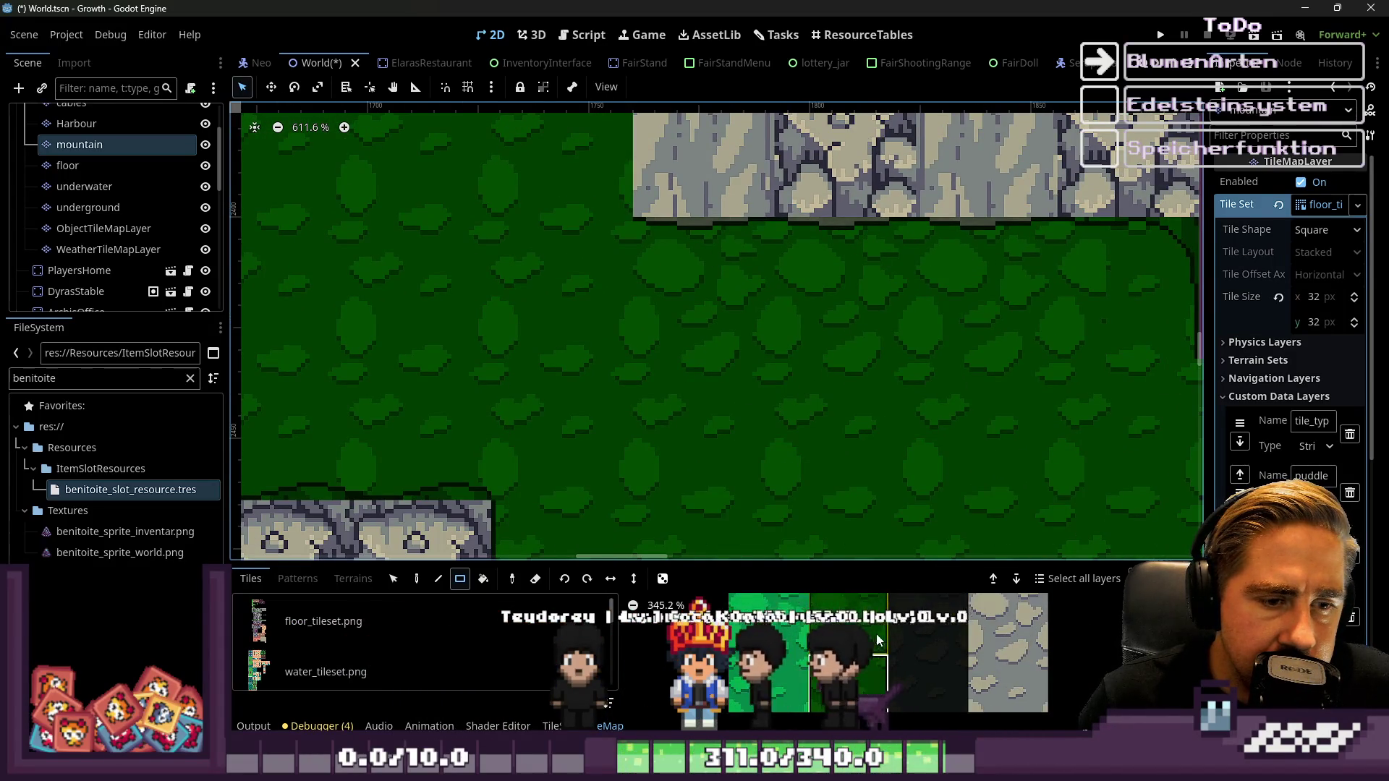
scroll(729, 283, "down", 7)
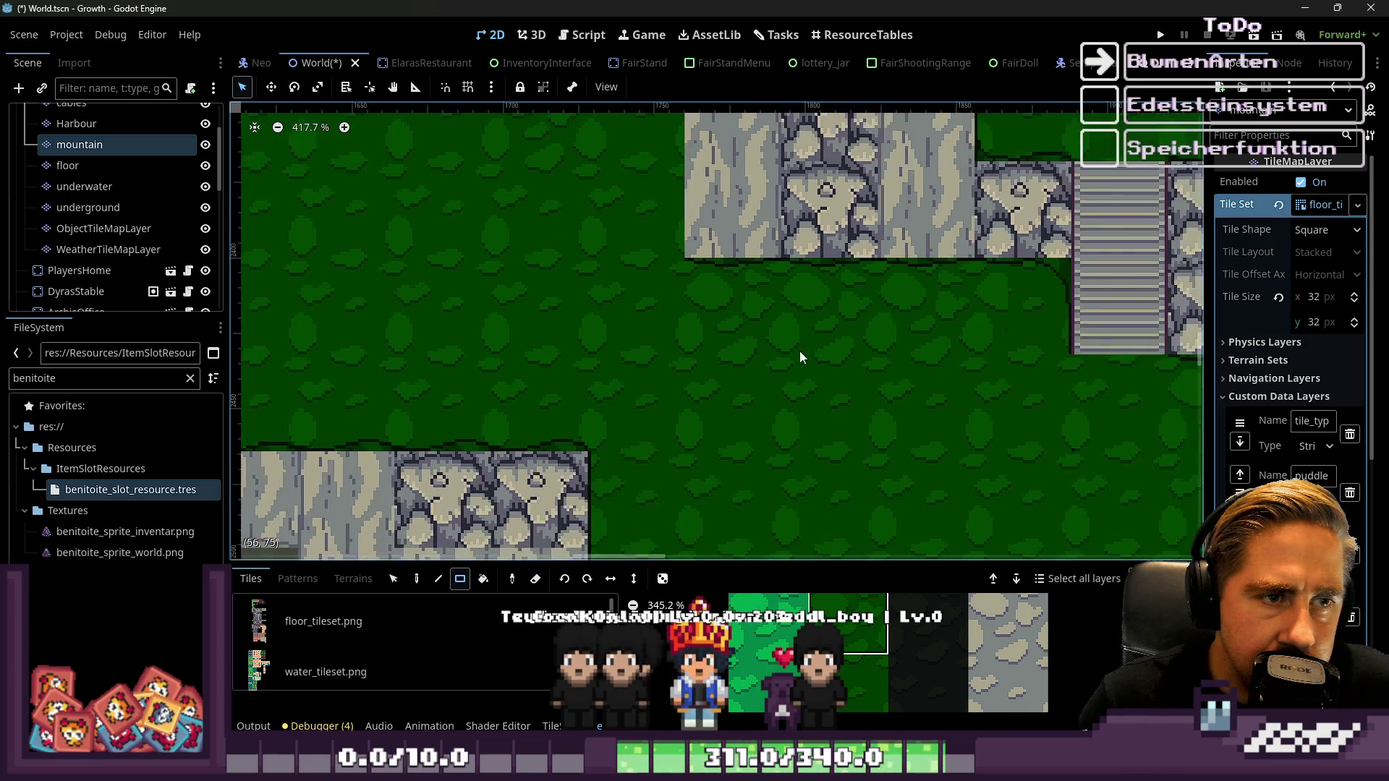
scroll(765, 284, "up", 4)
scroll(932, 700, "down", 10)
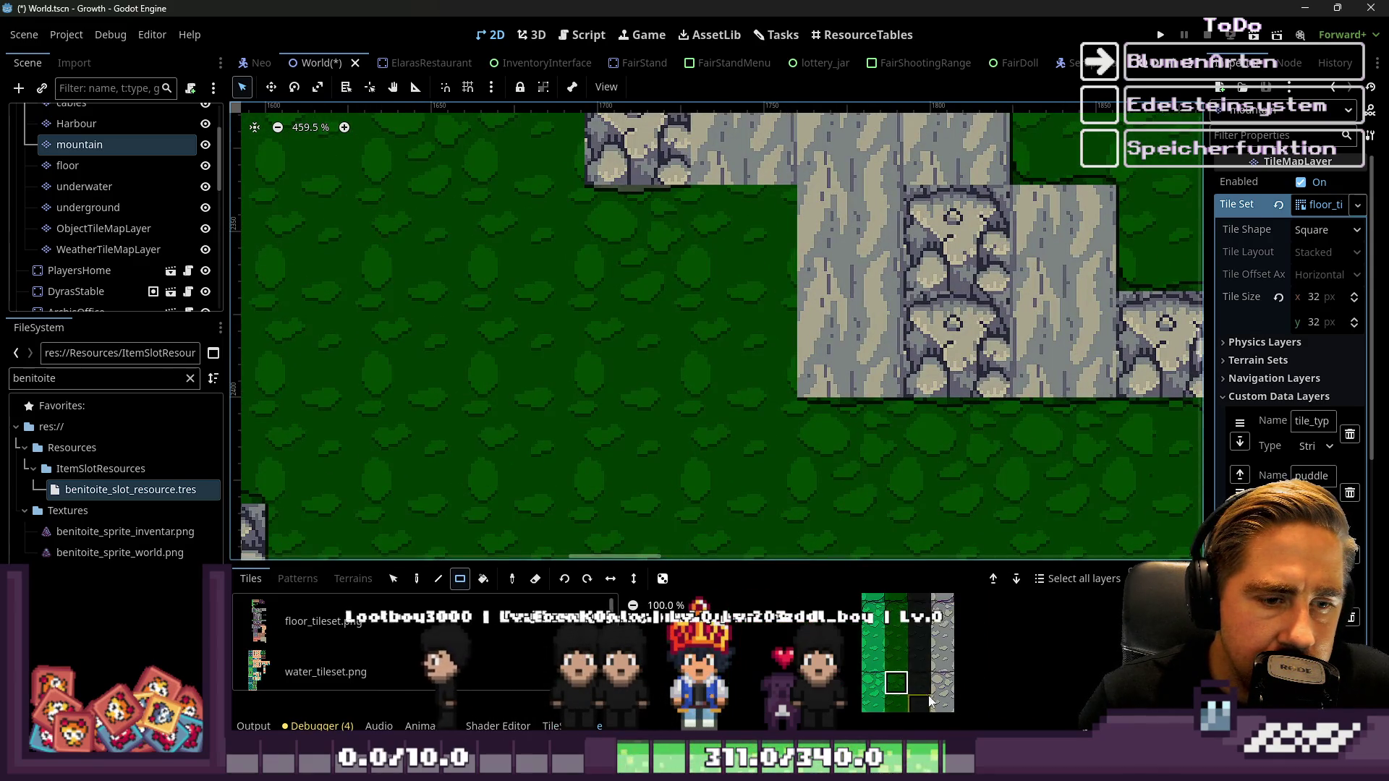
scroll(891, 613, "down", 2)
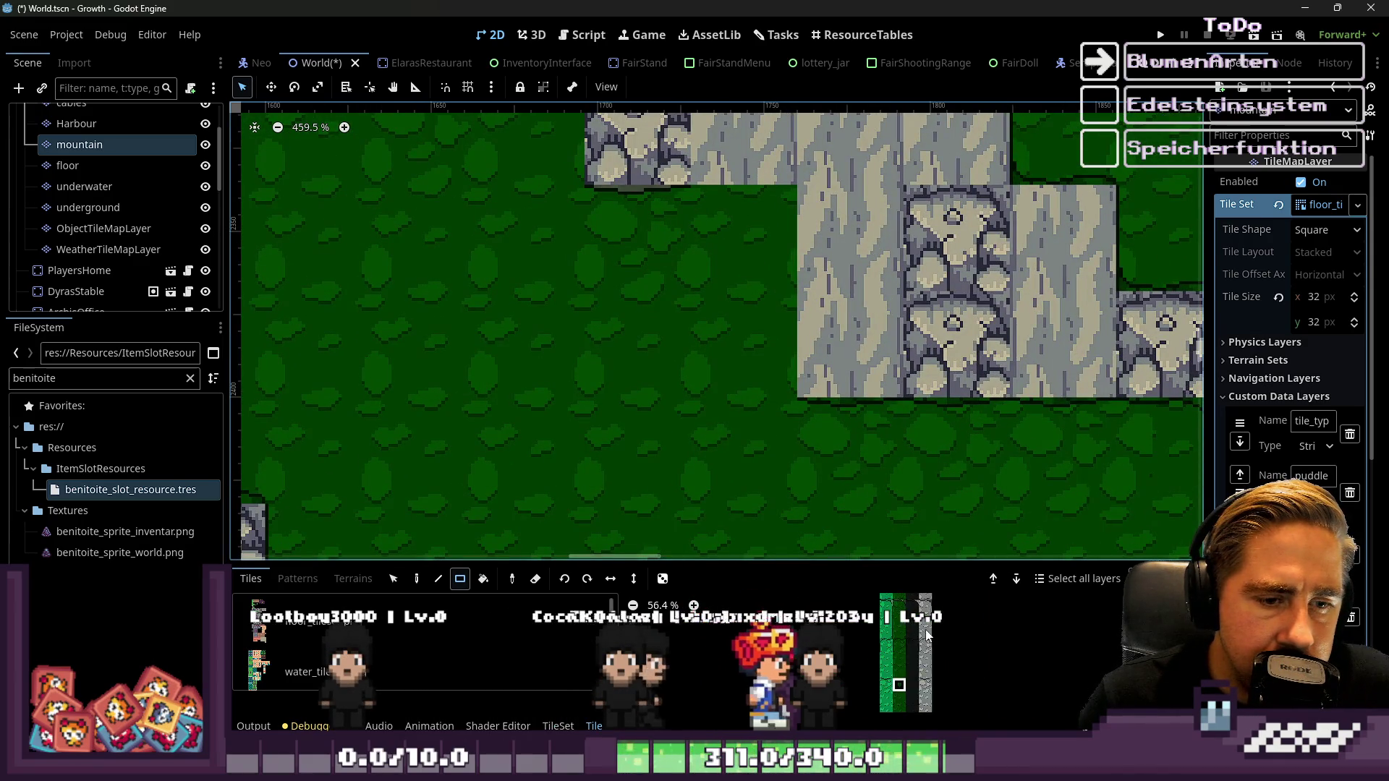
scroll(906, 688, "up", 2)
scroll(942, 640, "up", 3)
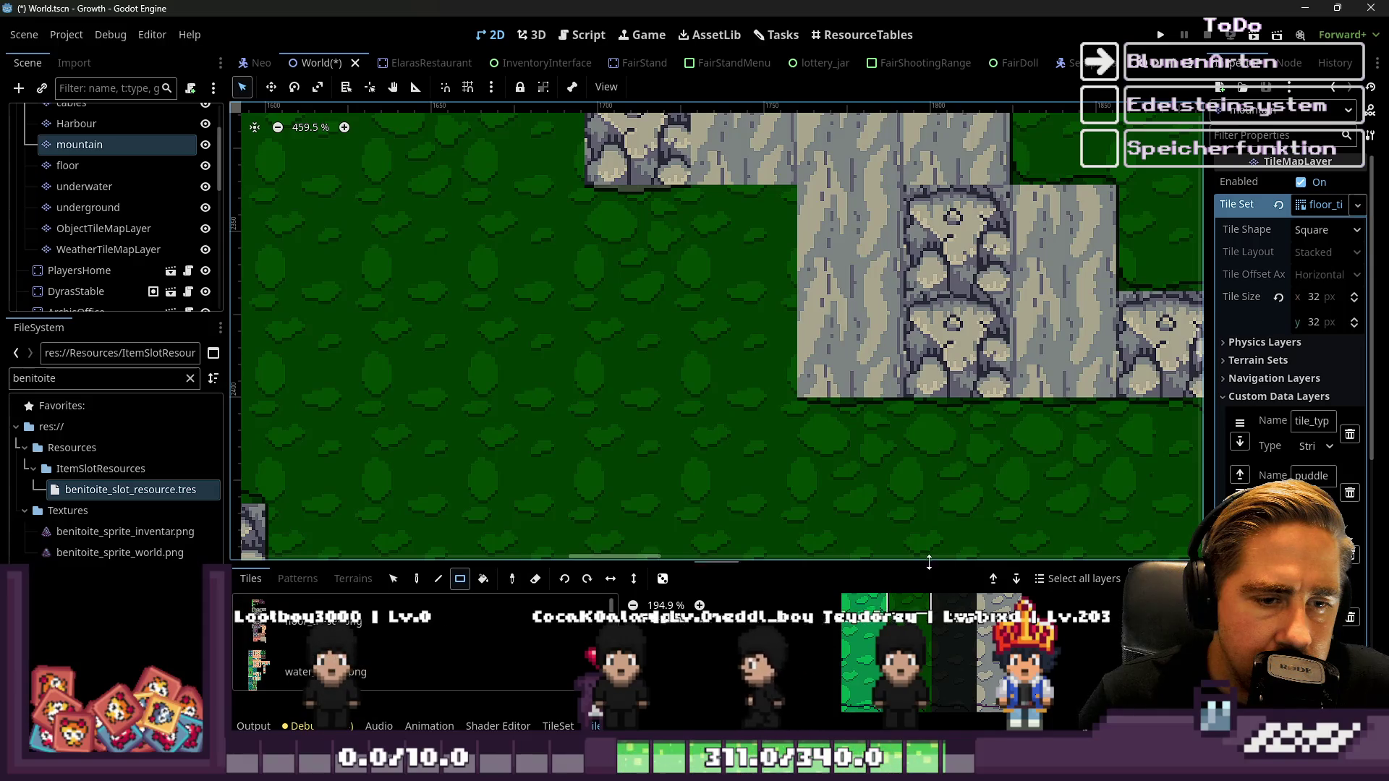
left_click_drag(928, 563, 941, 189)
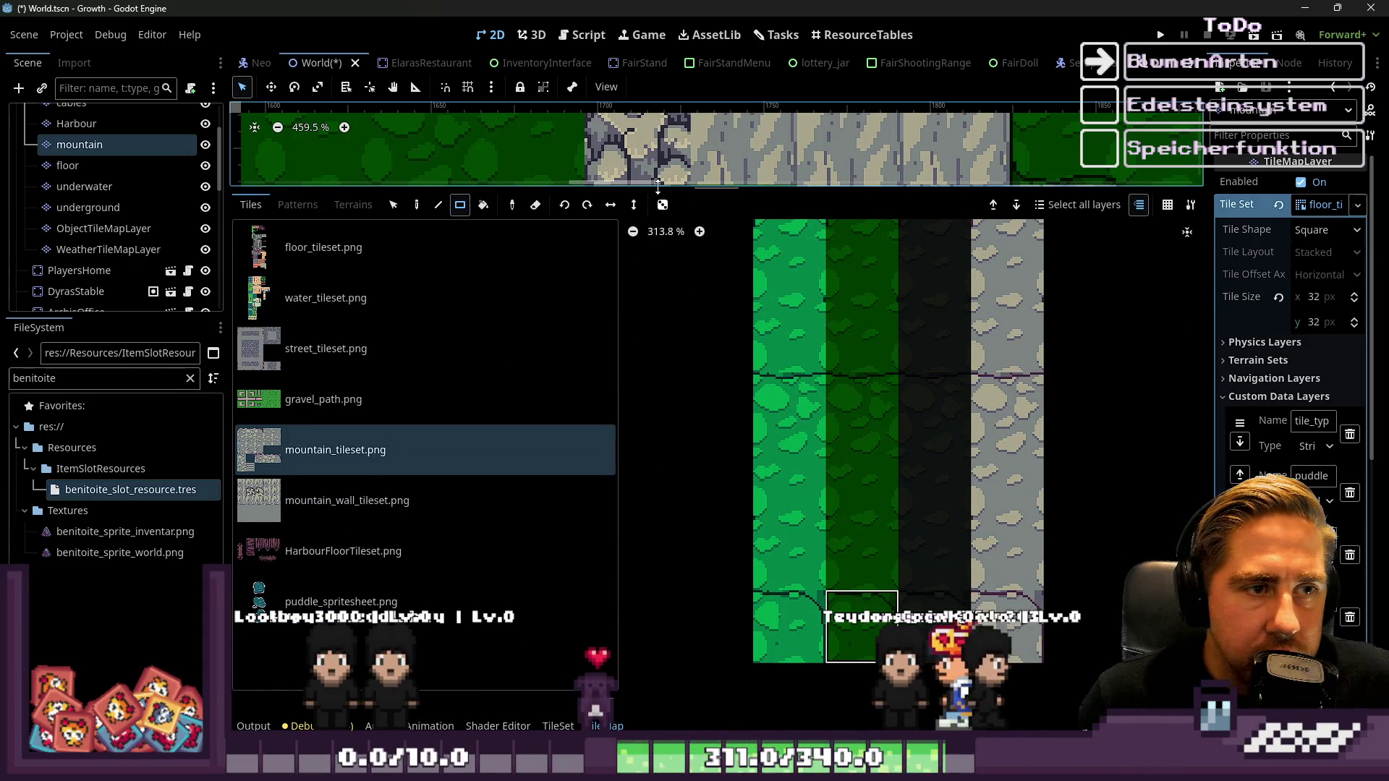
left_click_drag(630, 190, 631, 519)
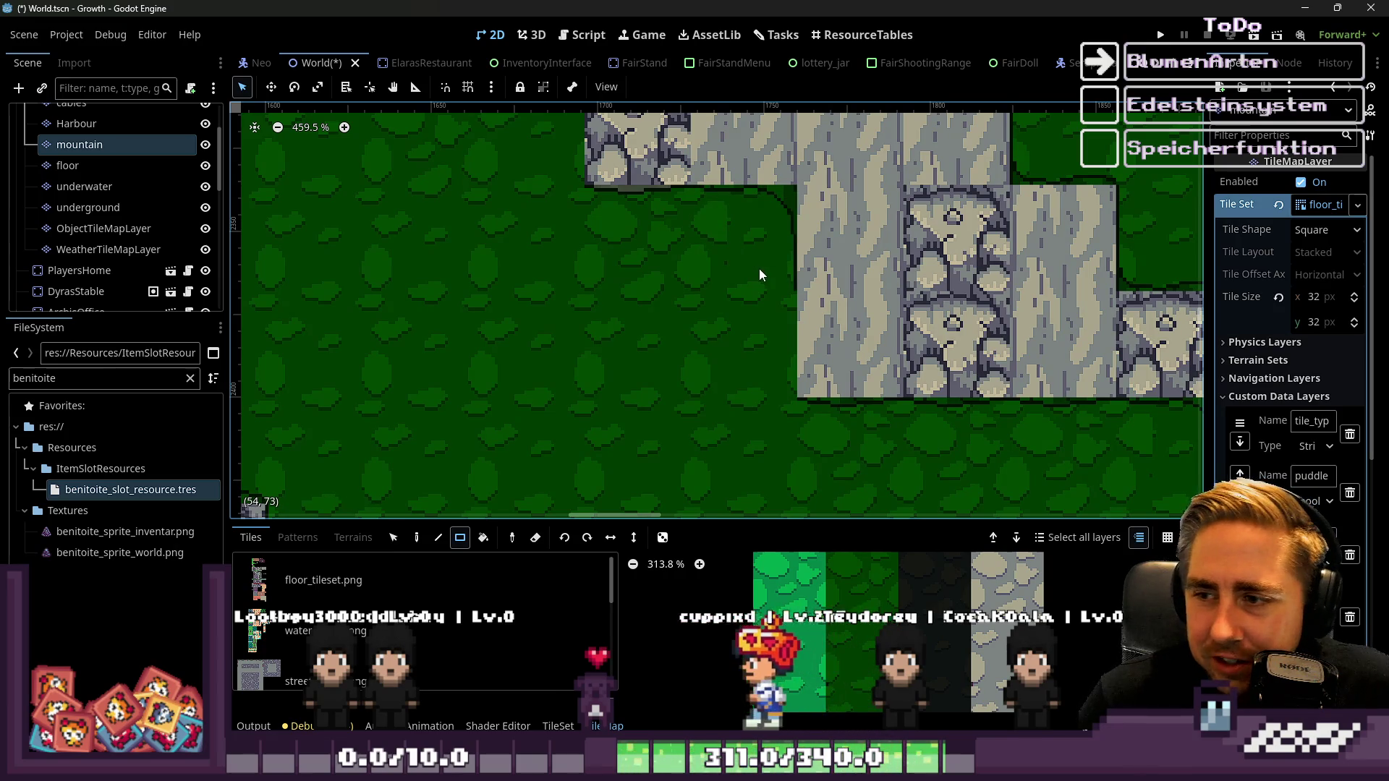
scroll(875, 572, "down", 5)
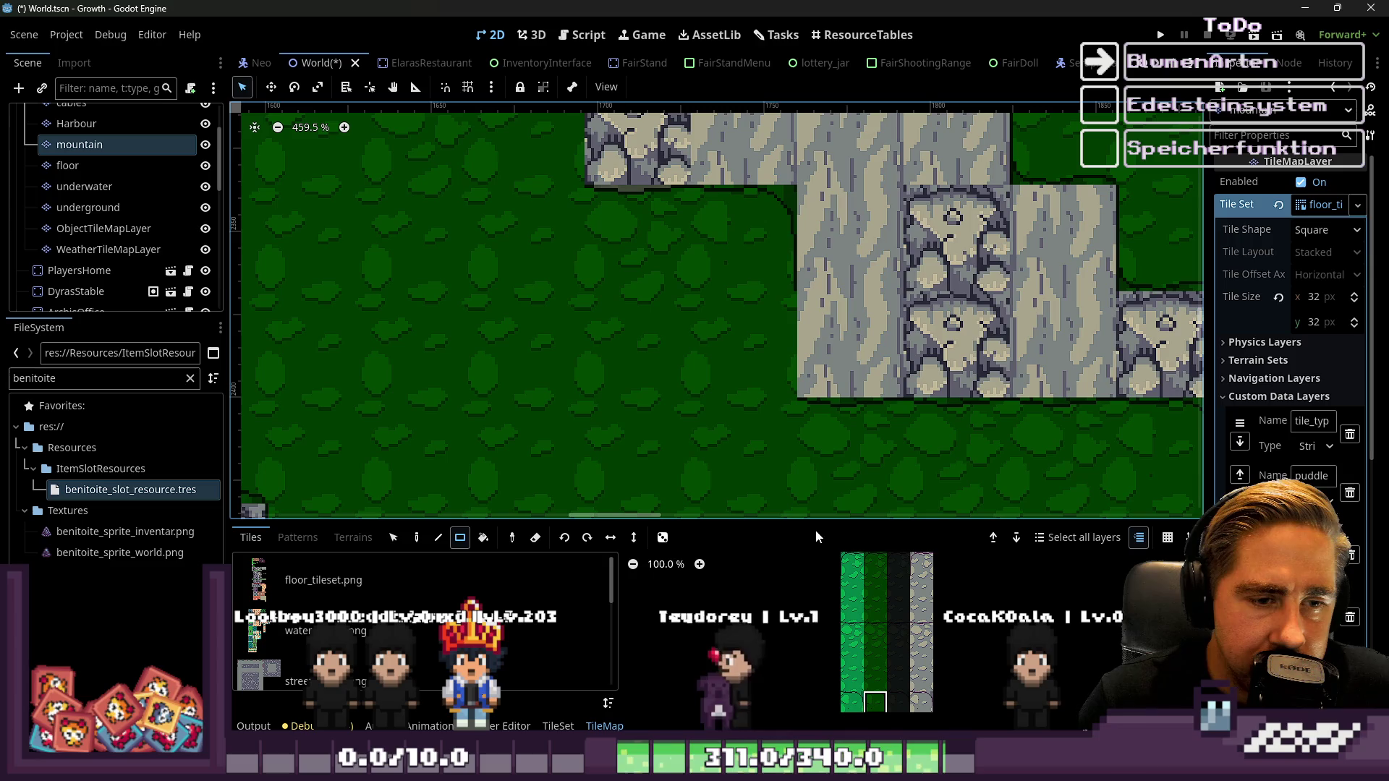
left_click_drag(815, 525, 805, 226)
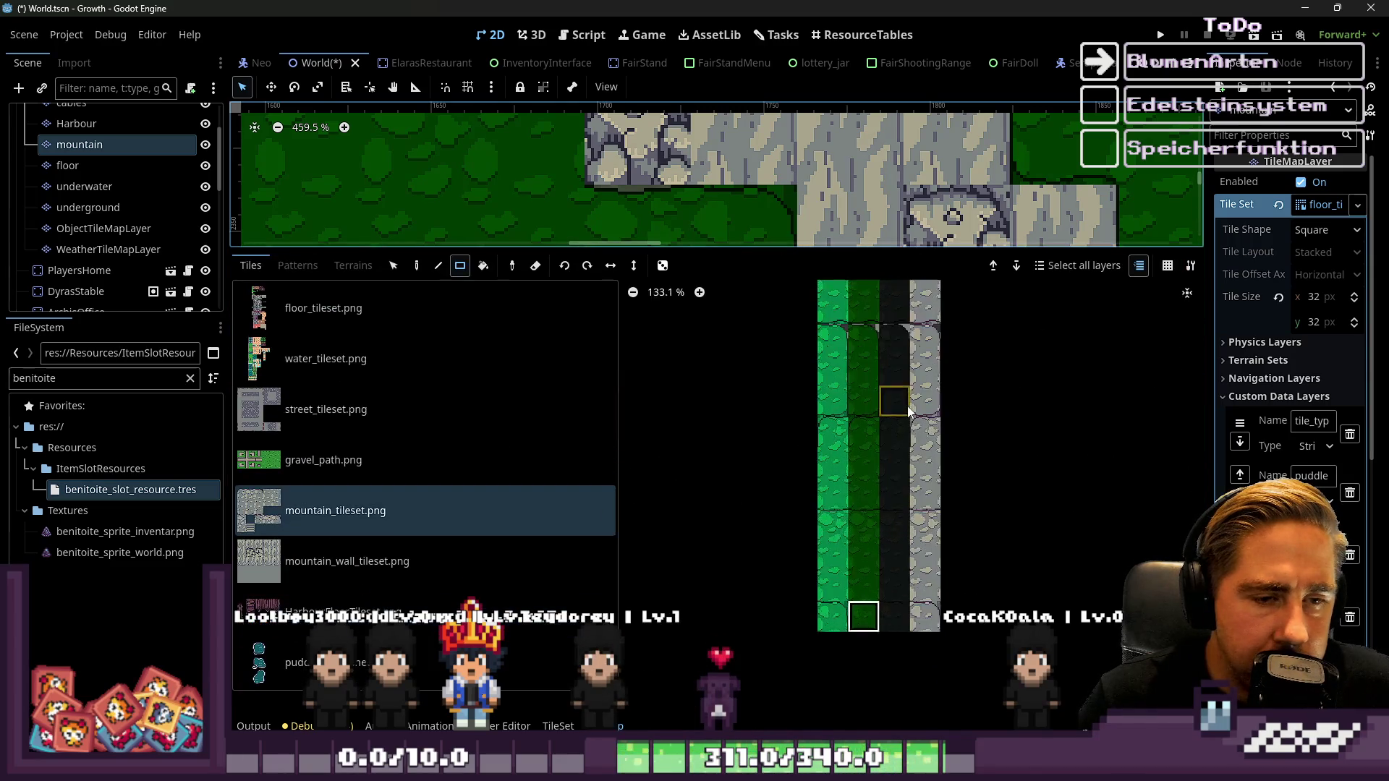
scroll(841, 455, "up", 4)
scroll(887, 593, "up", 3)
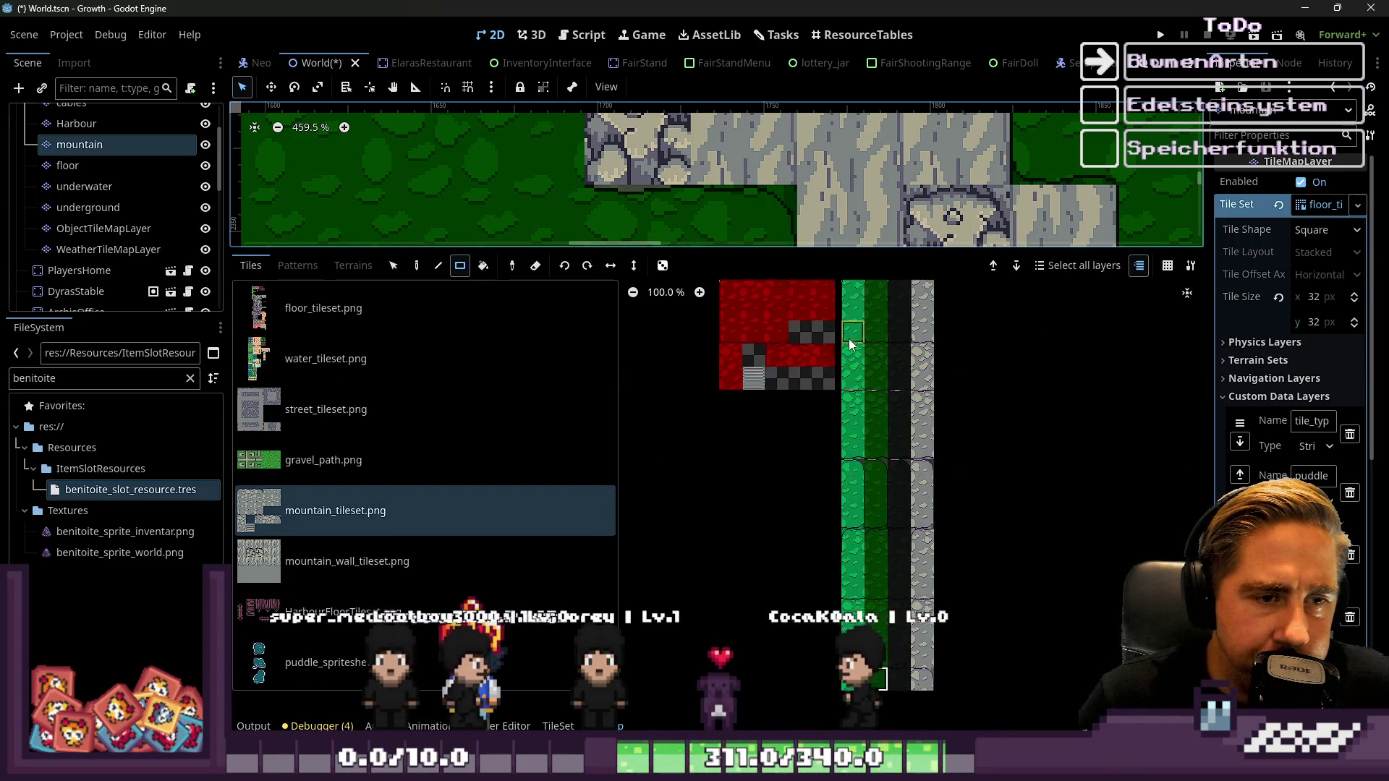
scroll(904, 404, "down", 7)
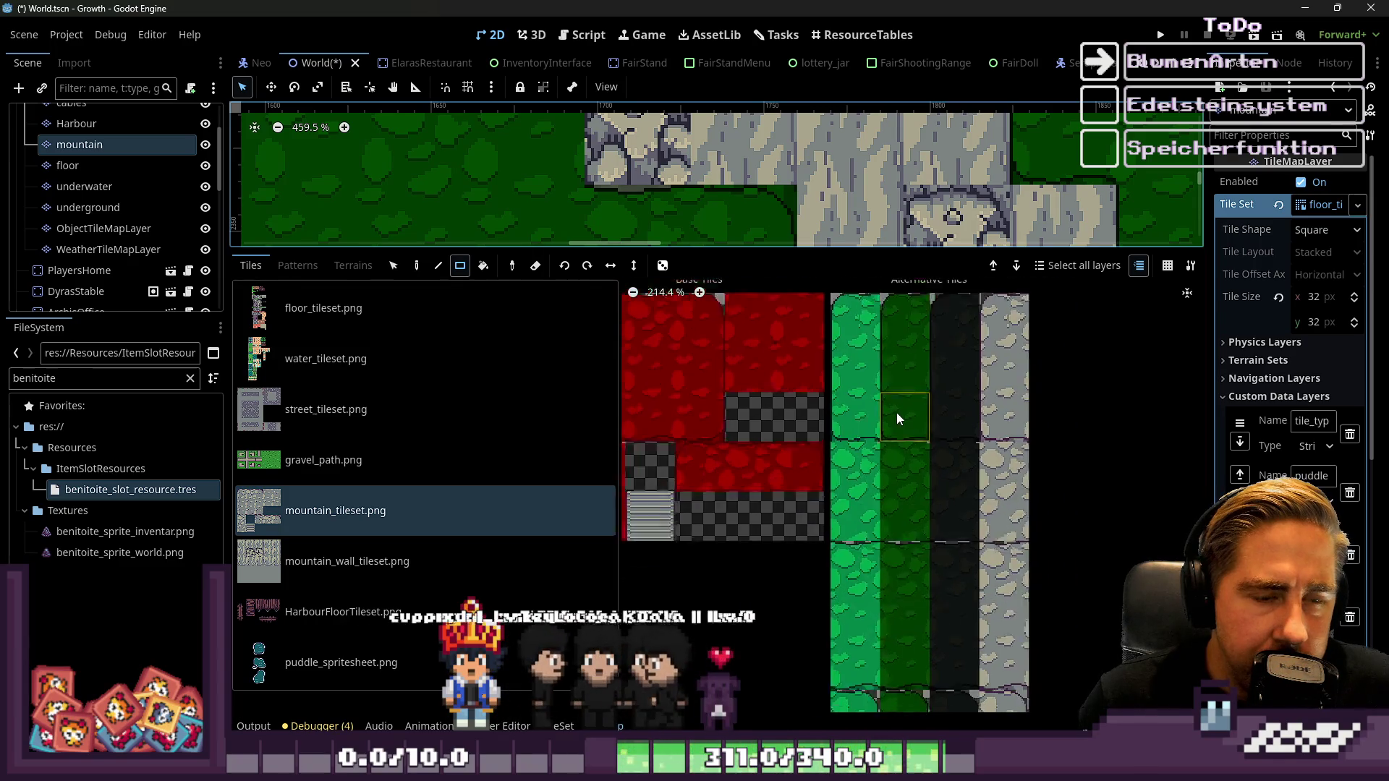
scroll(912, 549, "up", 7)
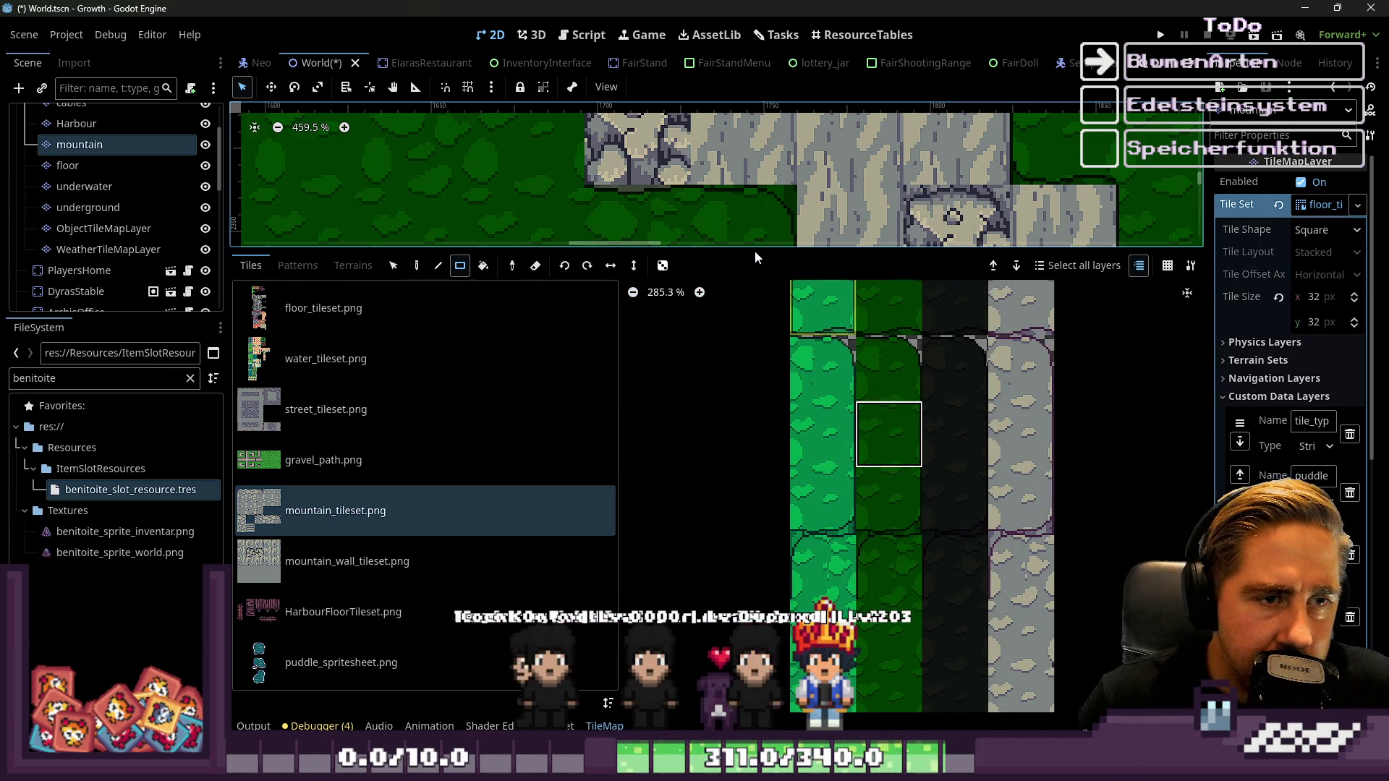
left_click_drag(755, 252, 720, 561)
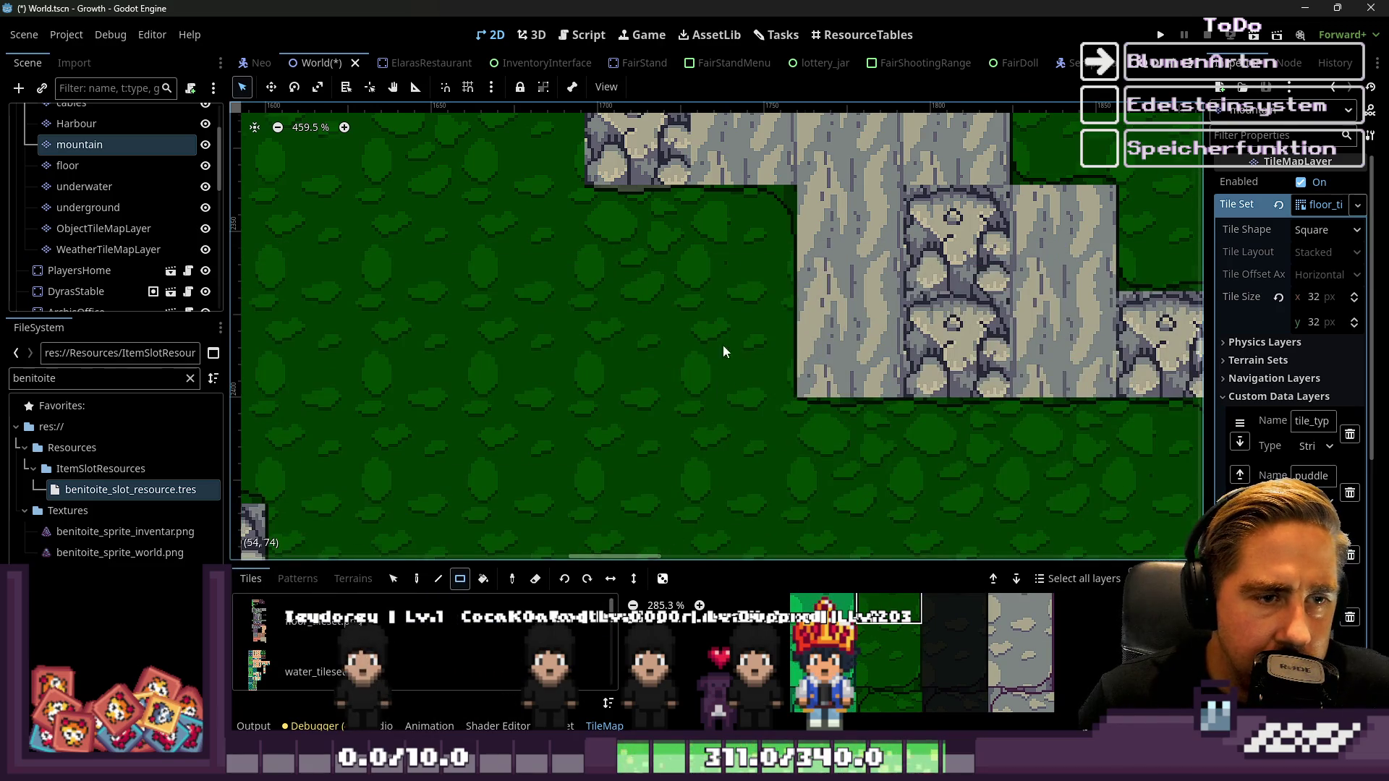
scroll(725, 349, "down", 6)
scroll(607, 285, "up", 4)
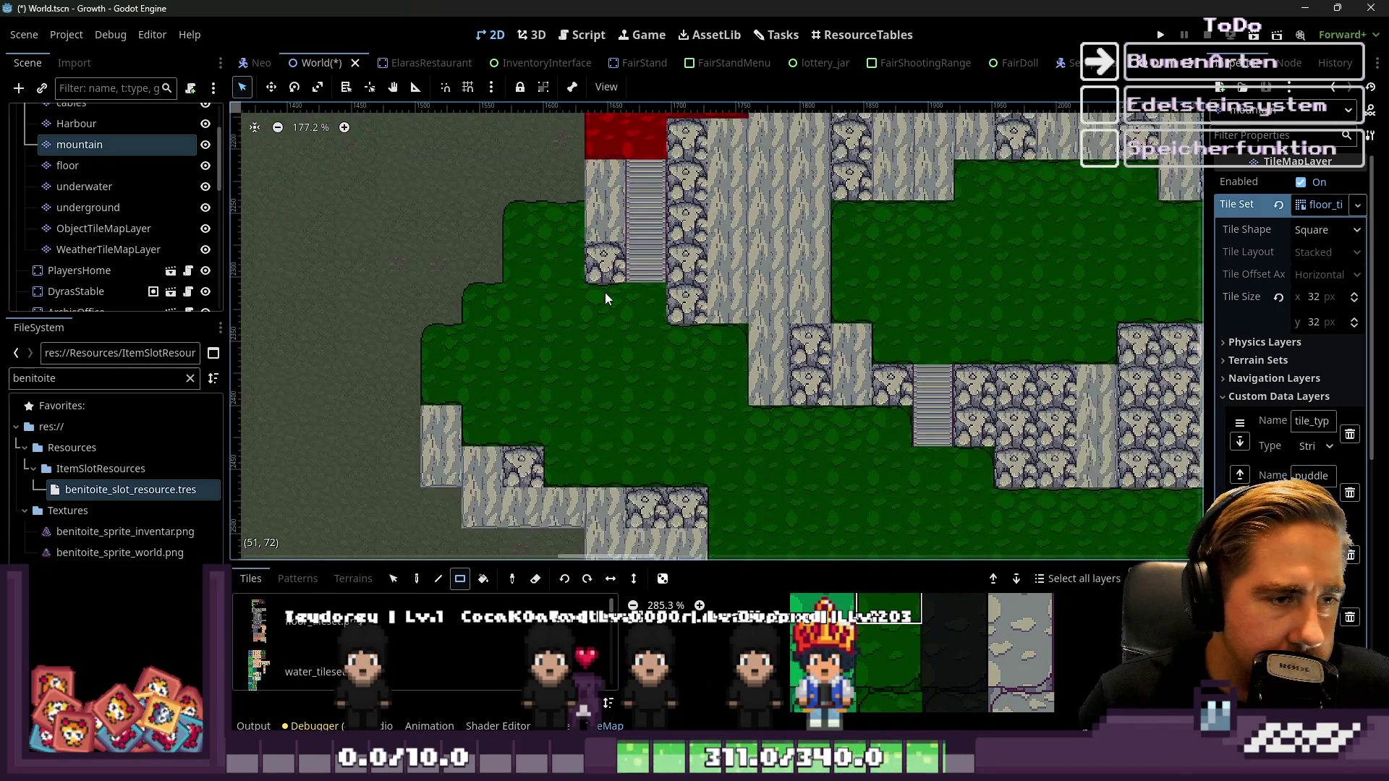
scroll(606, 296, "down", 6)
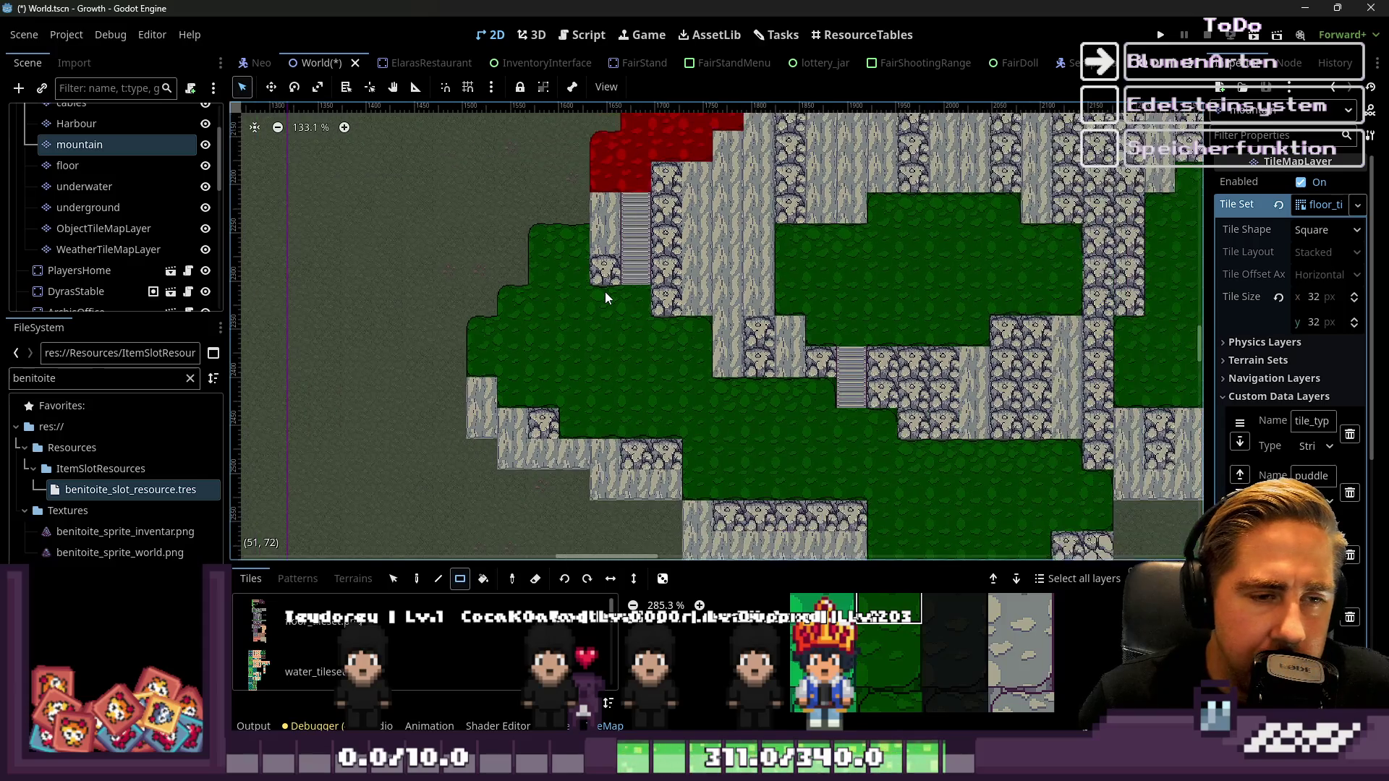
scroll(605, 293, "down", 3)
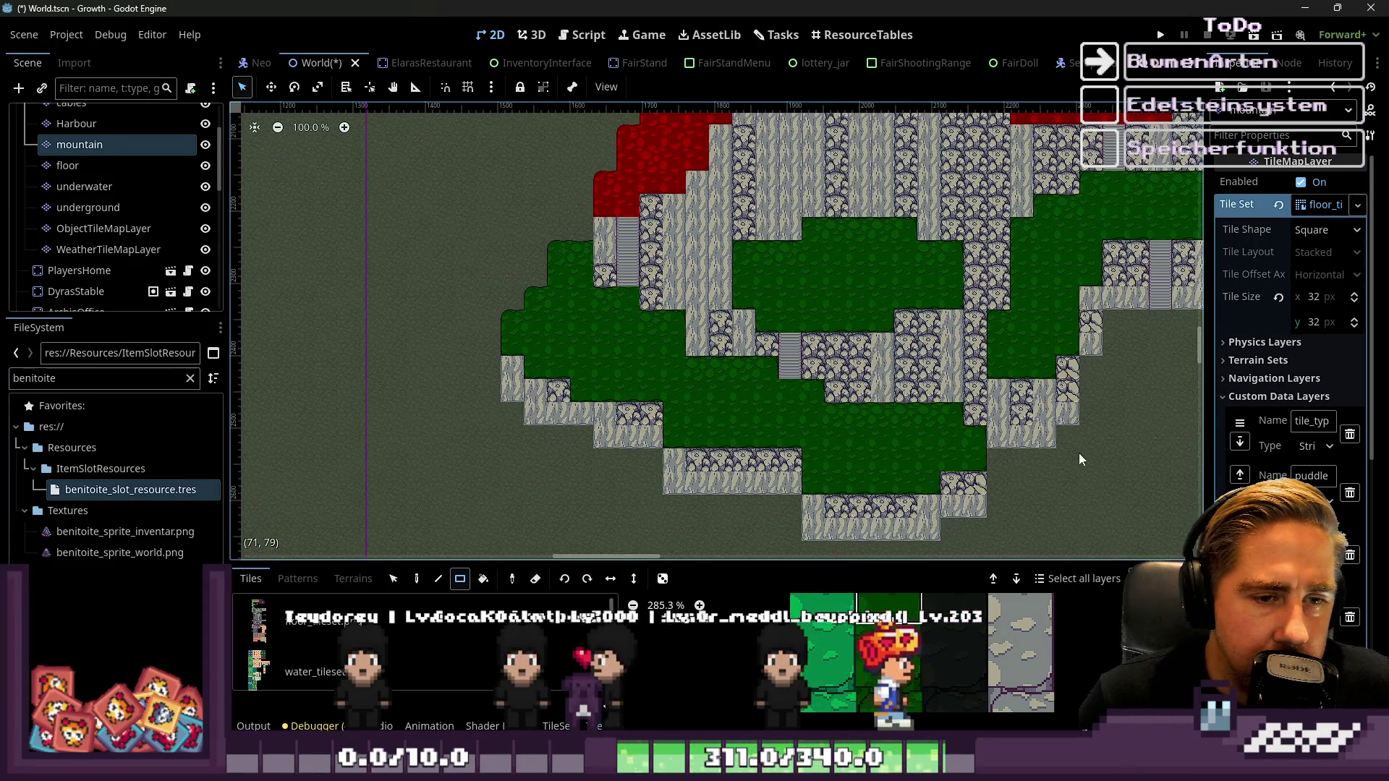
scroll(742, 420, "up", 1)
scroll(660, 446, "up", 1)
scroll(920, 308, "up", 1)
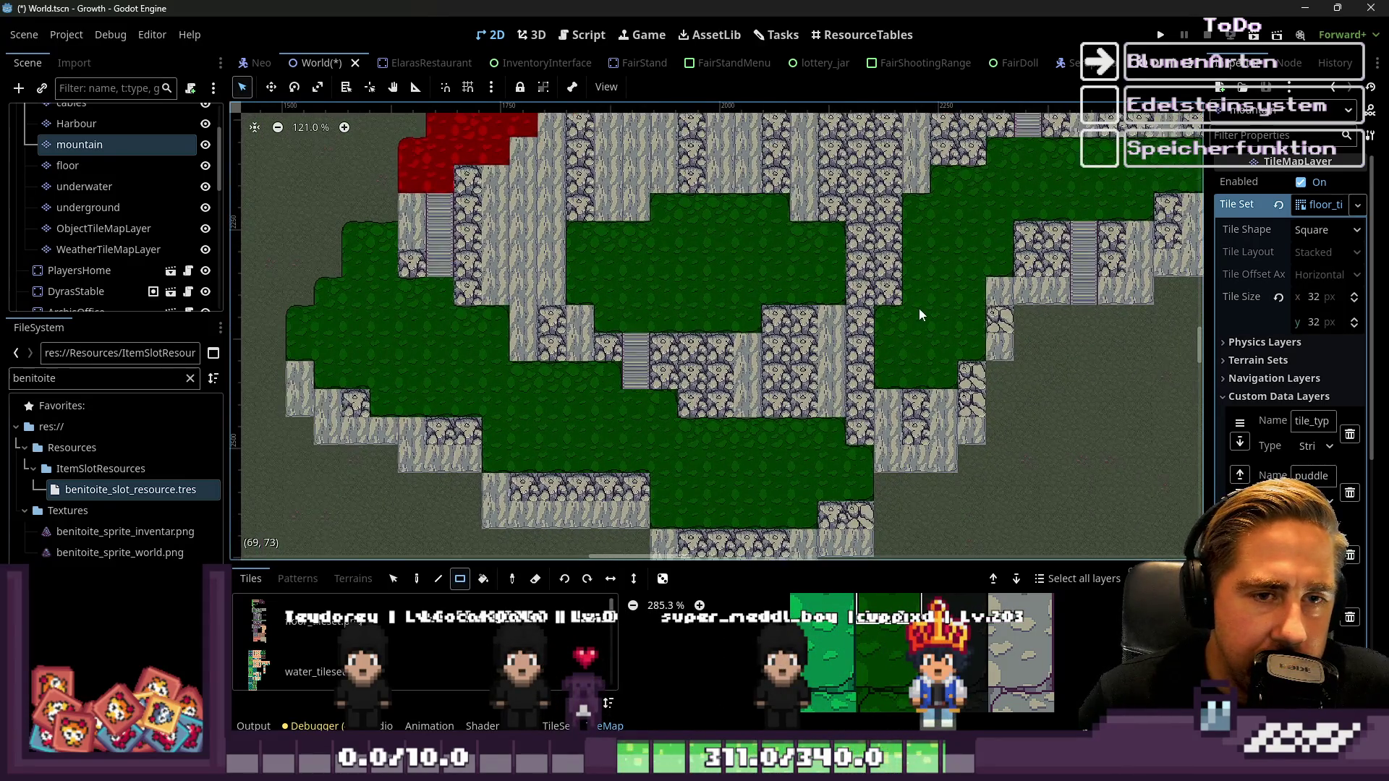
scroll(970, 290, "up", 1)
scroll(972, 289, "down", 1)
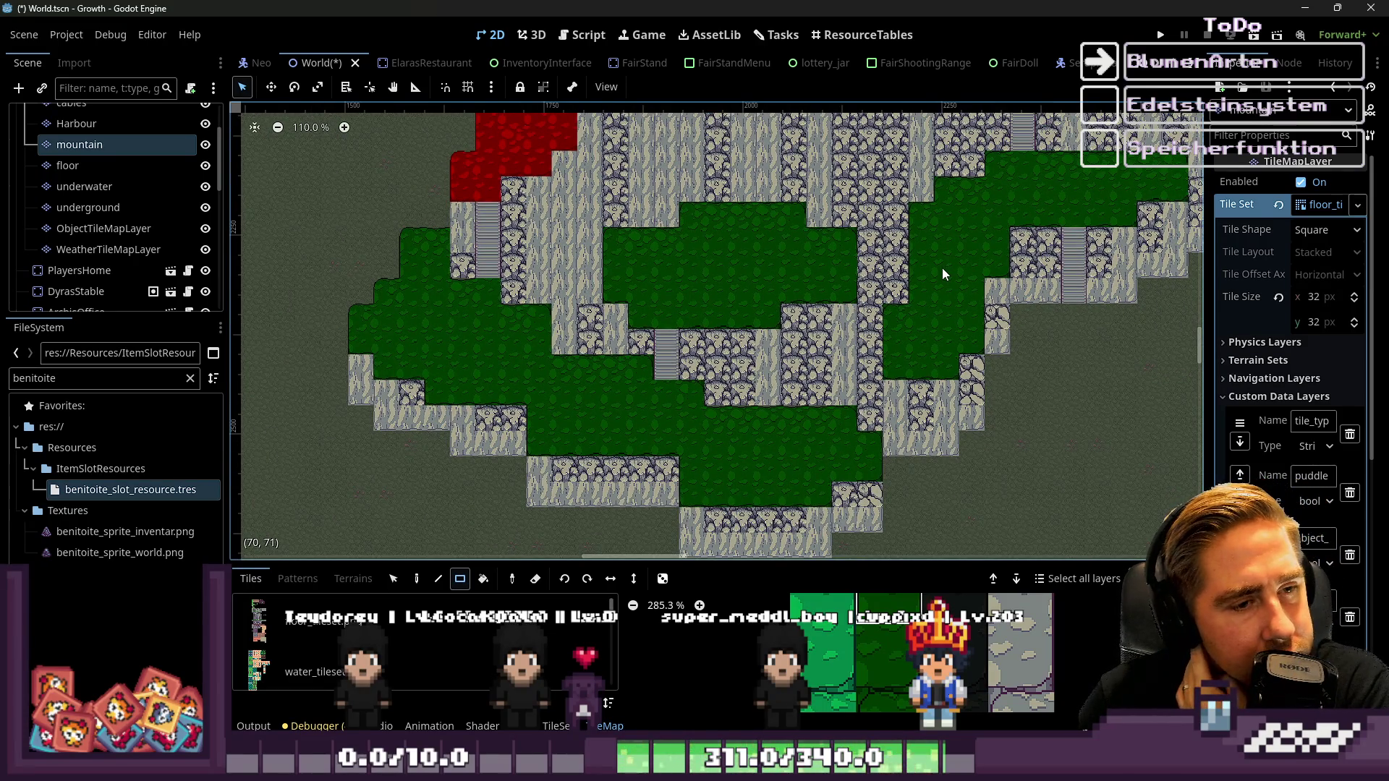
scroll(740, 369, "down", 2)
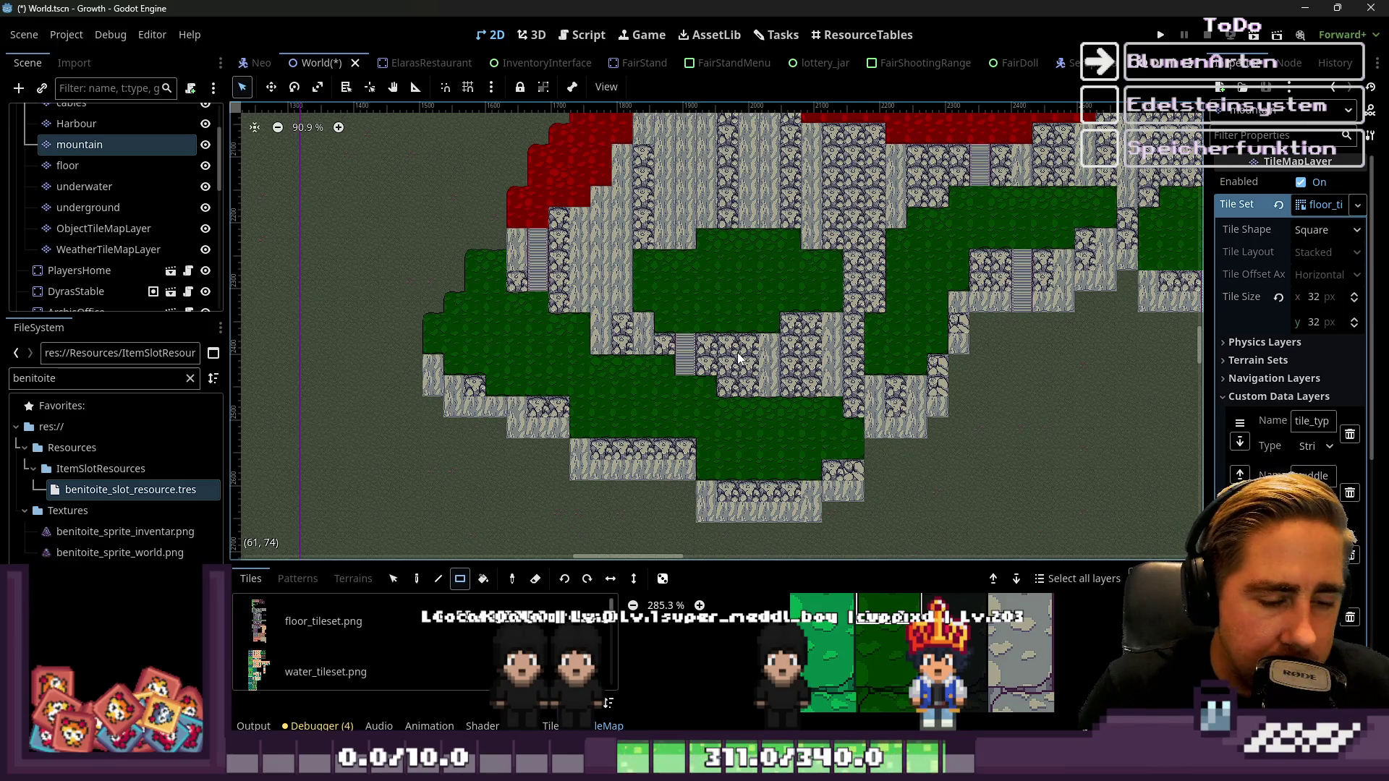
scroll(800, 426, "up", 4)
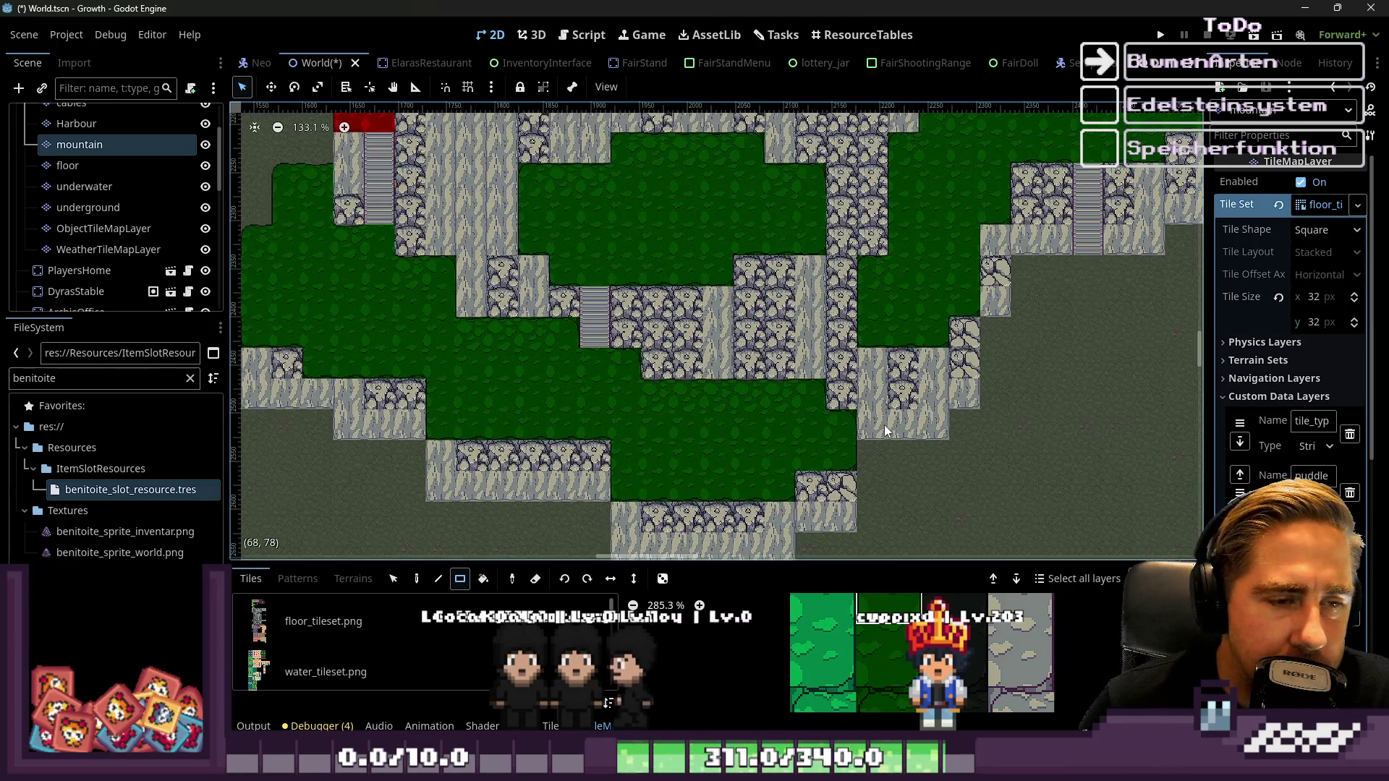
scroll(832, 441, "up", 2)
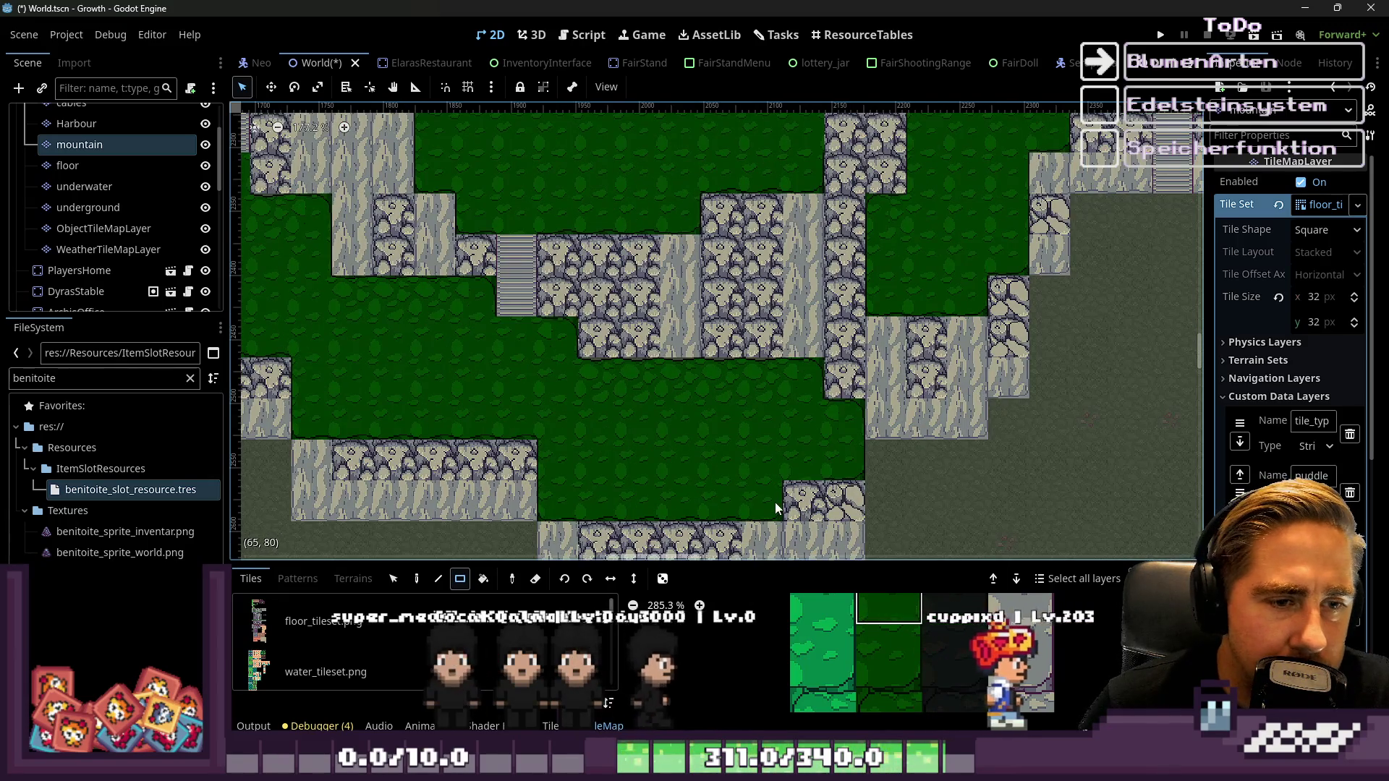
scroll(775, 503, "down", 2)
scroll(833, 434, "down", 3)
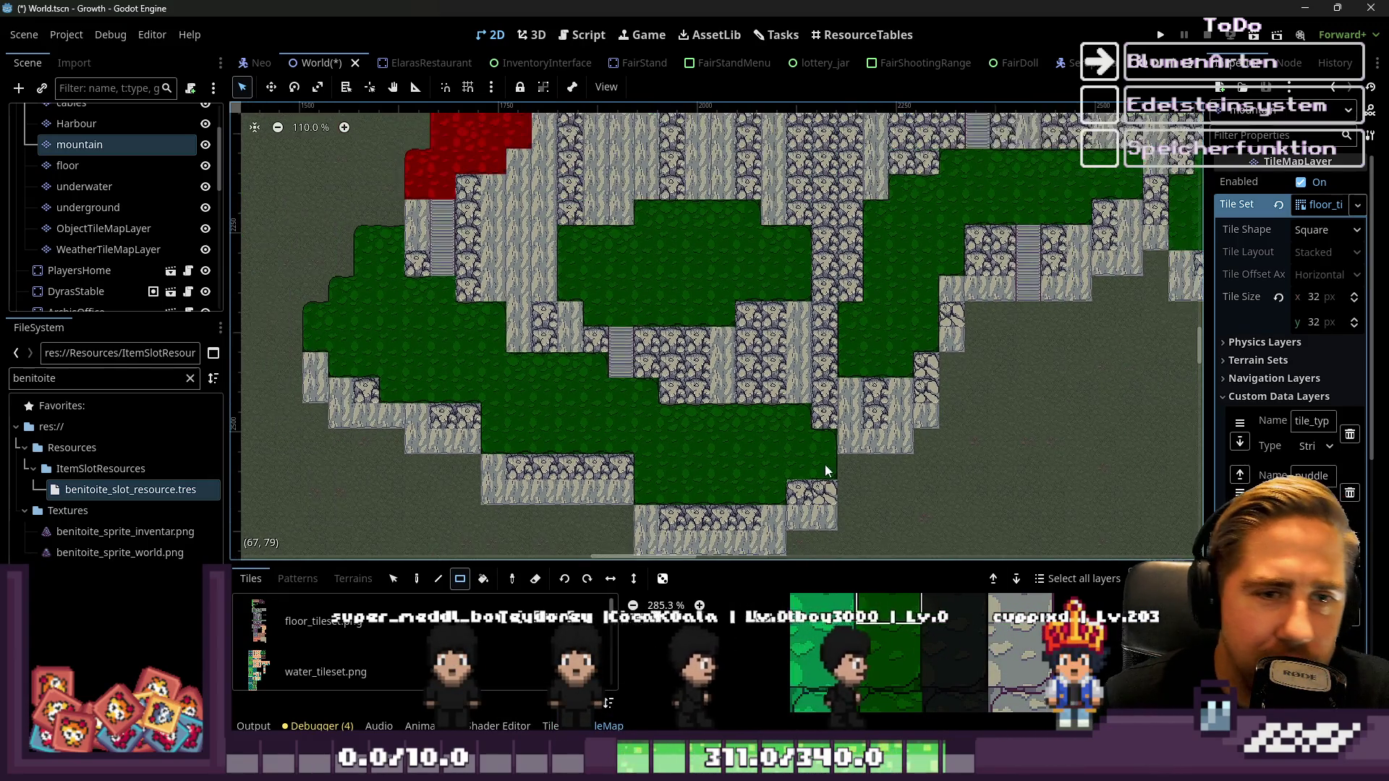
scroll(565, 383, "up", 8)
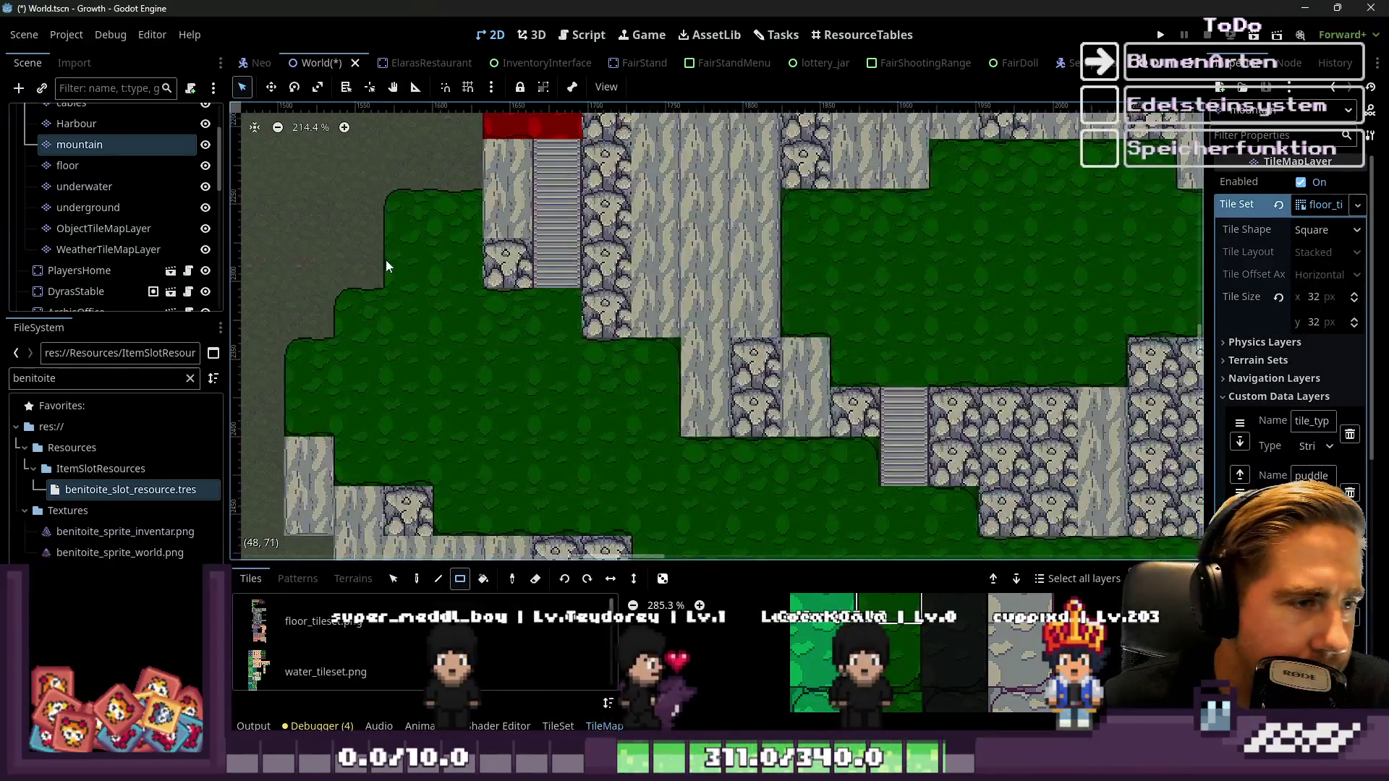
scroll(369, 539, "up", 2)
scroll(327, 173, "down", 2)
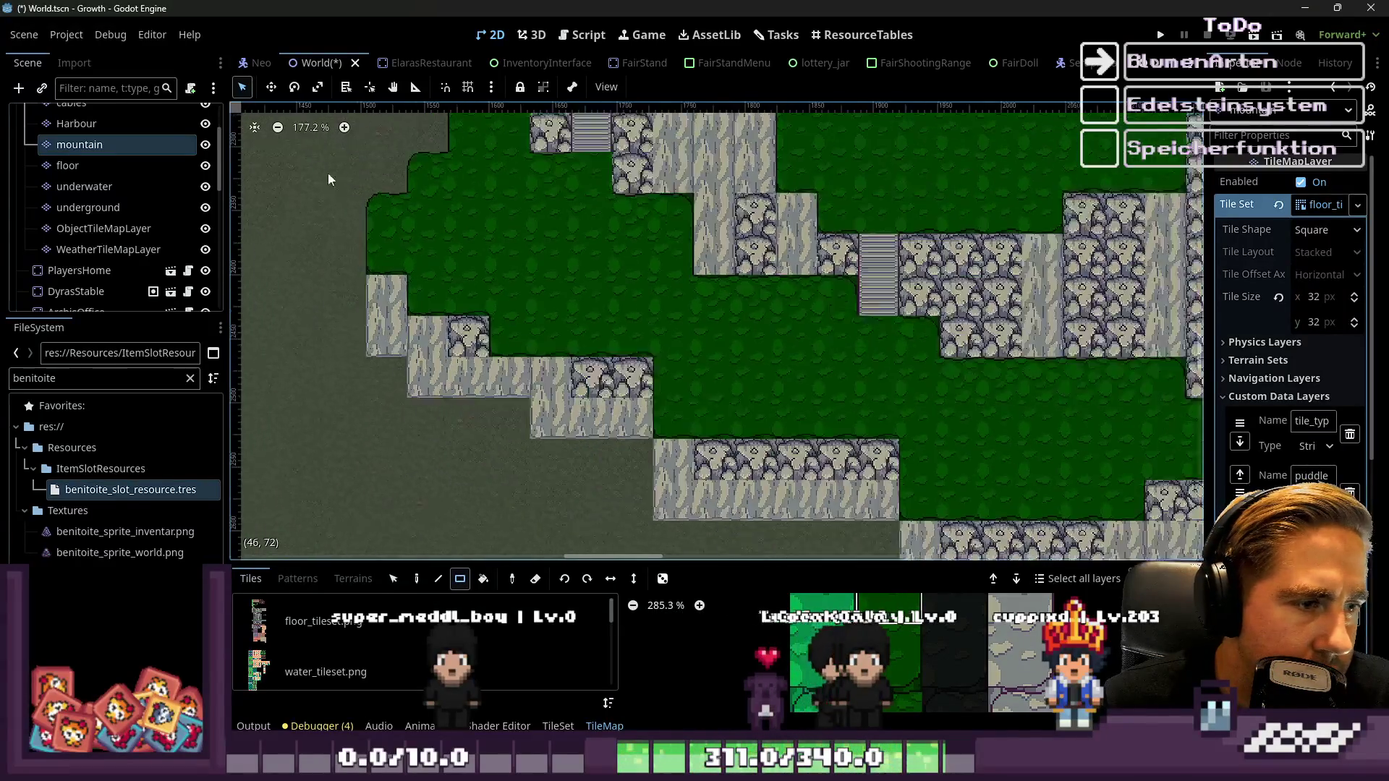
scroll(550, 341, "up", 3)
scroll(572, 329, "down", 4)
scroll(668, 368, "up", 3)
scroll(364, 307, "down", 2)
scroll(618, 325, "up", 4)
scroll(616, 324, "down", 3)
scroll(576, 316, "down", 4)
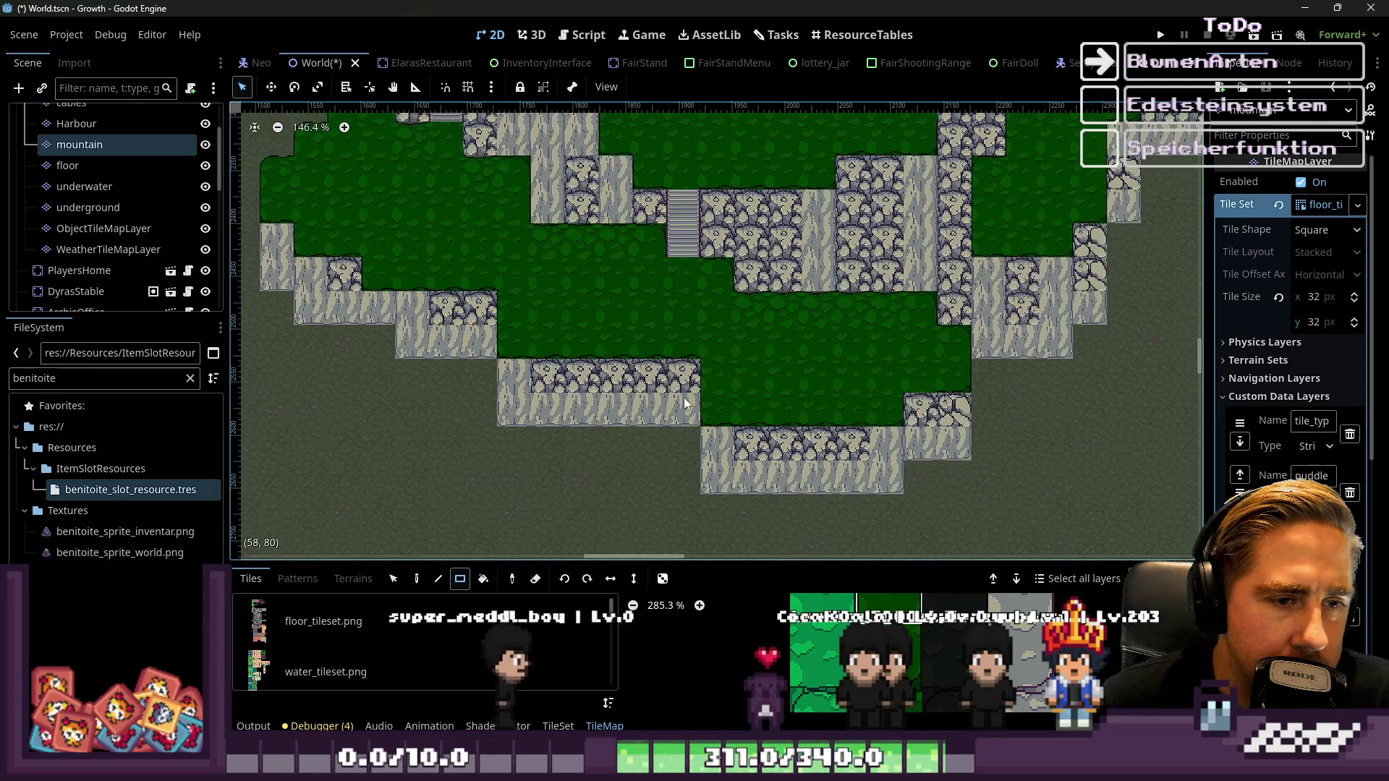
scroll(738, 403, "down", 3)
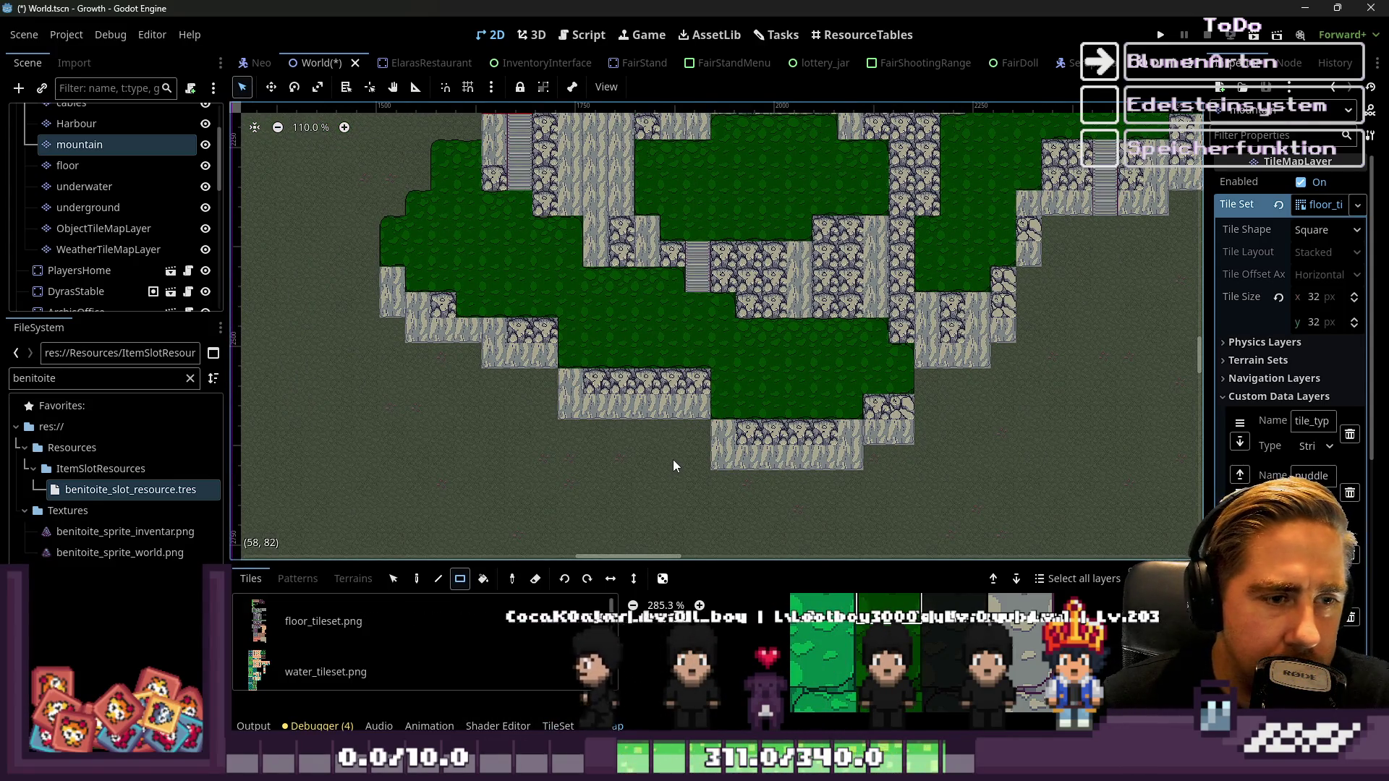
scroll(575, 509, "down", 3)
scroll(925, 375, "up", 1)
scroll(1021, 289, "up", 1)
scroll(616, 402, "down", 2)
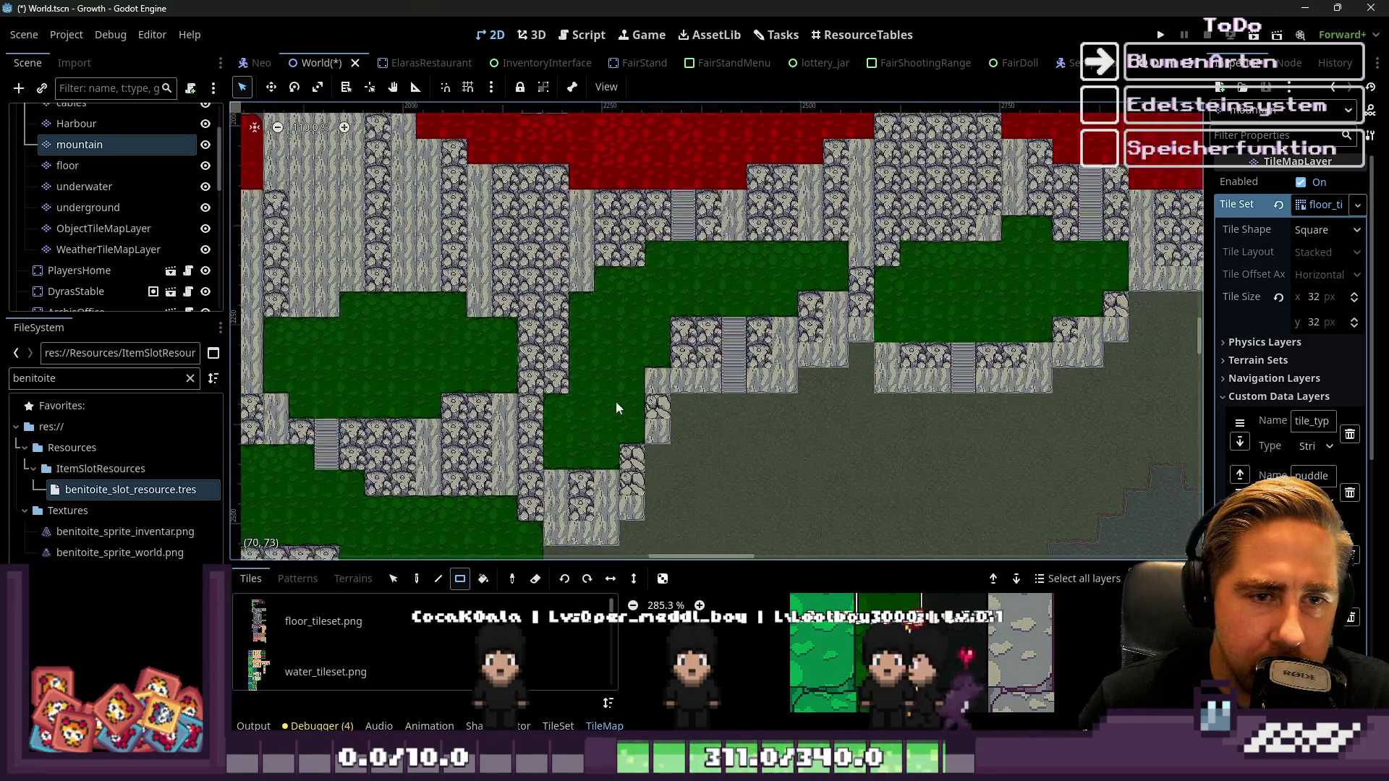
scroll(1057, 366, "up", 4)
scroll(1057, 365, "up", 1)
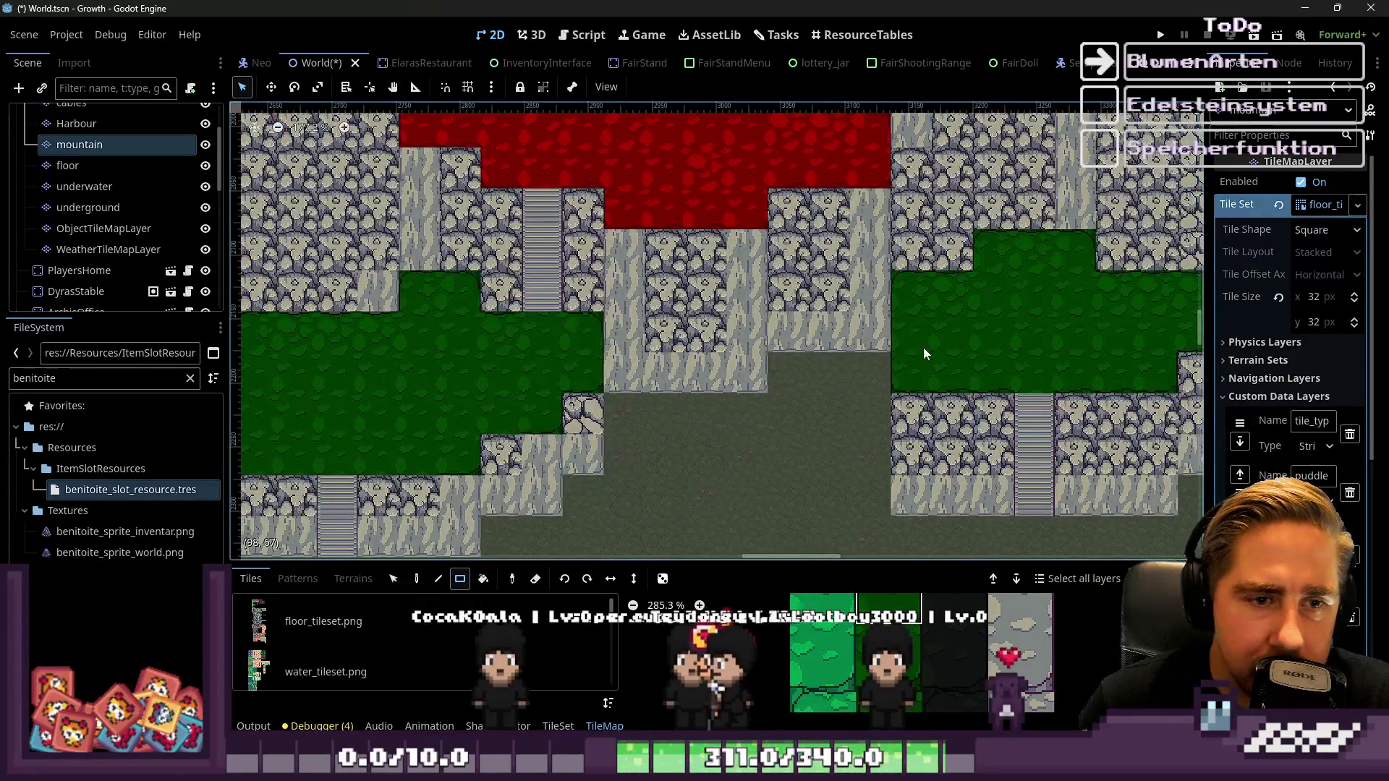
scroll(833, 360, "up", 3)
scroll(584, 409, "up", 8)
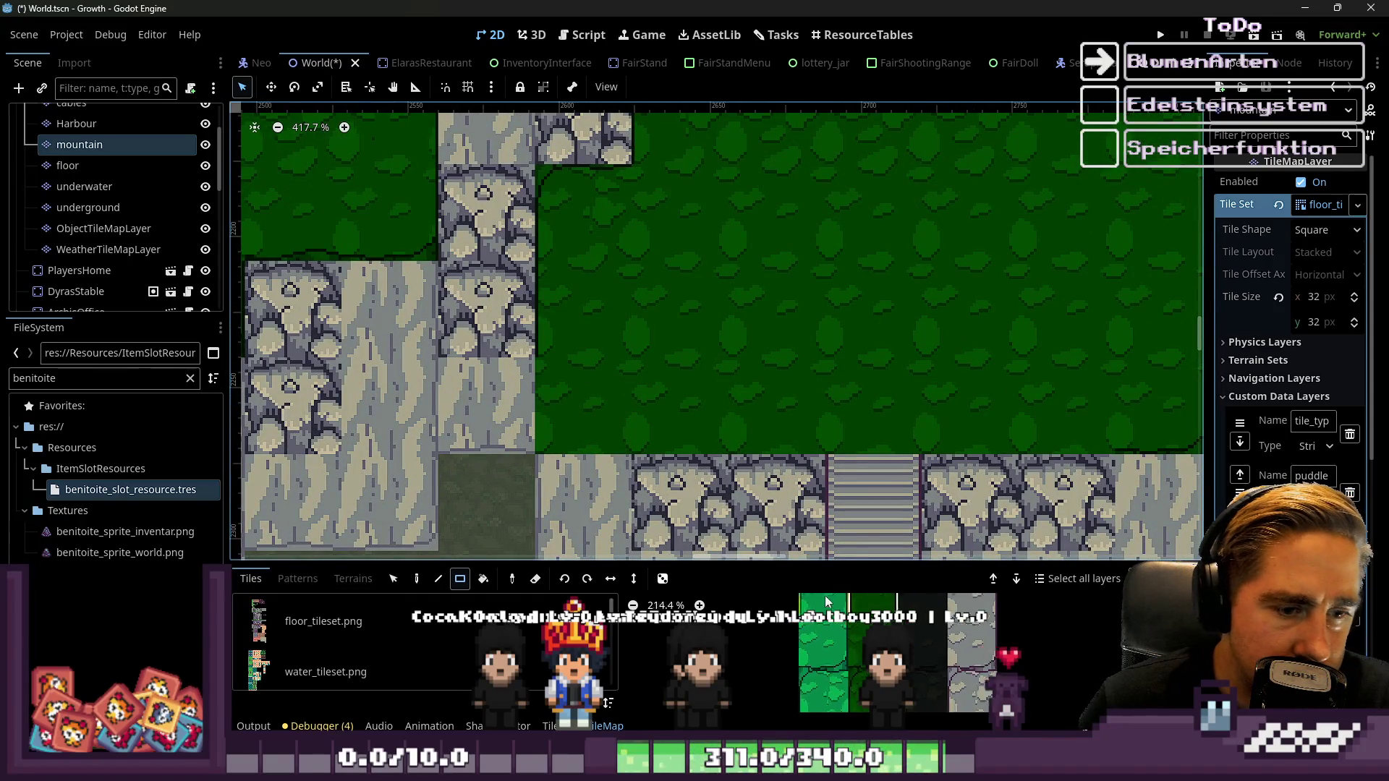
left_click_drag(819, 563, 820, 290)
scroll(893, 448, "up", 8)
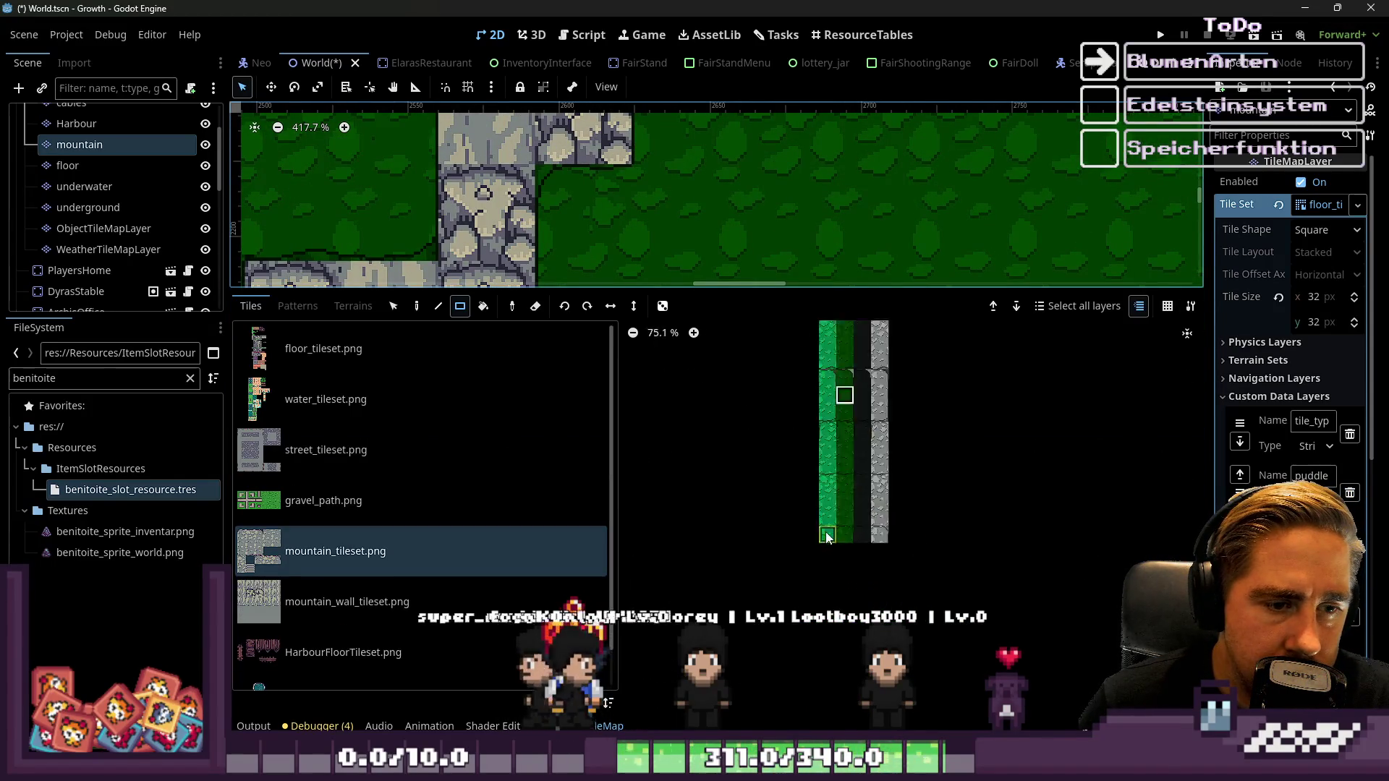
scroll(896, 442, "down", 4)
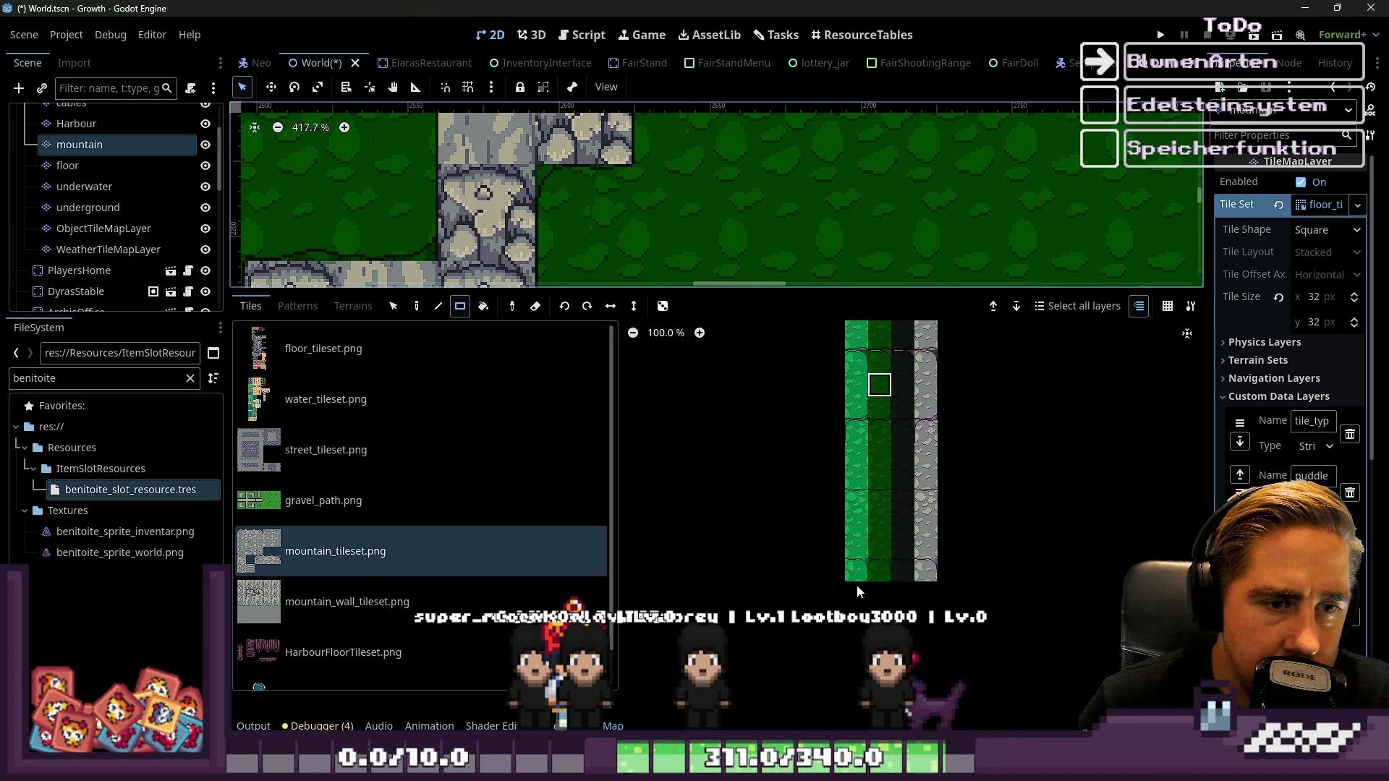
scroll(880, 409, "up", 2)
scroll(872, 416, "down", 3)
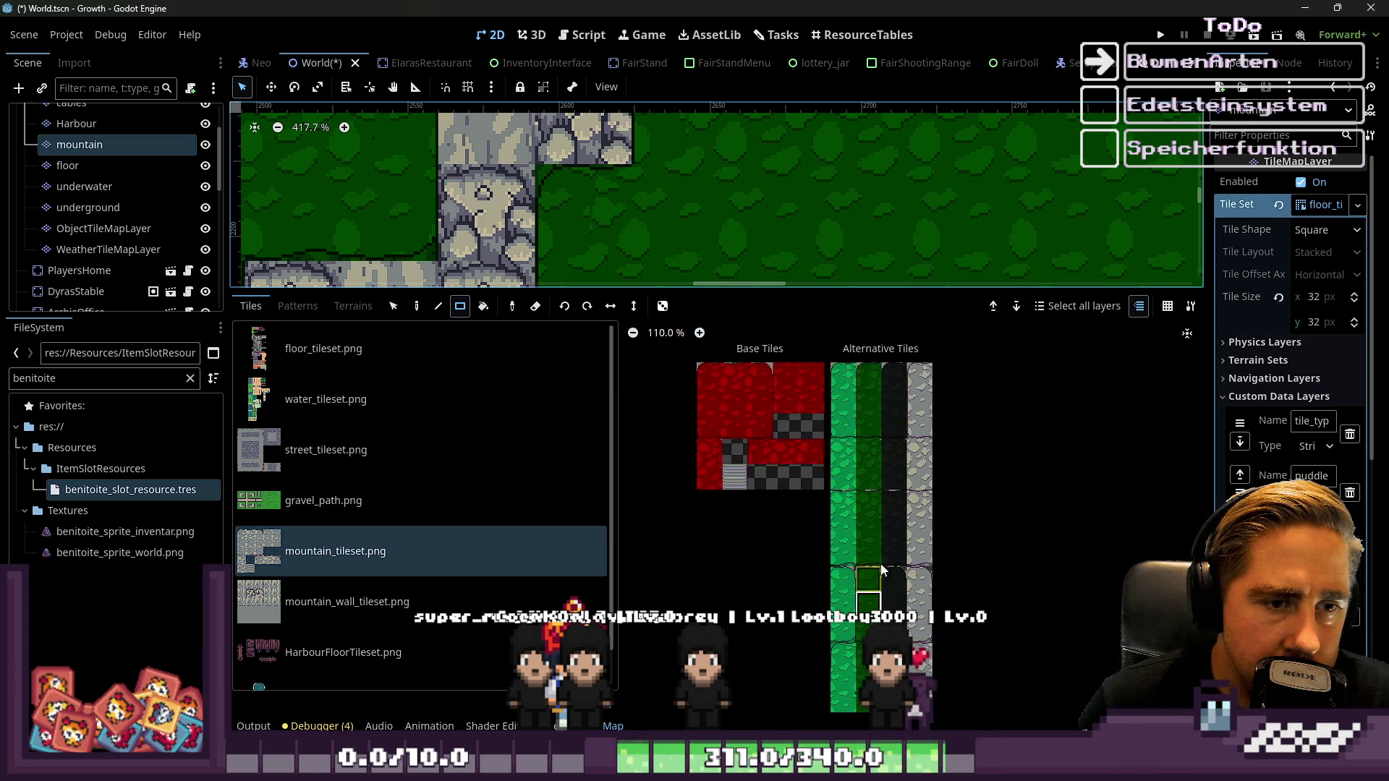
scroll(866, 421, "up", 3)
left_click_drag(784, 290, 829, 604)
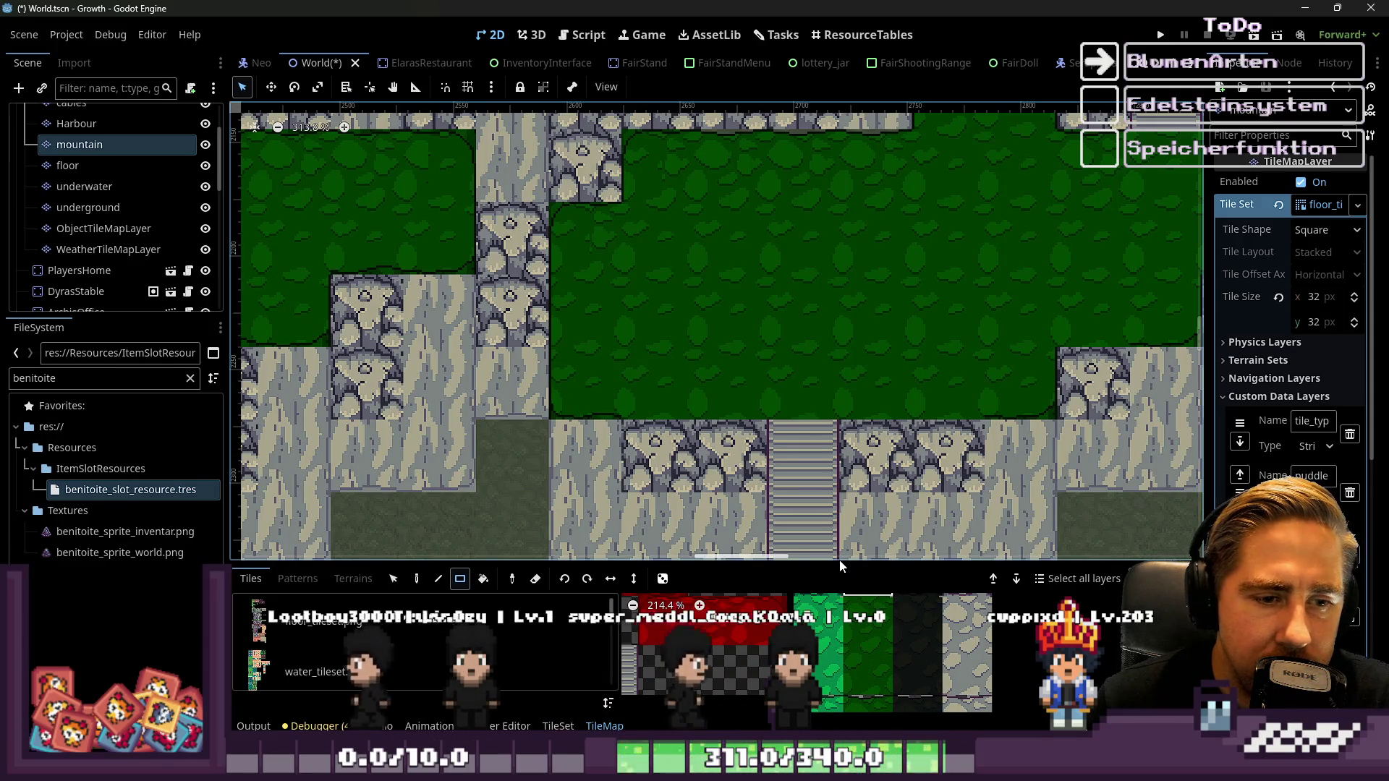
left_click_drag(841, 563, 843, 227)
scroll(876, 472, "down", 2)
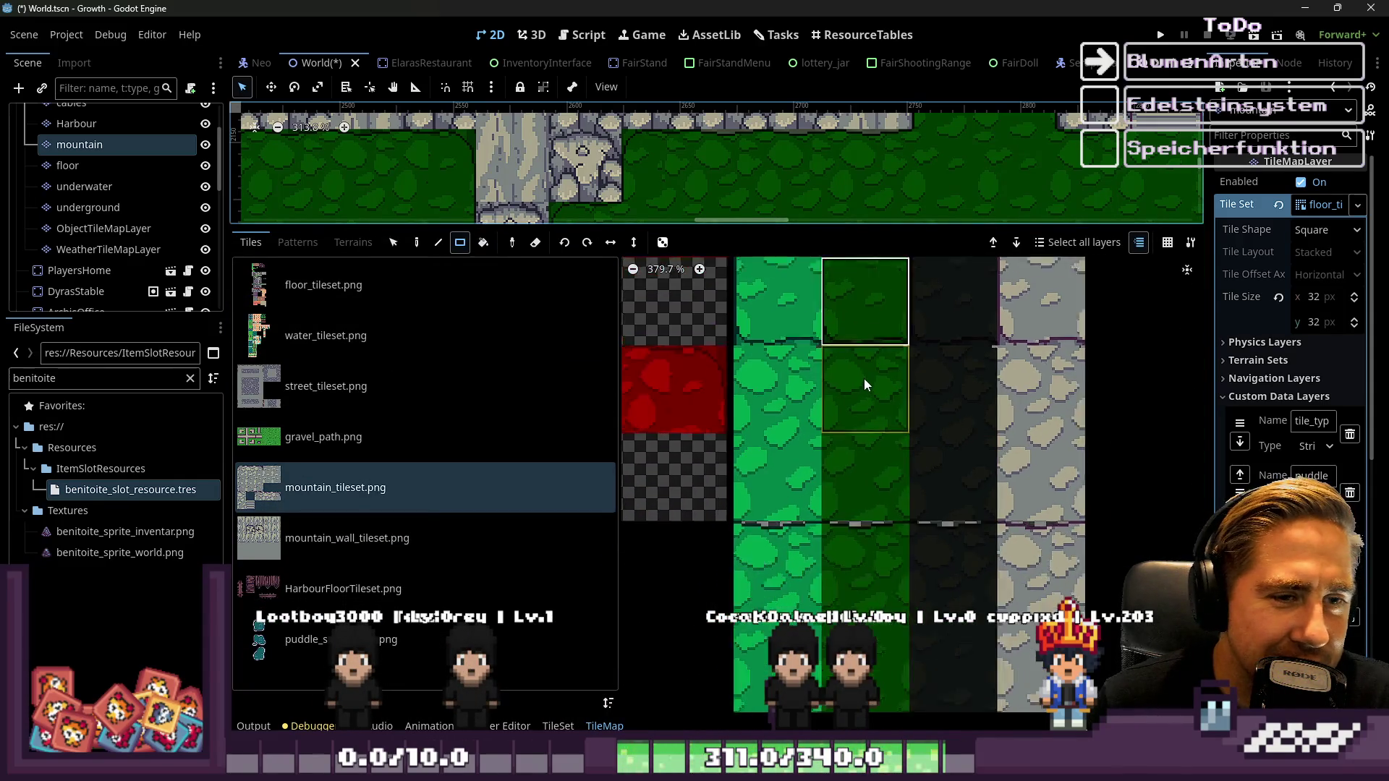
scroll(865, 395, "up", 5)
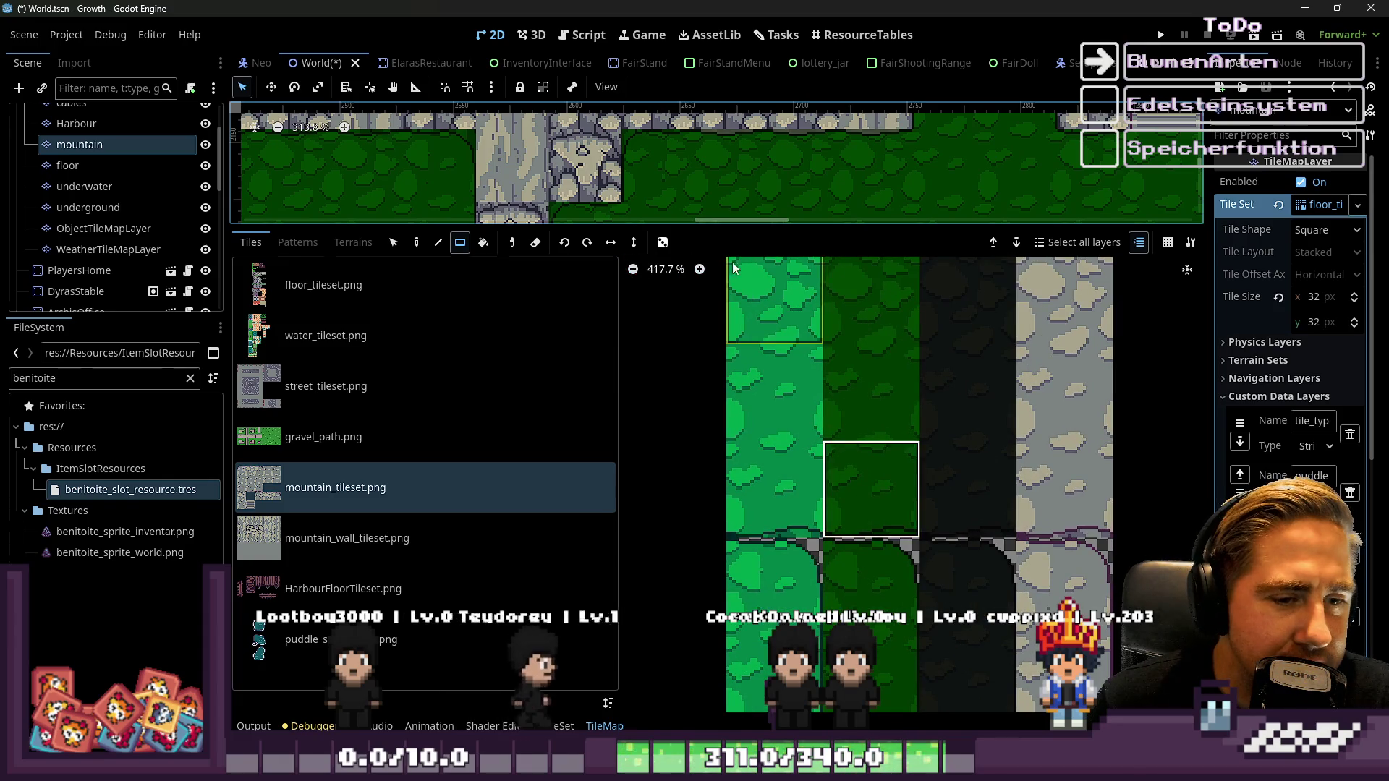
scroll(731, 220, "left", 5)
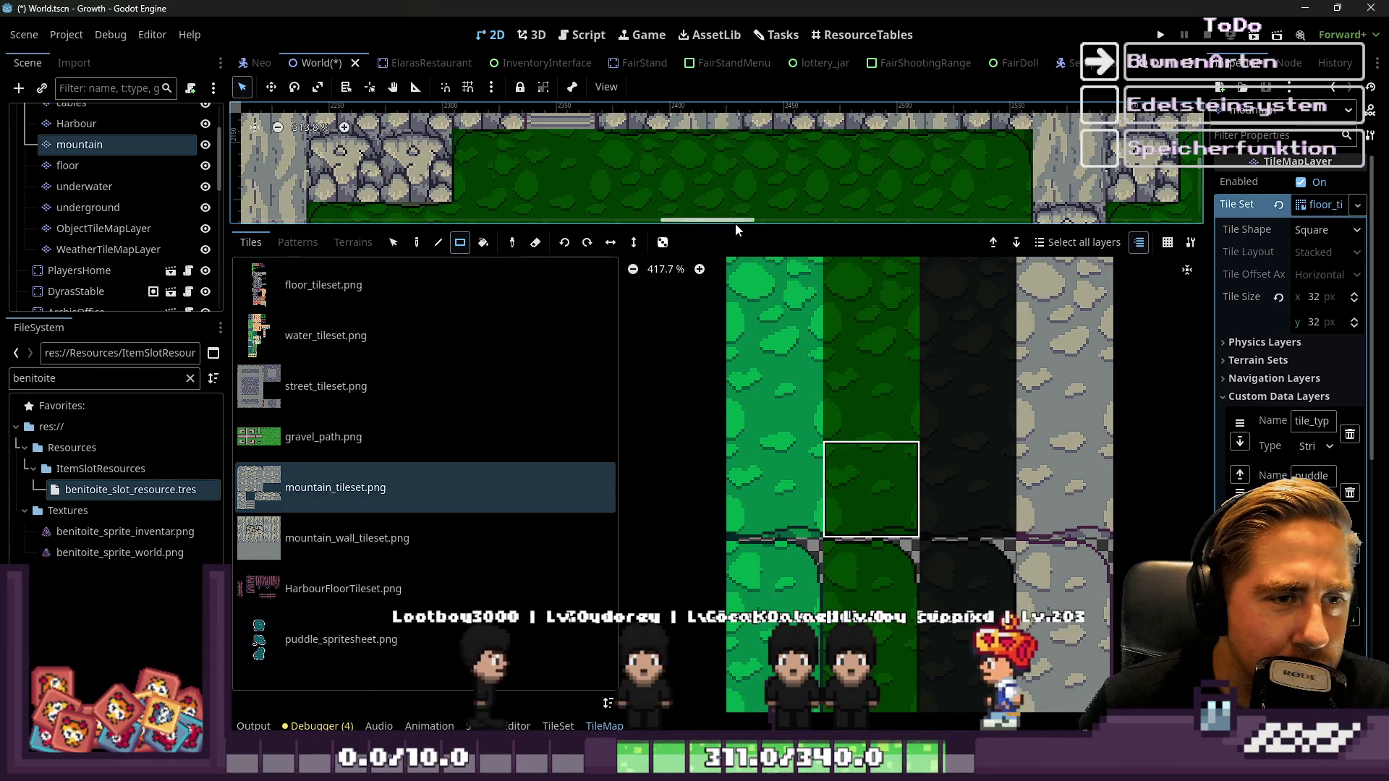
left_click_drag(737, 229, 737, 568)
scroll(582, 335, "down", 3)
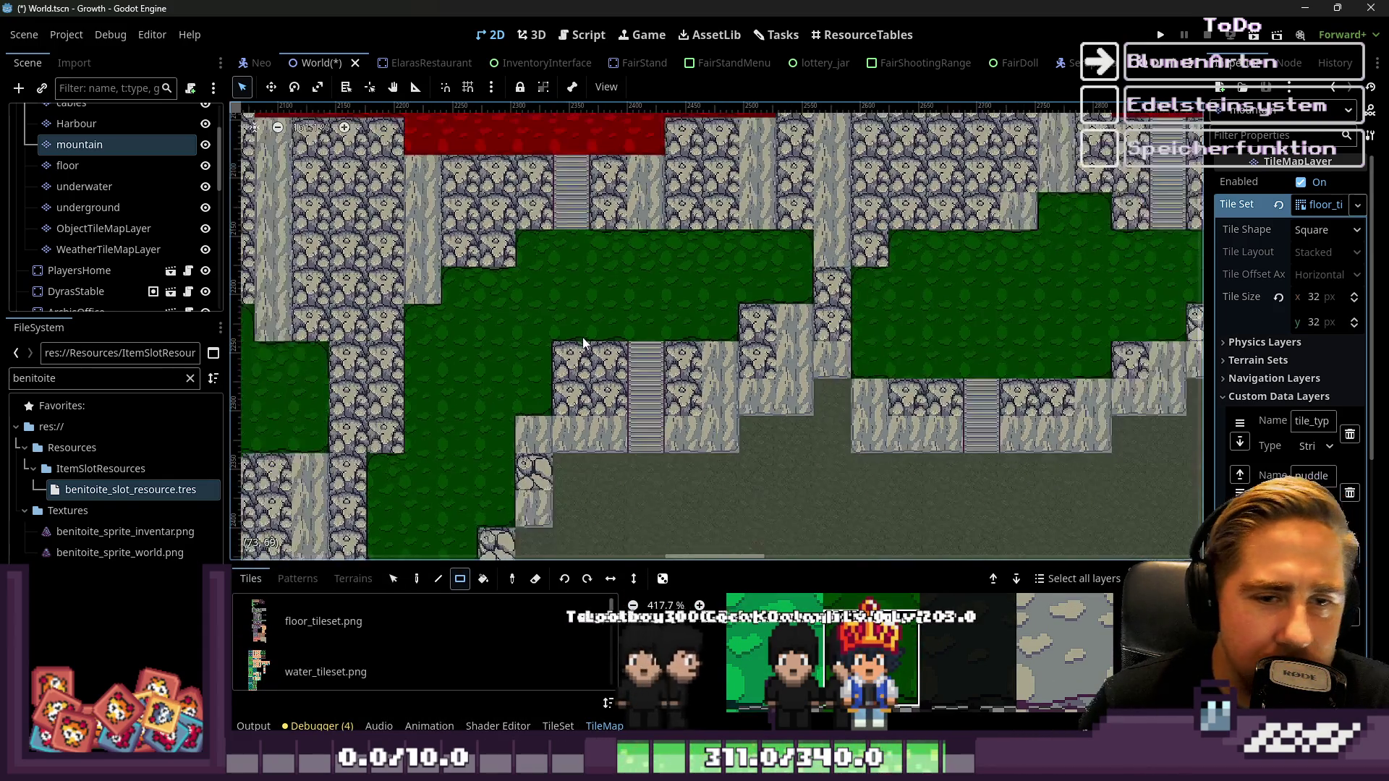
scroll(1069, 424, "up", 5)
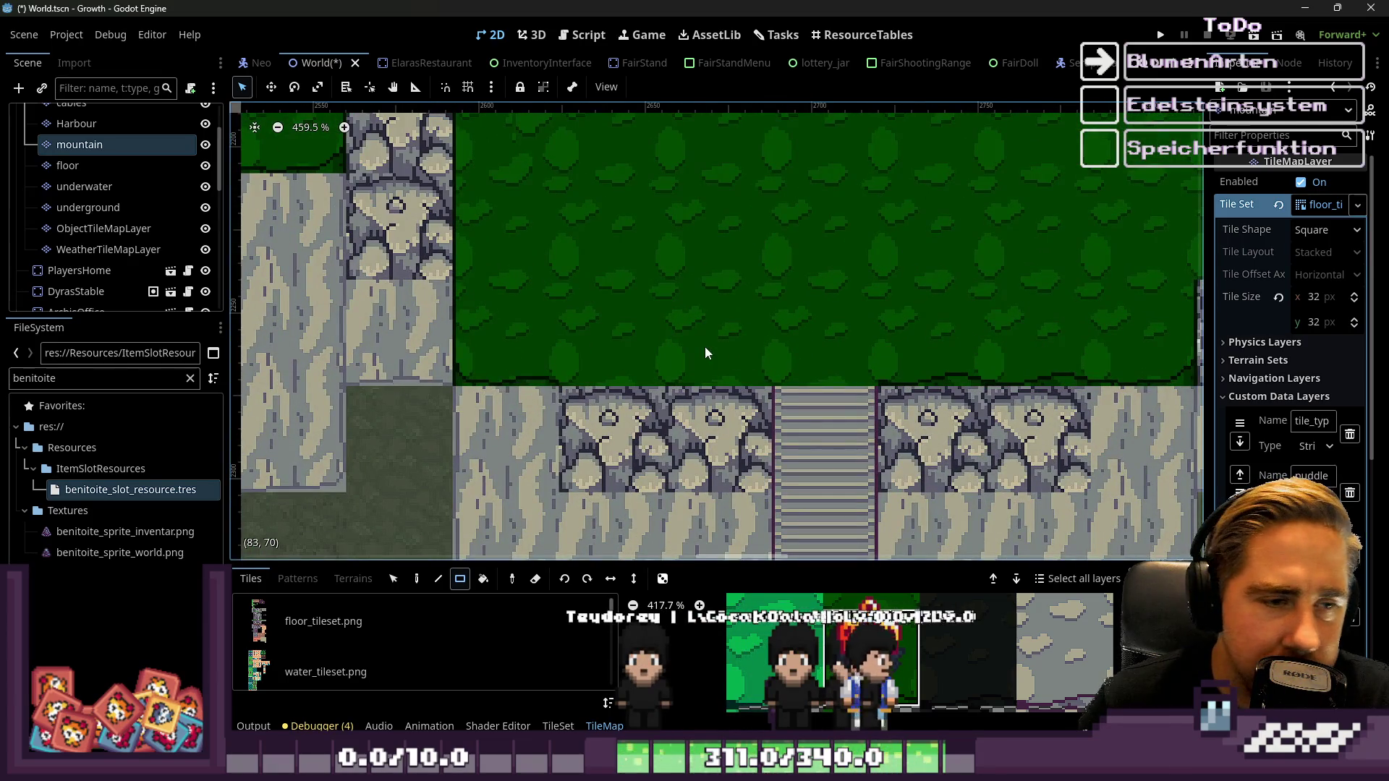
scroll(562, 422, "right", 5)
scroll(546, 423, "up", 2)
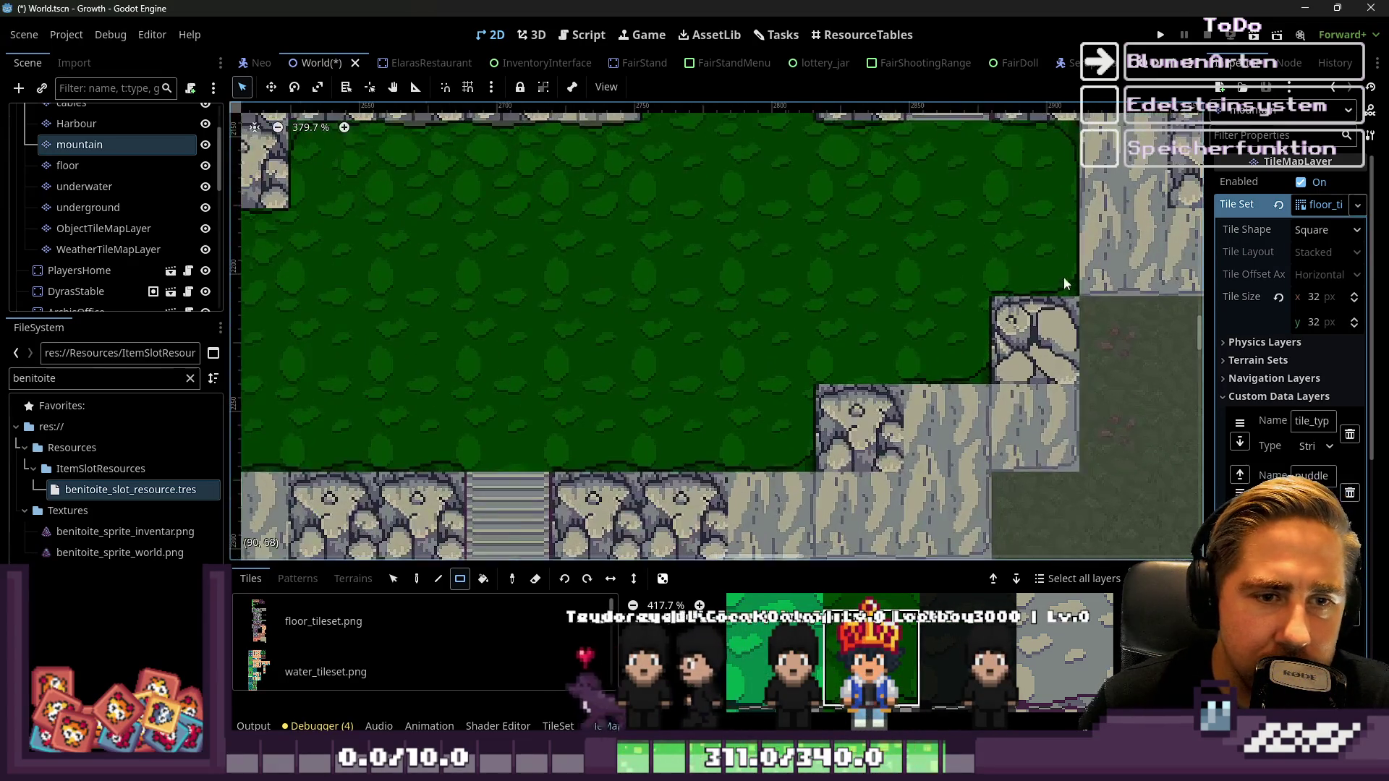
scroll(781, 367, "down", 3)
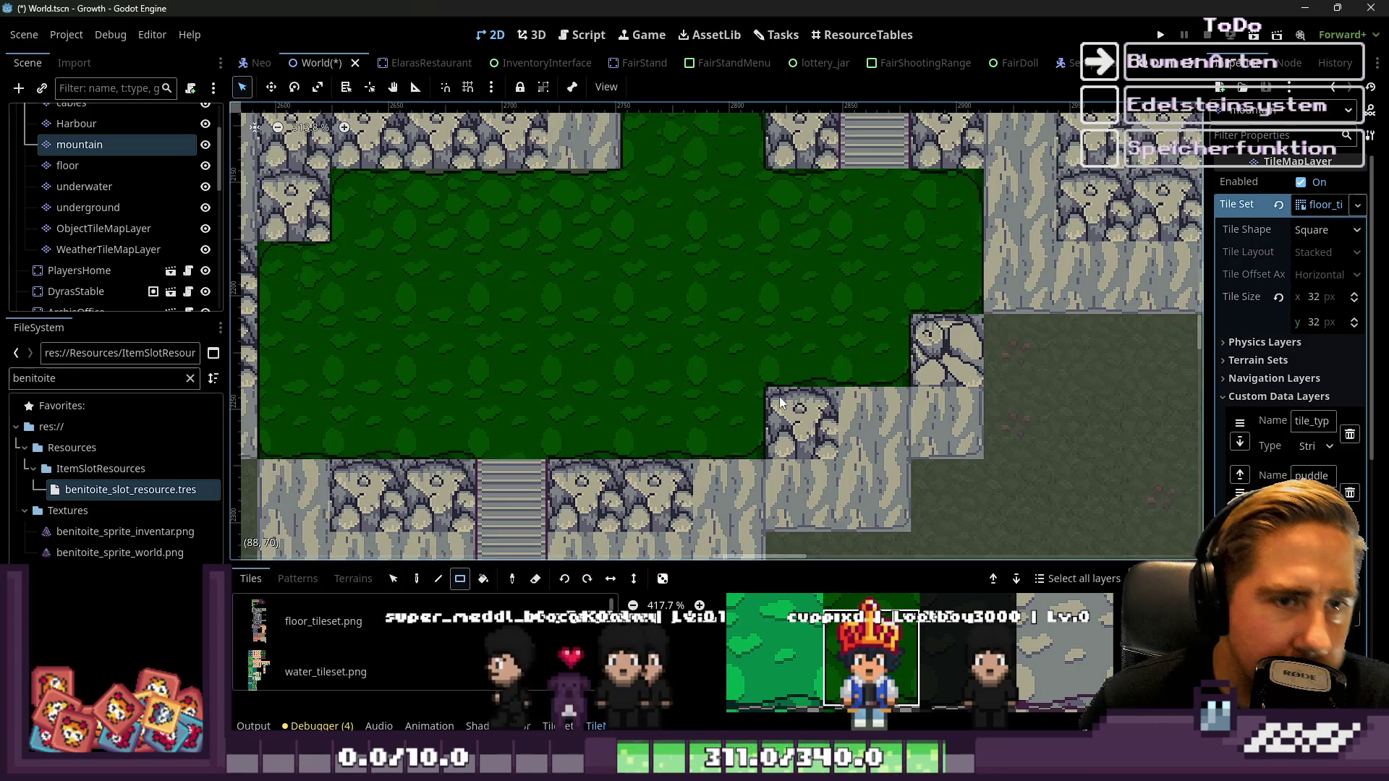
scroll(796, 381, "down", 3)
scroll(692, 335, "down", 3)
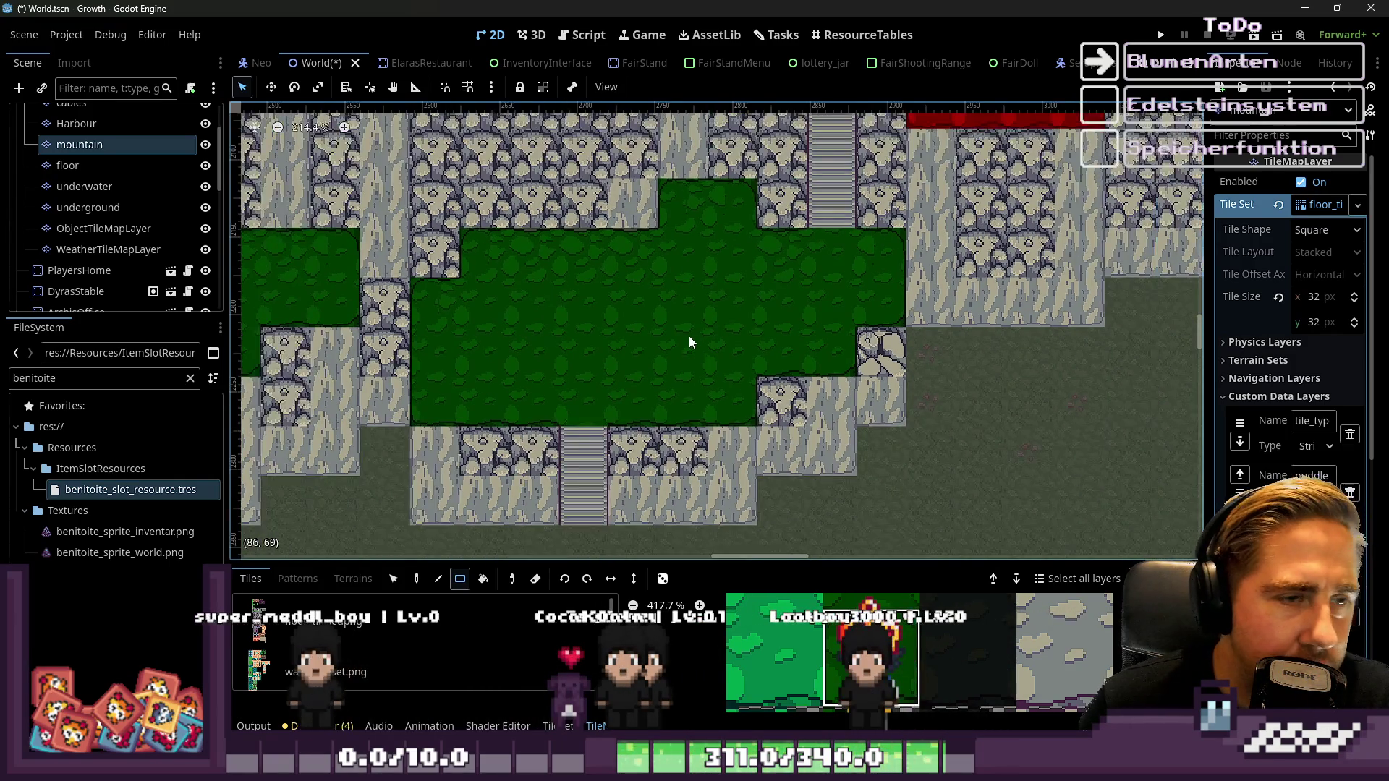
scroll(689, 335, "down", 3)
scroll(1049, 340, "up", 4)
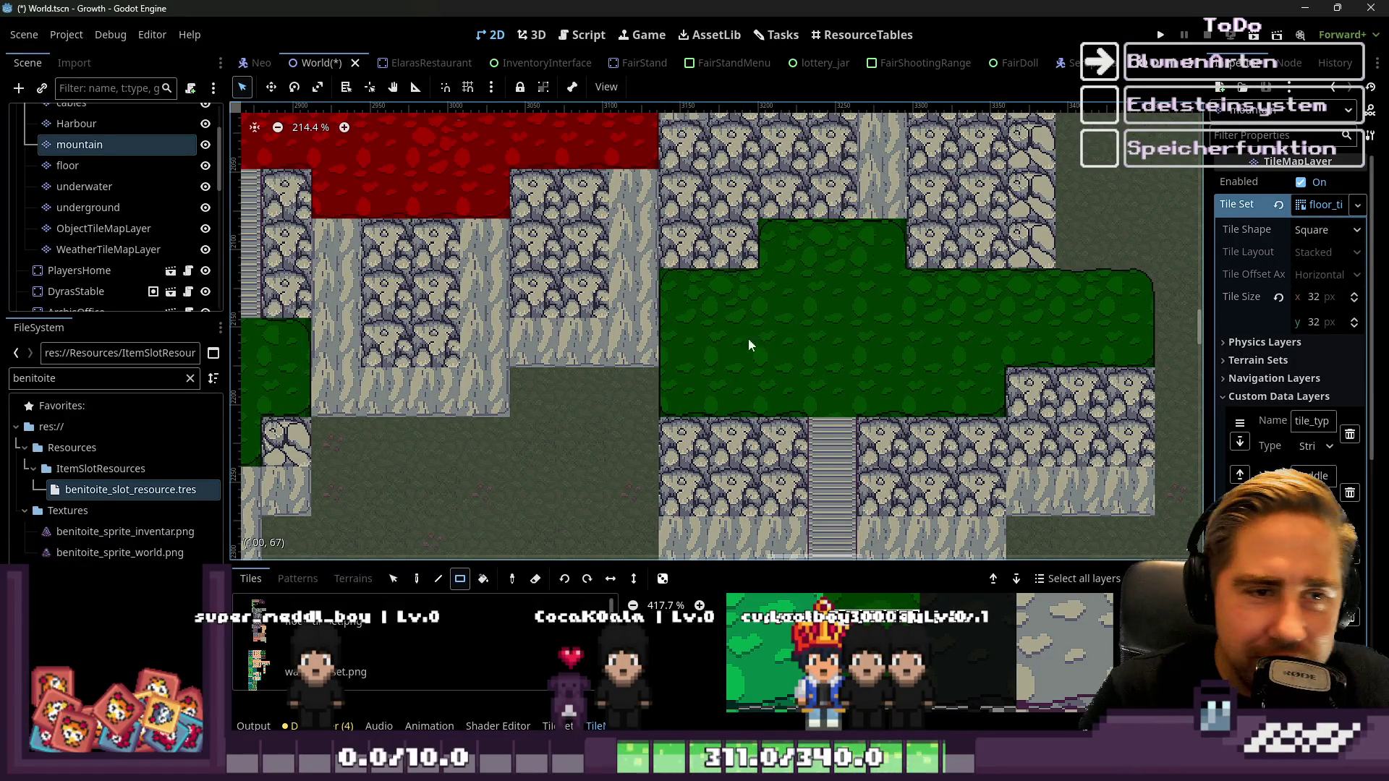
scroll(726, 344, "down", 12)
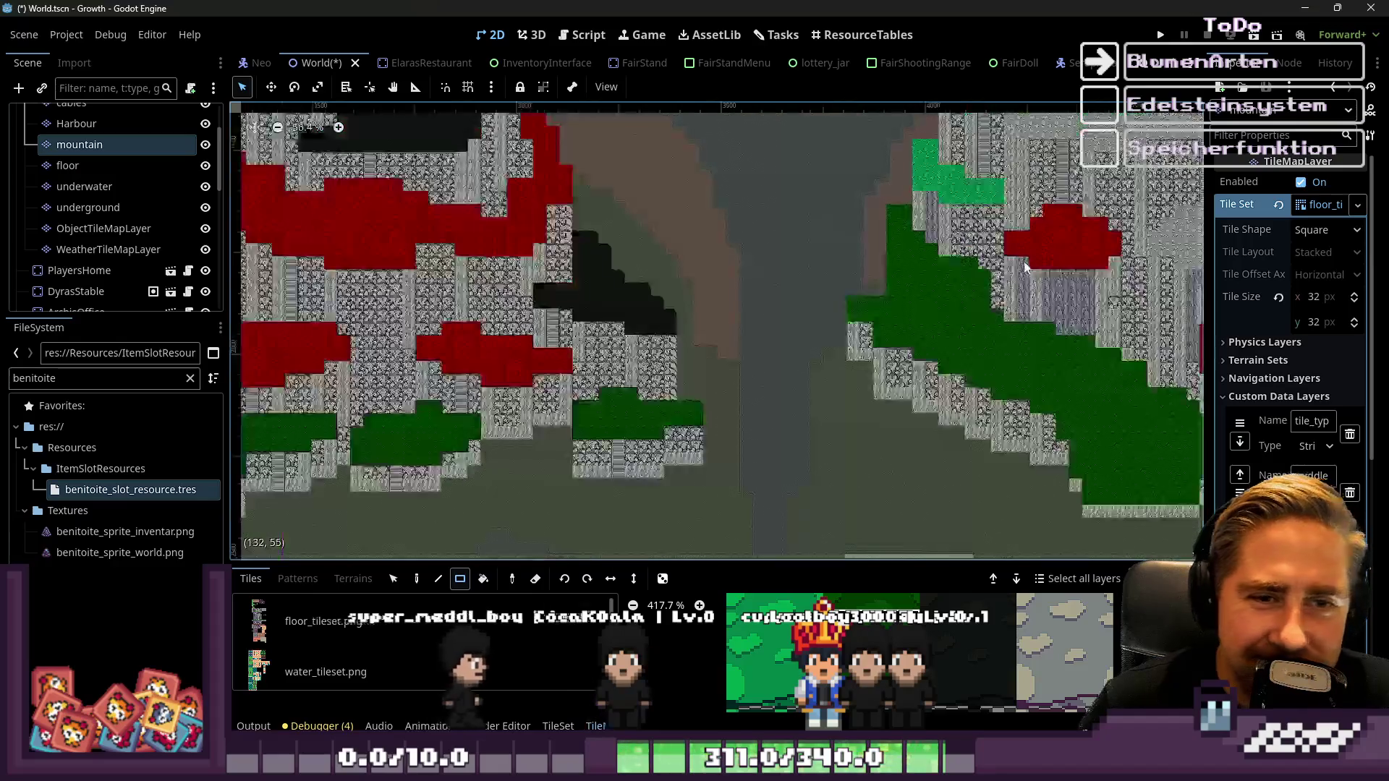
scroll(1025, 268, "up", 15)
scroll(872, 698, "up", 7)
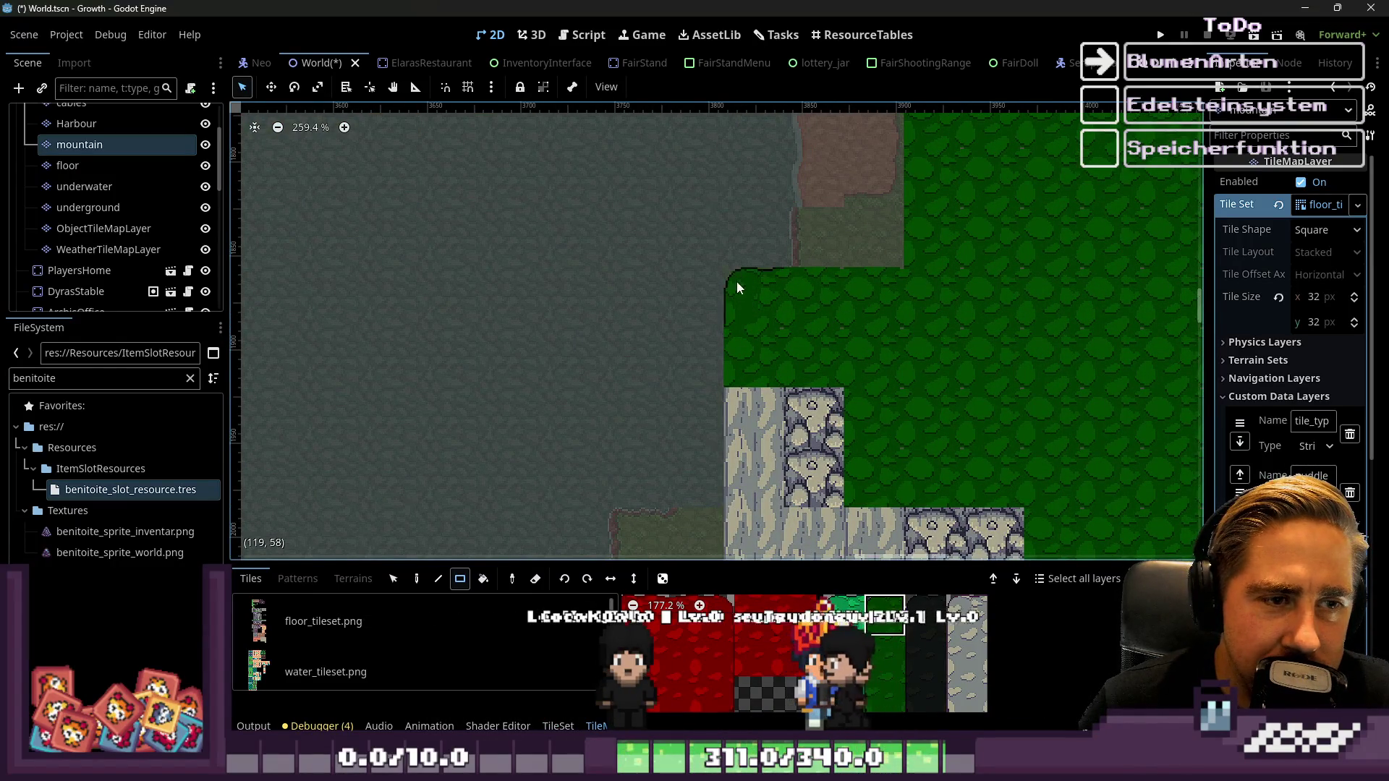
scroll(796, 311, "down", 4)
scroll(814, 217, "up", 2)
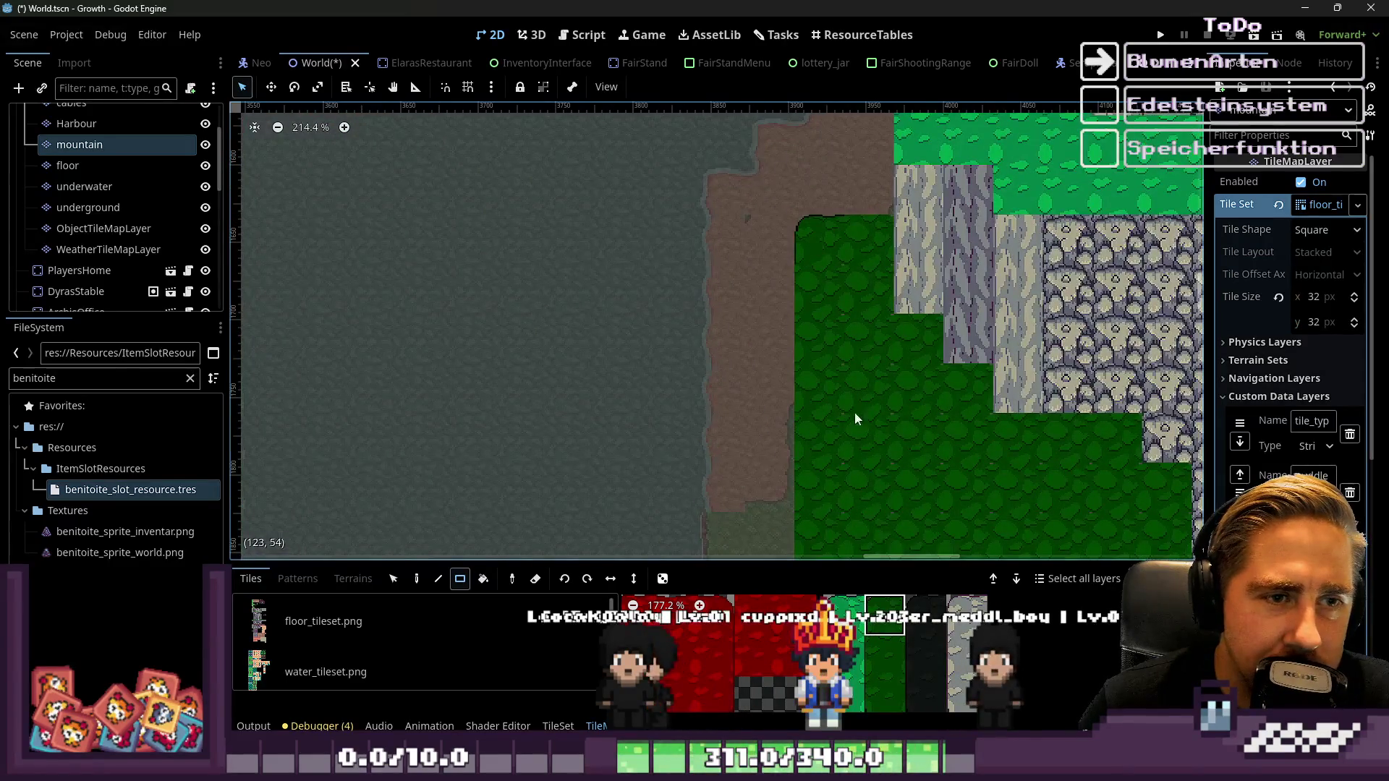
scroll(898, 687, "down", 12)
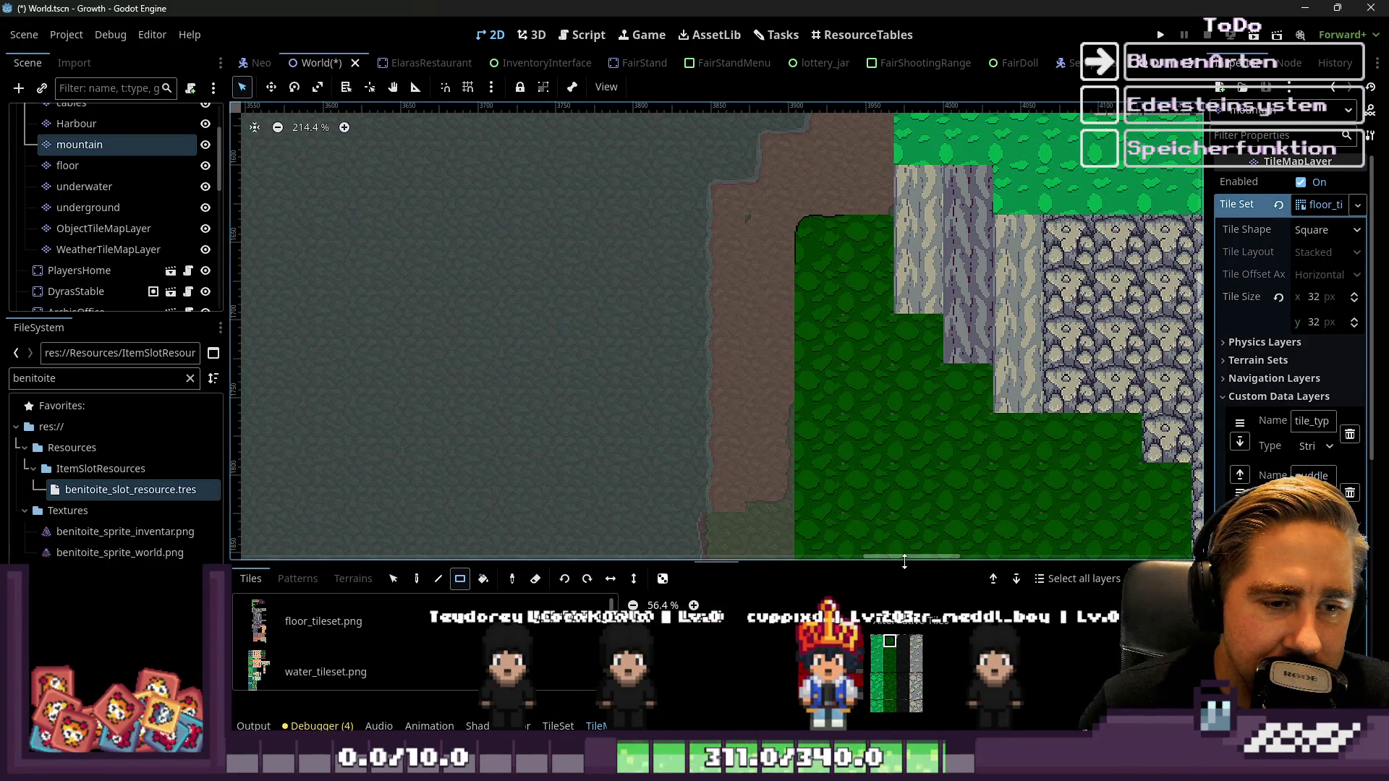
Expand the TileMap panel and select the plain dark green grass tile in mountain_tileset.png
left_click_drag(905, 563, 904, 260)
scroll(914, 568, "up", 18)
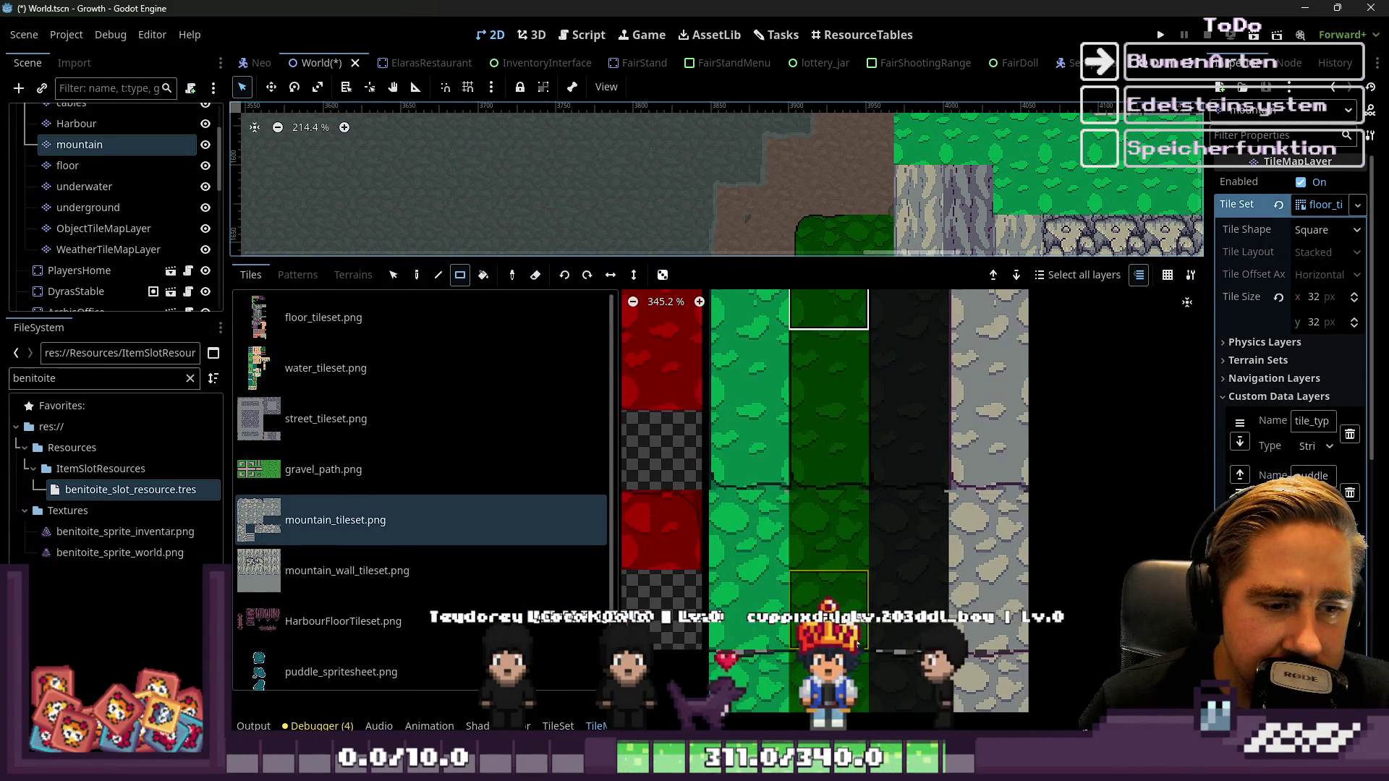
scroll(811, 226, "down", 5)
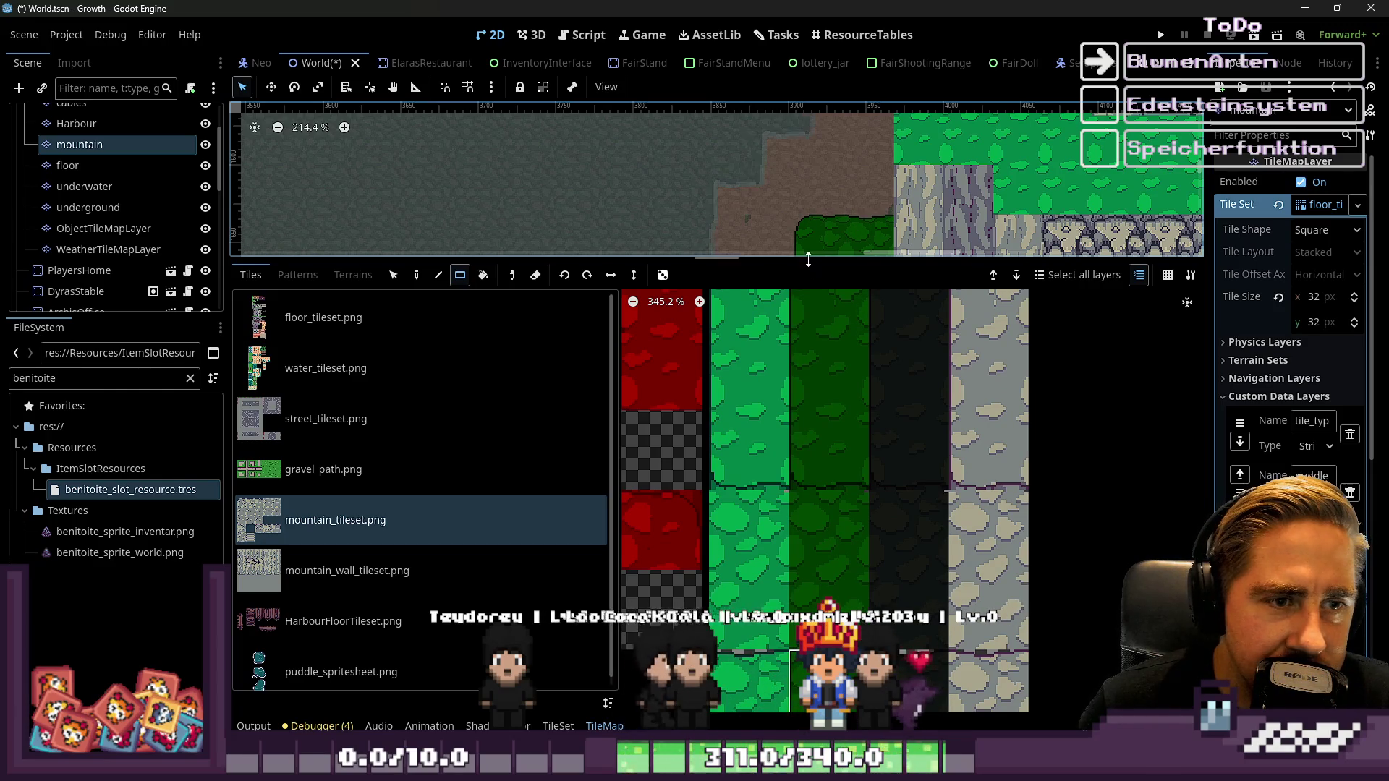
left_click_drag(795, 262, 796, 557)
scroll(765, 223, "up", 11)
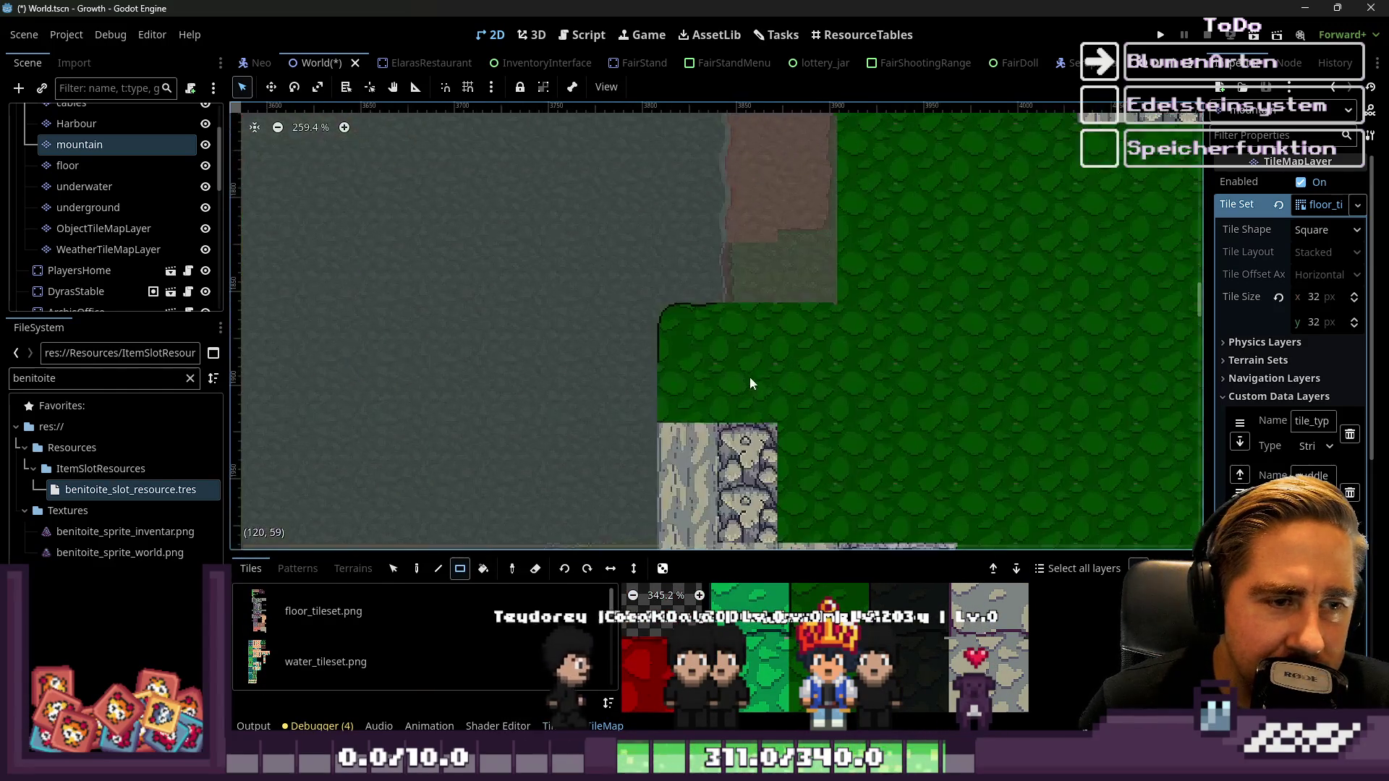
scroll(767, 652, "down", 15)
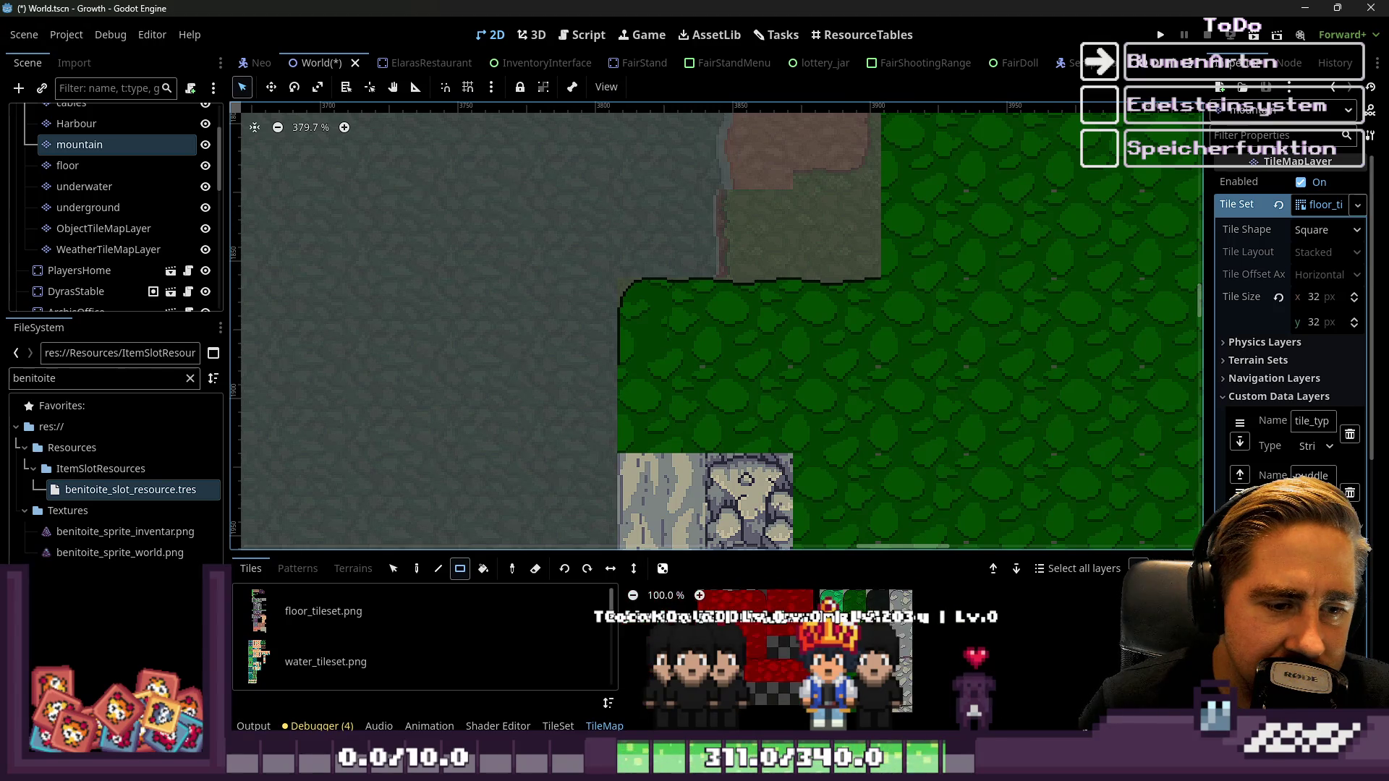
left_click_drag(822, 552, 821, 253)
scroll(889, 583, "up", 10)
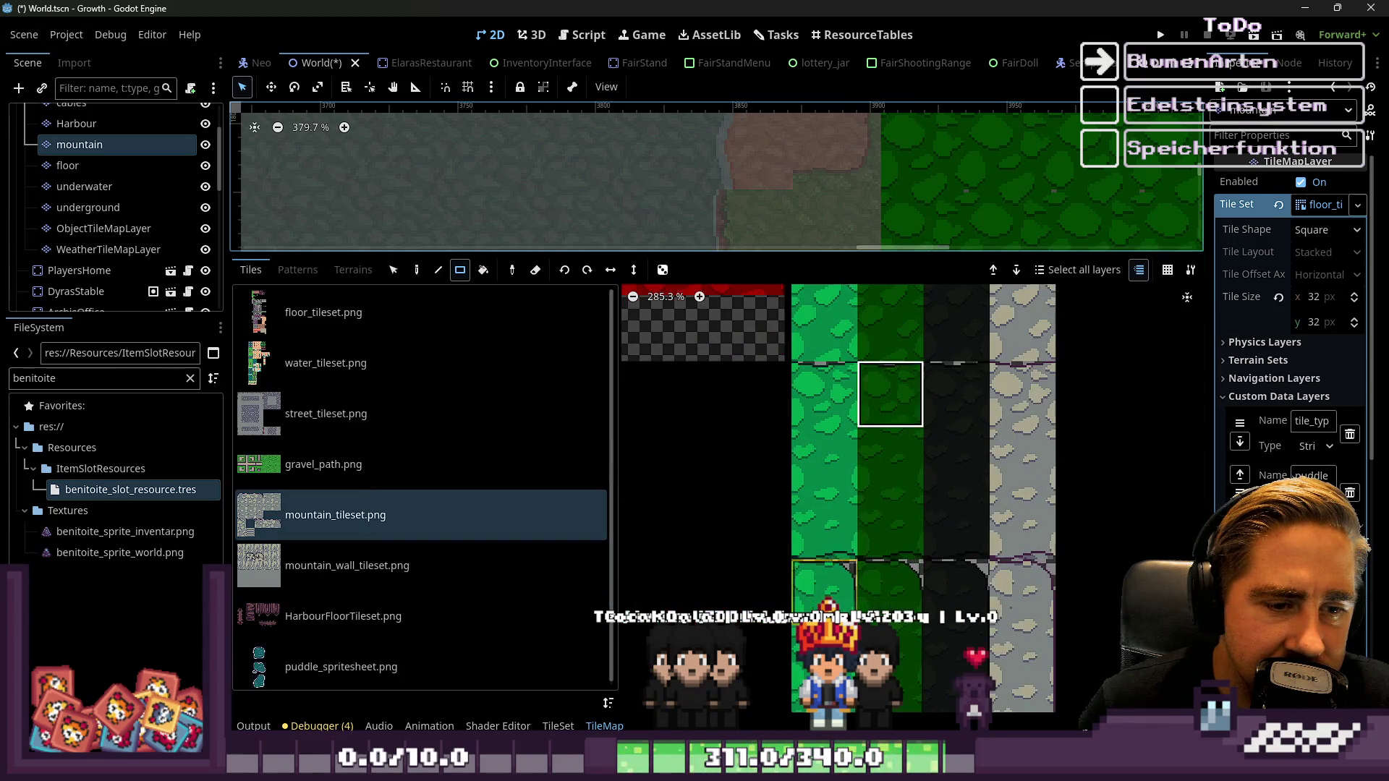
scroll(881, 412, "down", 3)
scroll(898, 350, "up", 2)
left_click(901, 350)
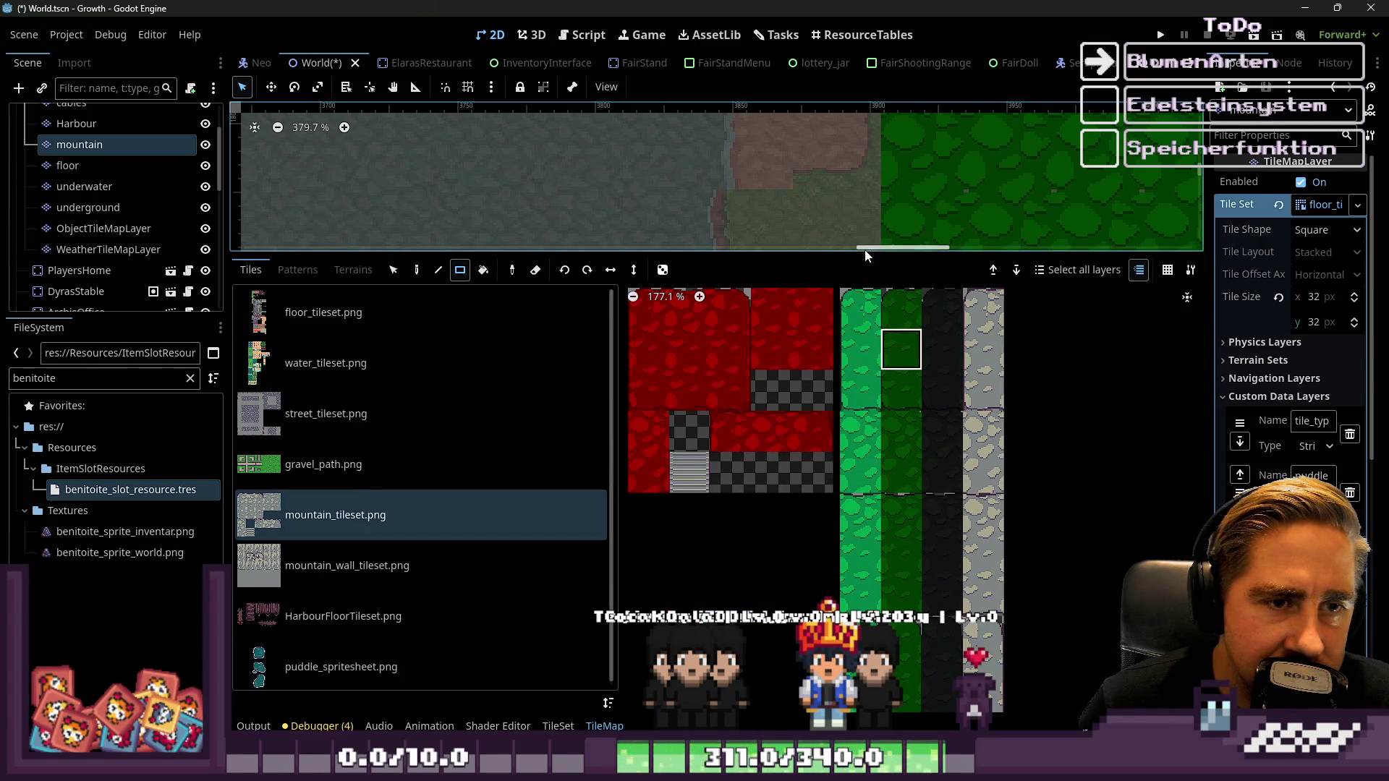
Resize the TileMap panel back down so the mountain map view has room again
left_click_drag(872, 256, 815, 660)
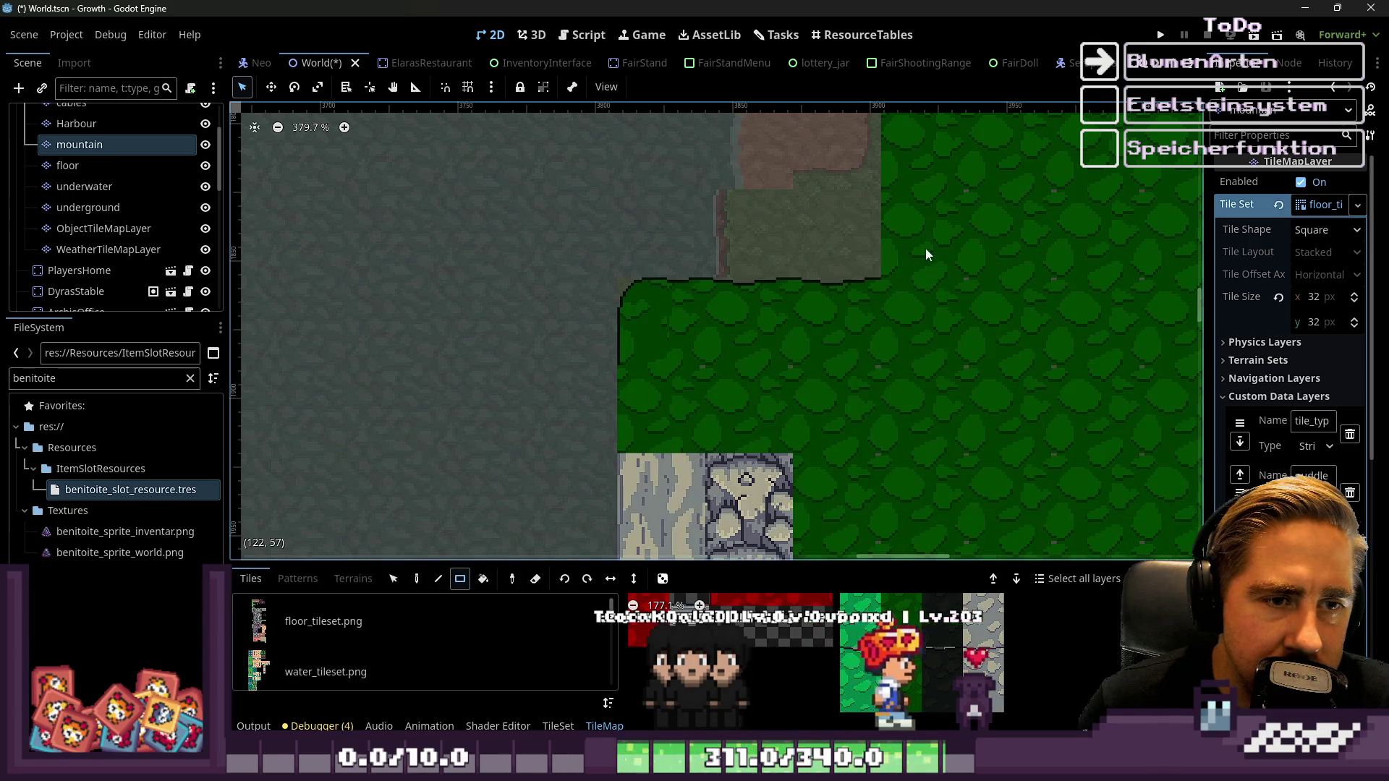
scroll(734, 481, "down", 5)
scroll(829, 338, "down", 4)
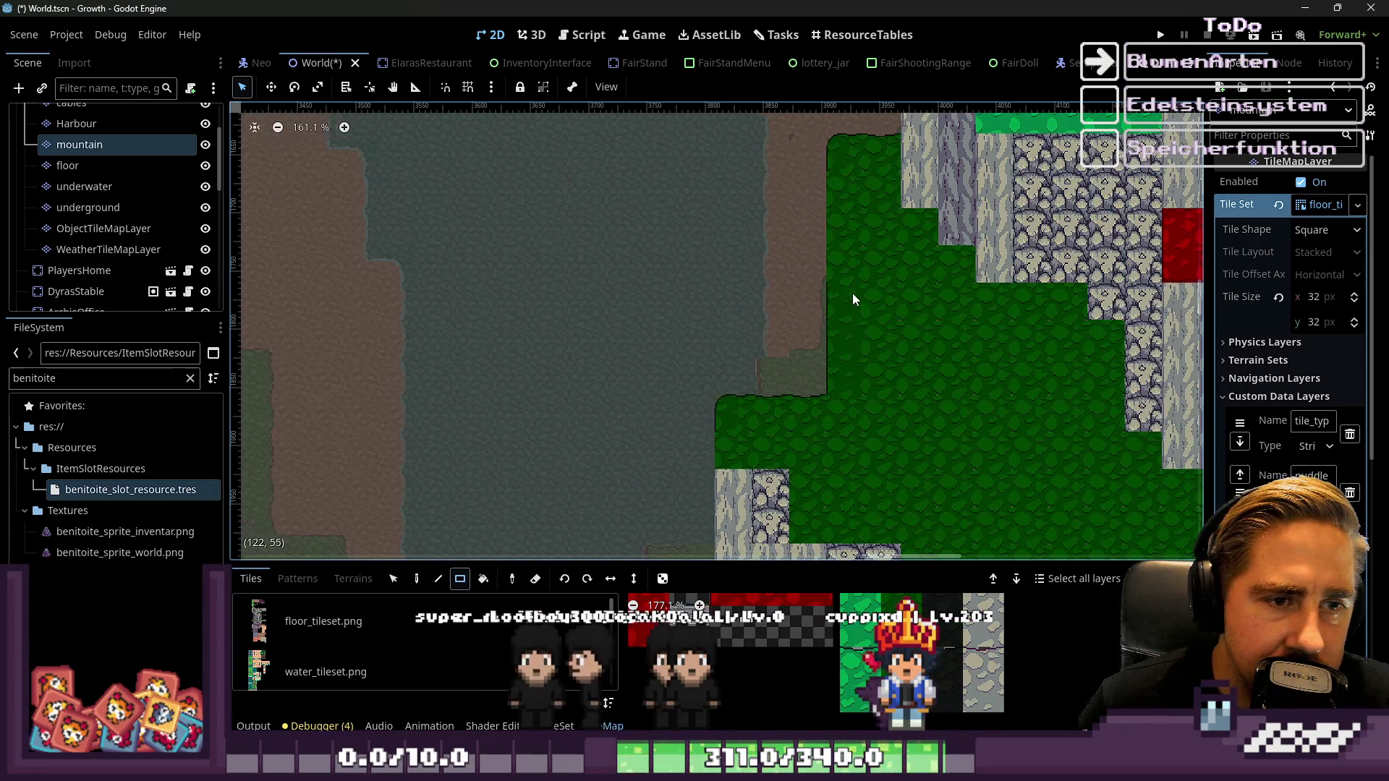
scroll(848, 219, "up", 7)
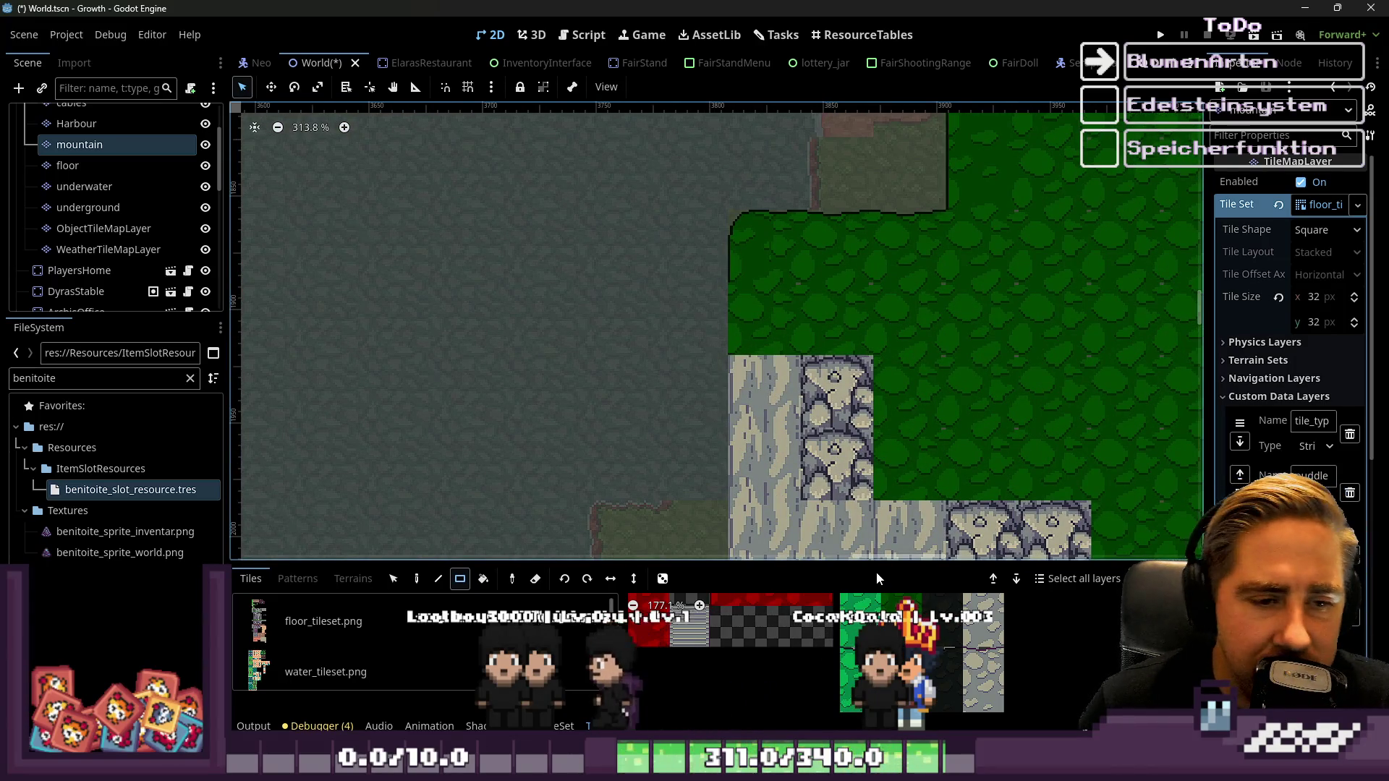
scroll(786, 373, "down", 4)
scroll(786, 374, "down", 2)
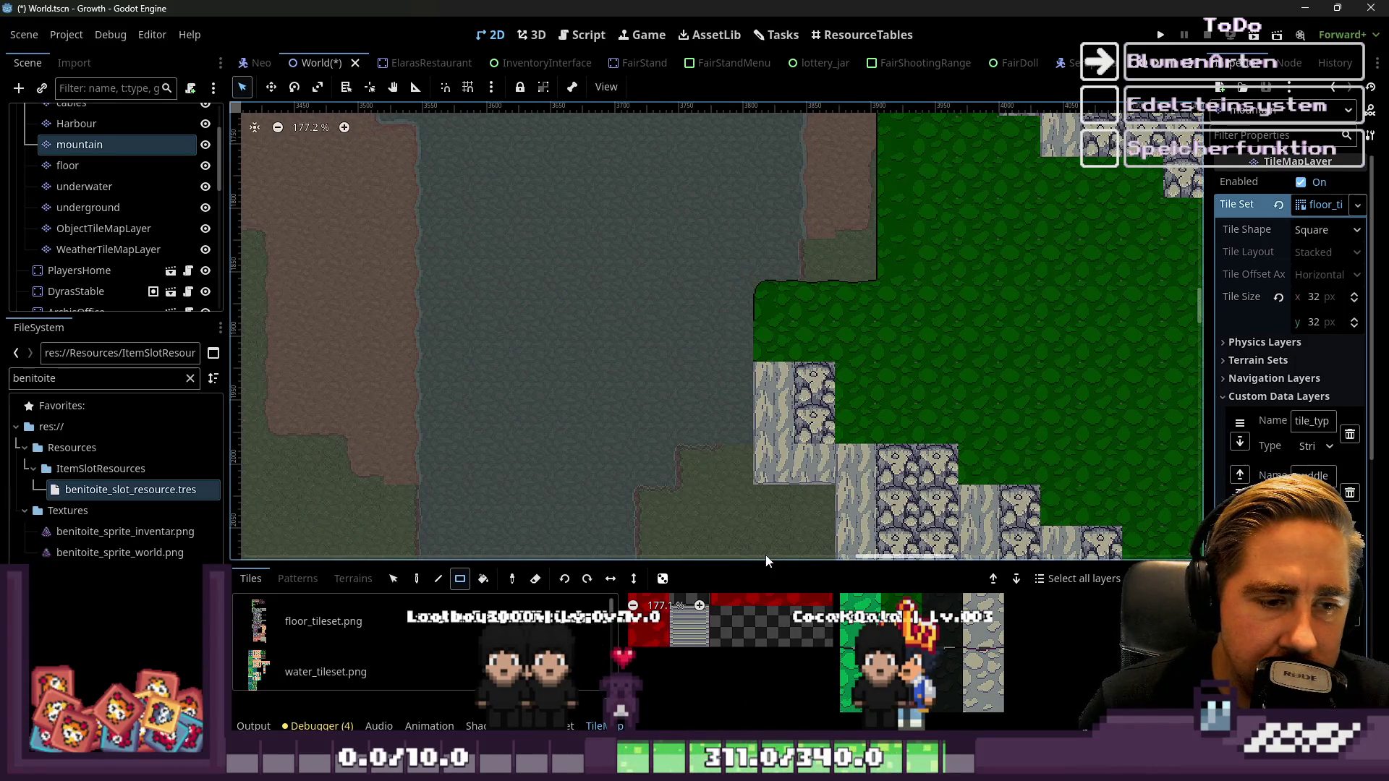
left_click_drag(769, 561, 768, 132)
scroll(882, 506, "down", 4)
scroll(883, 550, "up", 2)
scroll(882, 570, "up", 6)
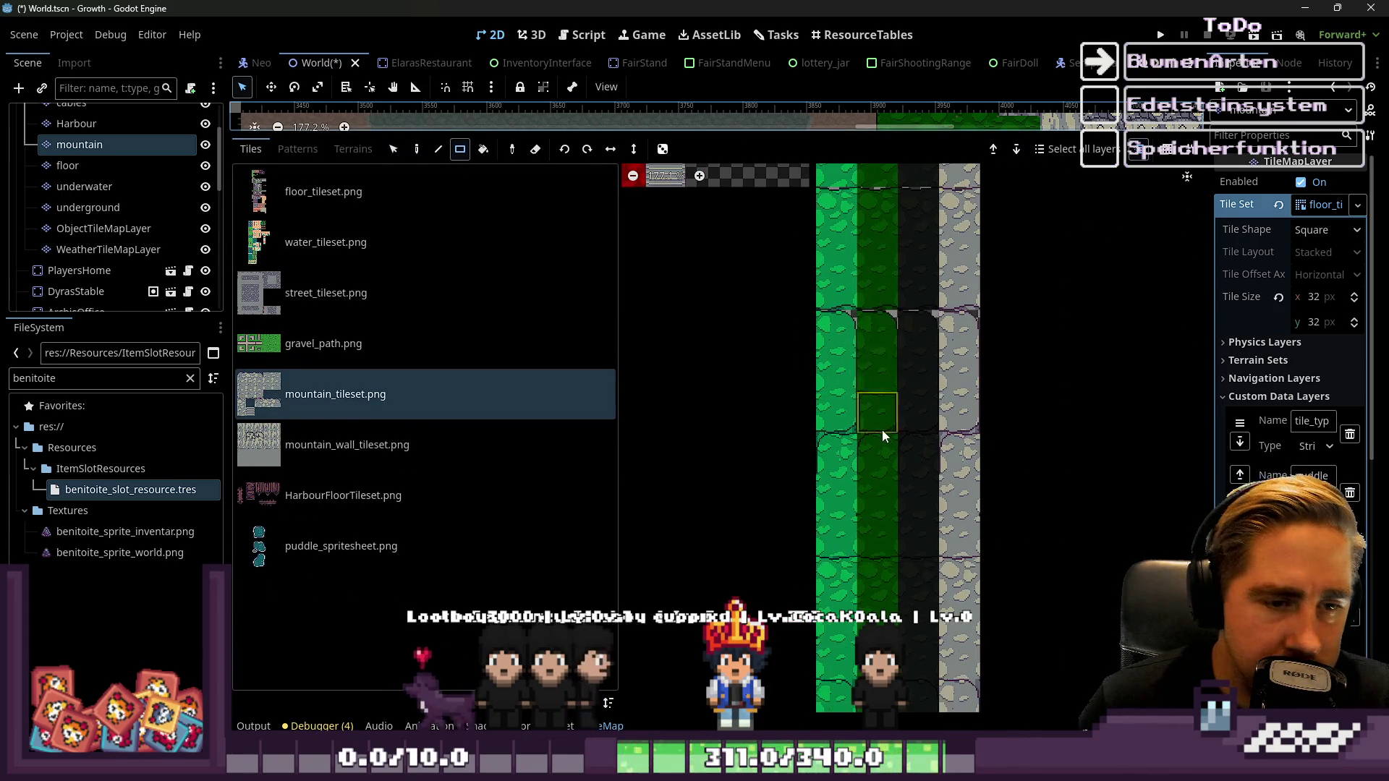
scroll(877, 391, "up", 3)
scroll(852, 444, "down", 4)
scroll(873, 443, "up", 3)
scroll(879, 506, "down", 5)
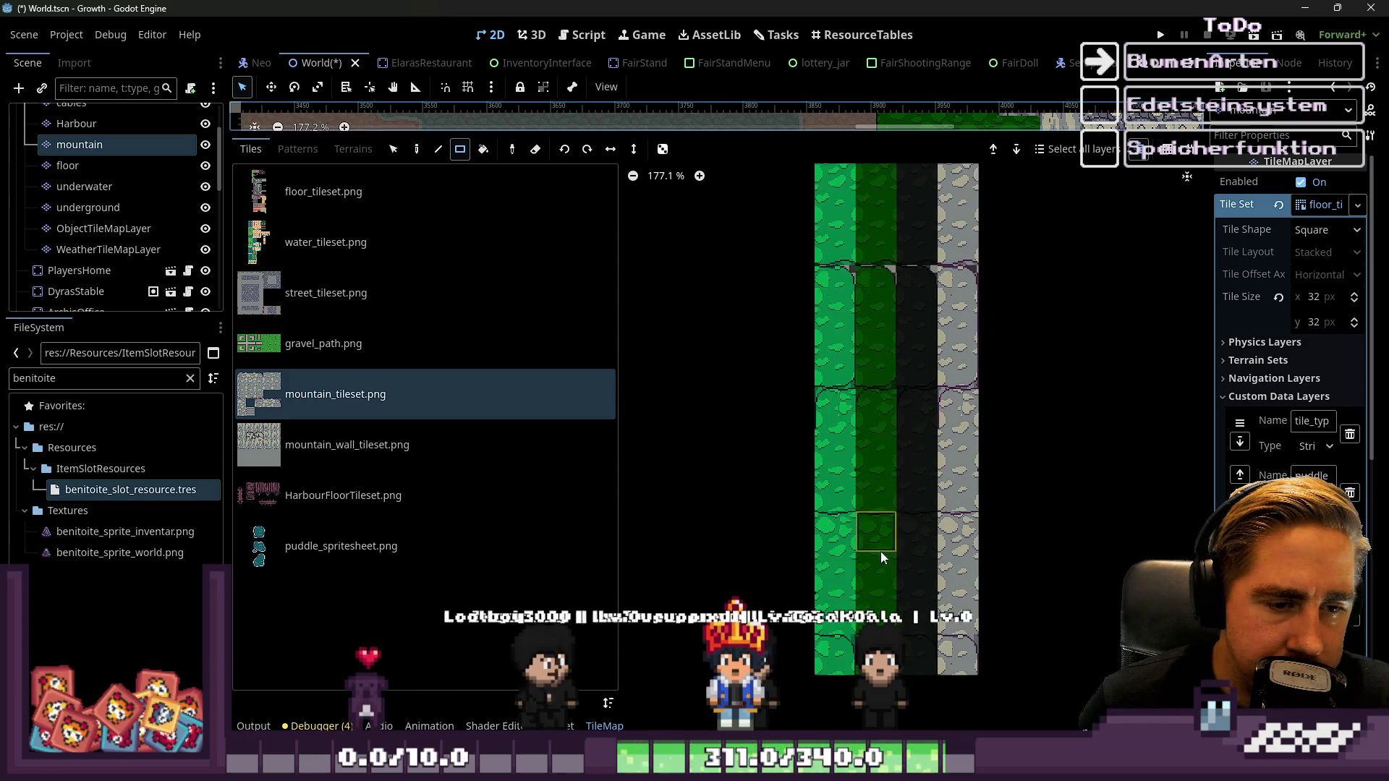
scroll(877, 608, "down", 1)
scroll(868, 570, "up", 6)
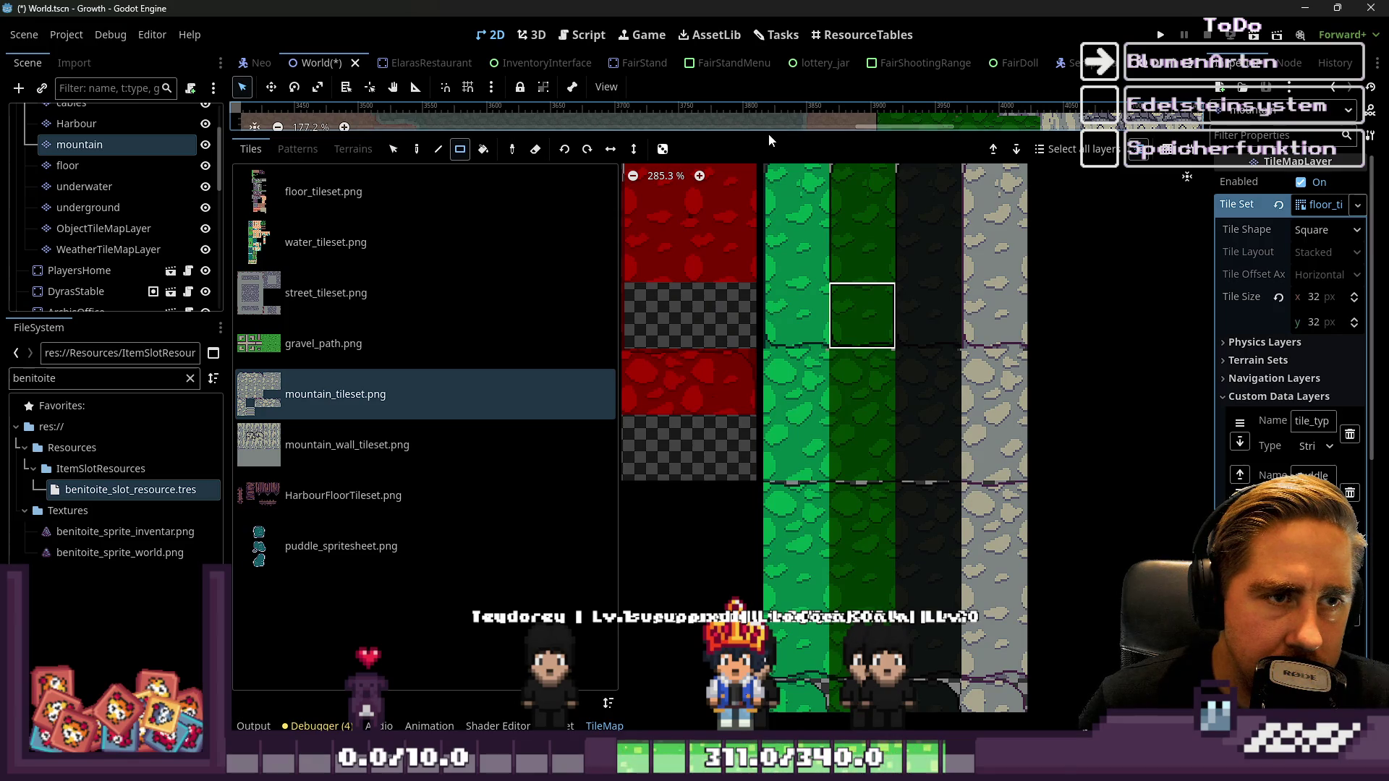
left_click_drag(768, 134, 769, 565)
scroll(823, 461, "up", 6)
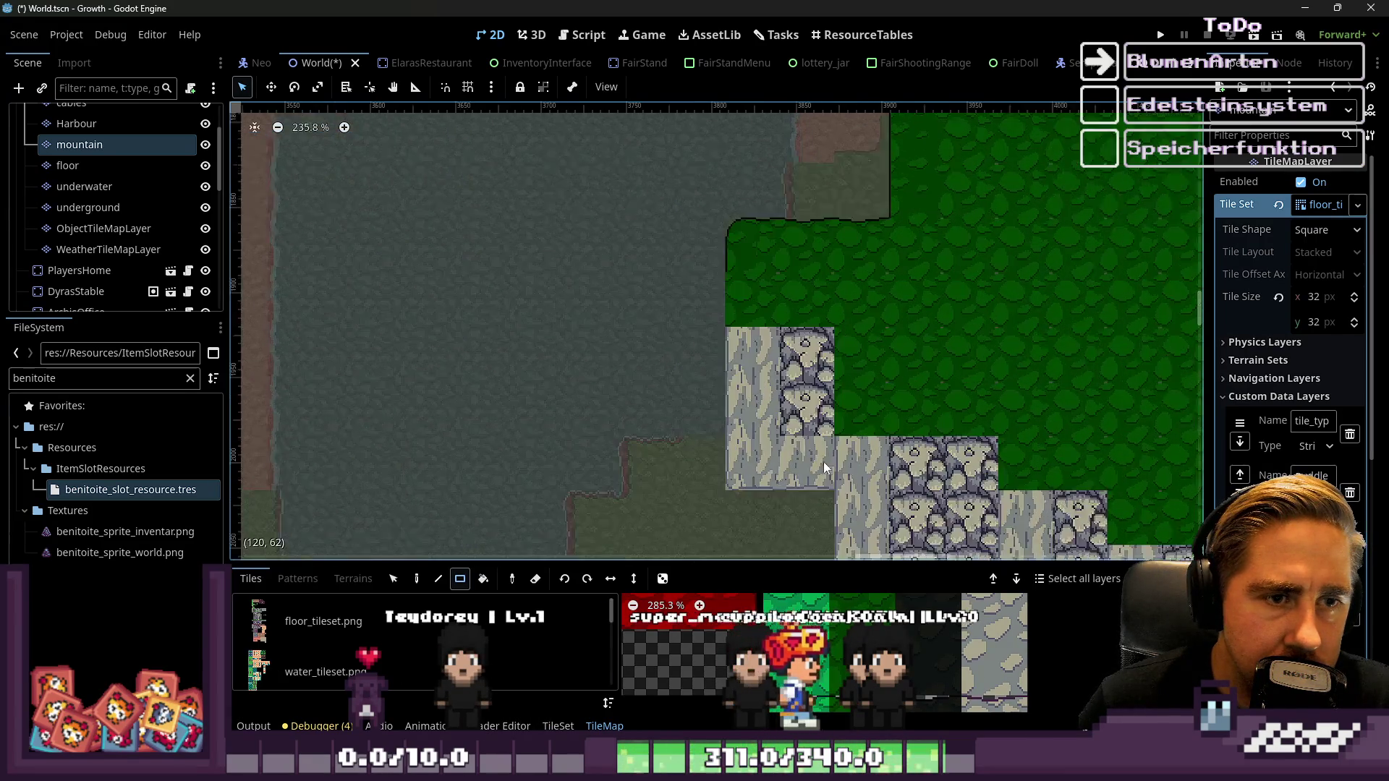
Undo the stray dark green tile on the stone block's bottom-left corner
scroll(718, 251, "down", 2)
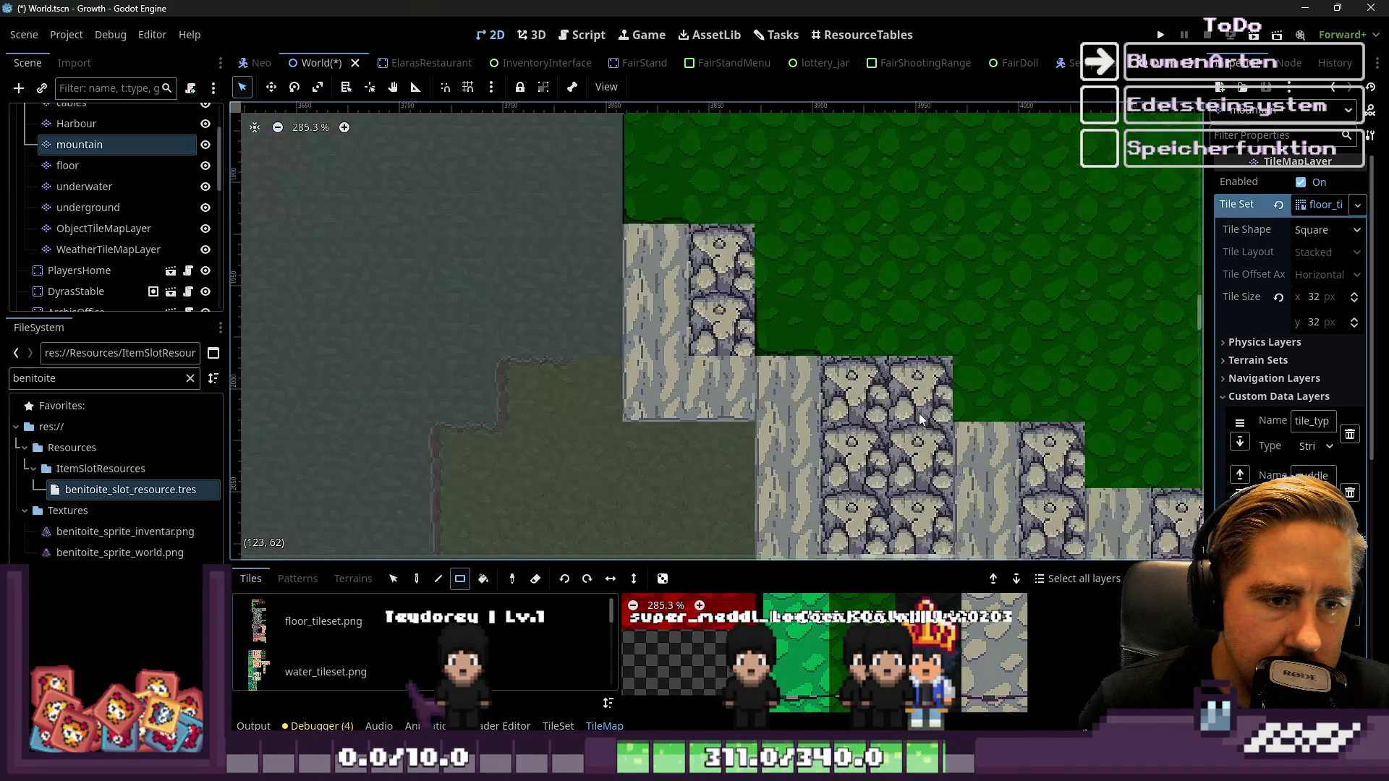
scroll(876, 313, "down", 2)
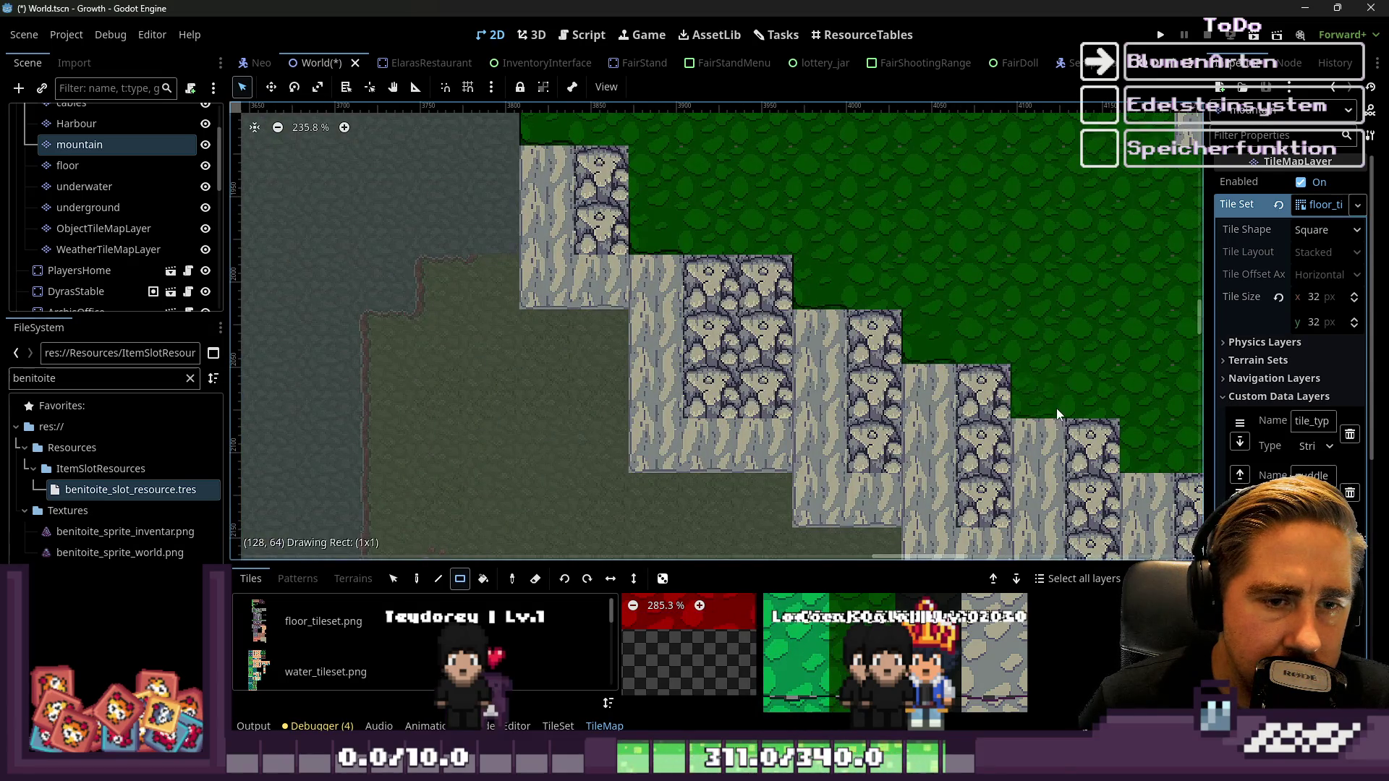
scroll(1056, 408, "down", 2)
scroll(927, 338, "down", 1)
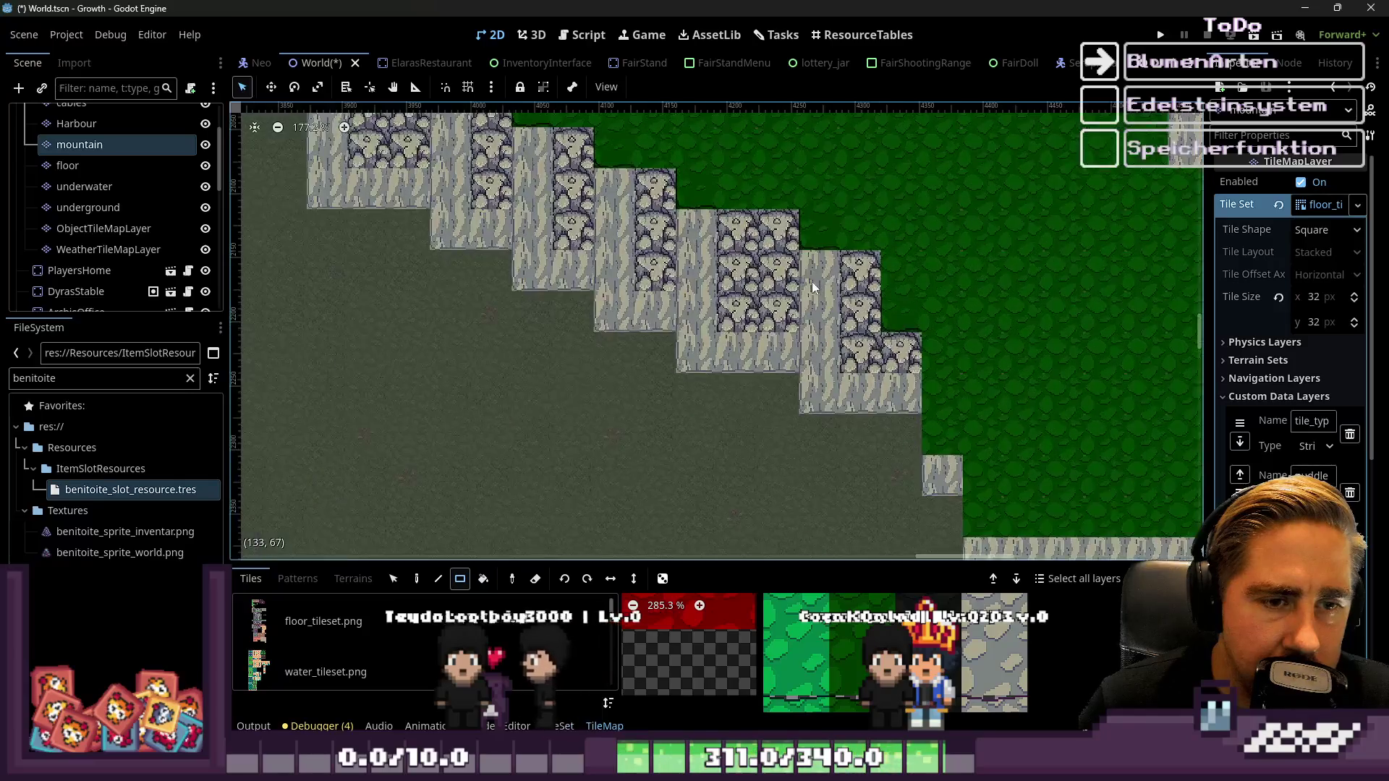
scroll(879, 421, "up", 1)
scroll(854, 321, "up", 1)
scroll(915, 405, "down", 1)
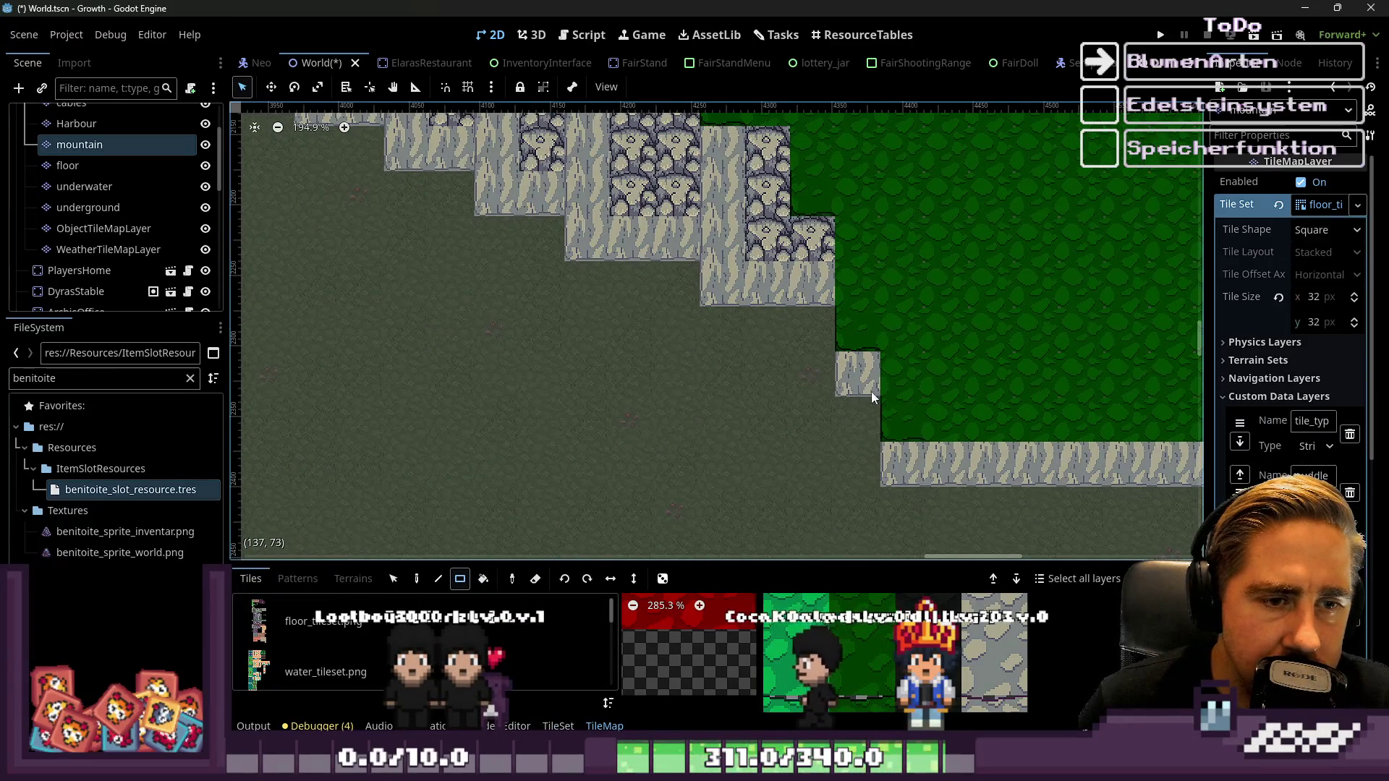
scroll(969, 376, "right", 5)
scroll(1070, 379, "up", 1)
scroll(854, 644, "down", 6)
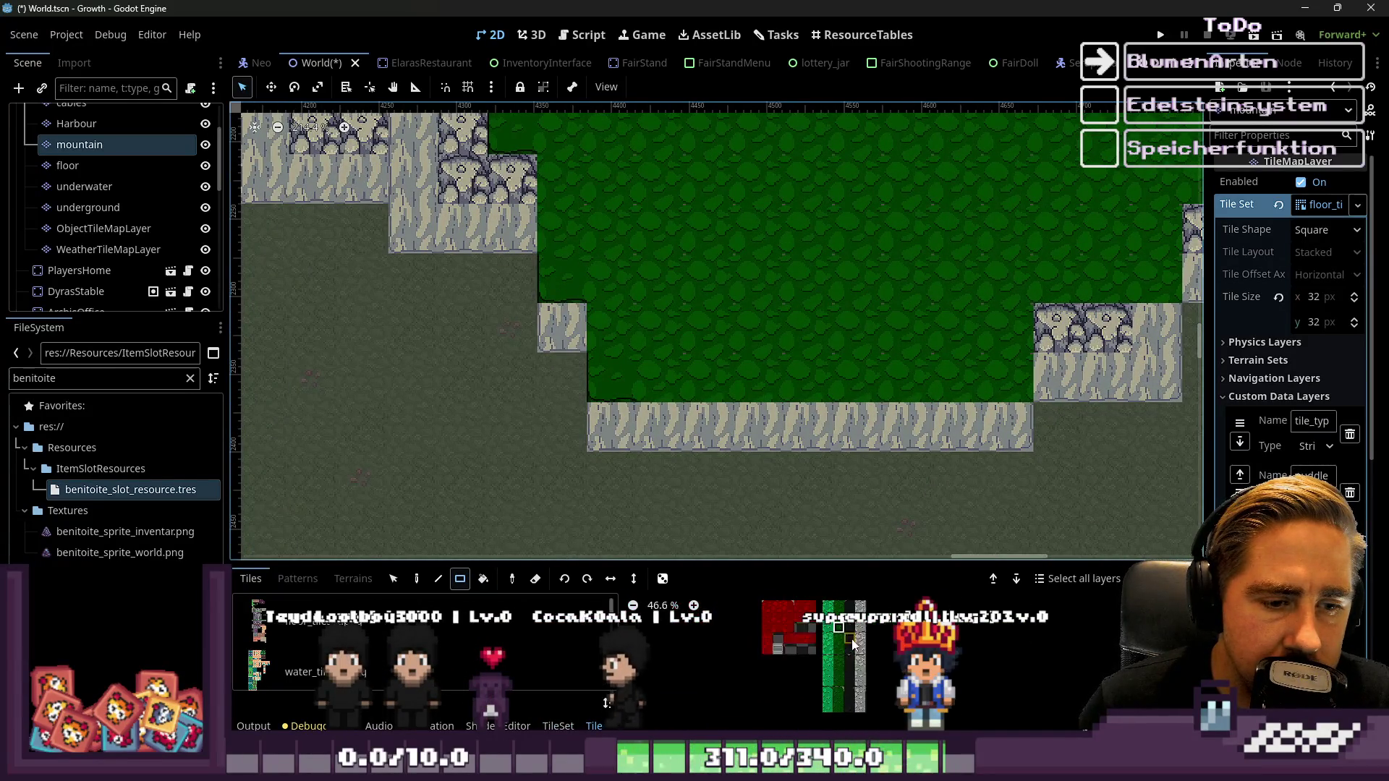
scroll(854, 643, "up", 4)
scroll(850, 637, "up", 3)
scroll(1098, 353, "up", 2)
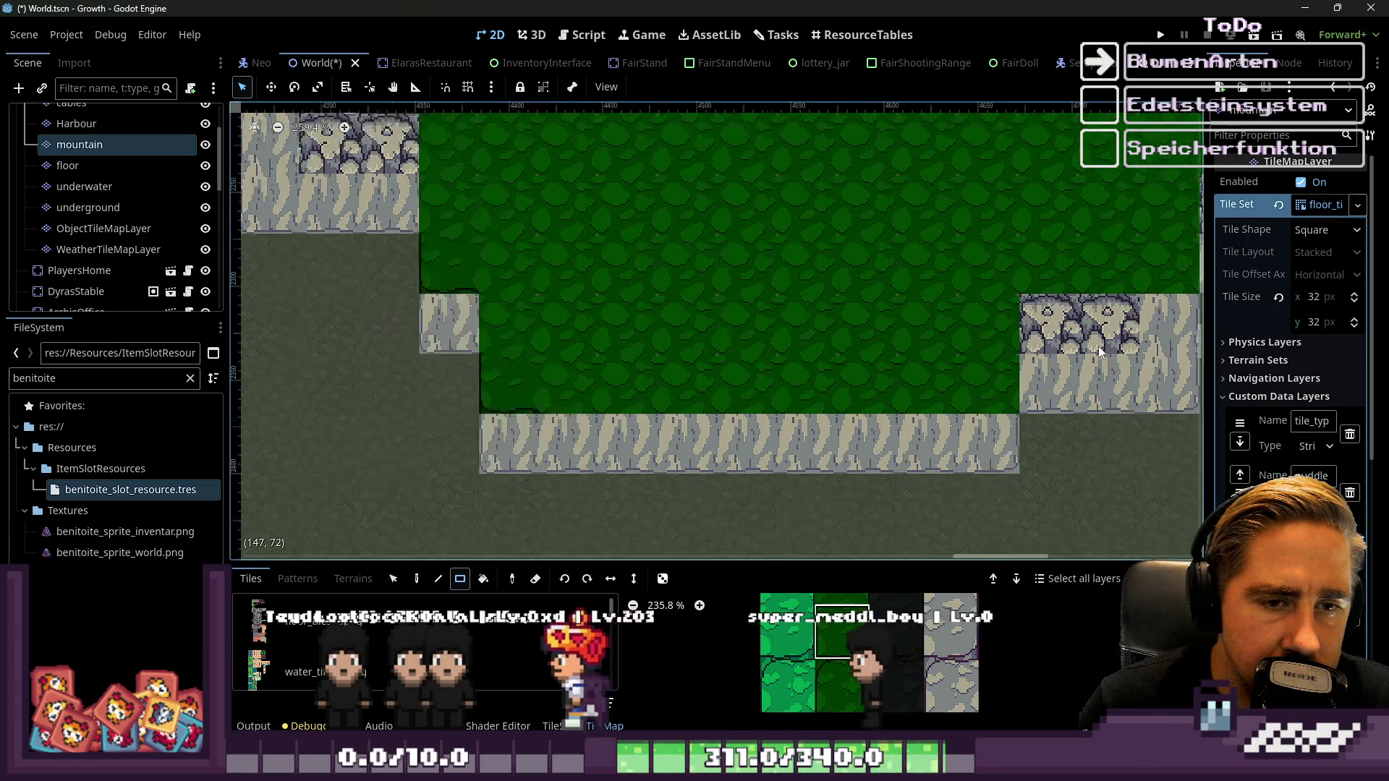
scroll(969, 384, "right", 3)
scroll(707, 355, "up", 1)
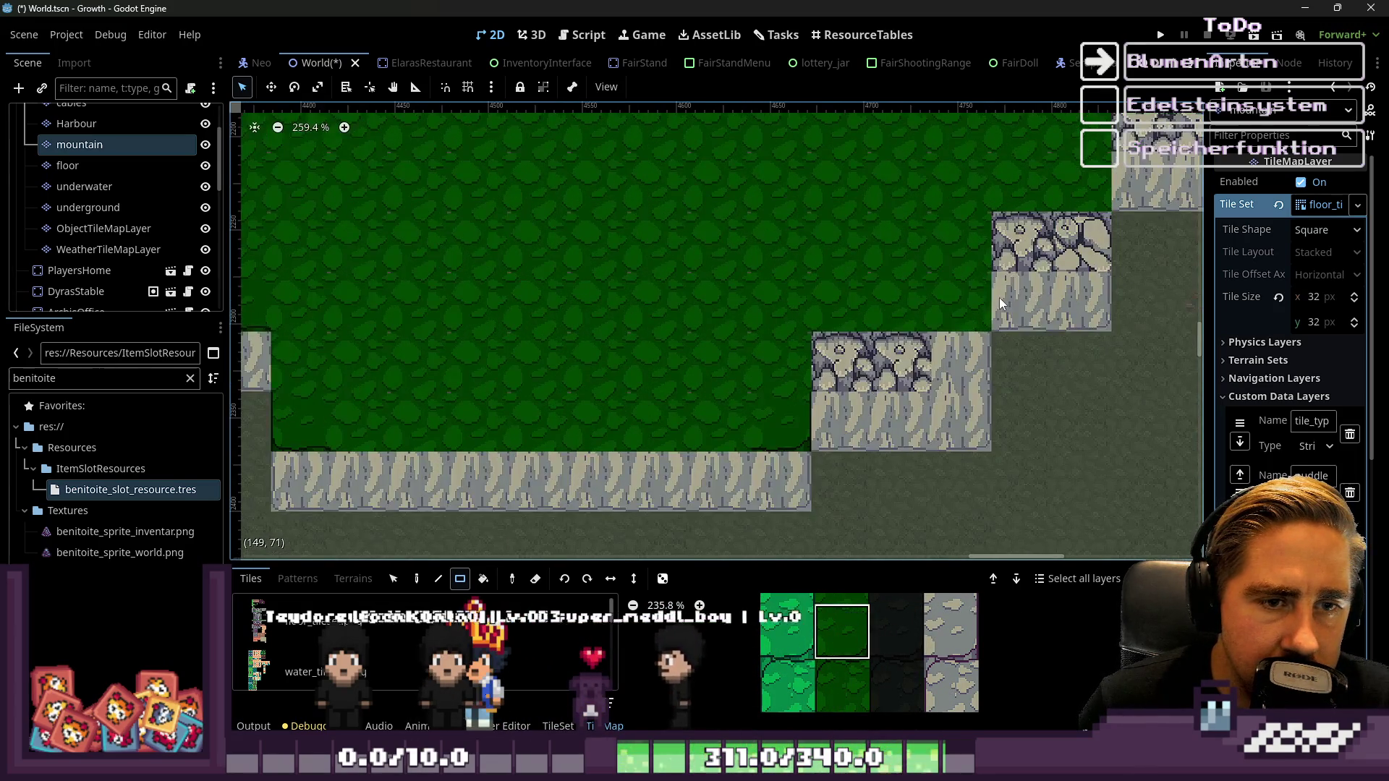
key("ctrl+z")
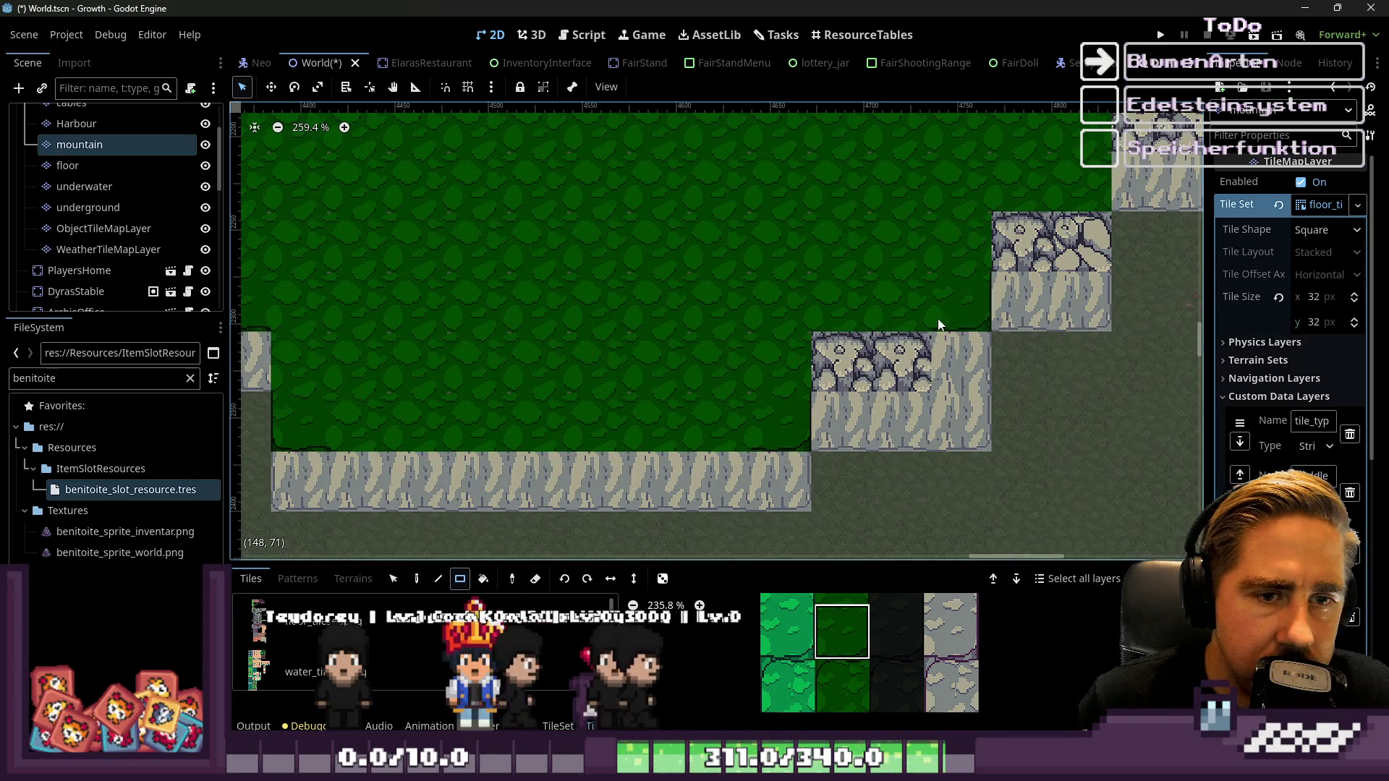
Zoom around the map to confirm that stone corner is rock again
scroll(938, 318, "down", 1)
scroll(939, 318, "right", 2)
scroll(845, 314, "down", 16)
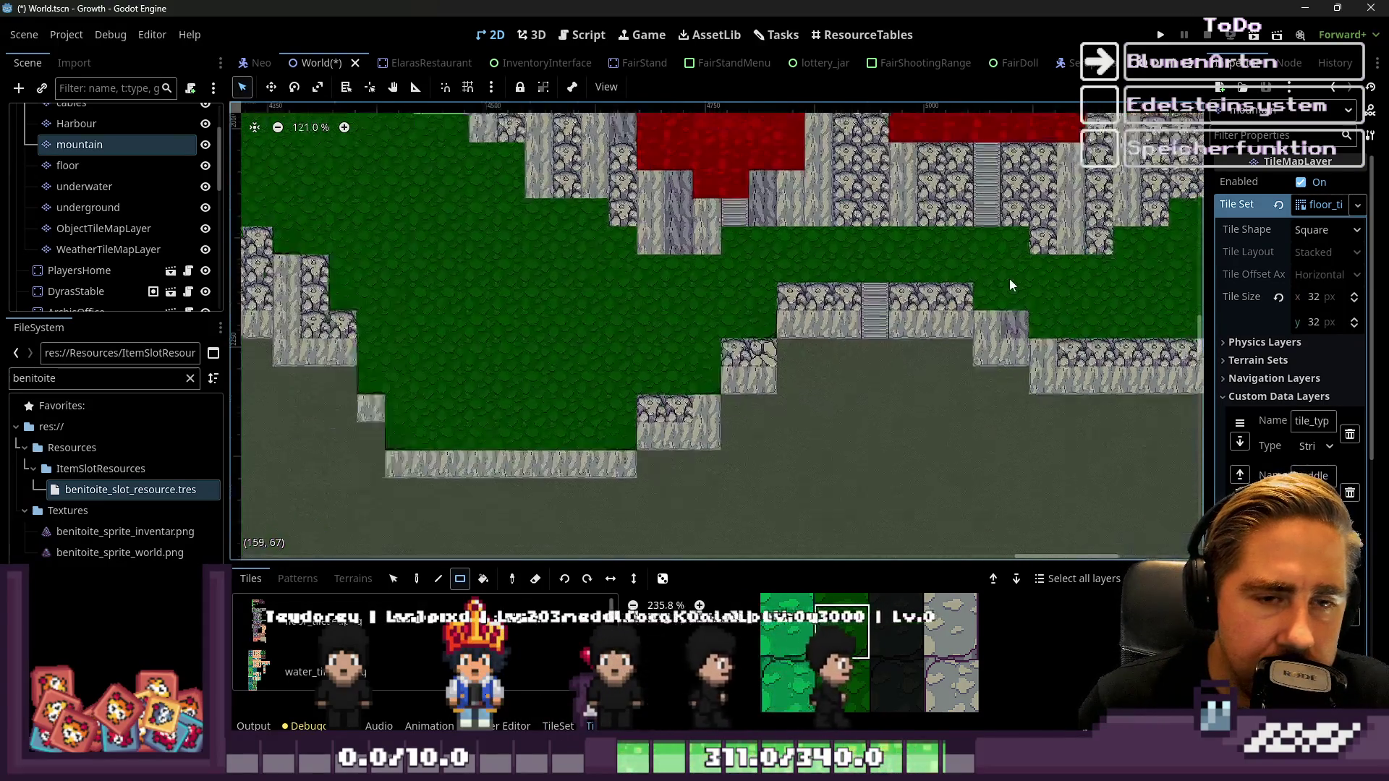
scroll(761, 489, "up", 16)
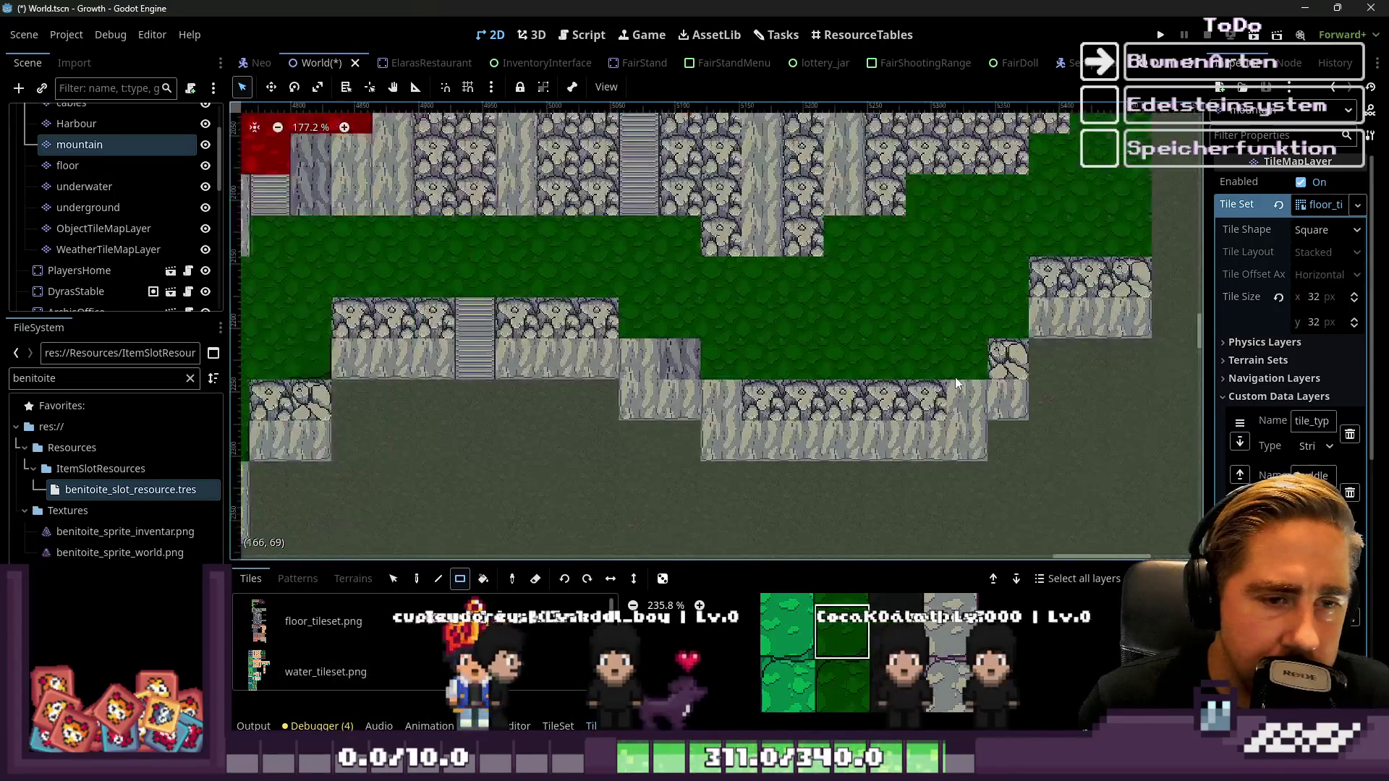
scroll(969, 322, "down", 3)
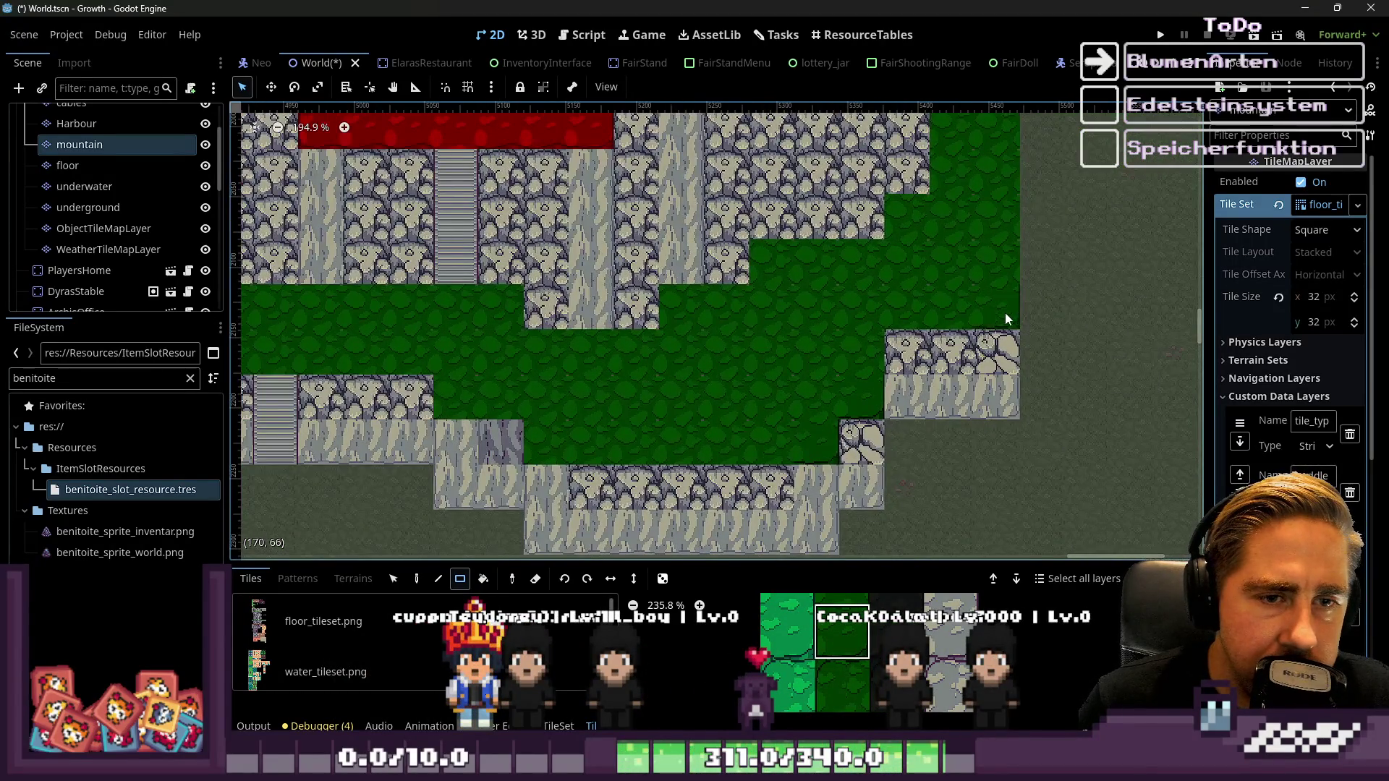
scroll(847, 705, "down", 1)
scroll(847, 705, "down", 2)
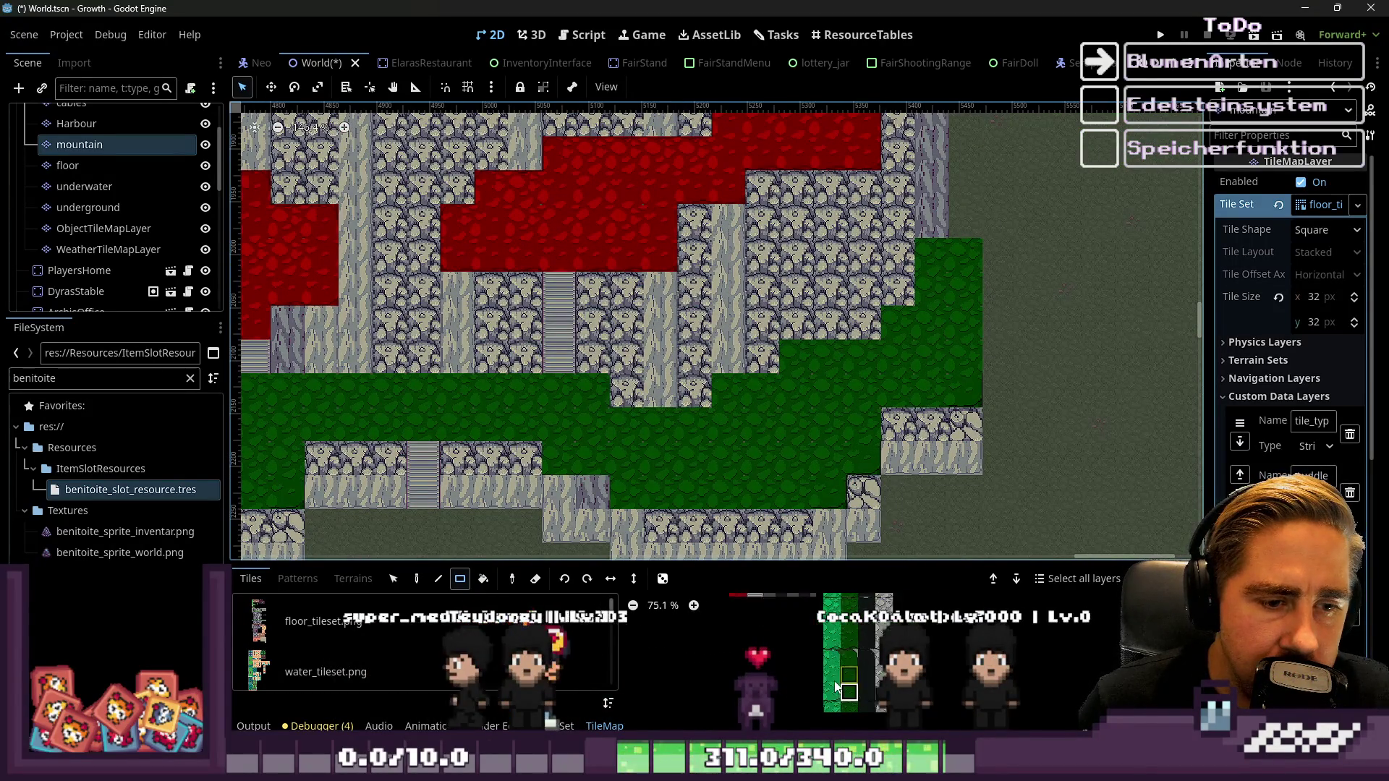
scroll(941, 274, "up", 2)
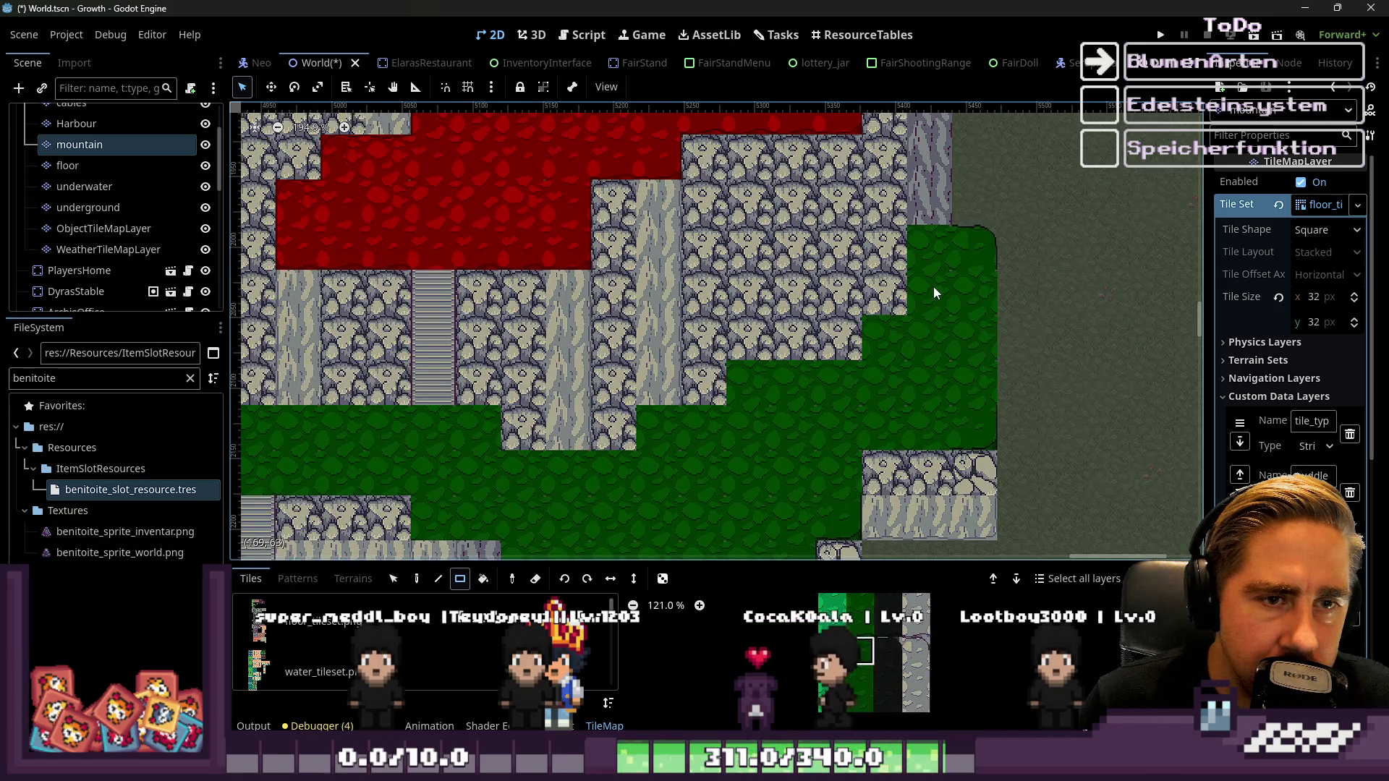
scroll(851, 657, "down", 2)
scroll(975, 234, "up", 3)
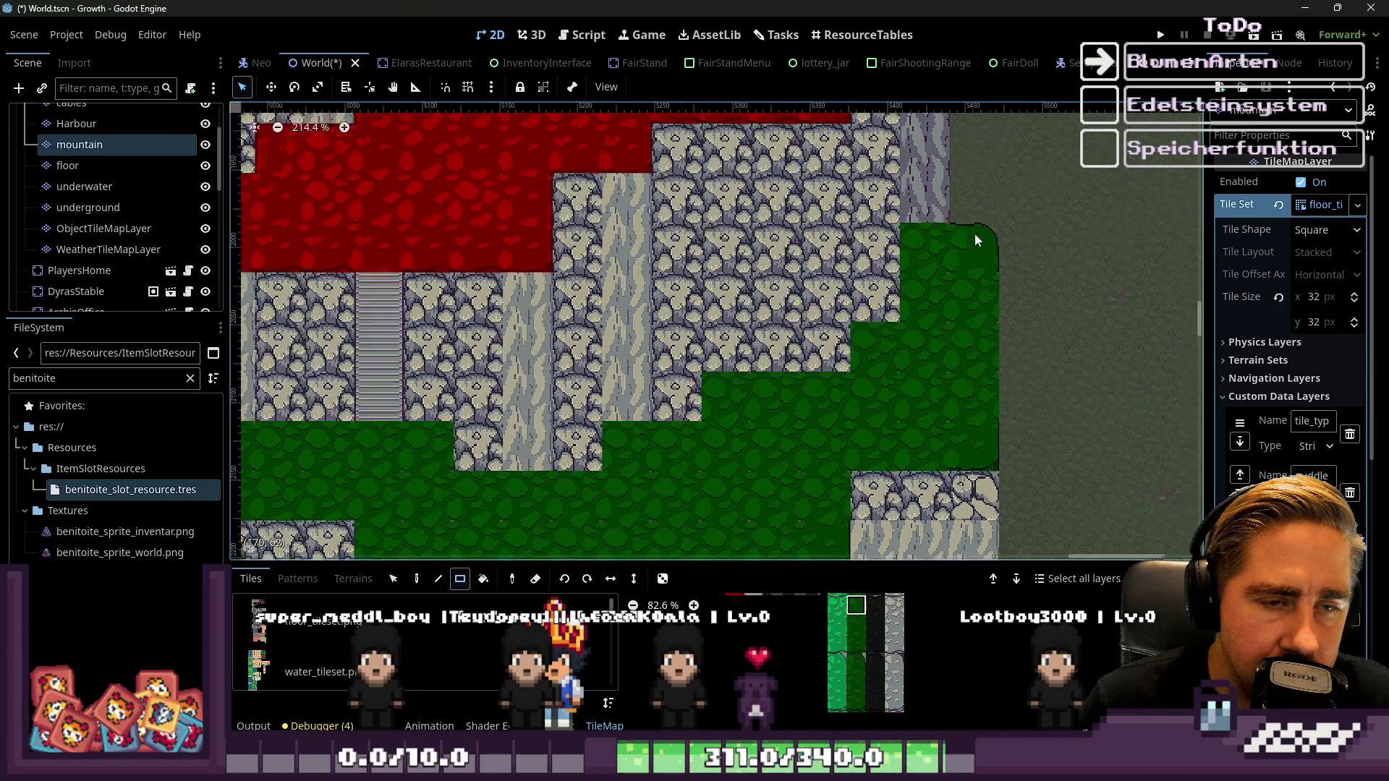
mouse_move(848, 562)
left_mouse_down()
mouse_move(847, 164)
mouse_move(854, 381)
left_mouse_up()
scroll(845, 661, "up", 5)
left_click(836, 416)
scroll(934, 218, "down", 3)
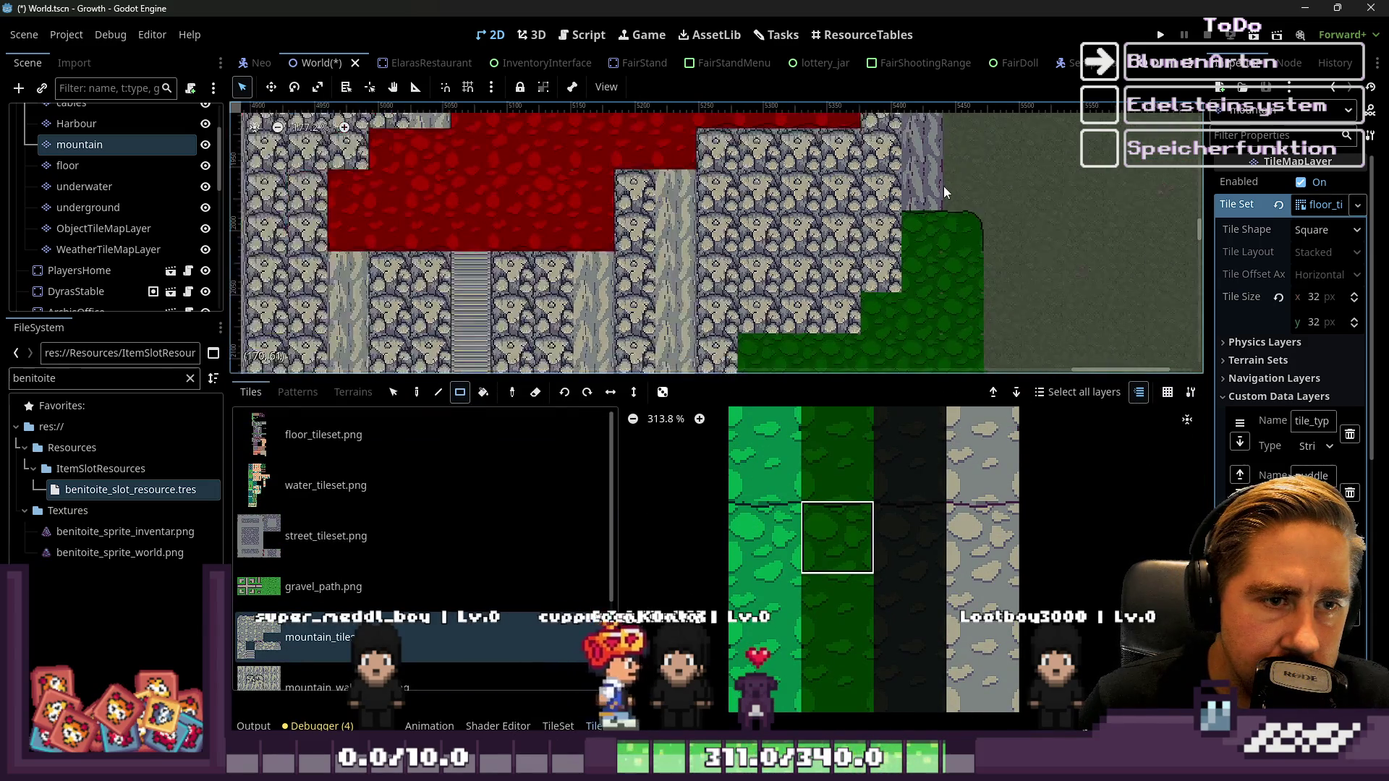
scroll(842, 308, "down", 2)
scroll(774, 287, "up", 1)
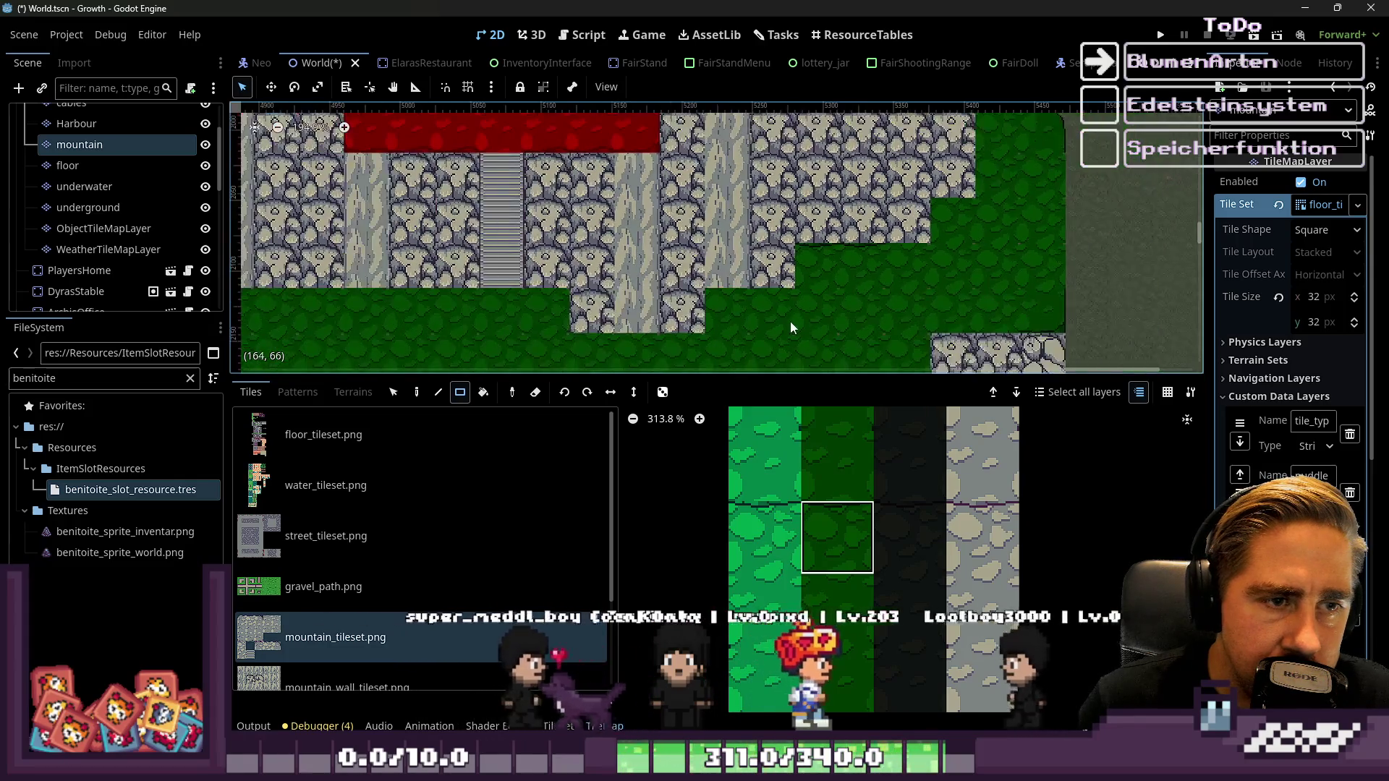
scroll(791, 322, "up", 5)
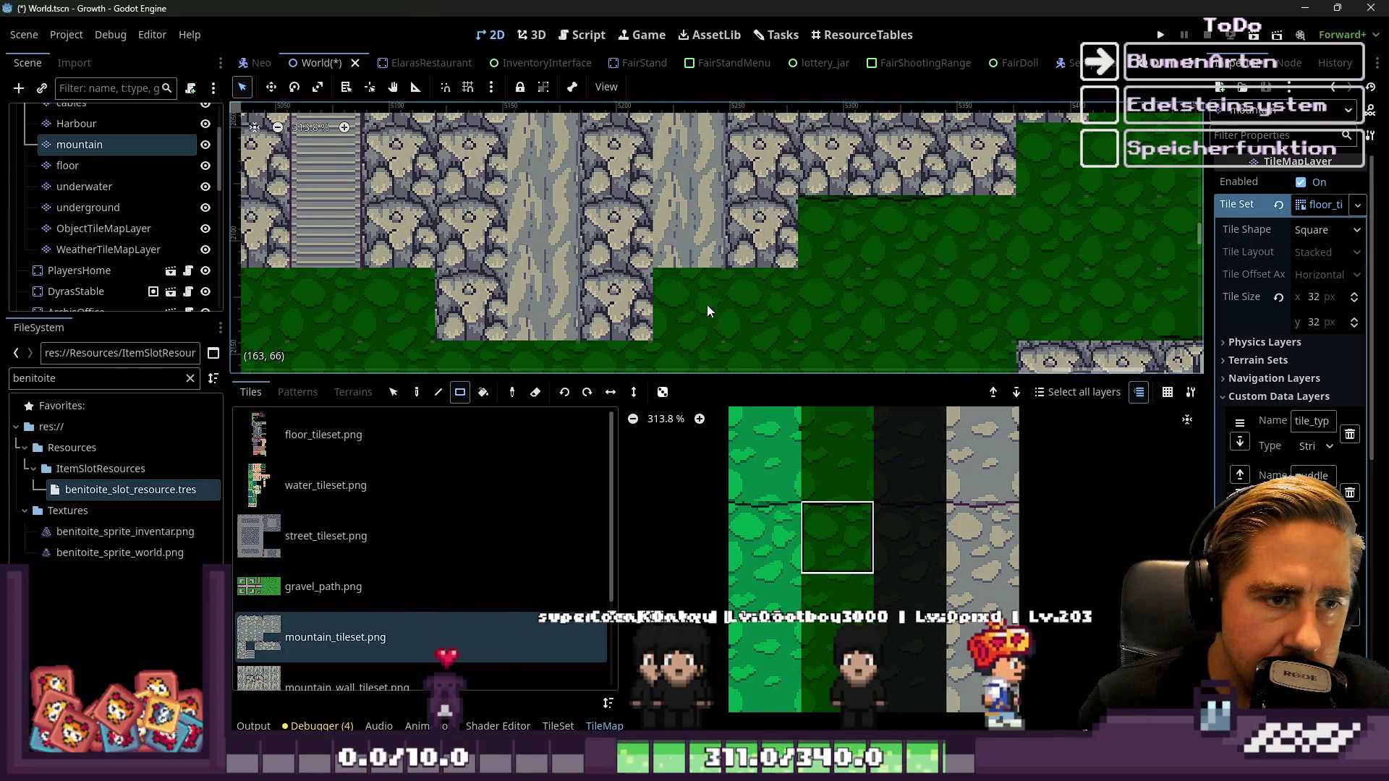
scroll(706, 305, "down", 2)
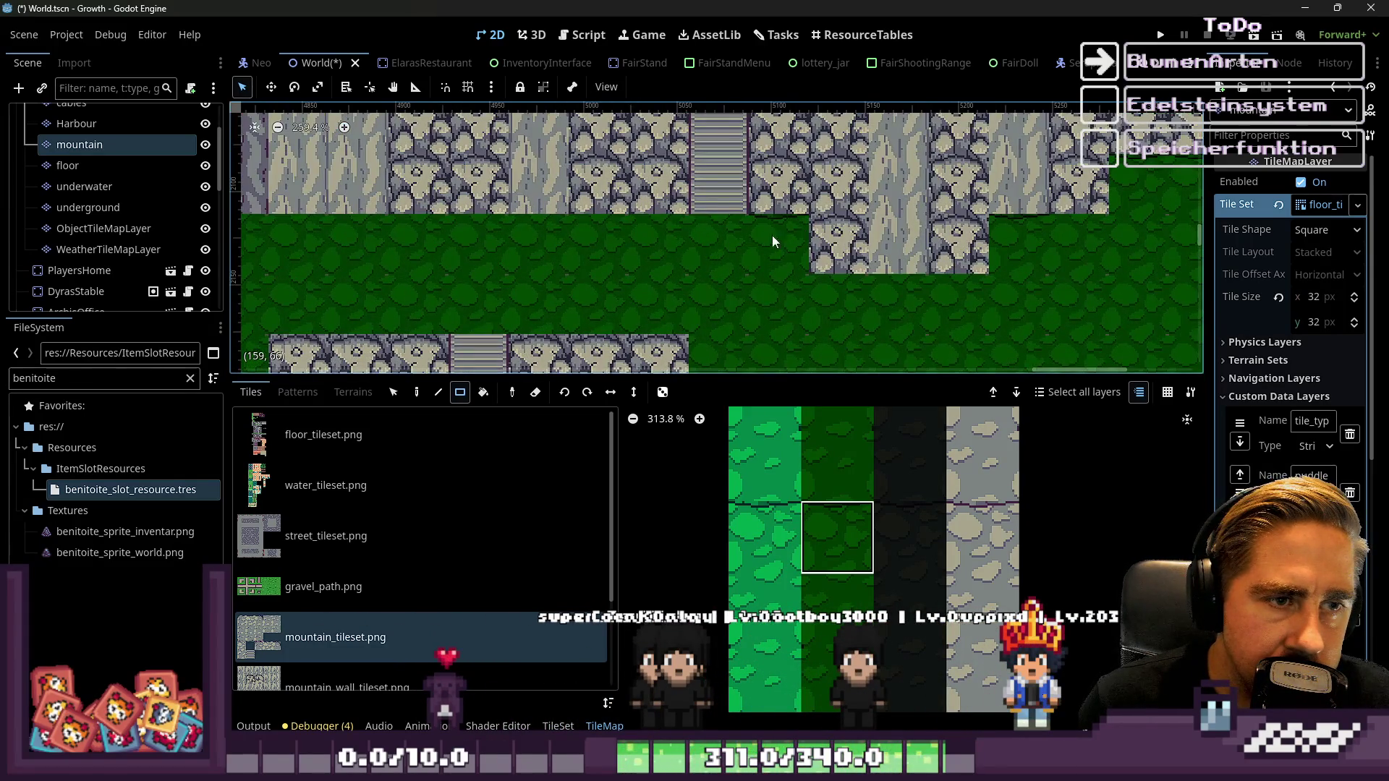
scroll(393, 248, "down", 4)
scroll(493, 234, "left", 5)
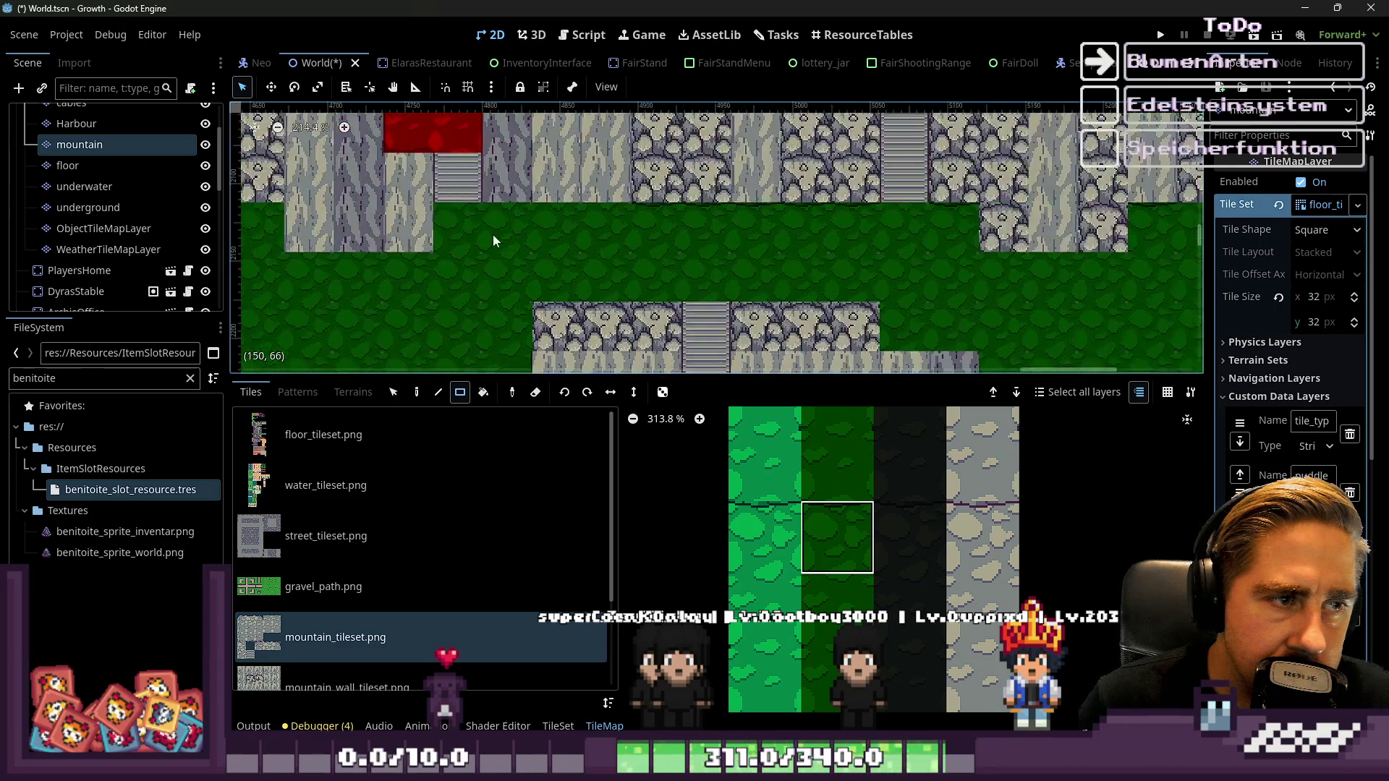
scroll(420, 251, "up", 2)
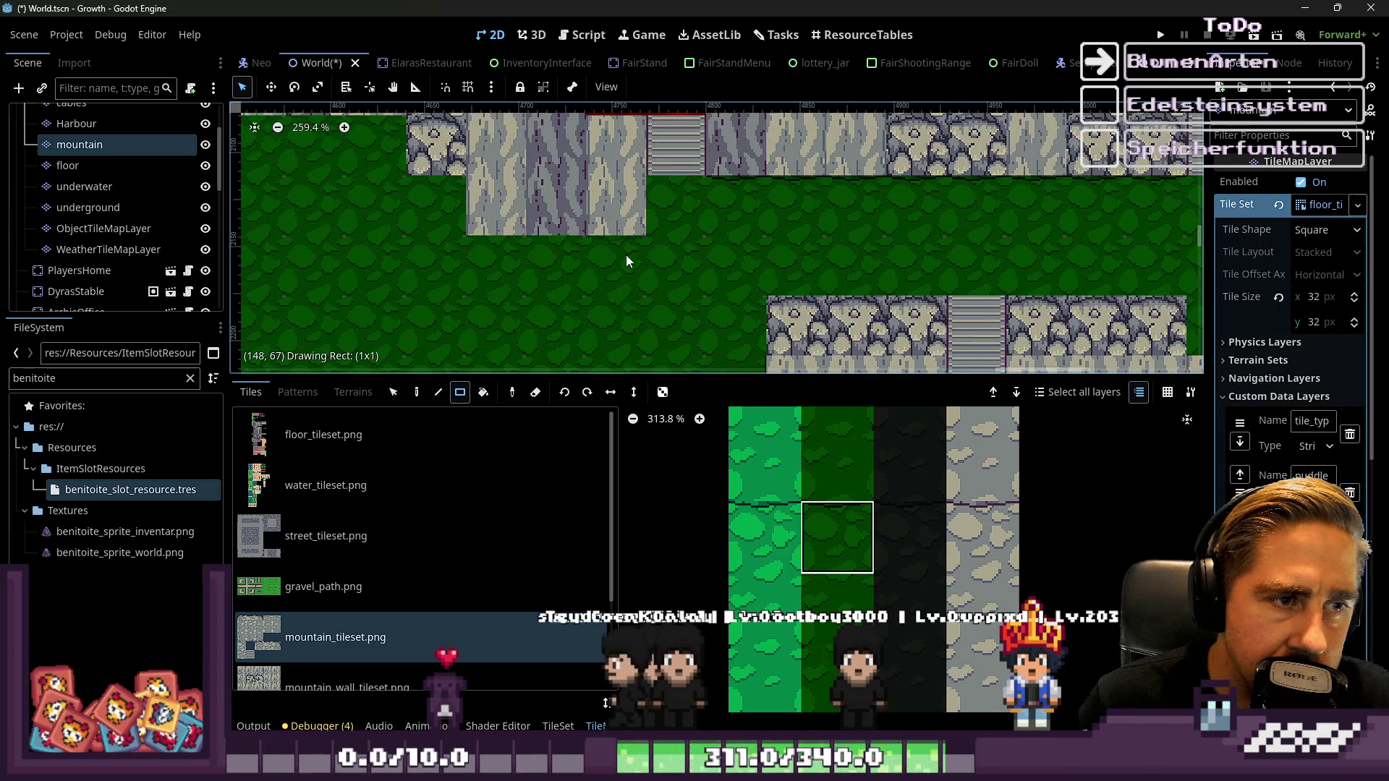
scroll(808, 268, "left", 4)
scroll(626, 234, "down", 1)
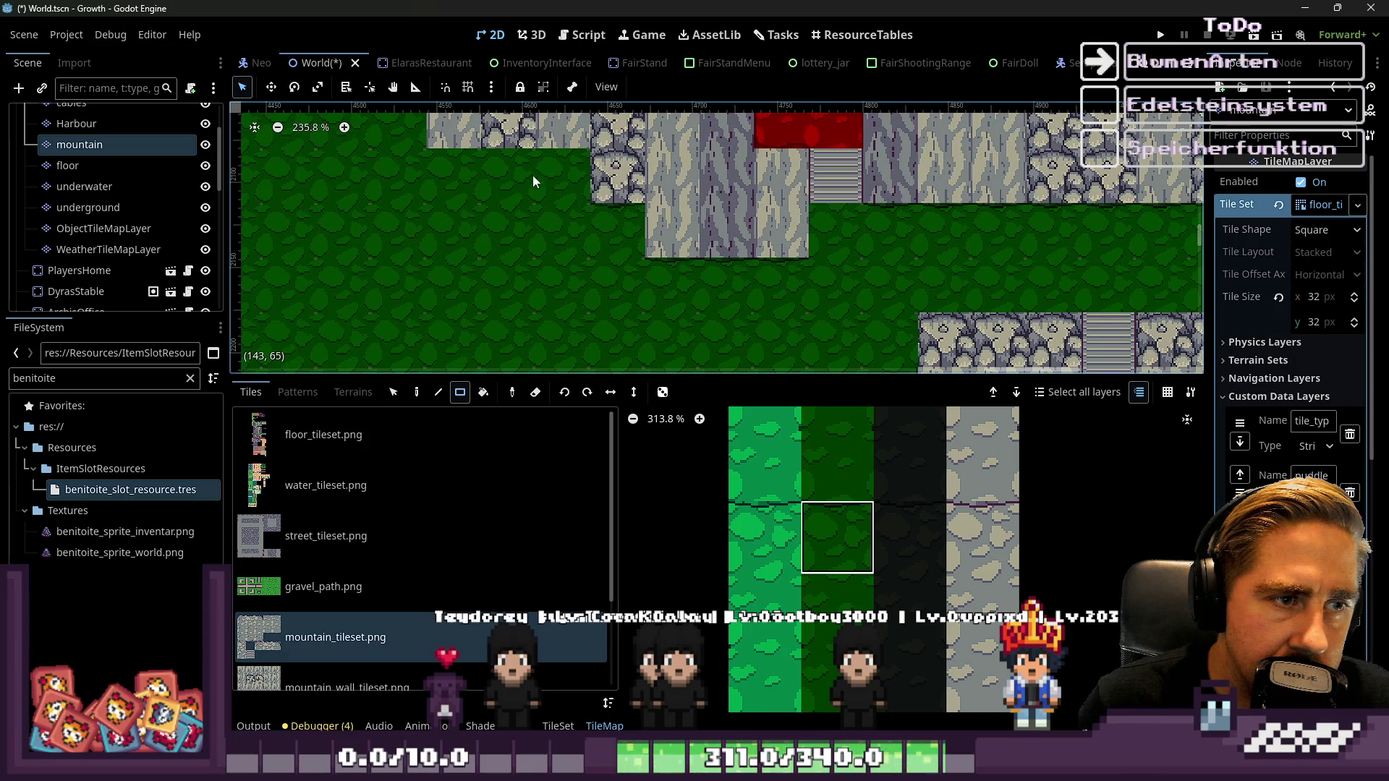
scroll(452, 180, "left", 3)
scroll(652, 217, "down", 2)
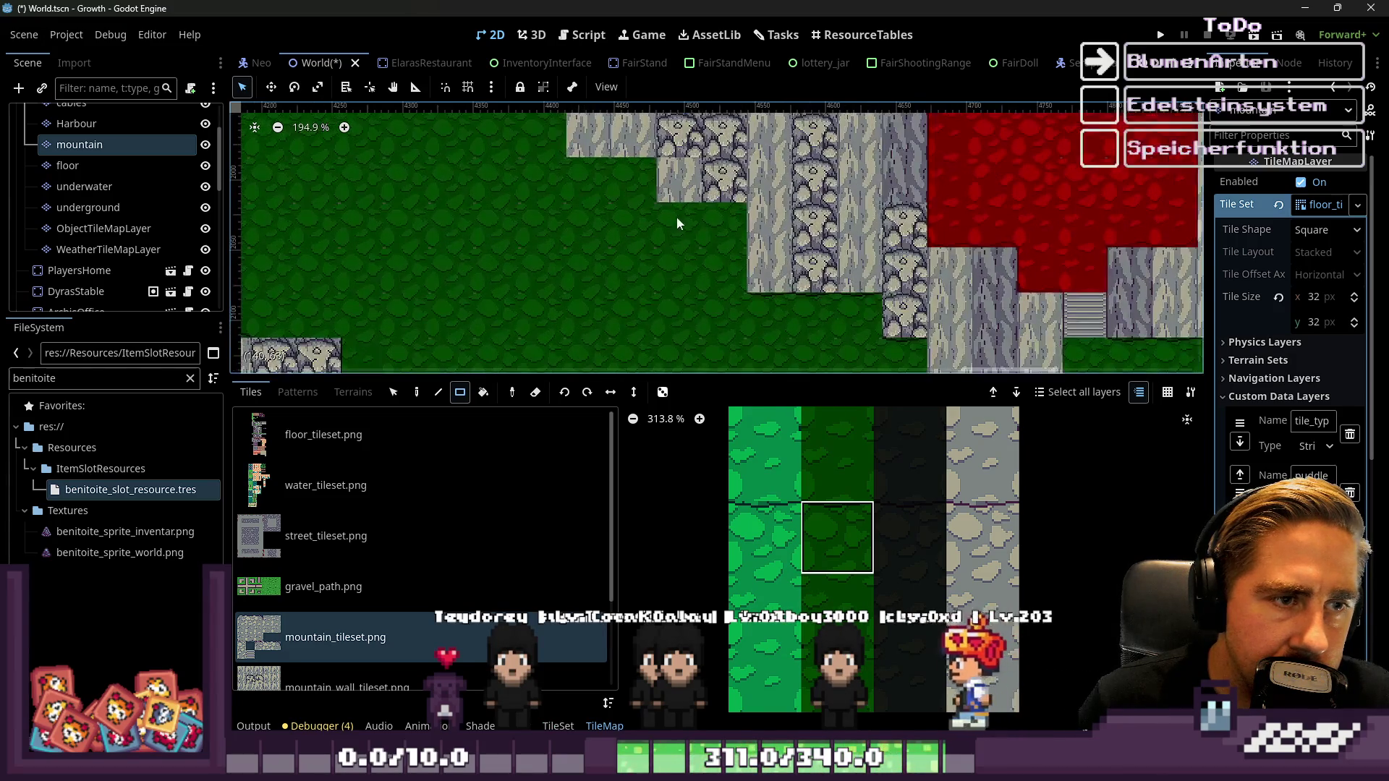
scroll(586, 183, "left", 3)
scroll(615, 192, "up", 1)
scroll(550, 190, "up", 4)
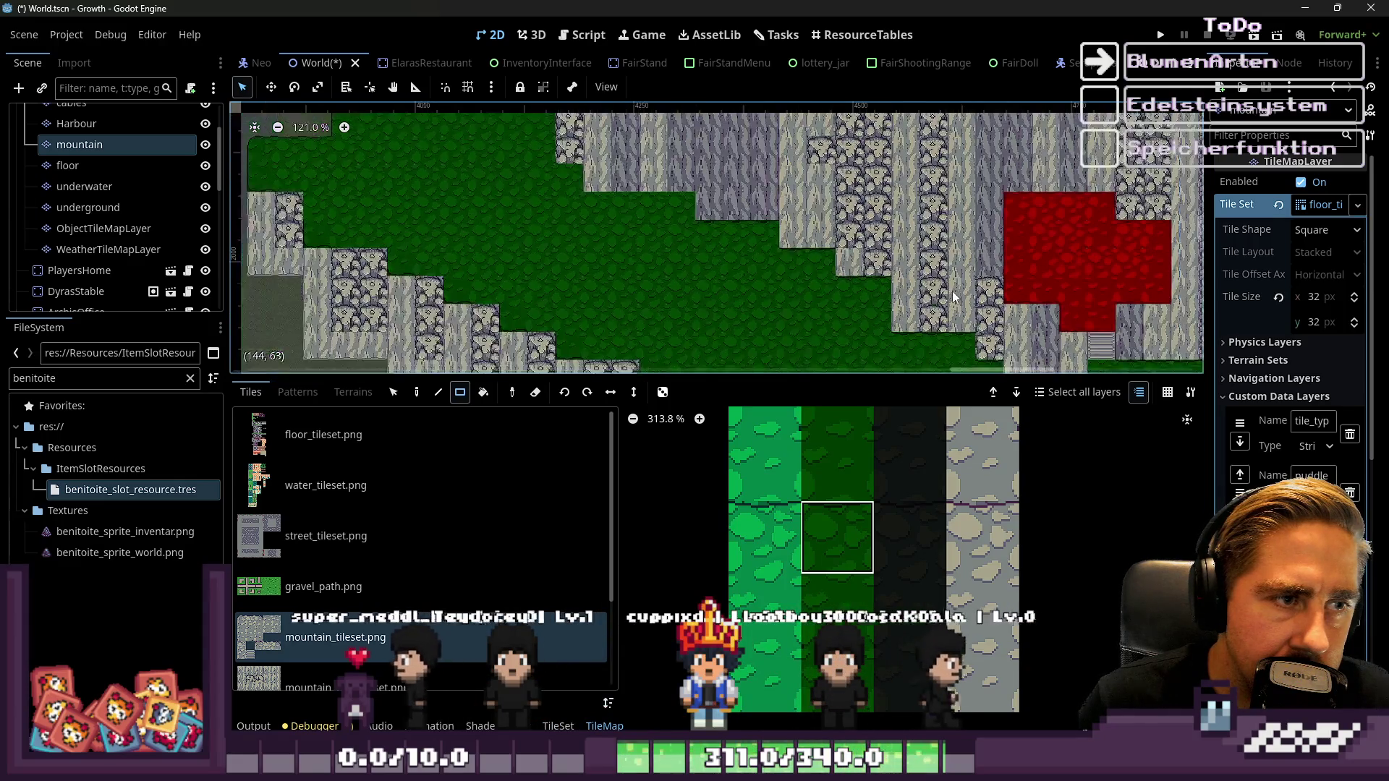
scroll(531, 197, "down", 8)
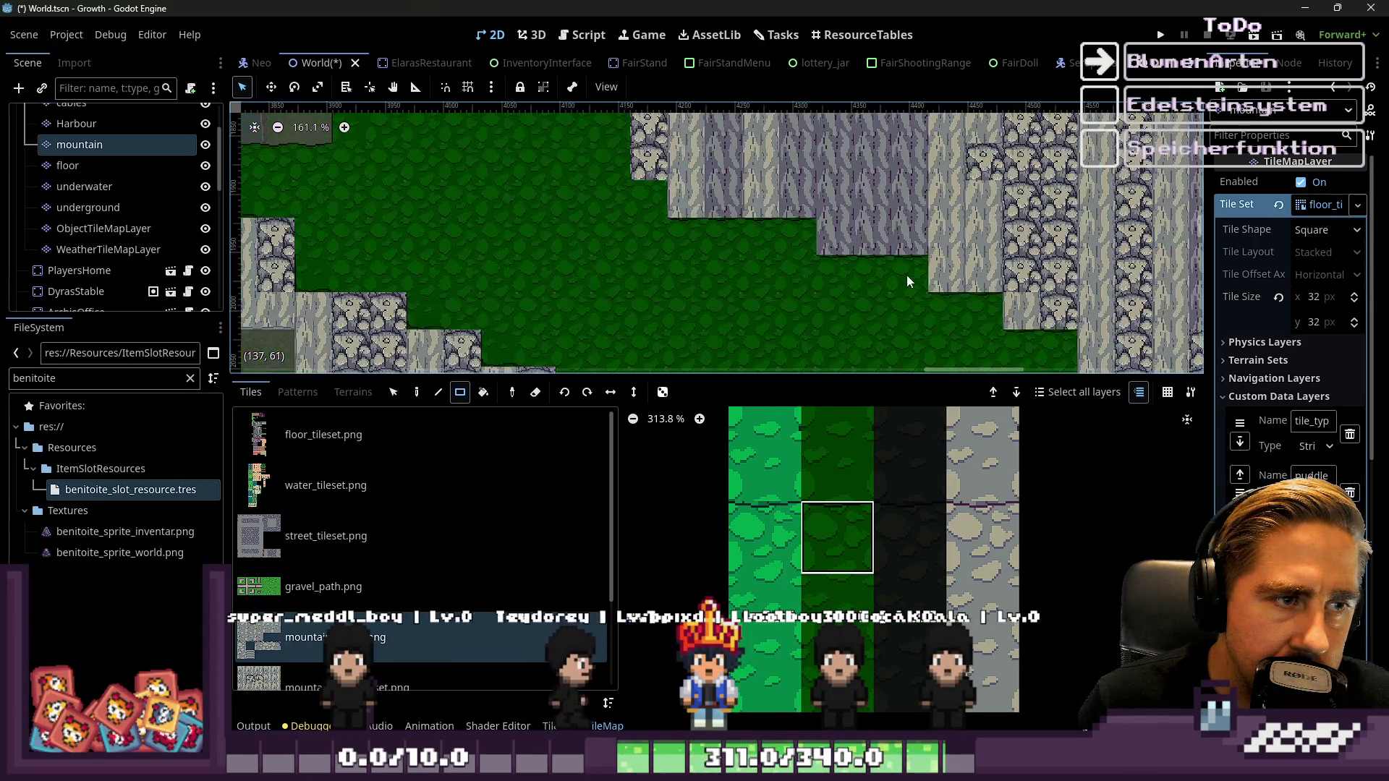
scroll(786, 263, "up", 8)
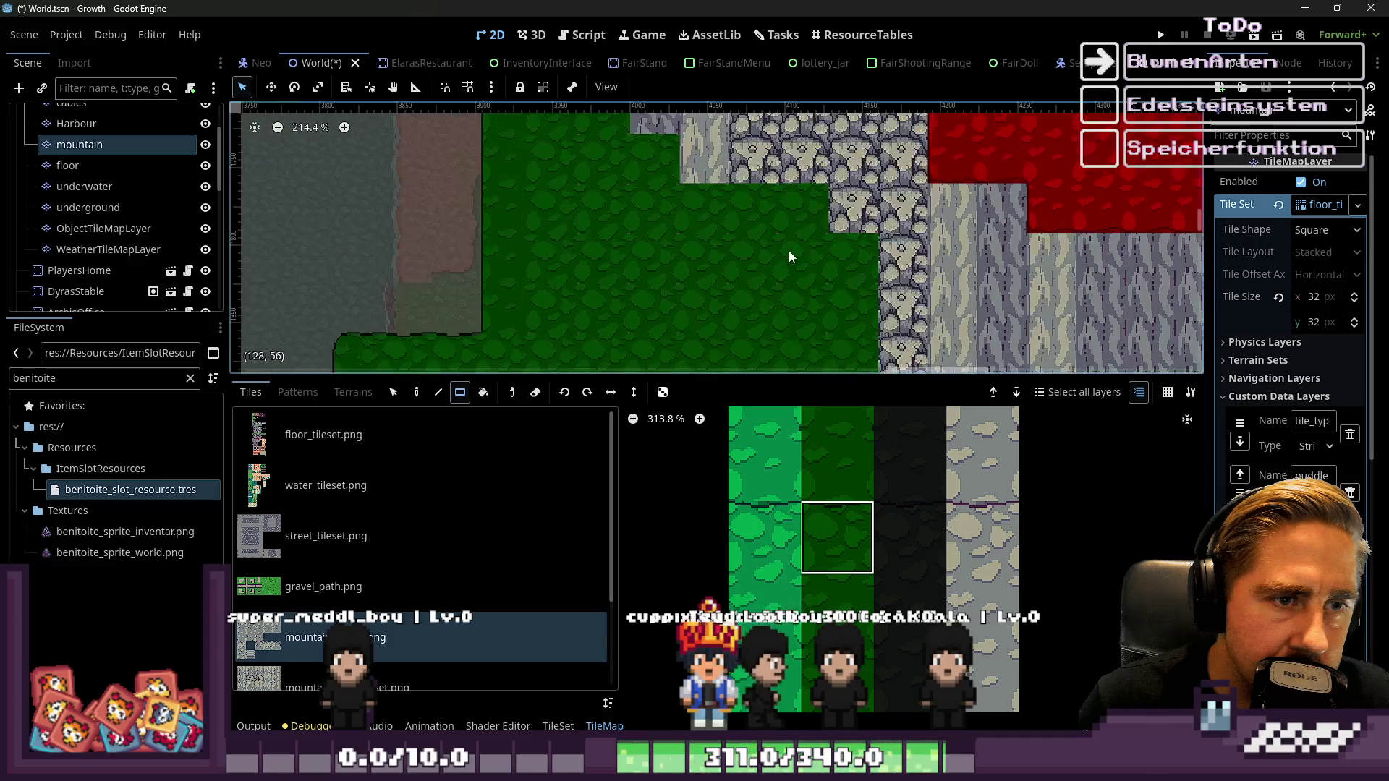
scroll(718, 196, "down", 2)
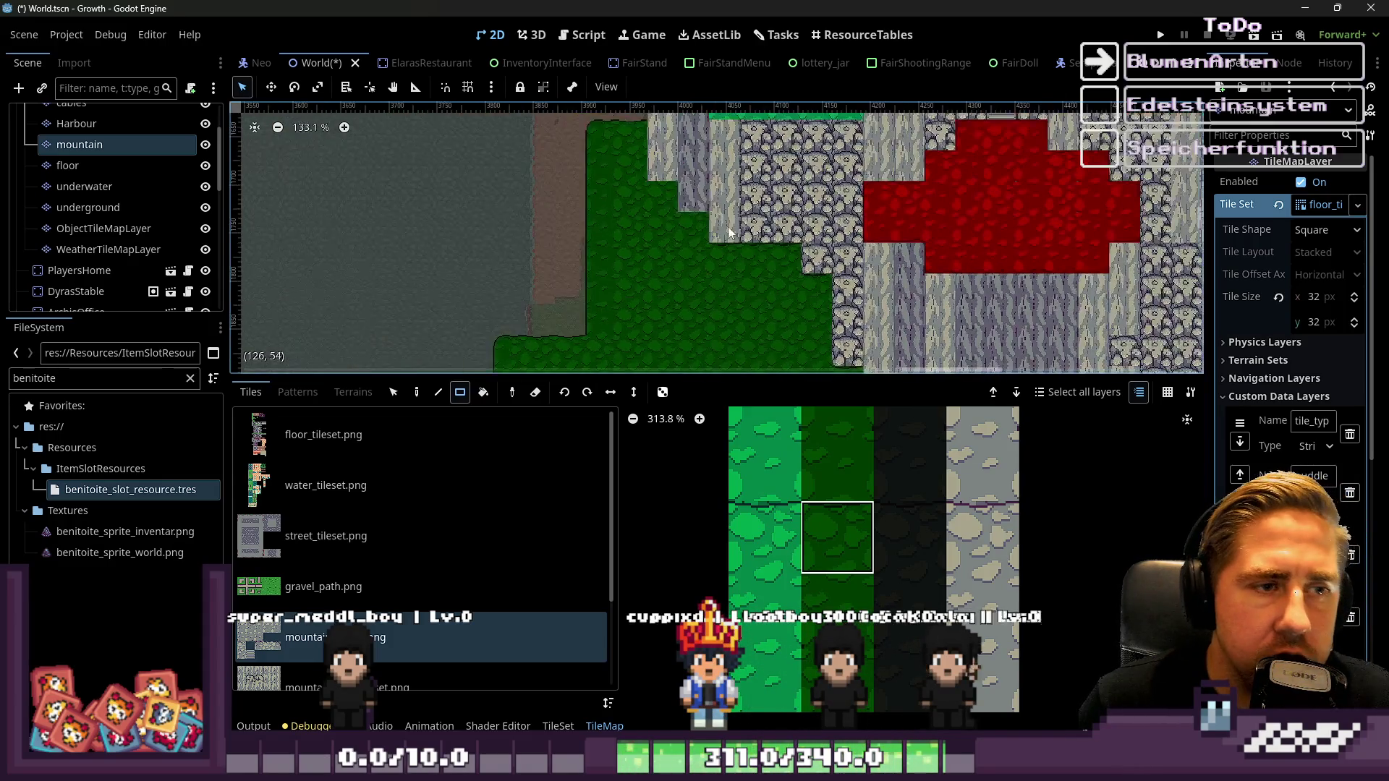
scroll(644, 199, "up", 1)
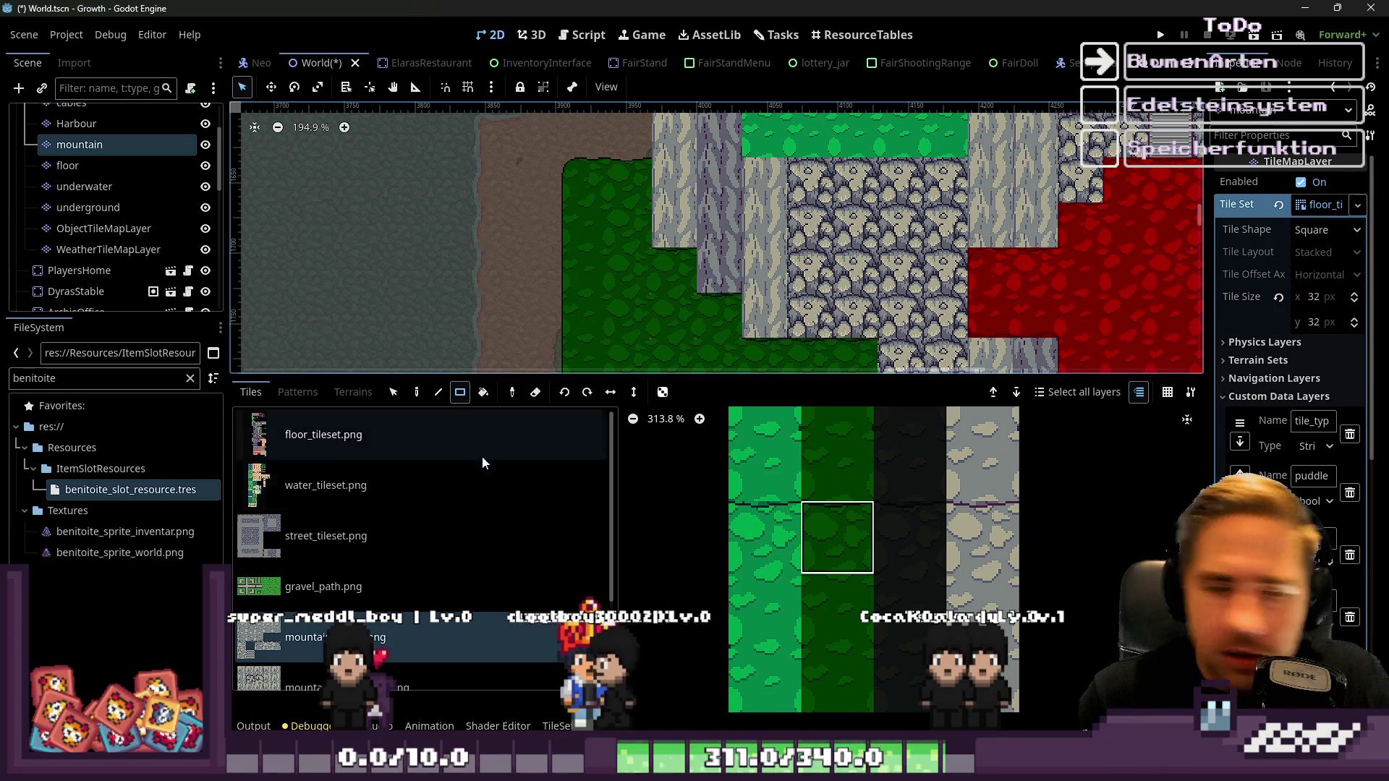
Pick the edged dark green grass tile in the mountain_tileset.png atlas
scroll(854, 565, "down", 7)
scroll(843, 644, "up", 9)
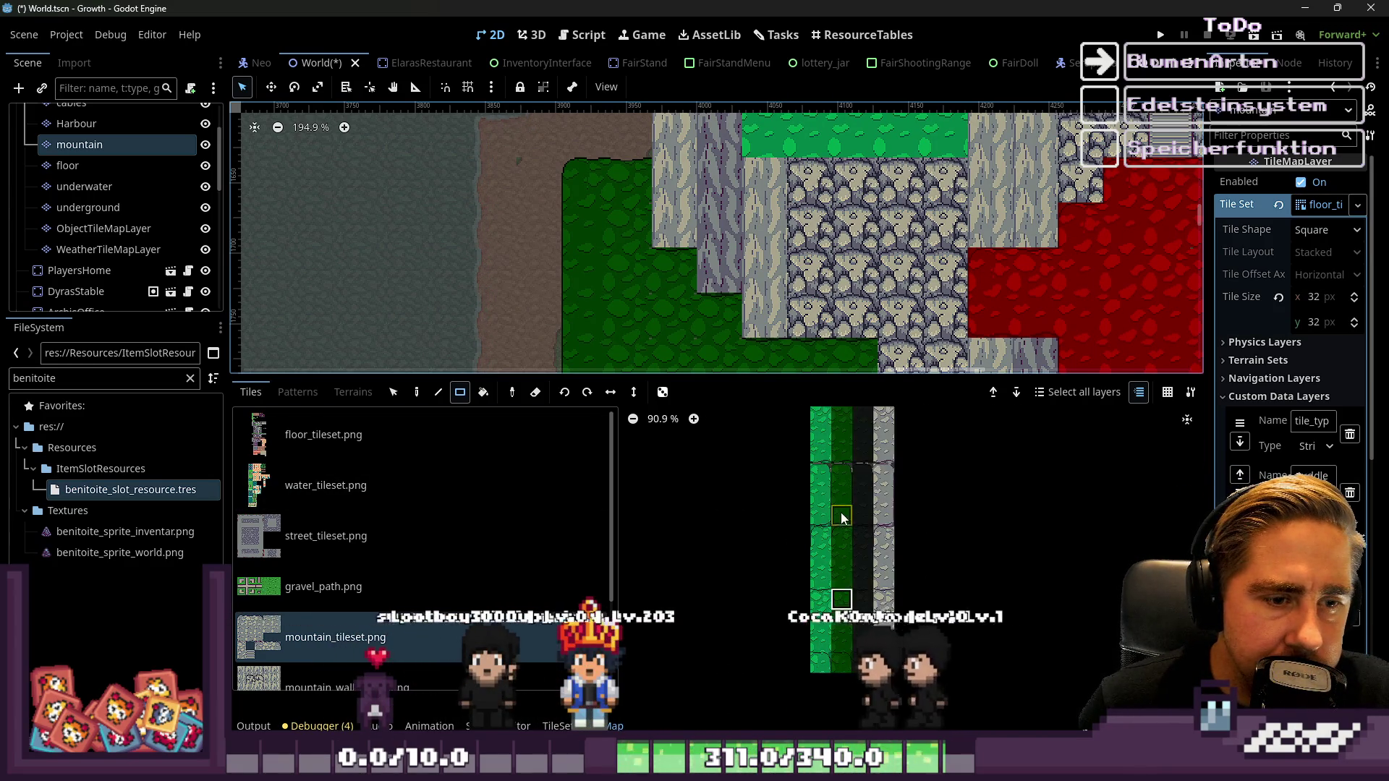
left_click(838, 635)
scroll(692, 331, "down", 2)
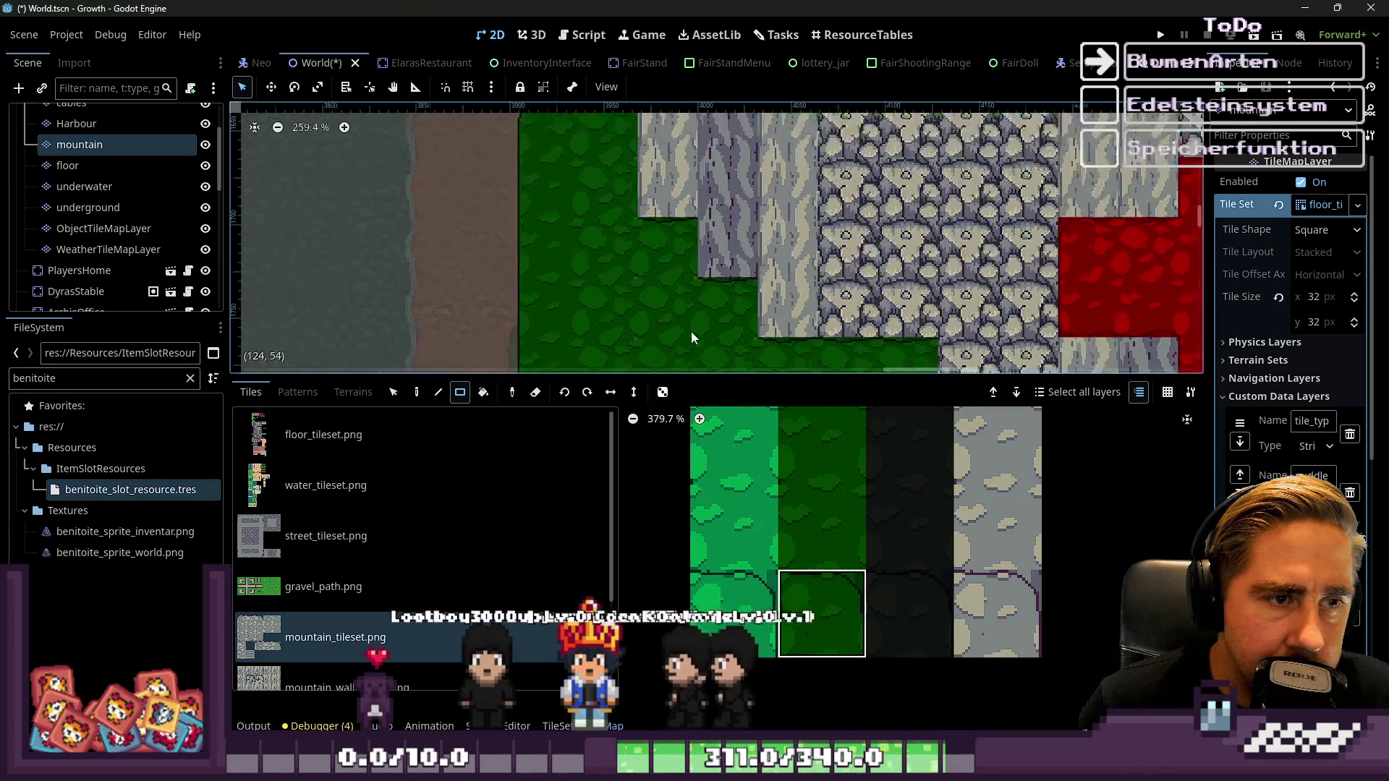
scroll(733, 302, "down", 7)
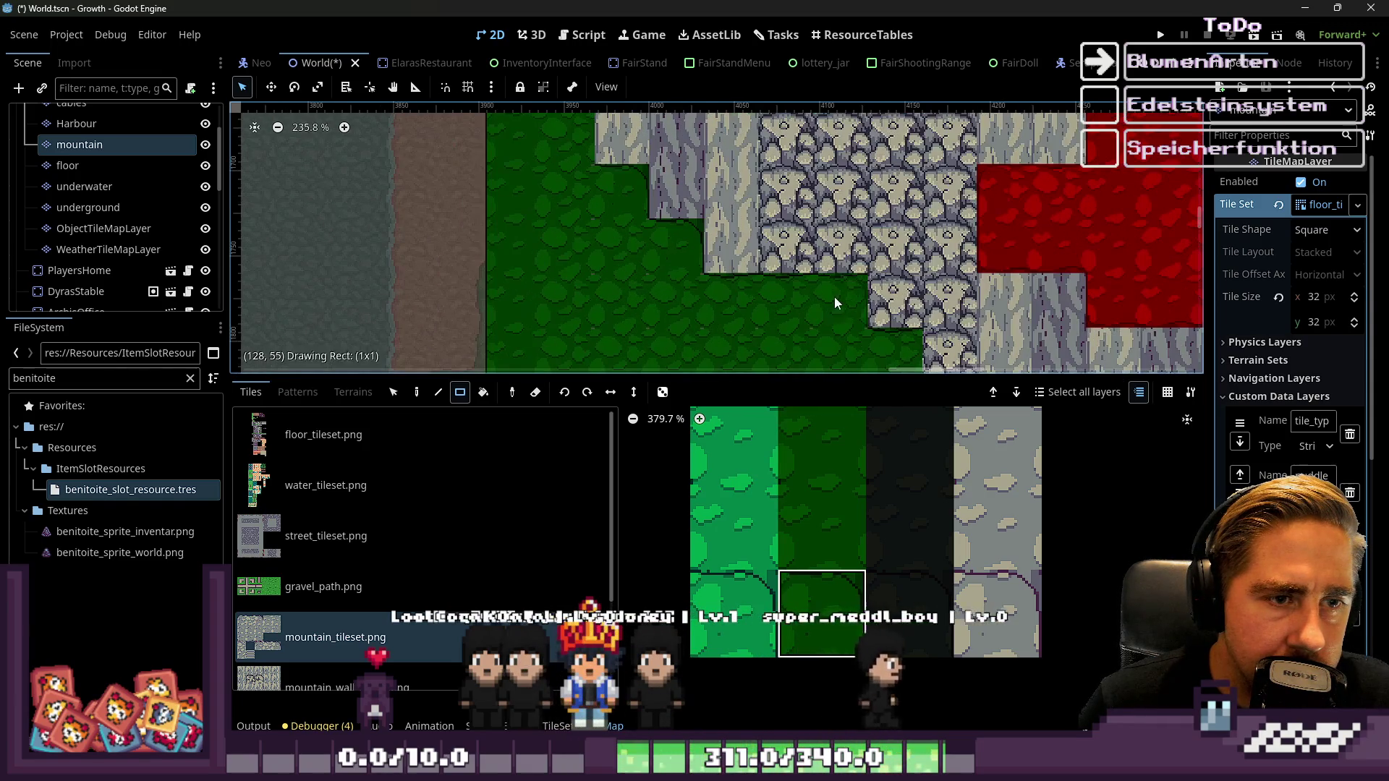
Zoom across the mountain layer to survey the grass field below the stone blocks
scroll(695, 246, "up", 9)
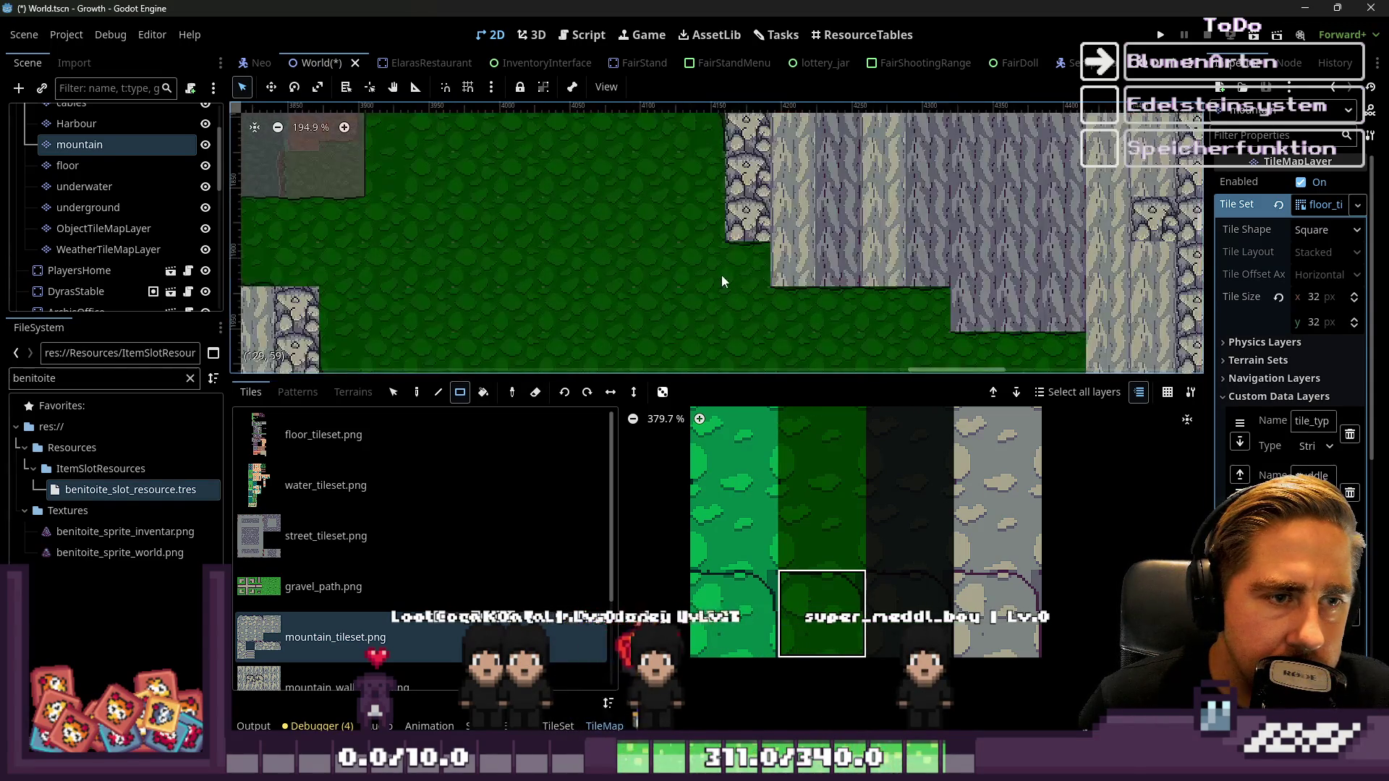
scroll(925, 305, "right", 4)
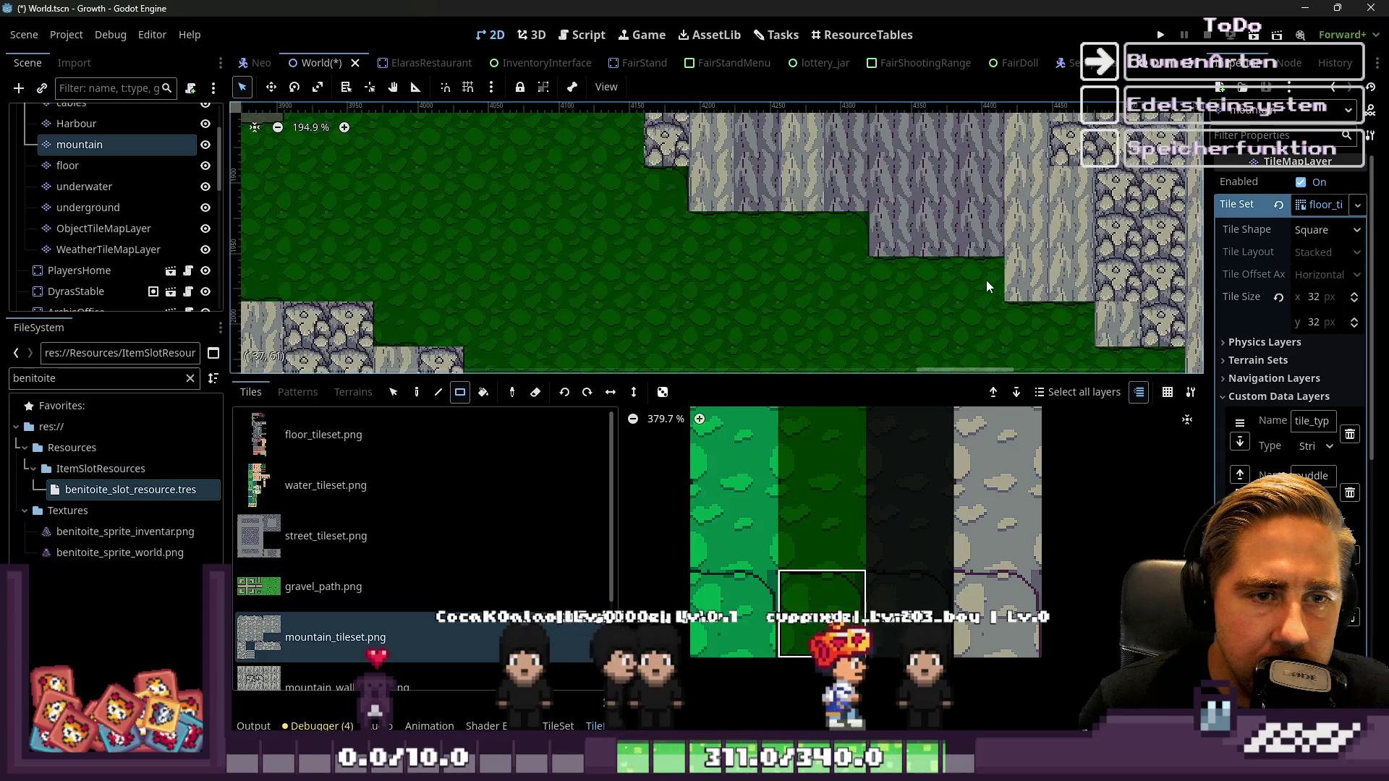
scroll(986, 280, "down", 3)
scroll(793, 213, "down", 7)
scroll(979, 271, "right", 3)
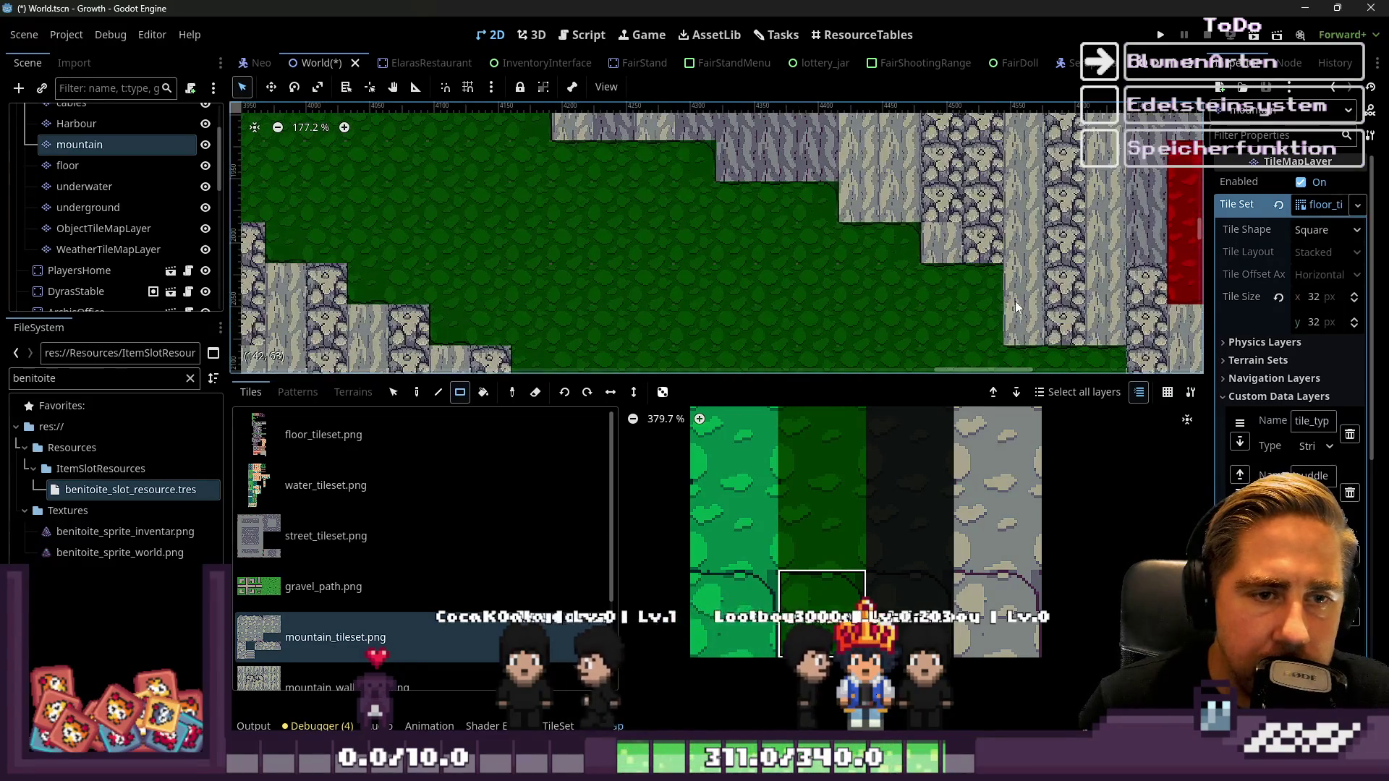
scroll(913, 271, "up", 7)
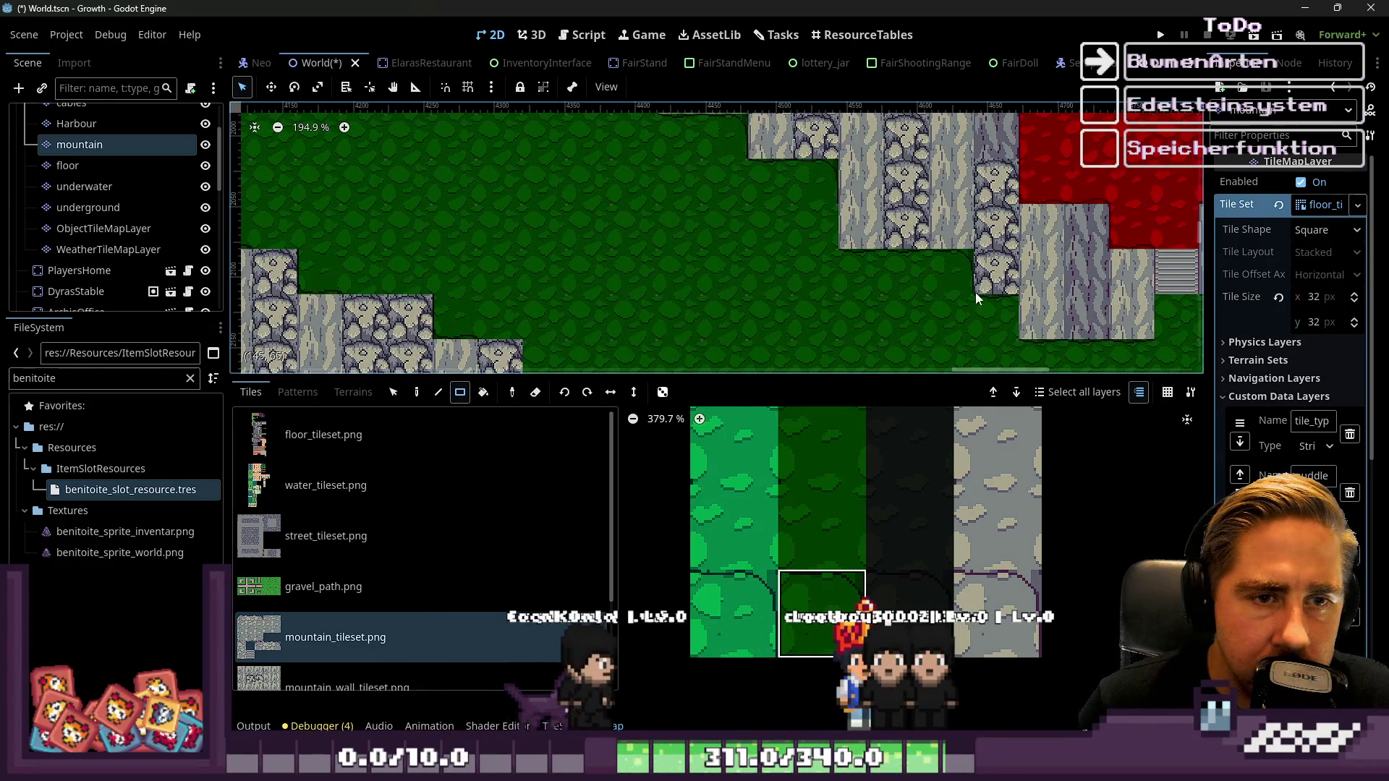
scroll(675, 207, "down", 4)
scroll(856, 507, "down", 13)
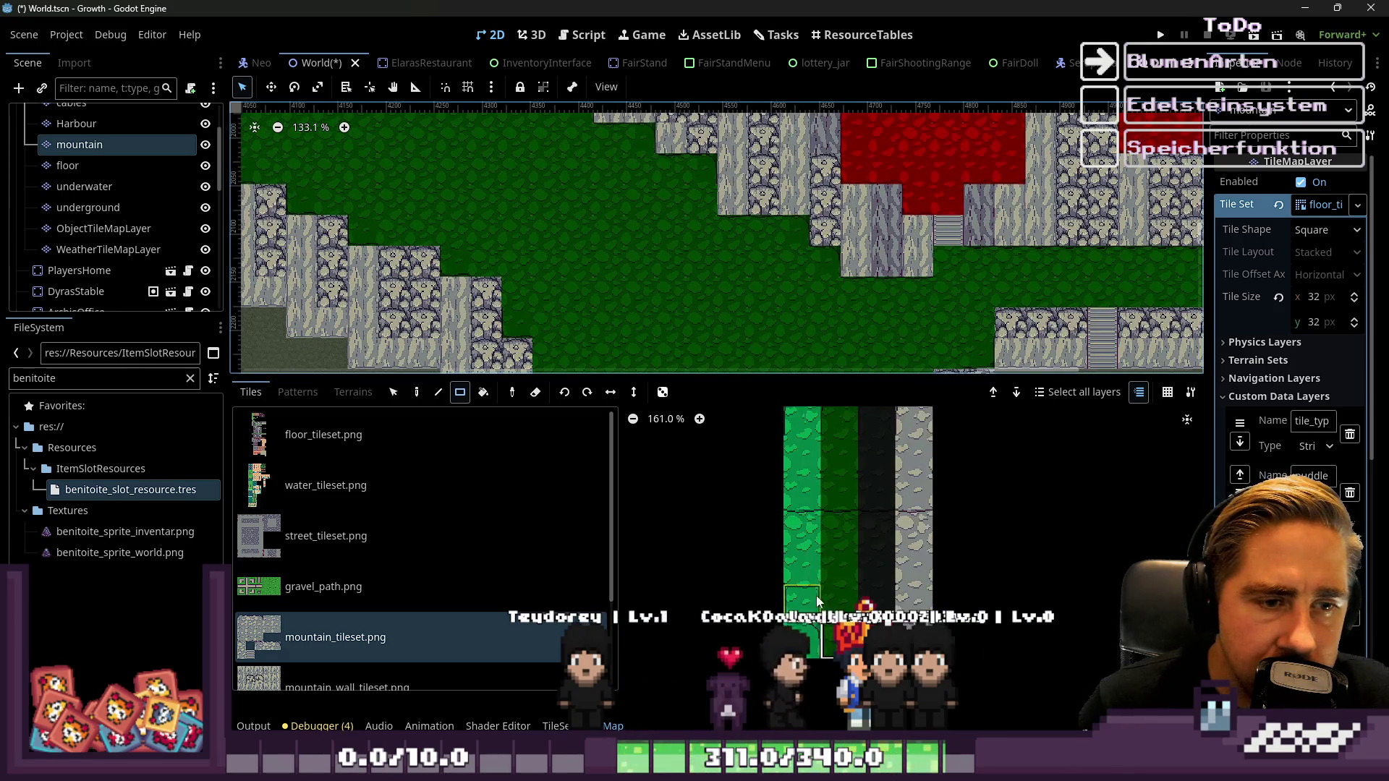
scroll(833, 627, "up", 8)
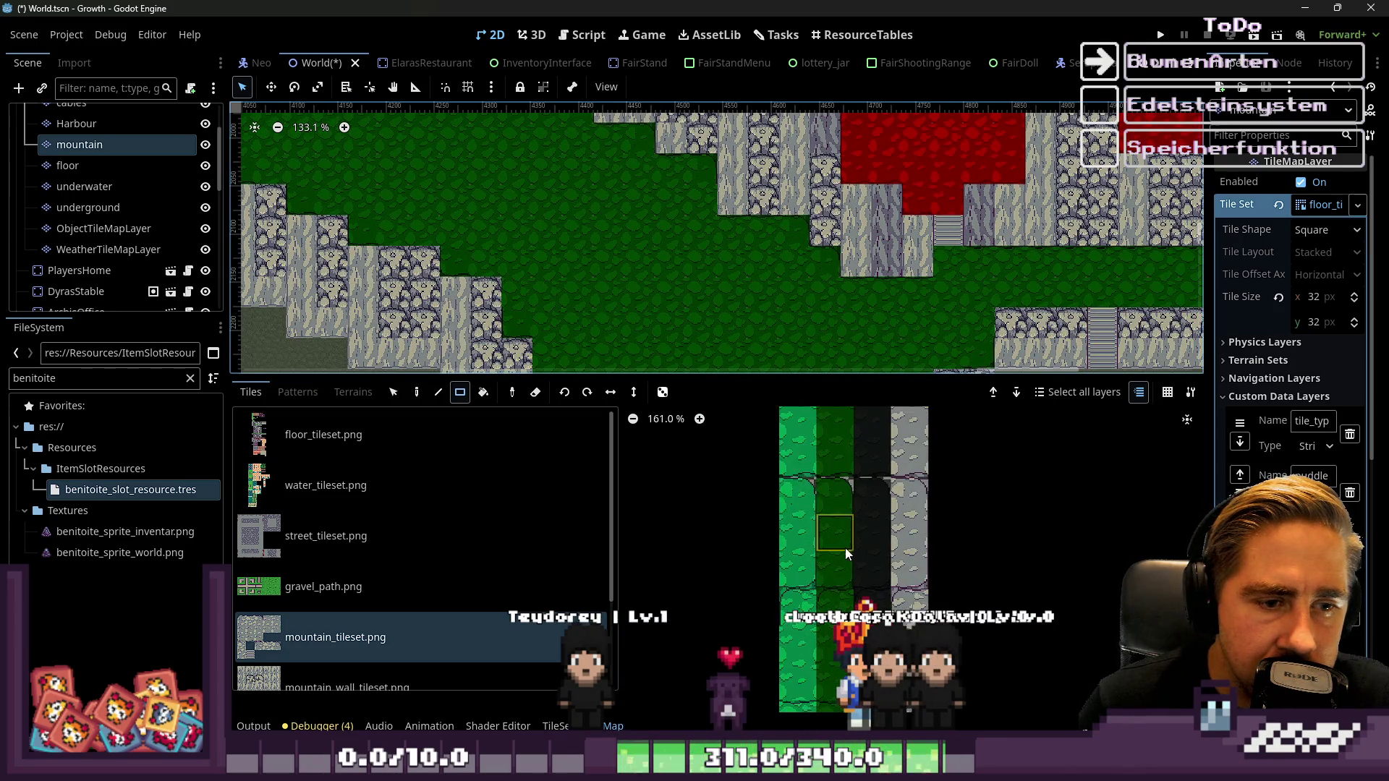
scroll(896, 265, "up", 4)
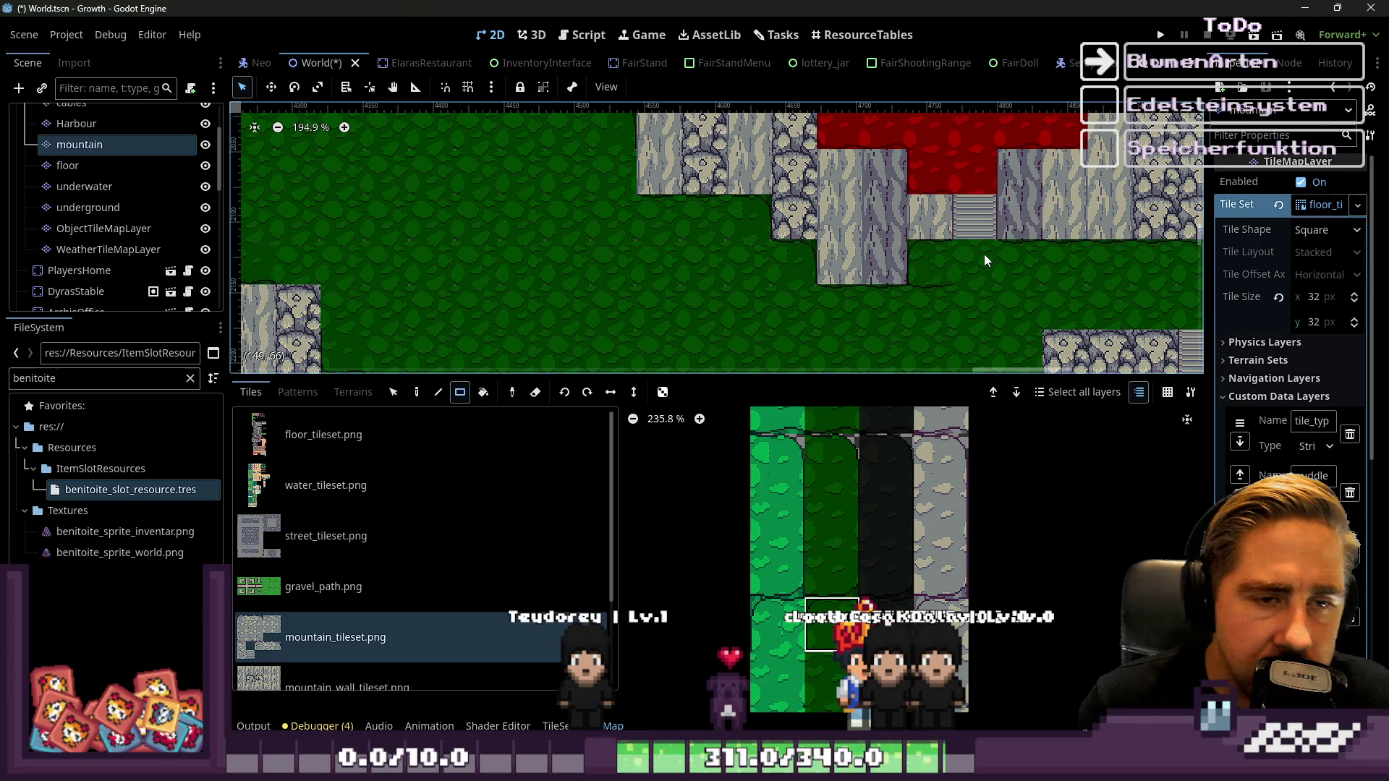
Paint the edged dark green grass tile into a grass cell beside the rocks
left_click(941, 259)
scroll(995, 293, "up", 6)
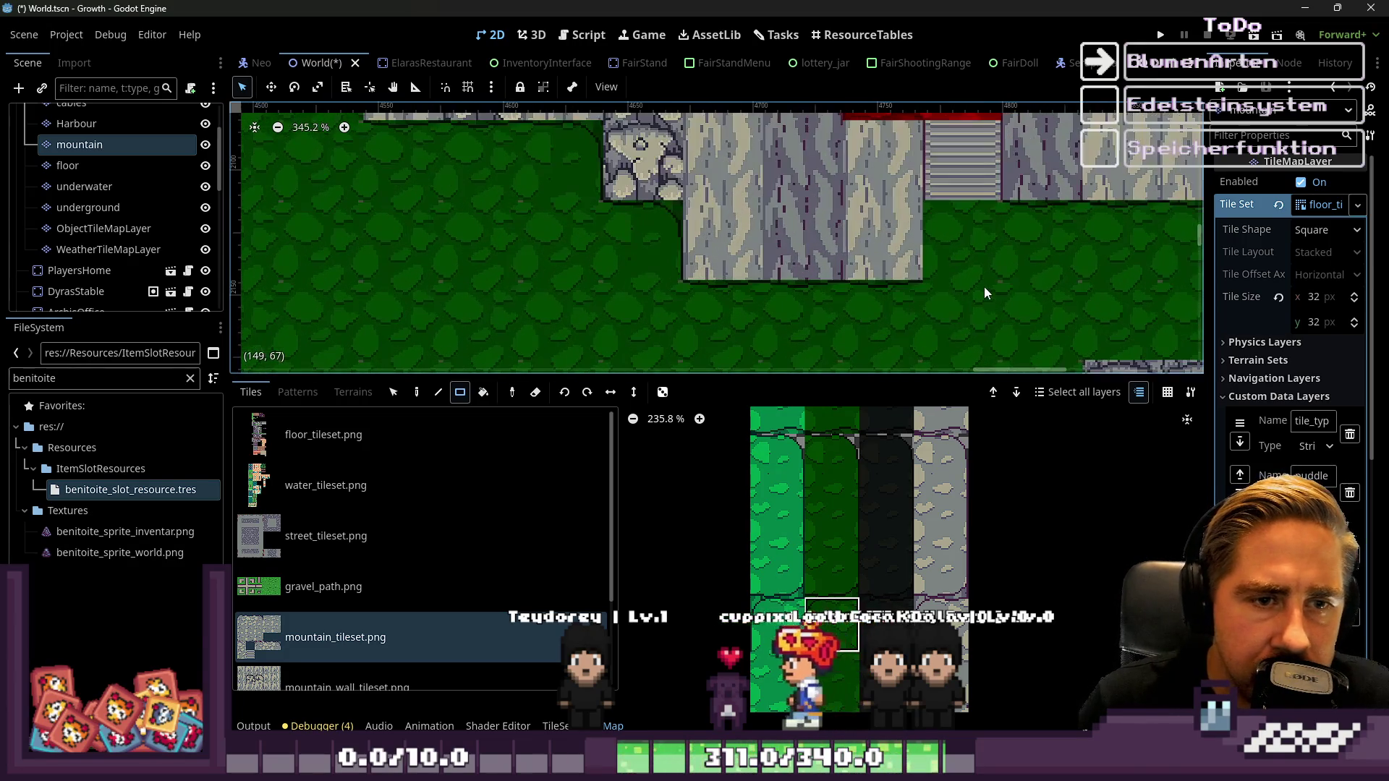
scroll(793, 216, "down", 8)
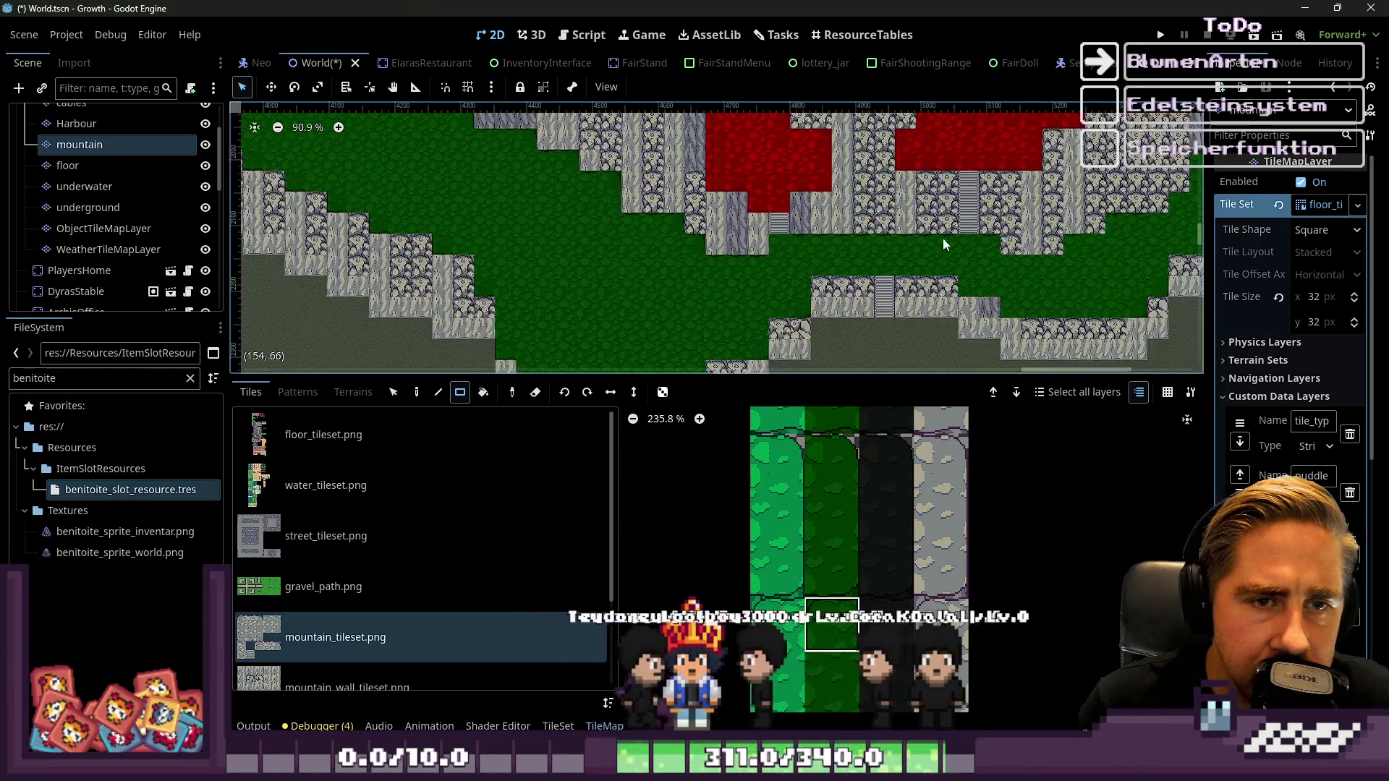
scroll(1013, 255, "up", 6)
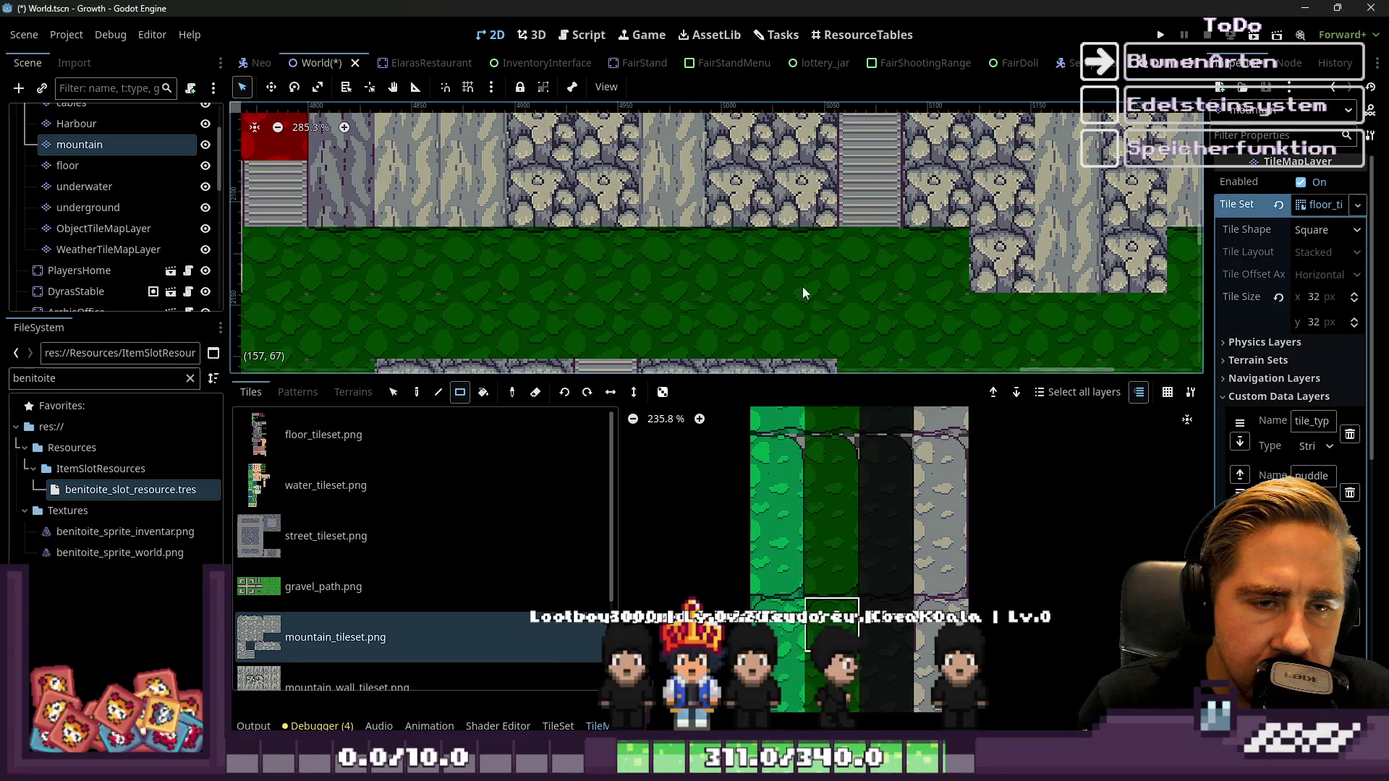
scroll(802, 287, "down", 3)
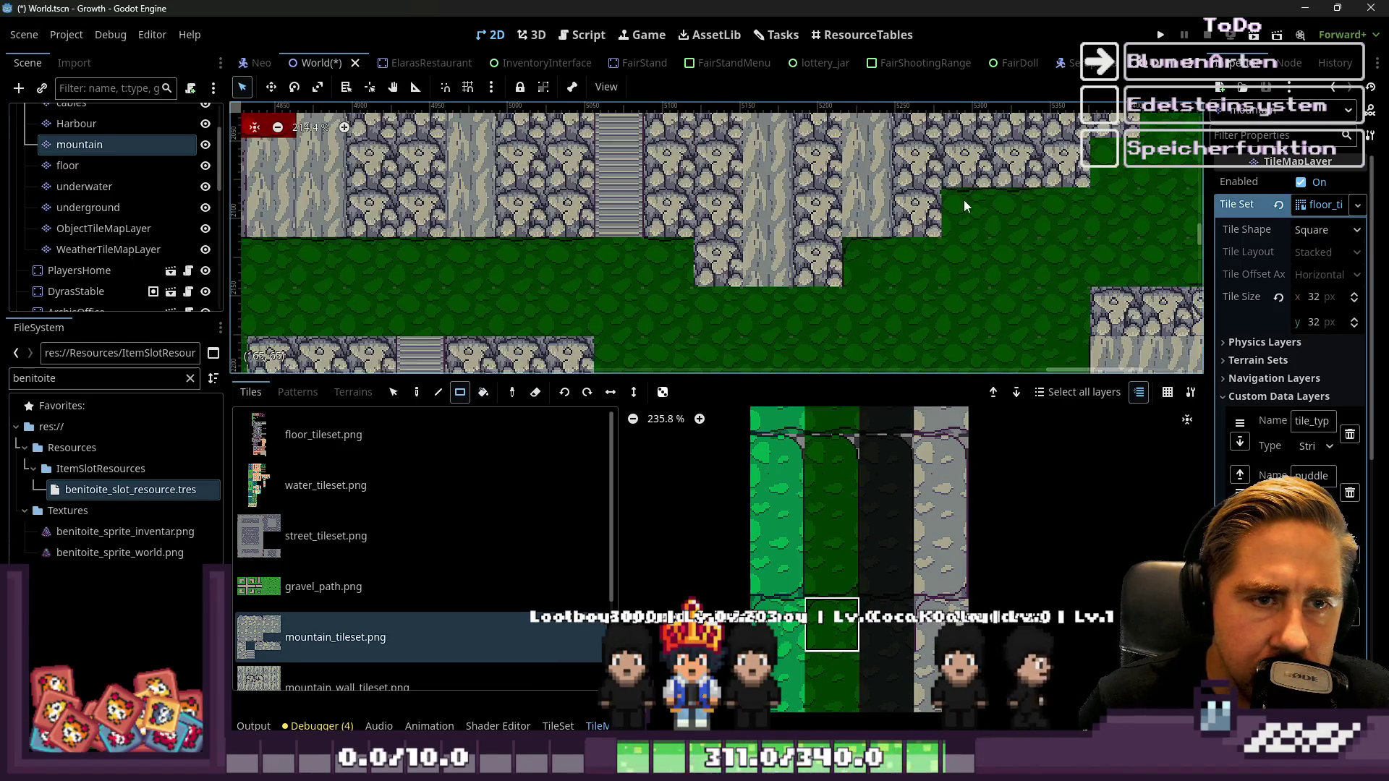
scroll(970, 198, "up", 3)
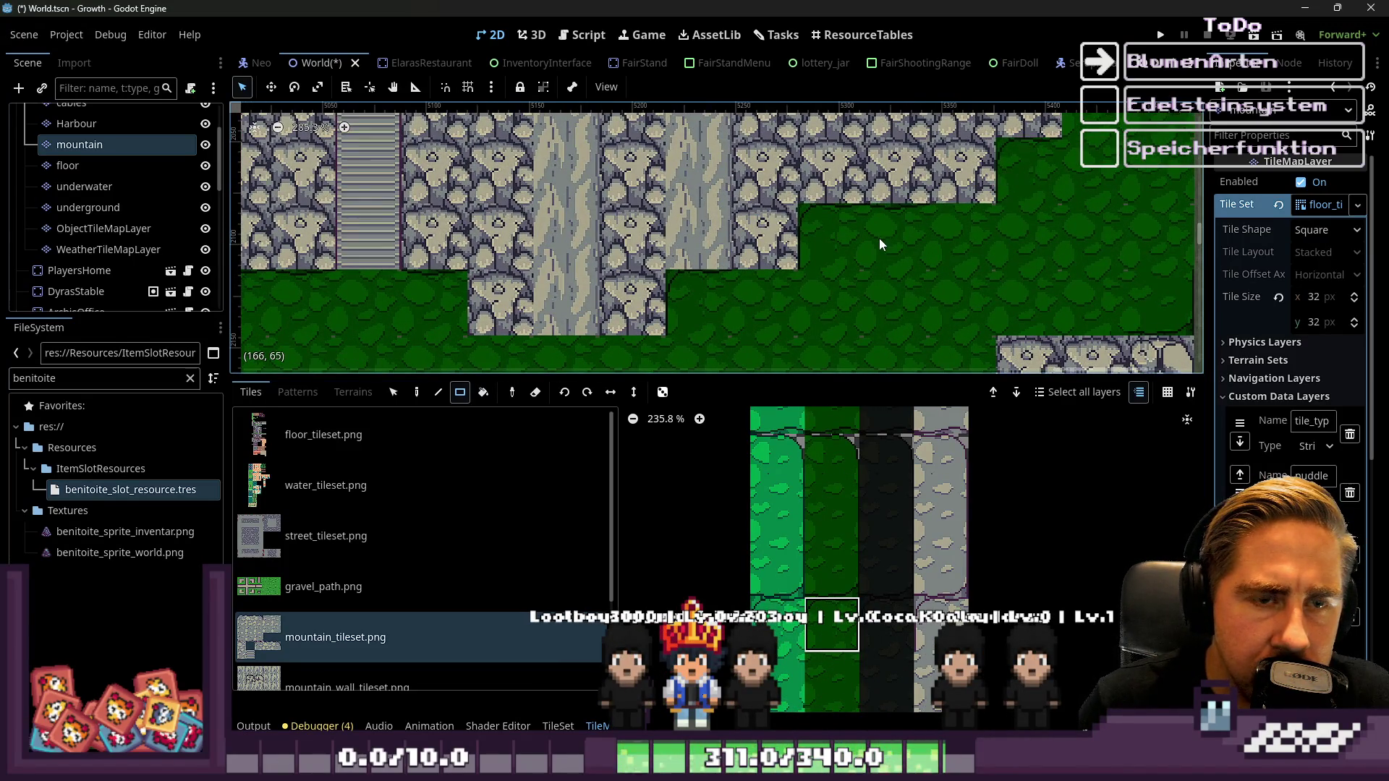
scroll(880, 244, "down", 4)
scroll(874, 238, "down", 5)
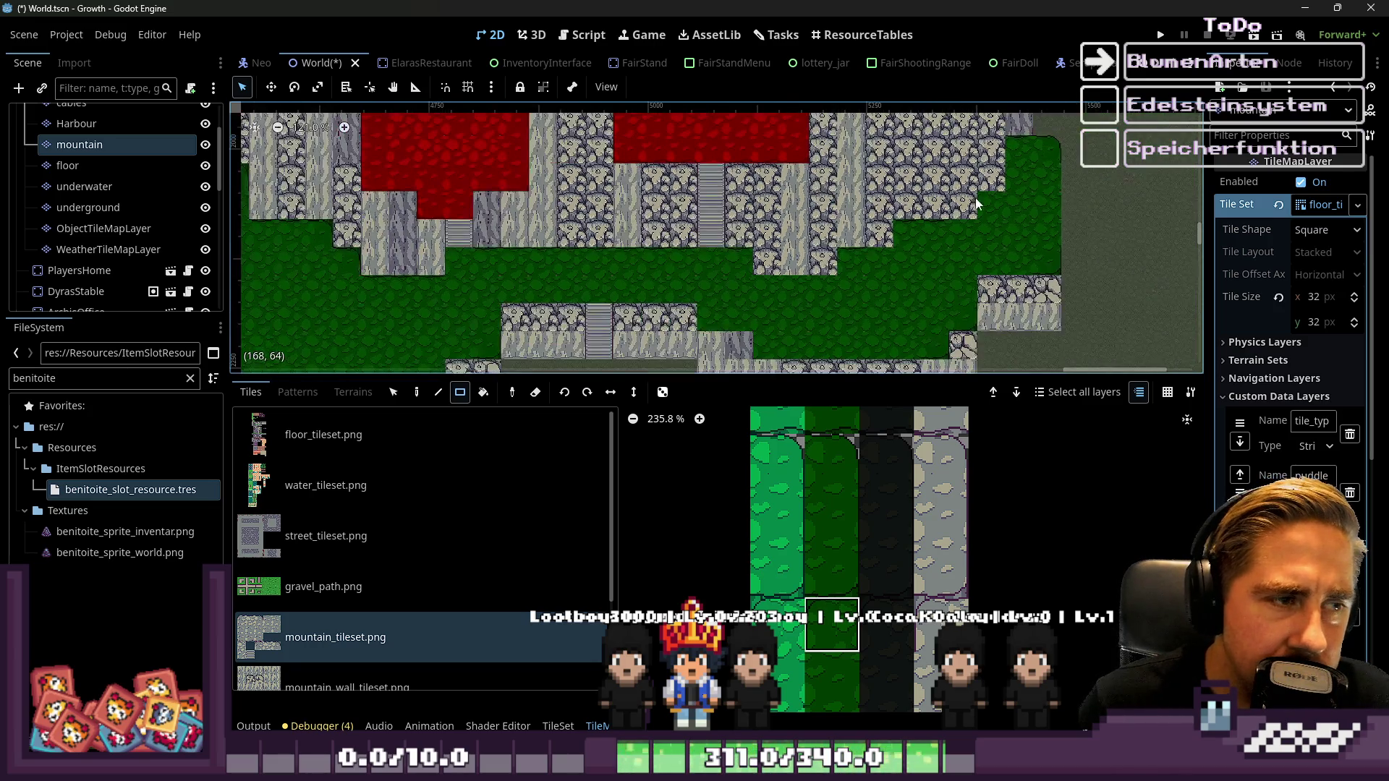
scroll(975, 205, "down", 2)
scroll(344, 245, "up", 6)
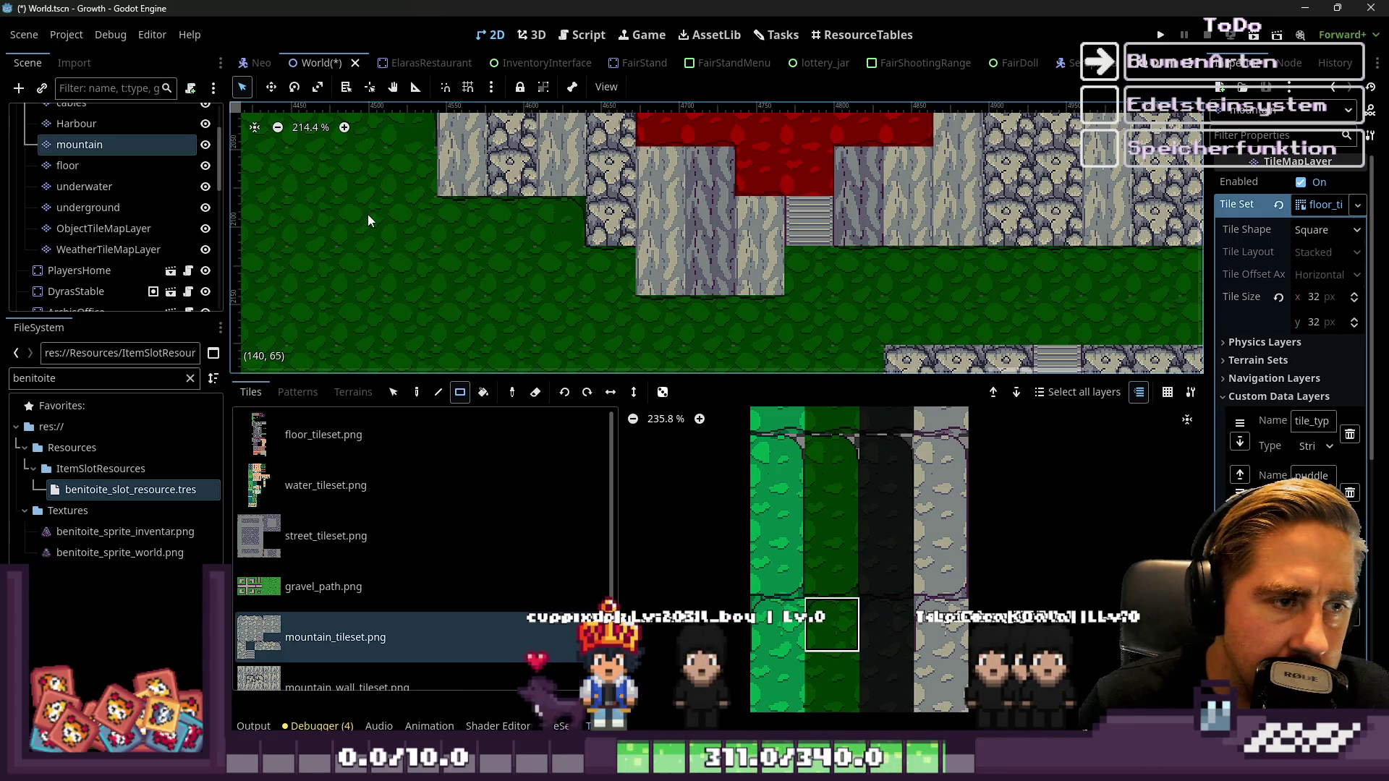
scroll(591, 231, "up", 5)
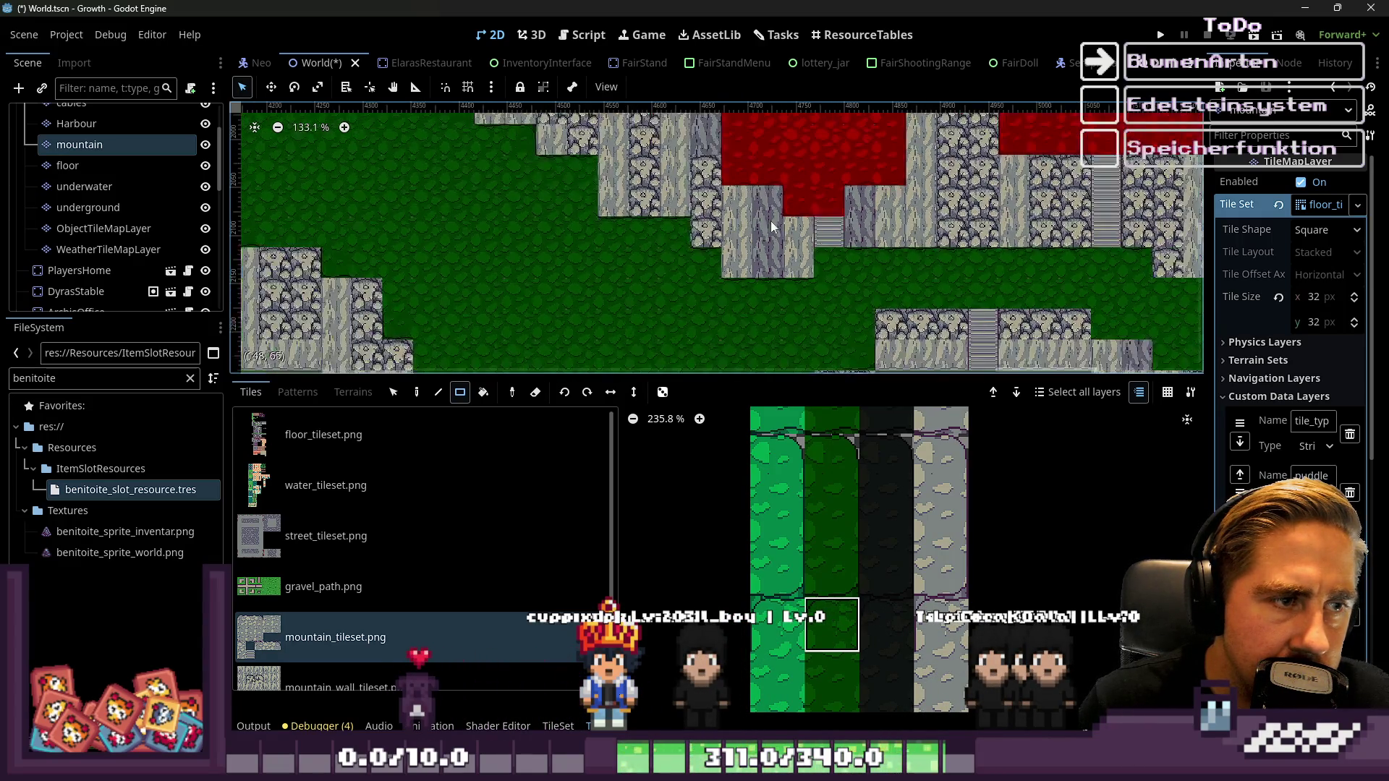
scroll(671, 253, "down", 5)
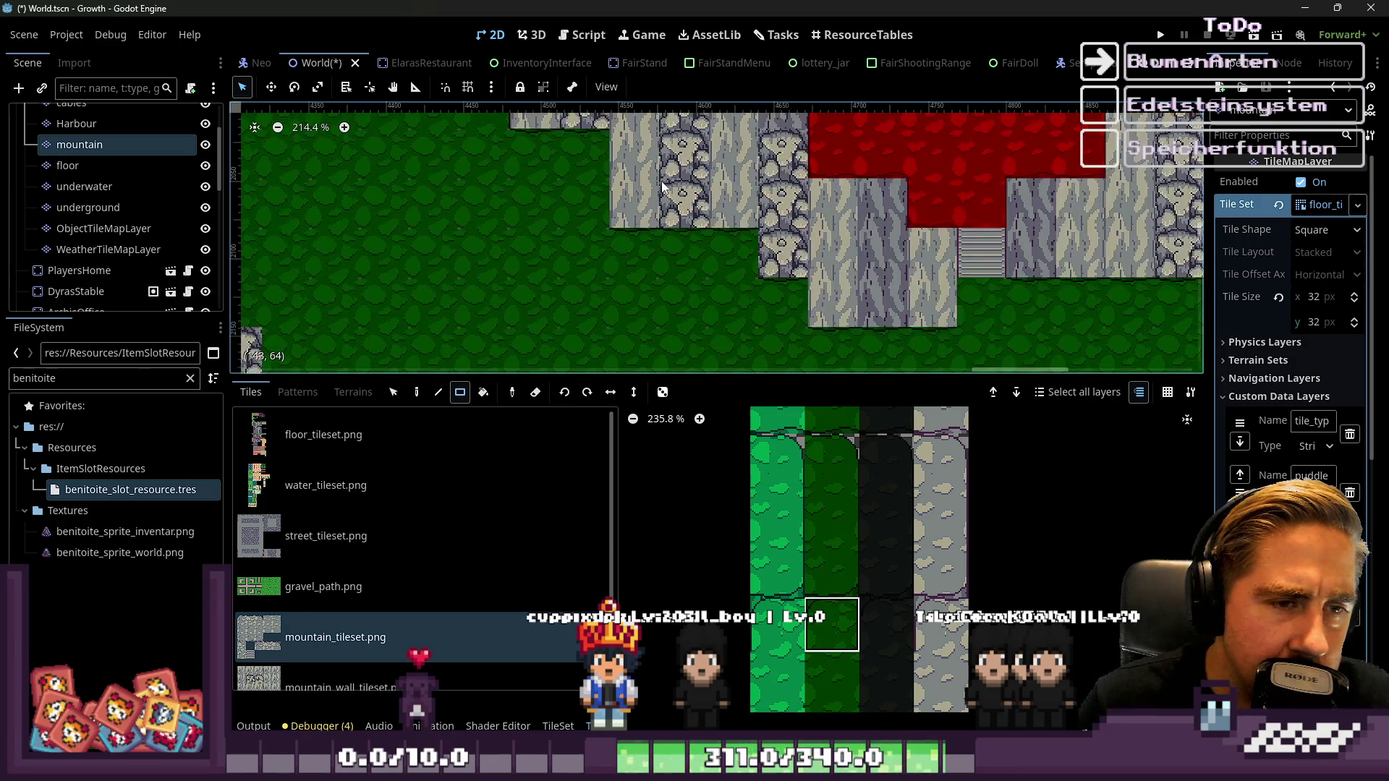
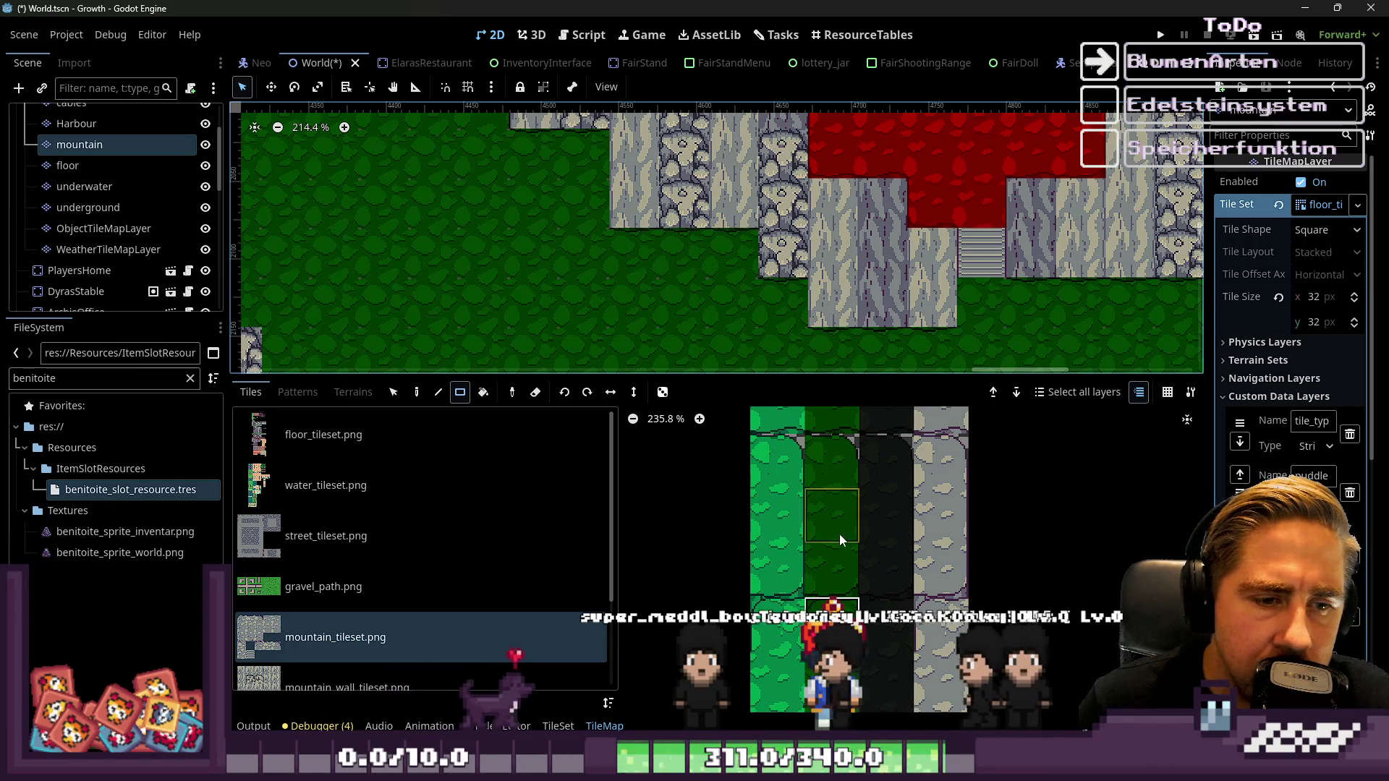
Survey the mountain terrain, then select a different dark-green tile in the mountain_tileset atlas
scroll(857, 588, "down", 3)
scroll(857, 587, "down", 2)
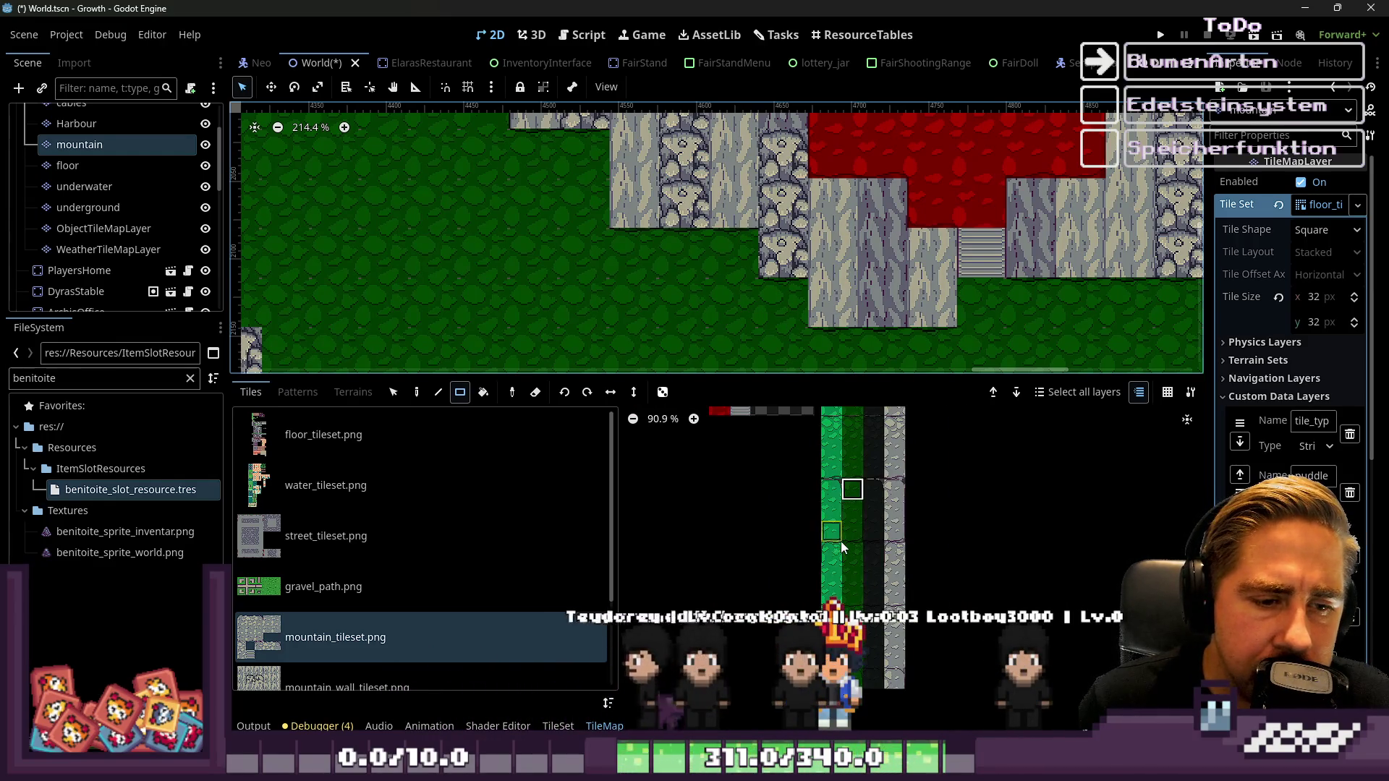
scroll(854, 306, "up", 2)
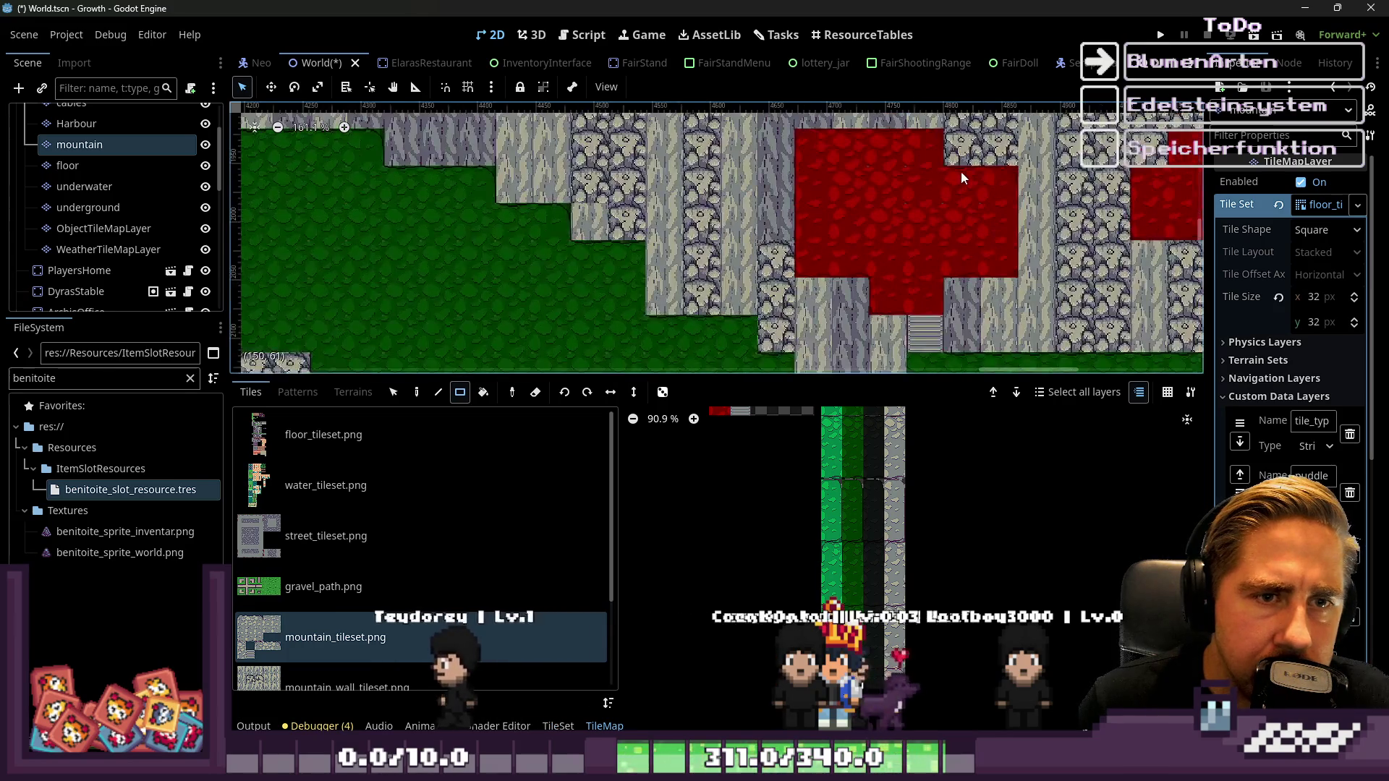
scroll(967, 145, "down", 1)
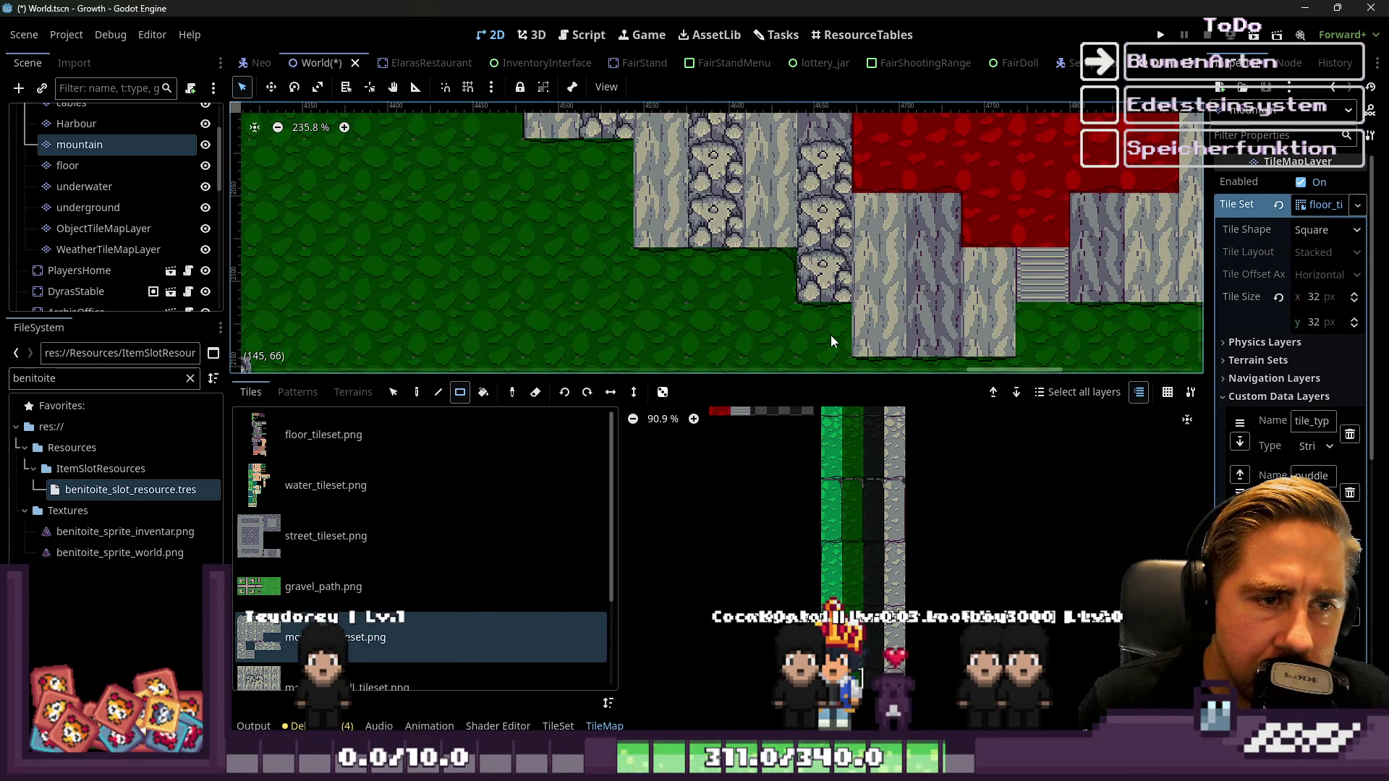
scroll(641, 199, "down", 5)
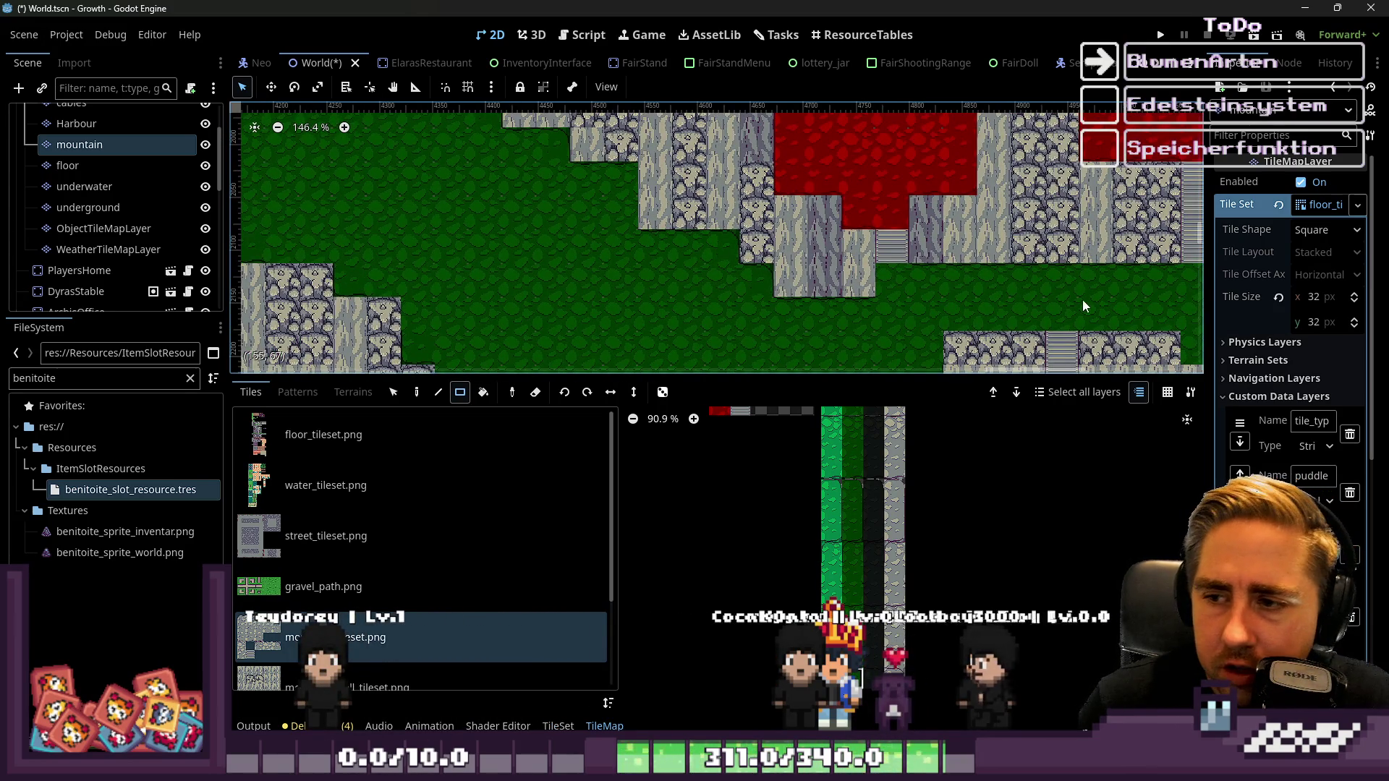
scroll(941, 268, "up", 7)
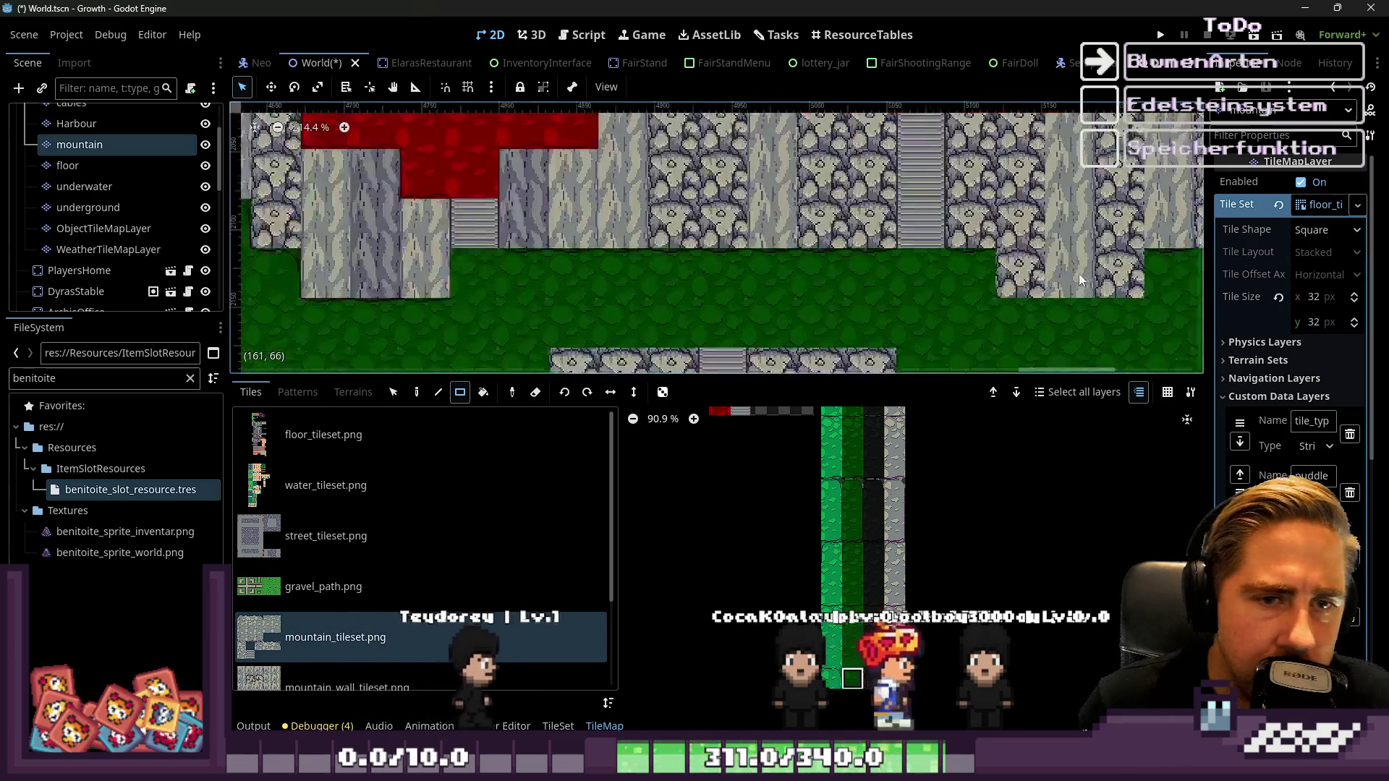
scroll(733, 246, "down", 5)
scroll(953, 310, "down", 2)
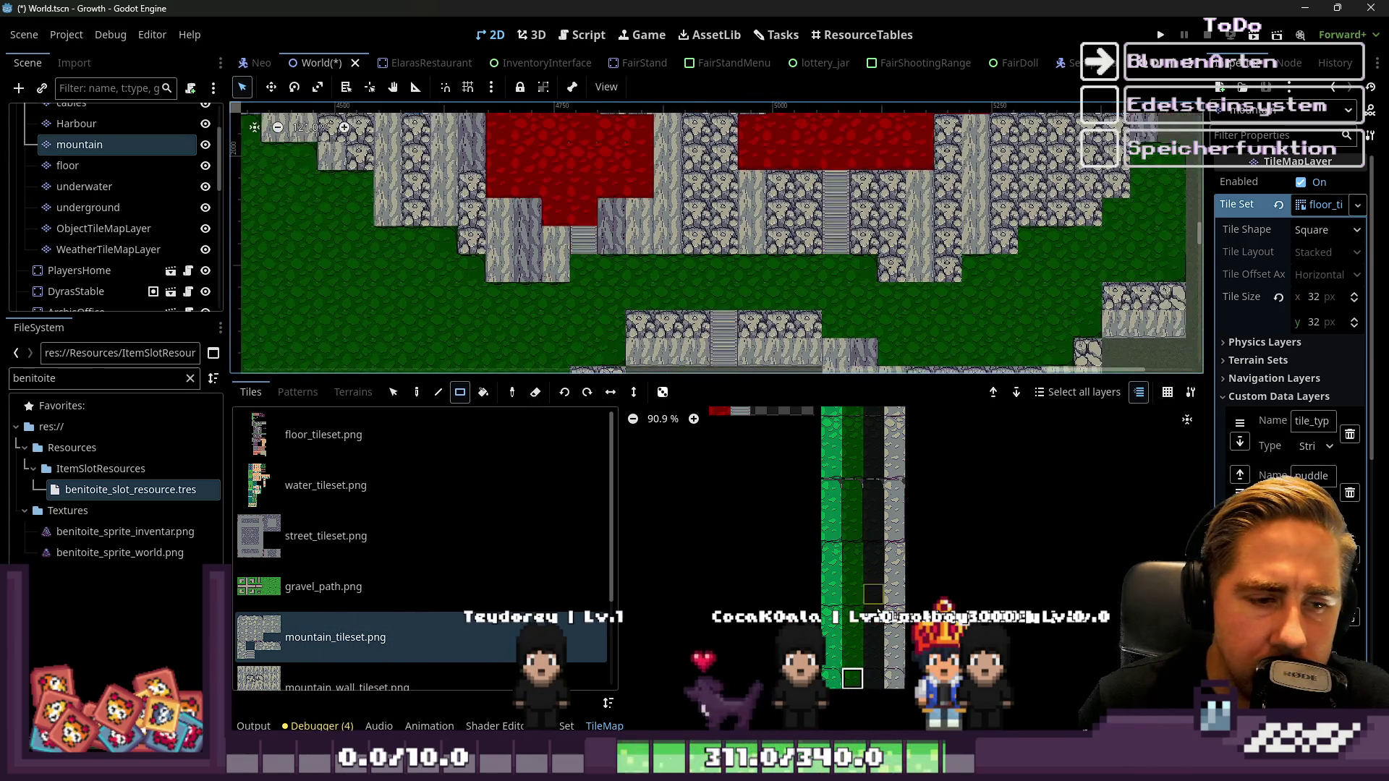
scroll(837, 593, "up", 5)
left_click(848, 479)
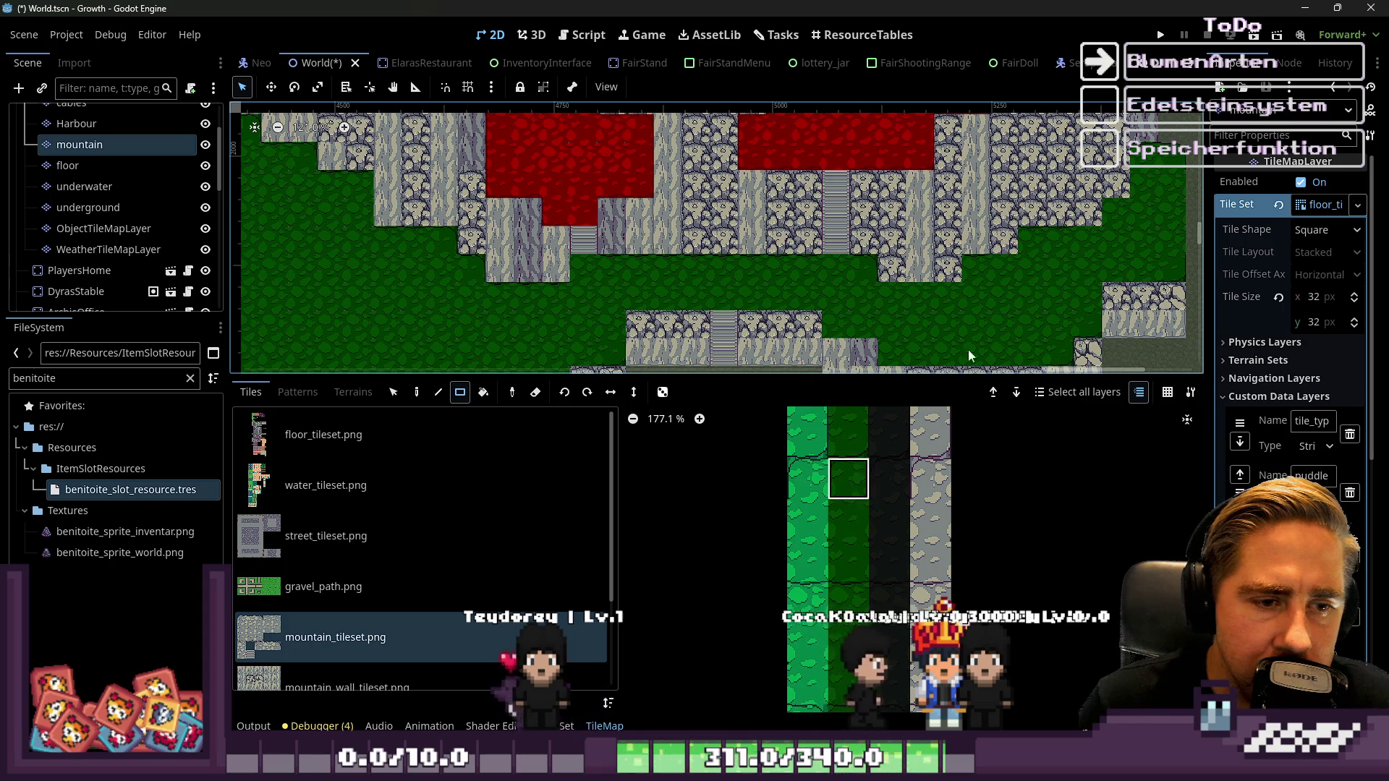
Check the map again and select the top dark-green edge tile instead
scroll(940, 304, "up", 7)
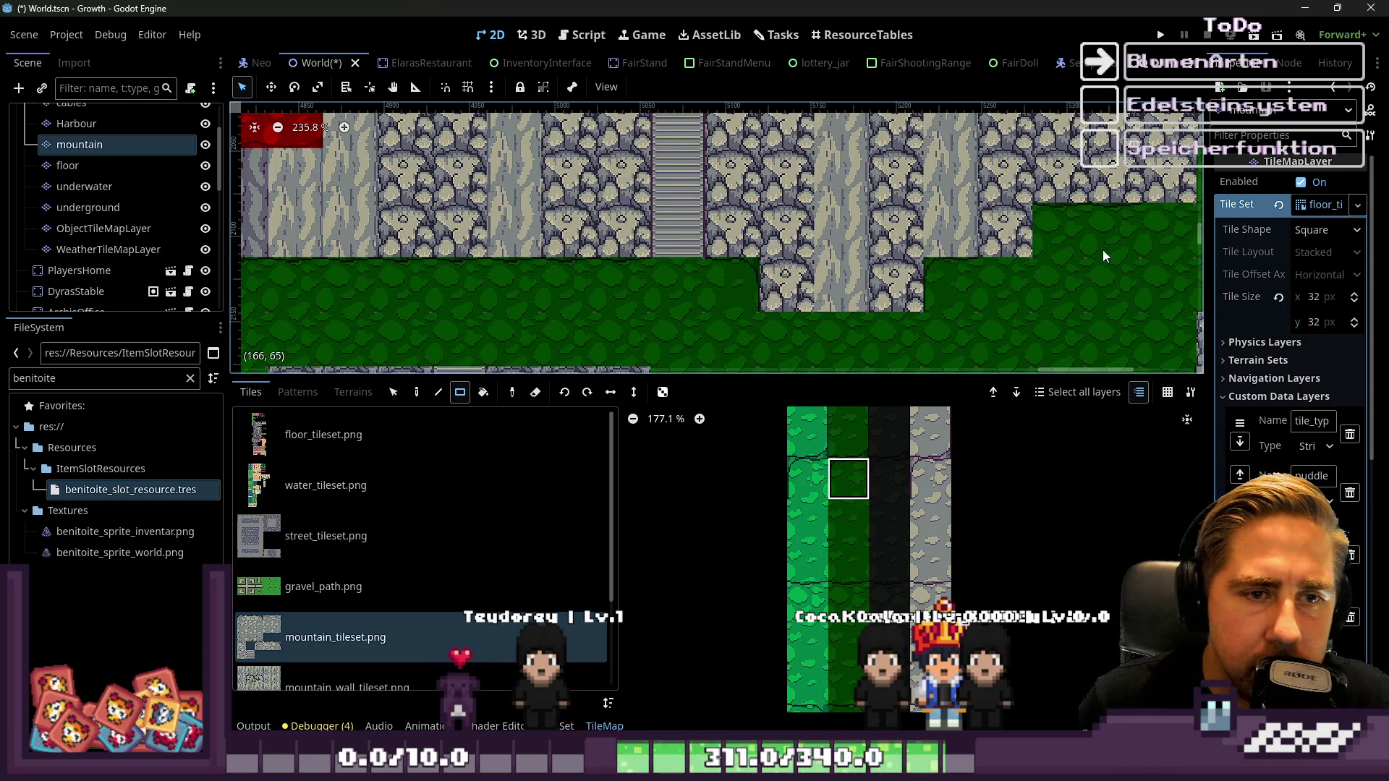
scroll(1049, 231, "down", 4)
scroll(1000, 211, "up", 3)
scroll(987, 180, "up", 2)
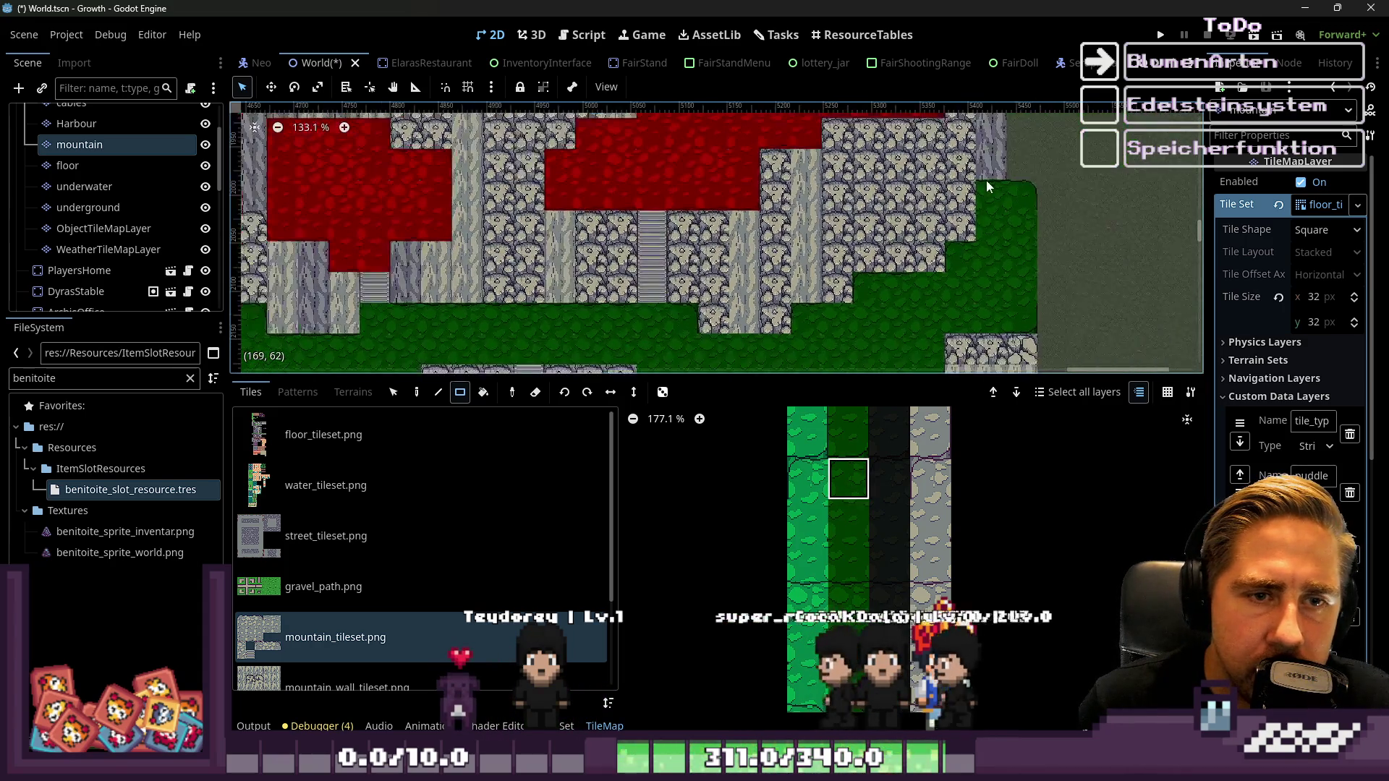
scroll(985, 194, "down", 3)
scroll(986, 194, "up", 2)
scroll(878, 541, "up", 4)
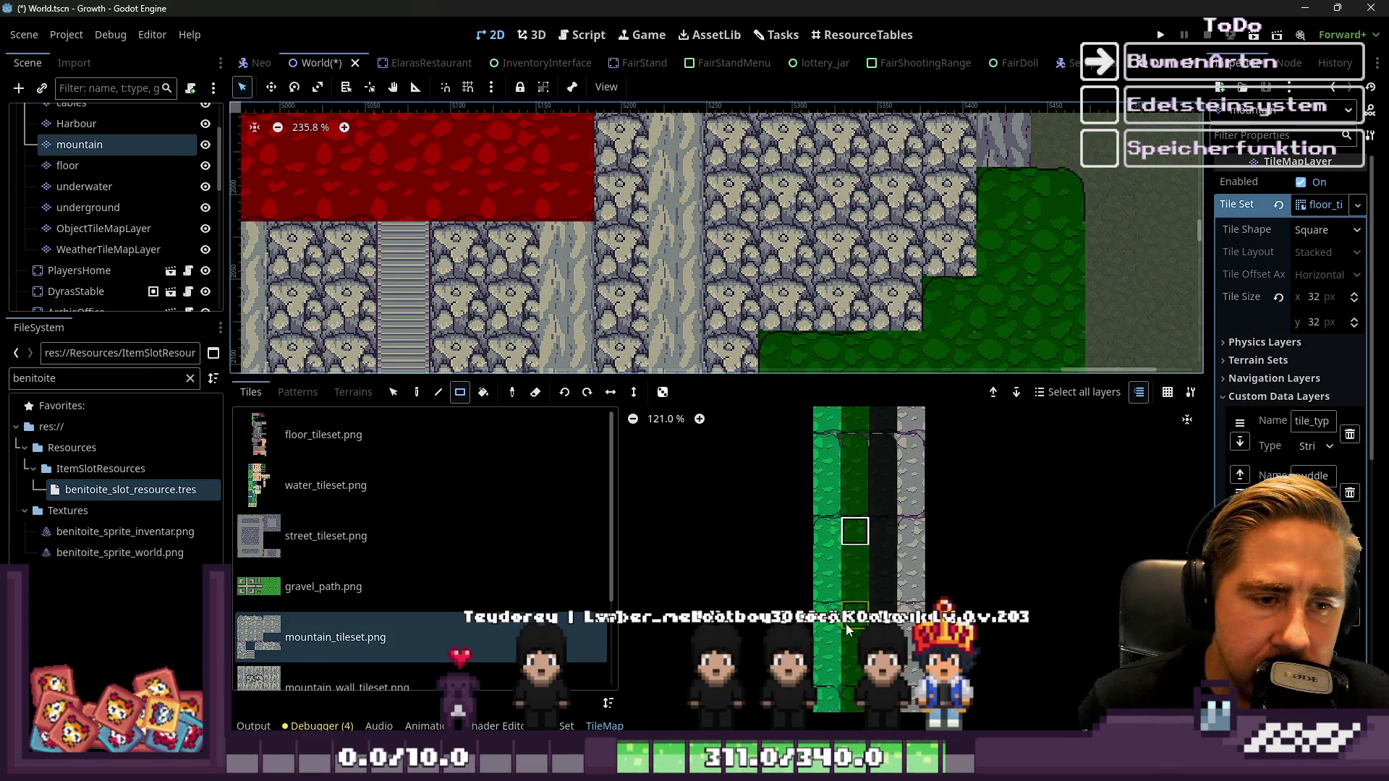
scroll(877, 540, "down", 6)
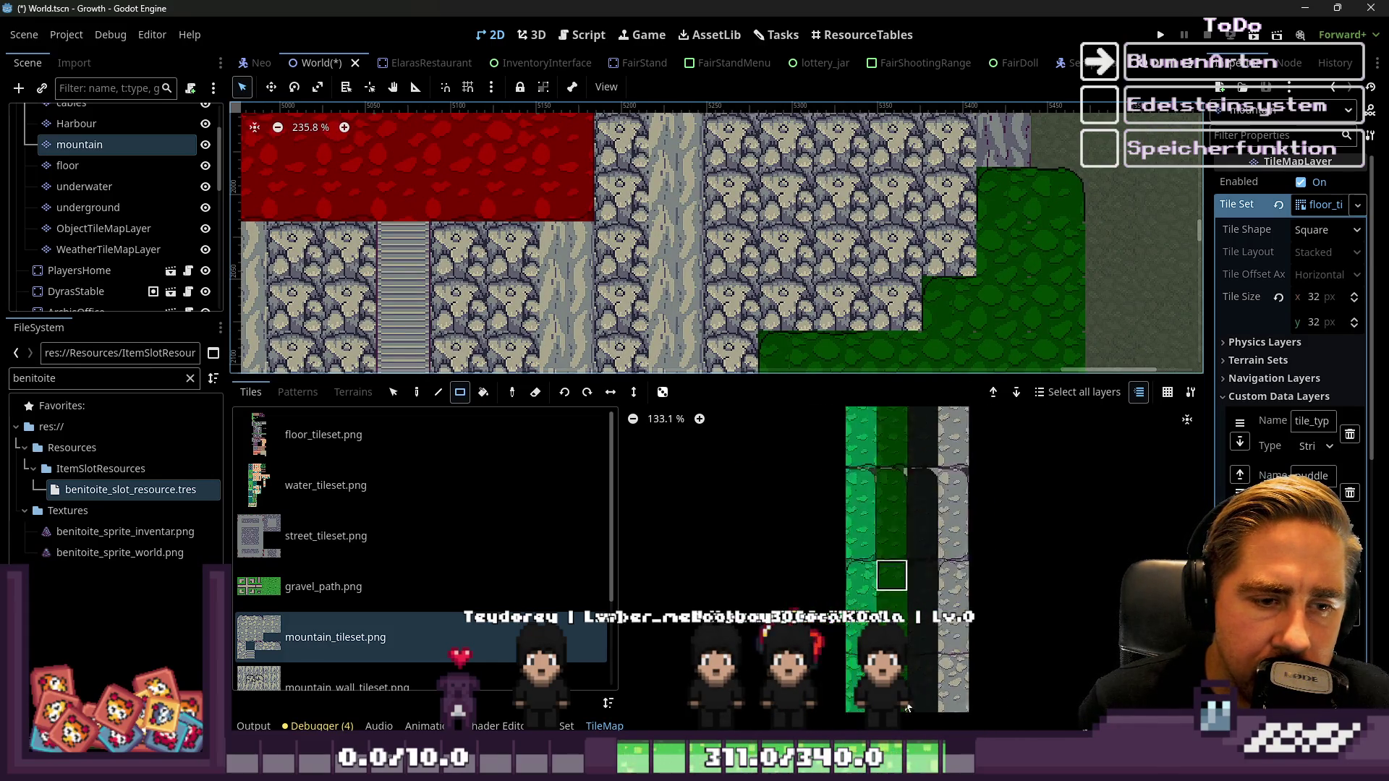
scroll(983, 227, "down", 1)
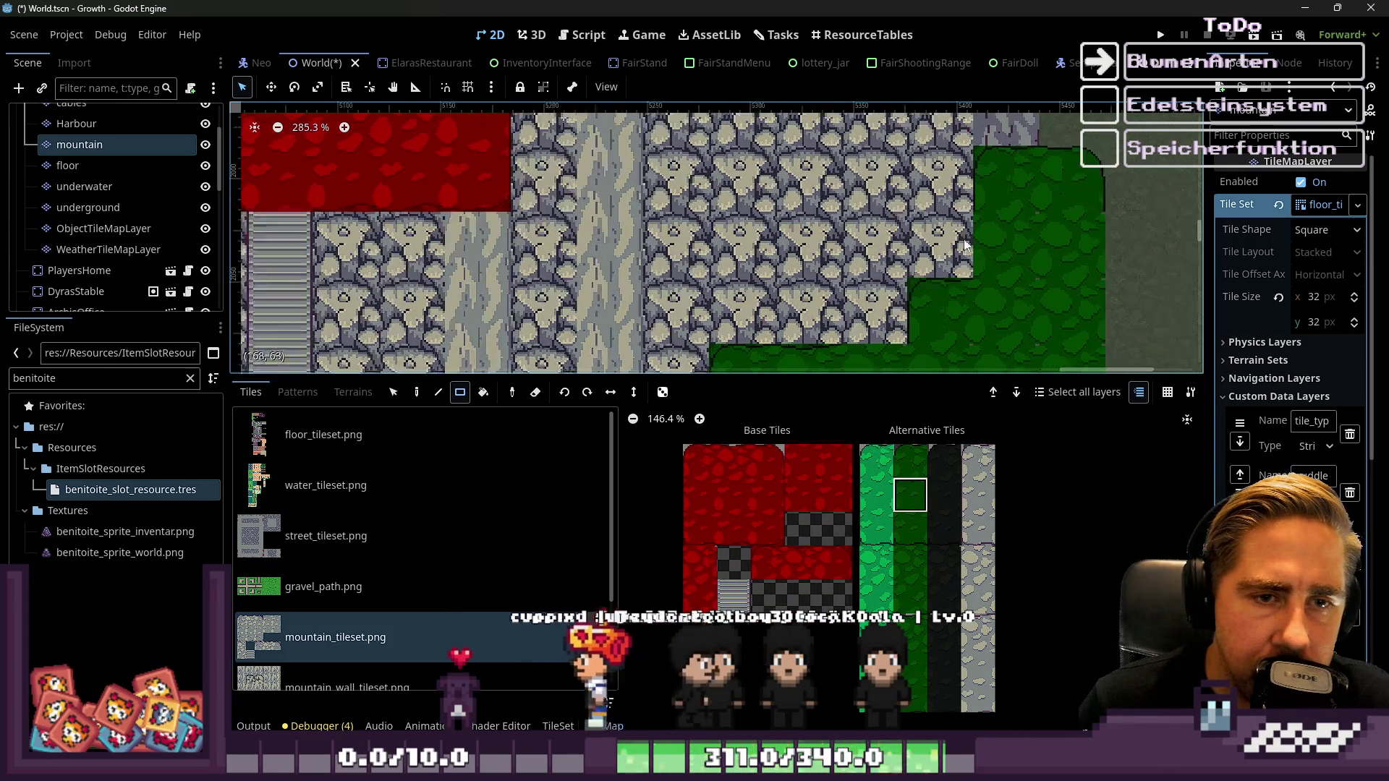
scroll(1026, 162, "down", 3)
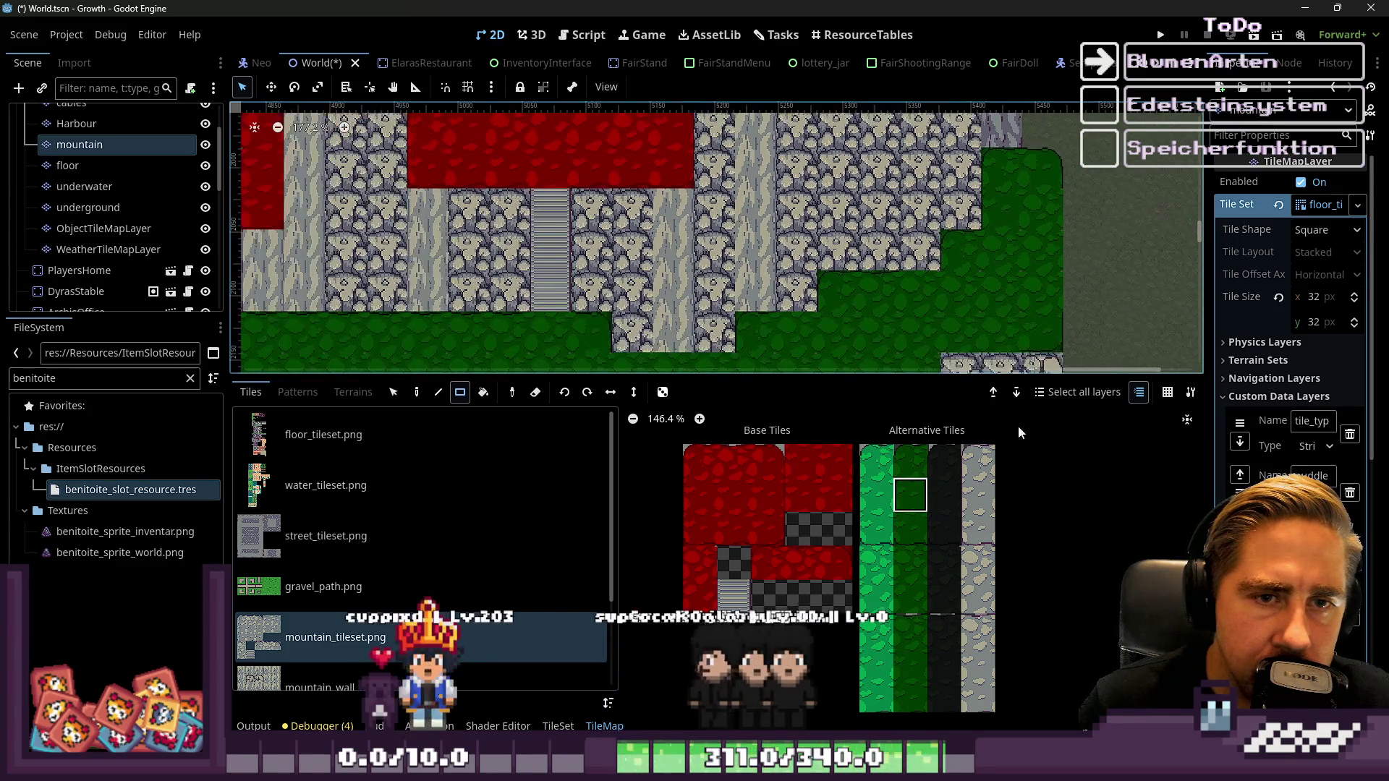
scroll(912, 507, "up", 6)
scroll(896, 518, "up", 1)
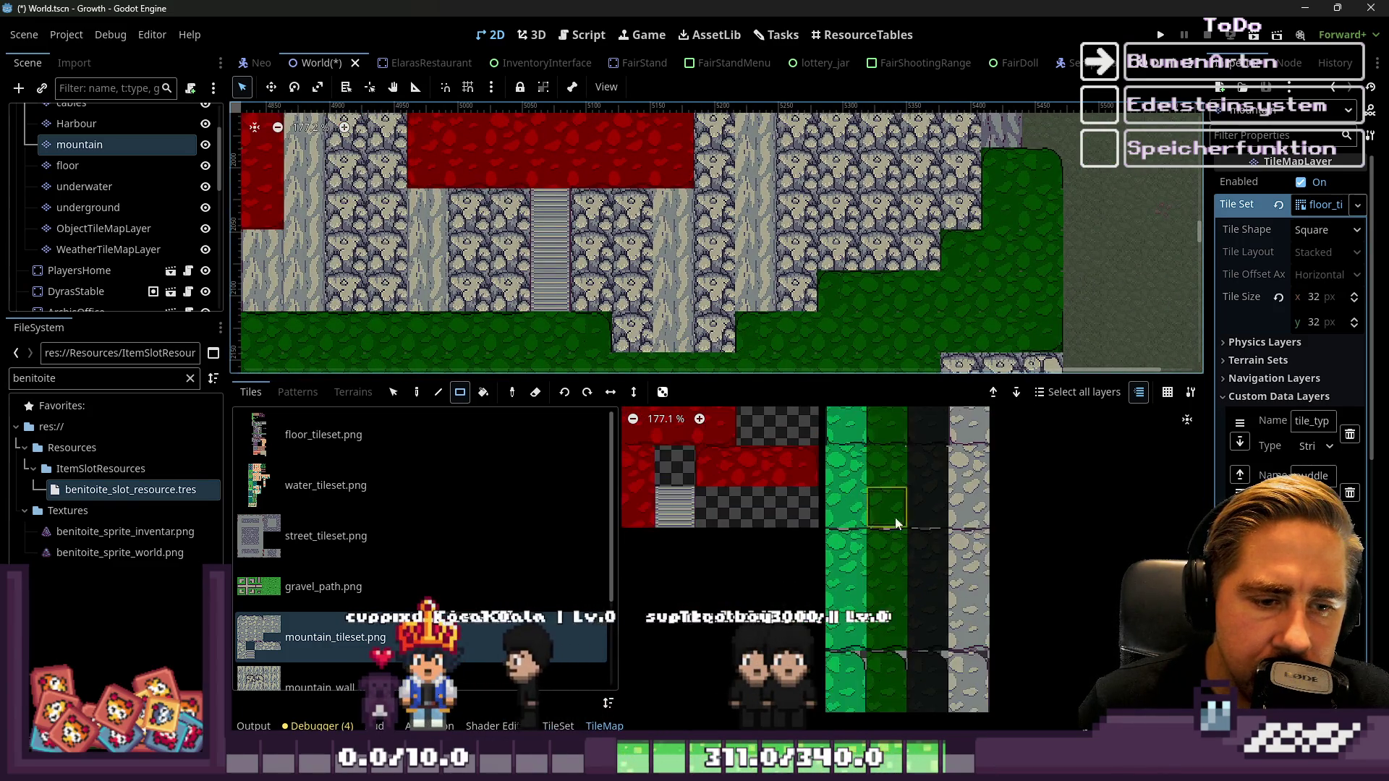
scroll(887, 661, "up", 4)
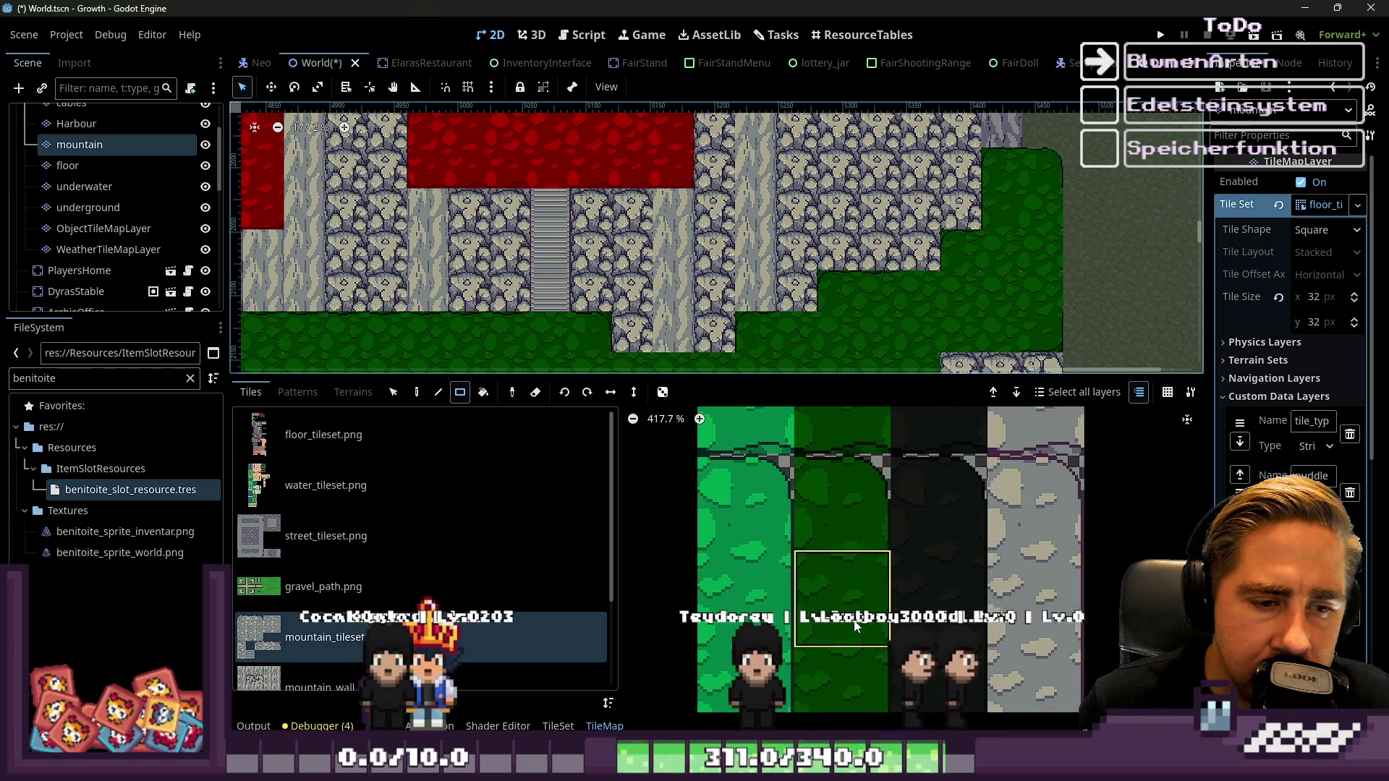
scroll(1070, 190, "down", 5)
scroll(1070, 190, "up", 10)
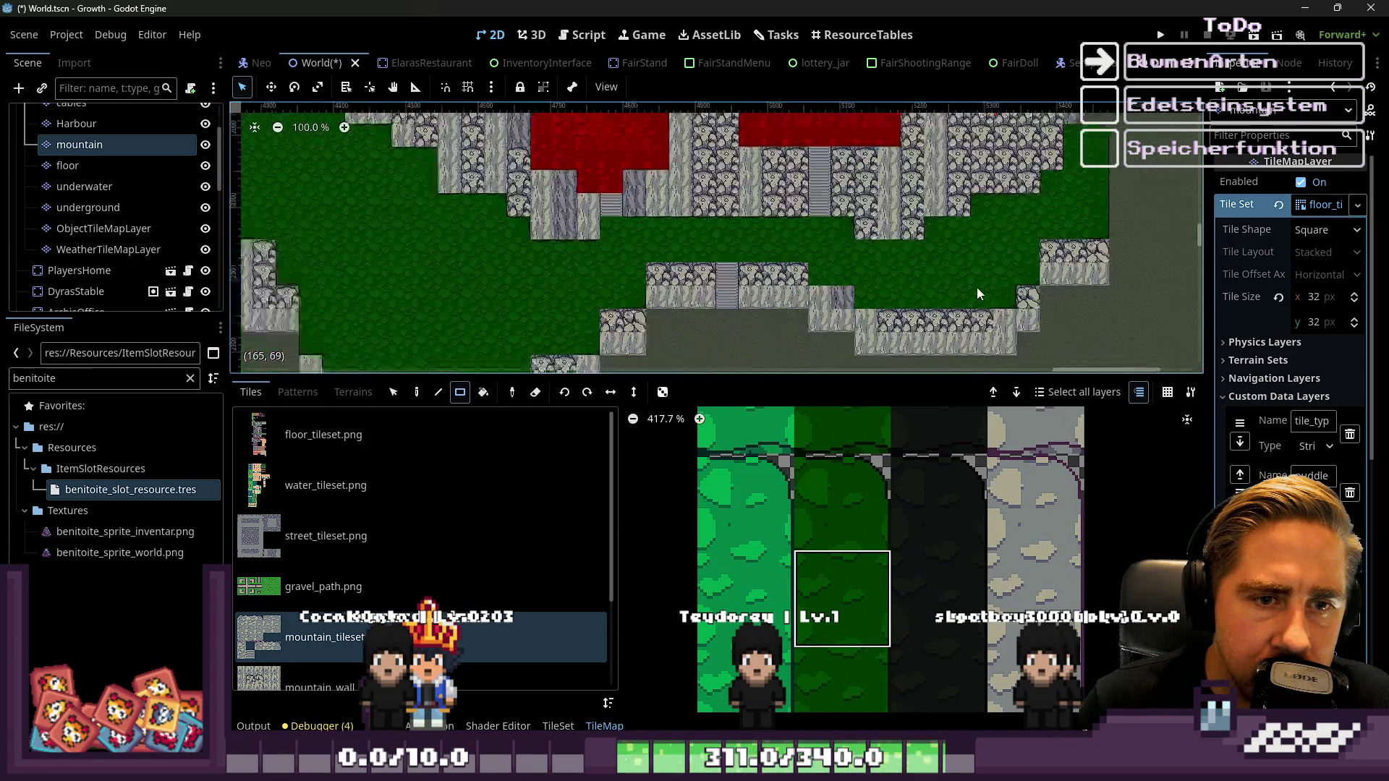
scroll(1025, 241, "down", 7)
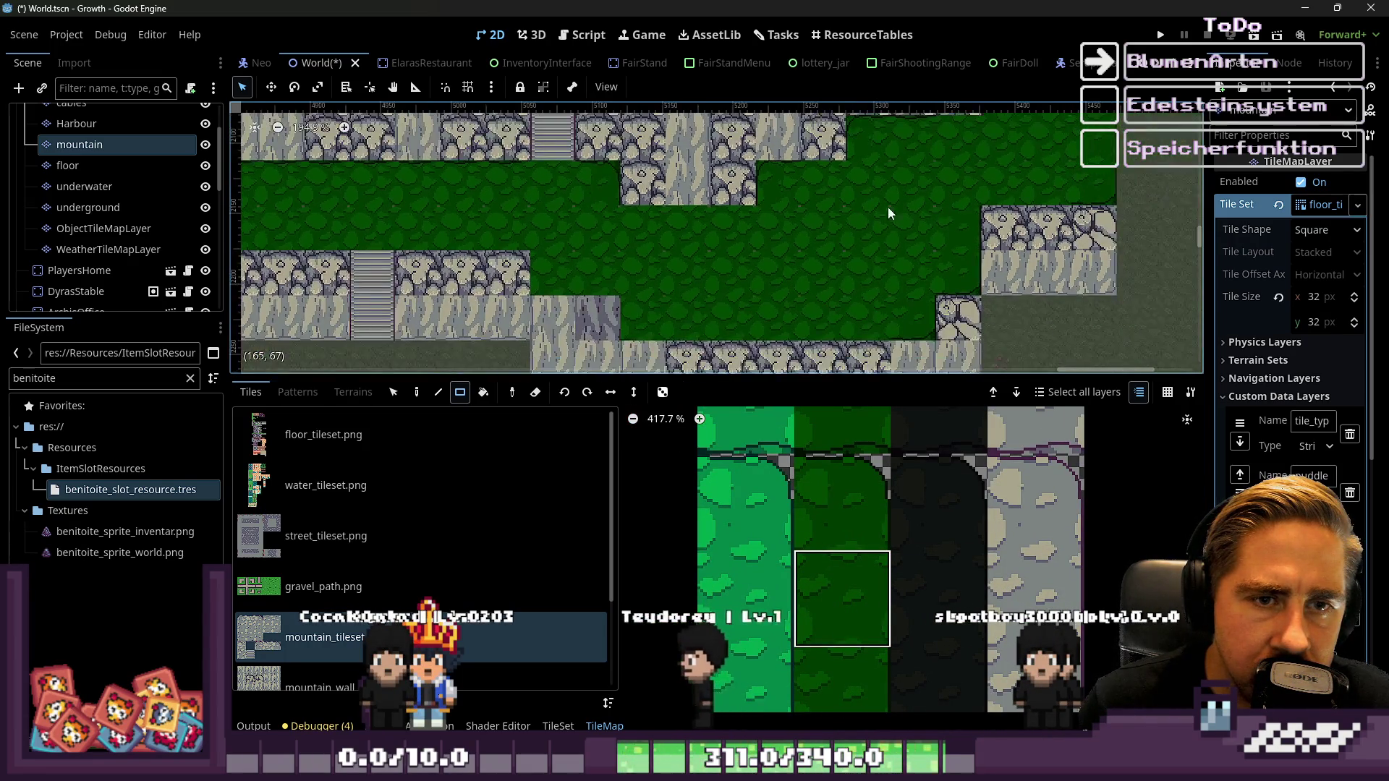
scroll(796, 260, "left", 6)
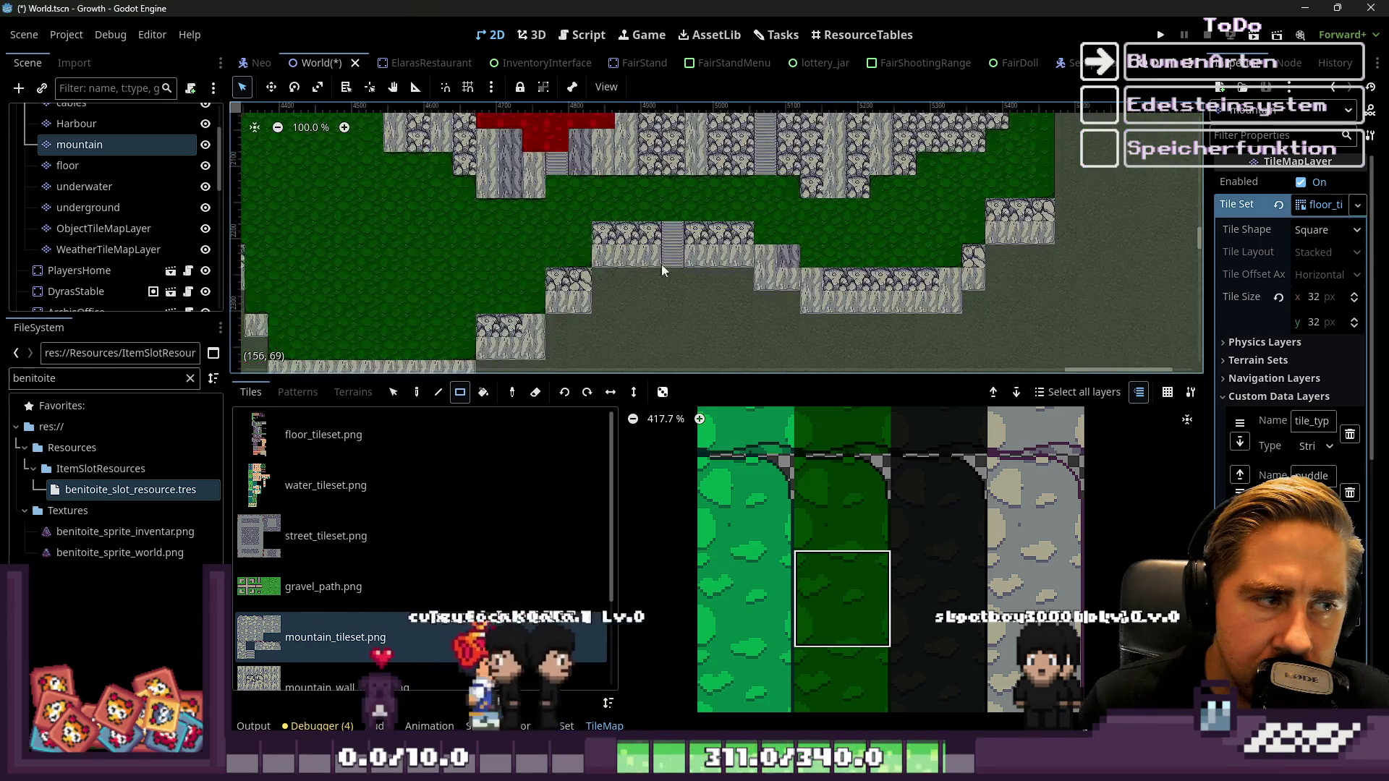
scroll(781, 237, "left", 5)
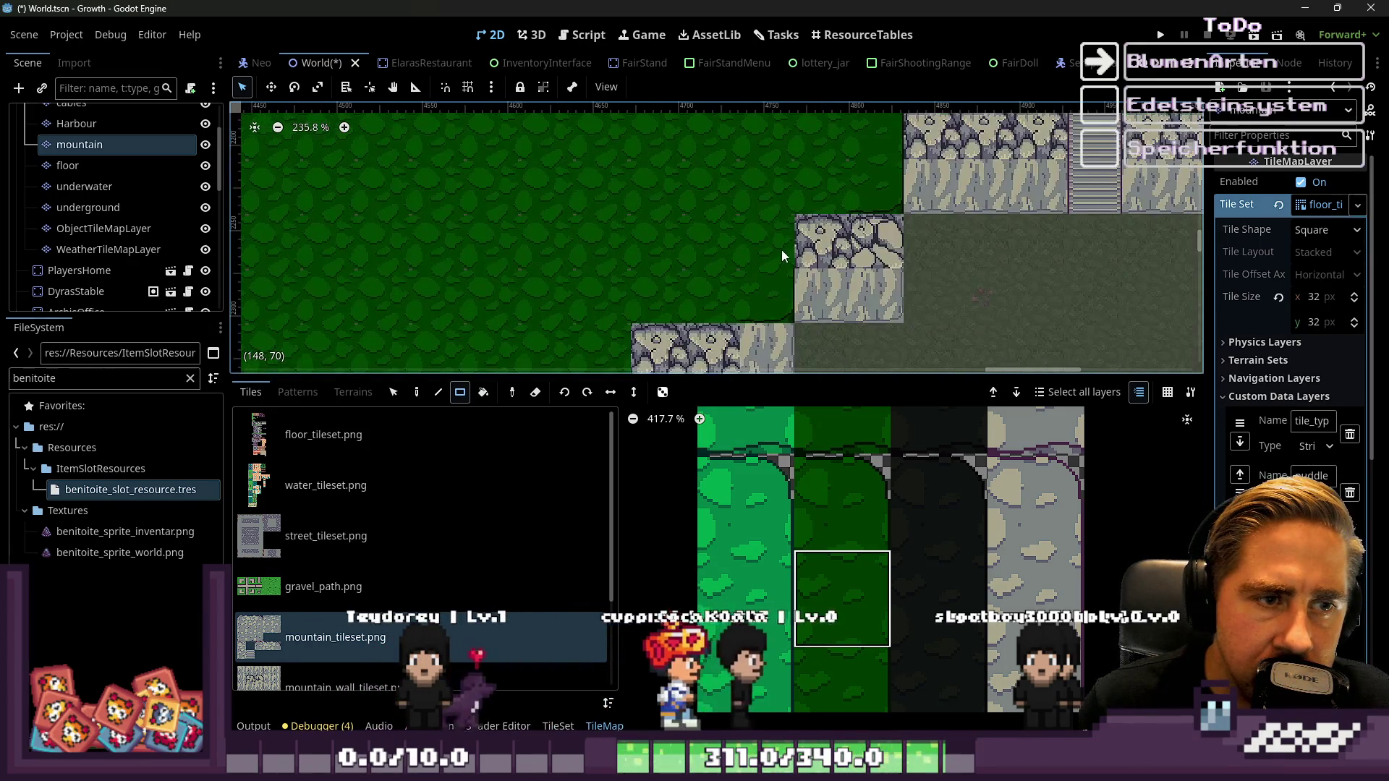
scroll(861, 242, "down", 1)
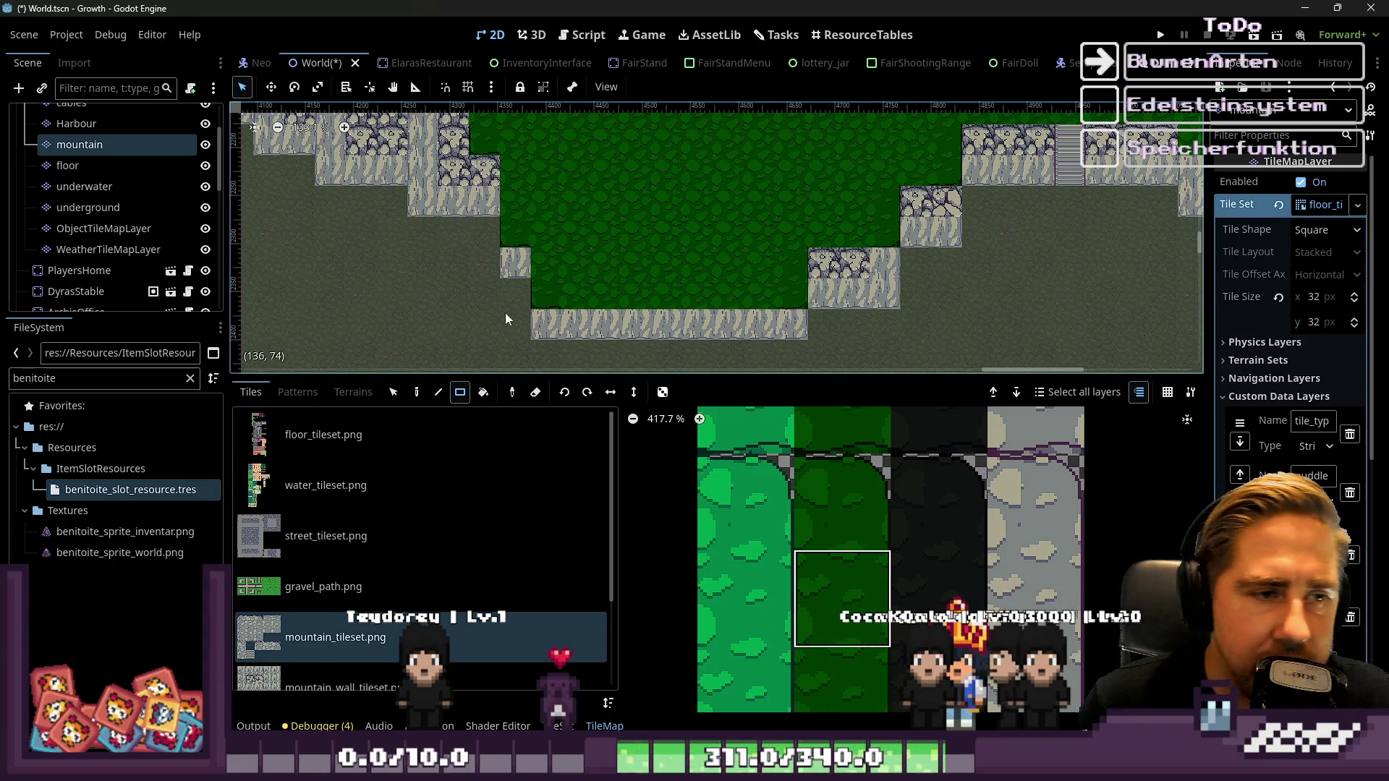
scroll(505, 313, "up", 4)
scroll(796, 535, "down", 3)
left_click(834, 436)
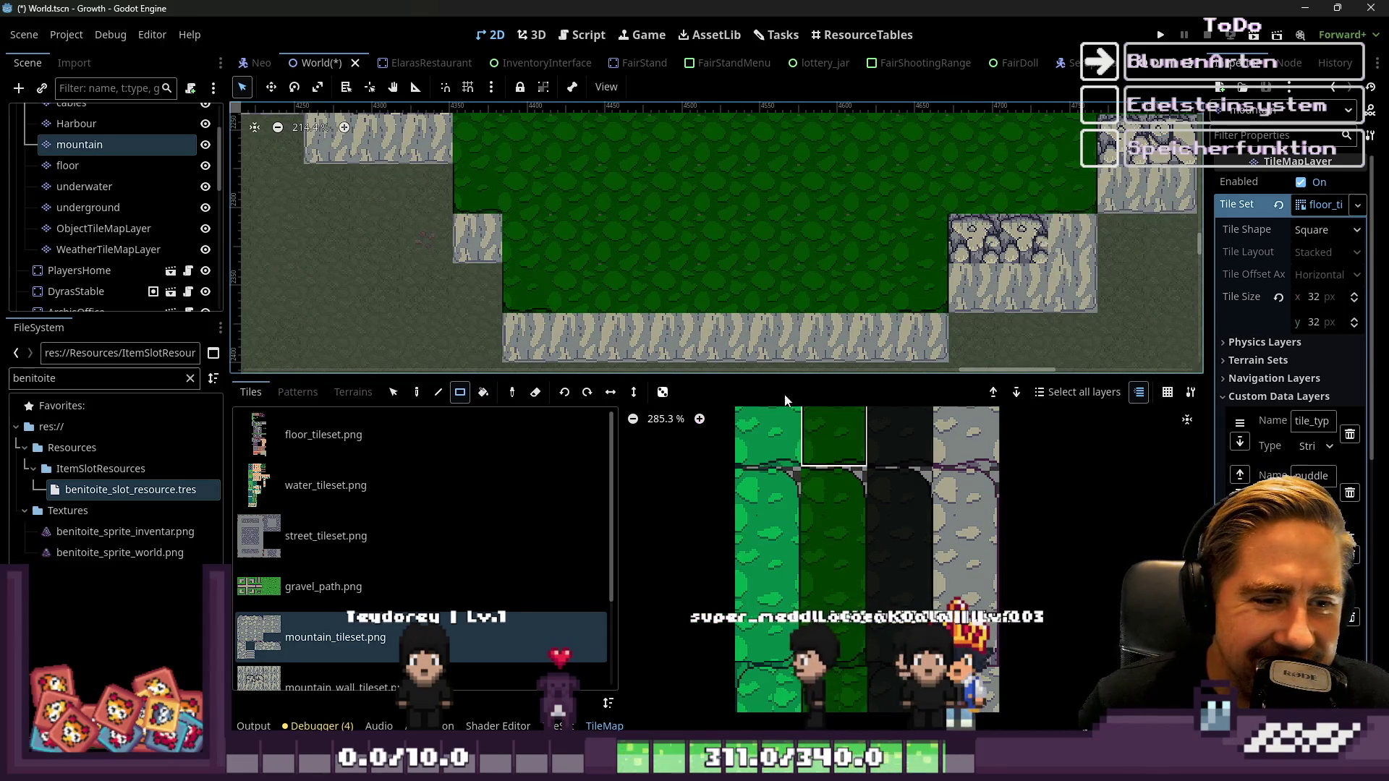
Paint a 7x1 strip of the top dark-green edge tile along the plateau's lower border
scroll(572, 292, "up", 3)
mouse_move(567, 292)
left_mouse_down()
mouse_move(666, 306)
mouse_move(1018, 297)
left_mouse_up()
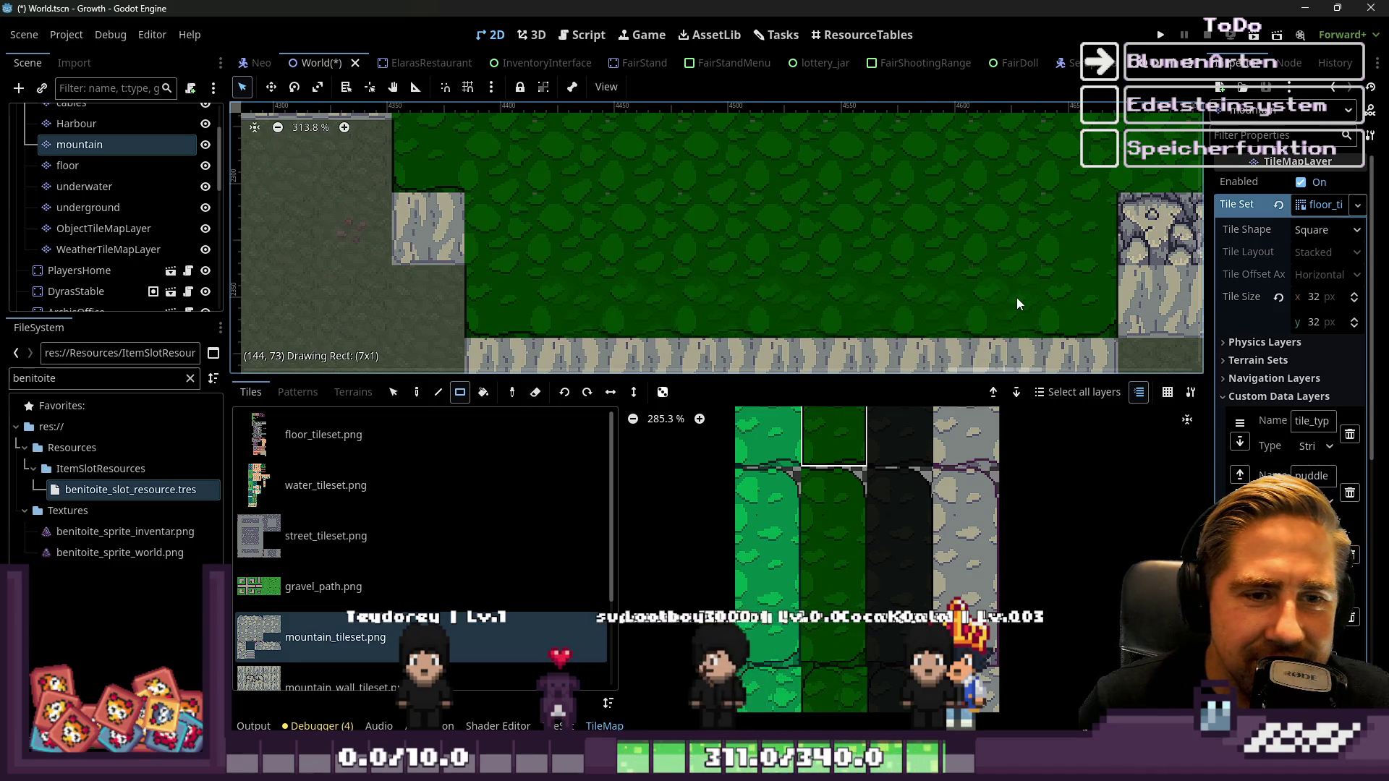
scroll(623, 340, "down", 4)
scroll(491, 290, "up", 2)
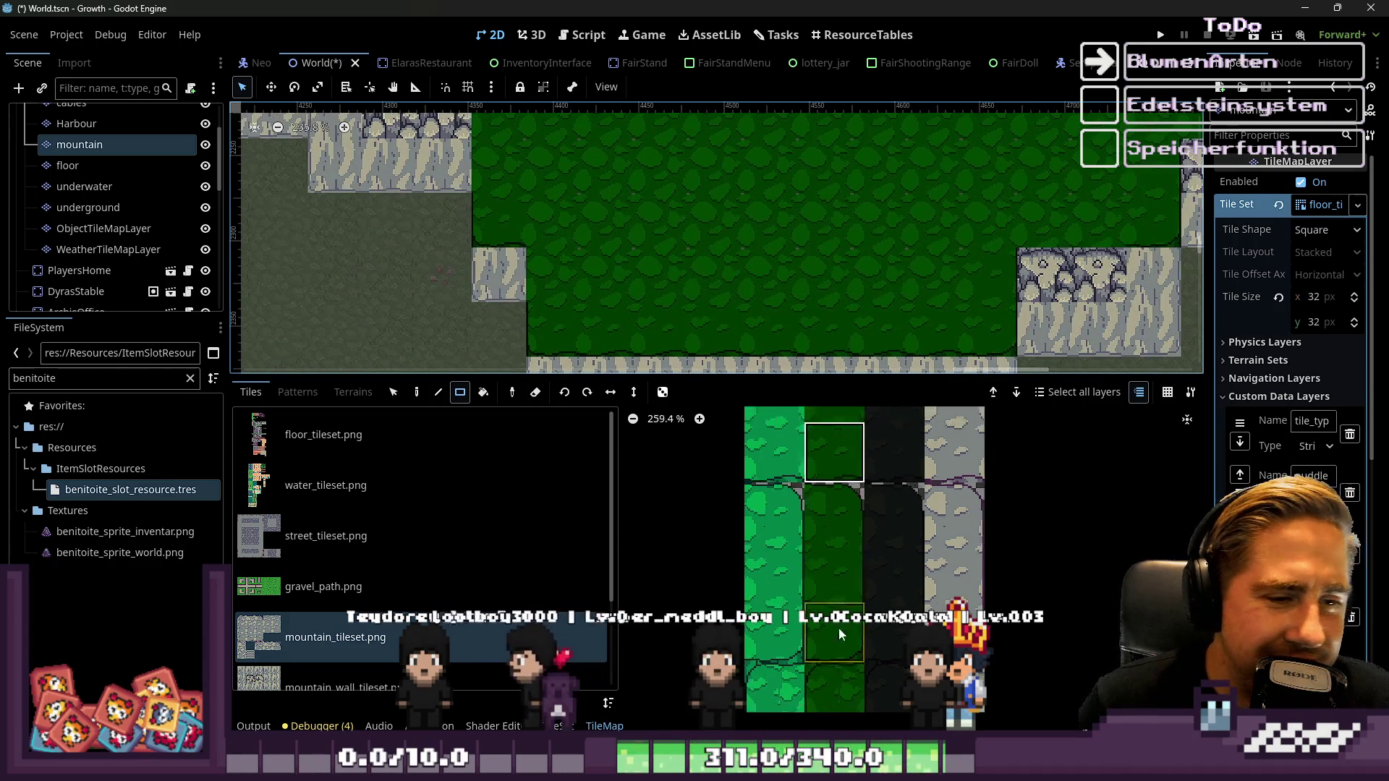
scroll(845, 485, "down", 4)
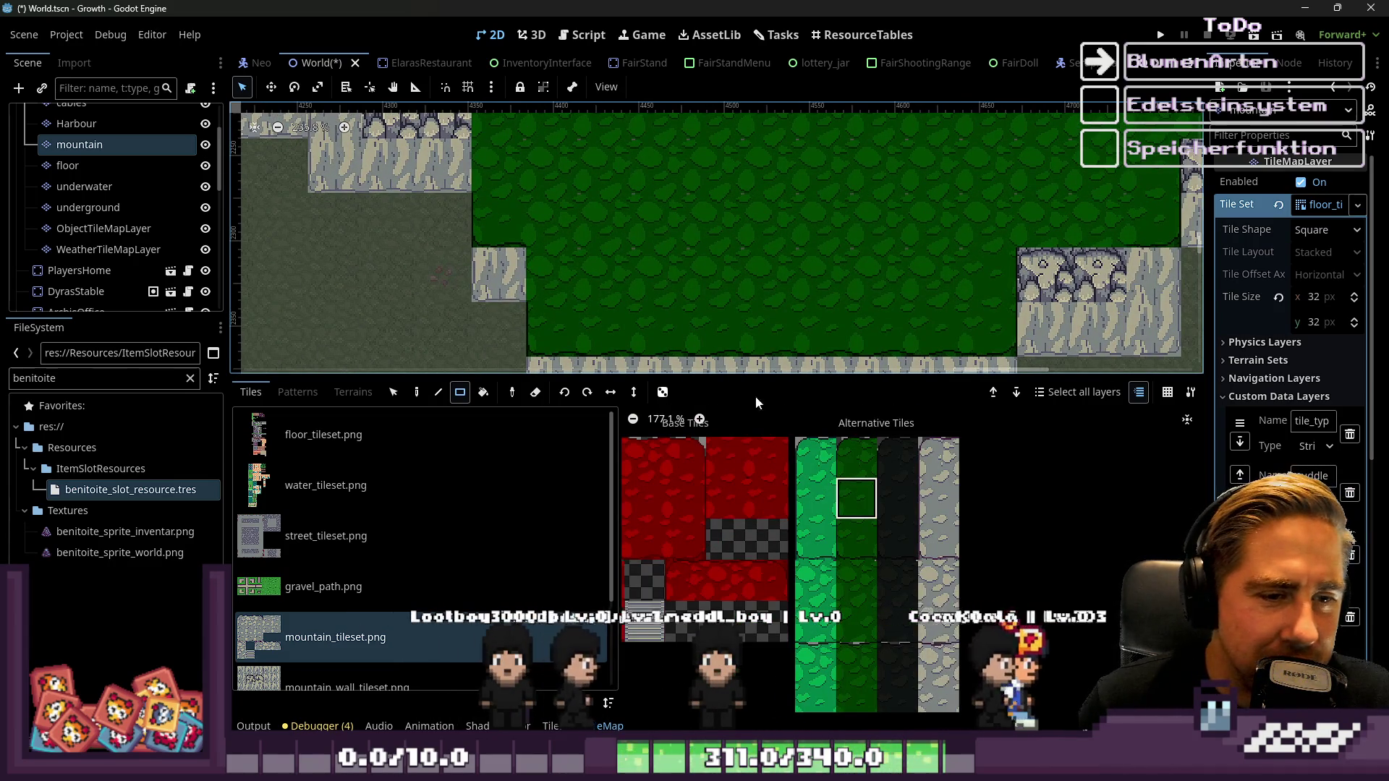
scroll(527, 267, "down", 5)
Check the new strip, then select the next dark-green tile down in the atlas
scroll(744, 328, "up", 1)
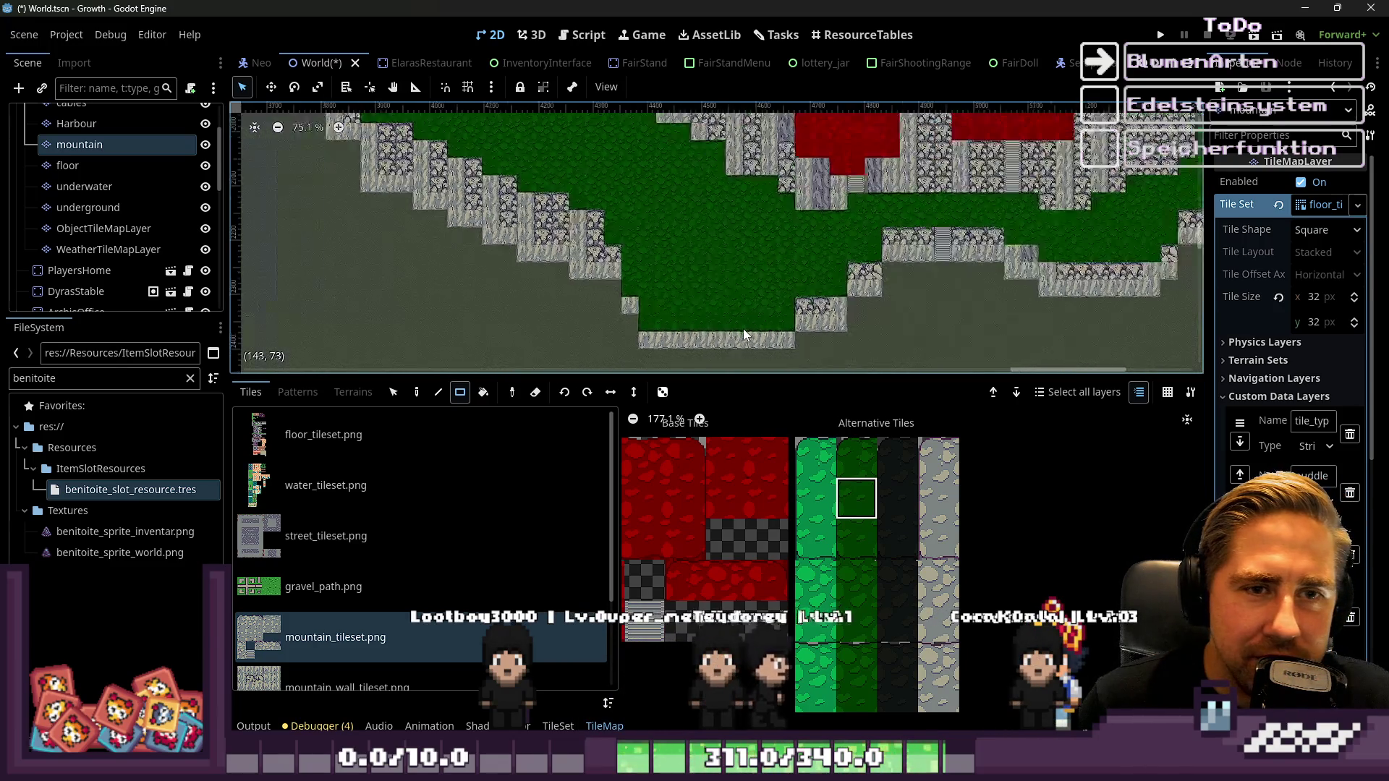
scroll(1057, 223, "right", 5)
scroll(941, 253, "up", 2)
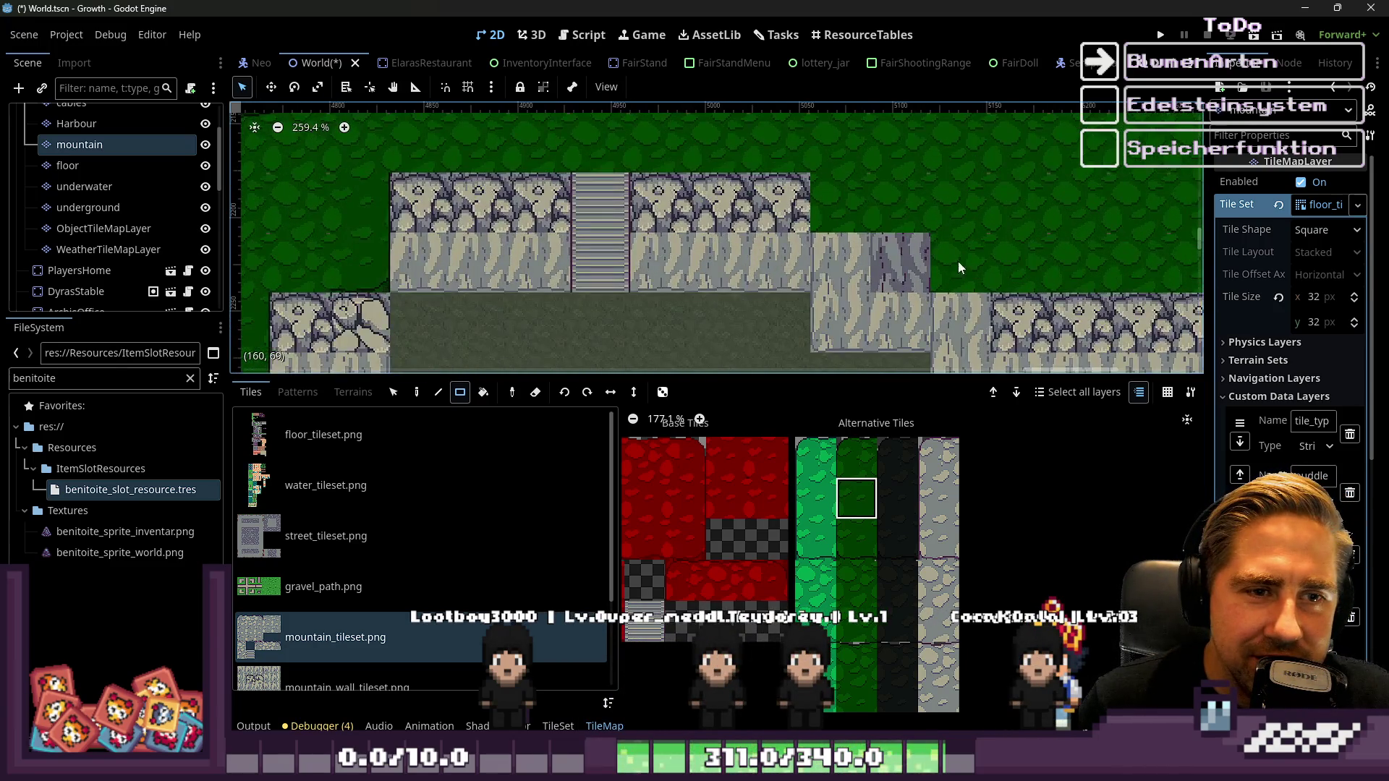
scroll(958, 262, "up", 1)
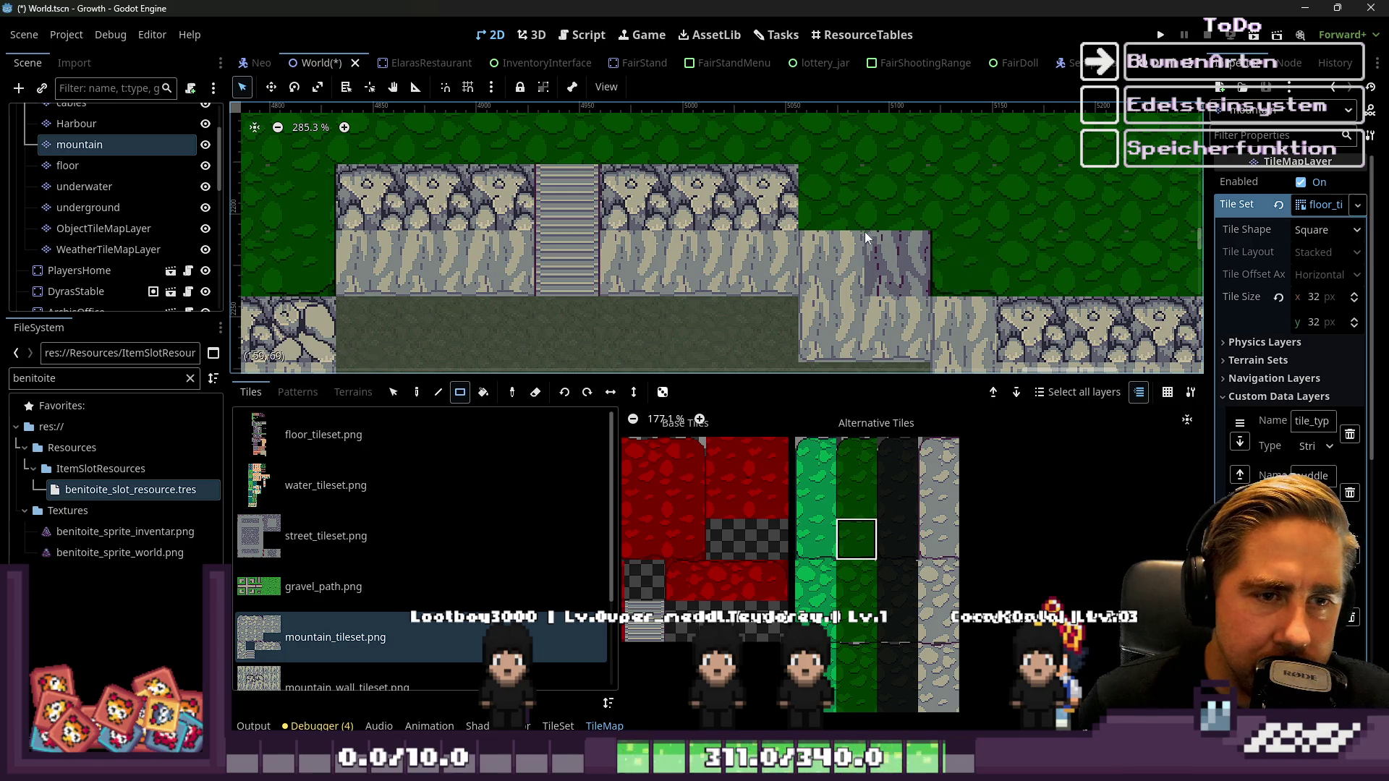
scroll(832, 201, "down", 2)
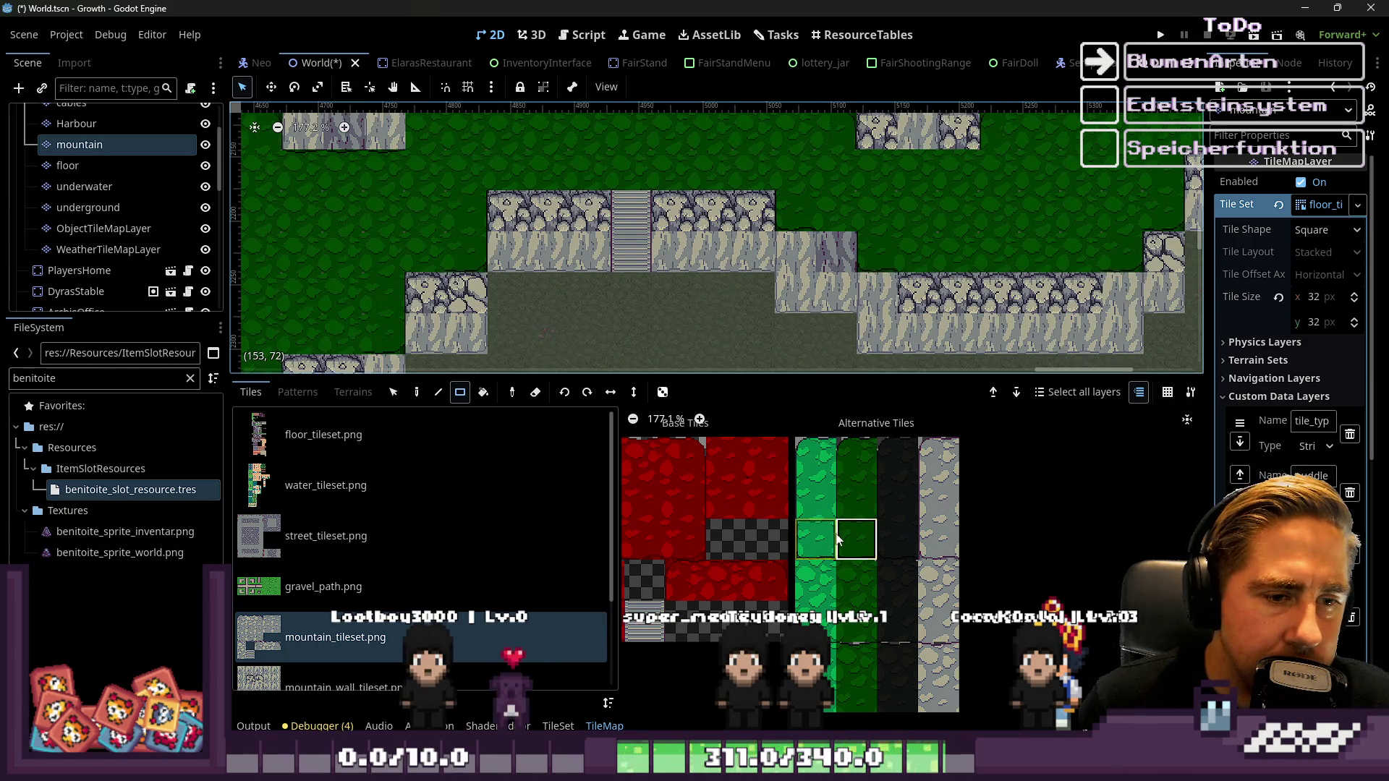
left_click(856, 622)
Select the dark-green tile one row up in the mountain_tileset atlas
scroll(844, 660, "up", 3)
scroll(847, 520, "up", 5)
left_click(851, 510)
scroll(848, 564, "down", 6)
scroll(843, 632, "up", 1)
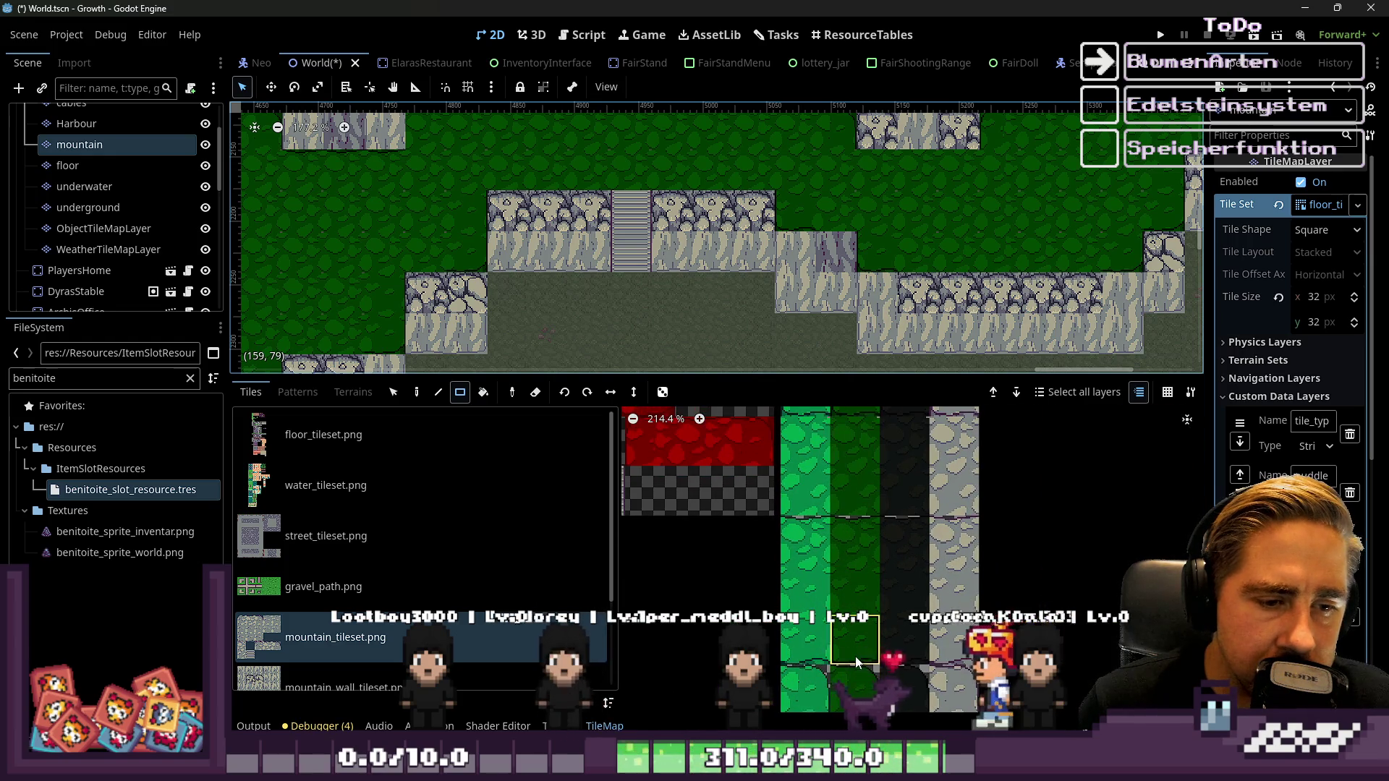
scroll(696, 201, "up", 3)
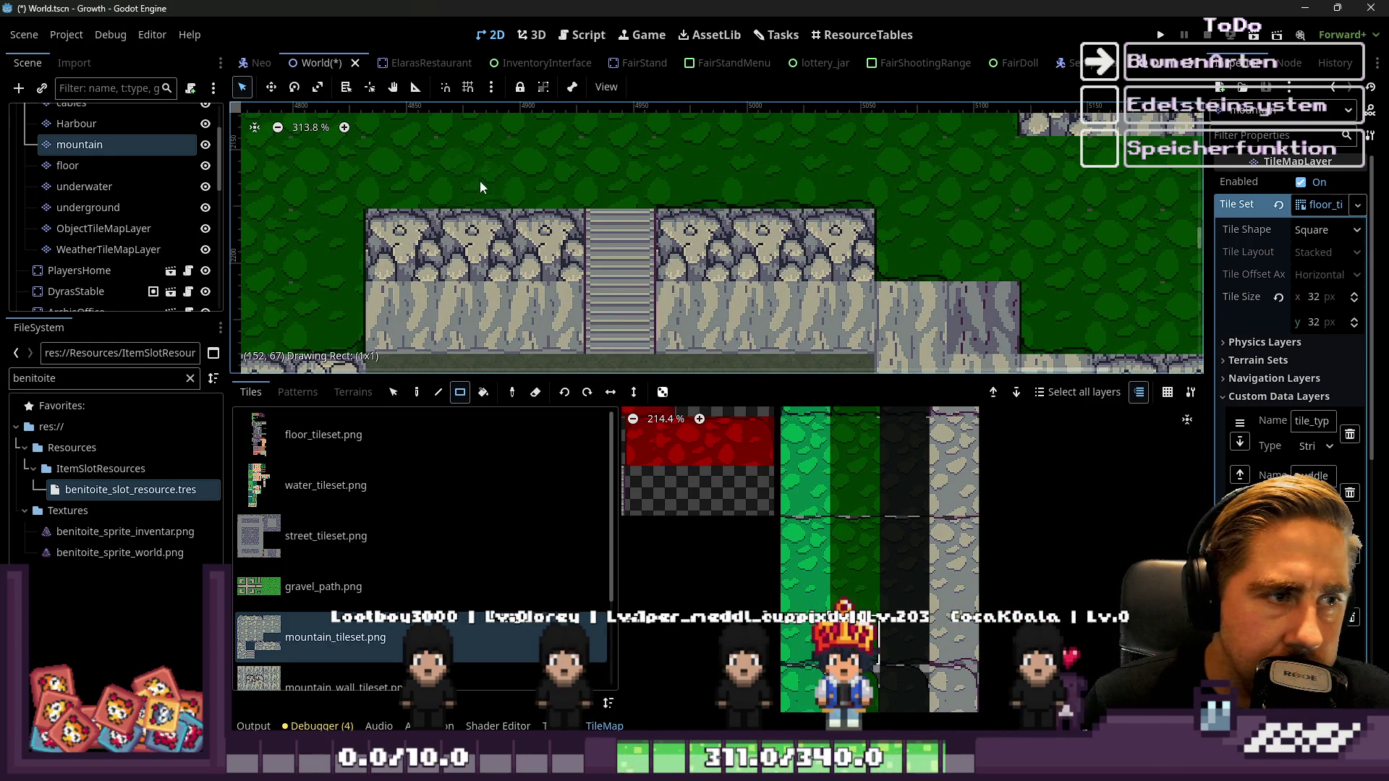
scroll(427, 212, "down", 2)
Inspect the cliff edges and choose the lower dark-green grass tile
scroll(809, 279, "right", 3)
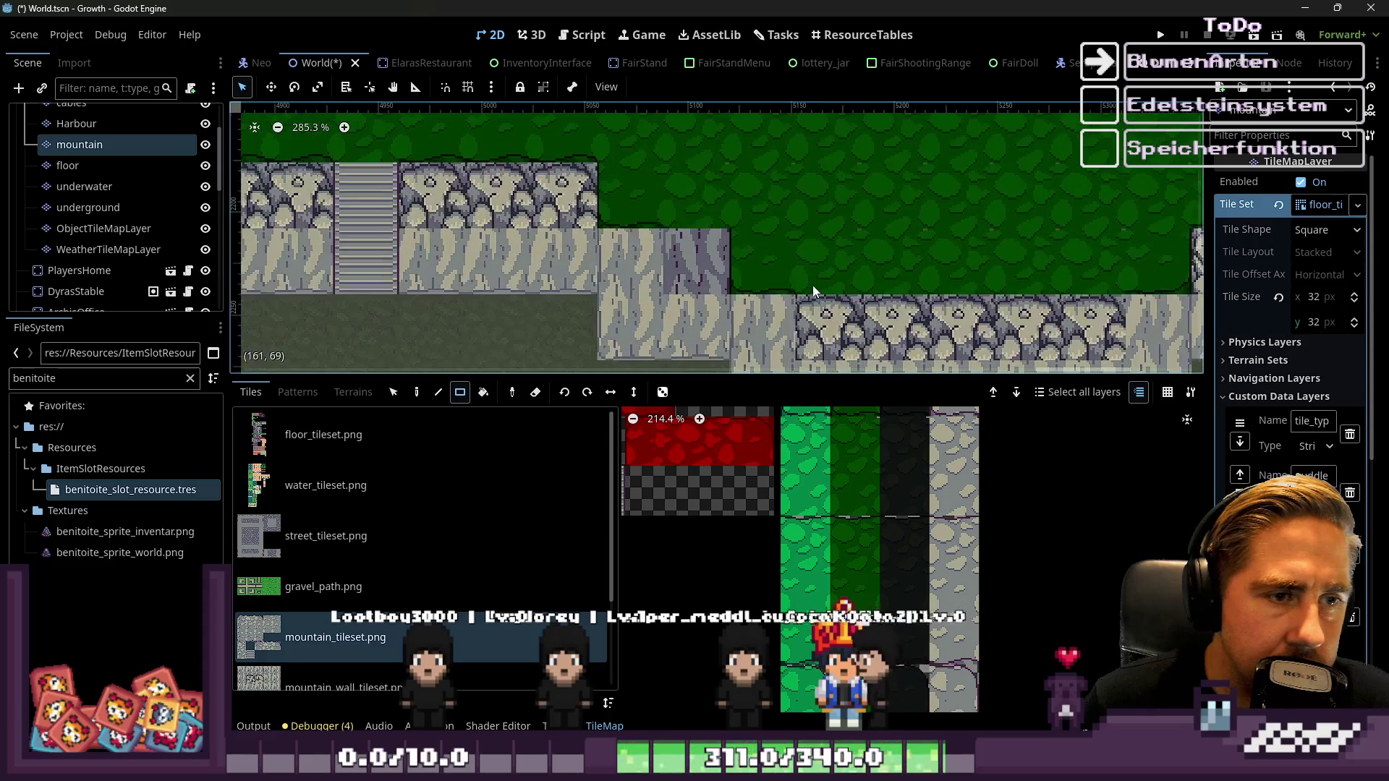
scroll(646, 321, "down", 2)
scroll(967, 237, "right", 3)
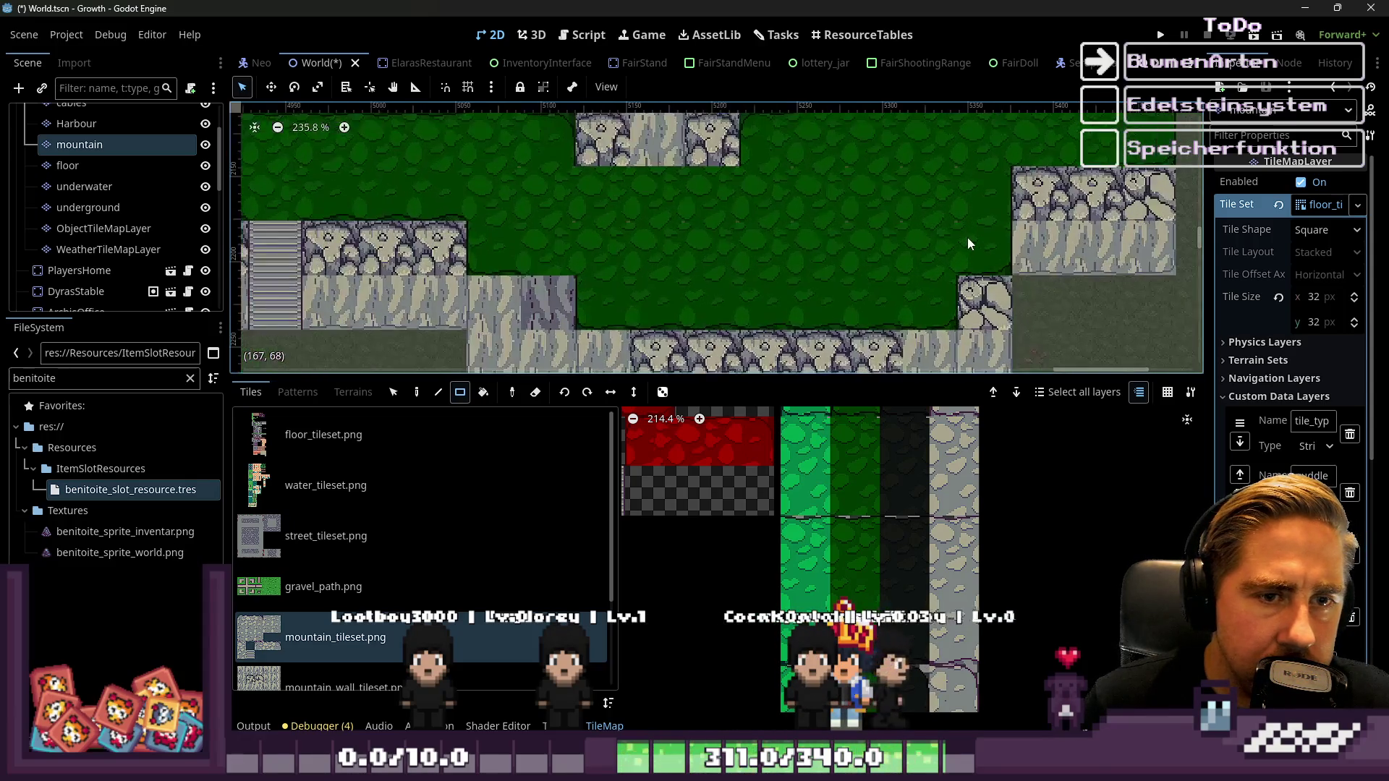
scroll(909, 226, "up", 5)
scroll(766, 224, "down", 7)
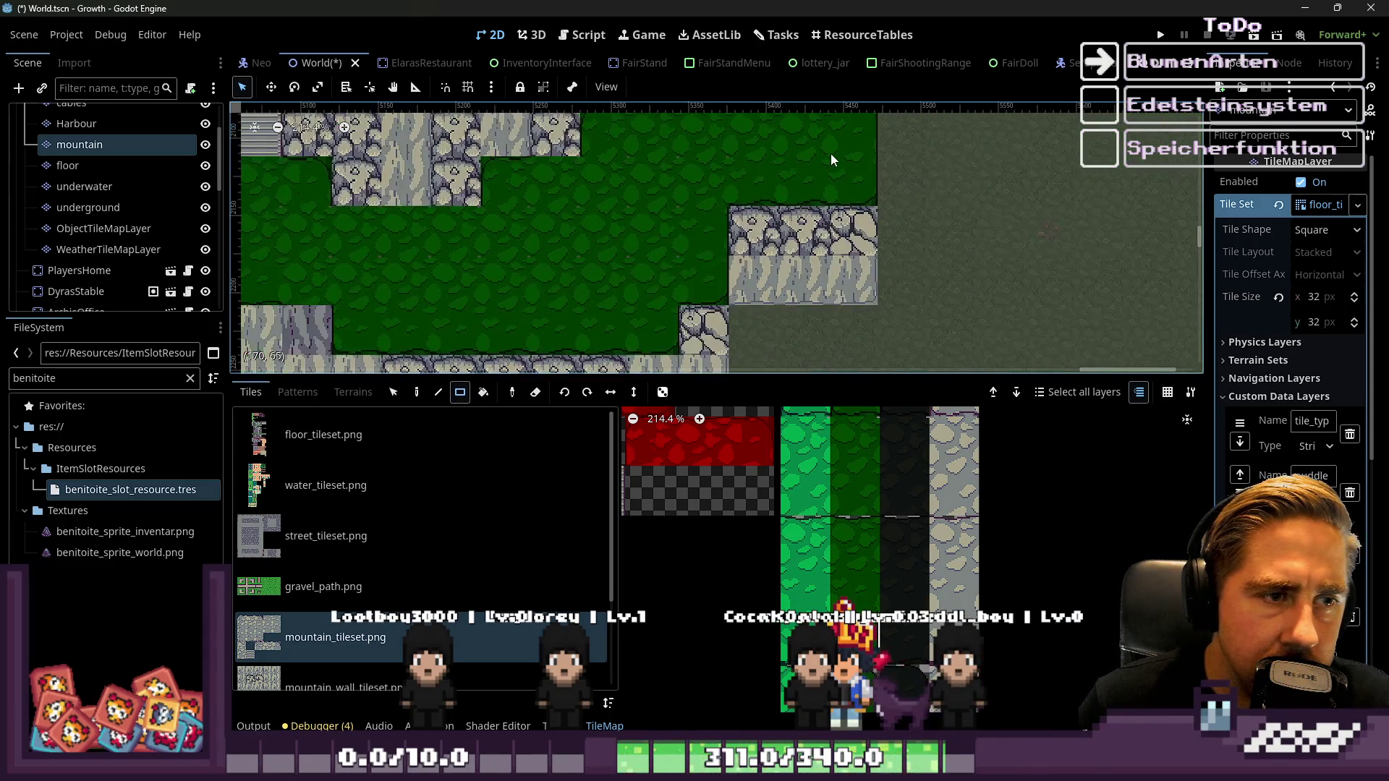
scroll(637, 226, "up", 6)
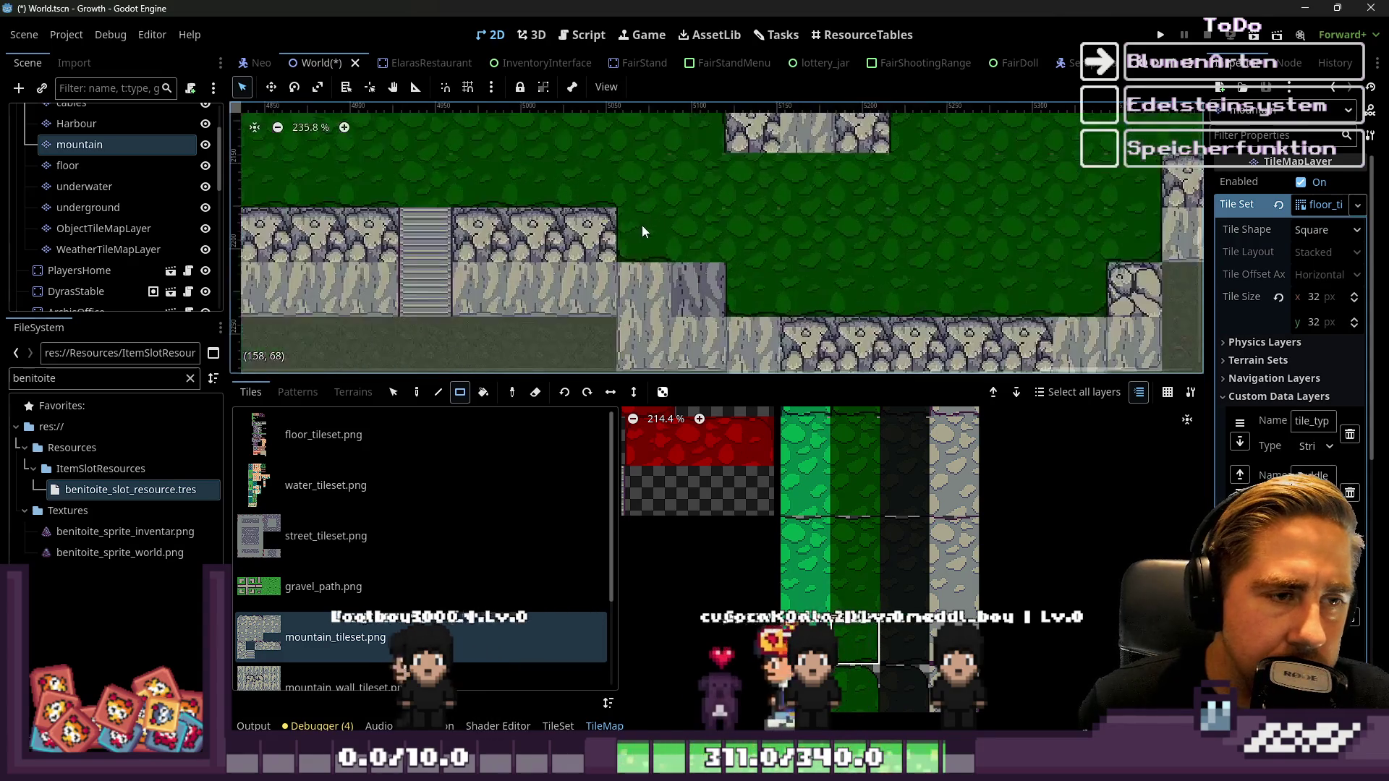
scroll(918, 275, "up", 5)
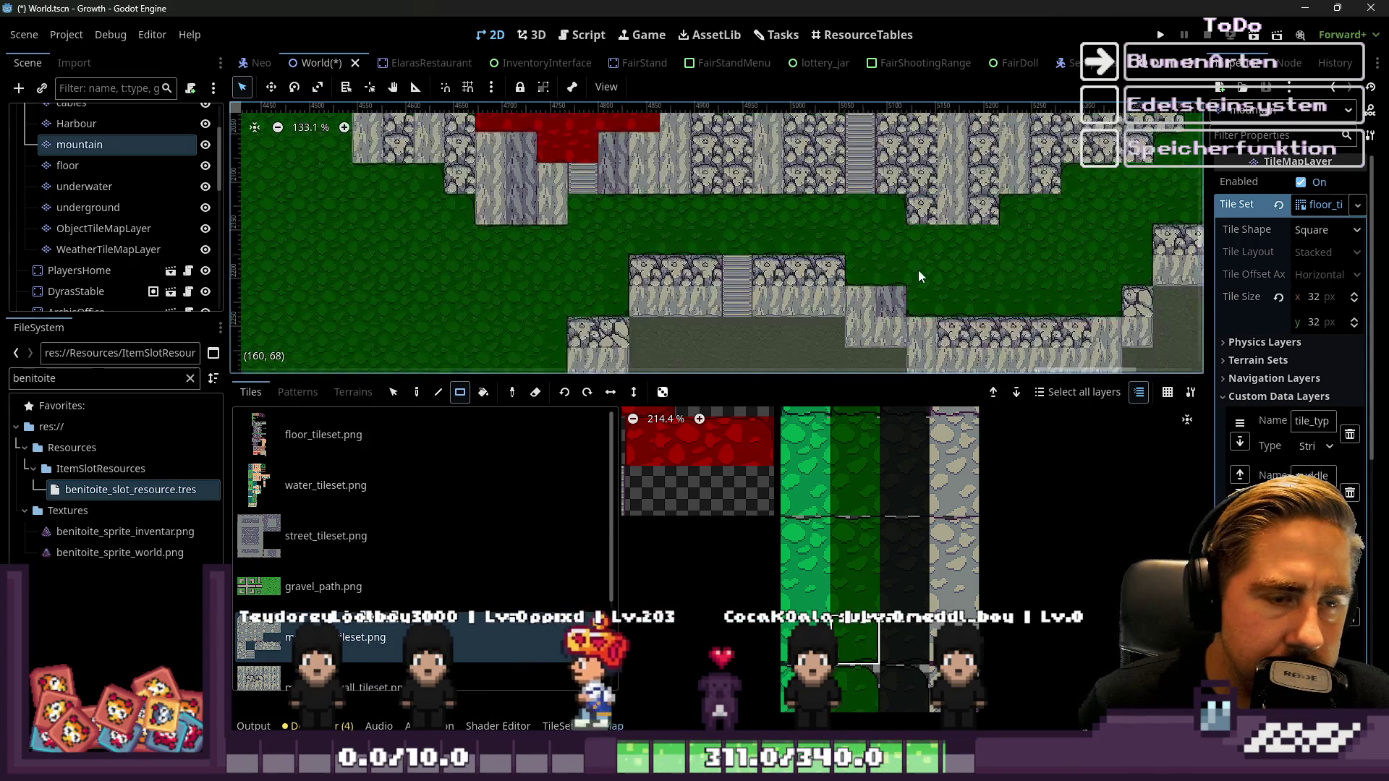
scroll(869, 335, "down", 4)
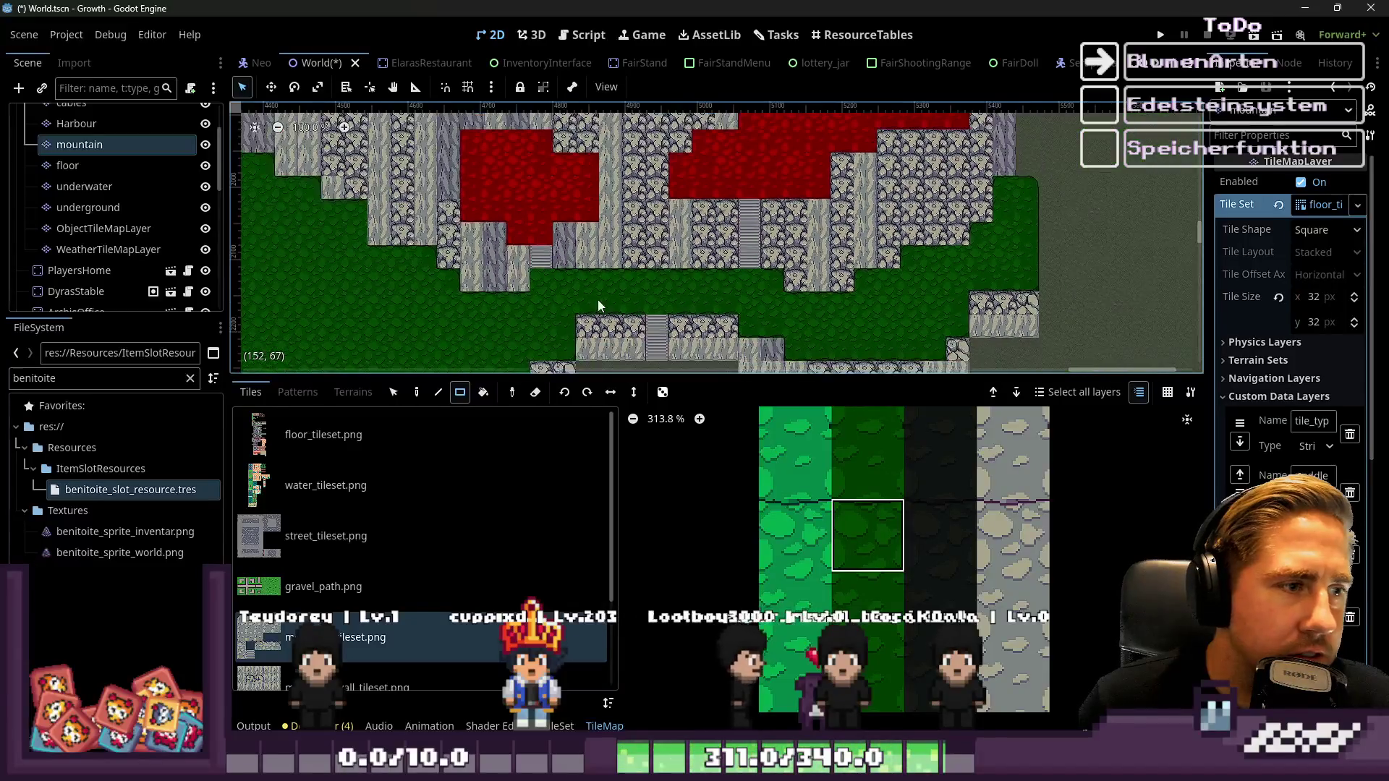
scroll(749, 278, "up", 2)
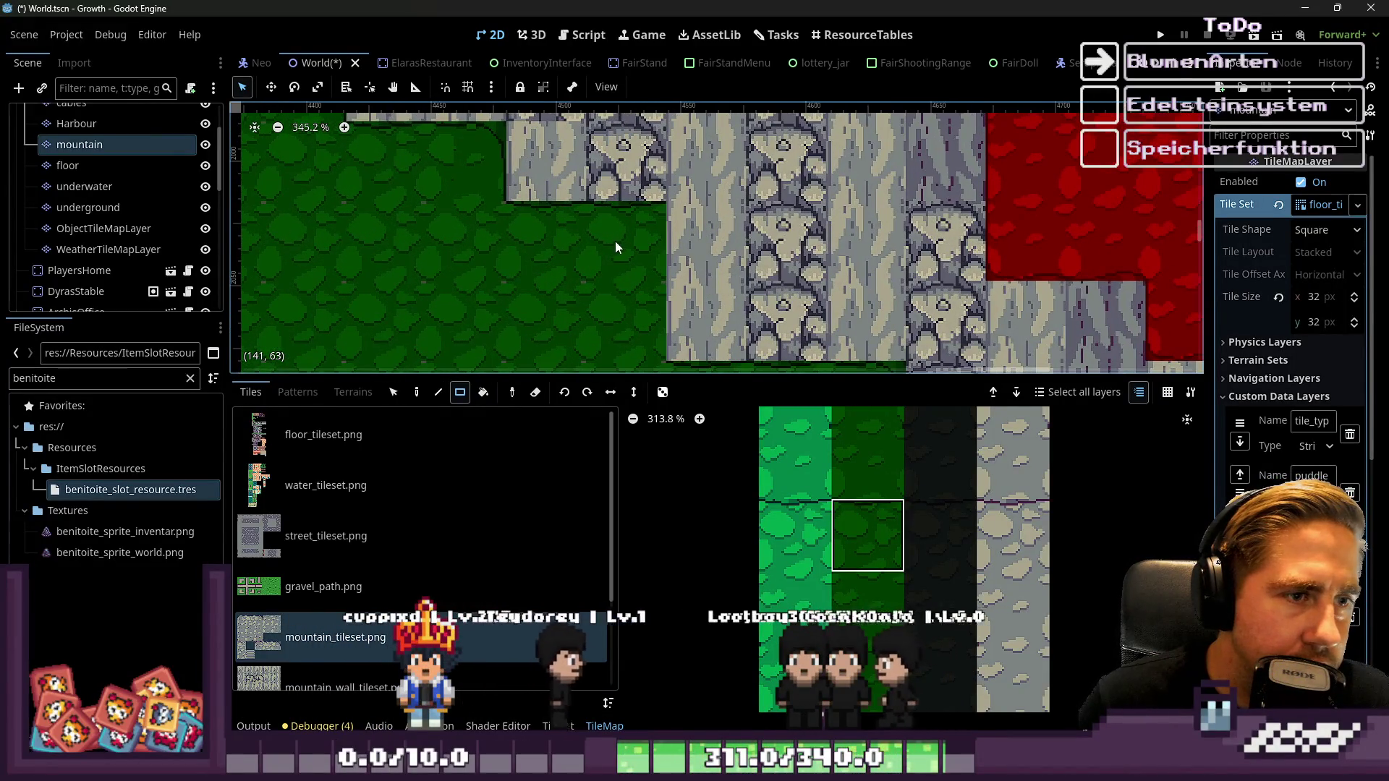
scroll(628, 232, "down", 3)
scroll(905, 483, "down", 3)
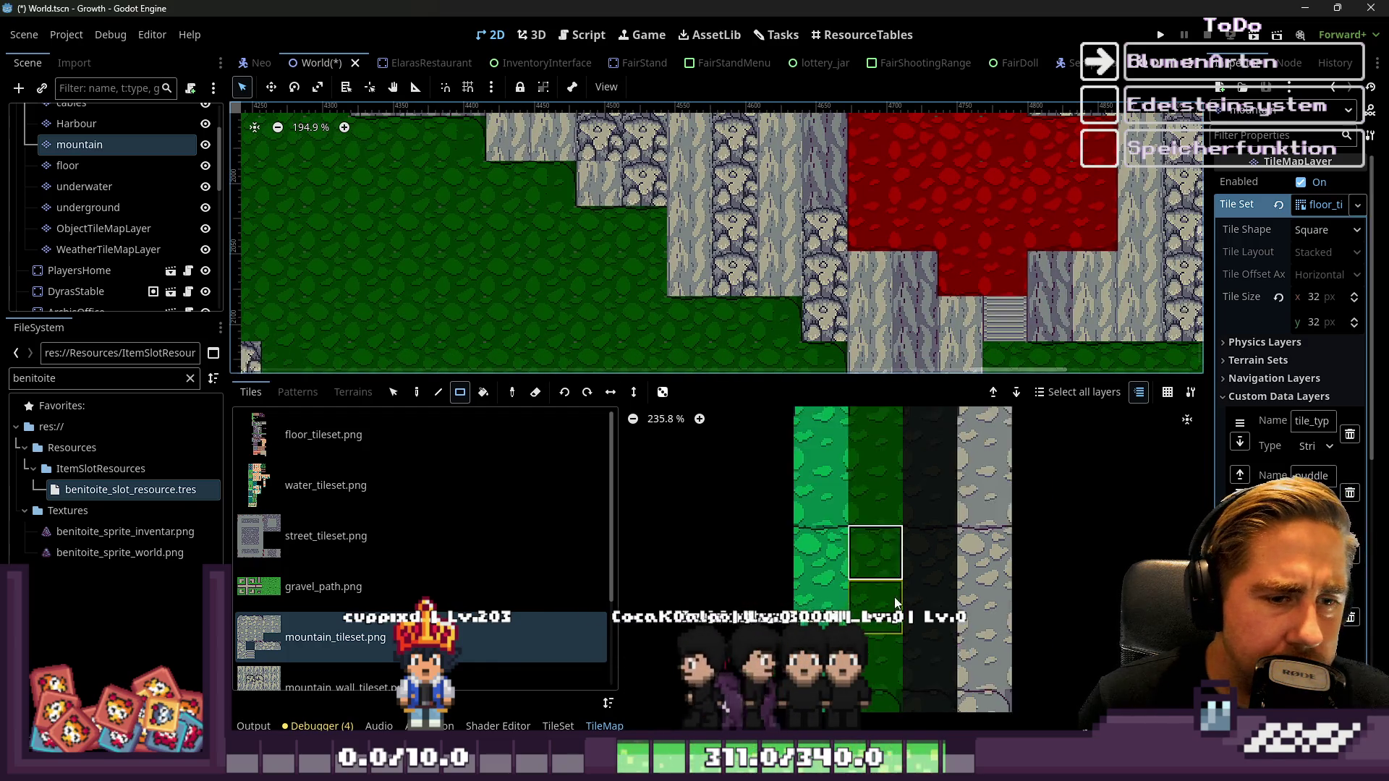
scroll(922, 553, "up", 2)
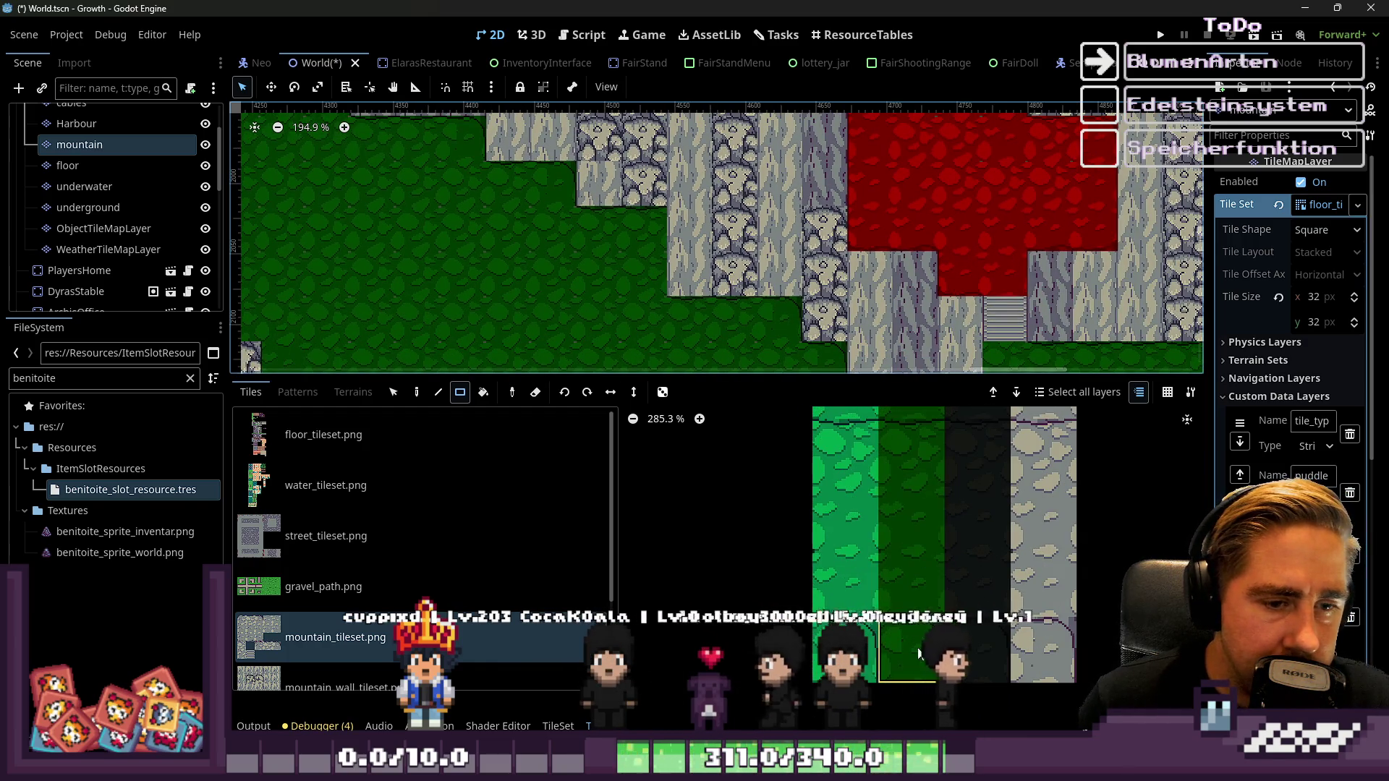
scroll(640, 214, "down", 3)
scroll(820, 328, "up", 3)
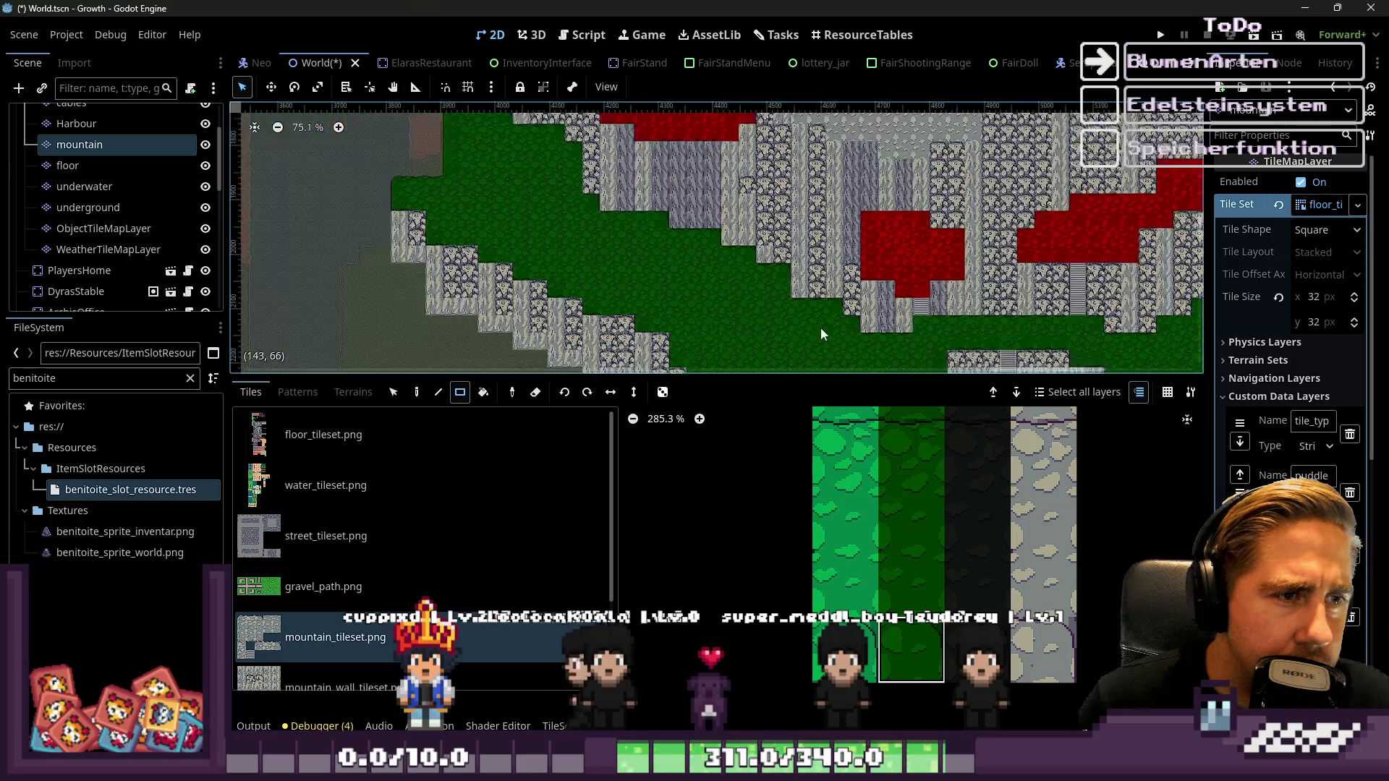
scroll(663, 265, "down", 1)
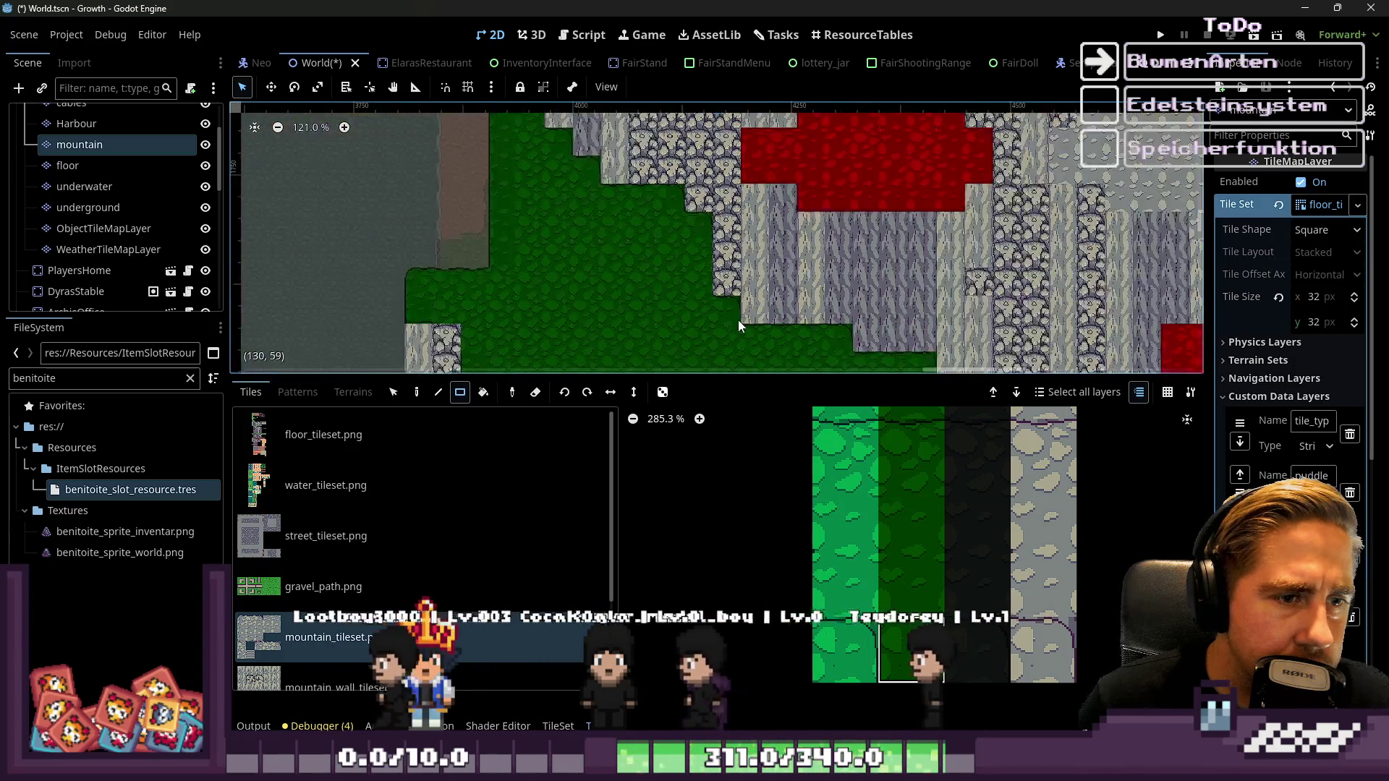
scroll(519, 141, "up", 7)
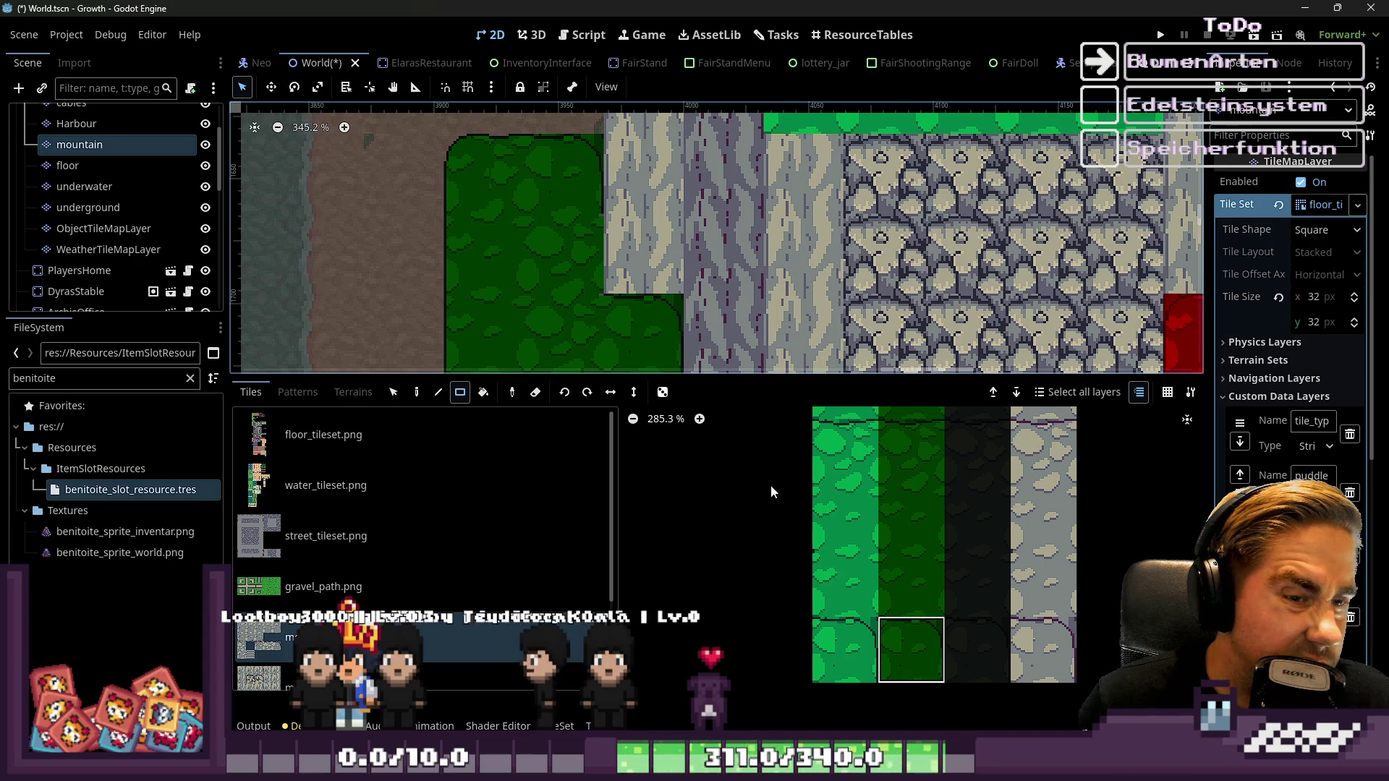
scroll(923, 498, "down", 4)
scroll(894, 475, "up", 2)
scroll(894, 469, "up", 4)
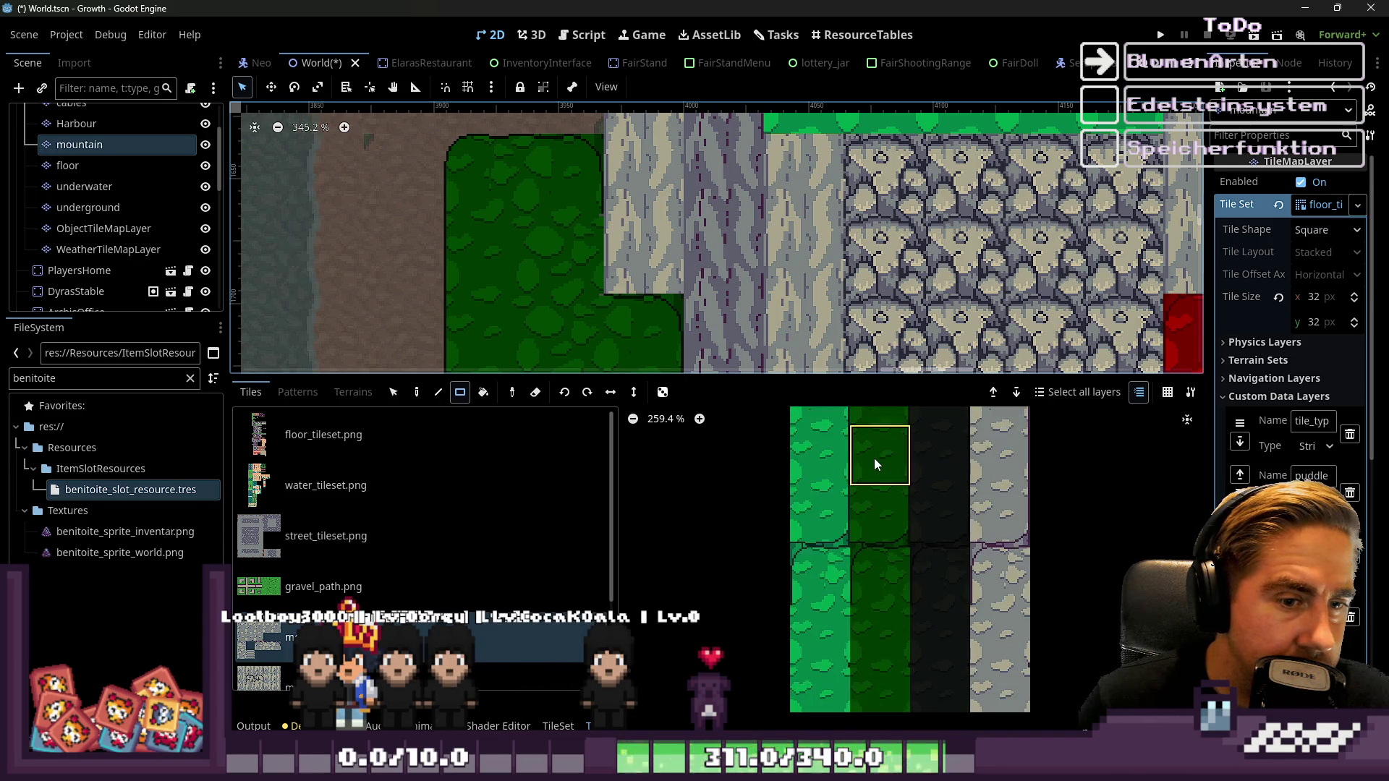
scroll(605, 206, "down", 5)
scroll(588, 187, "up", 9)
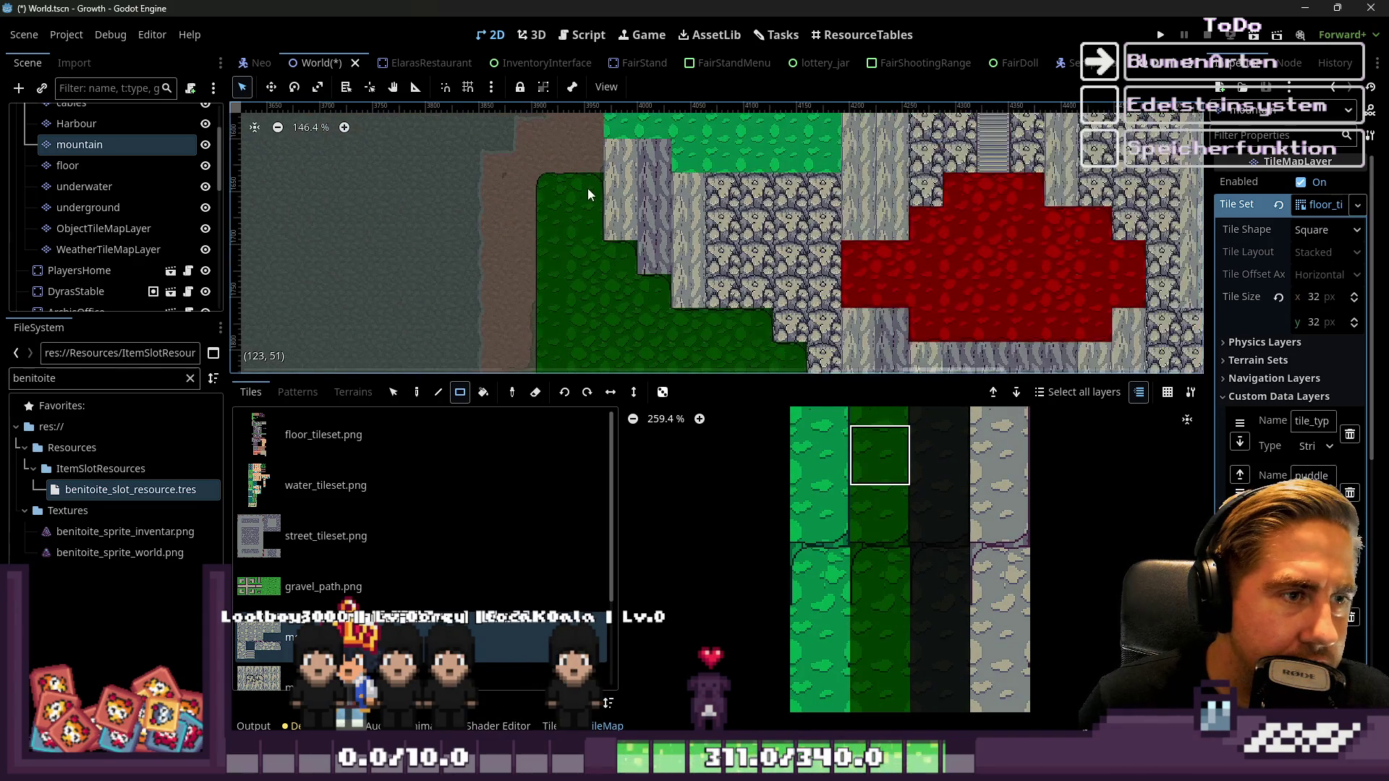
scroll(857, 578, "down", 1)
left_click(879, 579)
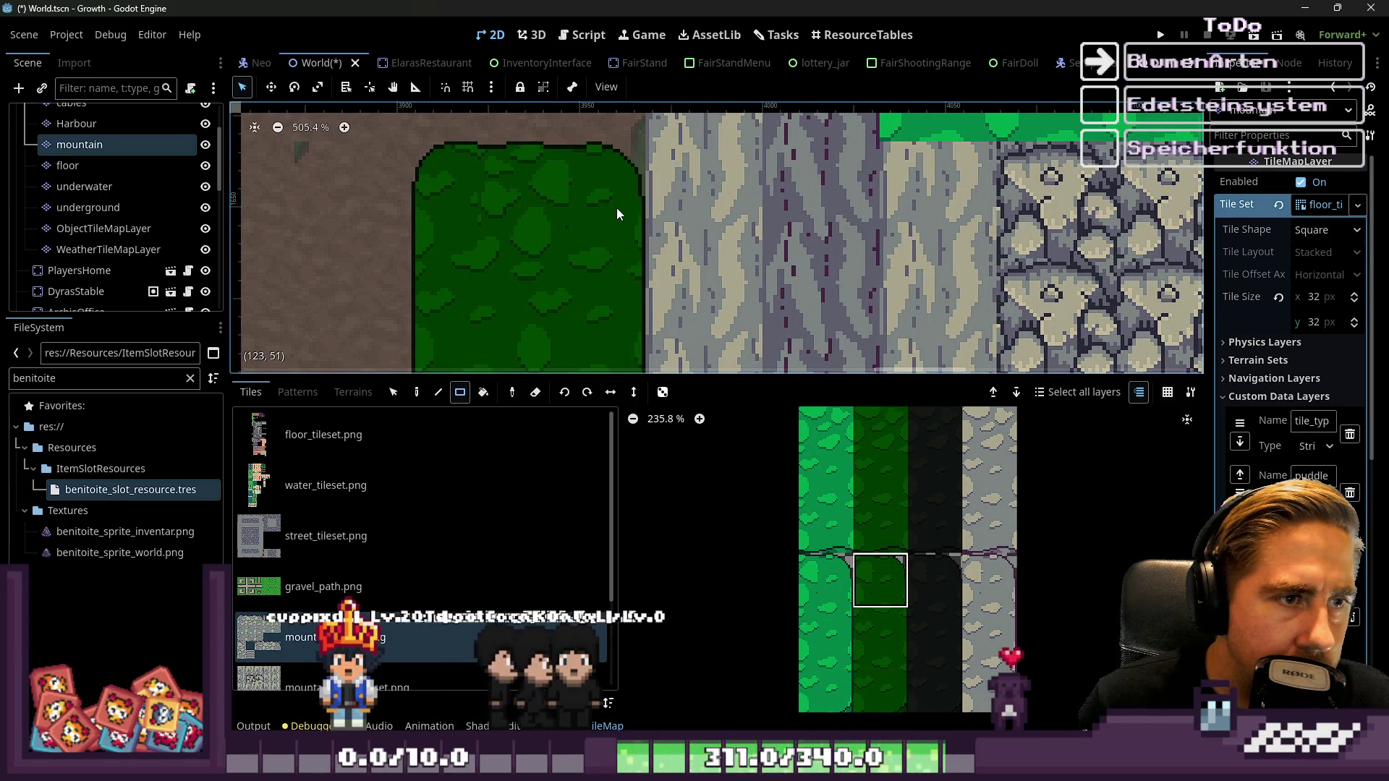
Switch to the dark-green tile just above and look over the stepped cliff
scroll(616, 207, "down", 20)
scroll(601, 286, "down", 3)
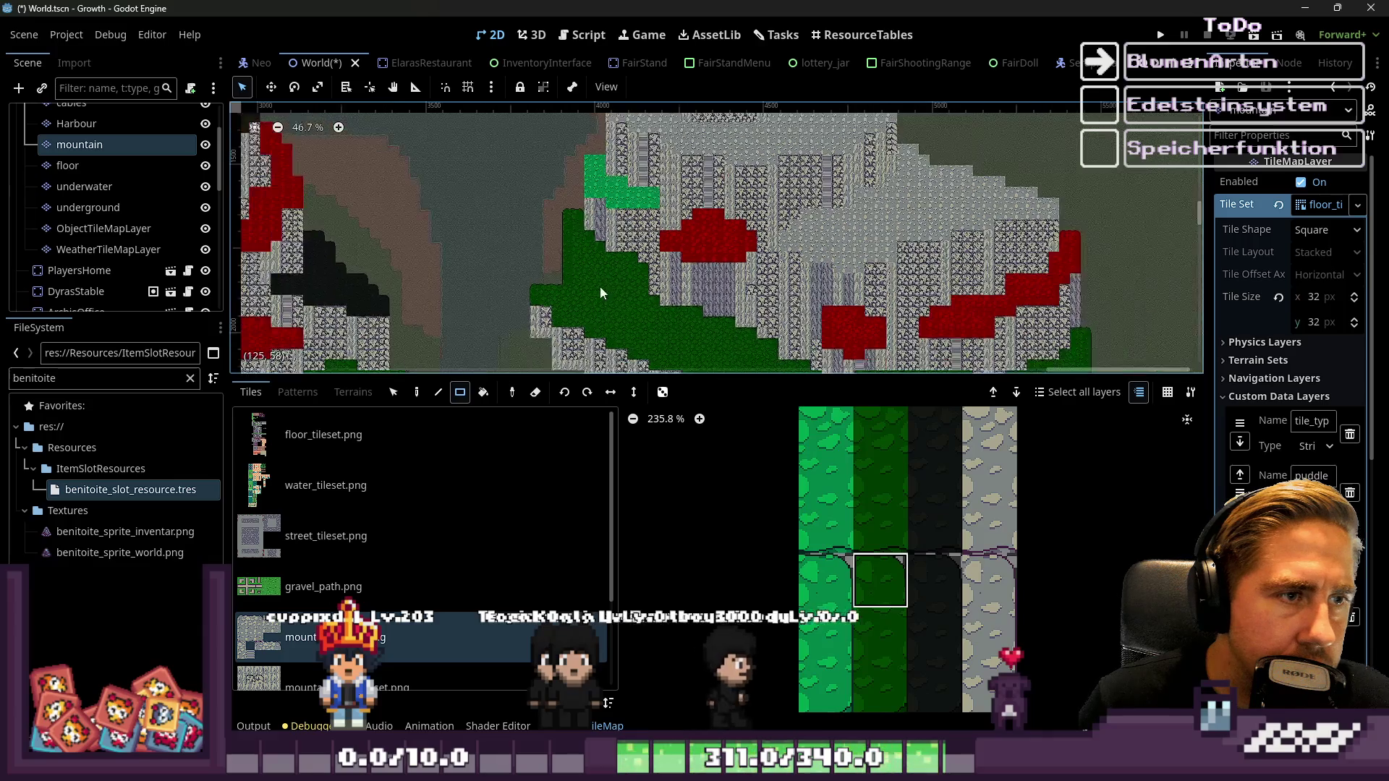
scroll(524, 228, "up", 8)
scroll(522, 221, "up", 8)
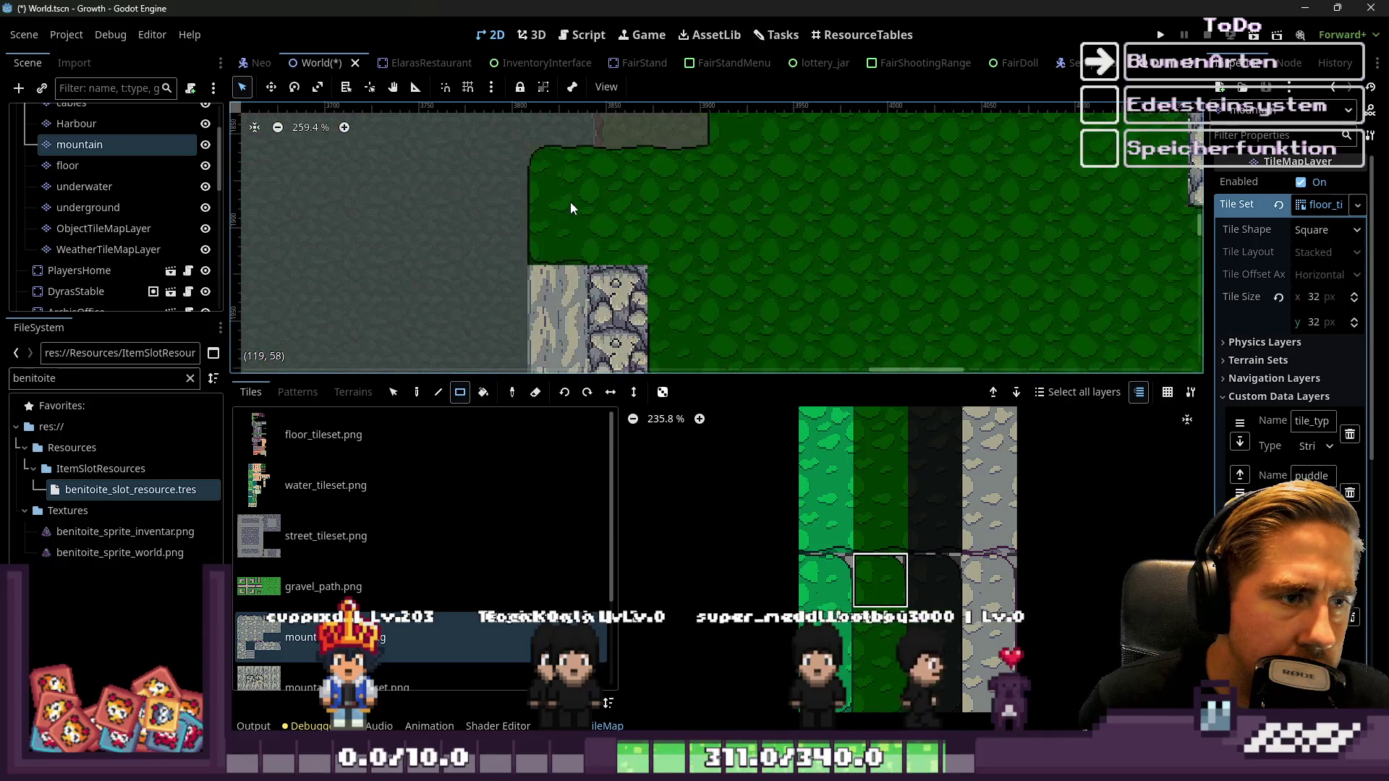
scroll(876, 515, "down", 3)
left_click(876, 515)
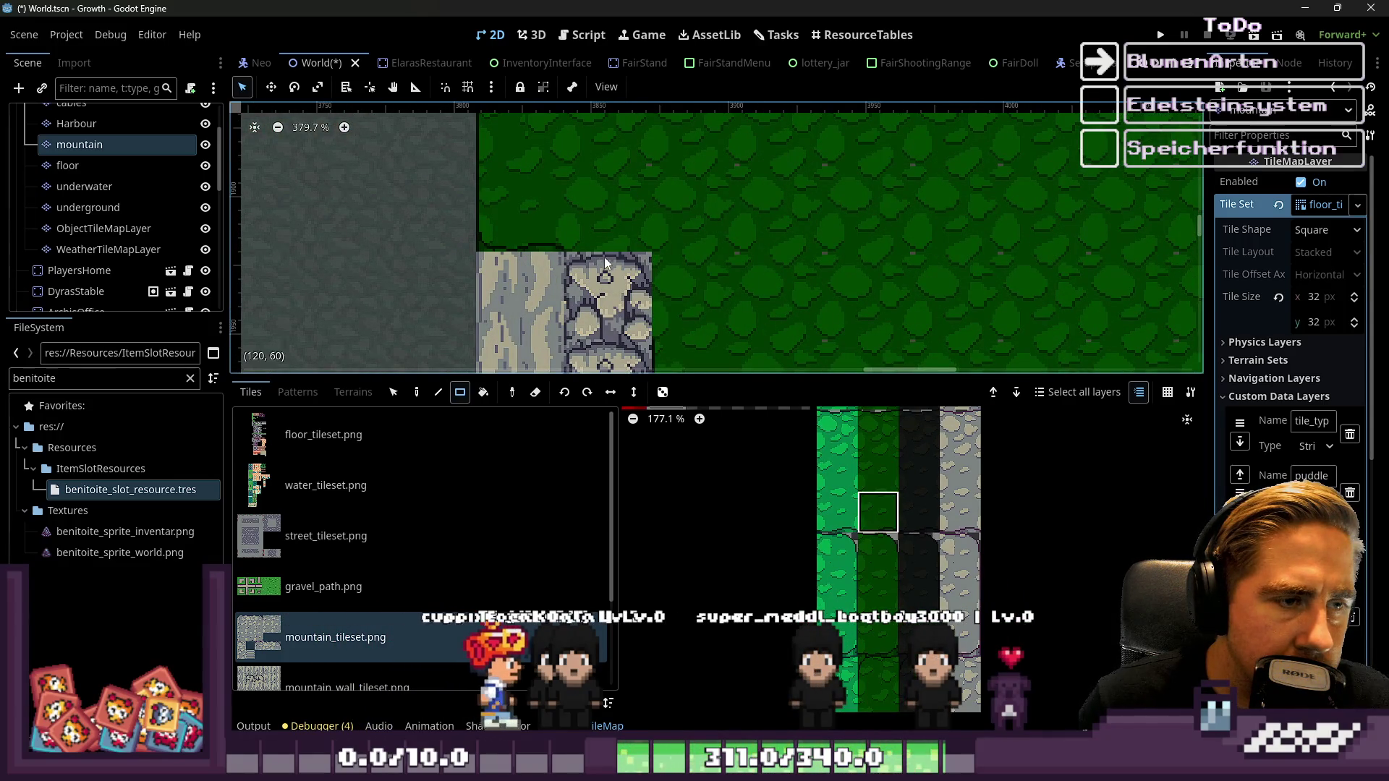
scroll(641, 170, "down", 4)
scroll(641, 170, "down", 3)
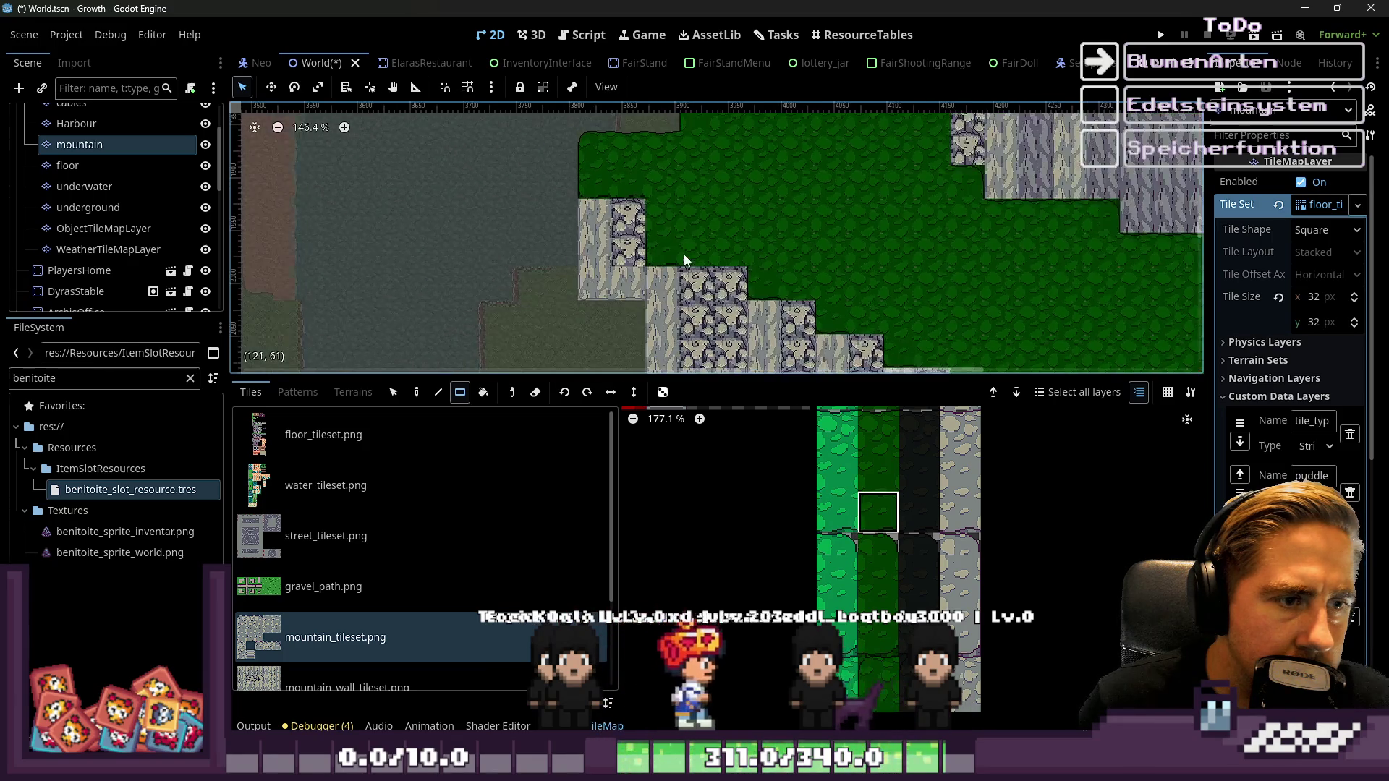
scroll(708, 260, "up", 2)
scroll(785, 264, "down", 1)
scroll(678, 171, "up", 2)
scroll(835, 259, "down", 1)
scroll(748, 189, "down", 1)
scroll(898, 275, "up", 1)
scroll(898, 275, "down", 2)
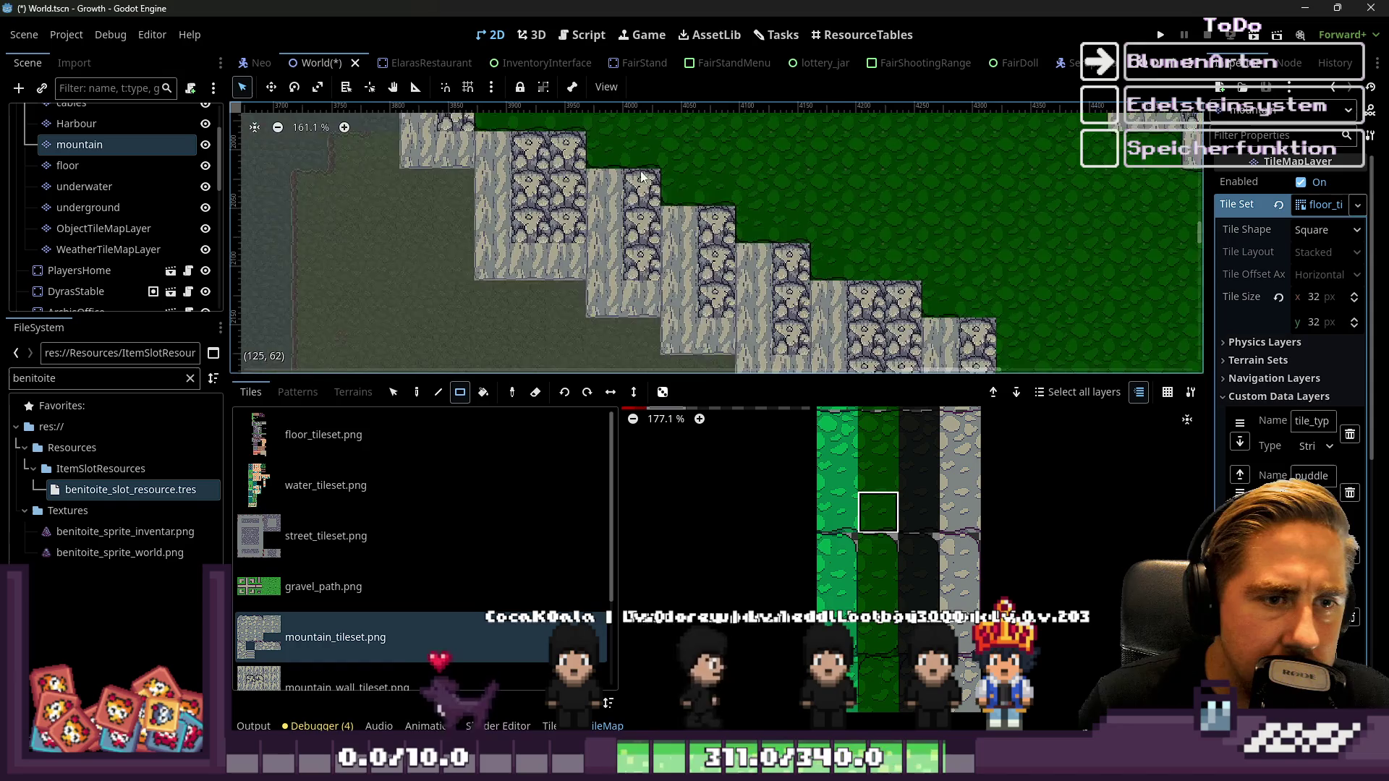
scroll(919, 255, "up", 1)
scroll(949, 259, "down", 1)
scroll(980, 280, "up", 1)
scroll(918, 240, "down", 3)
scroll(783, 146, "up", 5)
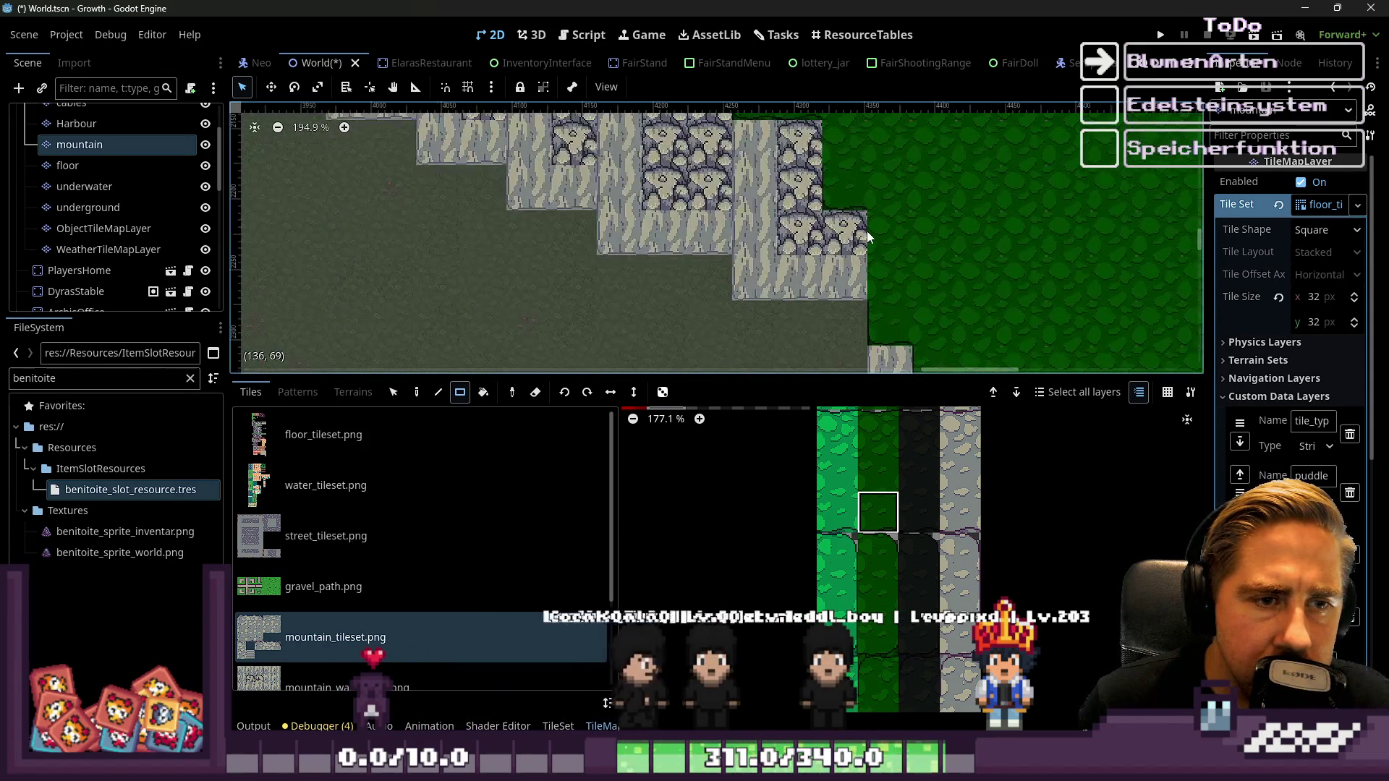
scroll(915, 581, "down", 1)
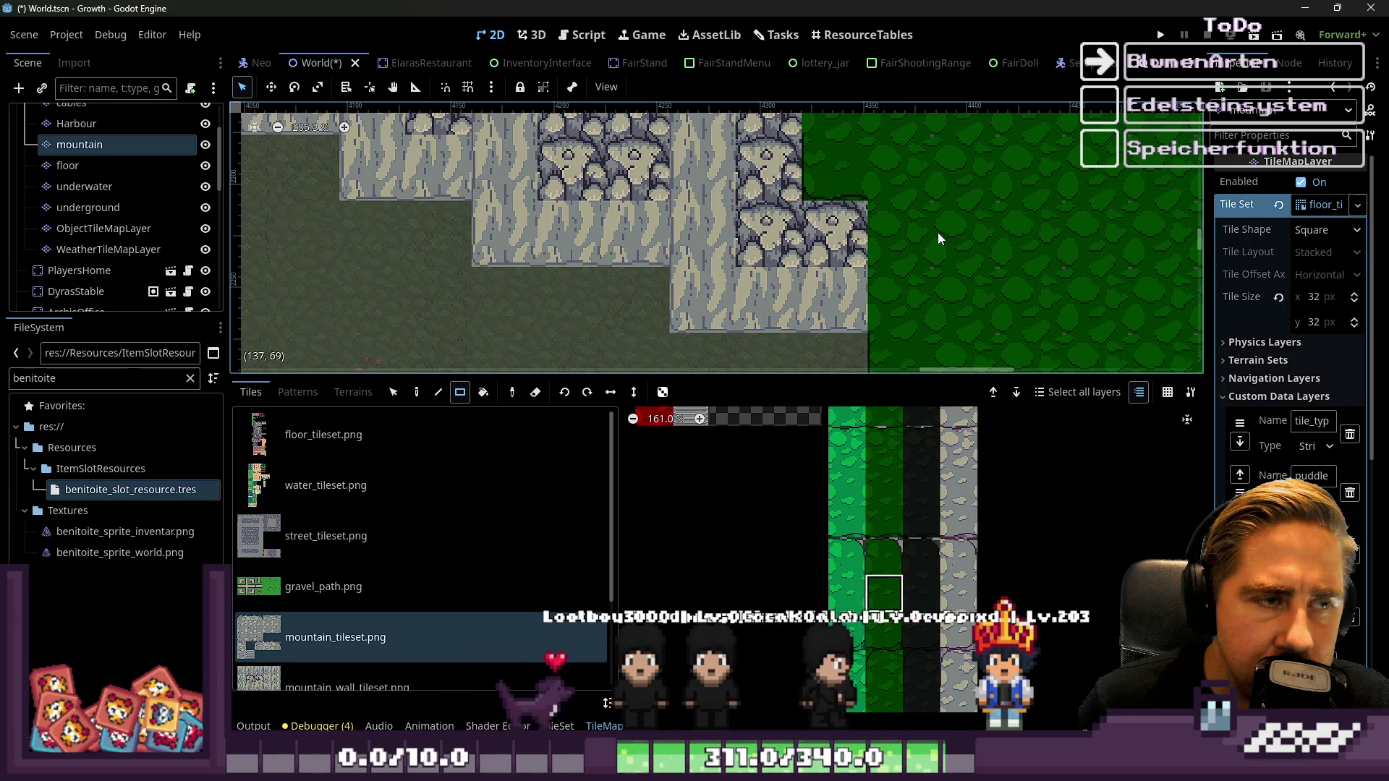
scroll(938, 232, "down", 2)
scroll(905, 566, "down", 2)
scroll(879, 446, "up", 1)
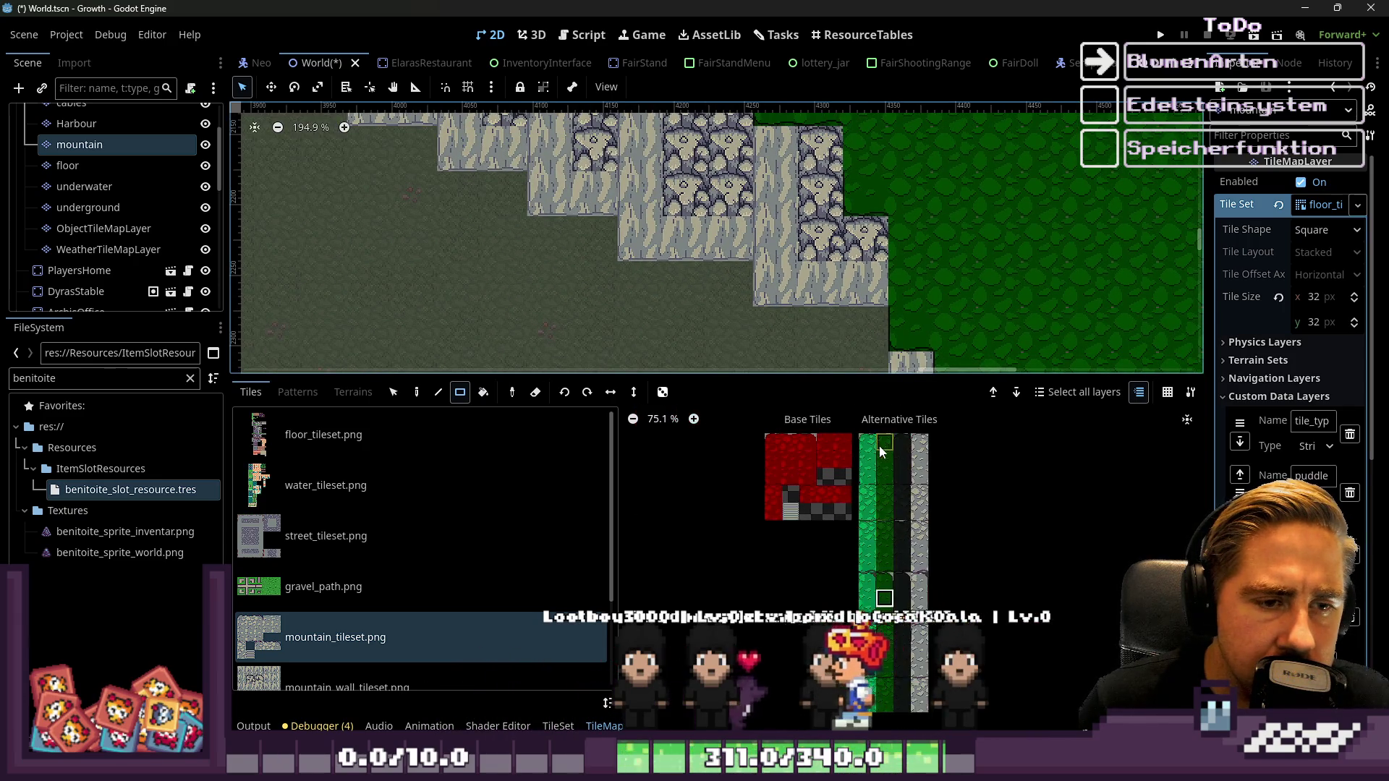
Choose a dark-green grass tile from the mountain_tileset atlas
left_click(895, 465)
scroll(897, 259, "up", 2)
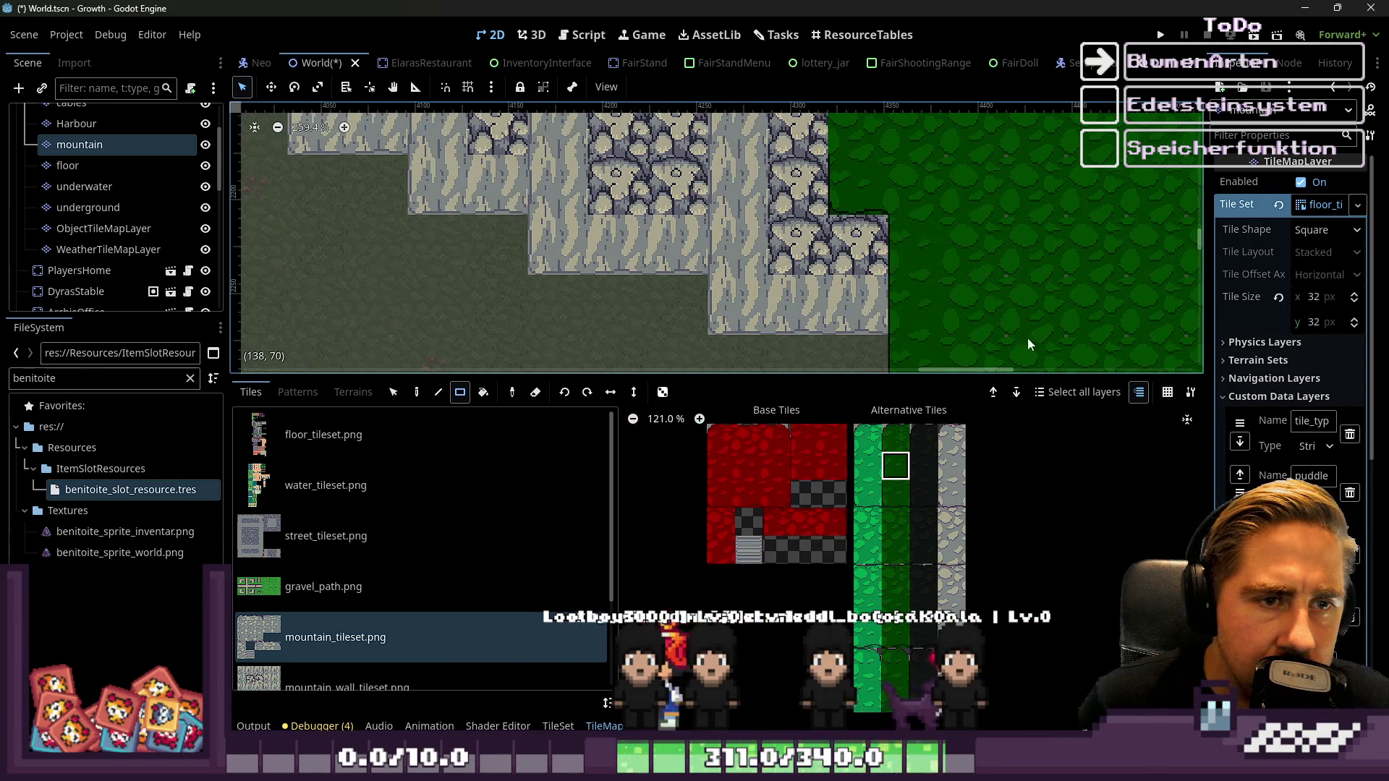
scroll(997, 329, "down", 4)
scroll(936, 255, "up", 4)
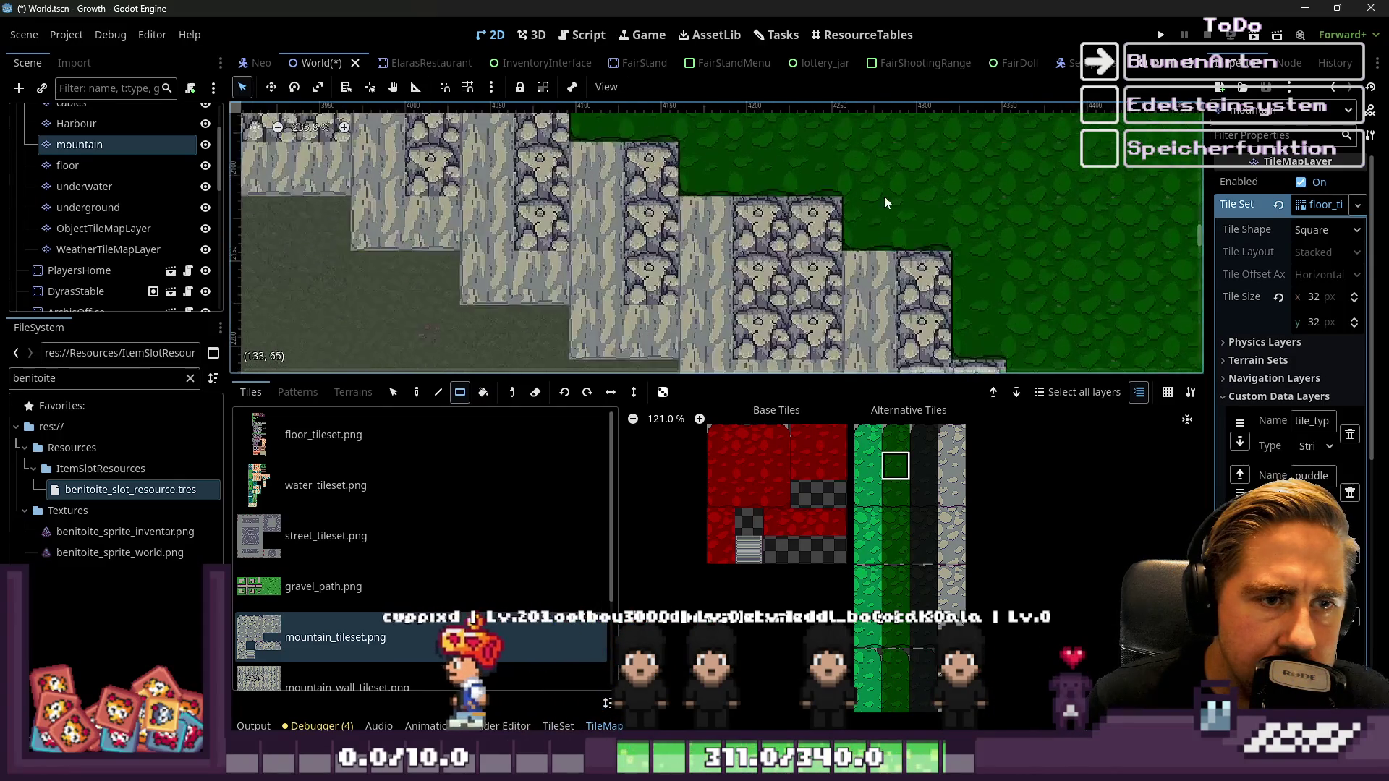
scroll(885, 196, "down", 3)
scroll(747, 177, "up", 2)
scroll(747, 176, "down", 3)
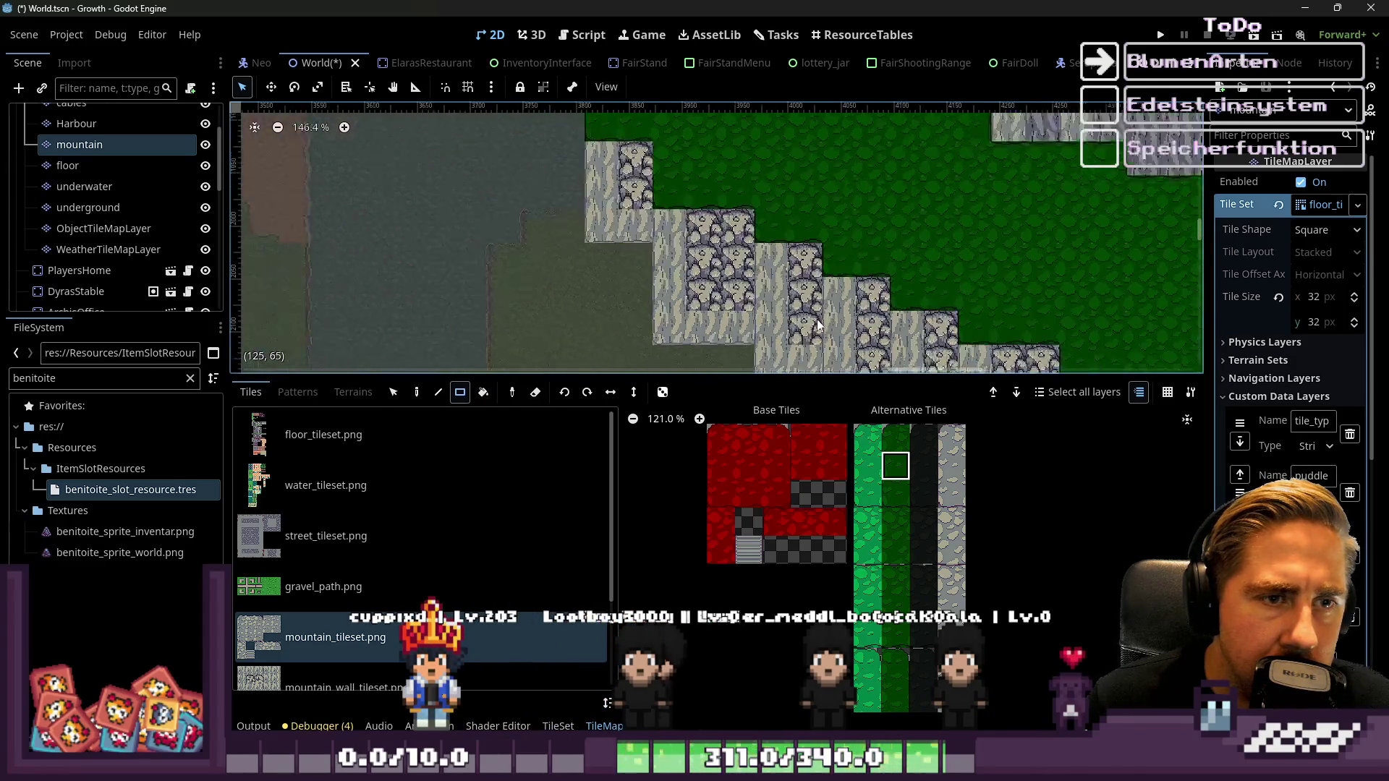
scroll(696, 193, "up", 2)
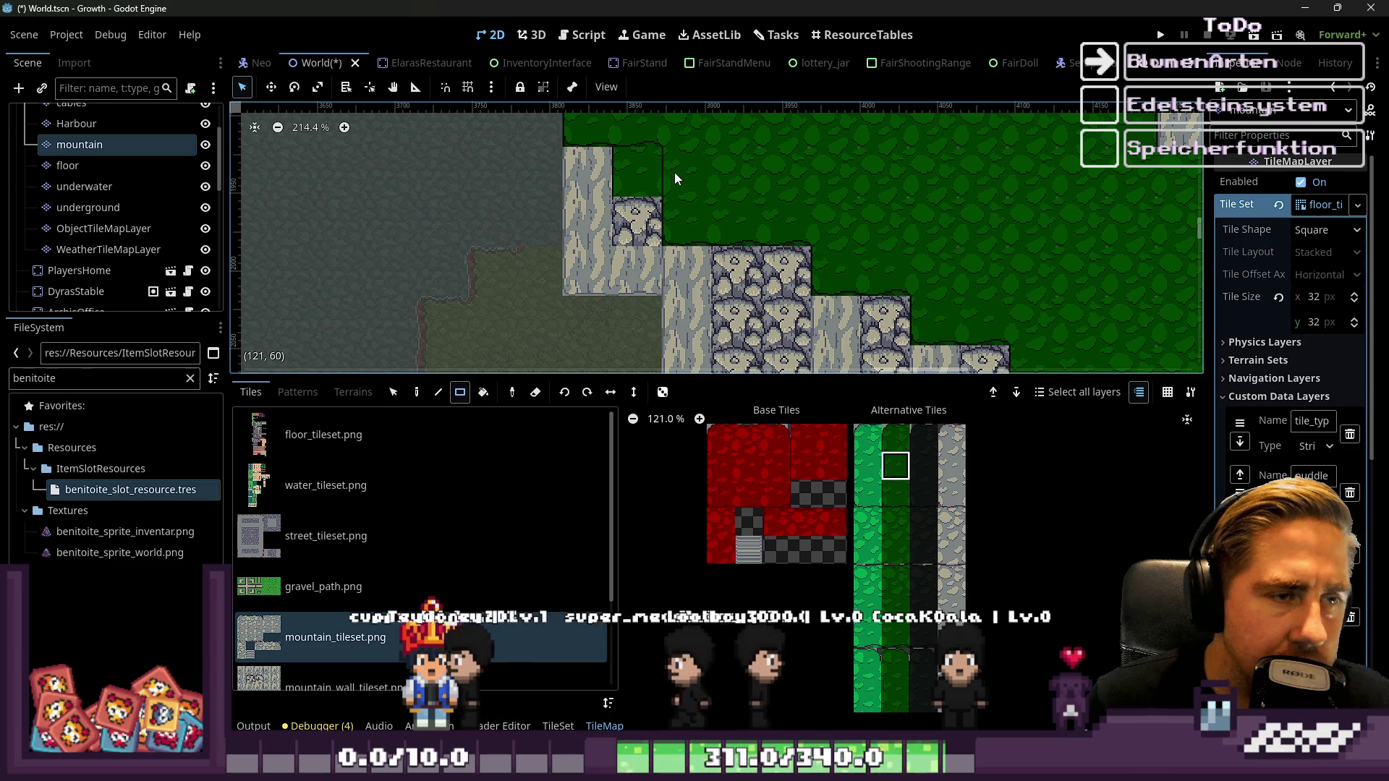
Turn the grass cell at the cliff corner into rock
left_click(660, 158)
scroll(1016, 291, "down", 13)
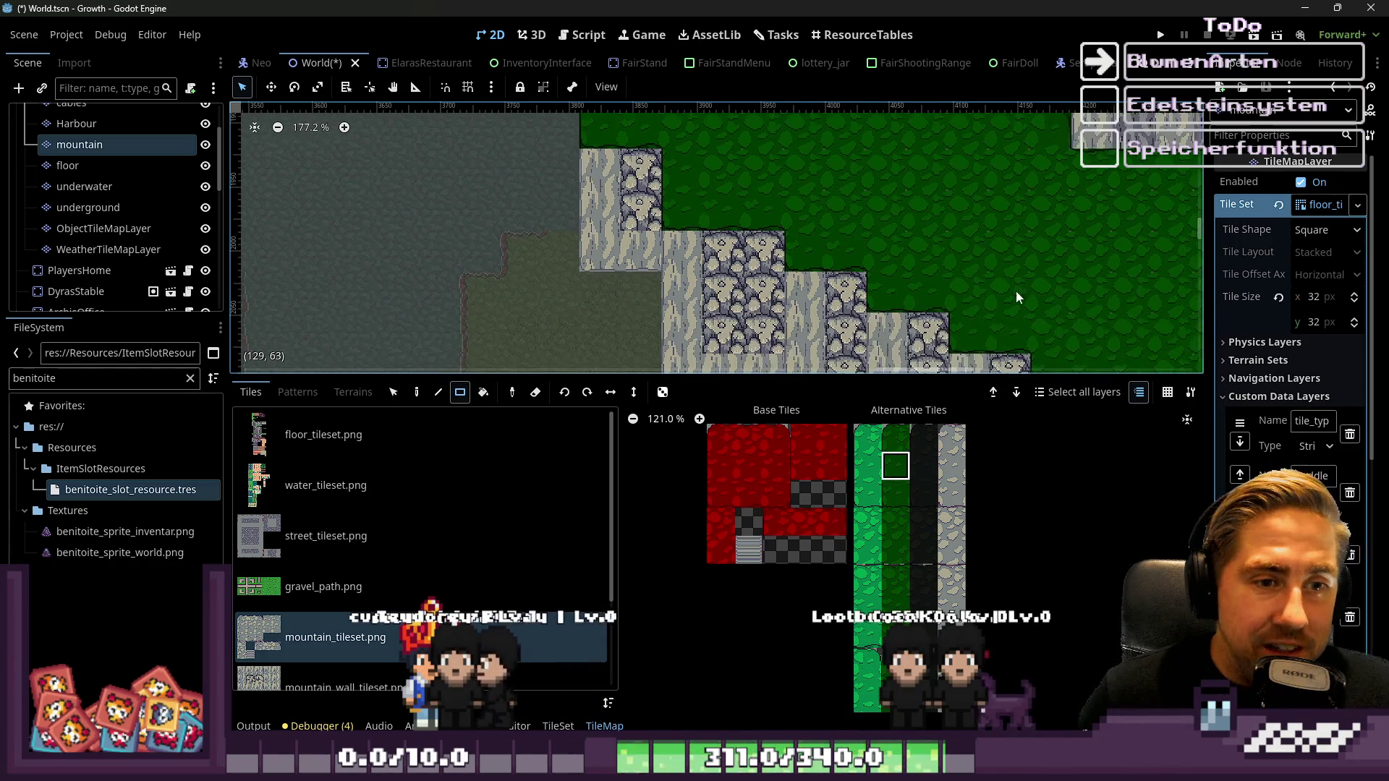
scroll(832, 303, "up", 11)
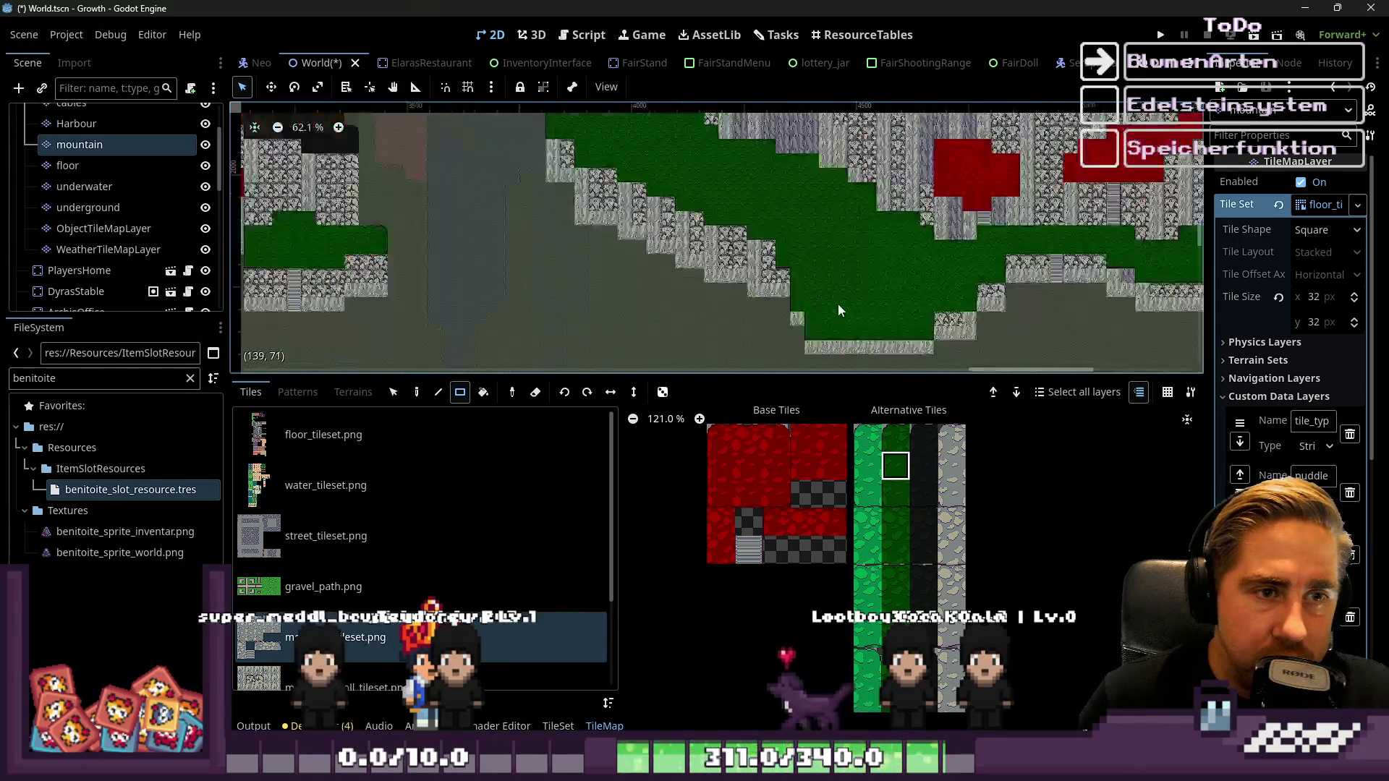
scroll(610, 267, "down", 5)
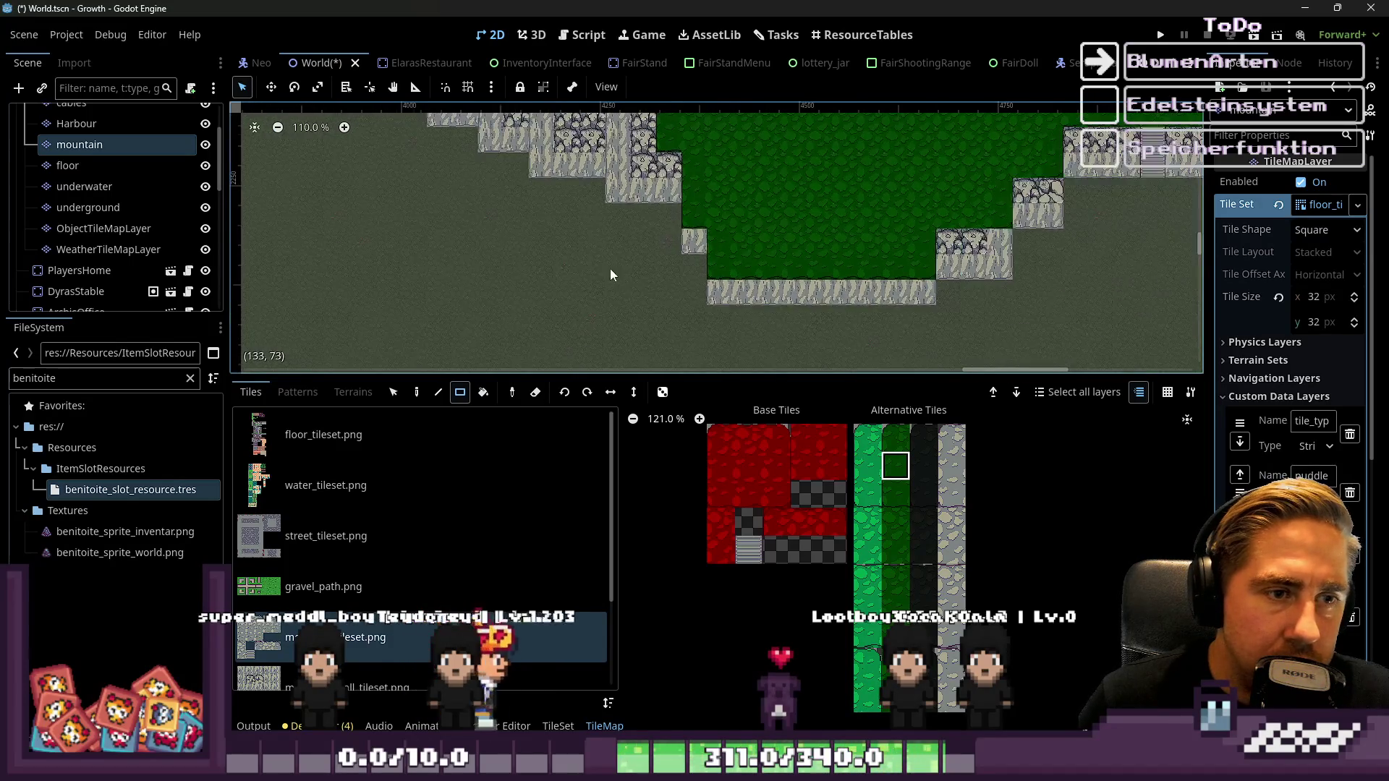
scroll(970, 232, "up", 8)
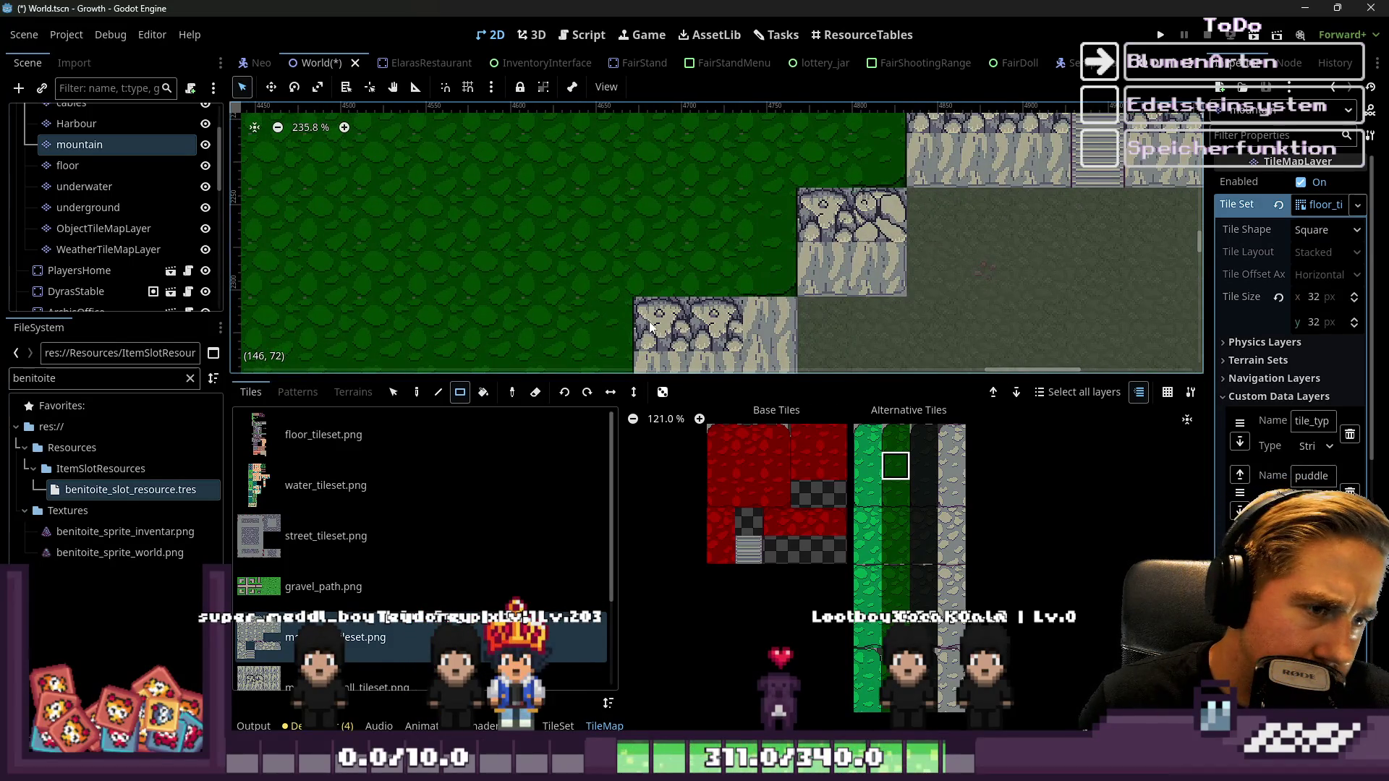
scroll(766, 263, "up", 7)
scroll(876, 553, "up", 2)
scroll(876, 553, "up", 7)
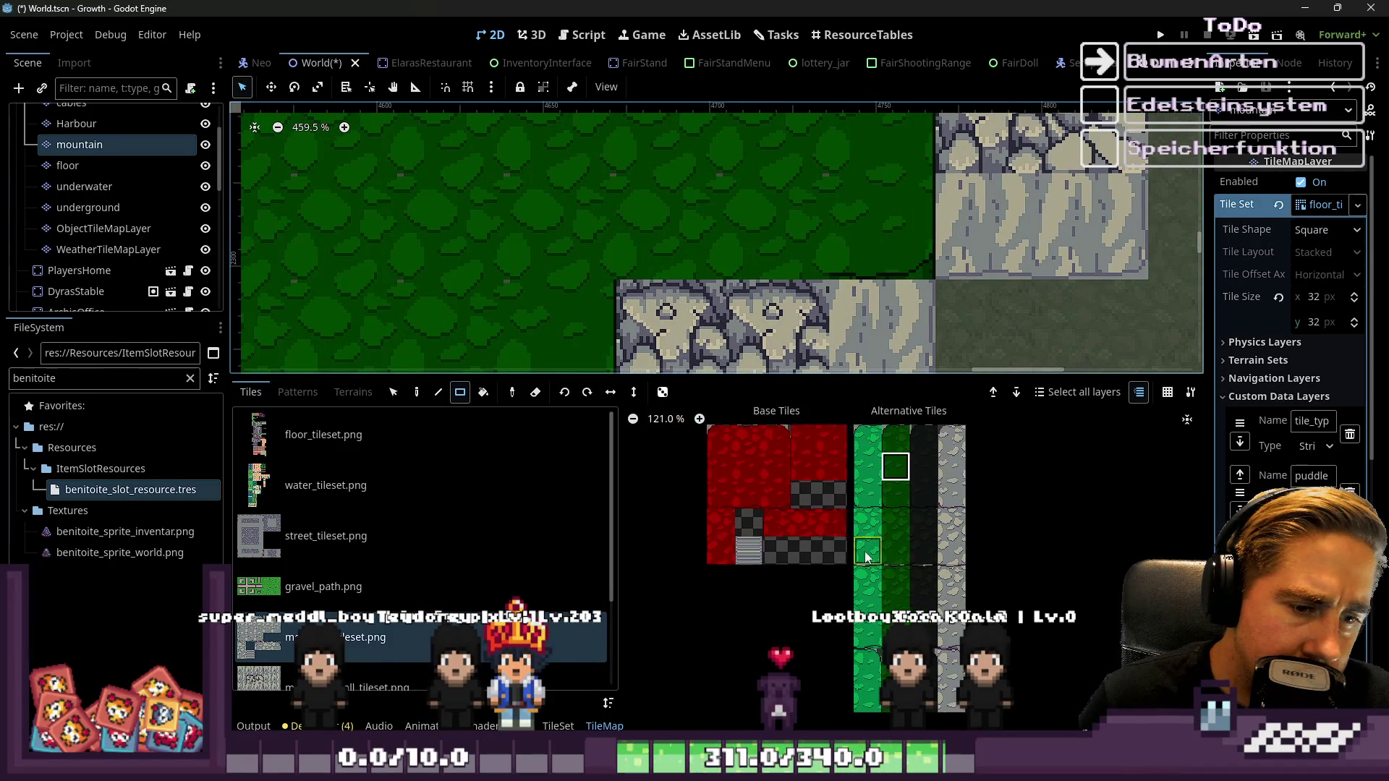
Pick the dark-green grass tile again and inspect the rock walls and stairs
left_click(905, 574)
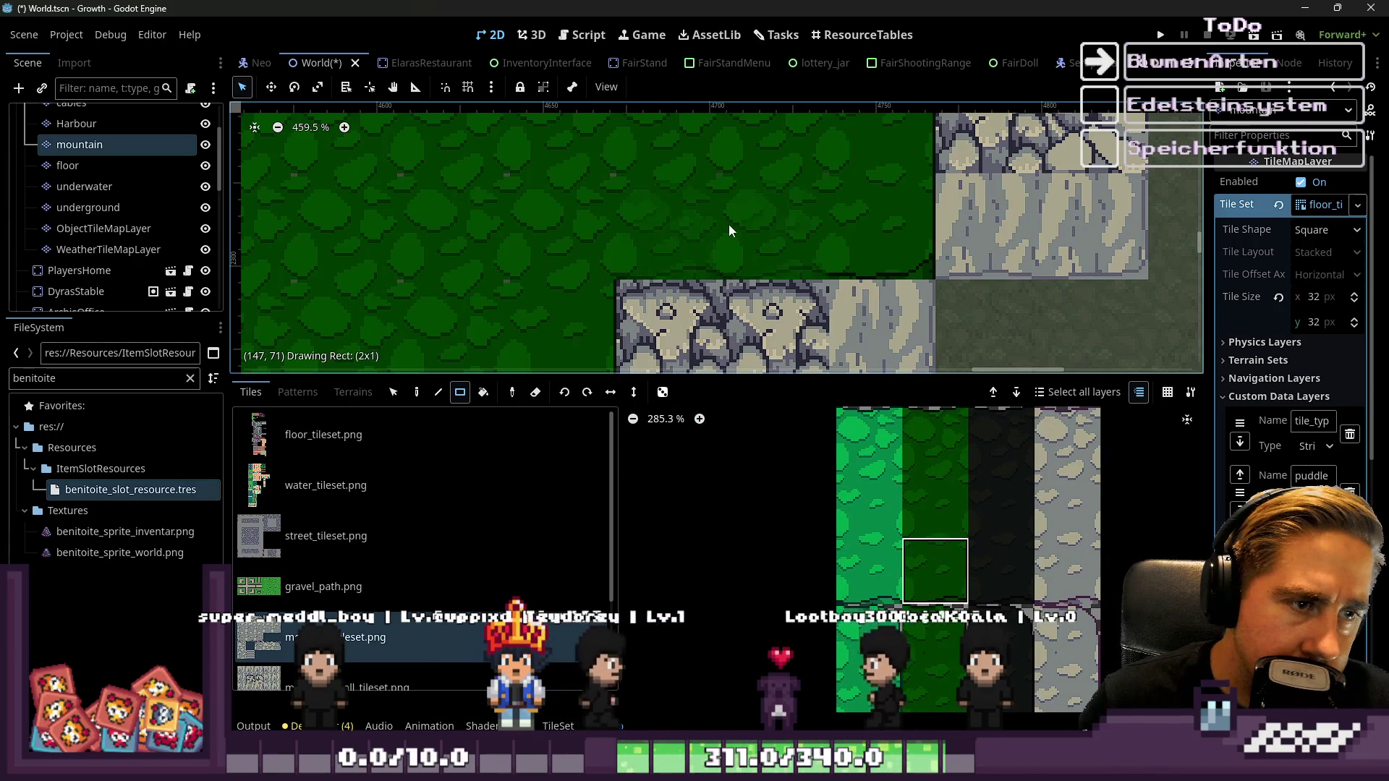
scroll(728, 225, "down", 14)
scroll(799, 221, "up", 10)
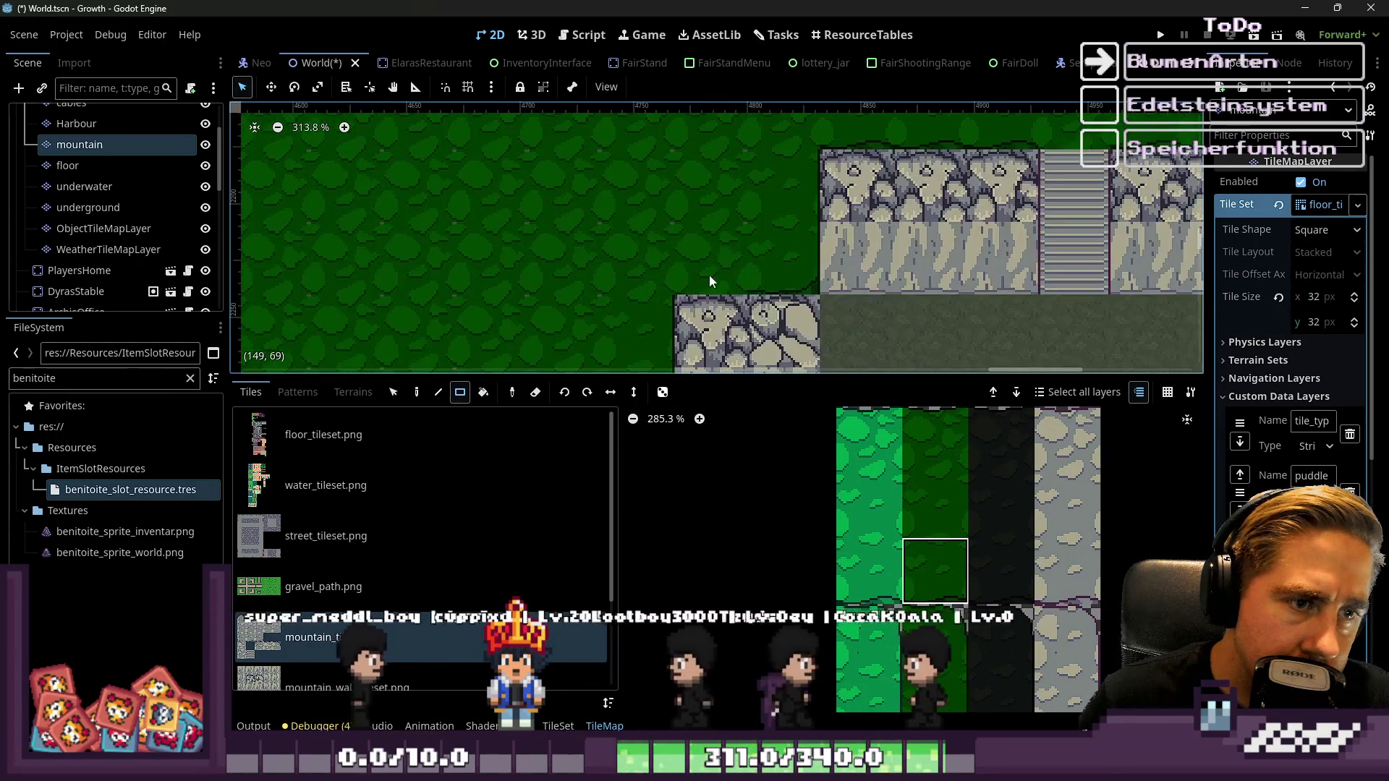
scroll(612, 261, "down", 6)
scroll(719, 153, "up", 2)
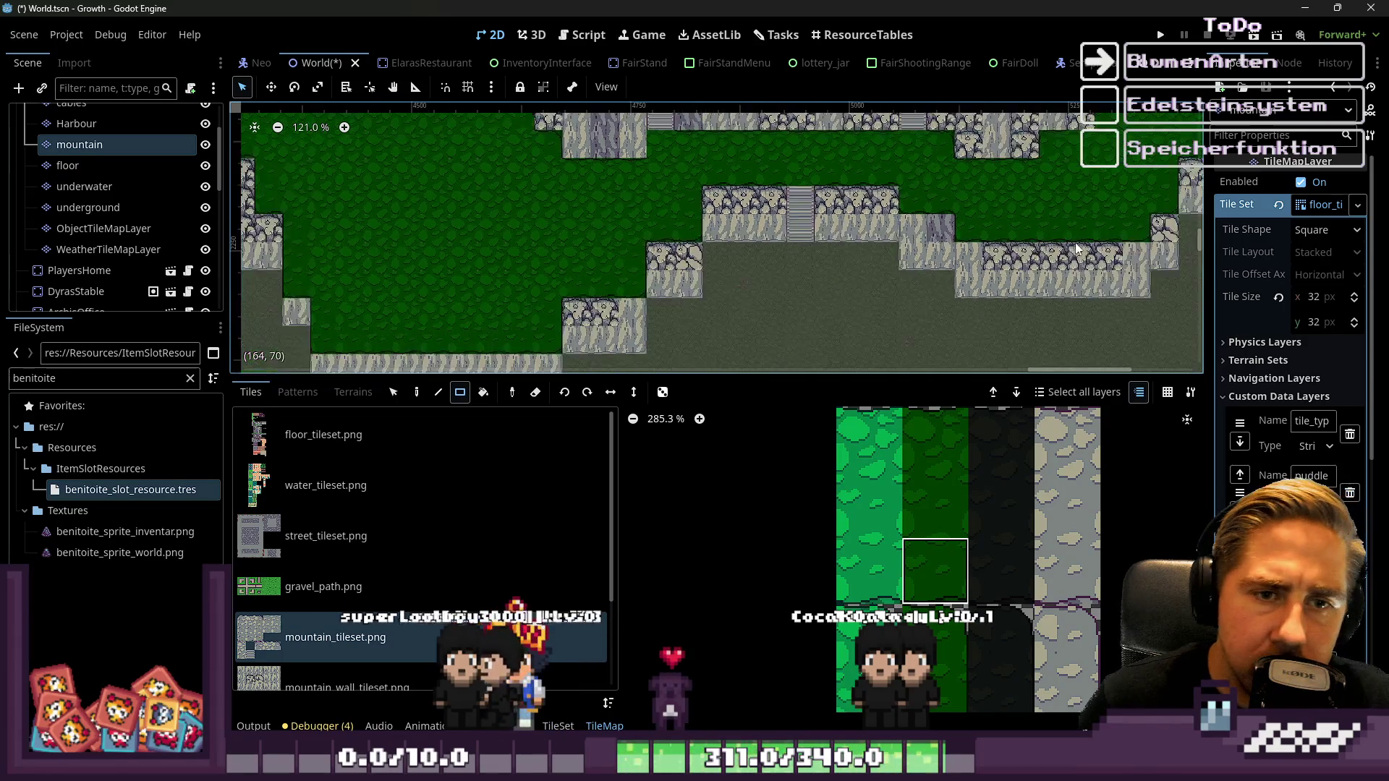
scroll(1084, 223, "right", 4)
scroll(1021, 208, "right", 3)
scroll(1022, 208, "down", 3)
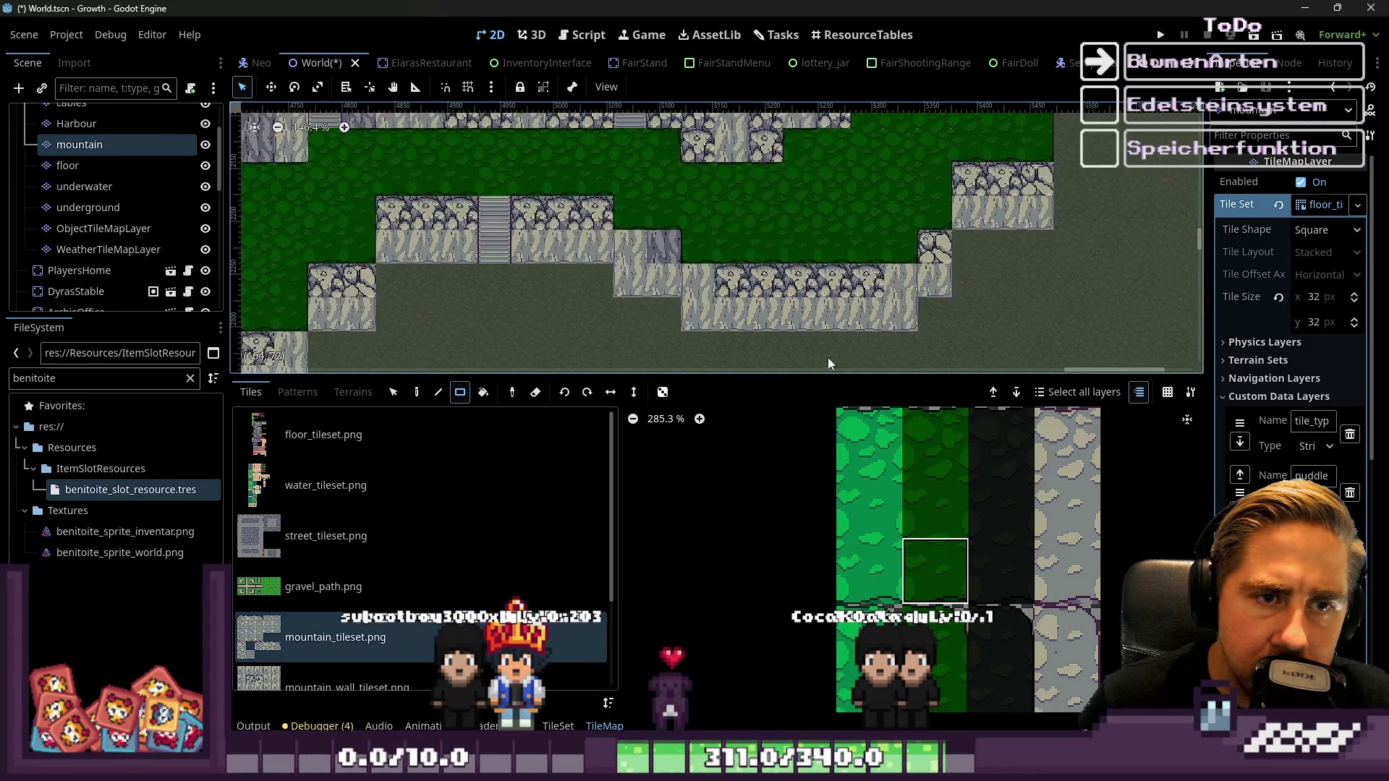
scroll(827, 358, "up", 4)
scroll(952, 193, "up", 13)
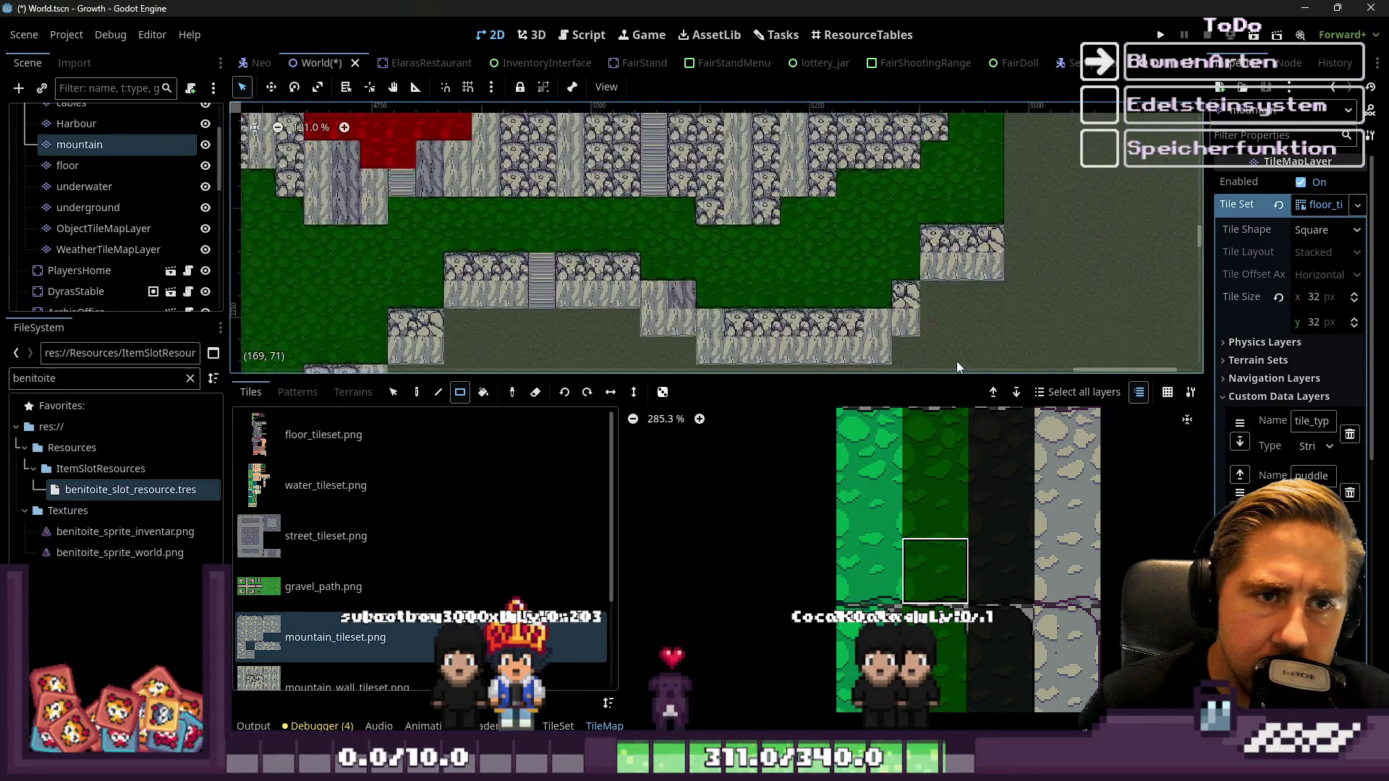
scroll(925, 220, "down", 4)
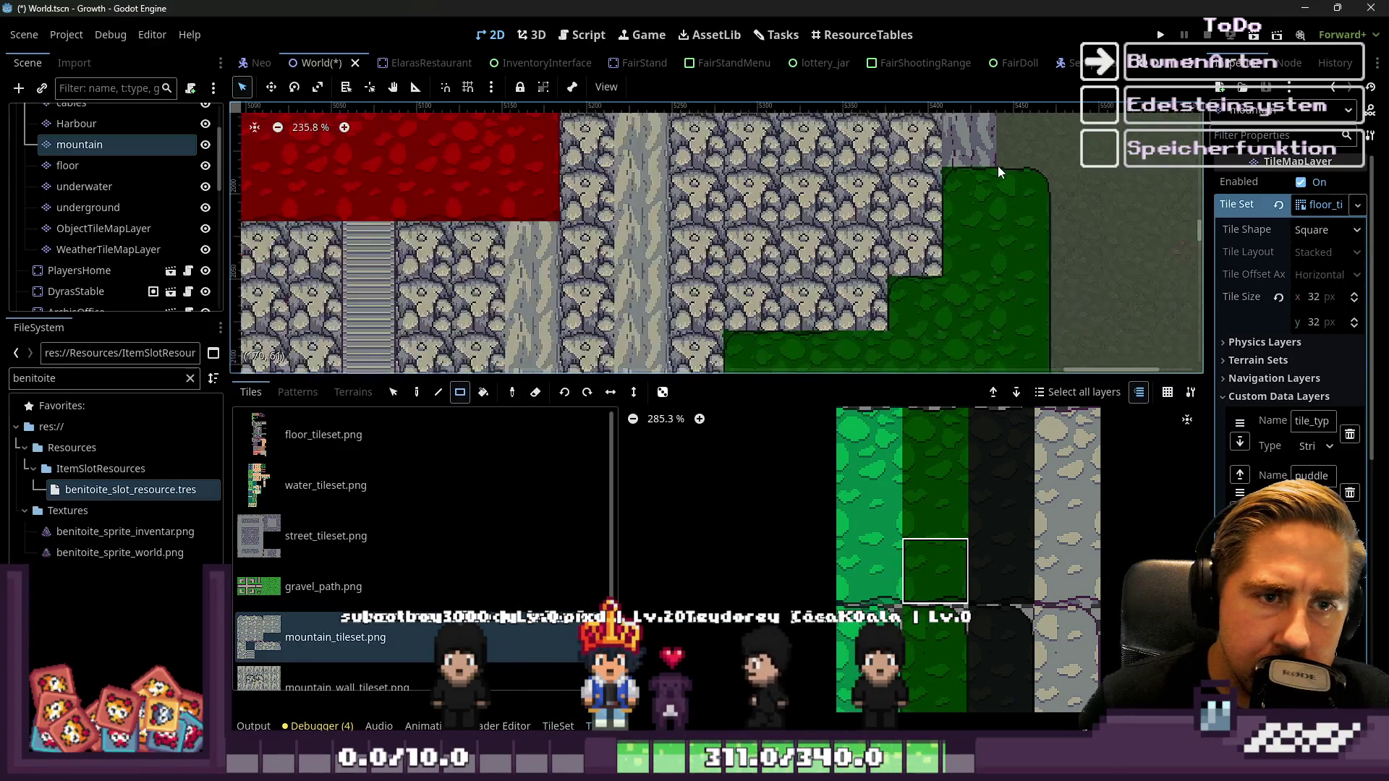
scroll(997, 166, "up", 3)
scroll(952, 263, "up", 1)
scroll(947, 516, "down", 6)
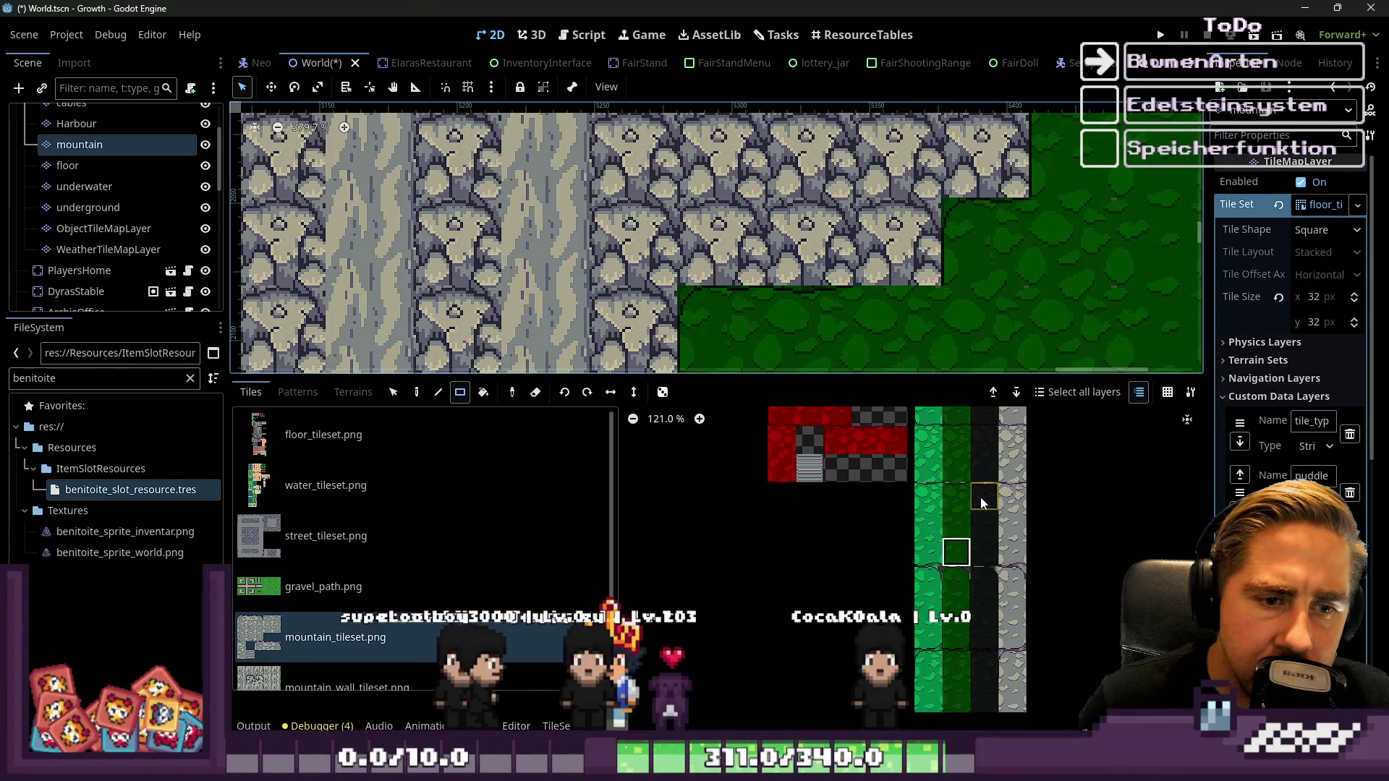
Try several green grass tiles in mountain_tileset, settling on the lower dark-green grass edge tile
scroll(973, 601, "up", 4)
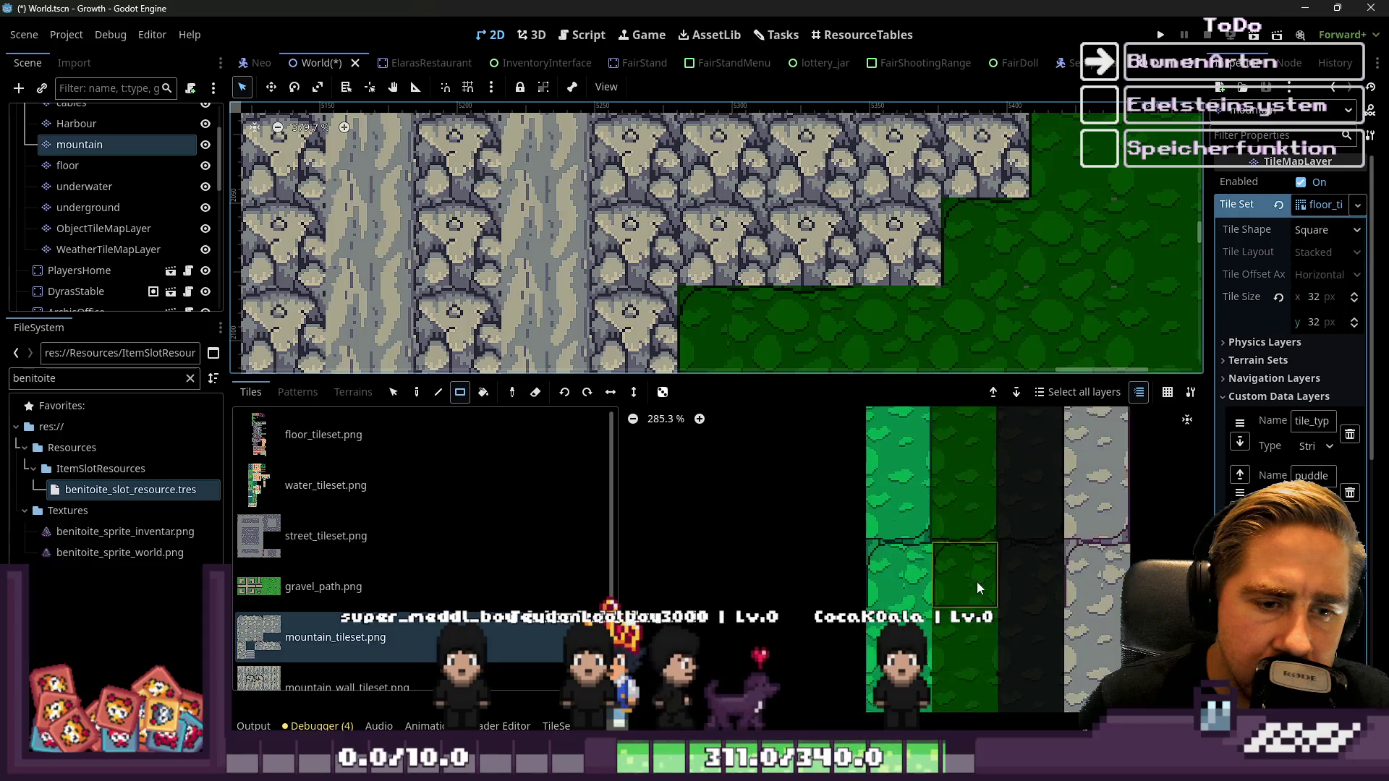
left_click(977, 608)
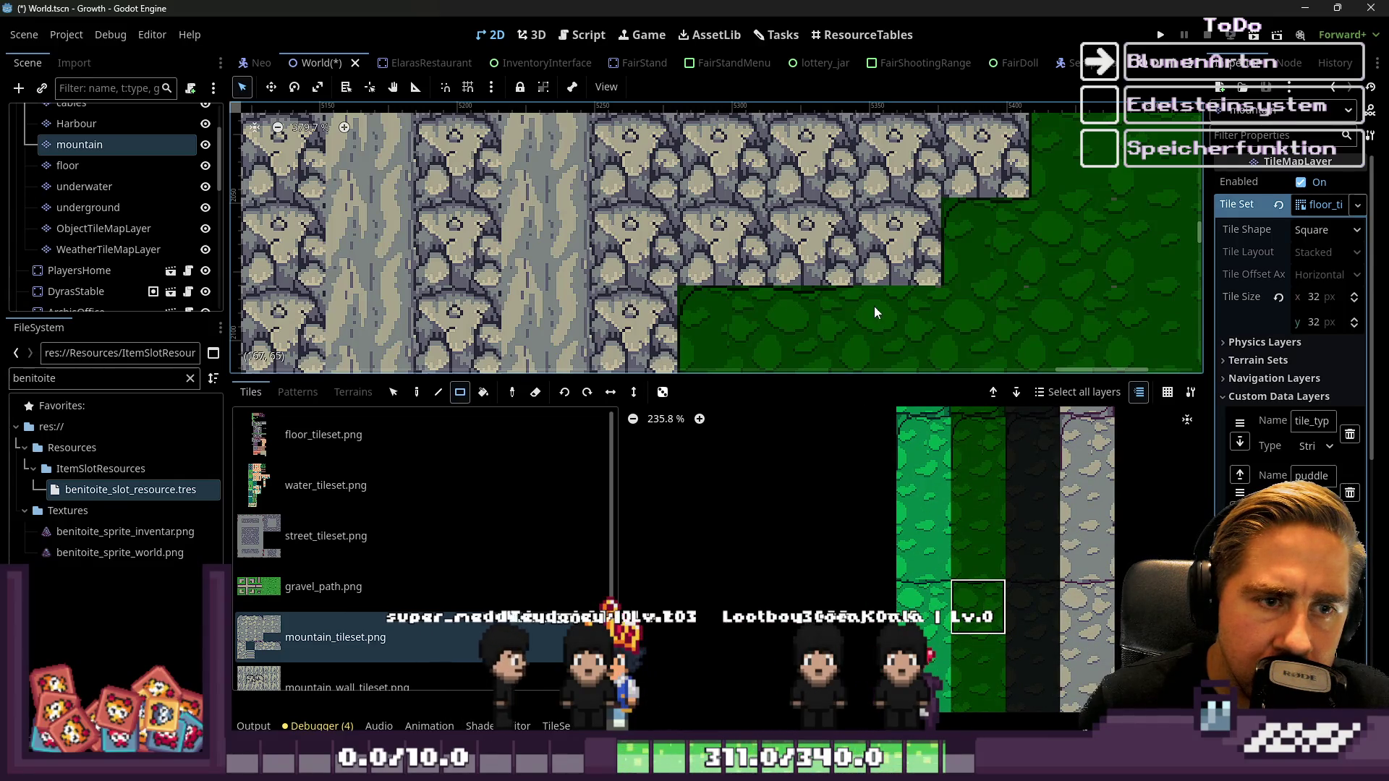
scroll(874, 306, "down", 2)
scroll(790, 306, "down", 3)
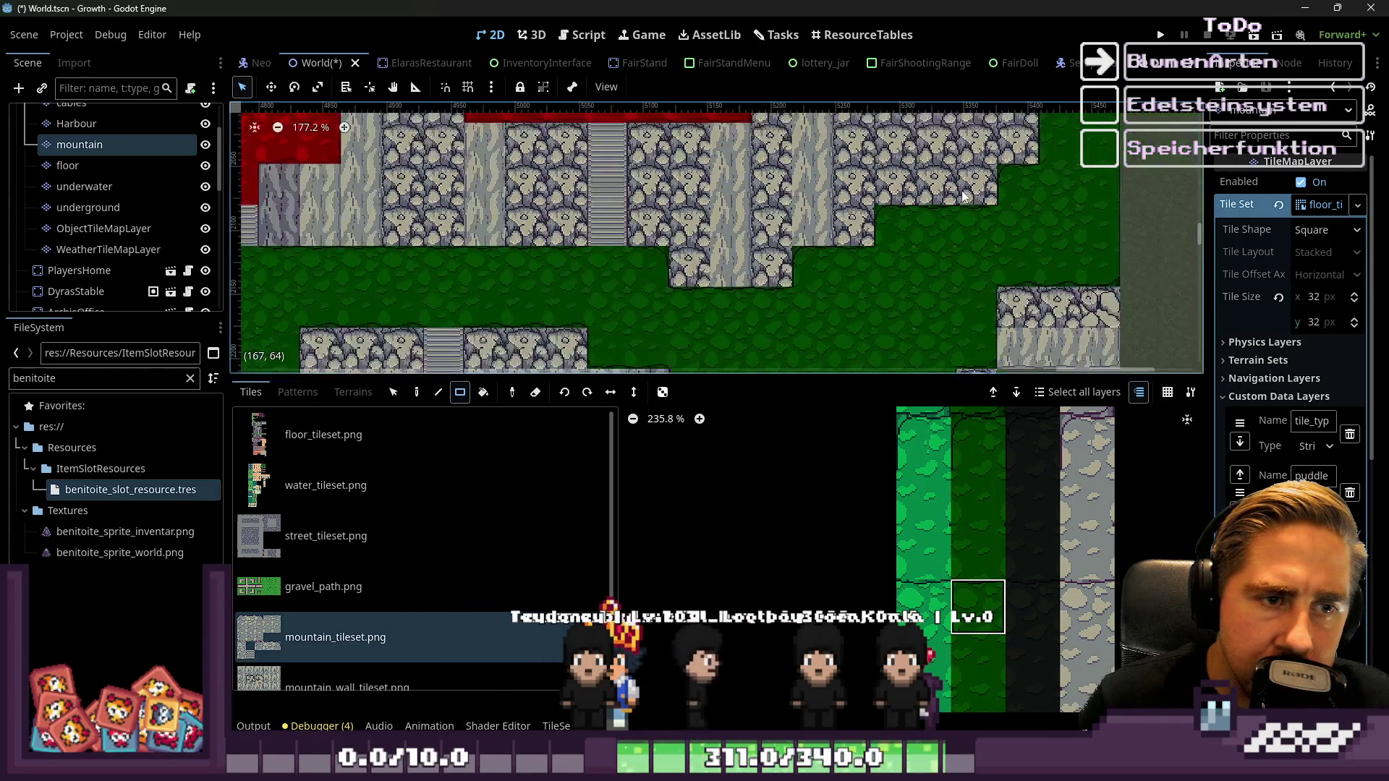
scroll(625, 244, "down", 1)
scroll(625, 243, "left", 6)
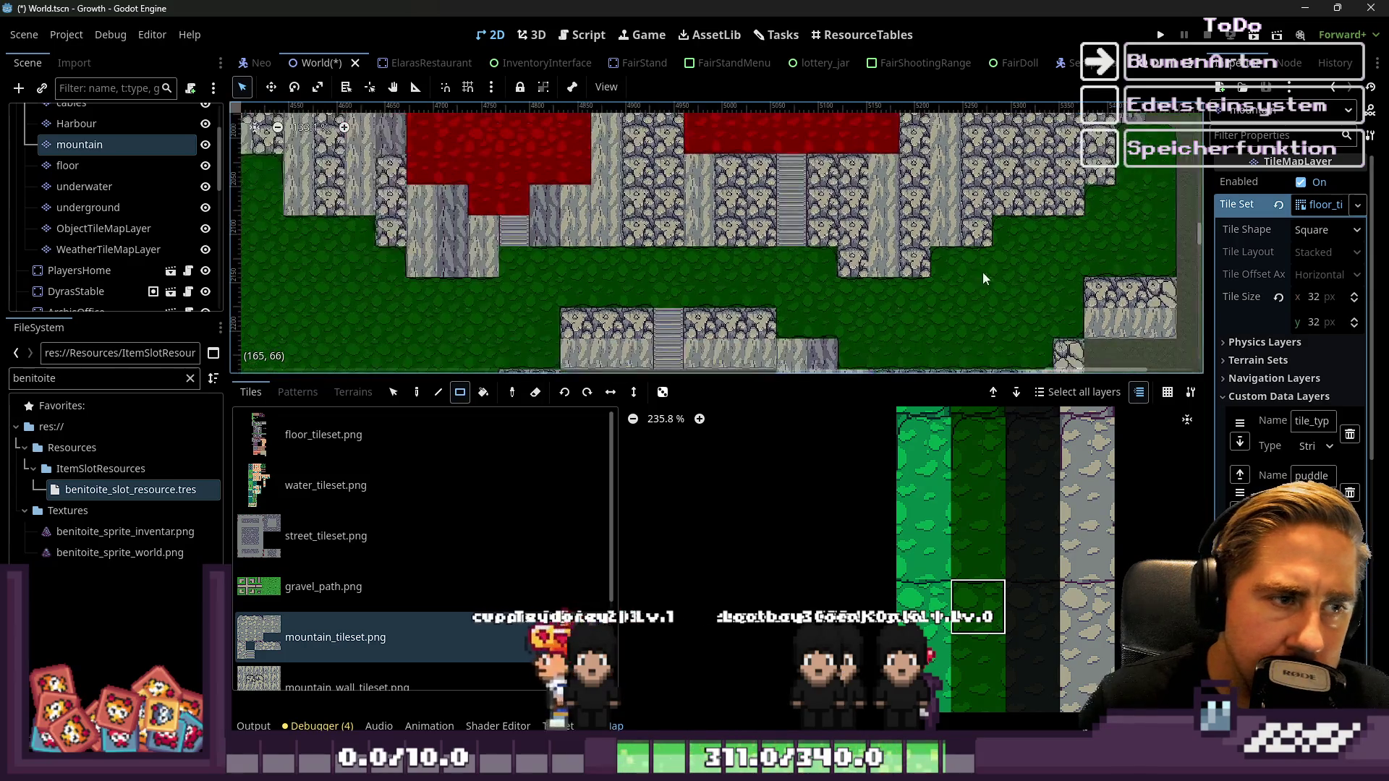
scroll(720, 275, "up", 7)
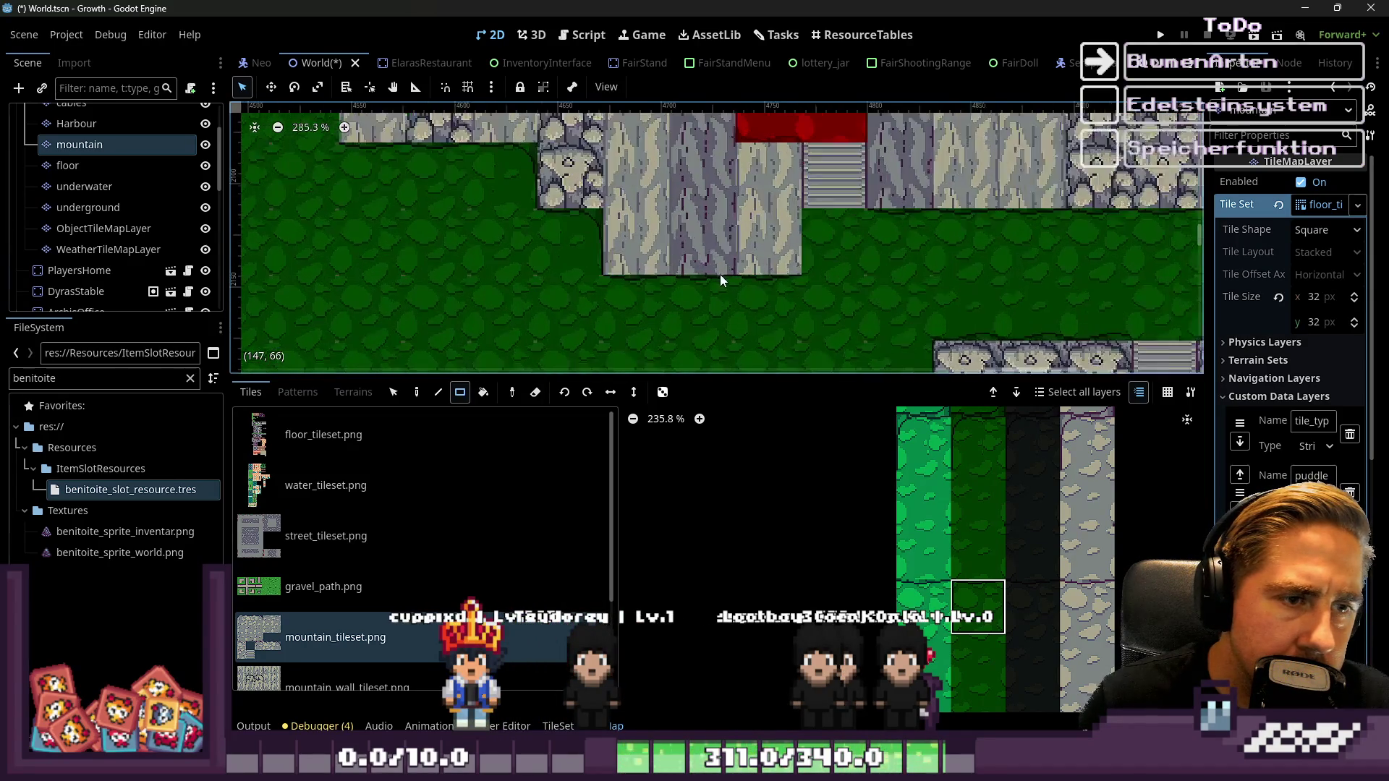
scroll(822, 197, "down", 3)
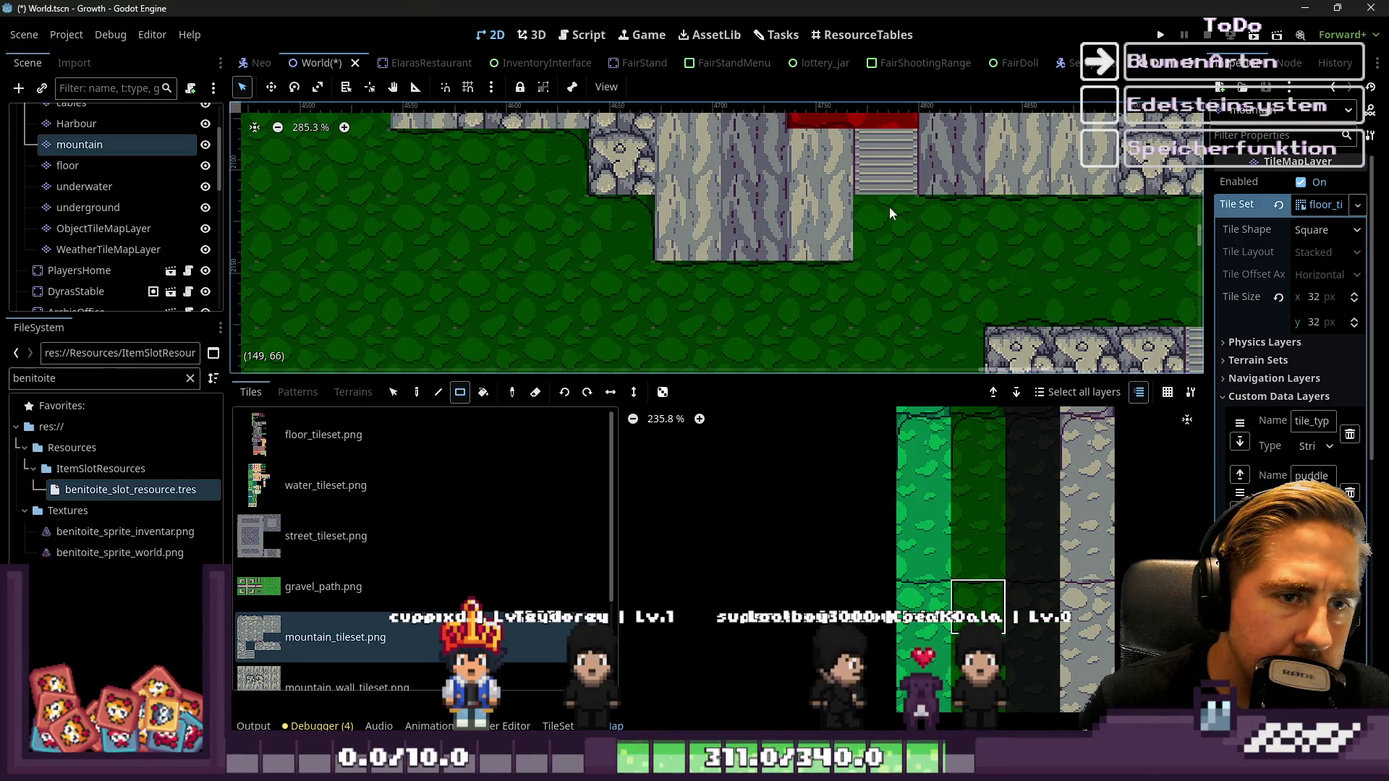
scroll(889, 206, "left", 4)
scroll(1045, 298, "up", 1)
scroll(727, 209, "up", 5)
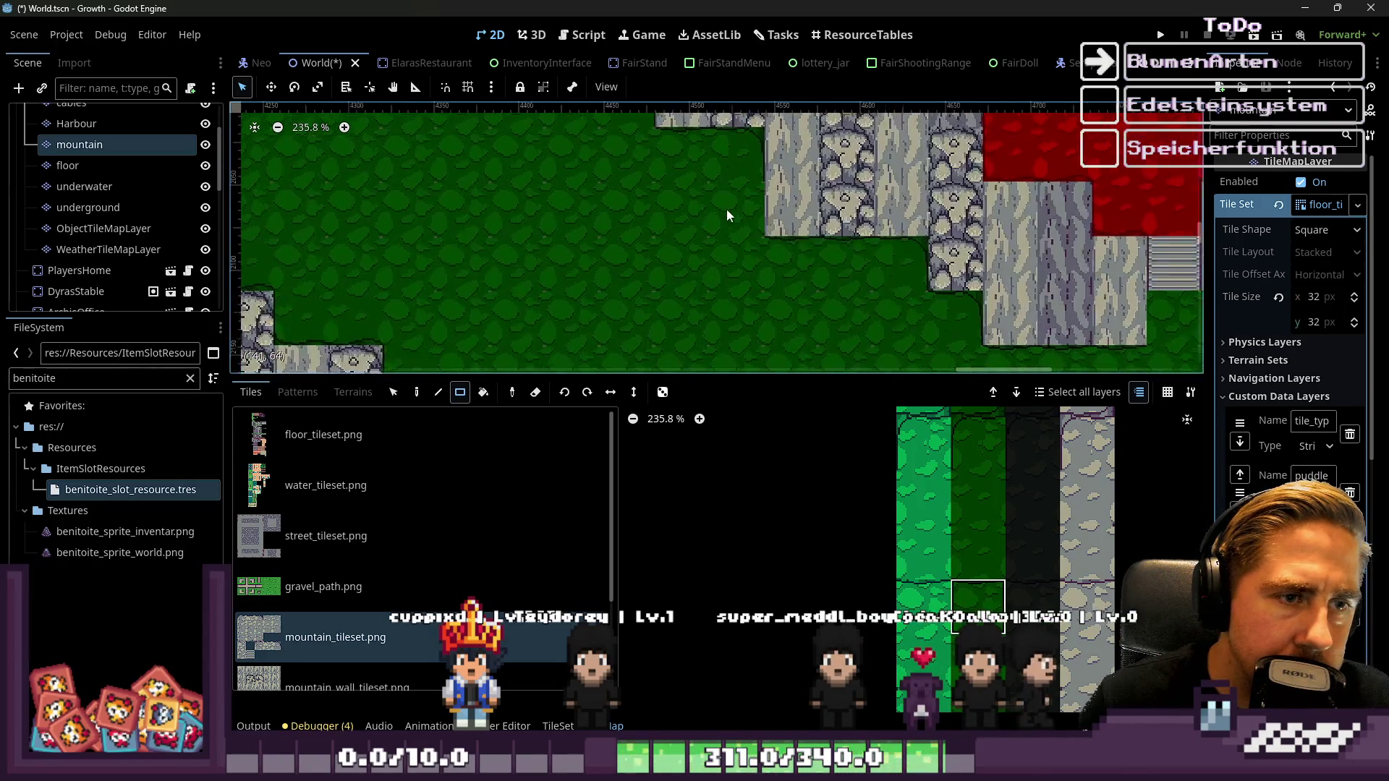
left_click(943, 443)
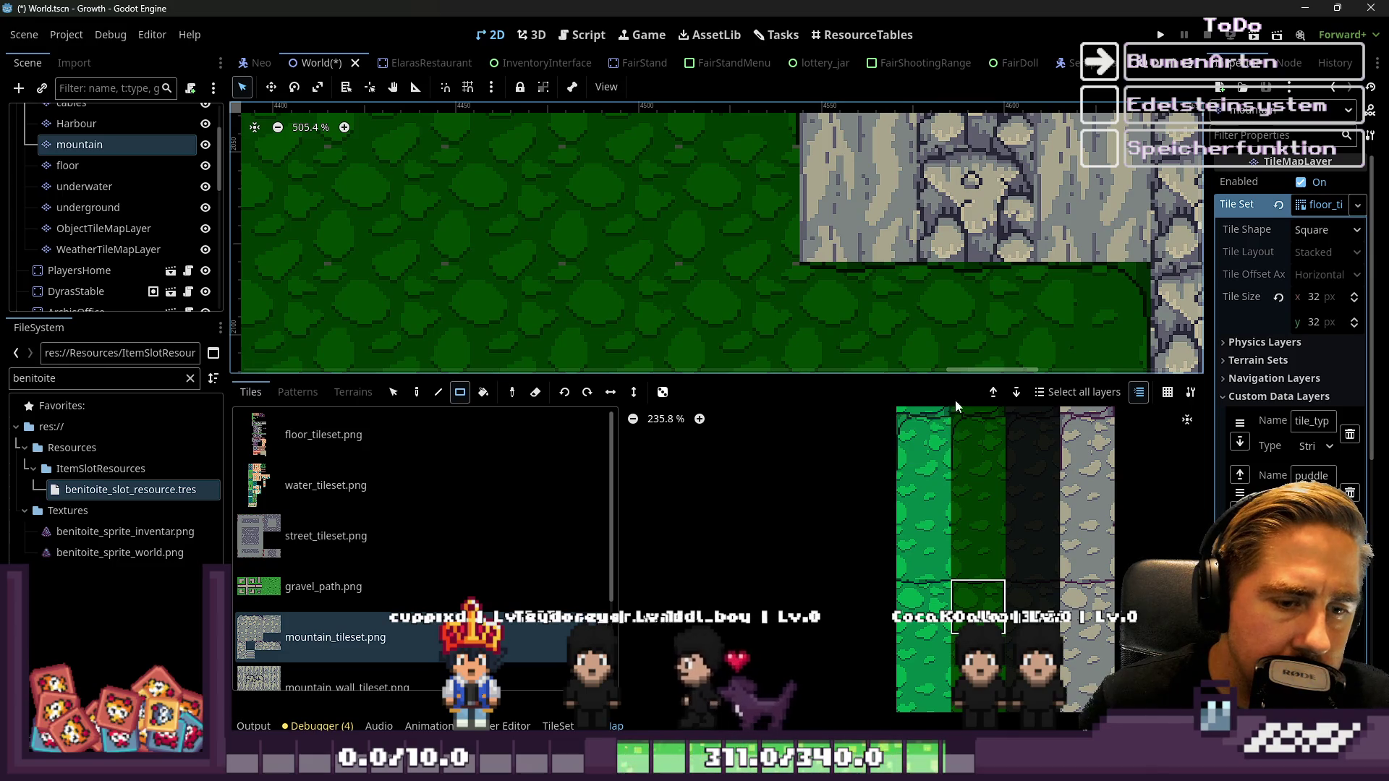
scroll(970, 448, "down", 4)
scroll(970, 466, "up", 7)
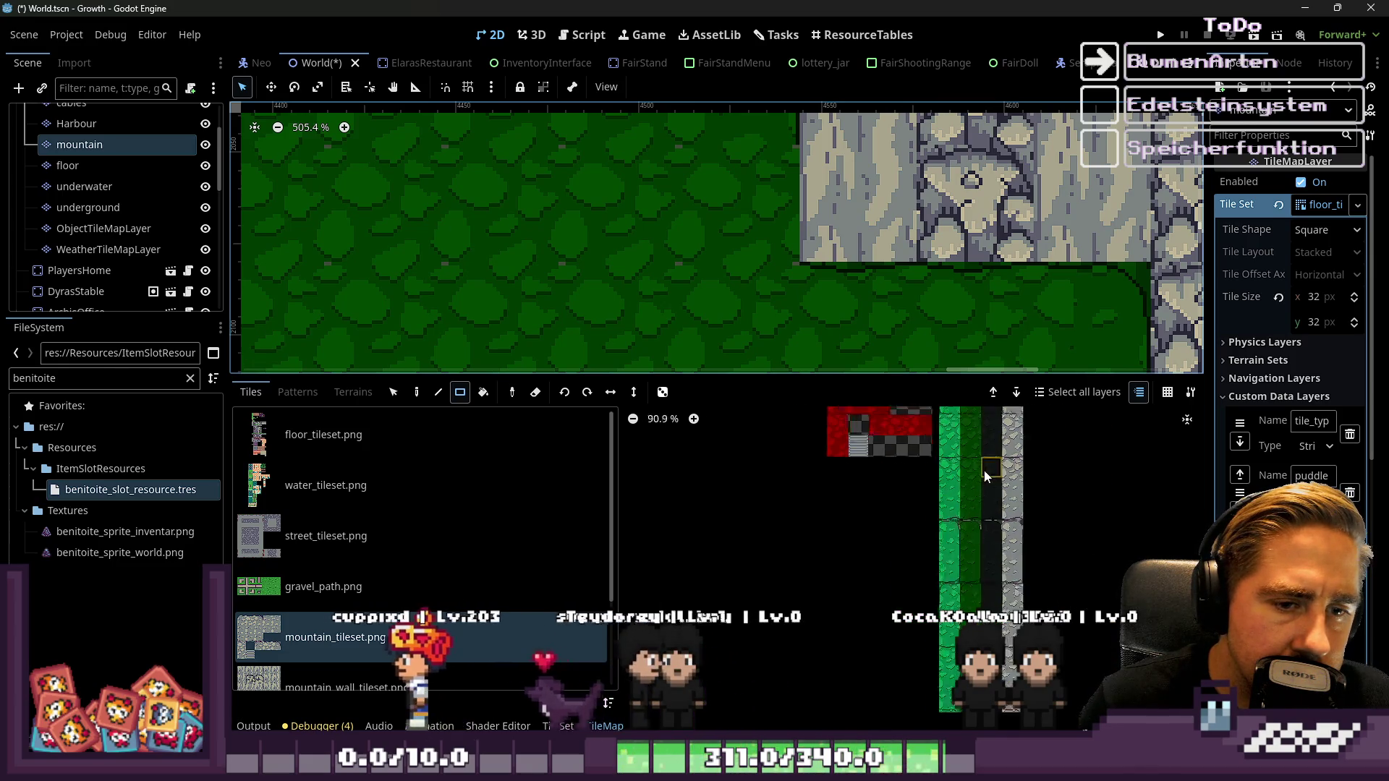
left_click(960, 507)
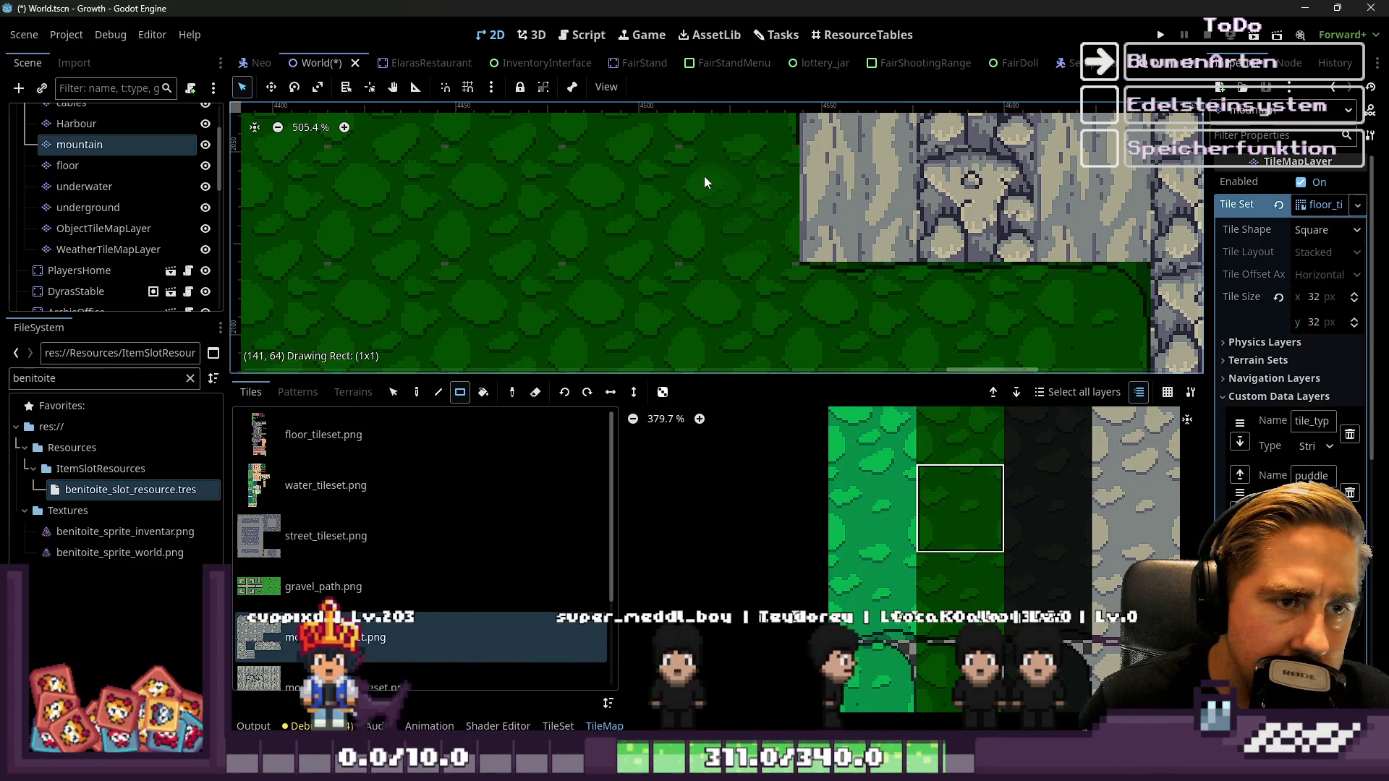
scroll(966, 576, "down", 4)
scroll(962, 506, "up", 2)
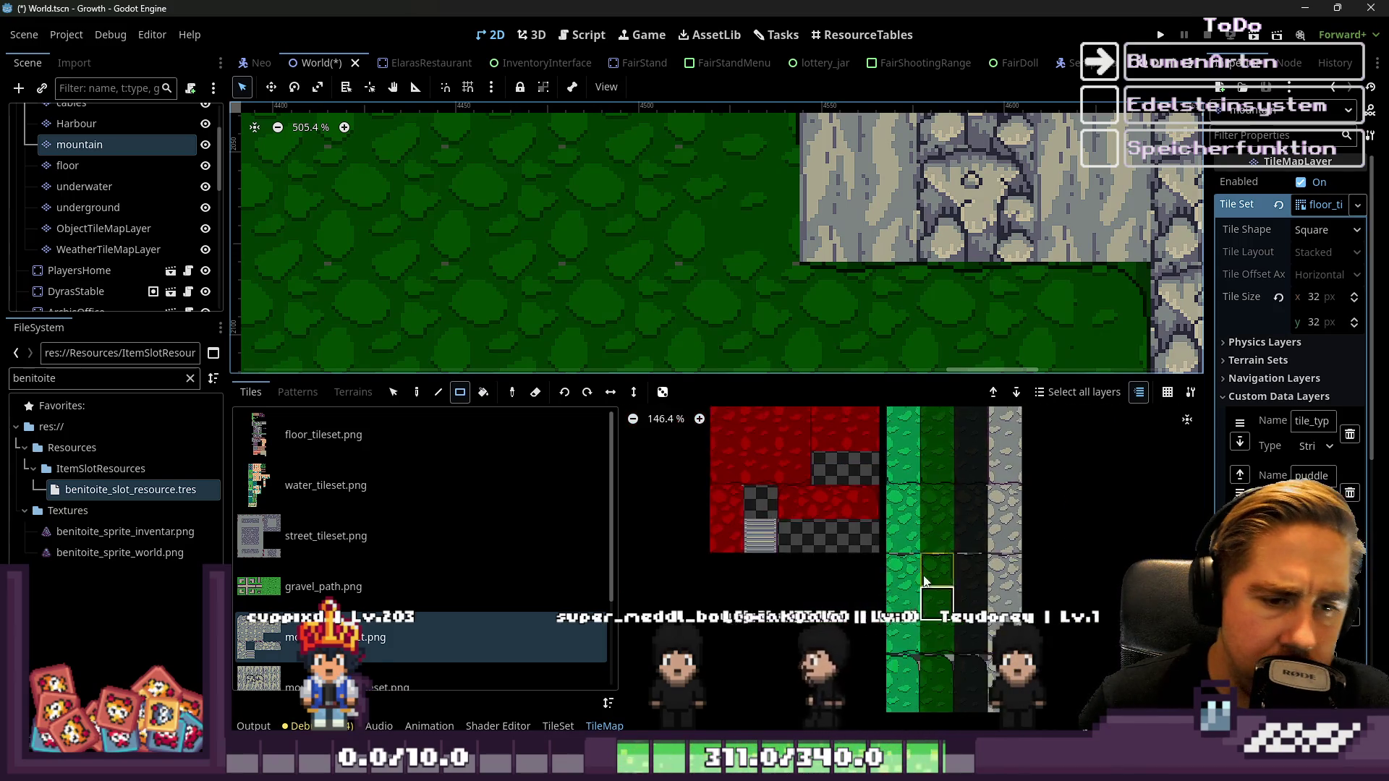
scroll(932, 471, "up", 3)
left_click(920, 580)
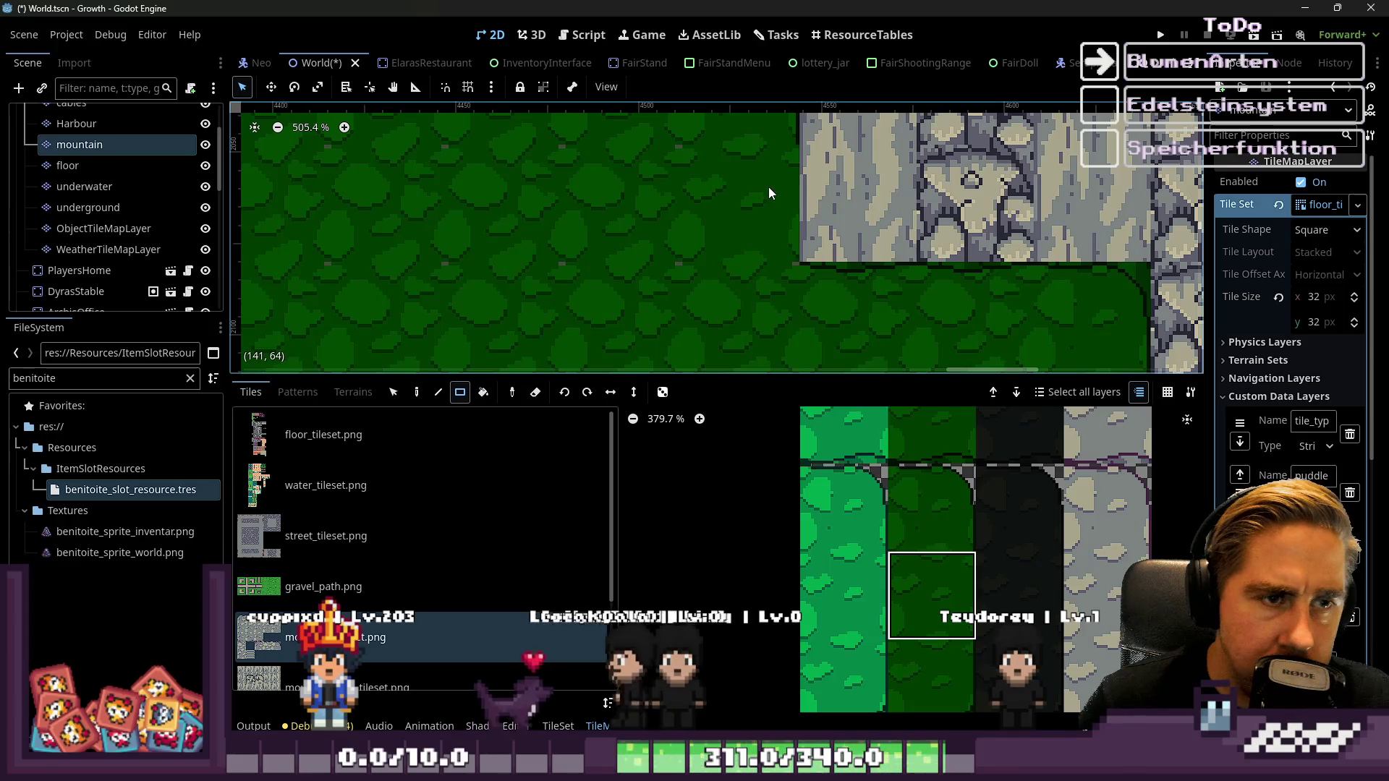
Zoom out and back in to survey the grass plateaus, red patches and stone cliffs
scroll(791, 250, "down", 8)
scroll(791, 250, "down", 1)
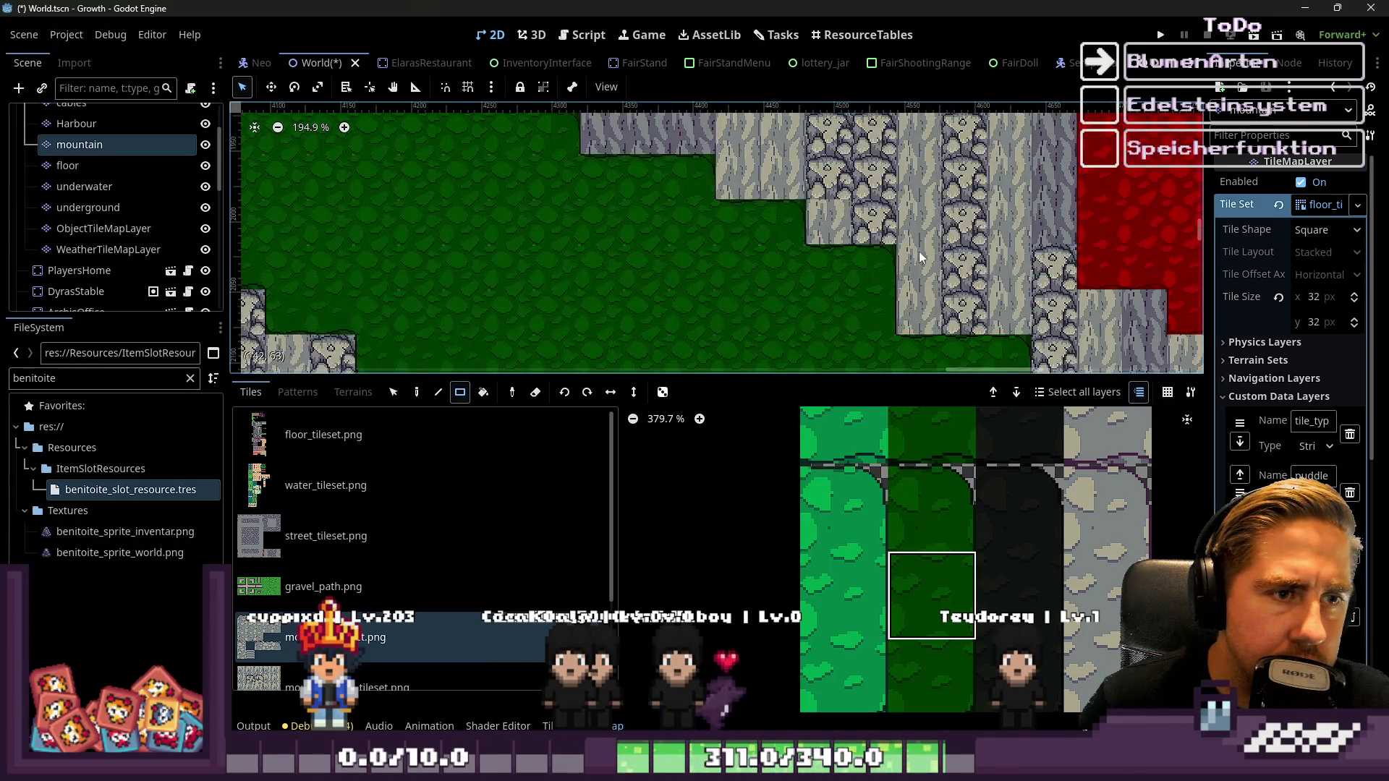
scroll(637, 203, "up", 6)
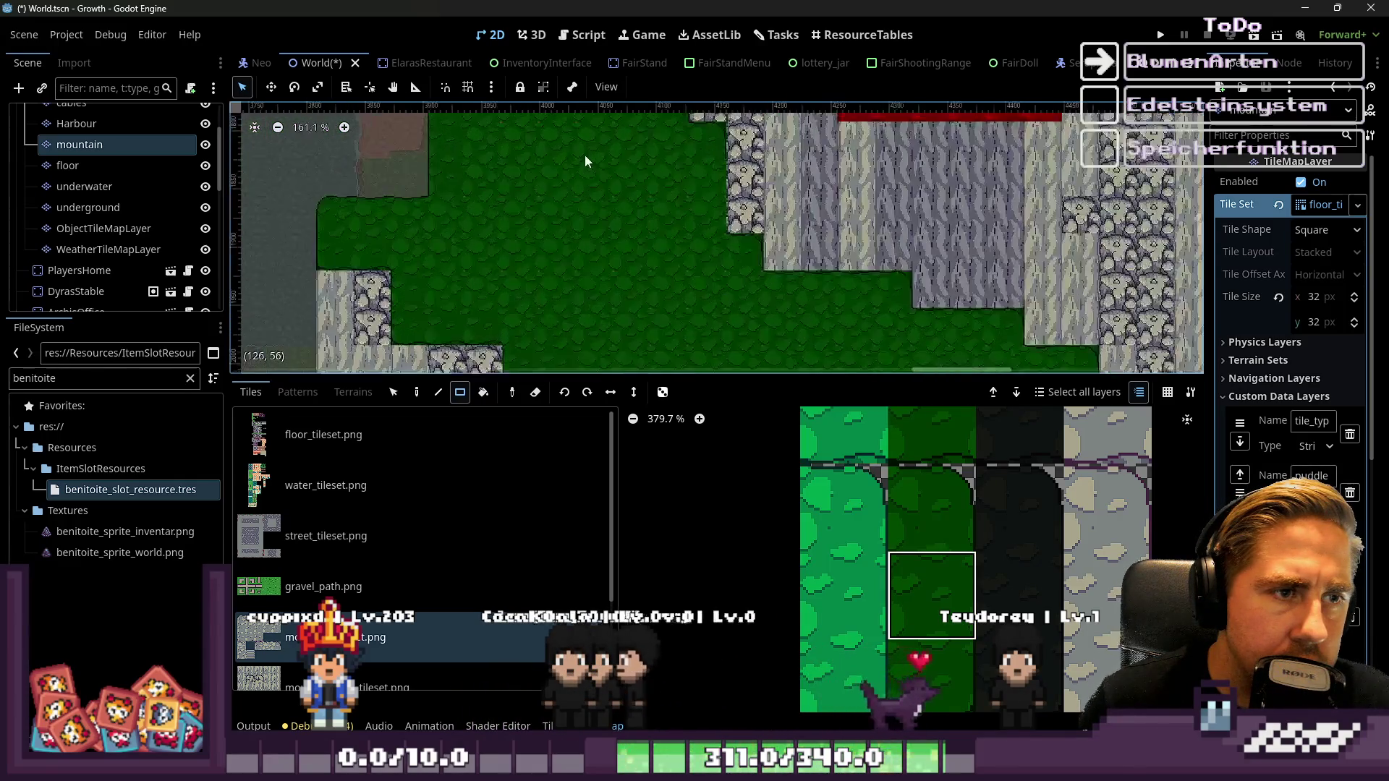
scroll(849, 208, "down", 5)
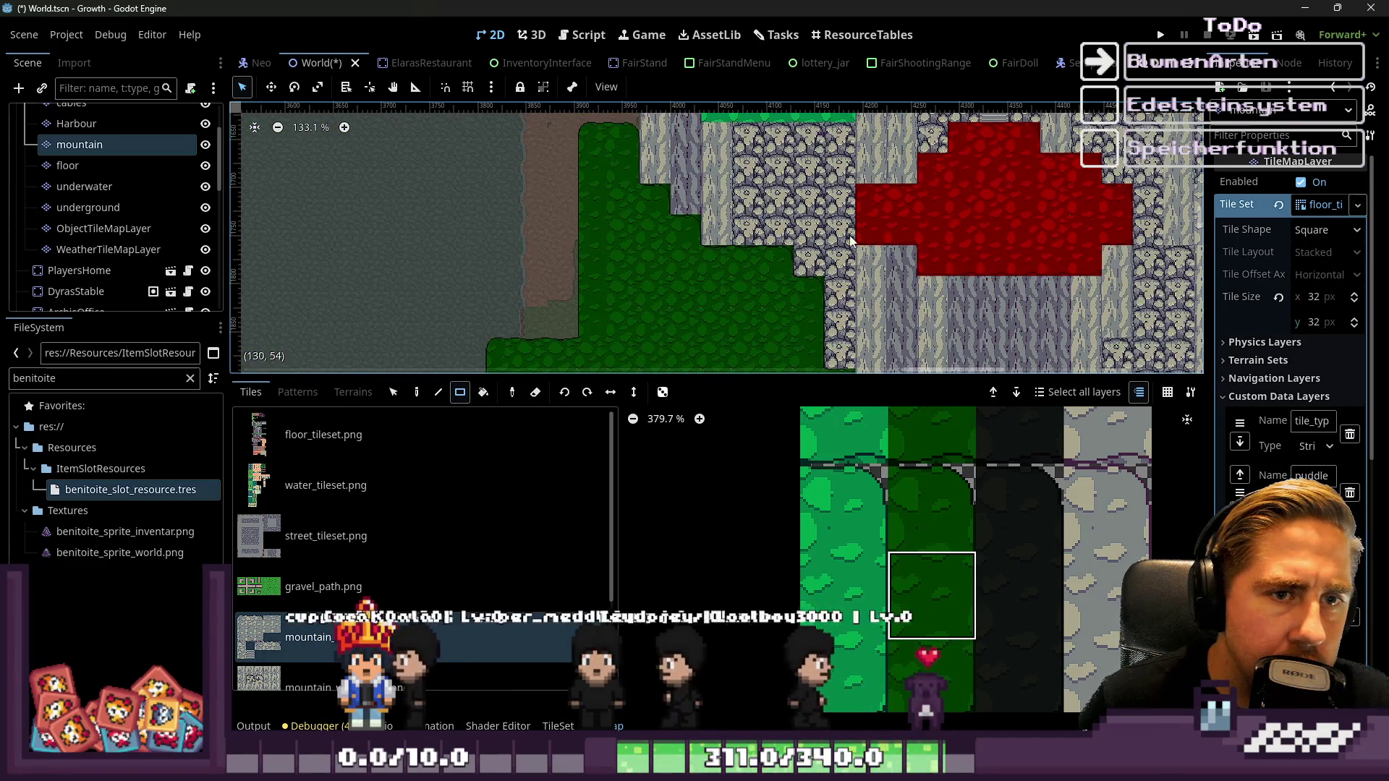
scroll(888, 223, "down", 7)
scroll(888, 267, "down", 10)
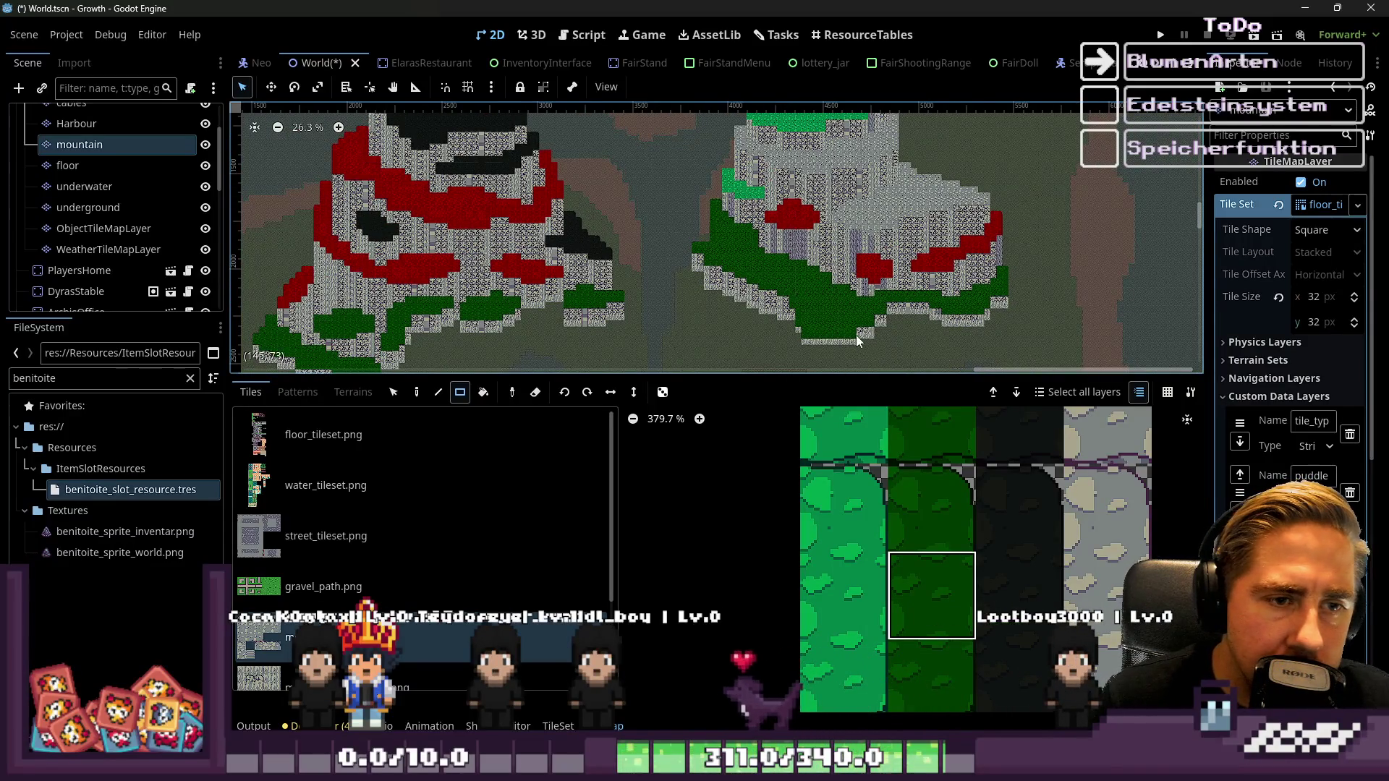
scroll(862, 297, "up", 2)
scroll(938, 326, "up", 14)
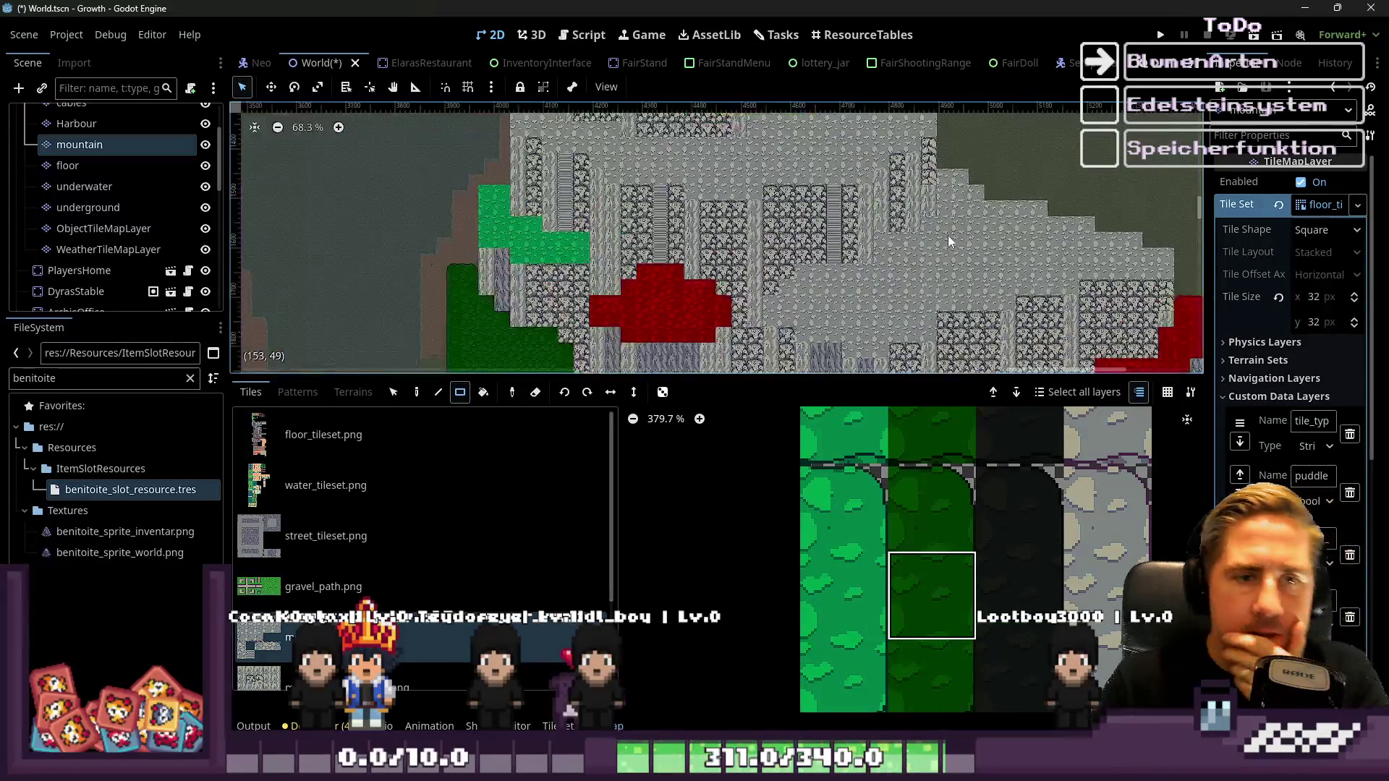
scroll(1013, 546, "down", 5)
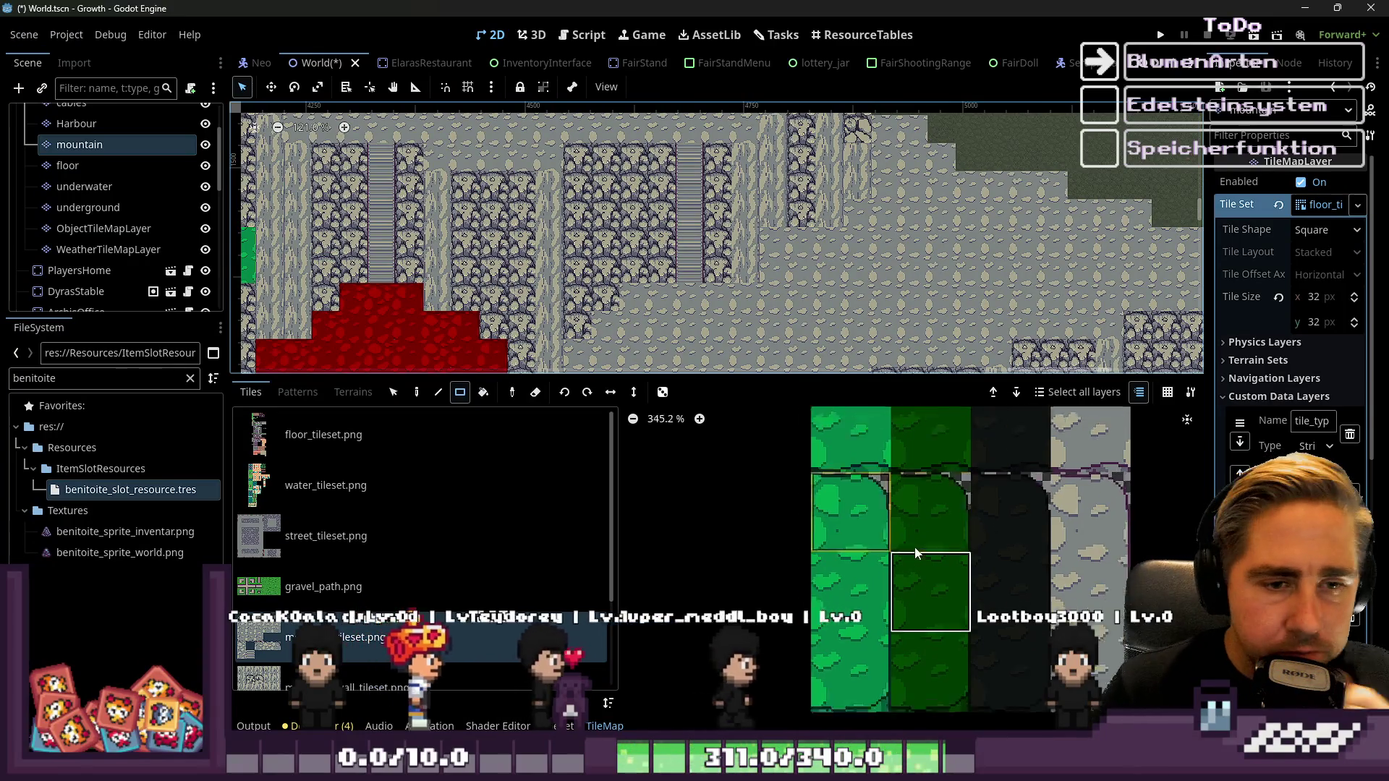
scroll(868, 260, "up", 5)
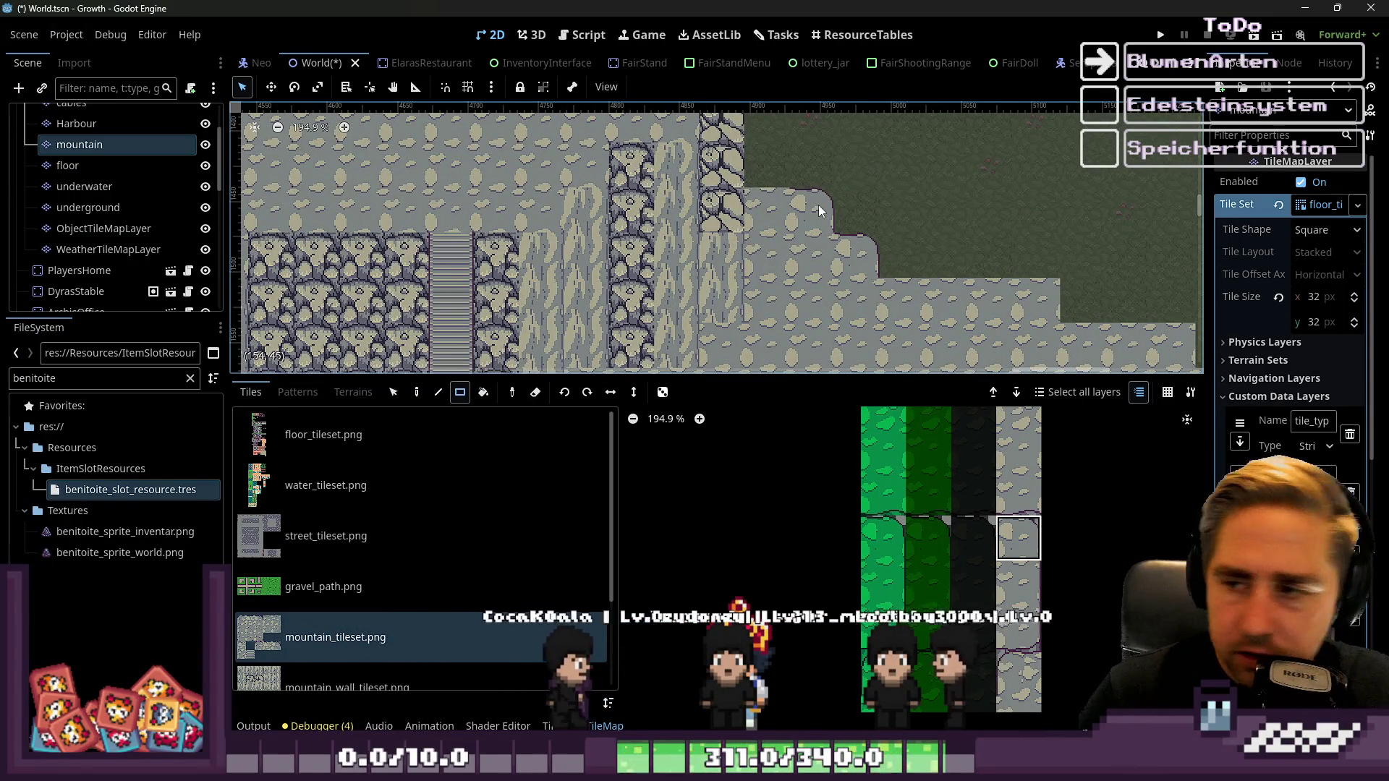
scroll(655, 161, "down", 4)
scroll(760, 188, "up", 2)
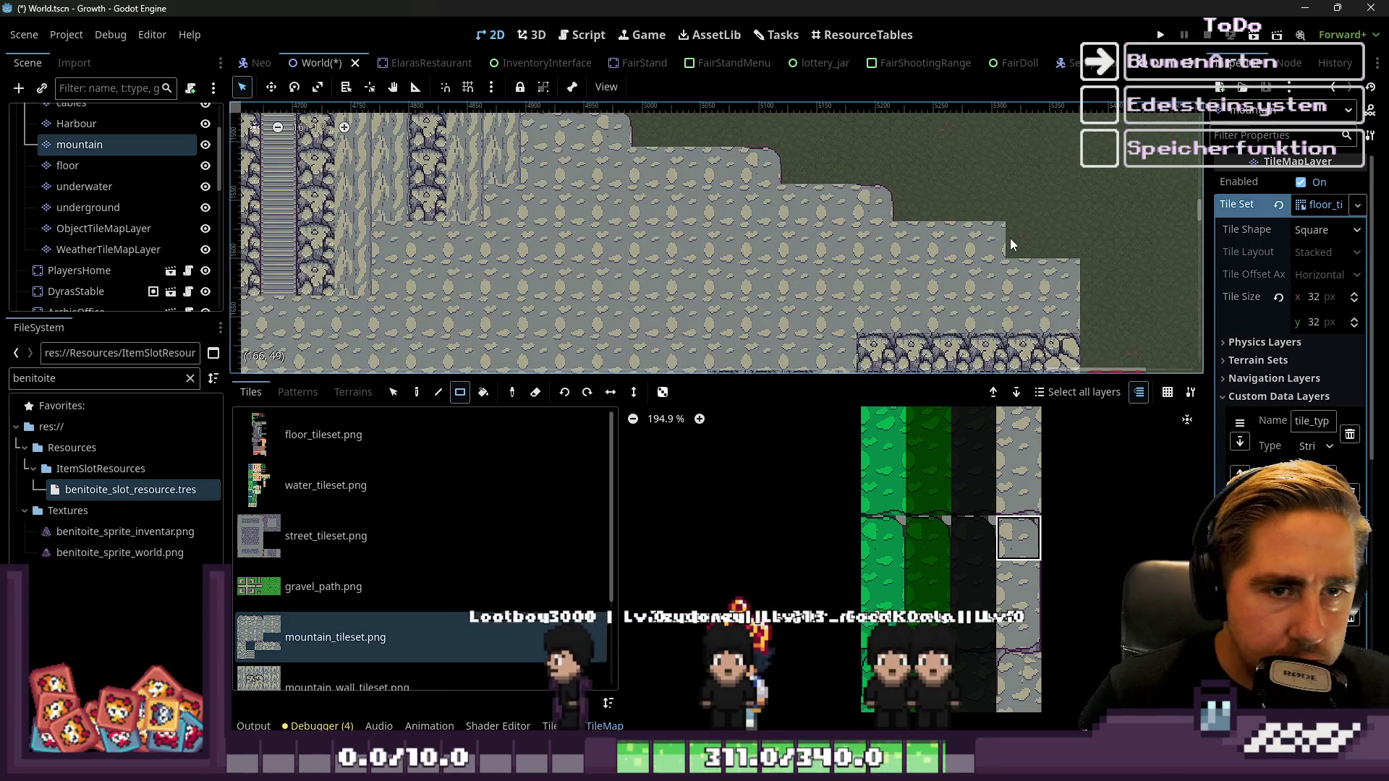
left_click(987, 238)
left_click(1045, 275)
scroll(1021, 568, "down", 3)
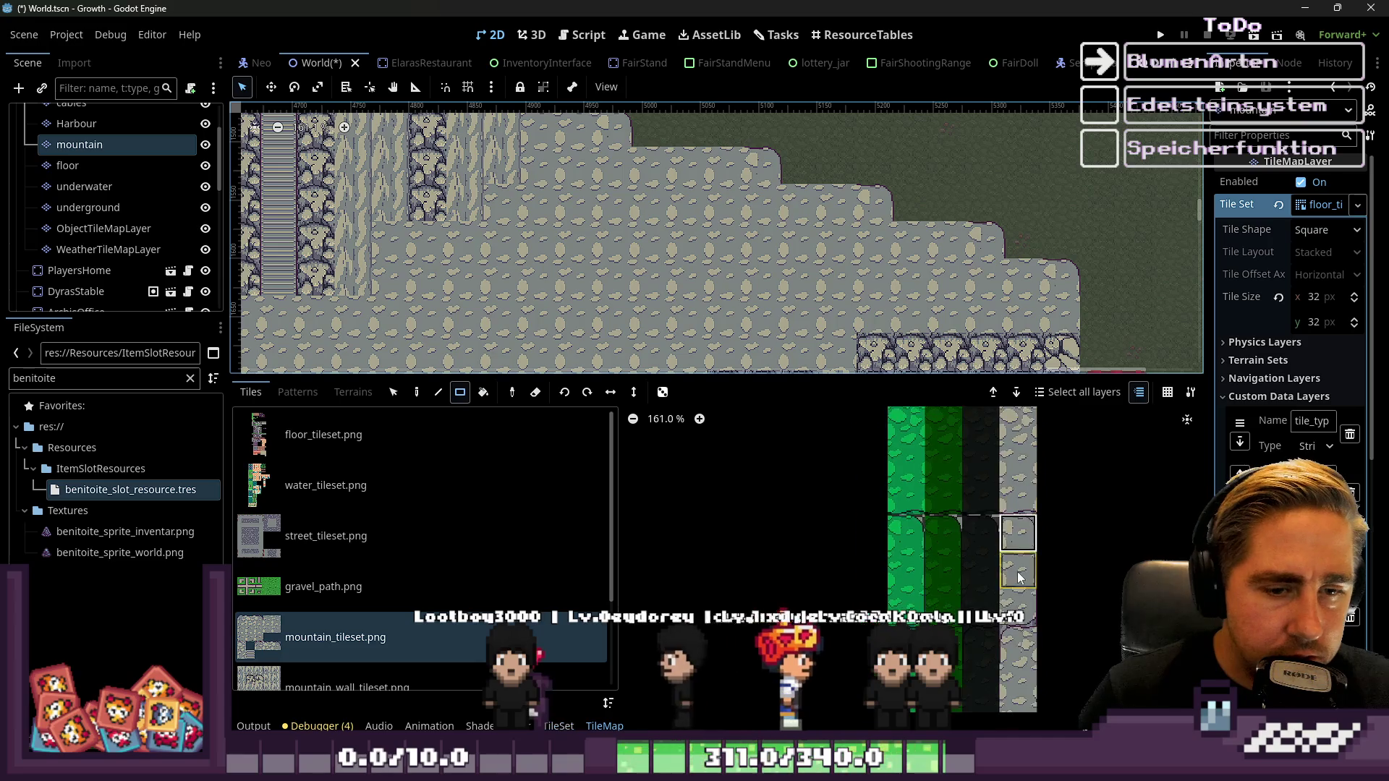
scroll(1053, 300, "up", 3)
scroll(941, 289, "up", 1)
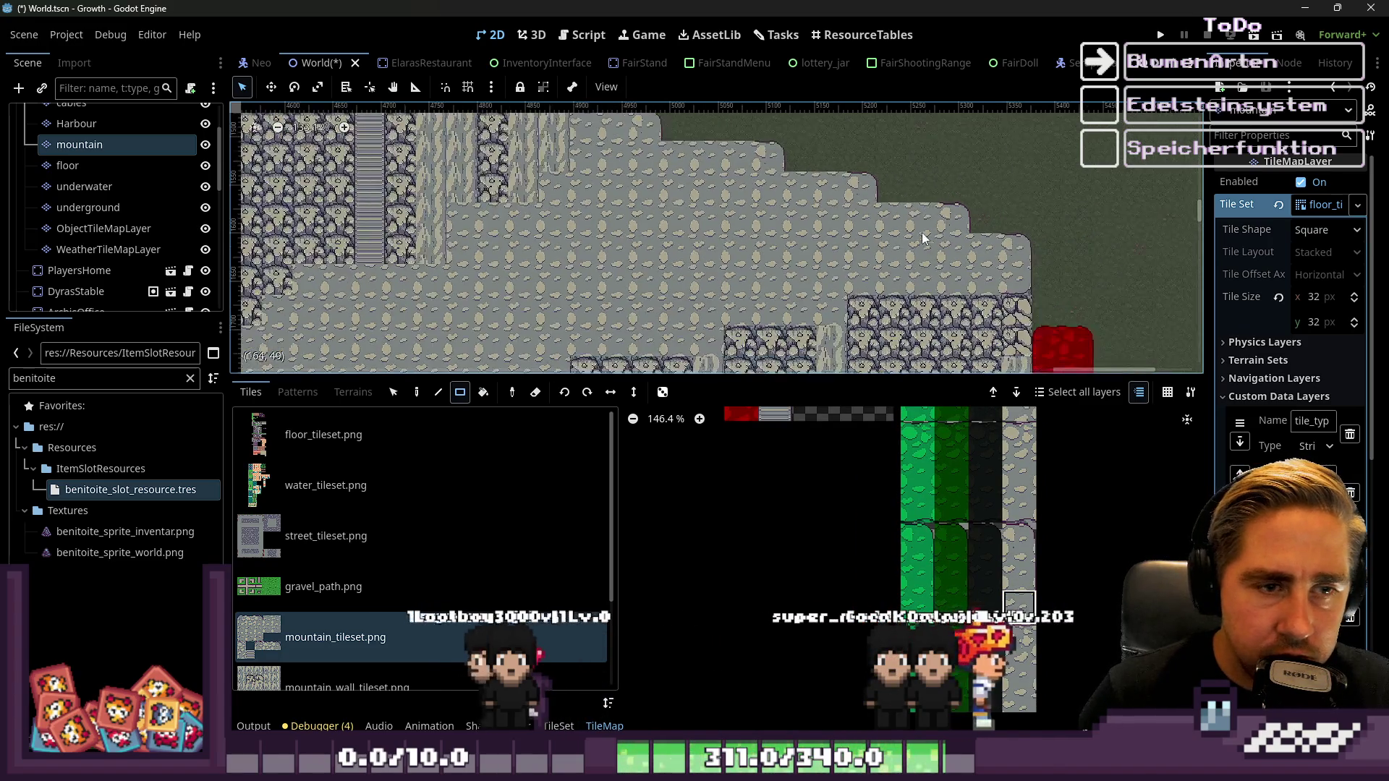
scroll(848, 250, "down", 2)
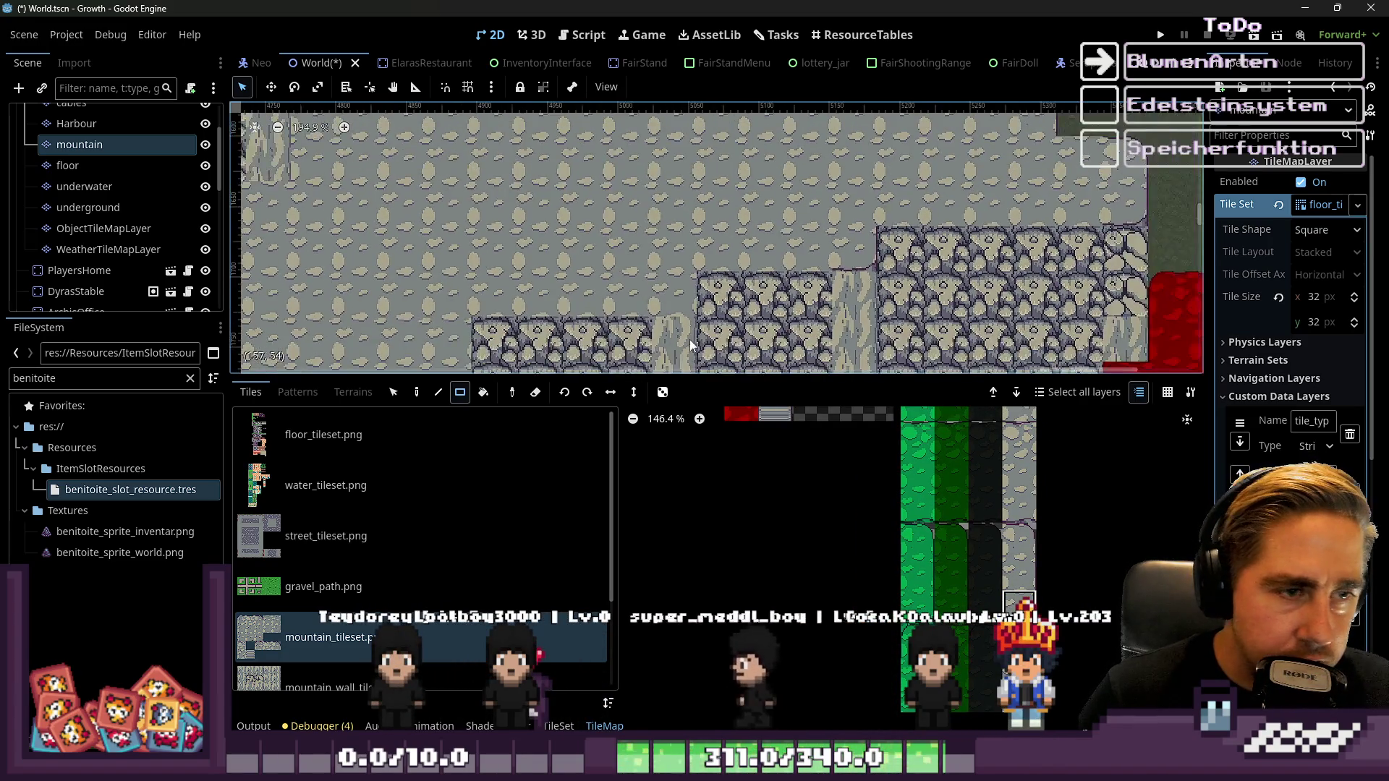
scroll(832, 506, "down", 7)
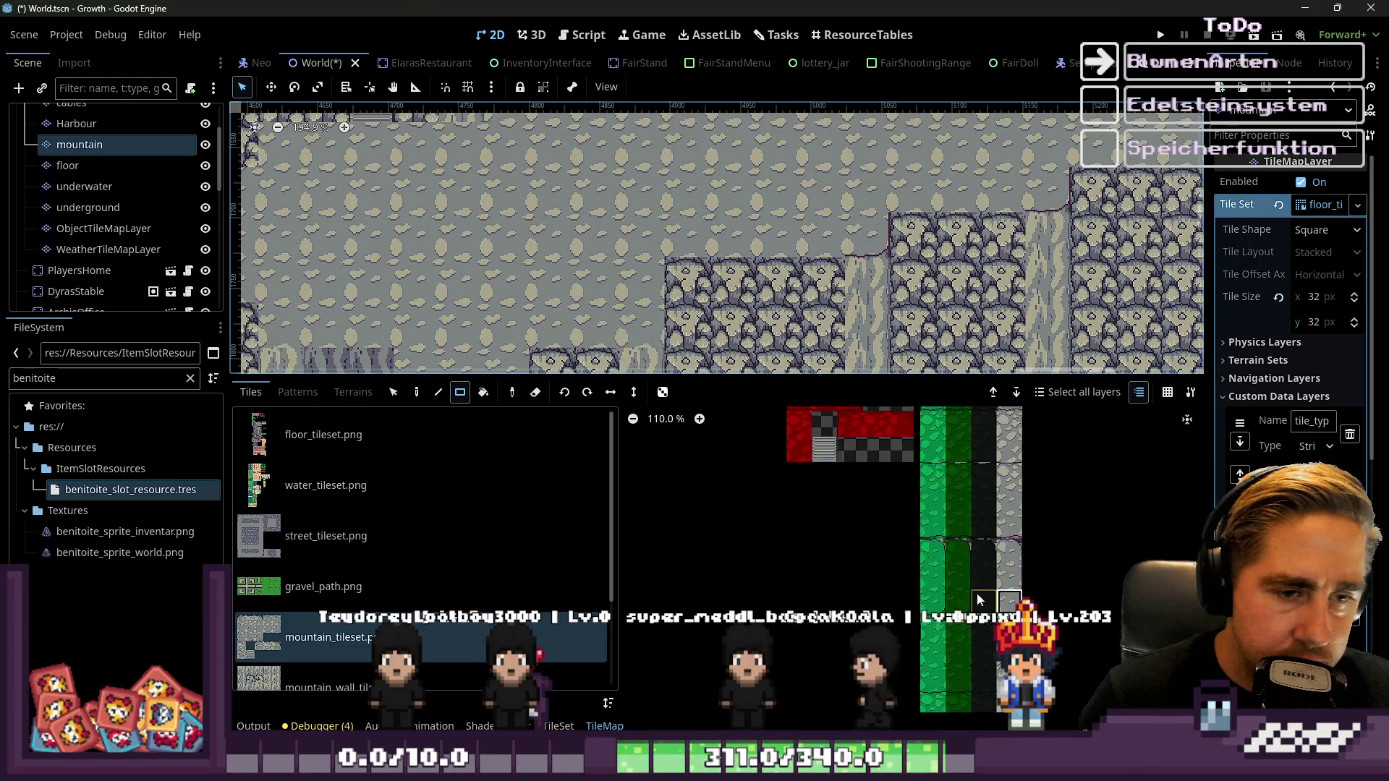
scroll(960, 271, "up", 1)
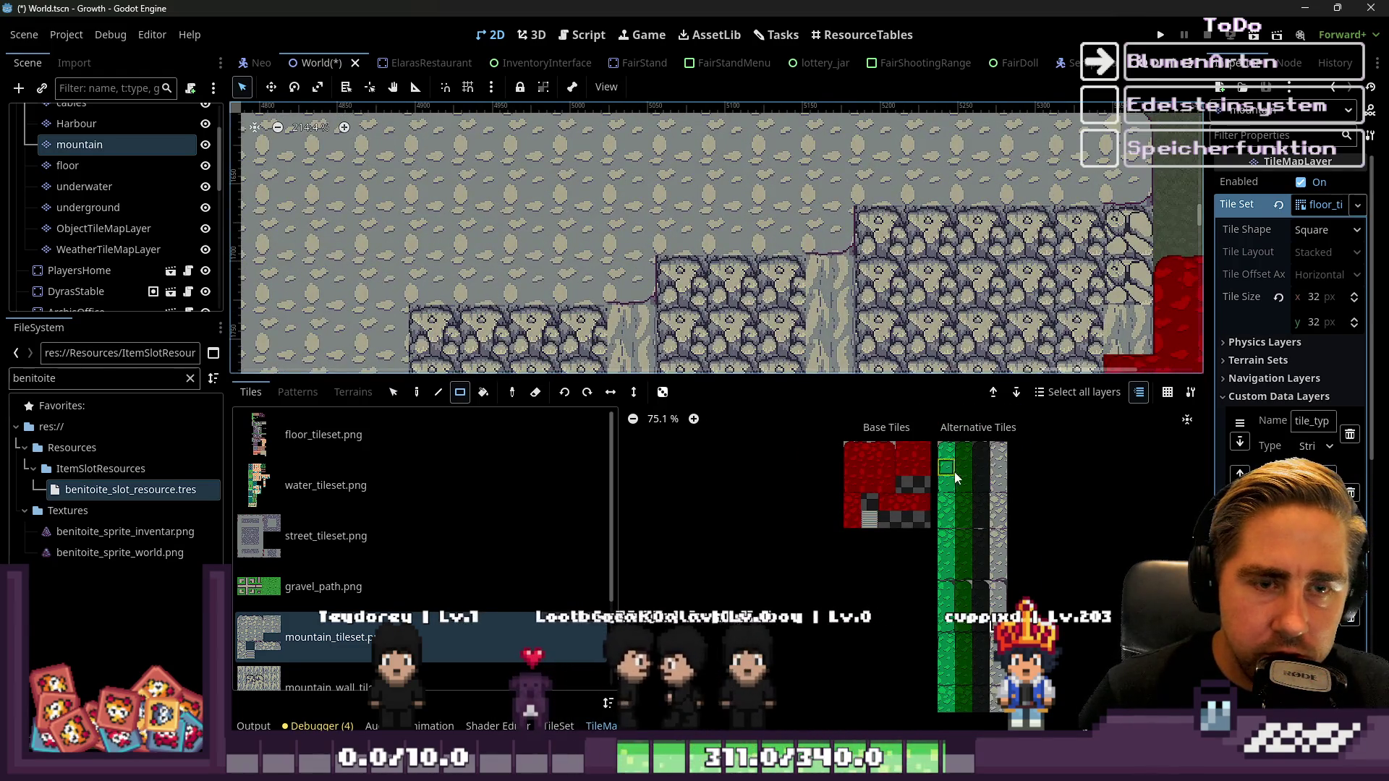
scroll(955, 477, "up", 14)
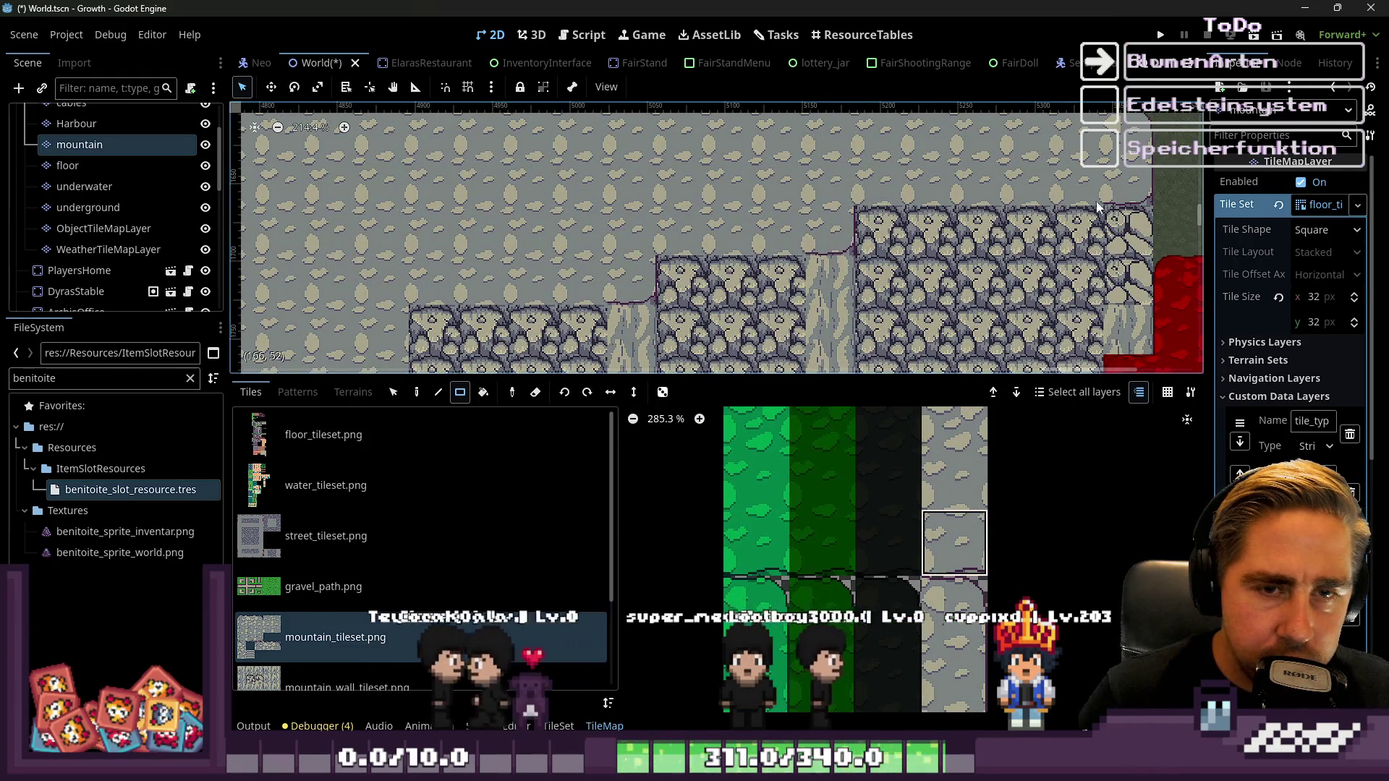
scroll(893, 175, "up", 3)
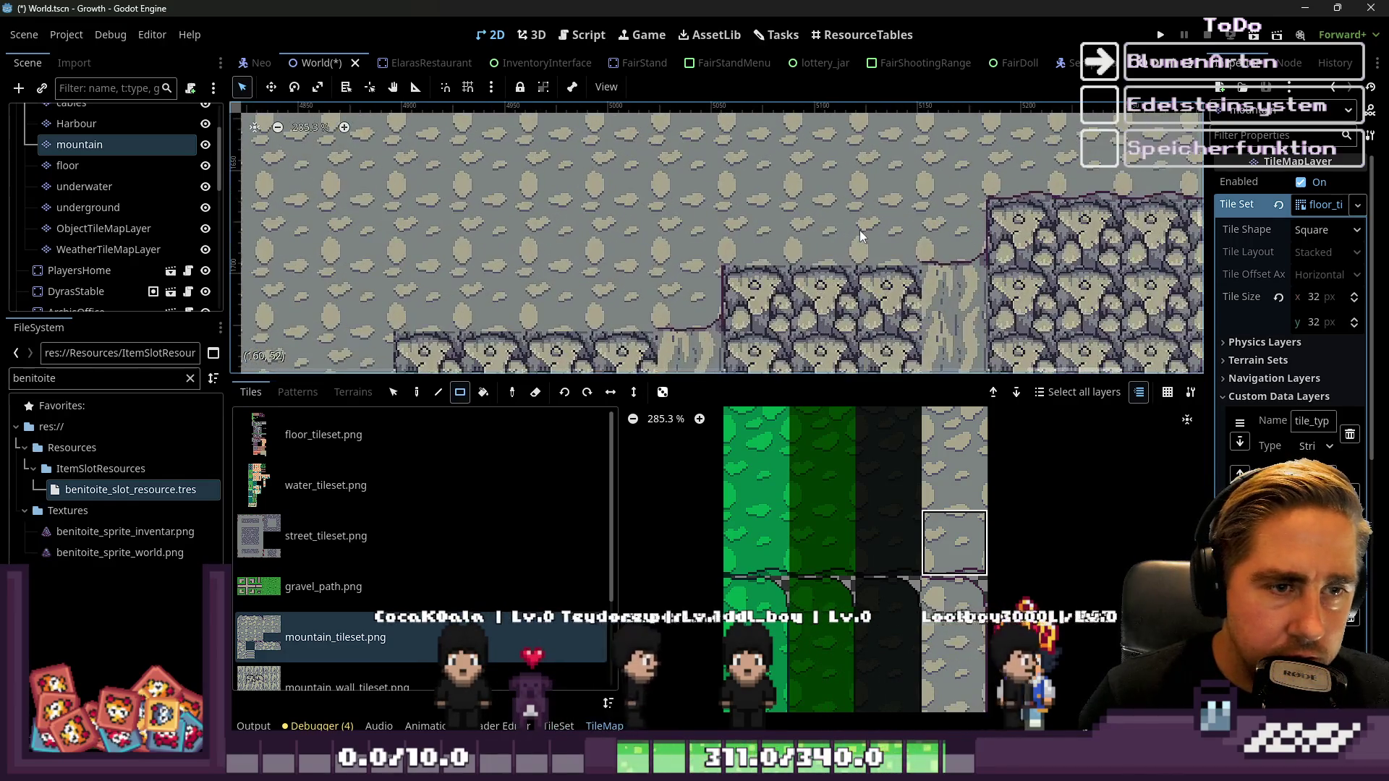
scroll(786, 224, "left", 3)
scroll(786, 224, "down", 1)
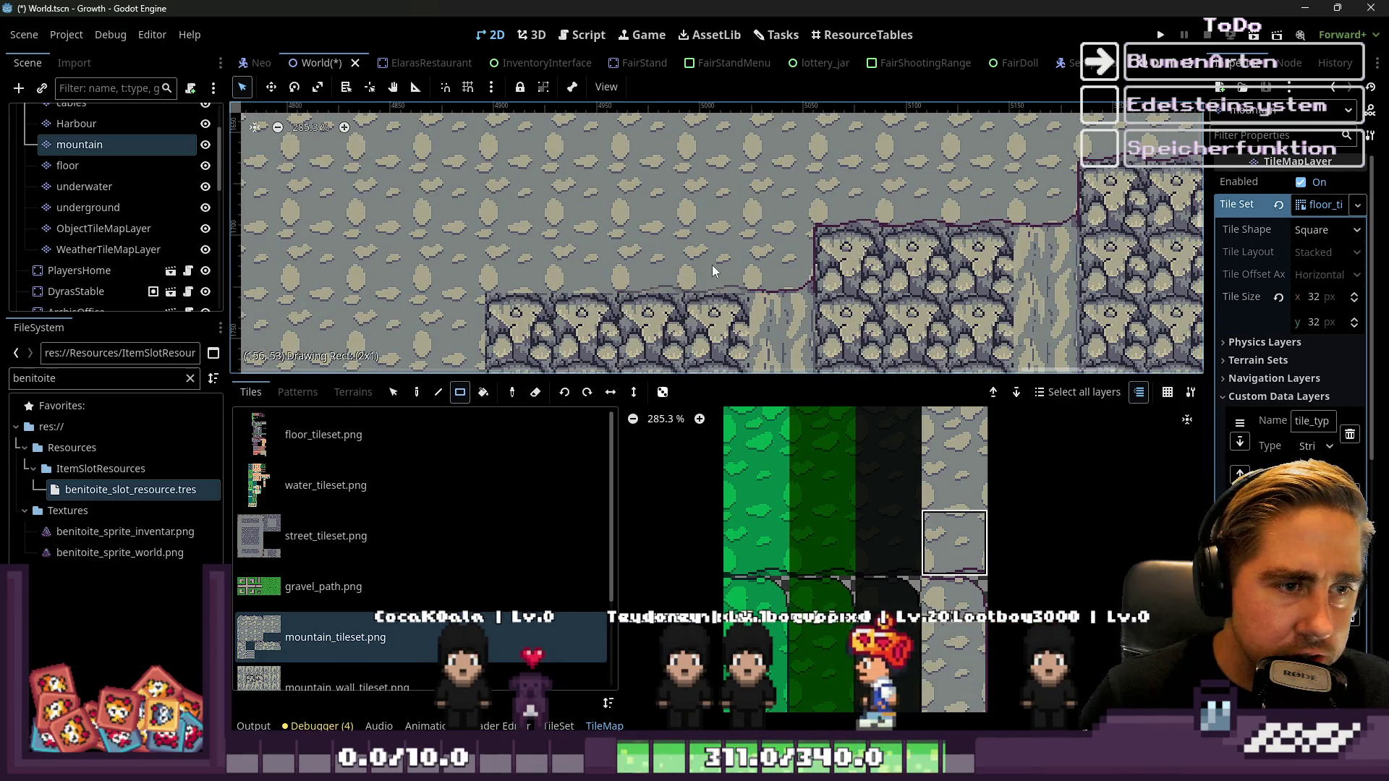
scroll(770, 240, "down", 7)
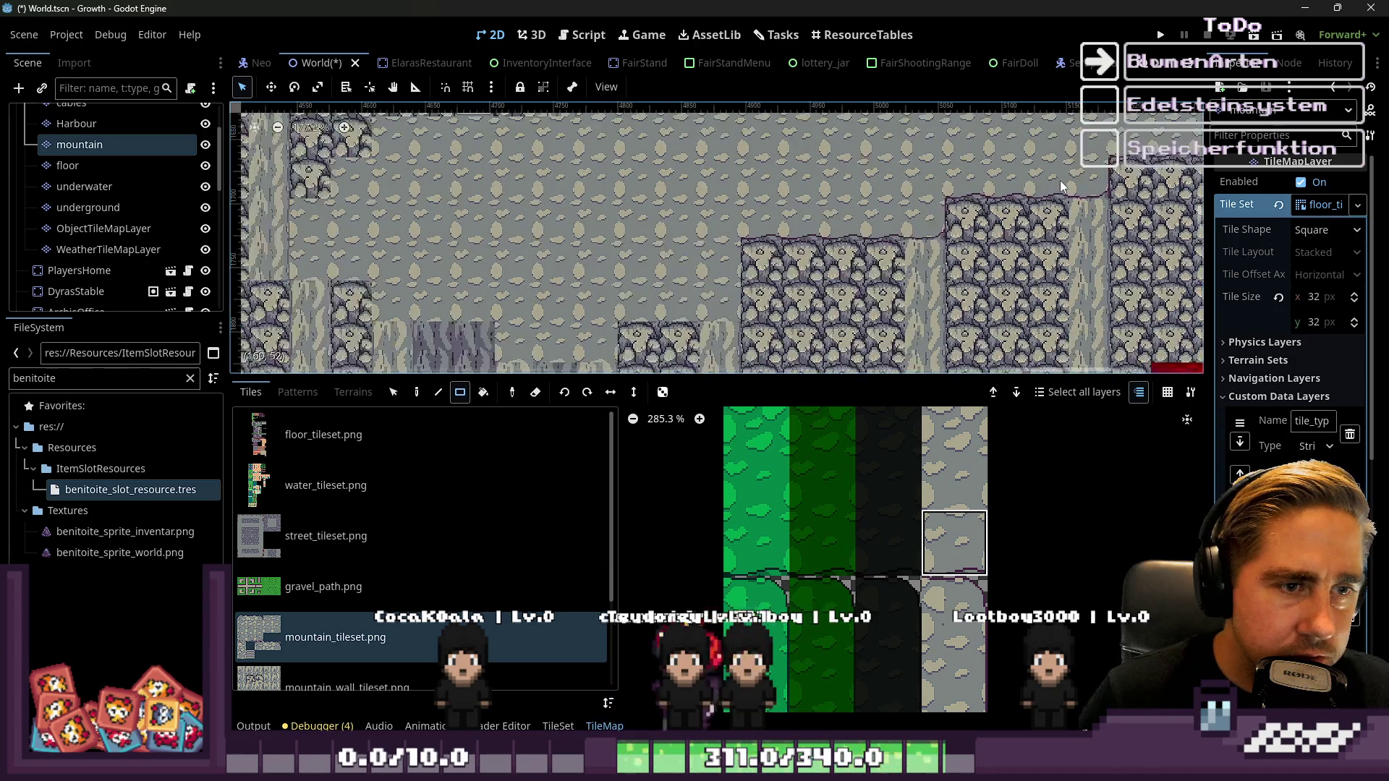
scroll(745, 288, "up", 6)
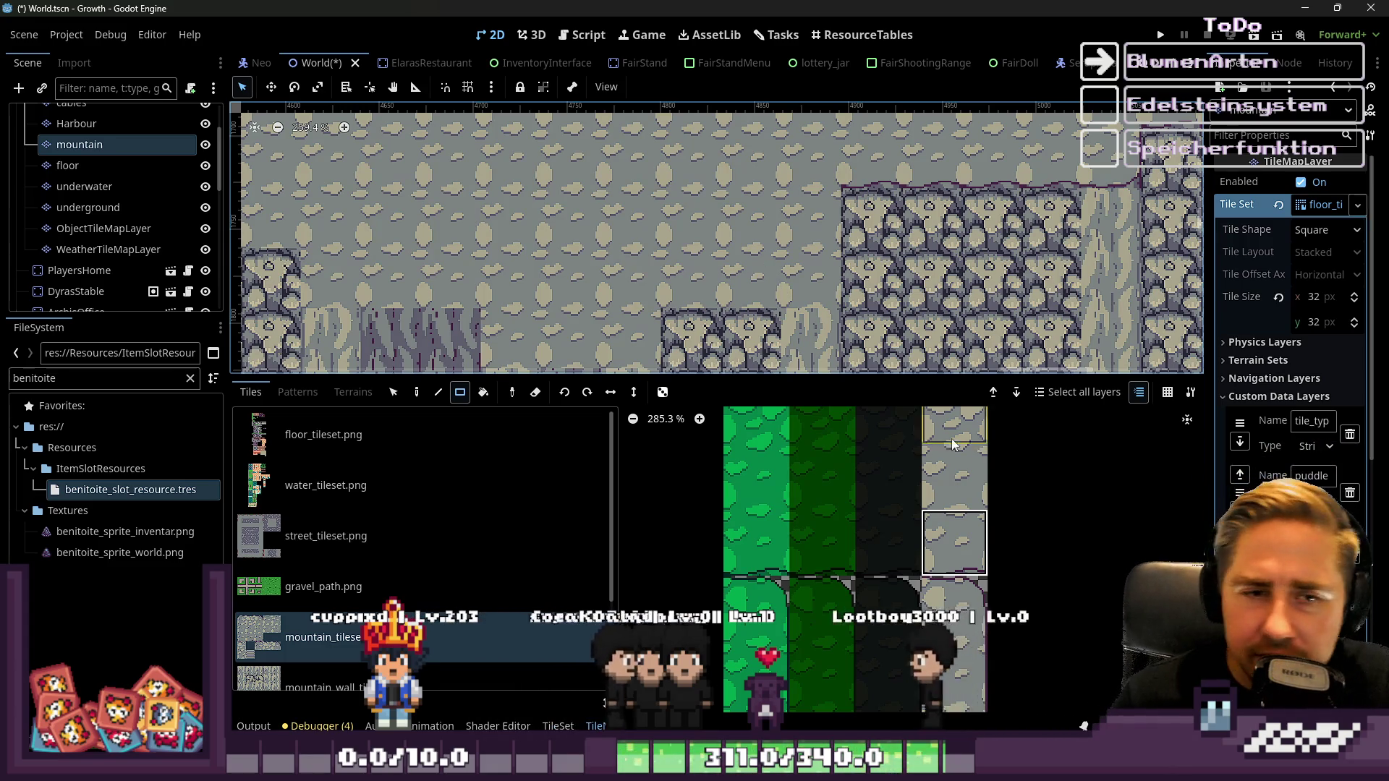
scroll(835, 189, "down", 5)
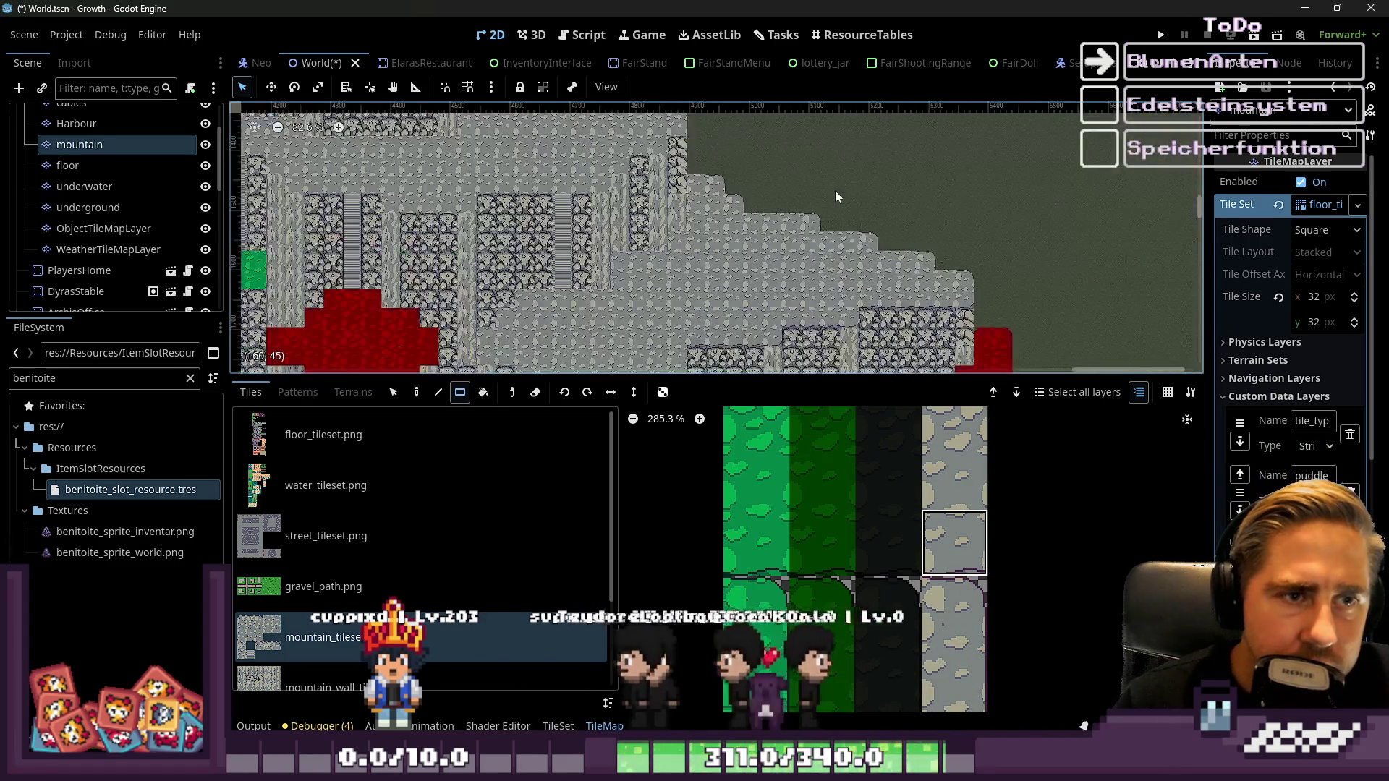
scroll(806, 228, "up", 5)
scroll(910, 439, "down", 5)
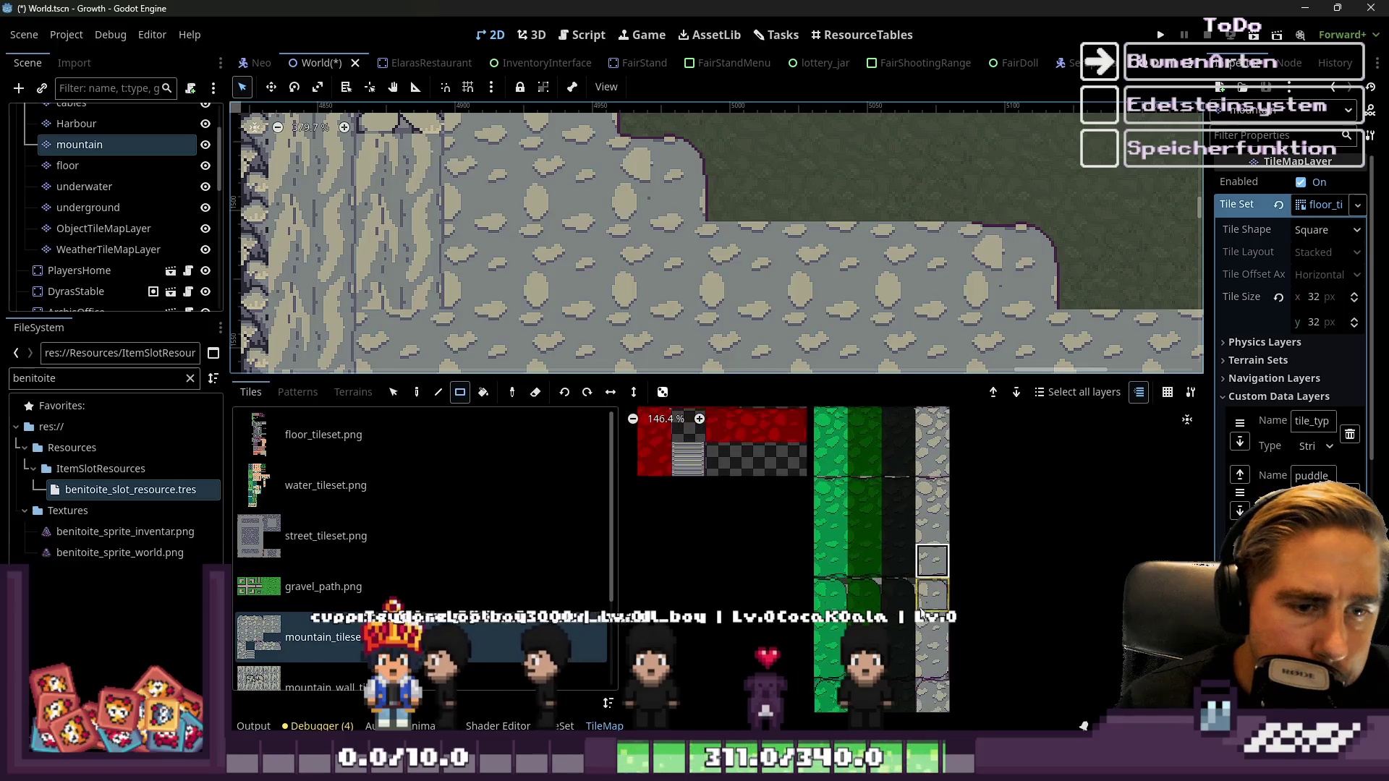
scroll(910, 439, "up", 2)
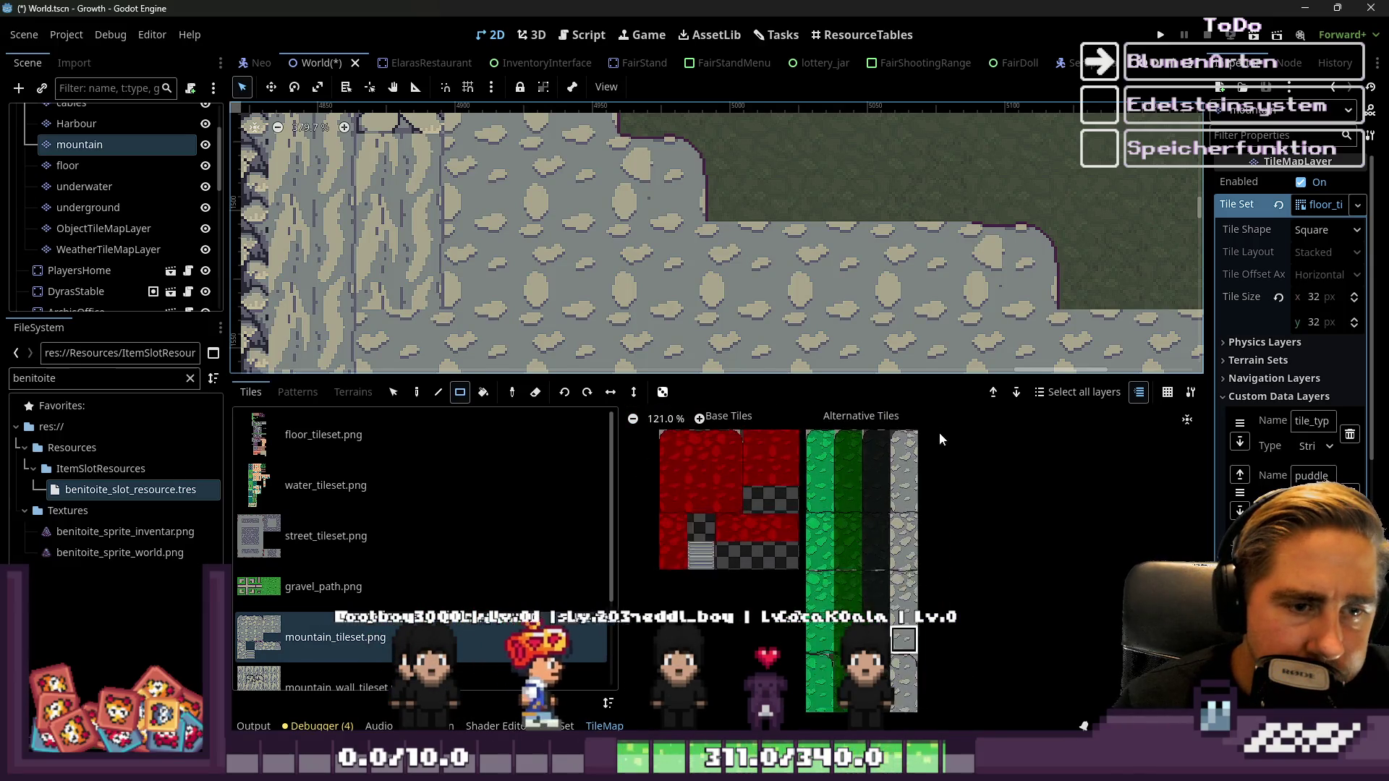
scroll(891, 570, "up", 6)
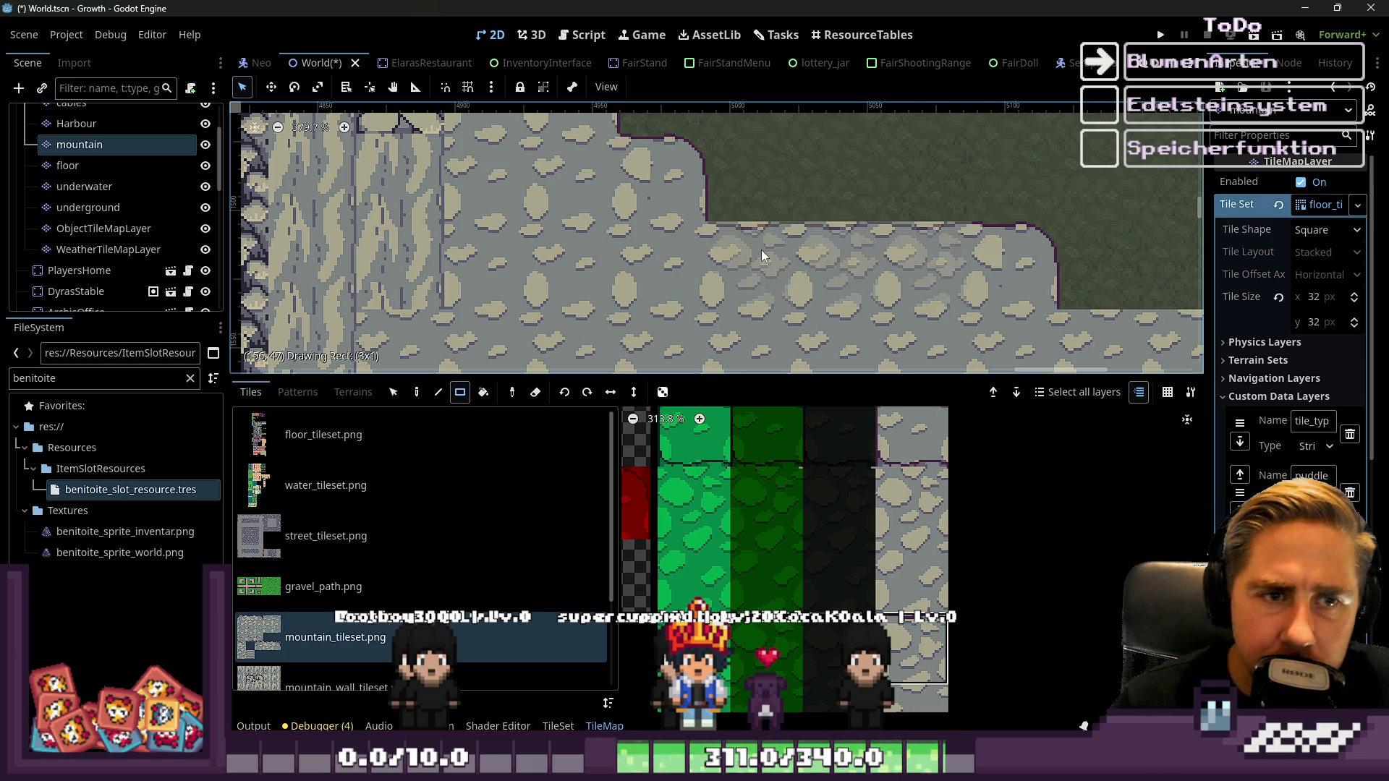
scroll(761, 254, "down", 5)
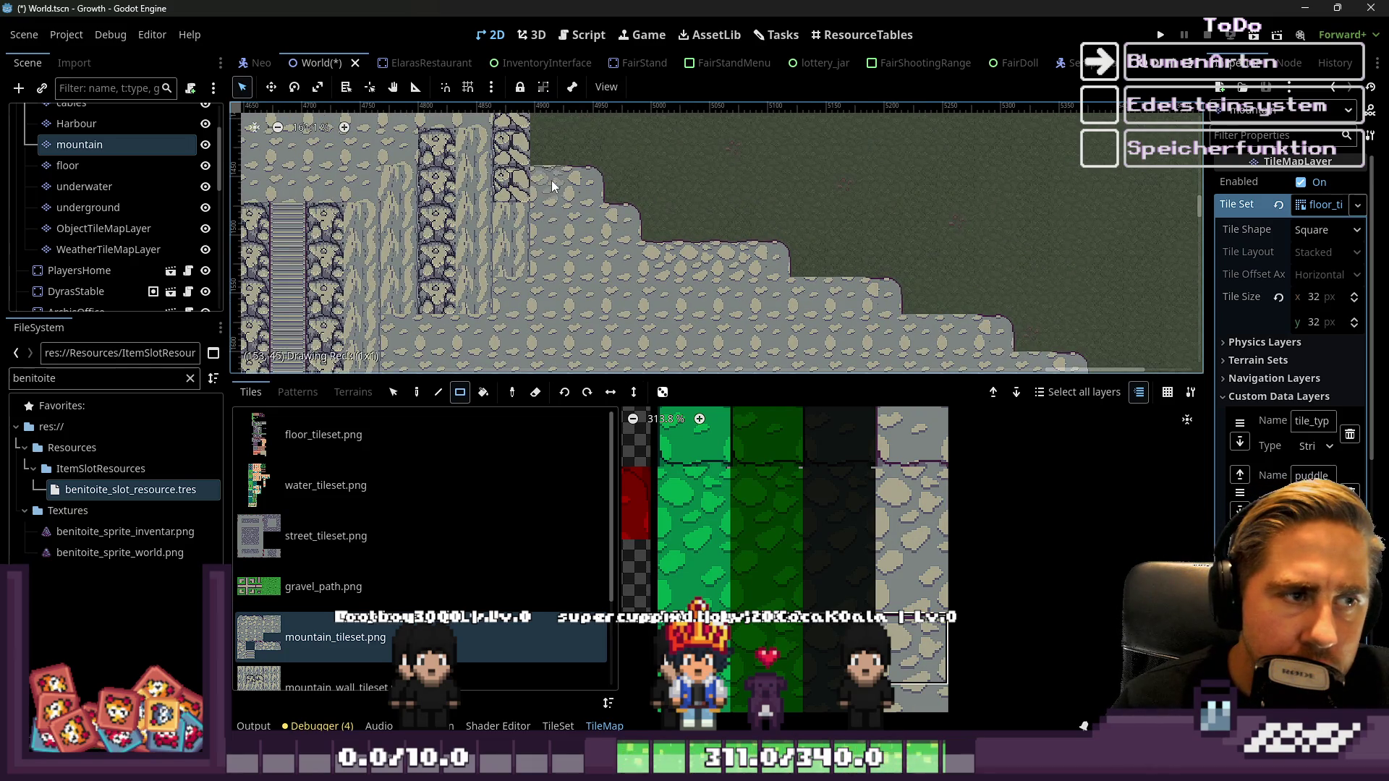
scroll(769, 285, "up", 3)
scroll(841, 271, "down", 2)
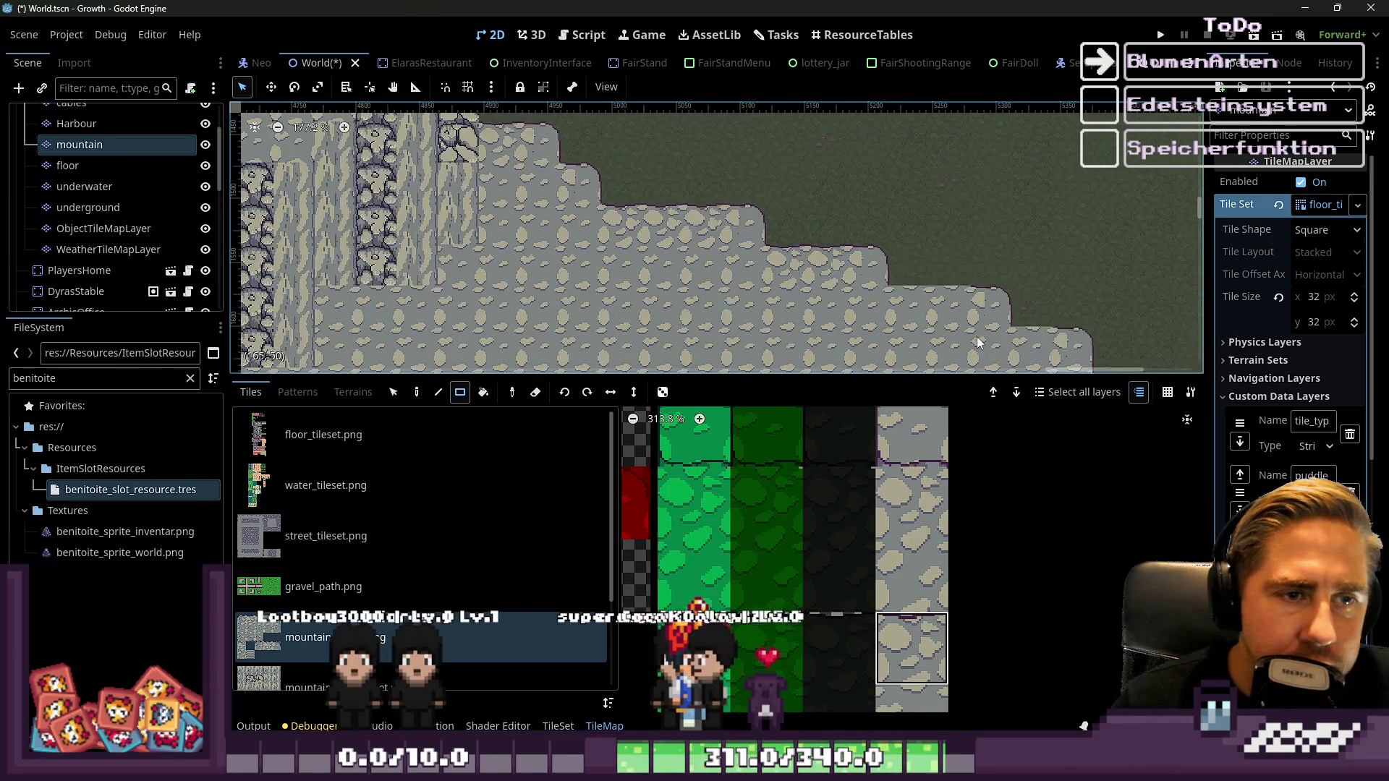
left_click_drag(938, 303, 787, 220)
scroll(939, 262, "up", 1)
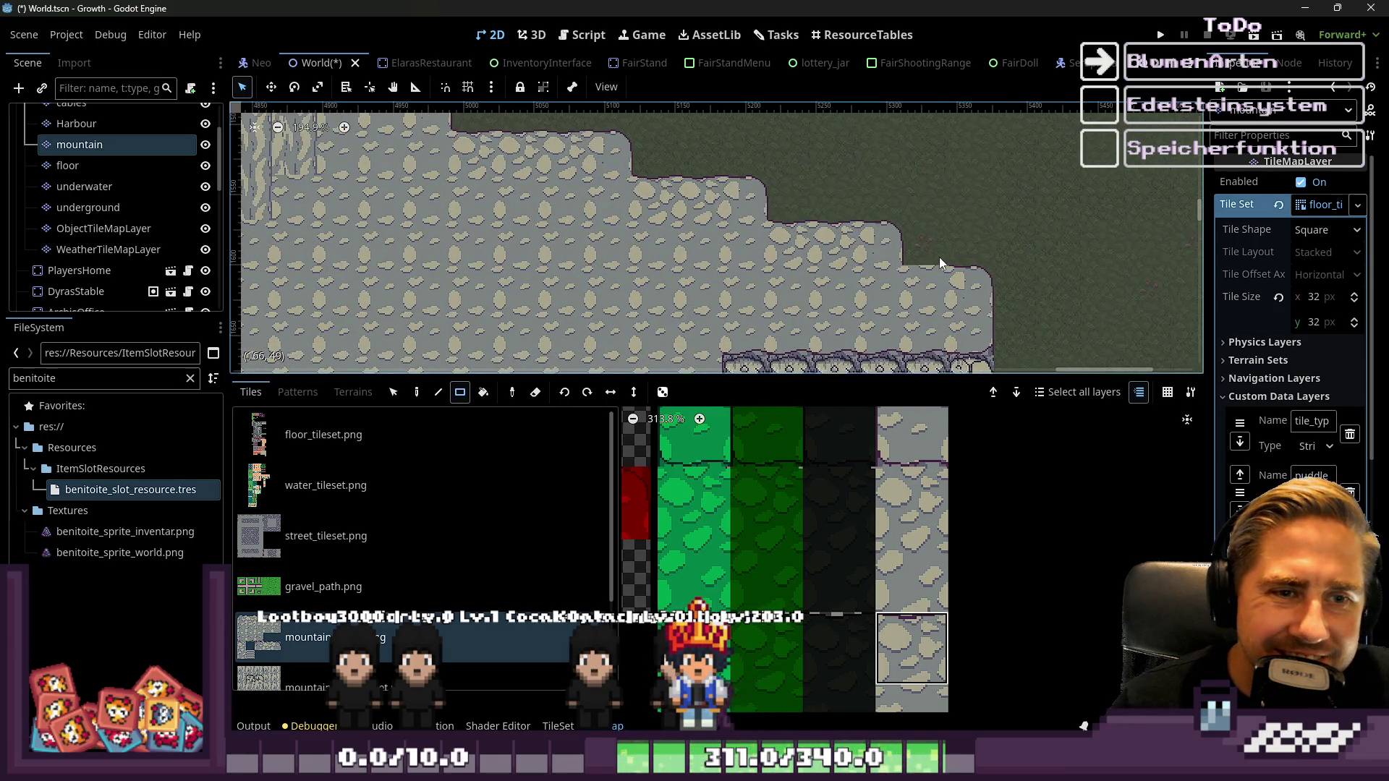
scroll(1013, 329, "down", 3)
scroll(718, 288, "up", 2)
scroll(753, 287, "up", 6)
scroll(941, 568, "down", 4)
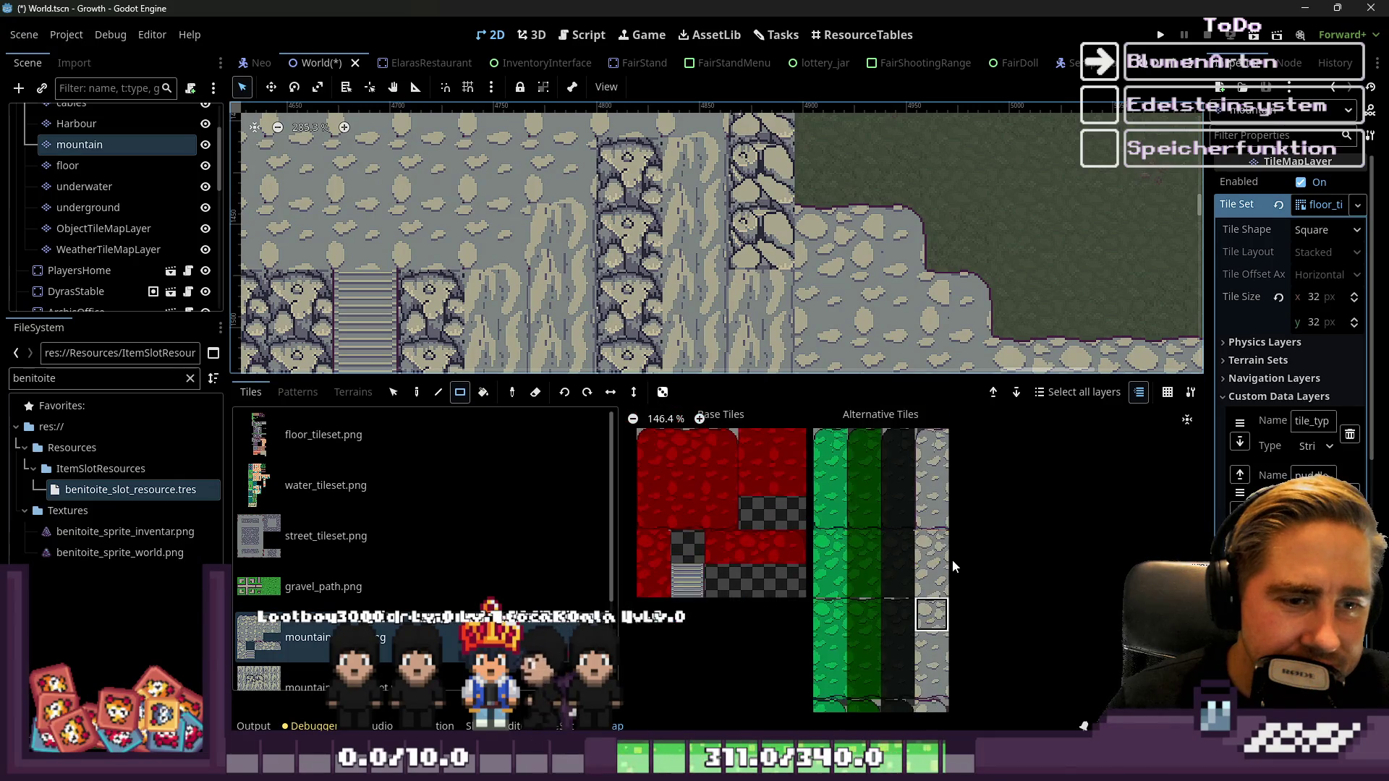
scroll(944, 506, "up", 3)
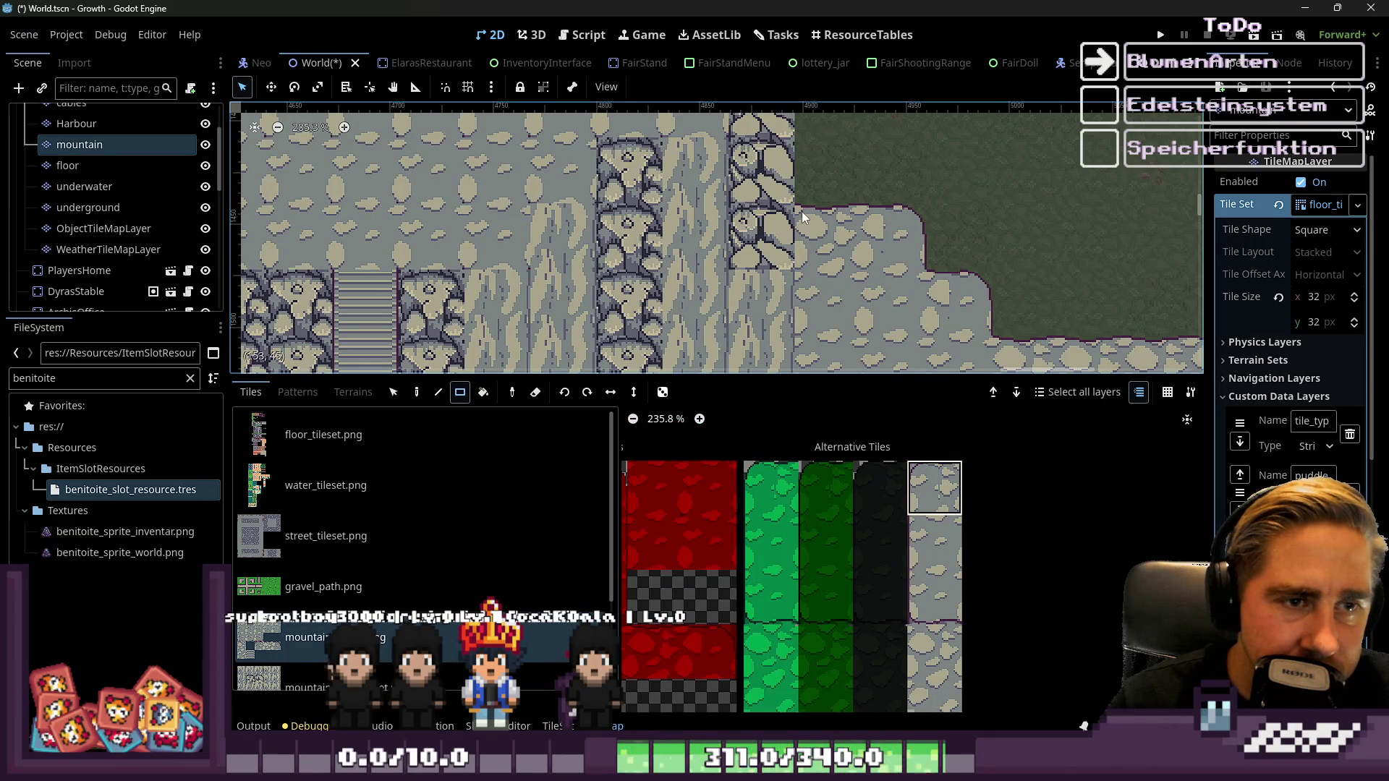
scroll(806, 175, "up", 1)
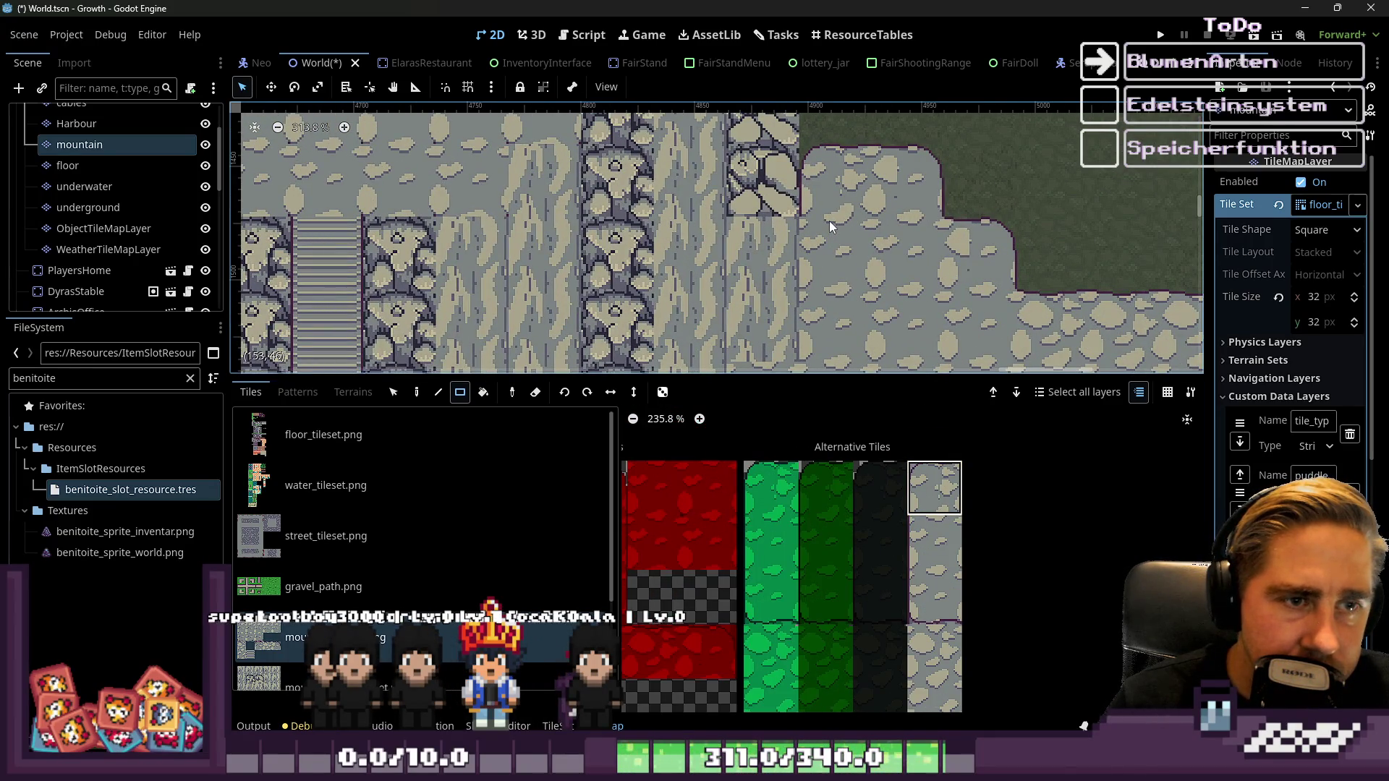
scroll(975, 463, "down", 1)
scroll(975, 578, "up", 5)
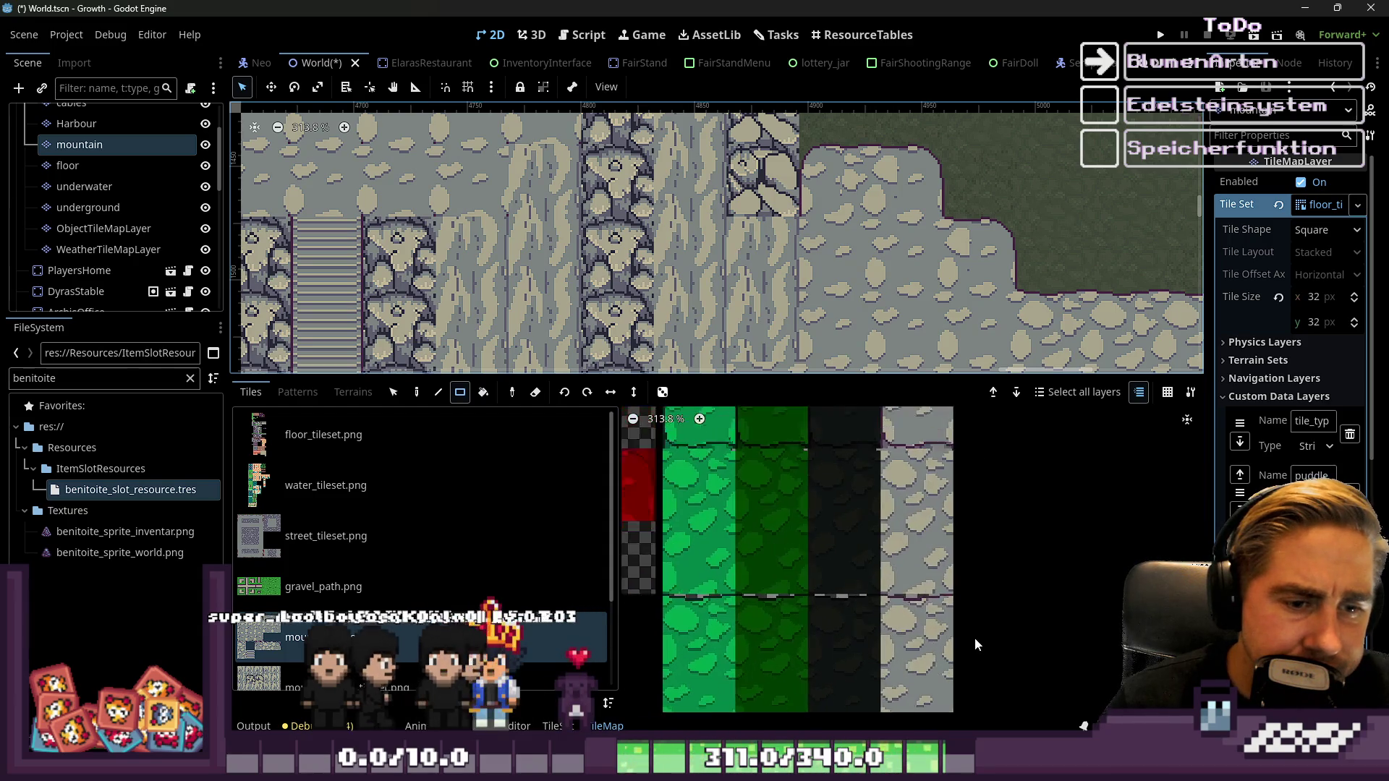
scroll(827, 123, "down", 6)
scroll(825, 129, "down", 1)
scroll(824, 152, "up", 3)
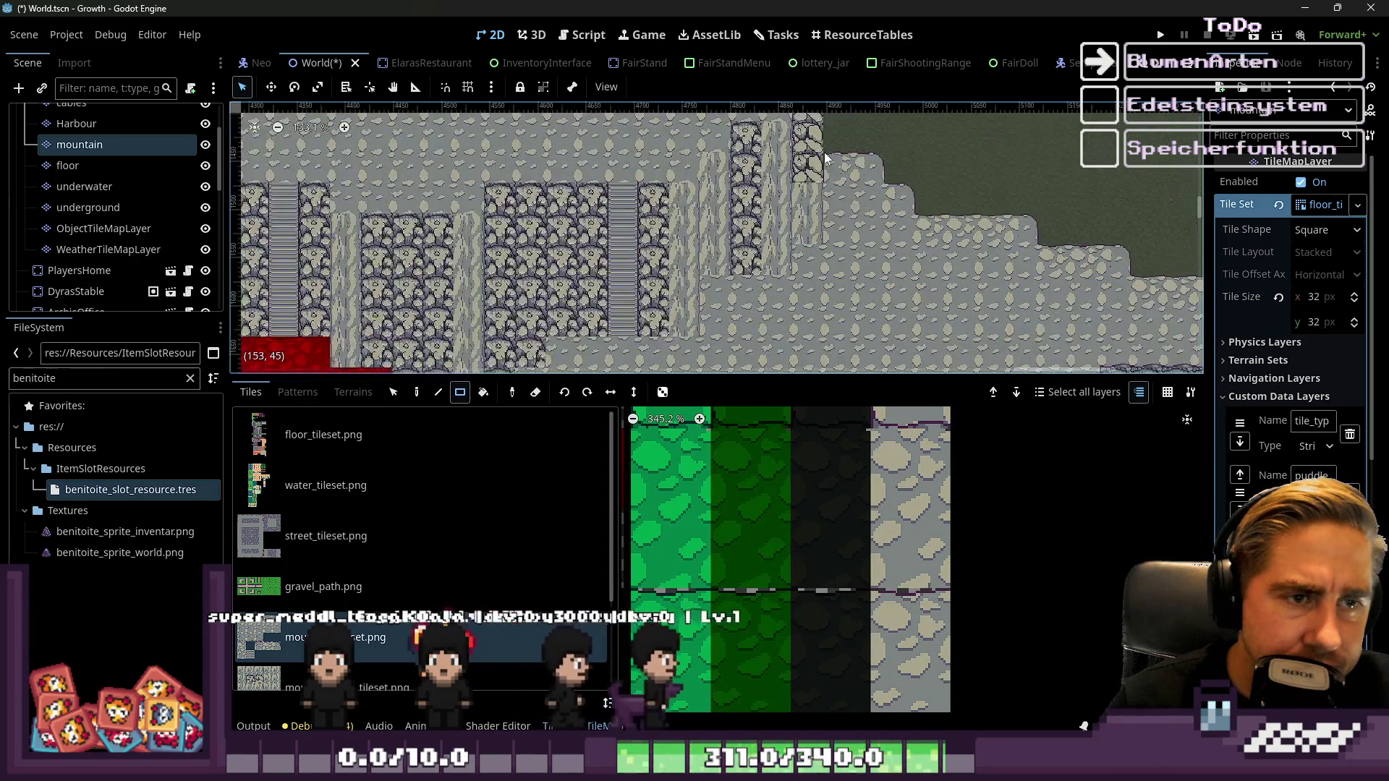
scroll(806, 172, "up", 3)
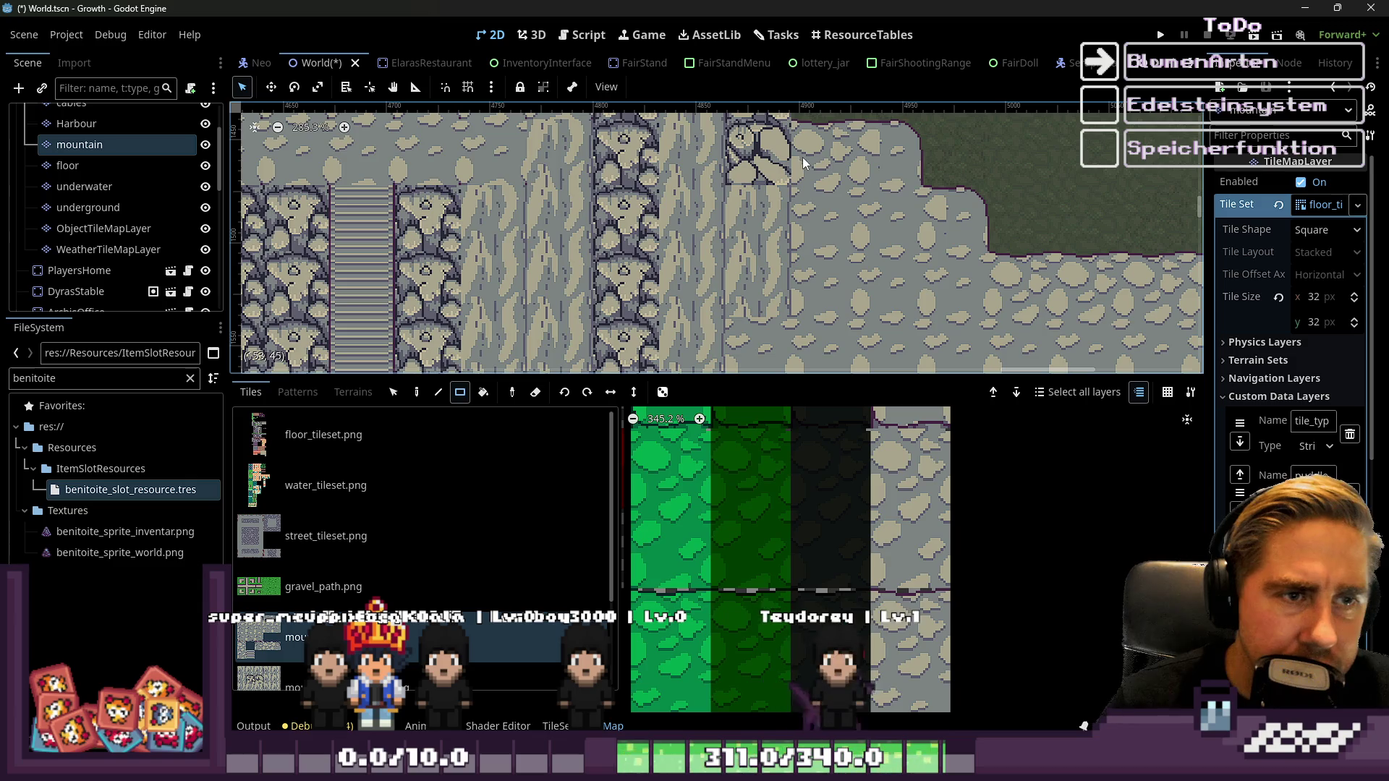
scroll(785, 204, "down", 6)
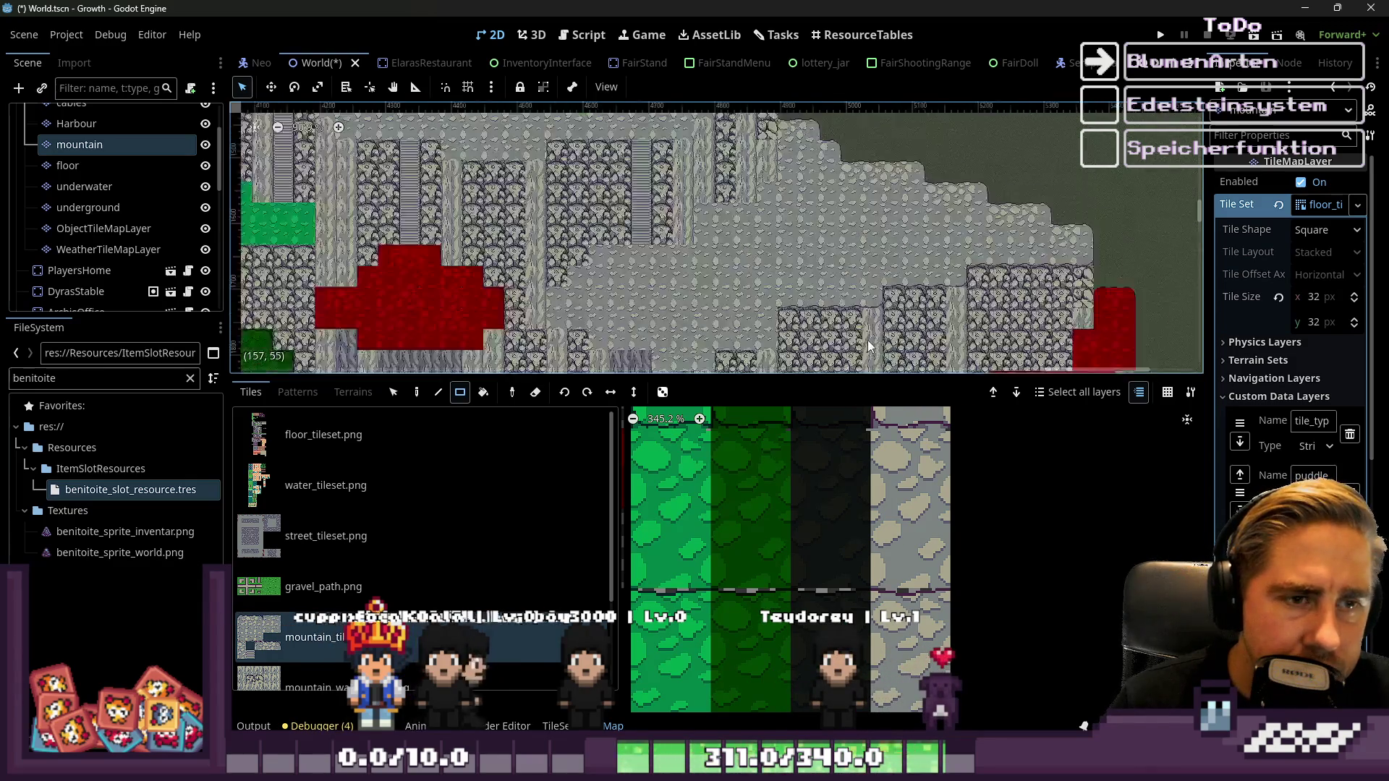
scroll(811, 201, "down", 3)
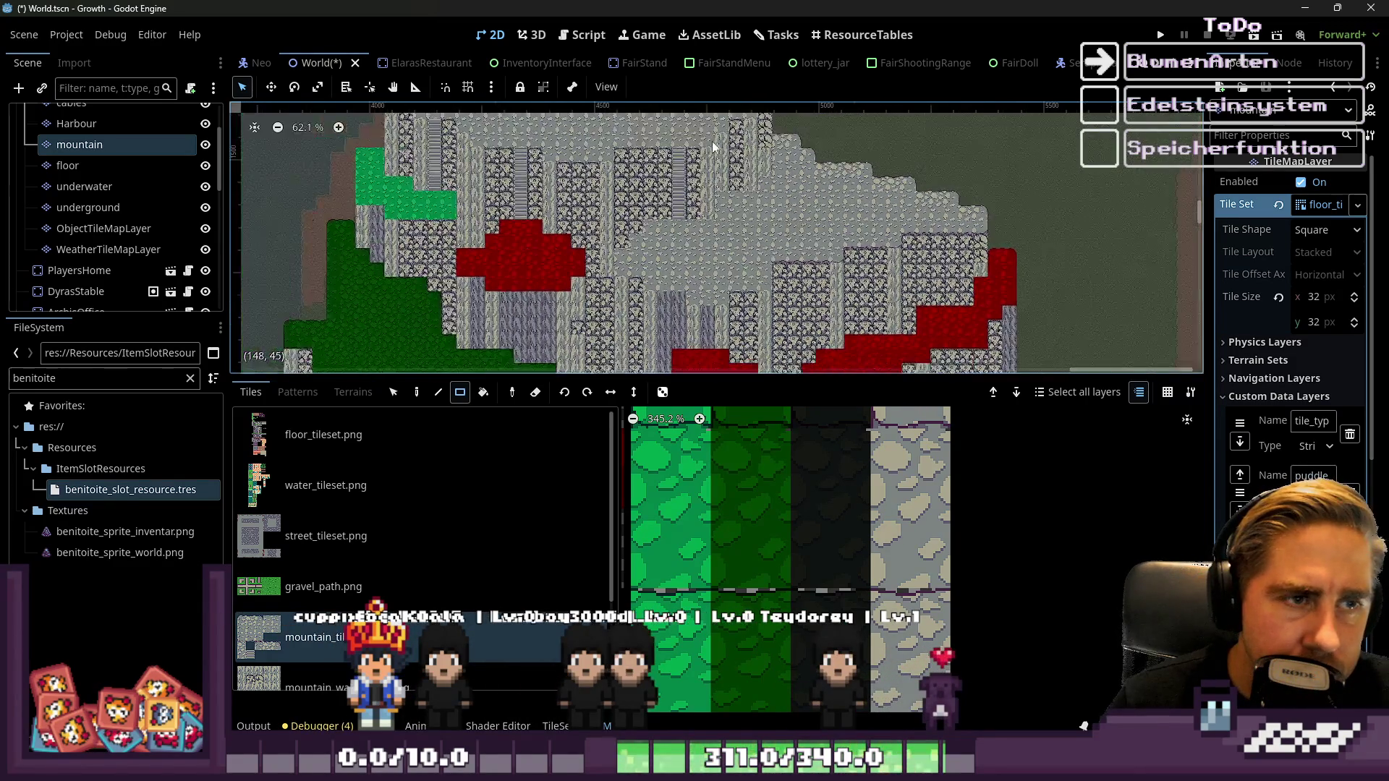
scroll(809, 147, "up", 3)
scroll(809, 148, "up", 1)
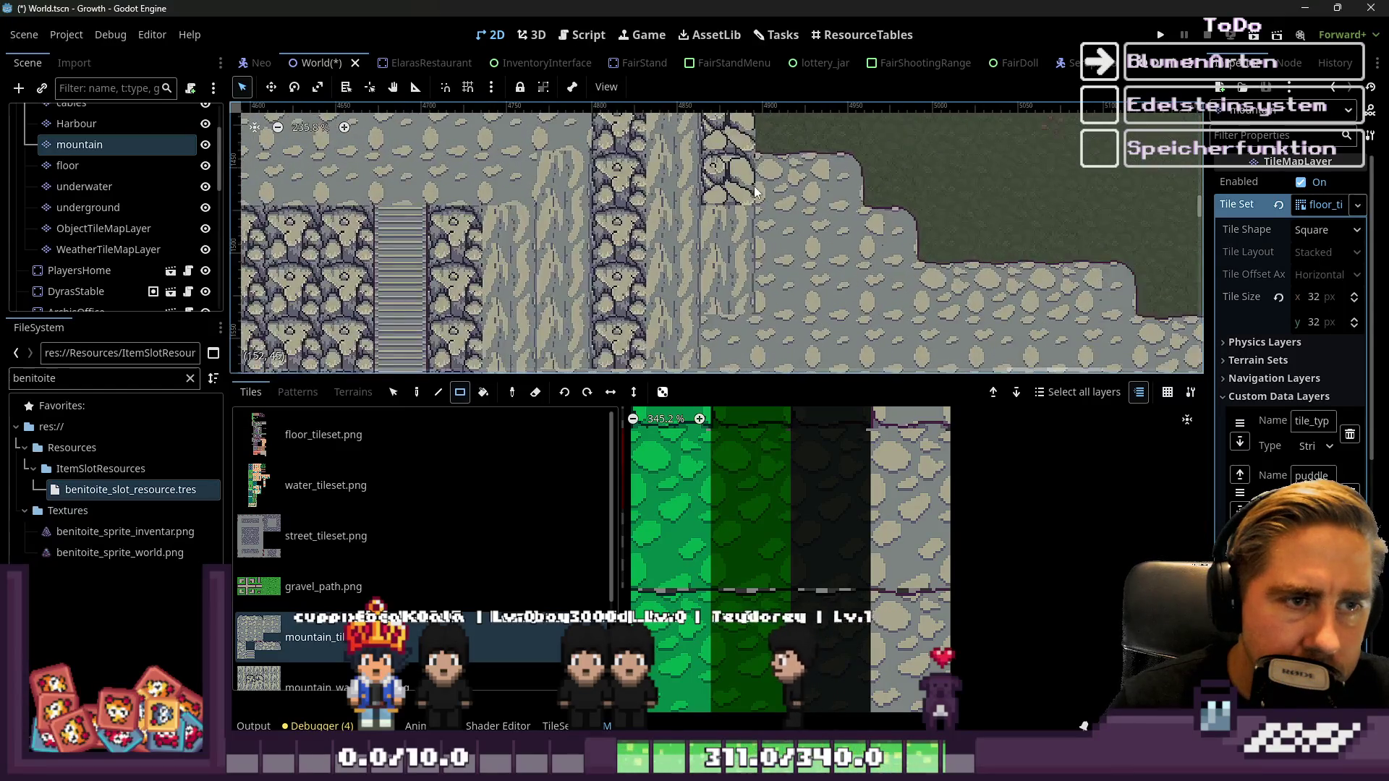
scroll(766, 319, "up", 6)
scroll(926, 524, "down", 8)
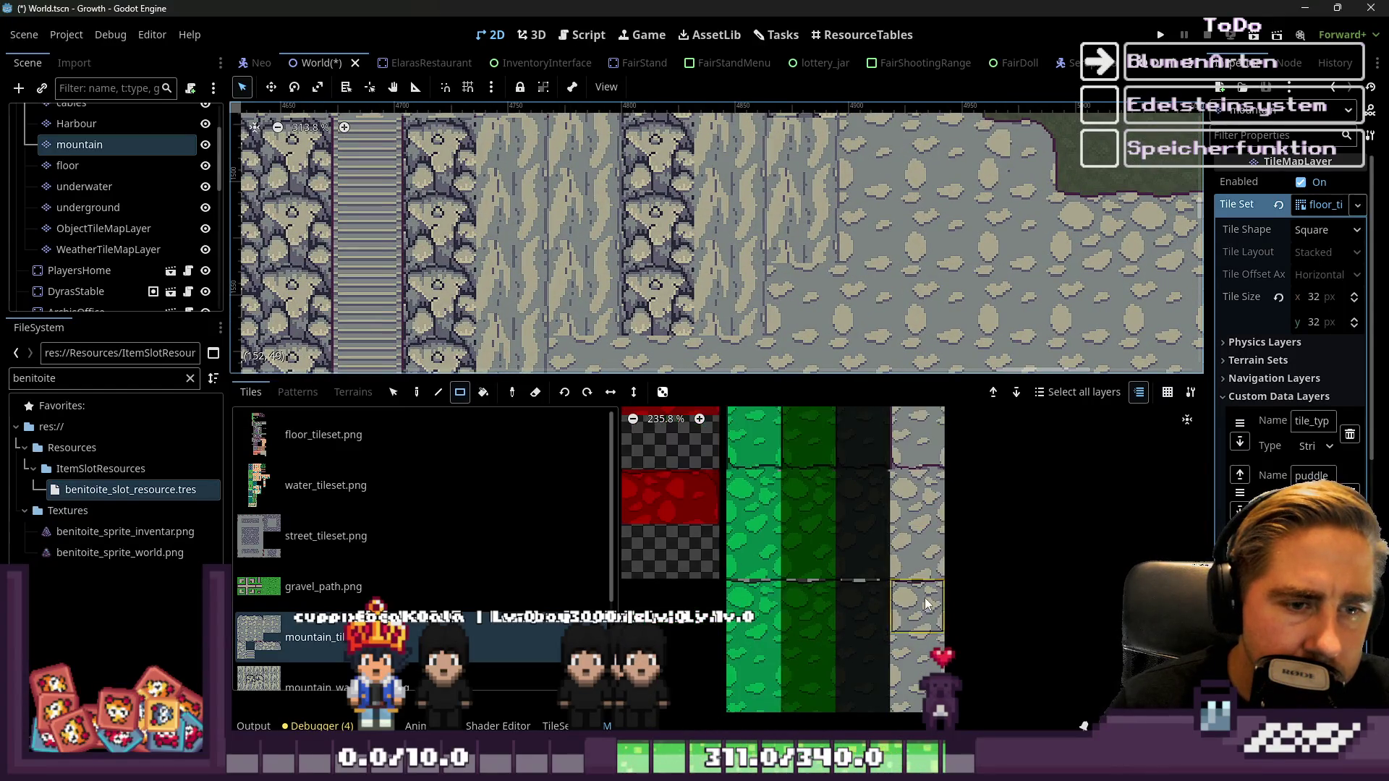
scroll(897, 507, "up", 3)
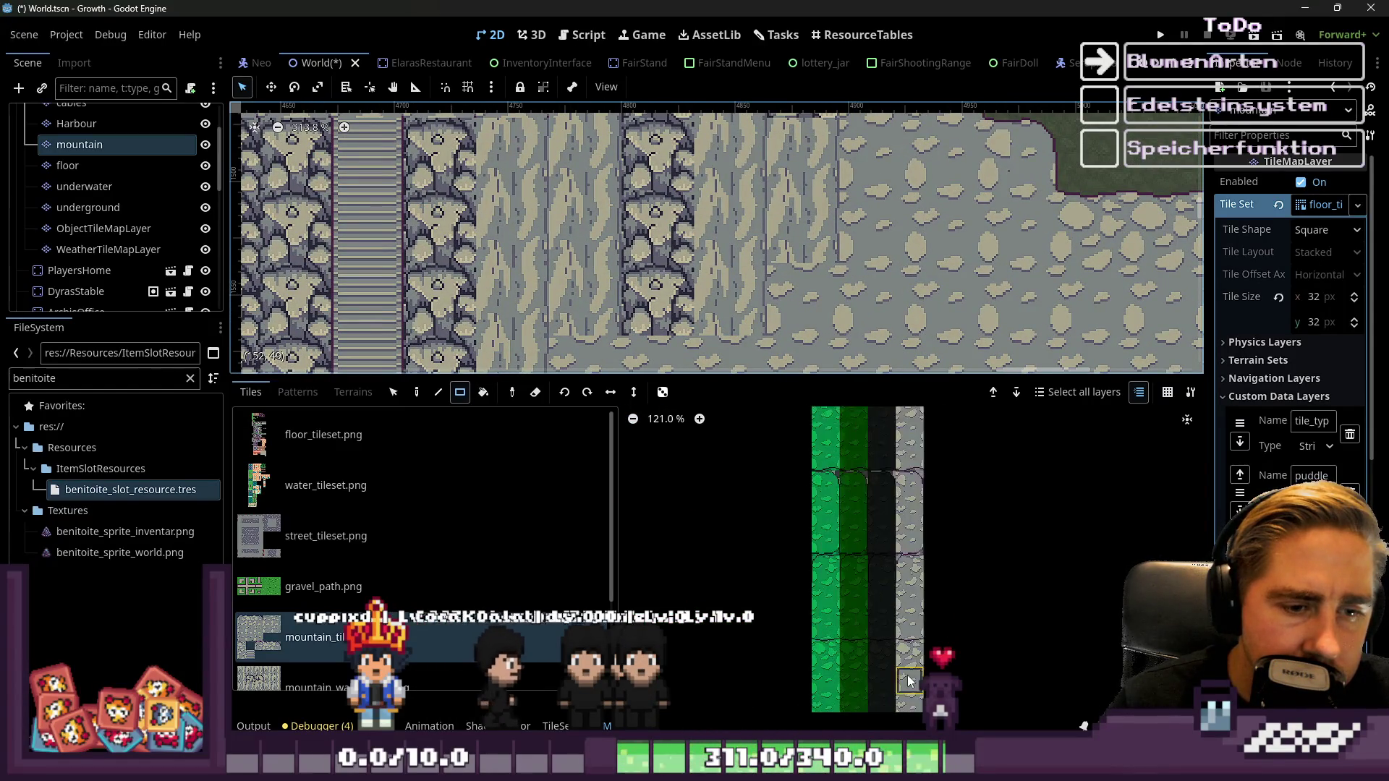
left_click(908, 520)
scroll(799, 340, "down", 2)
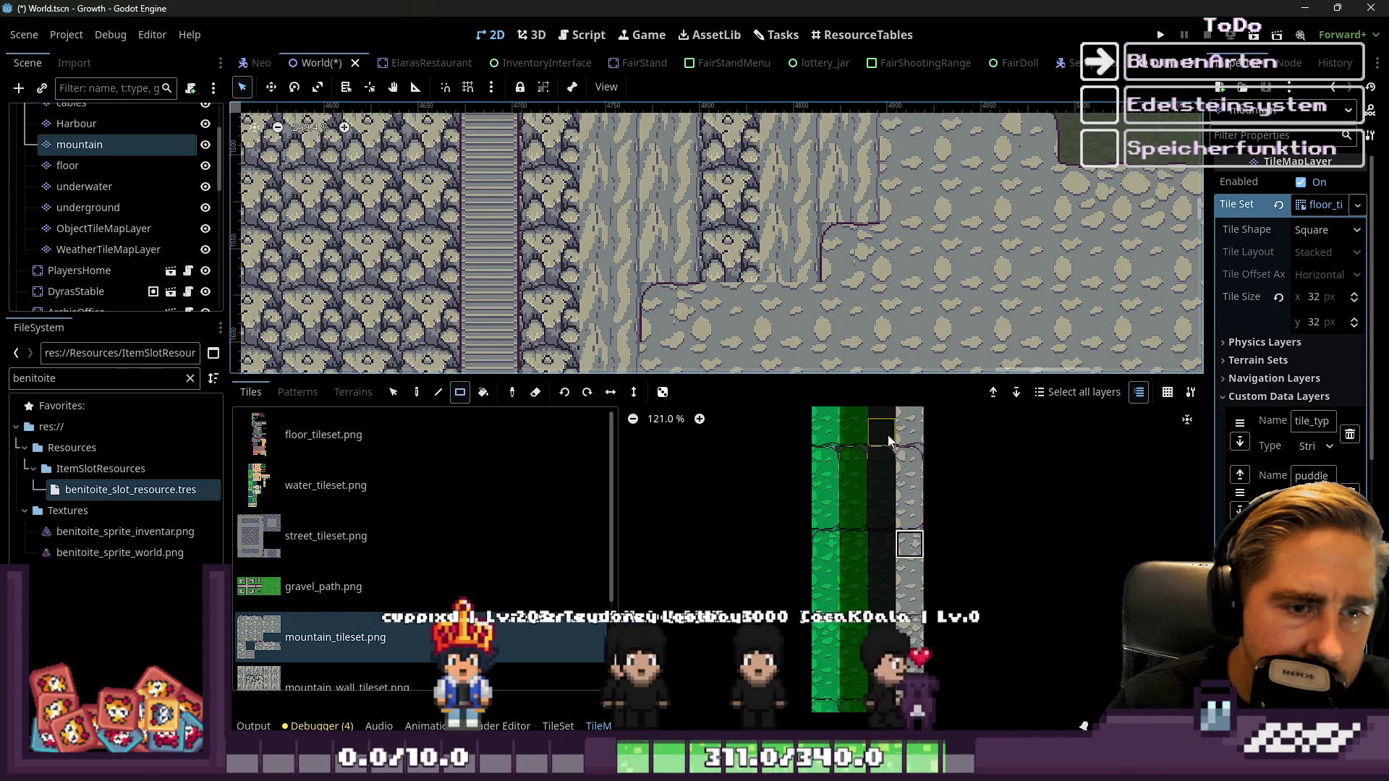
scroll(923, 469, "up", 4)
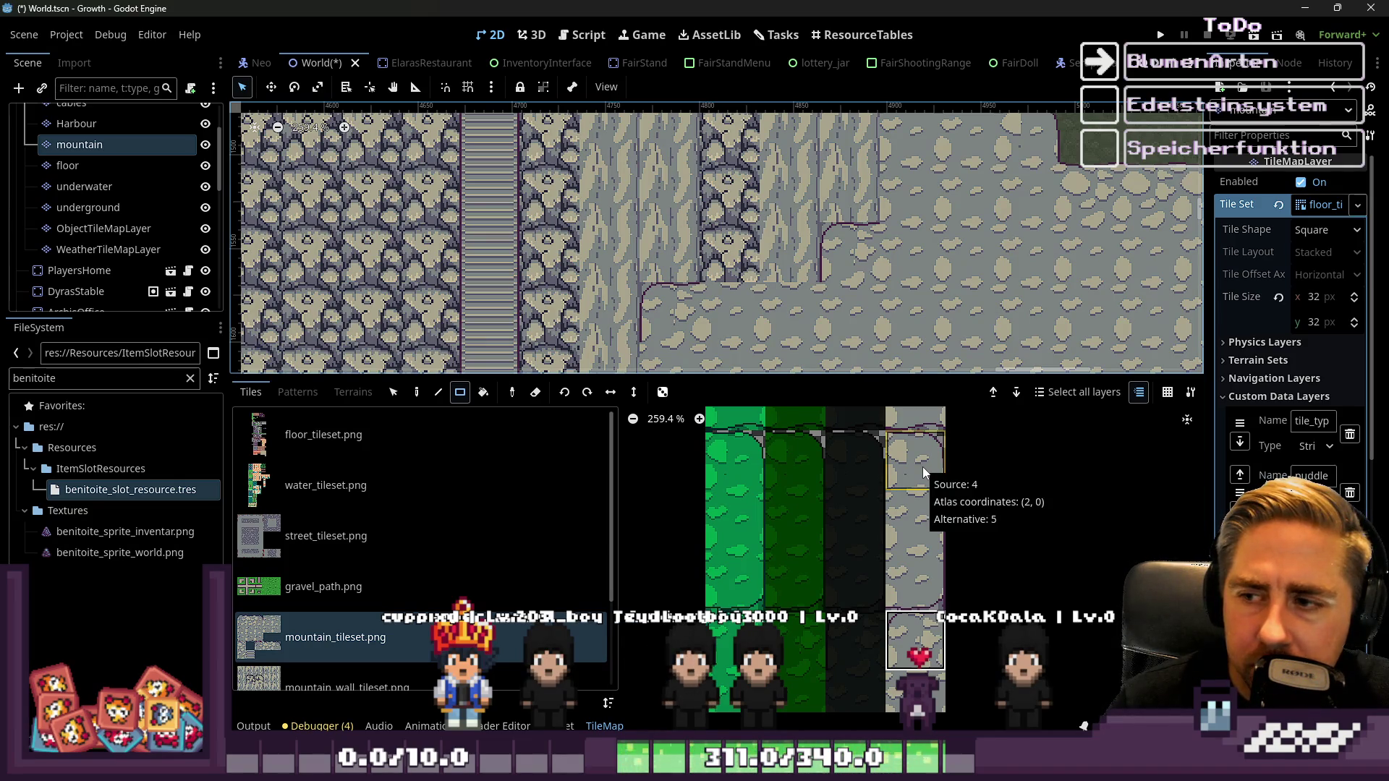
scroll(909, 514, "down", 8)
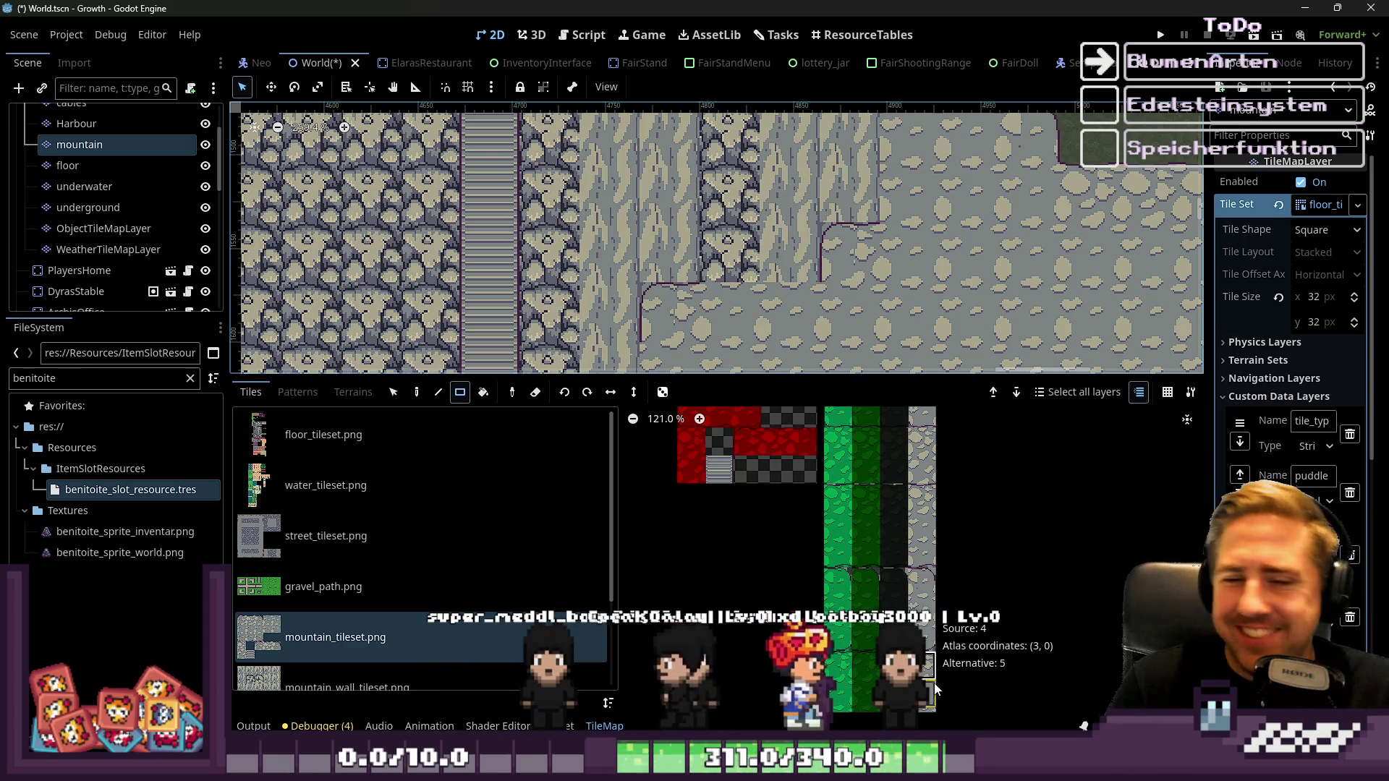
scroll(935, 683, "down", 3)
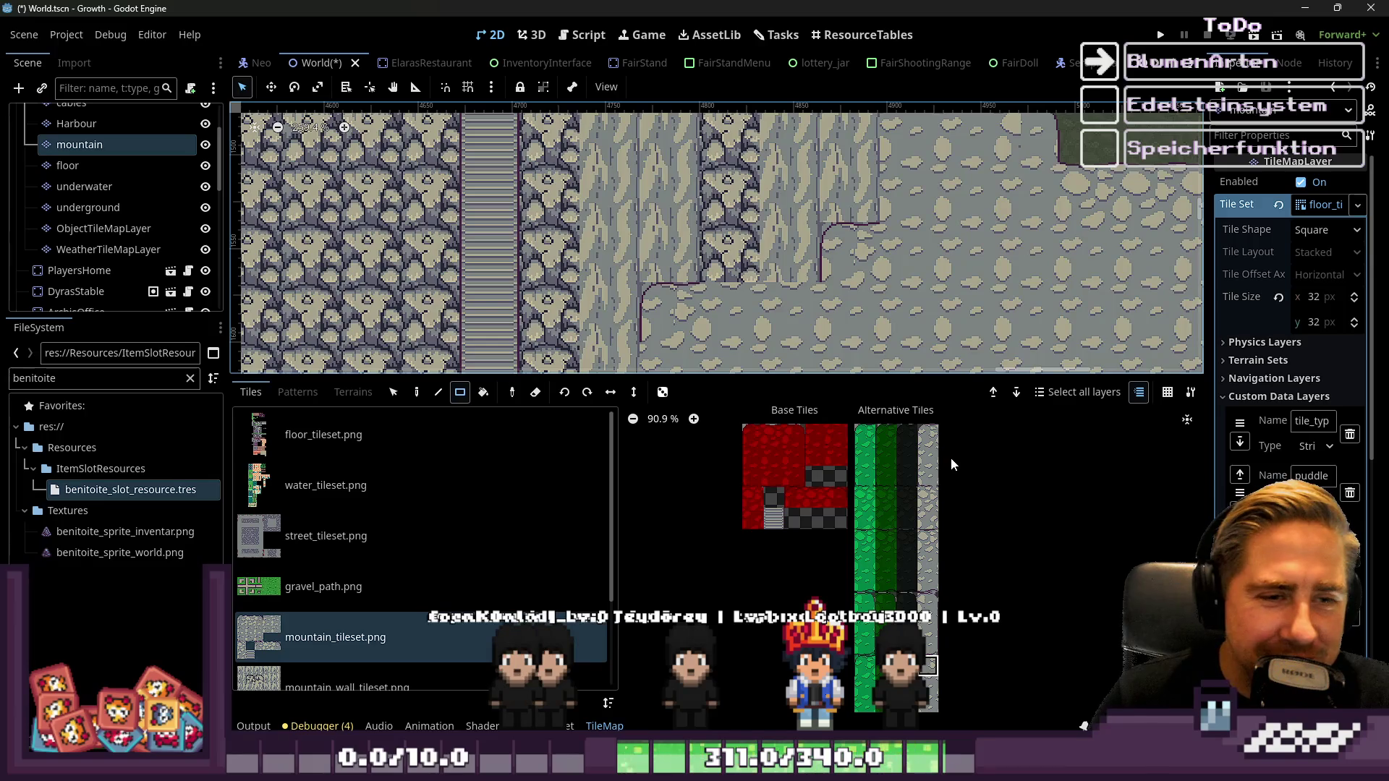
scroll(951, 463, "up", 13)
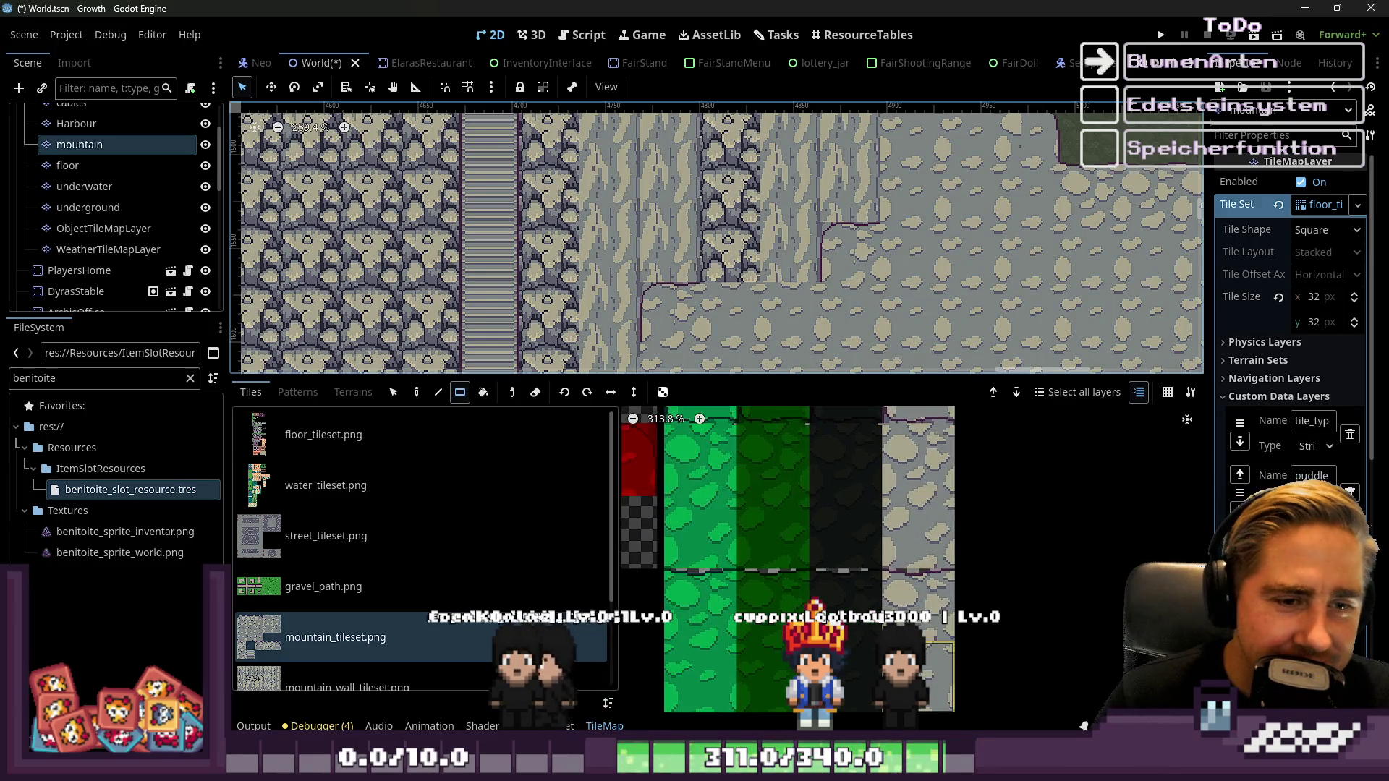
scroll(767, 434, "down", 2)
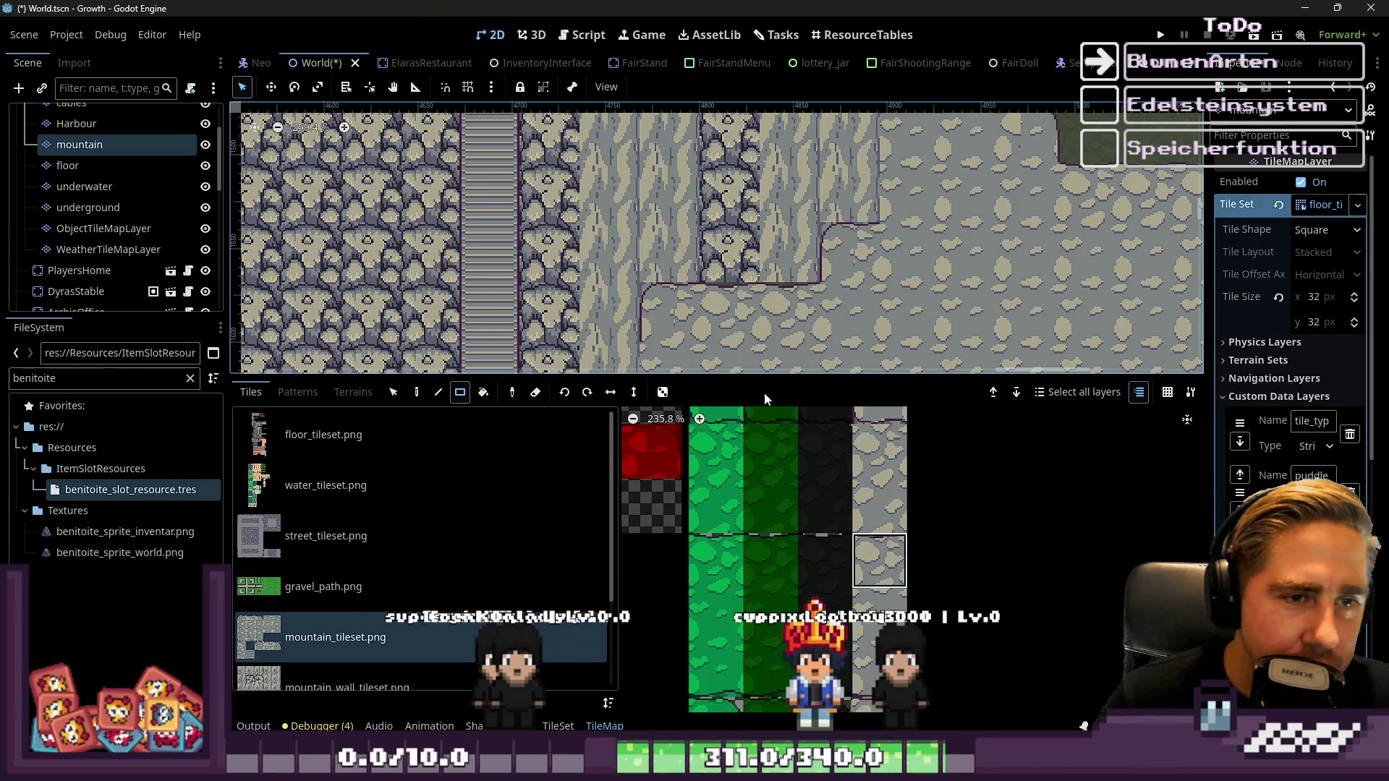
scroll(770, 308, "down", 1)
scroll(893, 566, "down", 7)
scroll(893, 567, "down", 3)
scroll(878, 545, "up", 8)
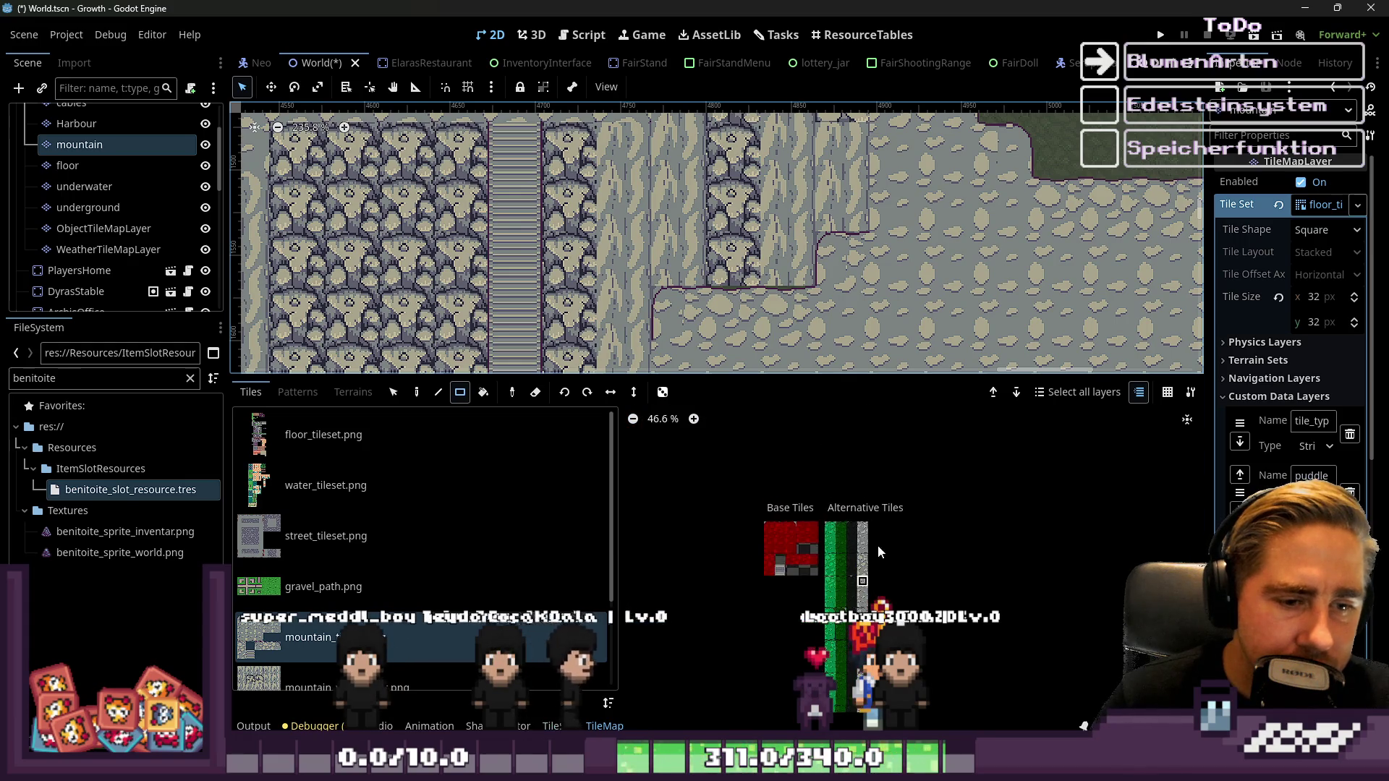
scroll(850, 535, "up", 3)
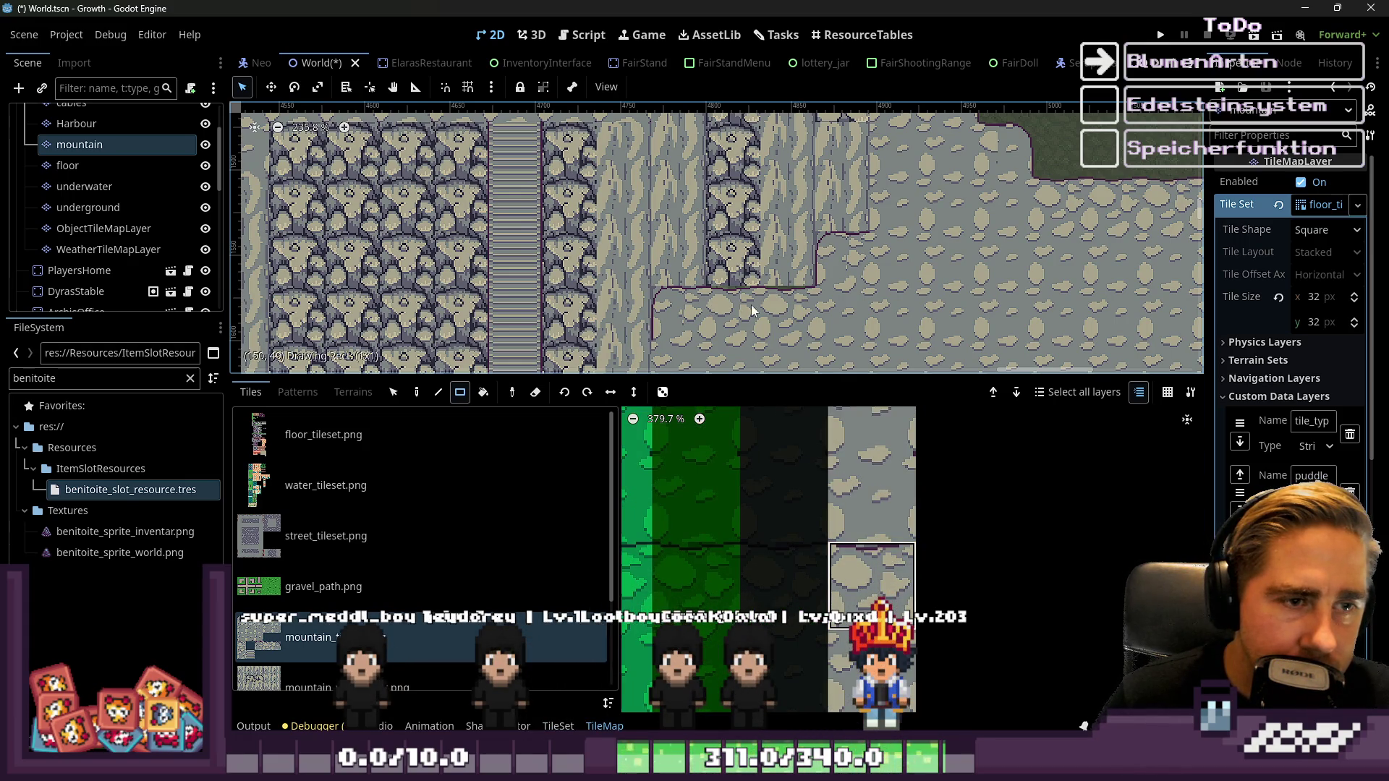
scroll(769, 281, "up", 3)
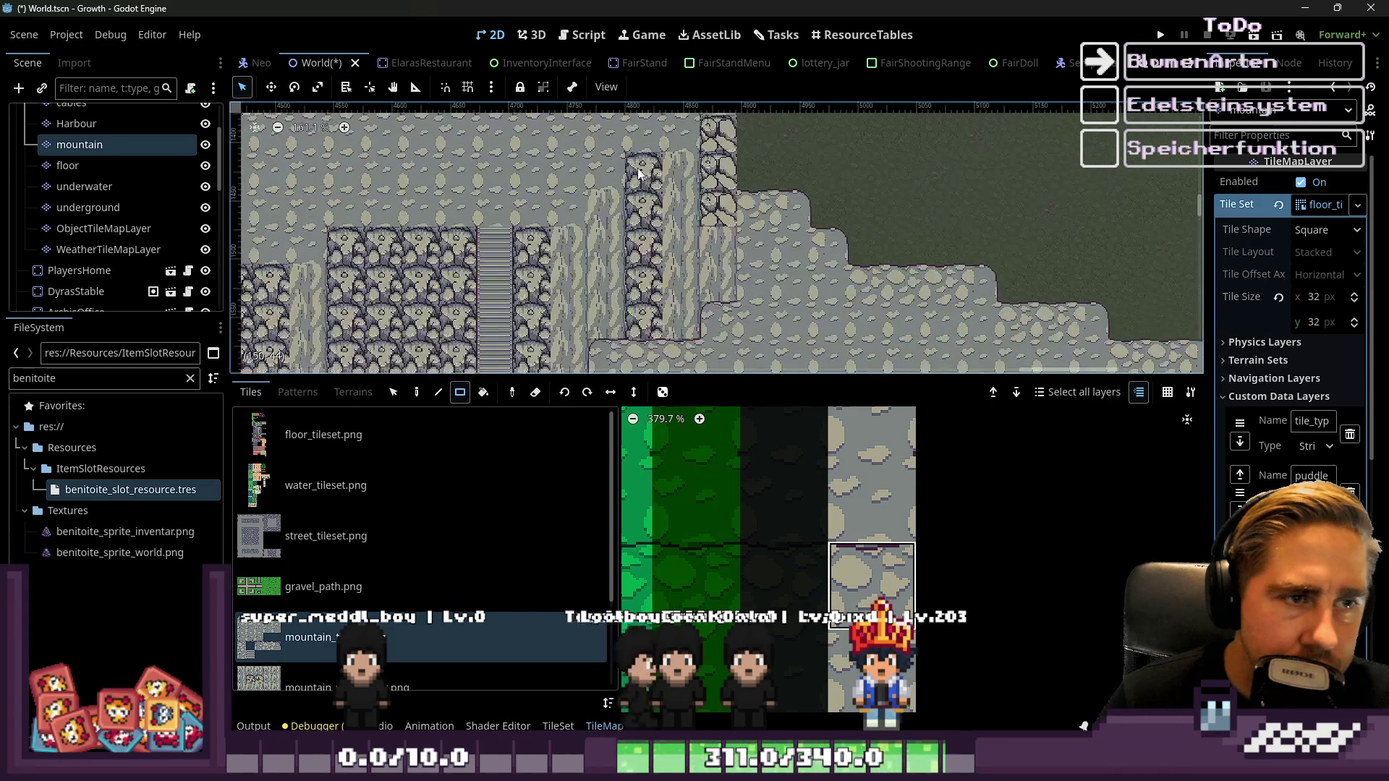
scroll(839, 210, "down", 2)
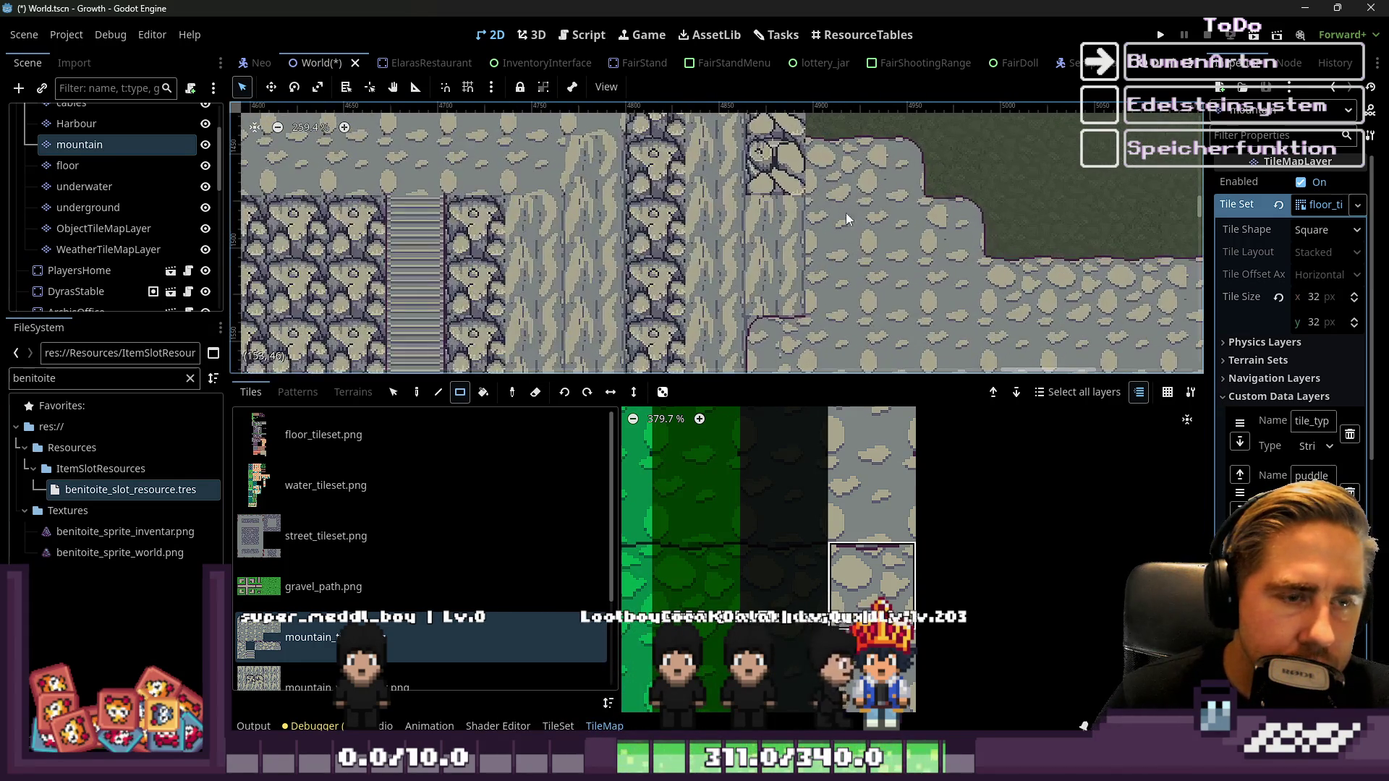
scroll(901, 614, "down", 5)
scroll(906, 458, "down", 8)
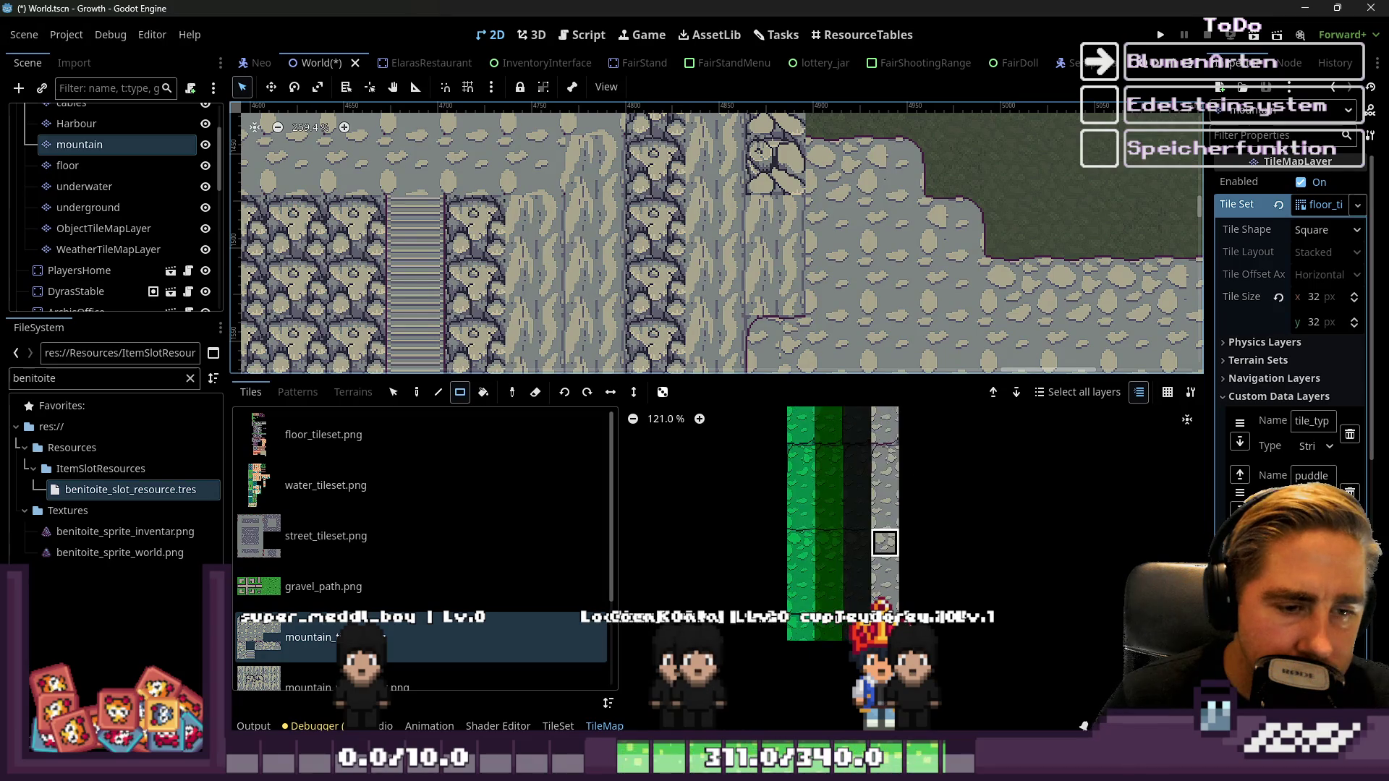
scroll(946, 713, "up", 8)
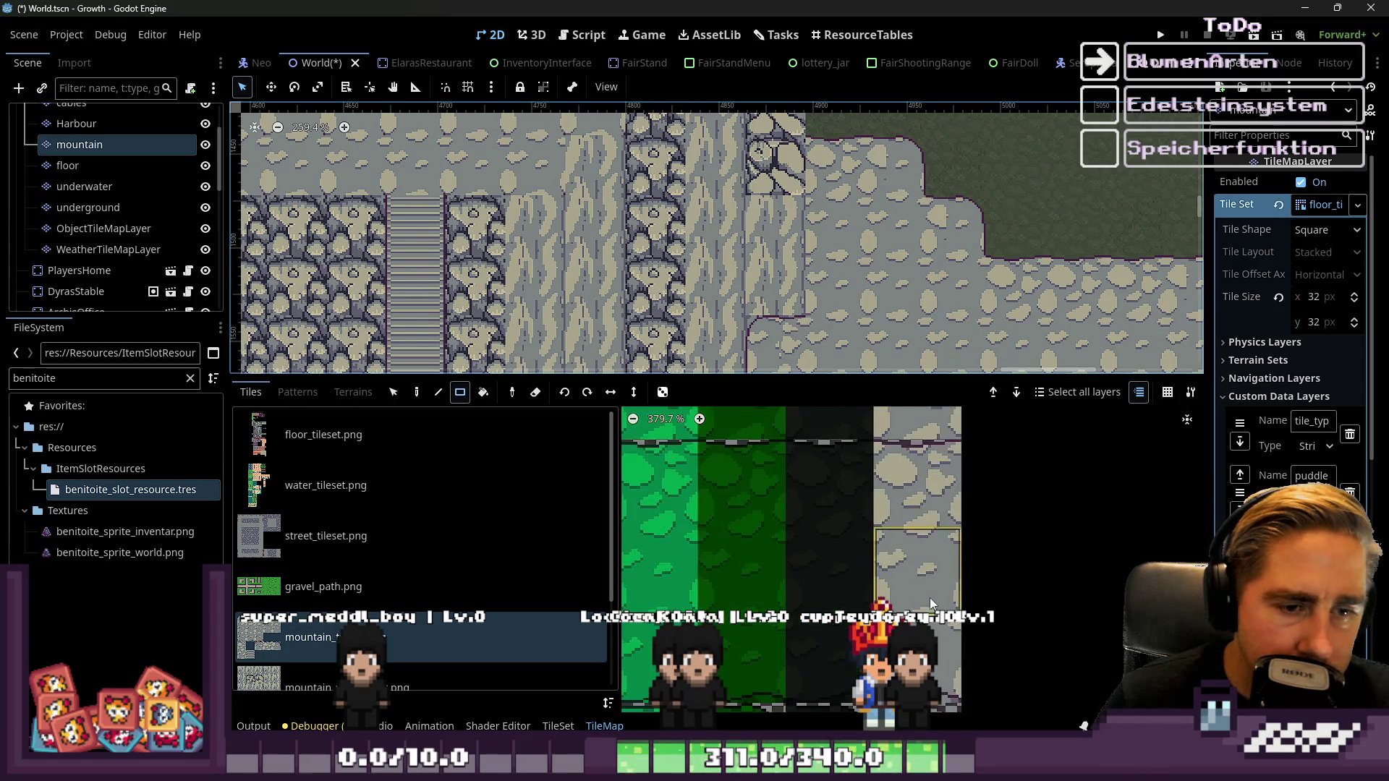
scroll(946, 712, "down", 4)
scroll(948, 556, "up", 5)
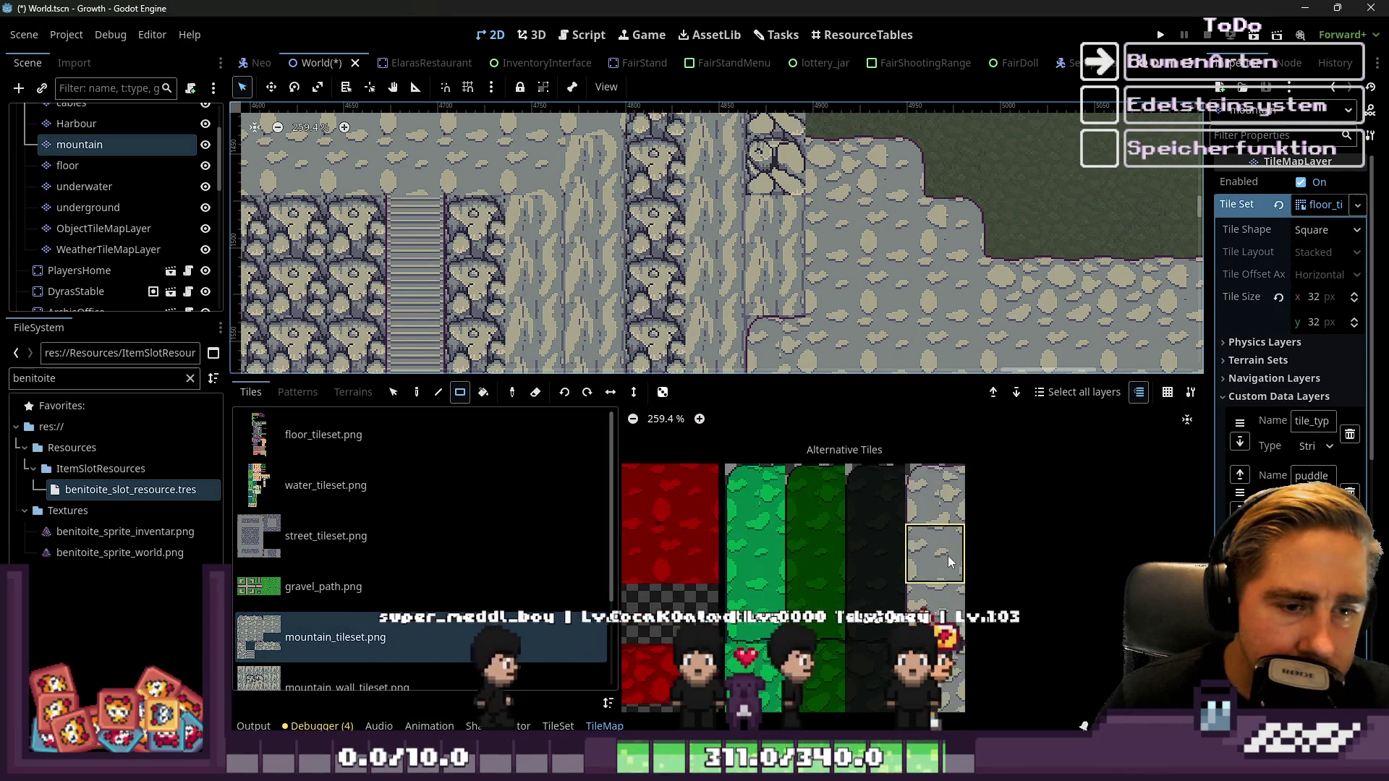
scroll(809, 275, "up", 2)
scroll(815, 234, "down", 1)
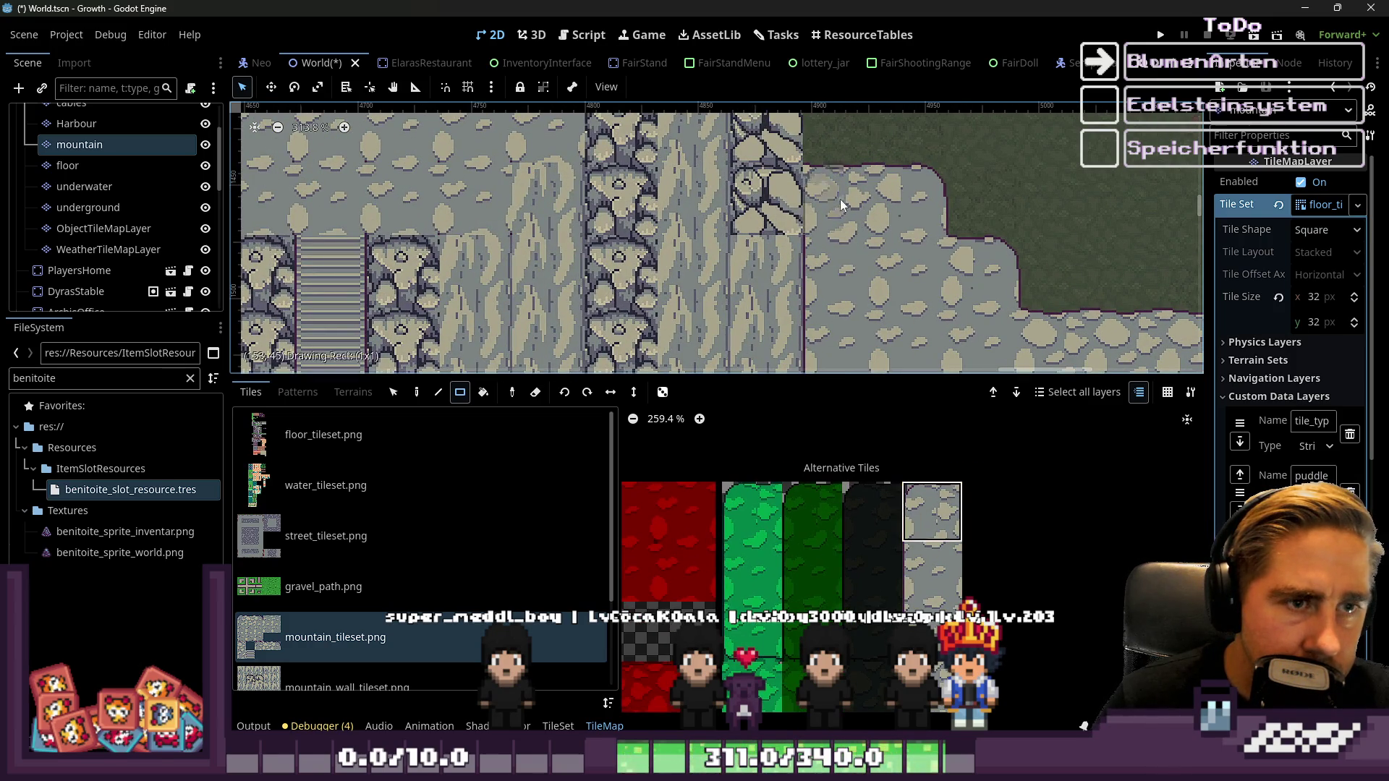
scroll(883, 171, "down", 3)
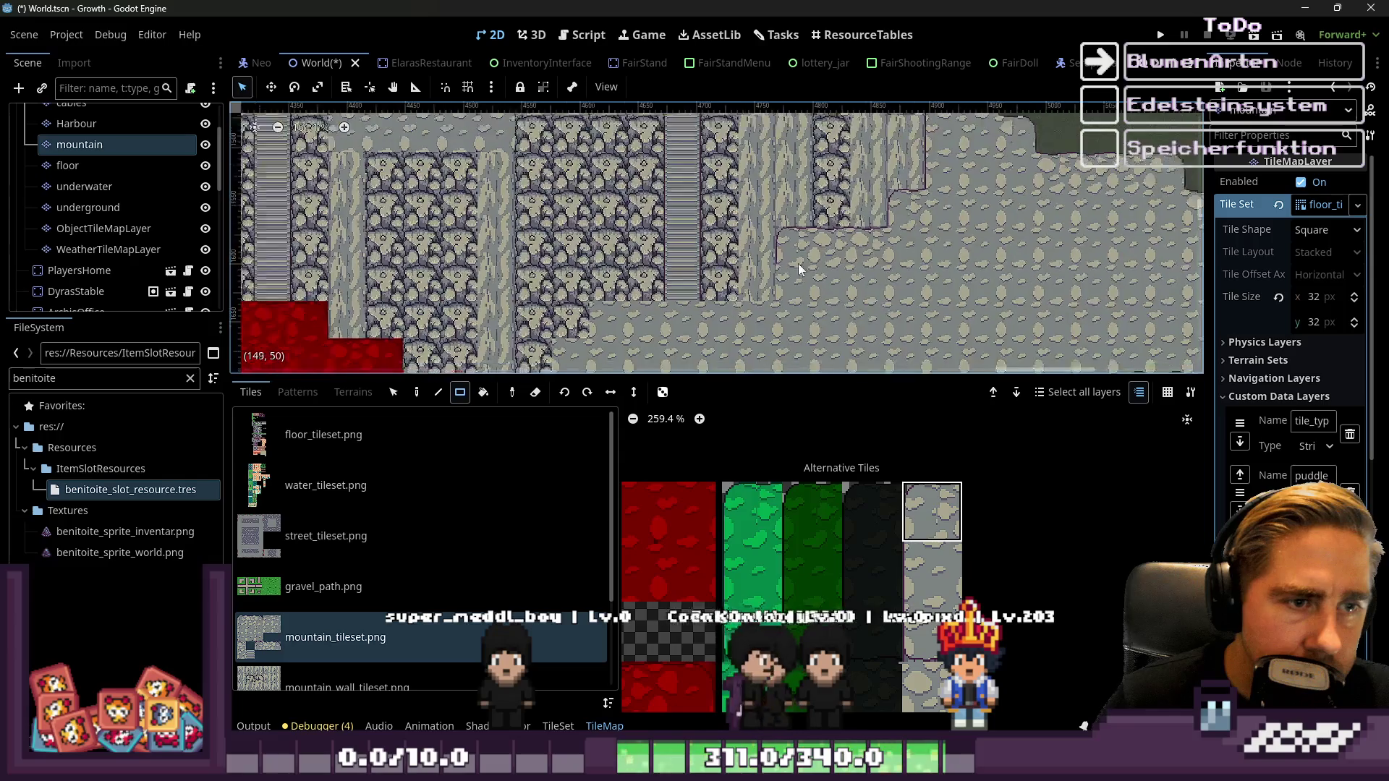
scroll(798, 264, "up", 5)
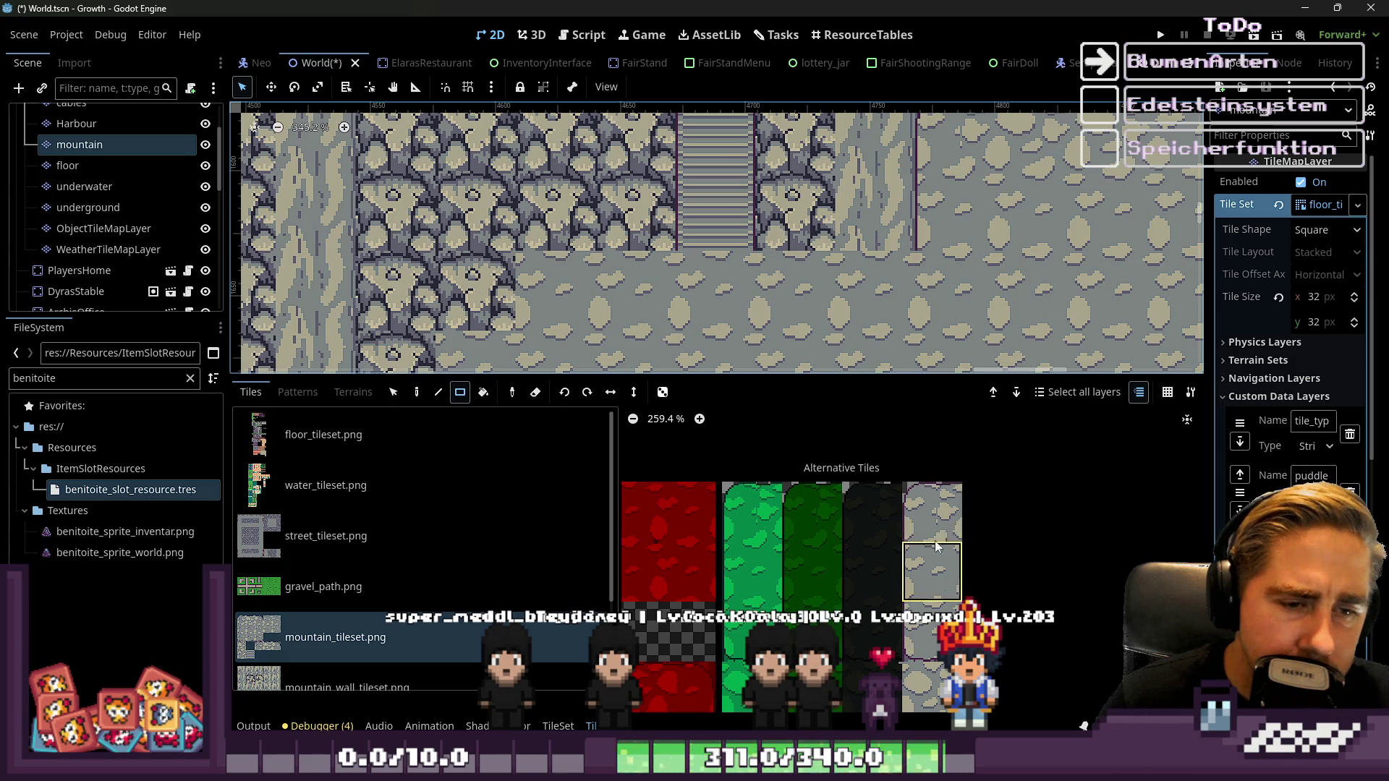
scroll(935, 540, "down", 5)
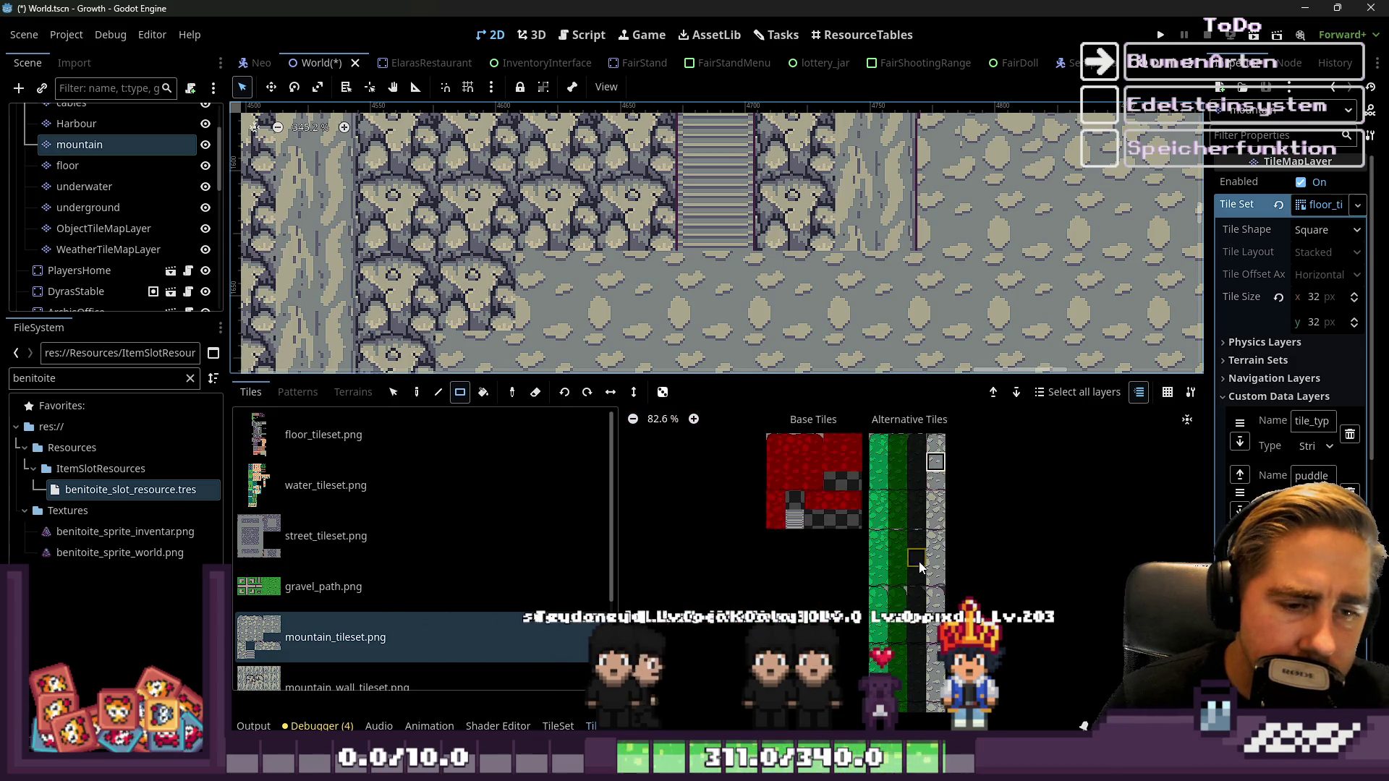
scroll(680, 215, "down", 2)
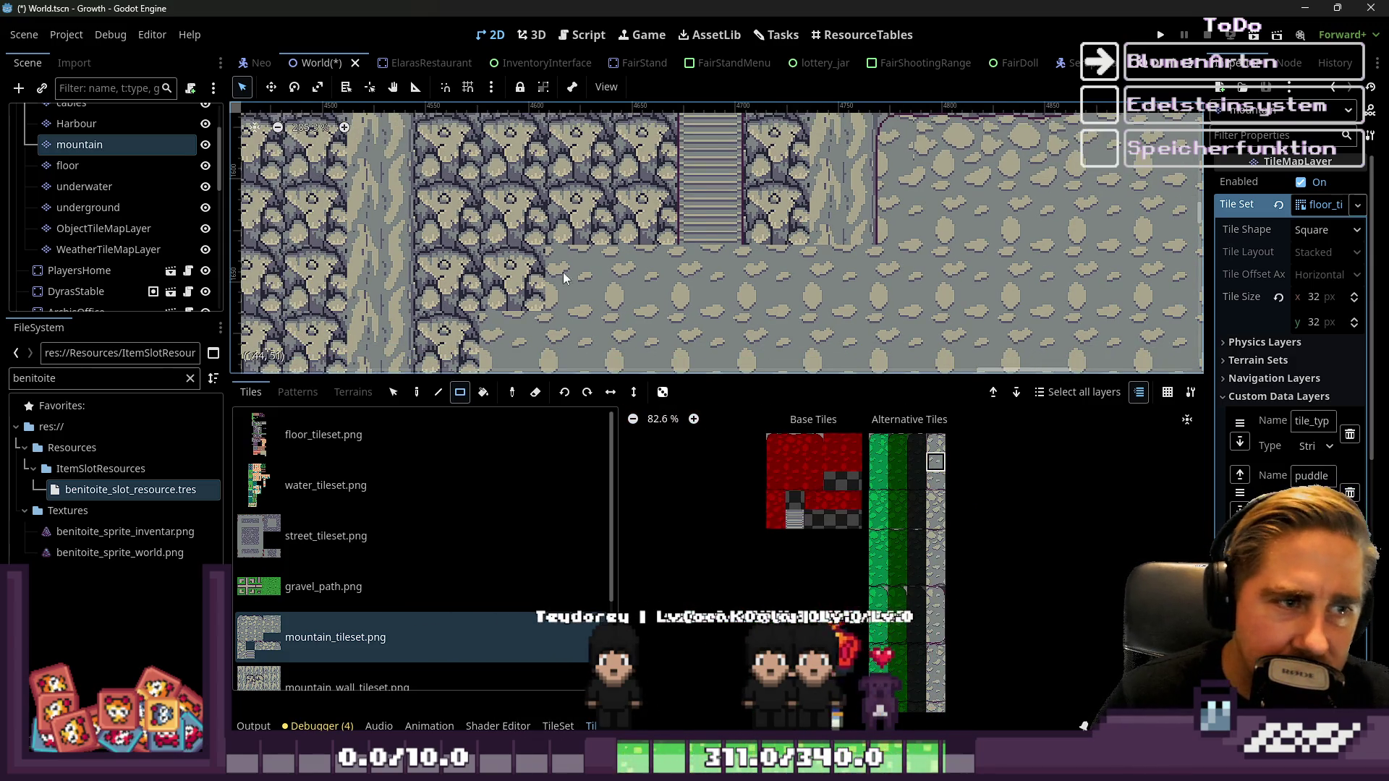
scroll(950, 527, "up", 5)
scroll(944, 471, "down", 2)
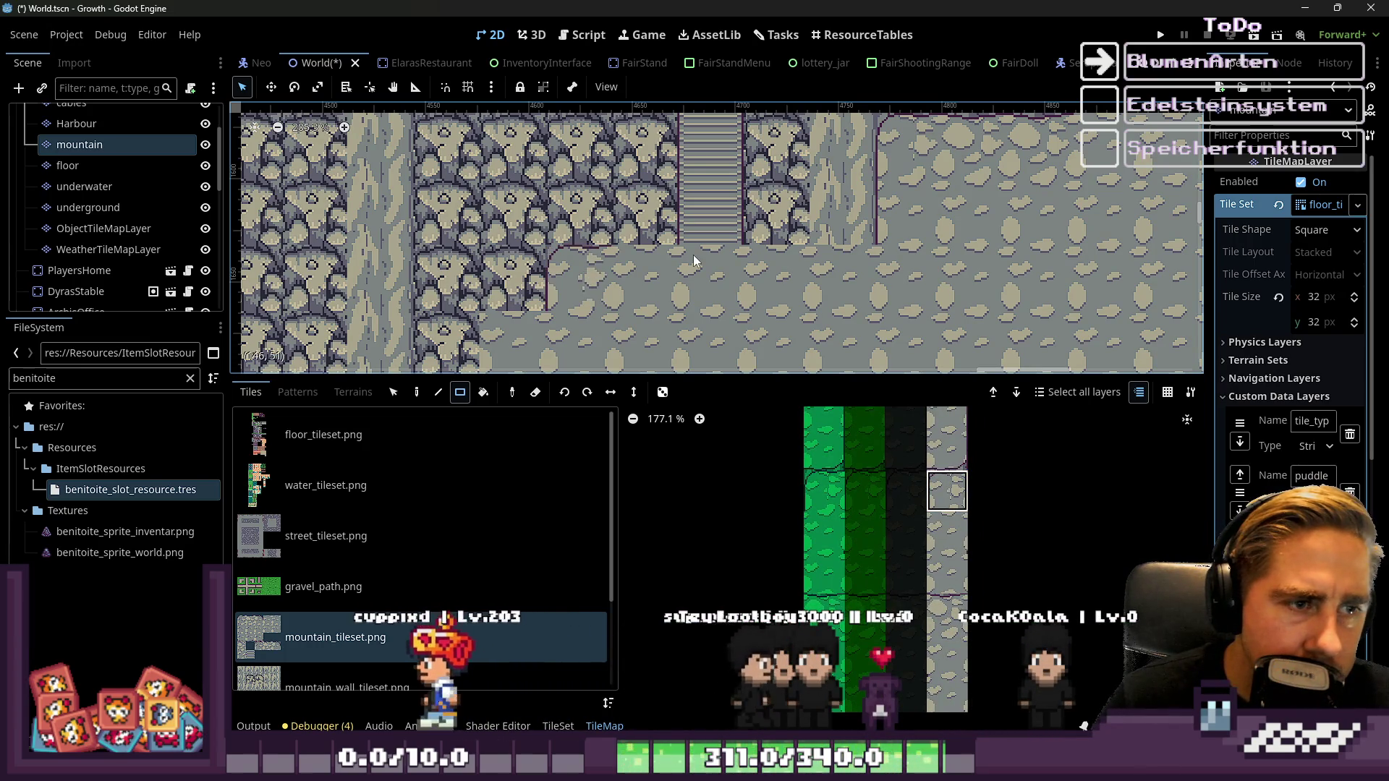
scroll(923, 565, "up", 2)
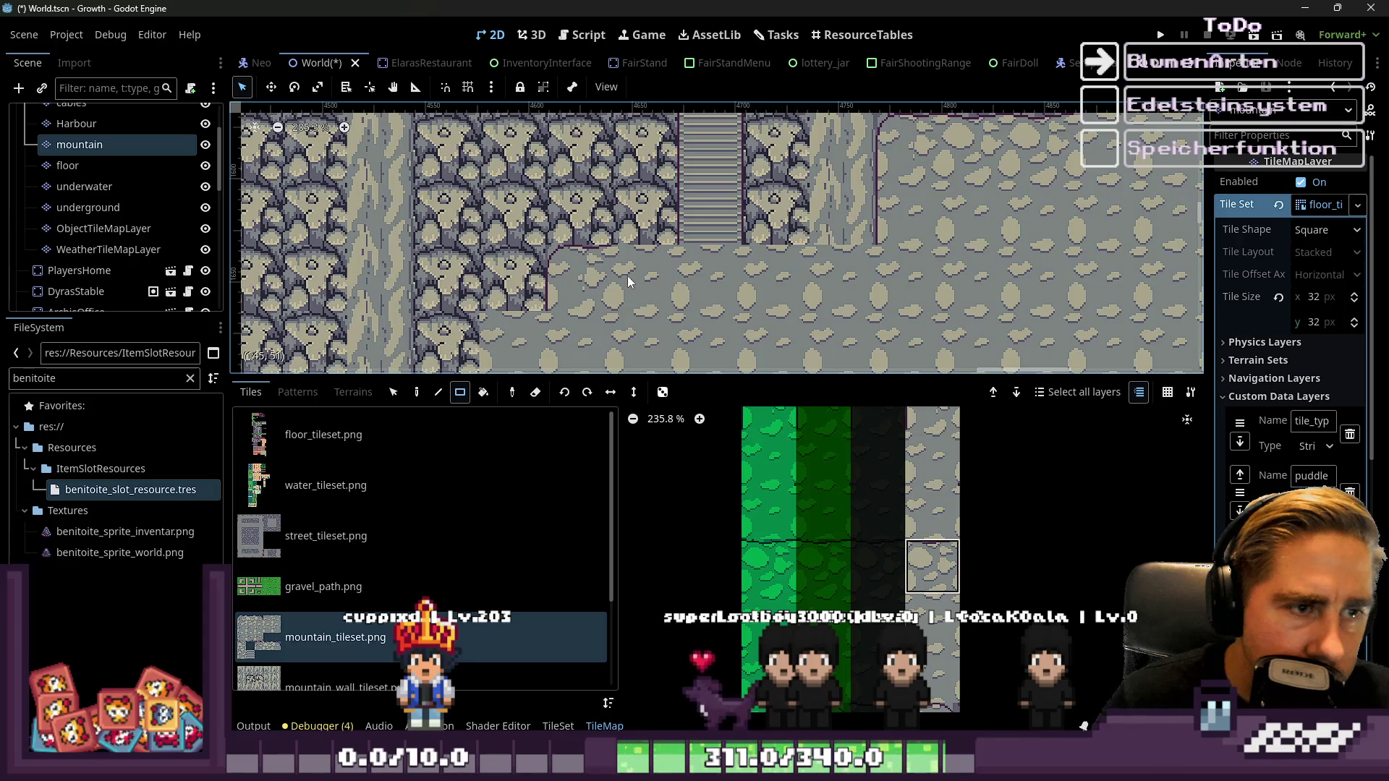
Zoom into the mountain_tileset.png atlas and select the plain grey stone alternative tile
scroll(851, 246, "down", 1)
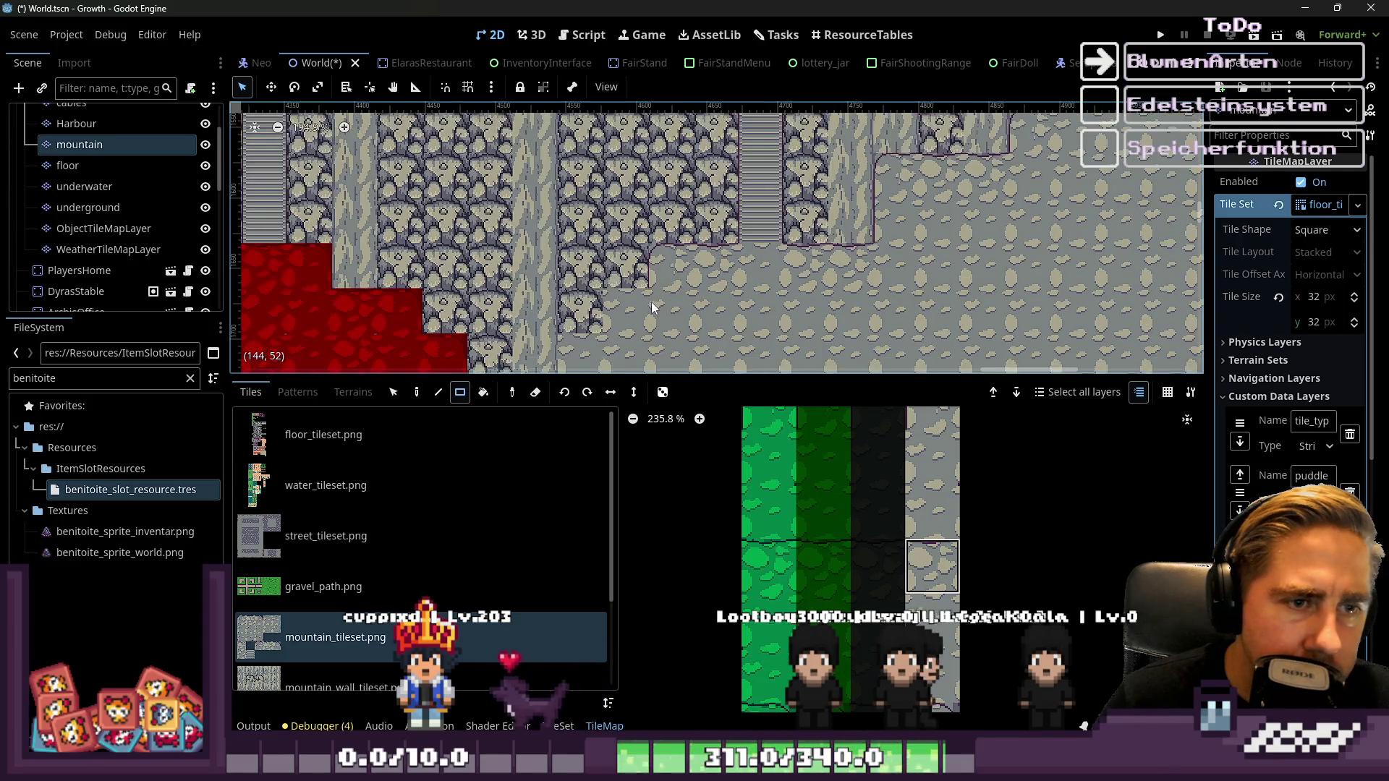
scroll(924, 507, "down", 5)
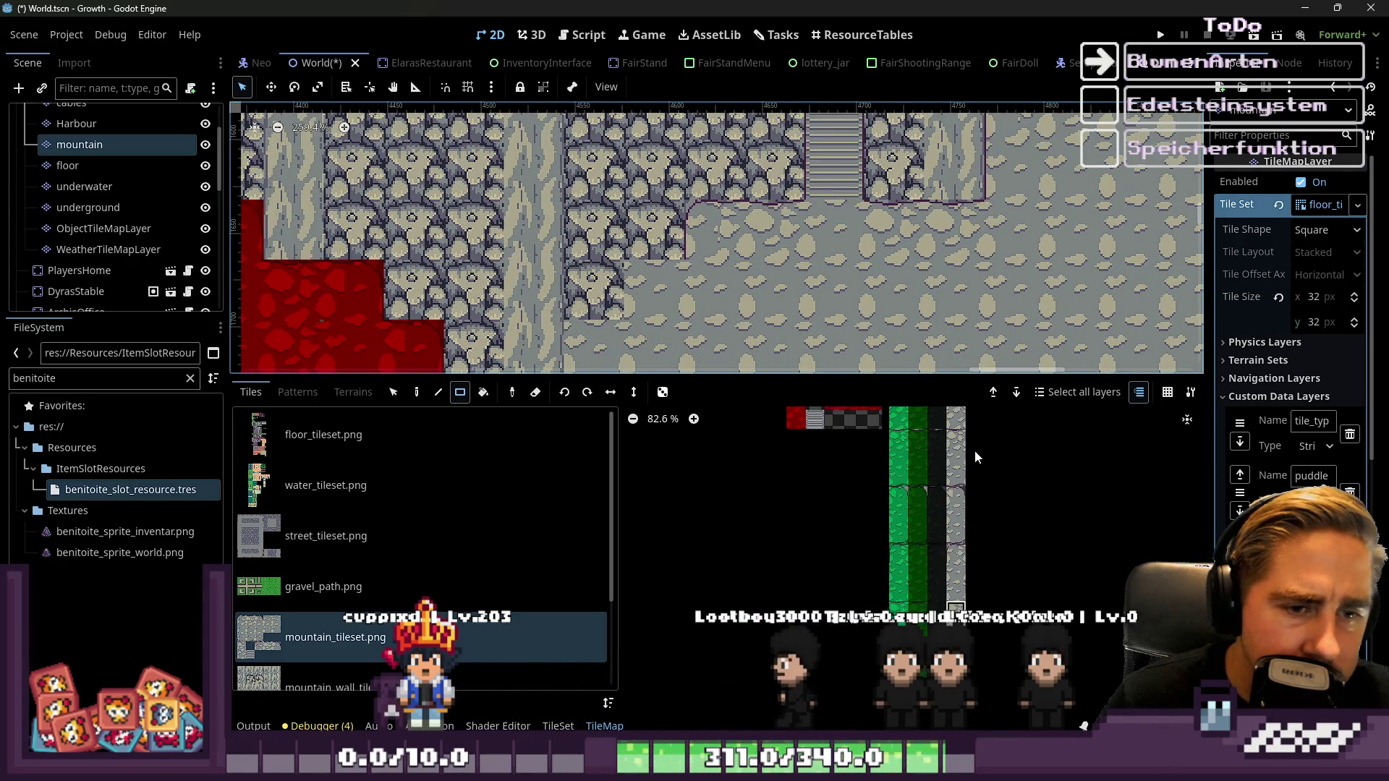
scroll(976, 457, "up", 3)
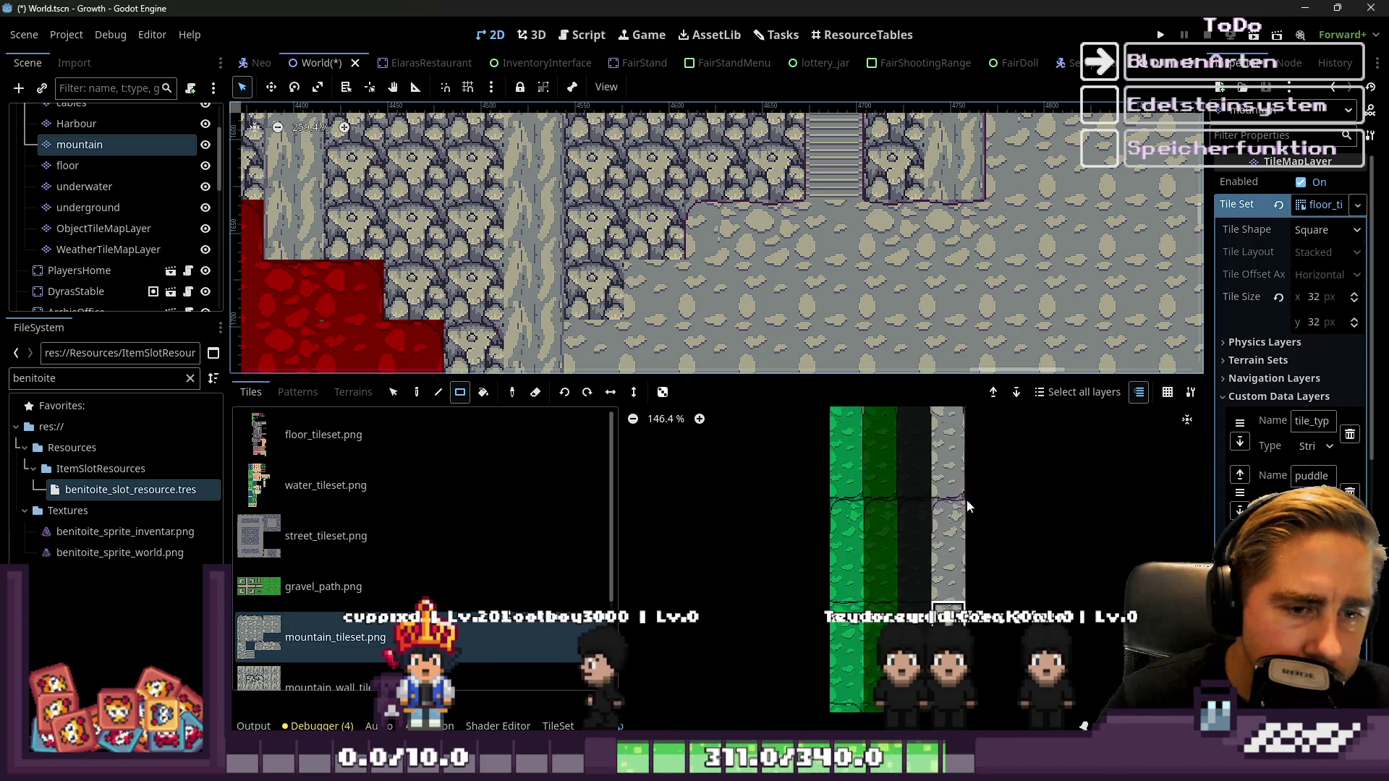
scroll(945, 507, "up", 2)
scroll(645, 288, "down", 2)
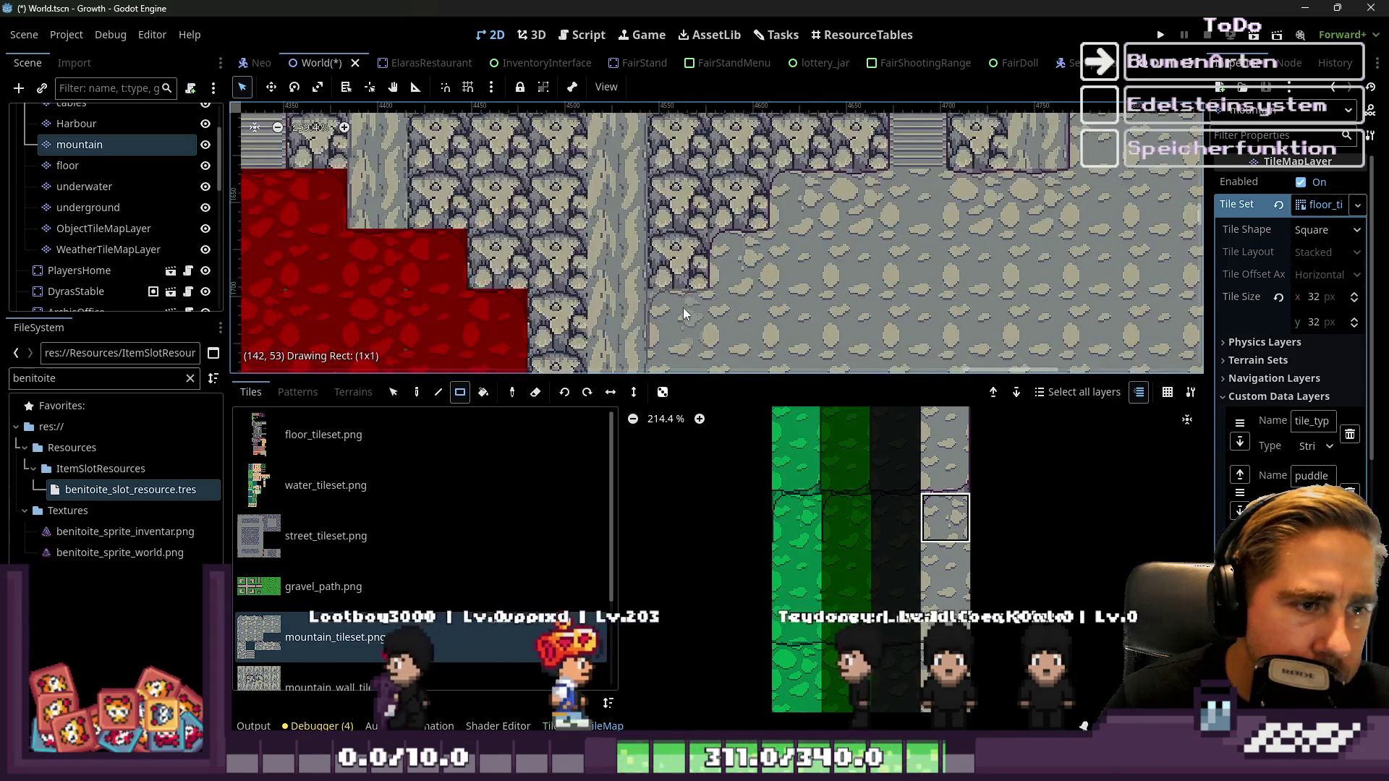
scroll(662, 333, "up", 2)
scroll(970, 521, "down", 6)
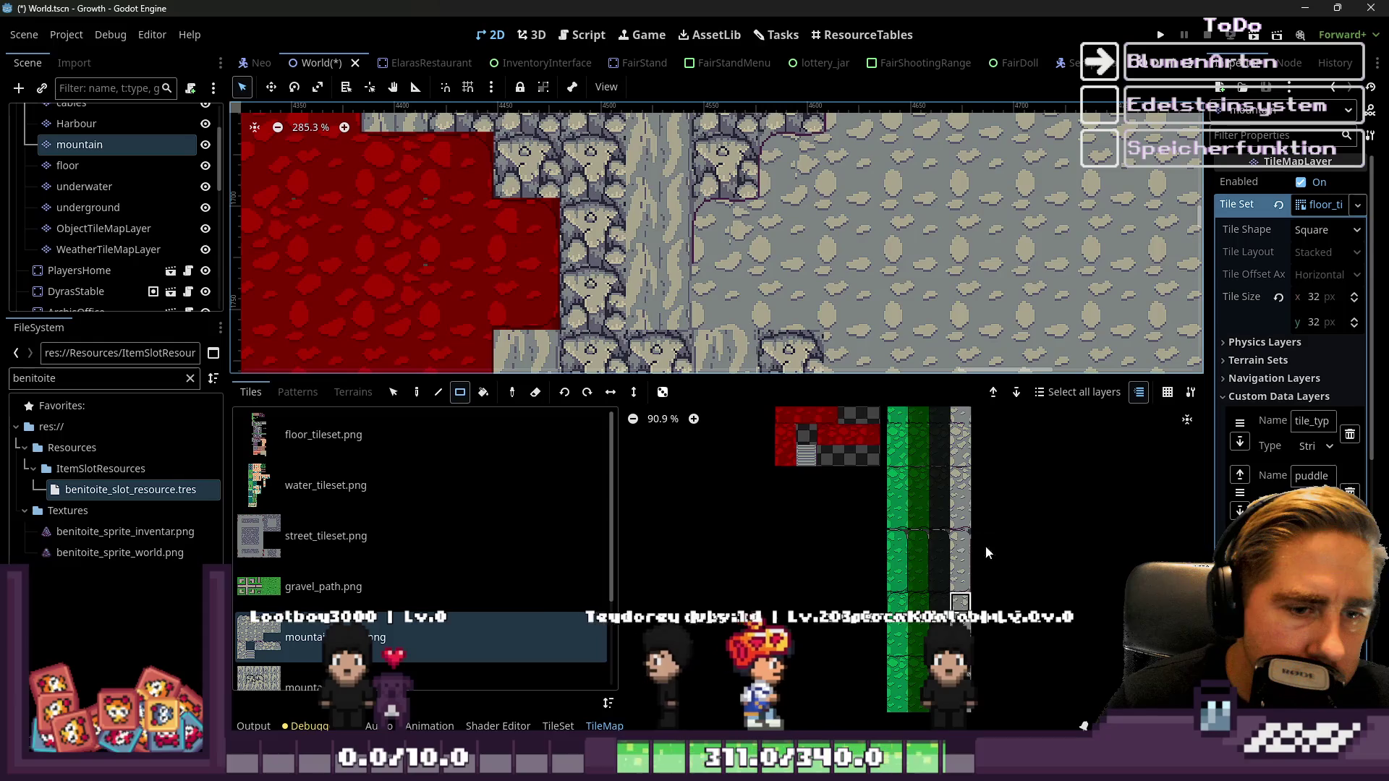
scroll(950, 485, "up", 6)
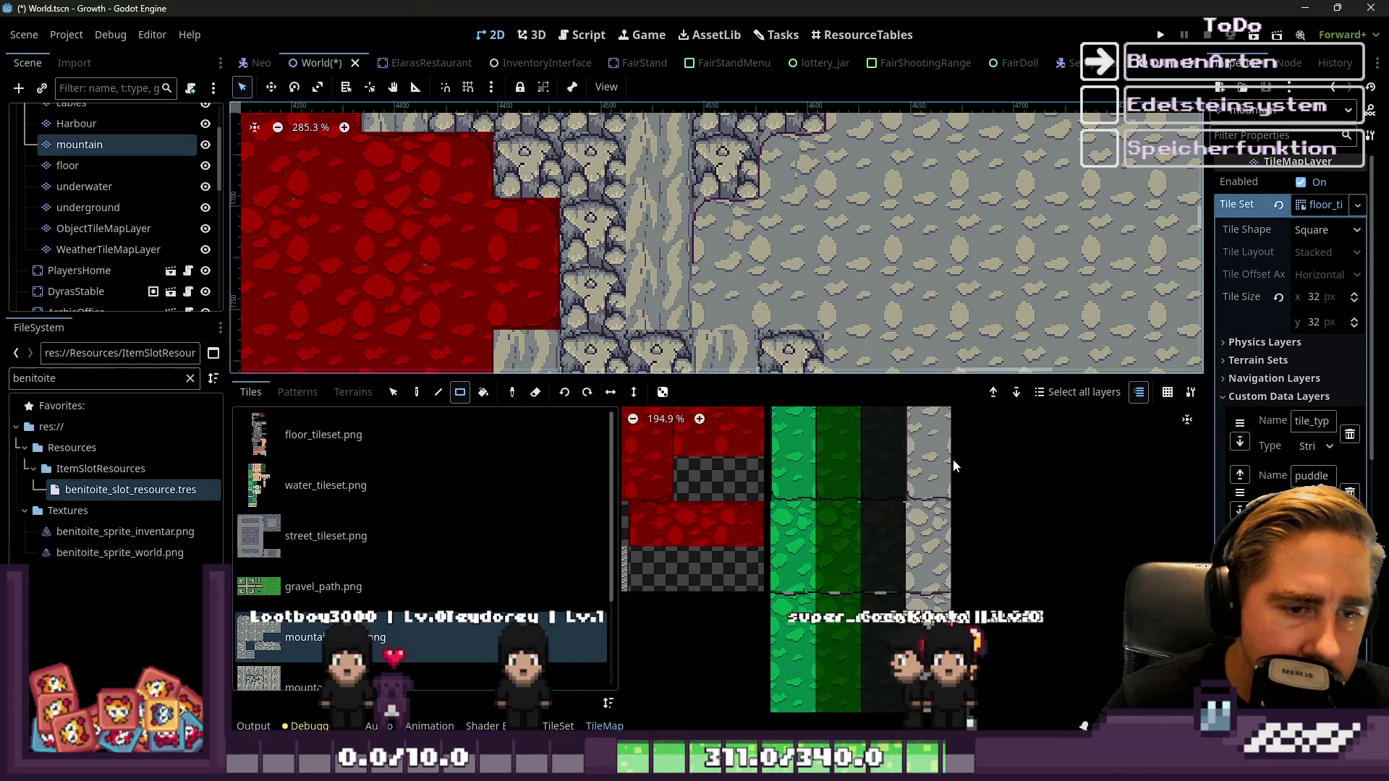
scroll(662, 239, "down", 1)
scroll(662, 239, "up", 1)
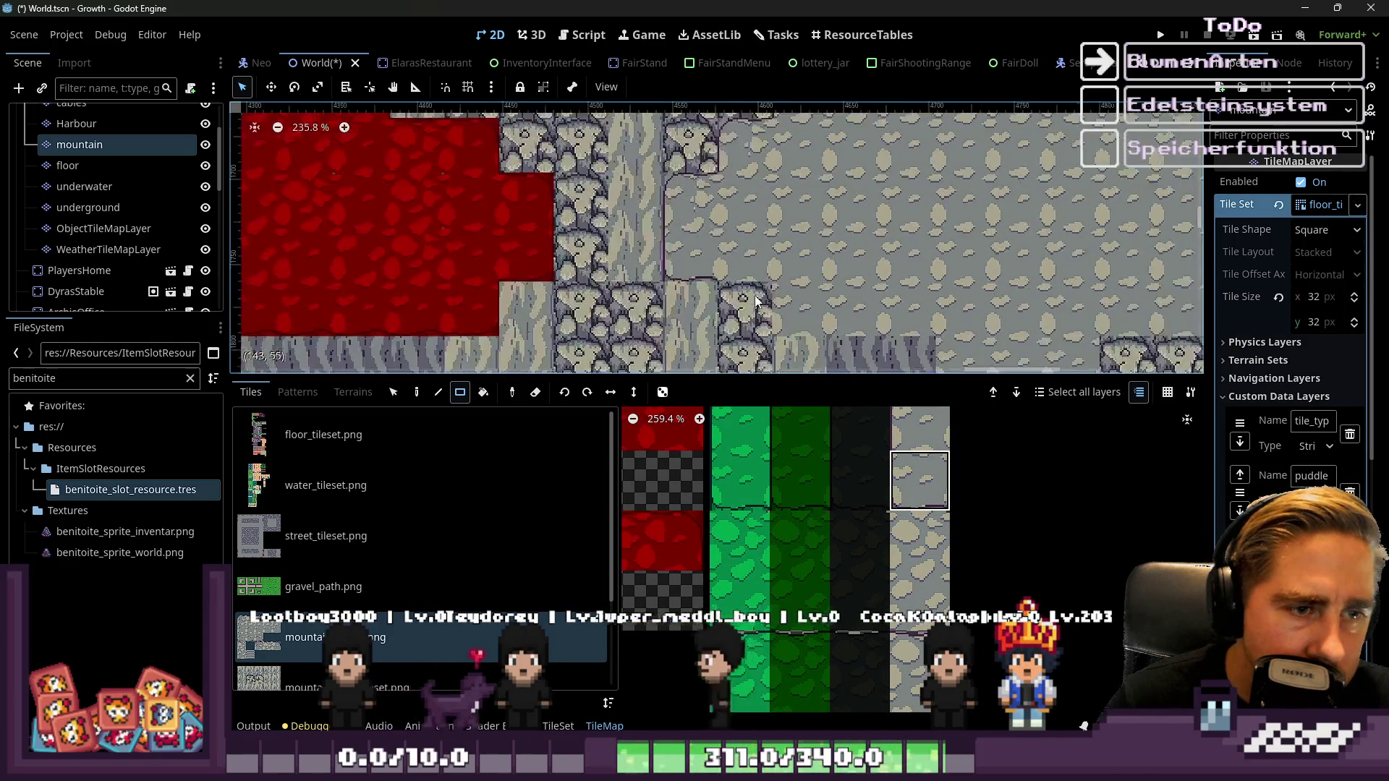
left_click_drag(896, 485, 908, 655)
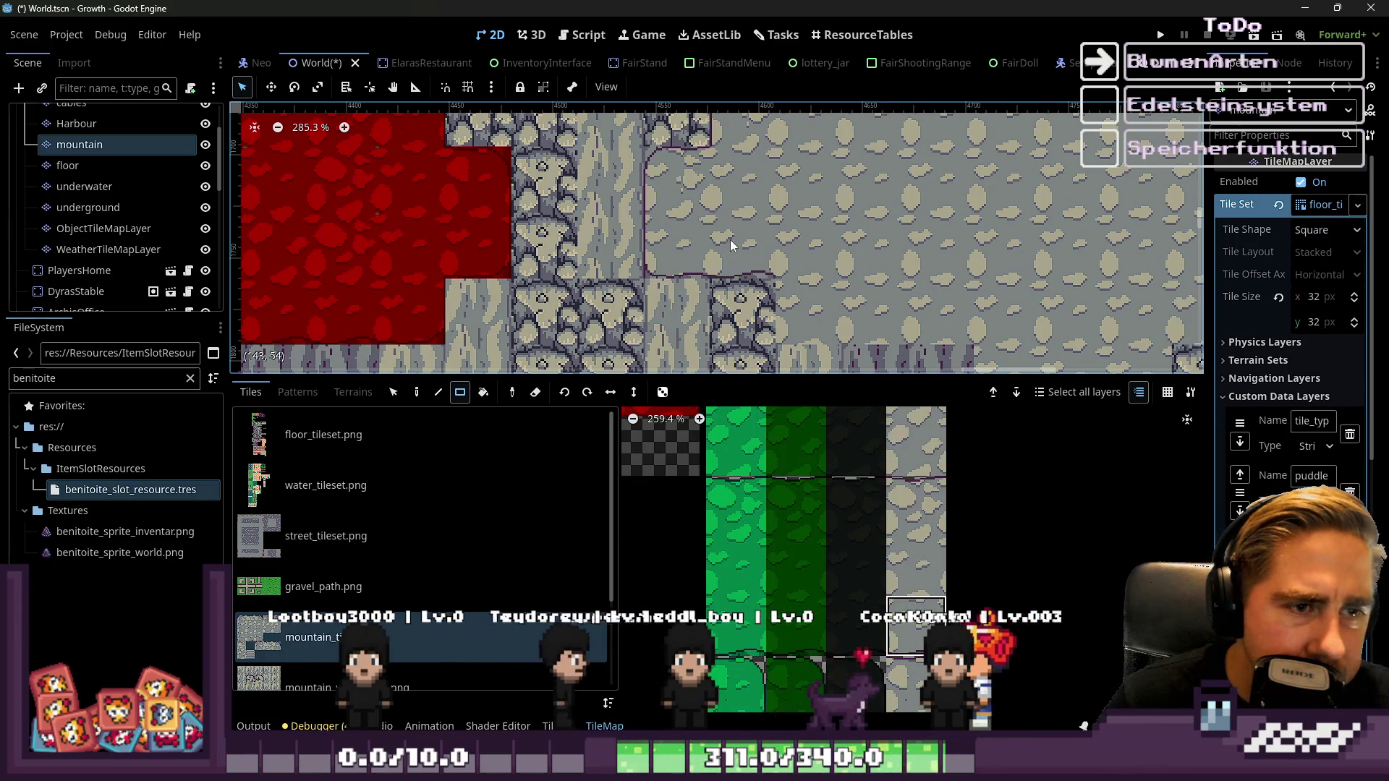
scroll(827, 346, "up", 1)
scroll(899, 291, "down", 3)
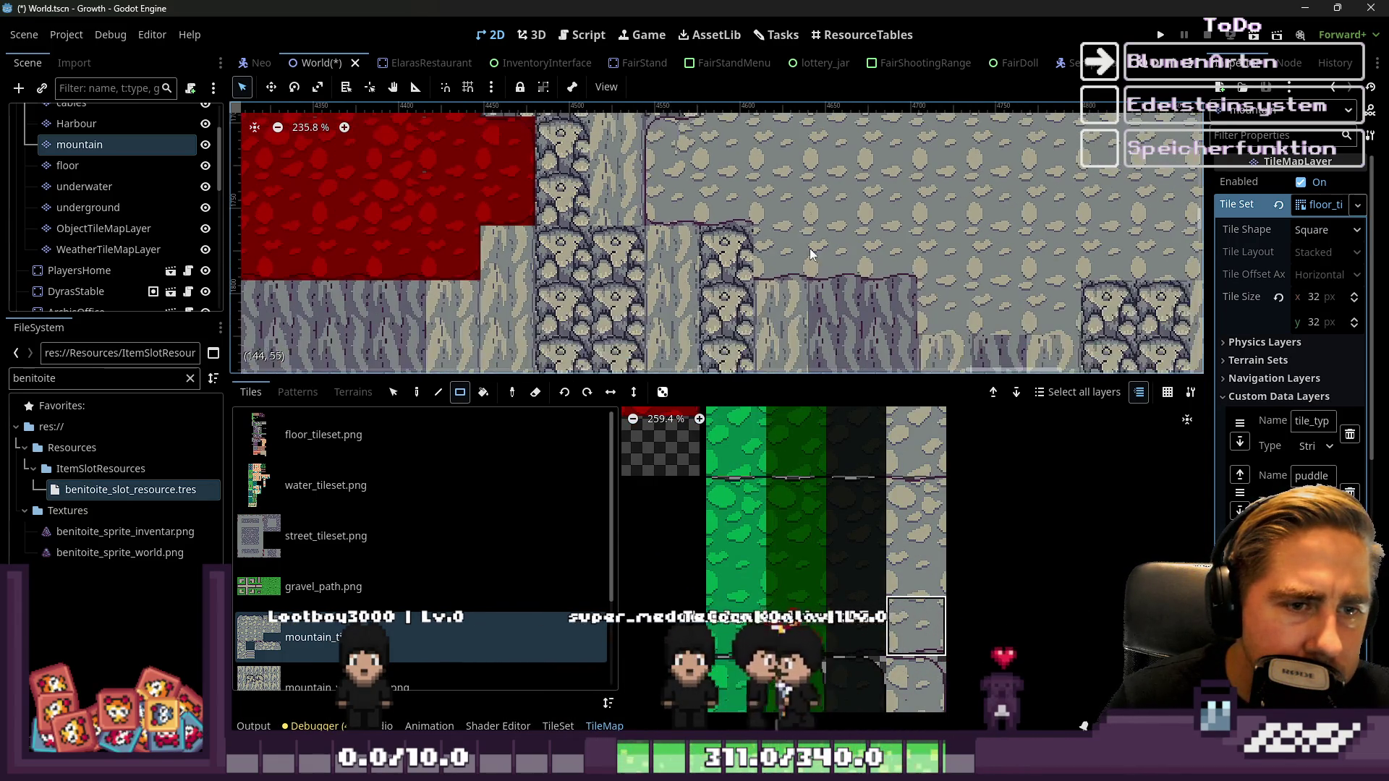
scroll(927, 492, "down", 9)
scroll(914, 501, "up", 6)
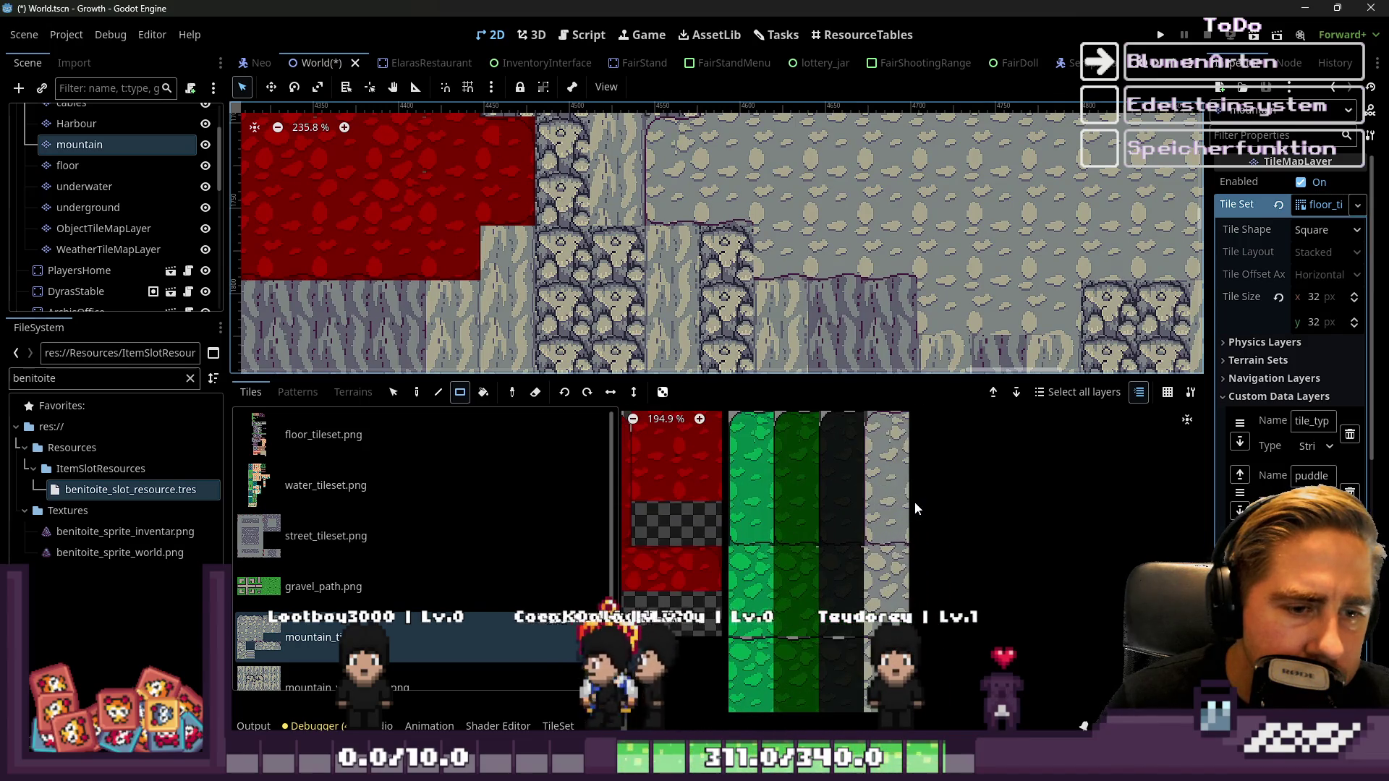
left_click(886, 523)
scroll(931, 319, "down", 3)
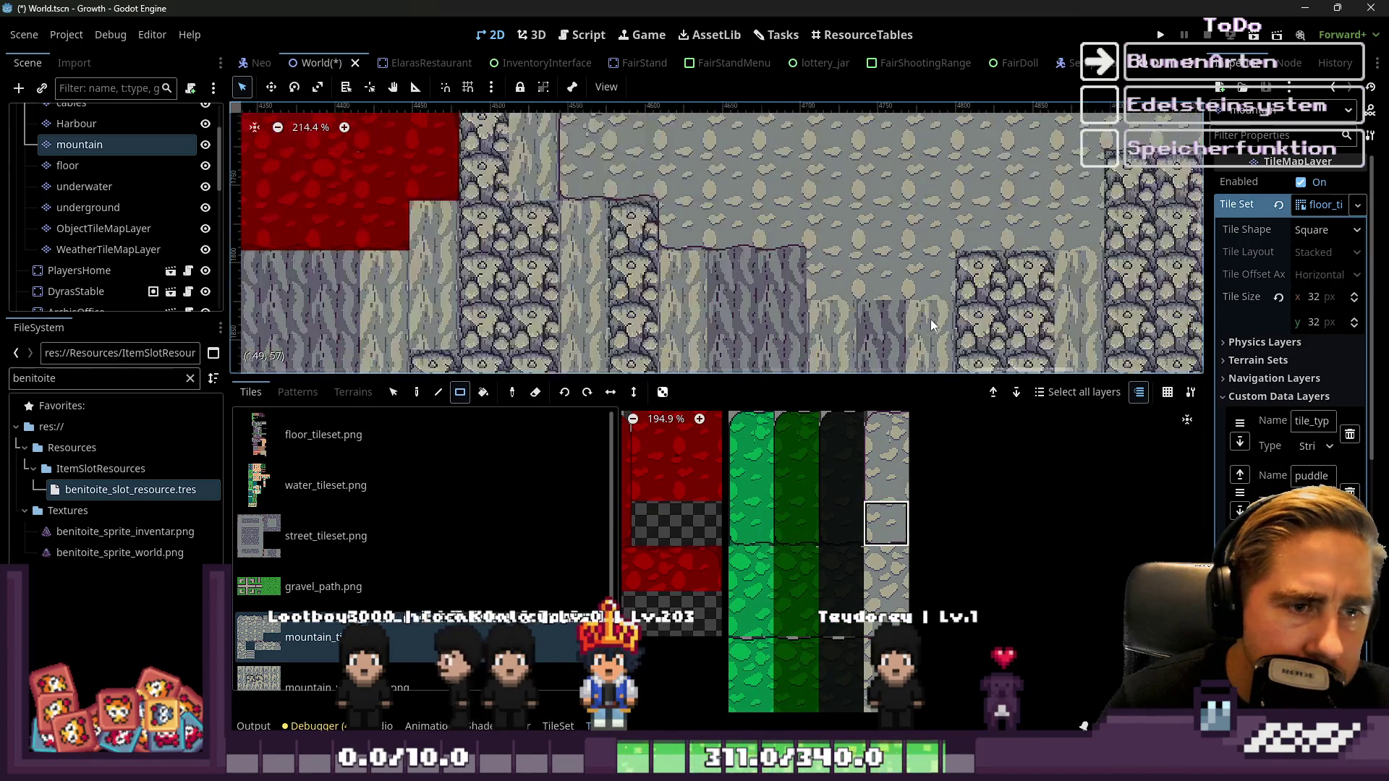
scroll(884, 516, "up", 1)
scroll(828, 457, "down", 7)
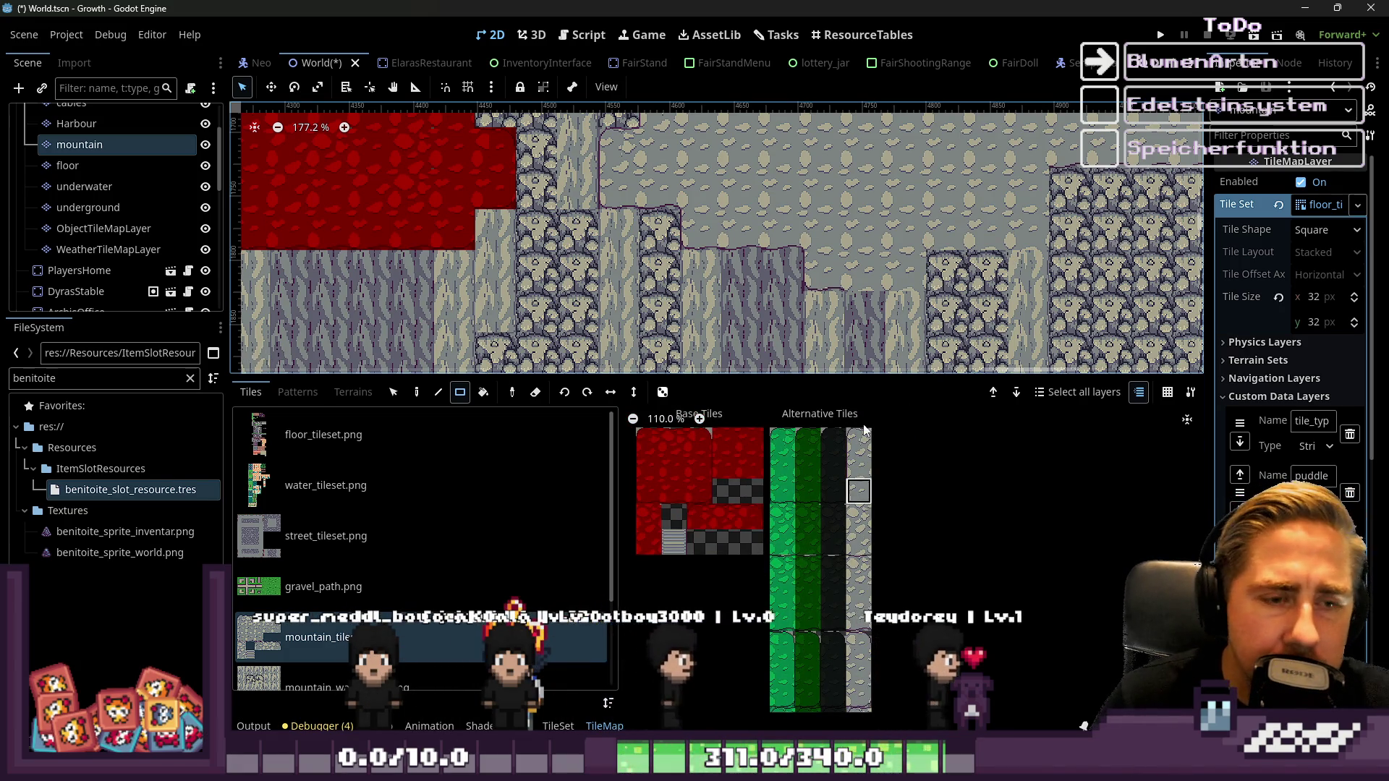
scroll(861, 442, "up", 1)
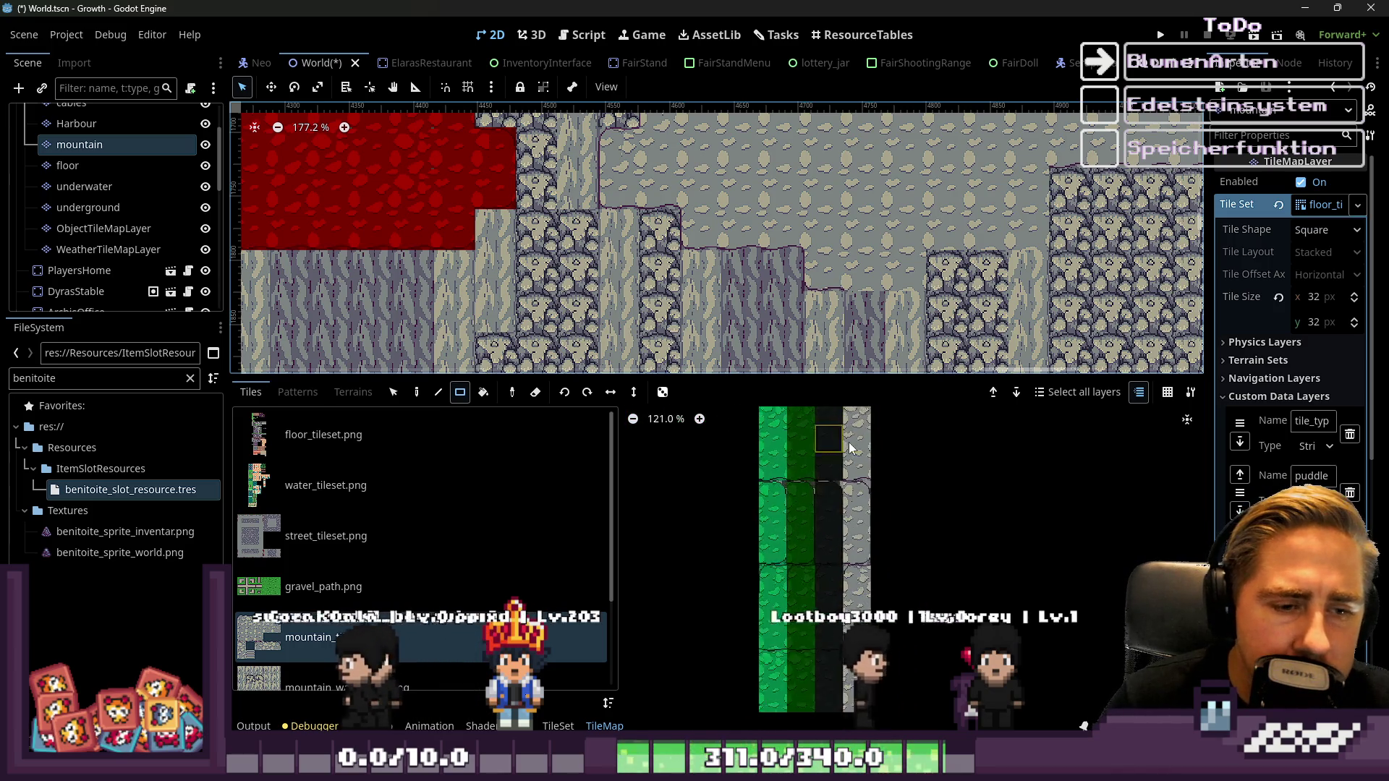
scroll(849, 442, "up", 3)
left_click(862, 510)
scroll(897, 253, "up", 3)
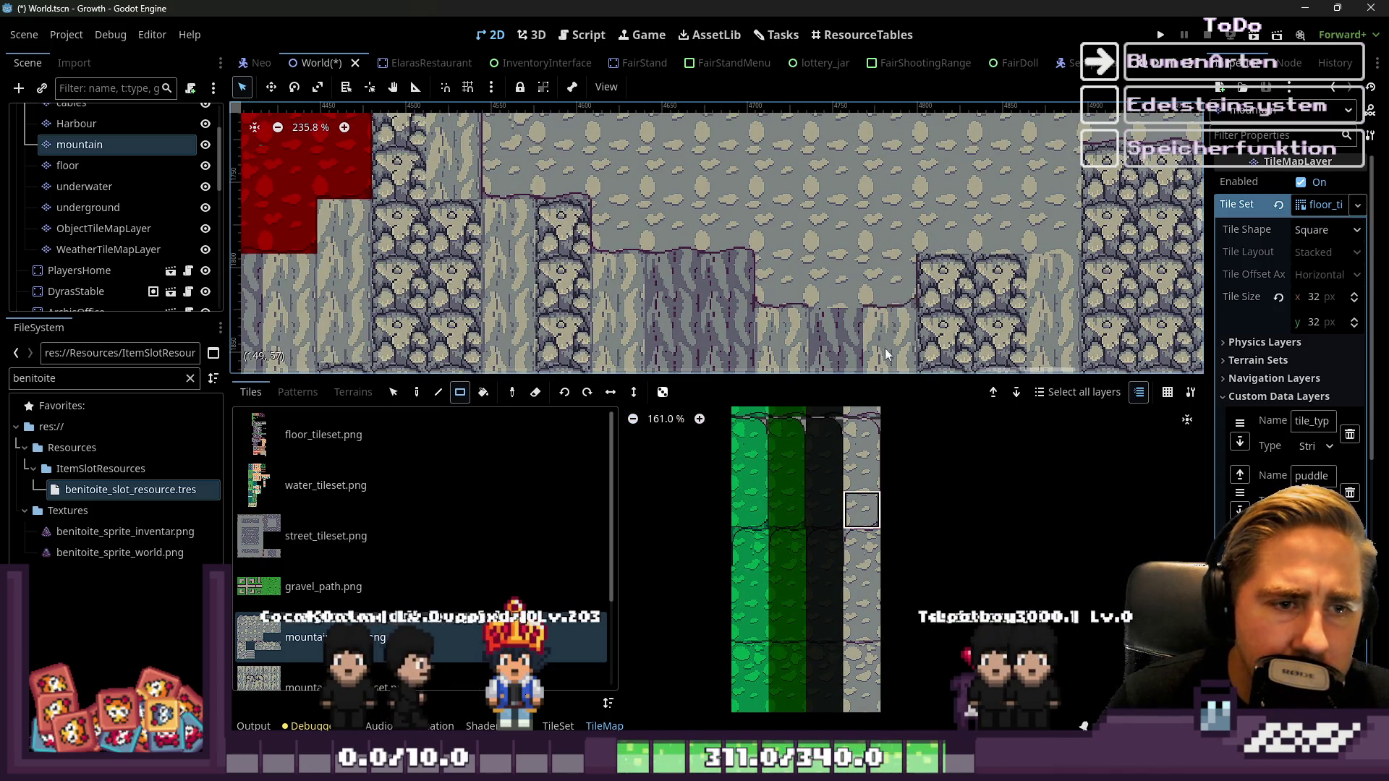
scroll(865, 470, "up", 2)
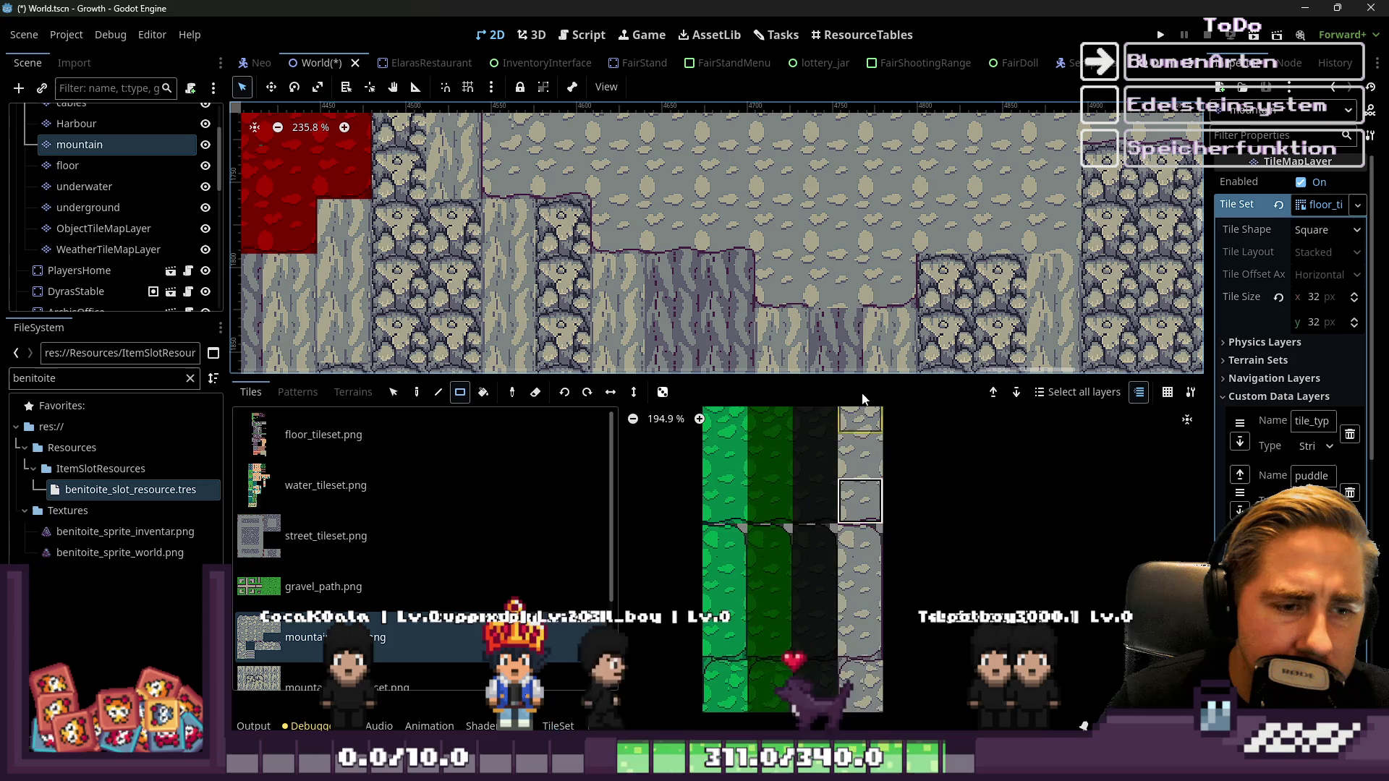
scroll(966, 251, "up", 1)
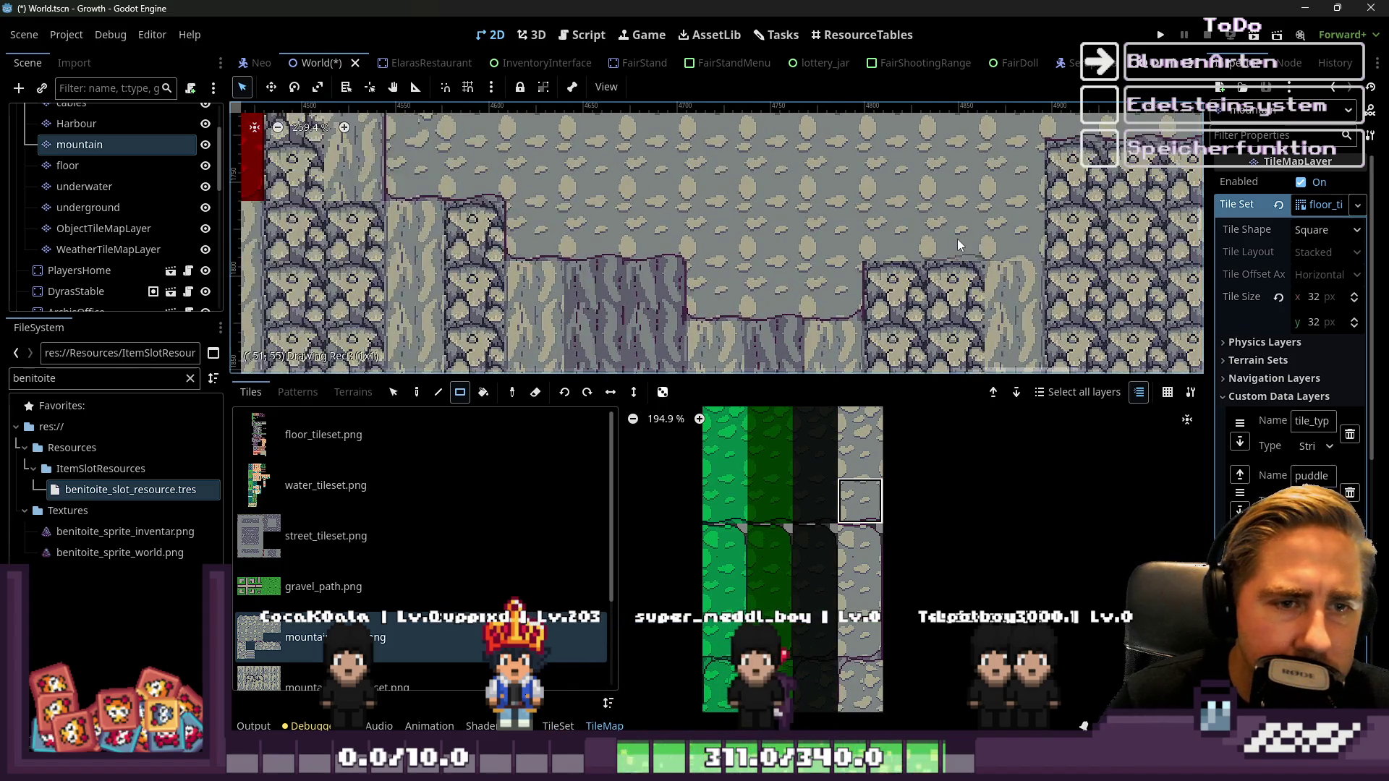
scroll(808, 338, "down", 3)
scroll(855, 585, "down", 2)
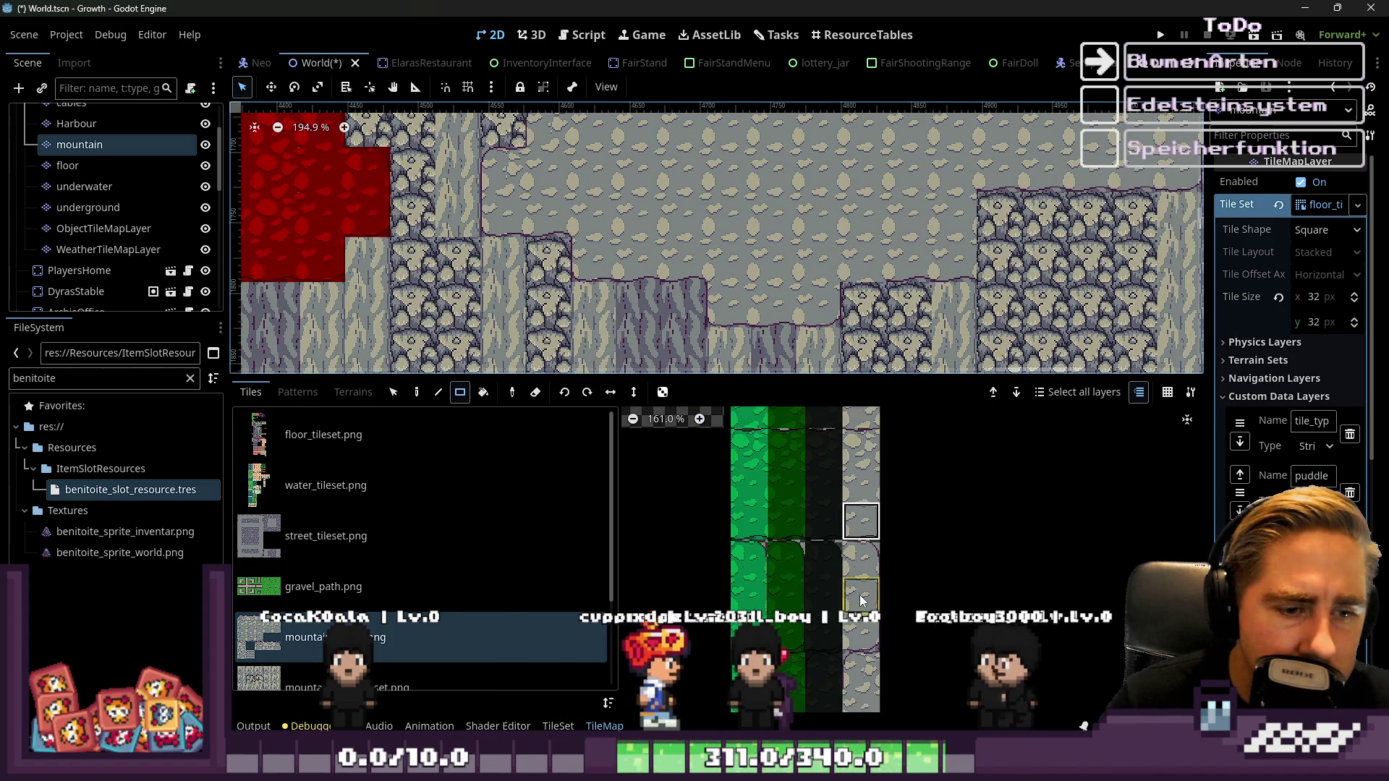
scroll(952, 264, "up", 1)
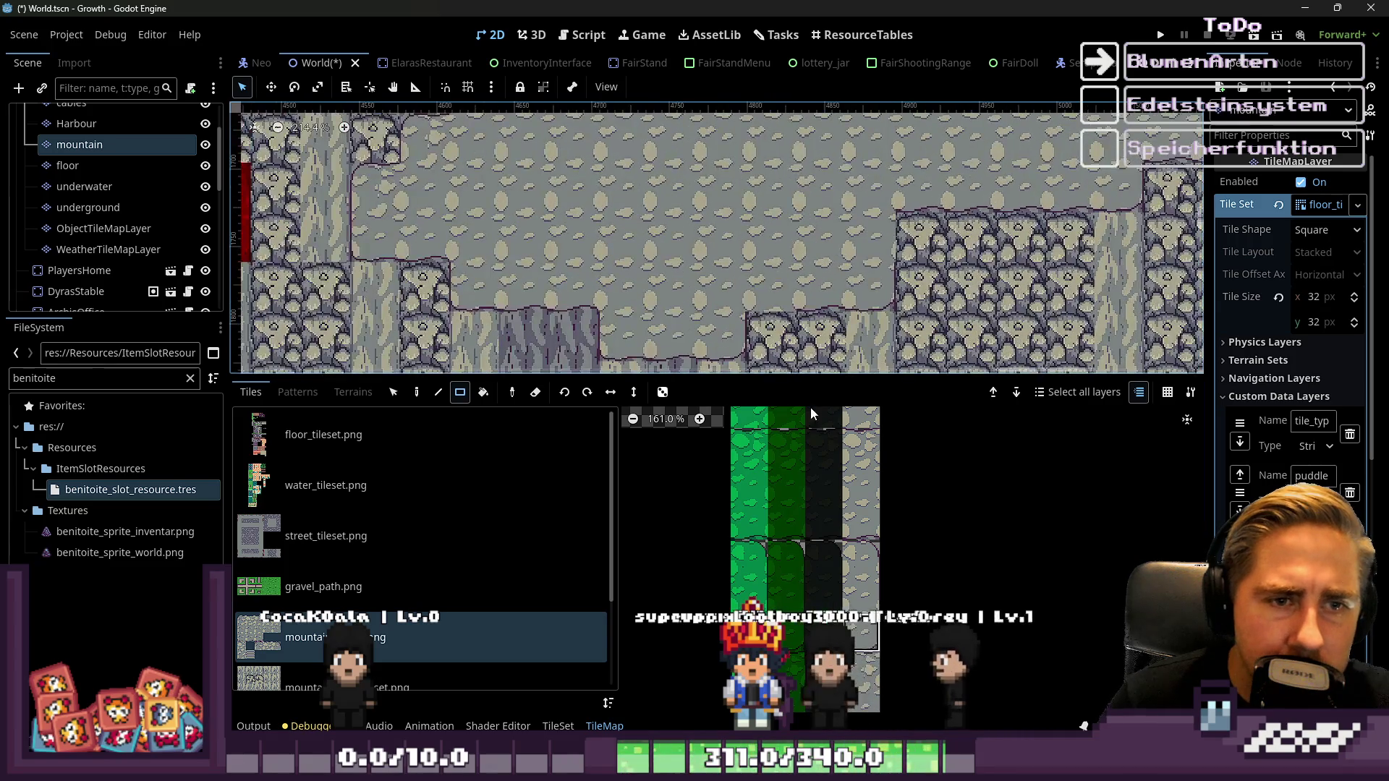
scroll(868, 579, "down", 1)
scroll(932, 254, "up", 6)
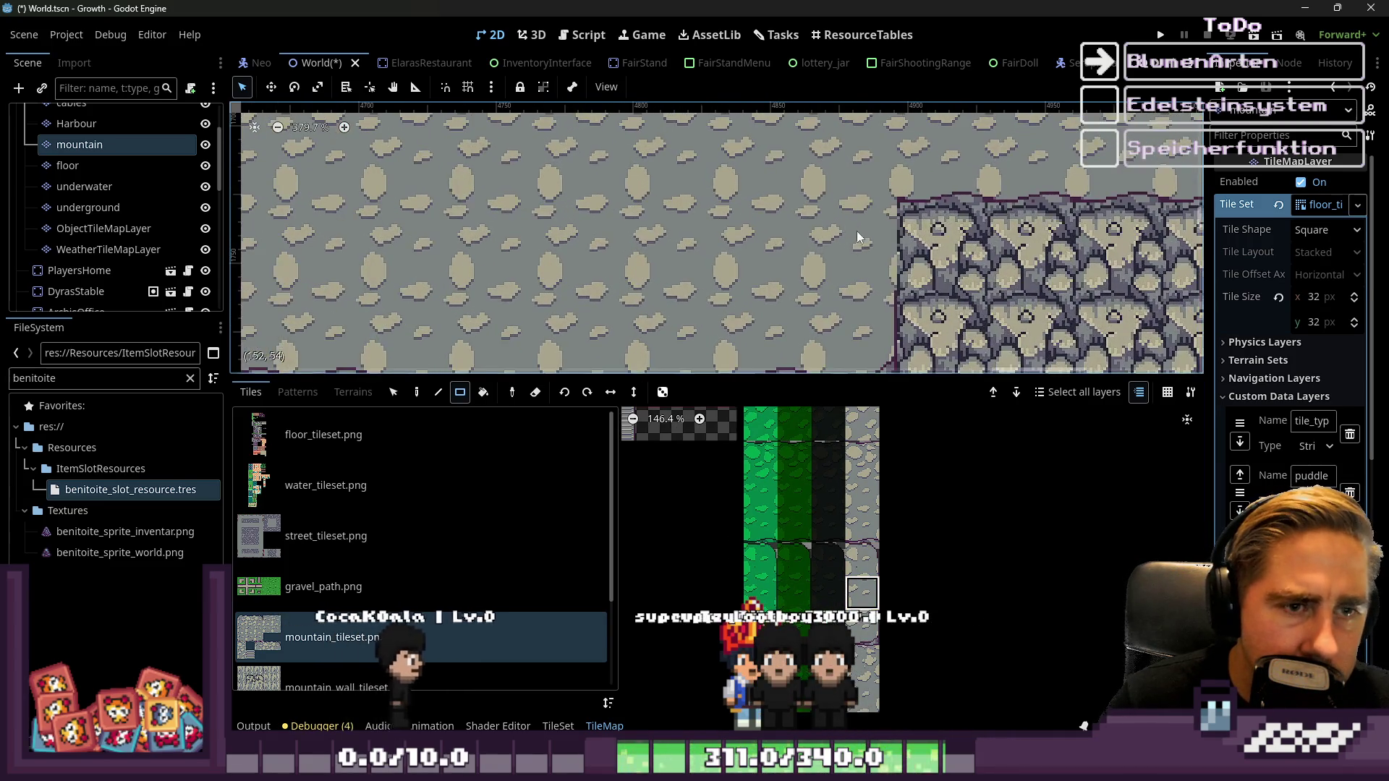
scroll(697, 235, "down", 8)
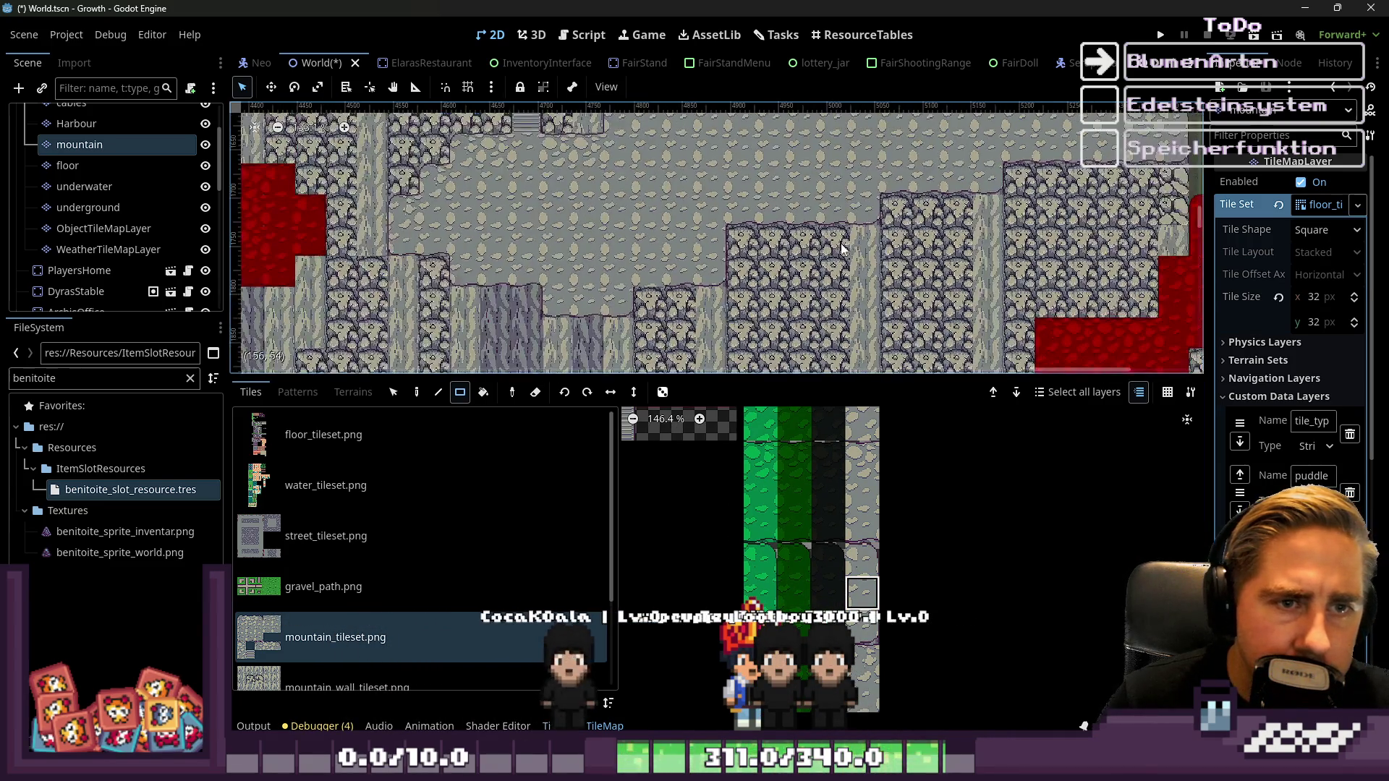
scroll(945, 184, "up", 2)
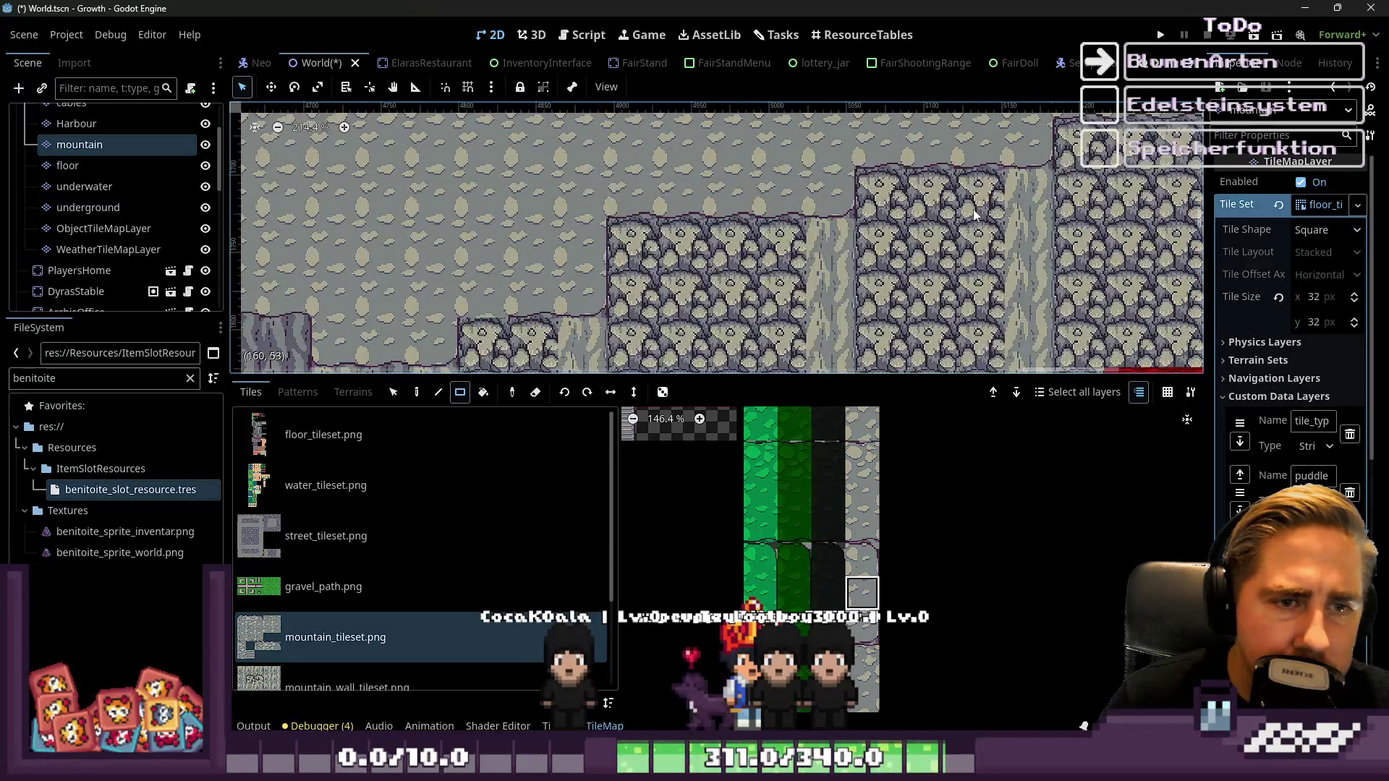
scroll(868, 286, "down", 12)
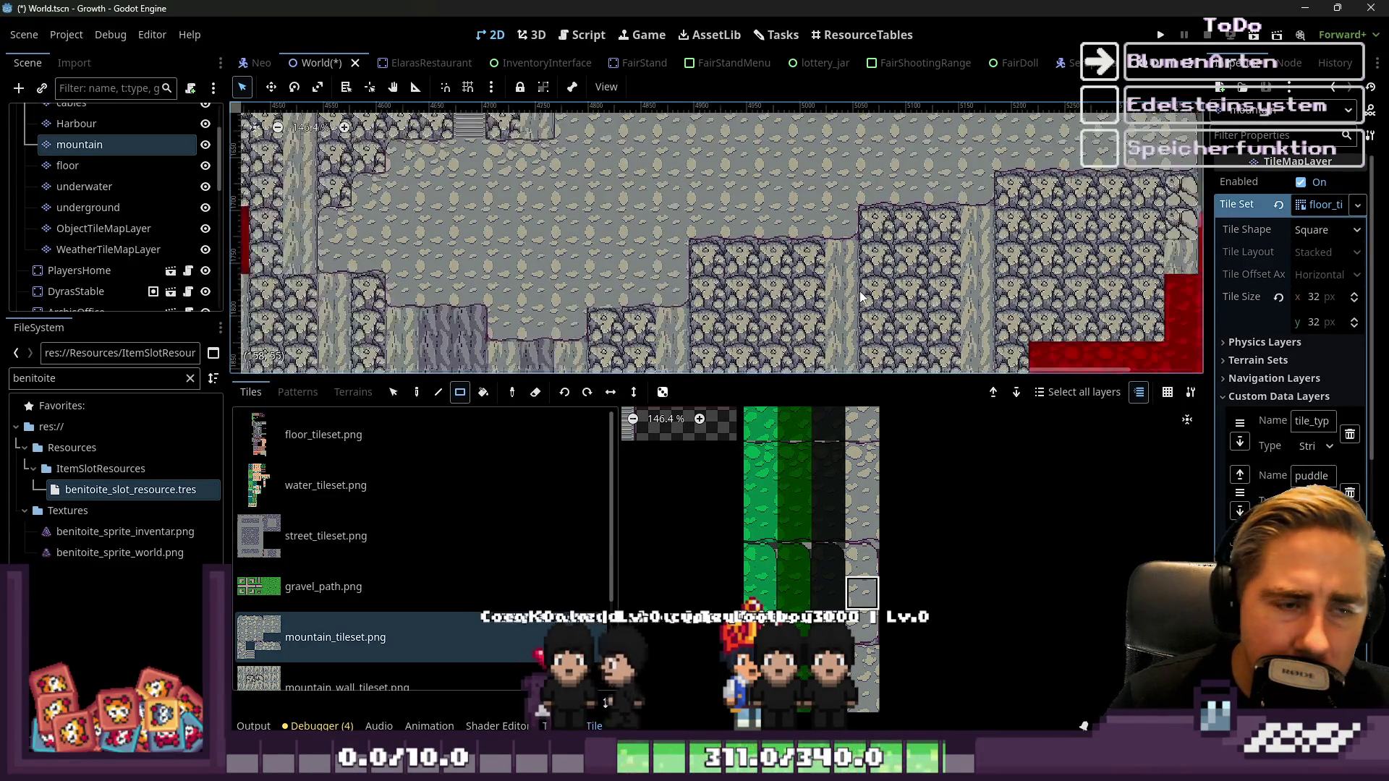
scroll(776, 183, "up", 7)
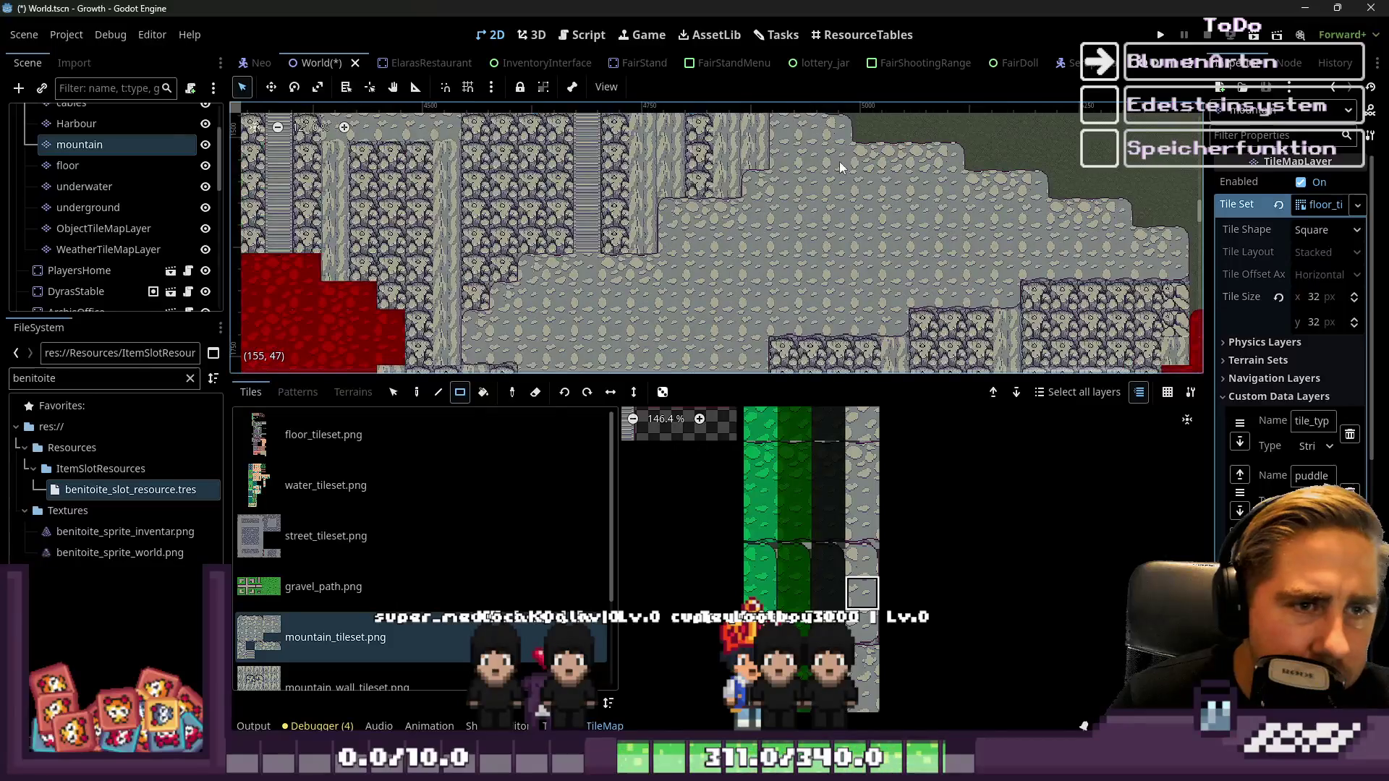
scroll(881, 158, "down", 2)
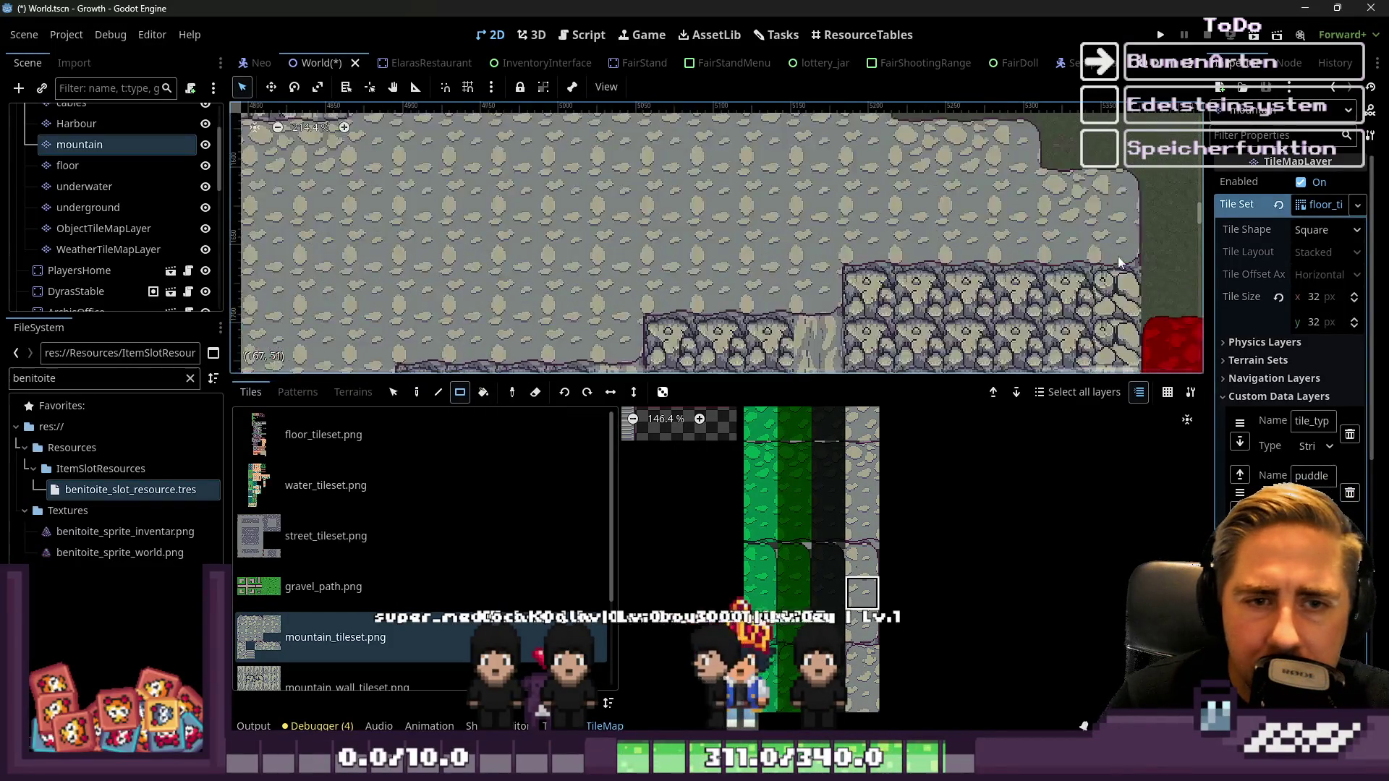
scroll(741, 288, "down", 10)
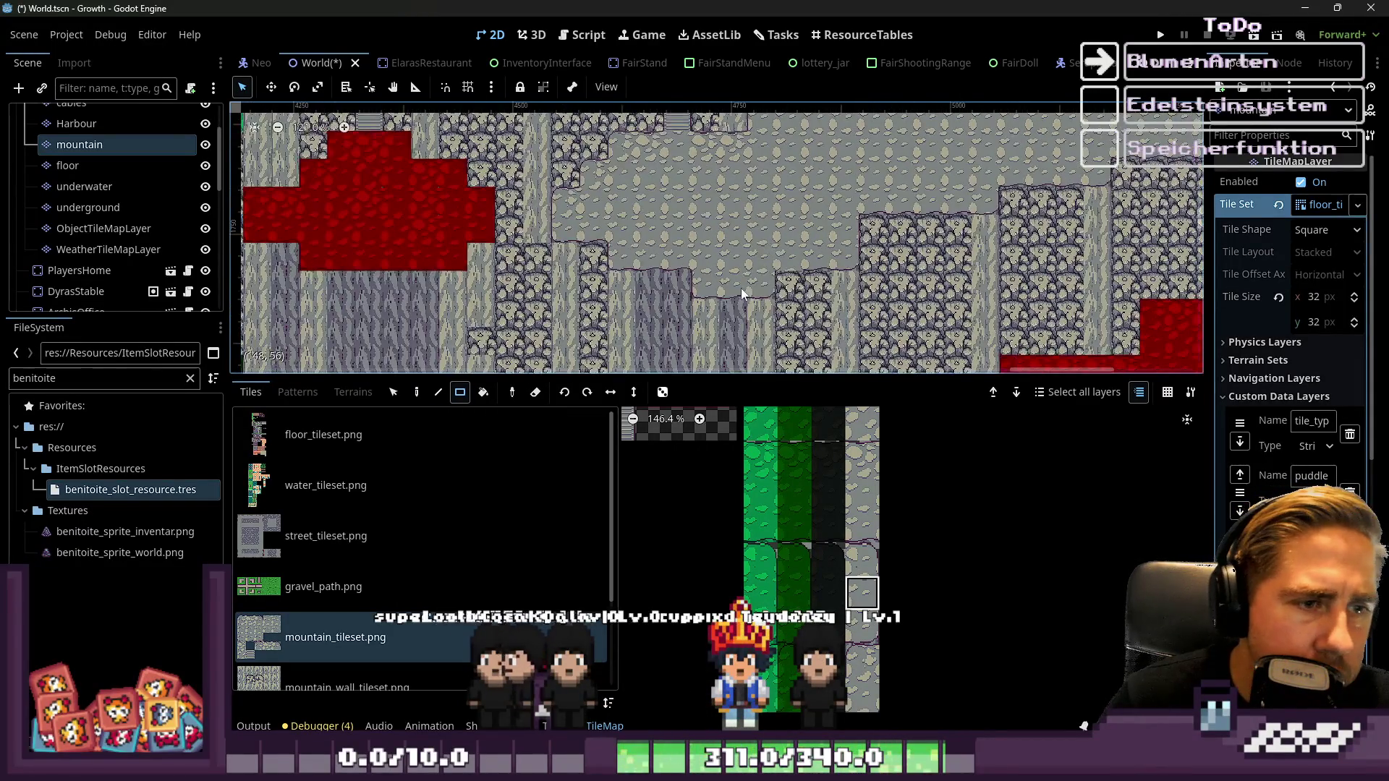
scroll(822, 297, "up", 13)
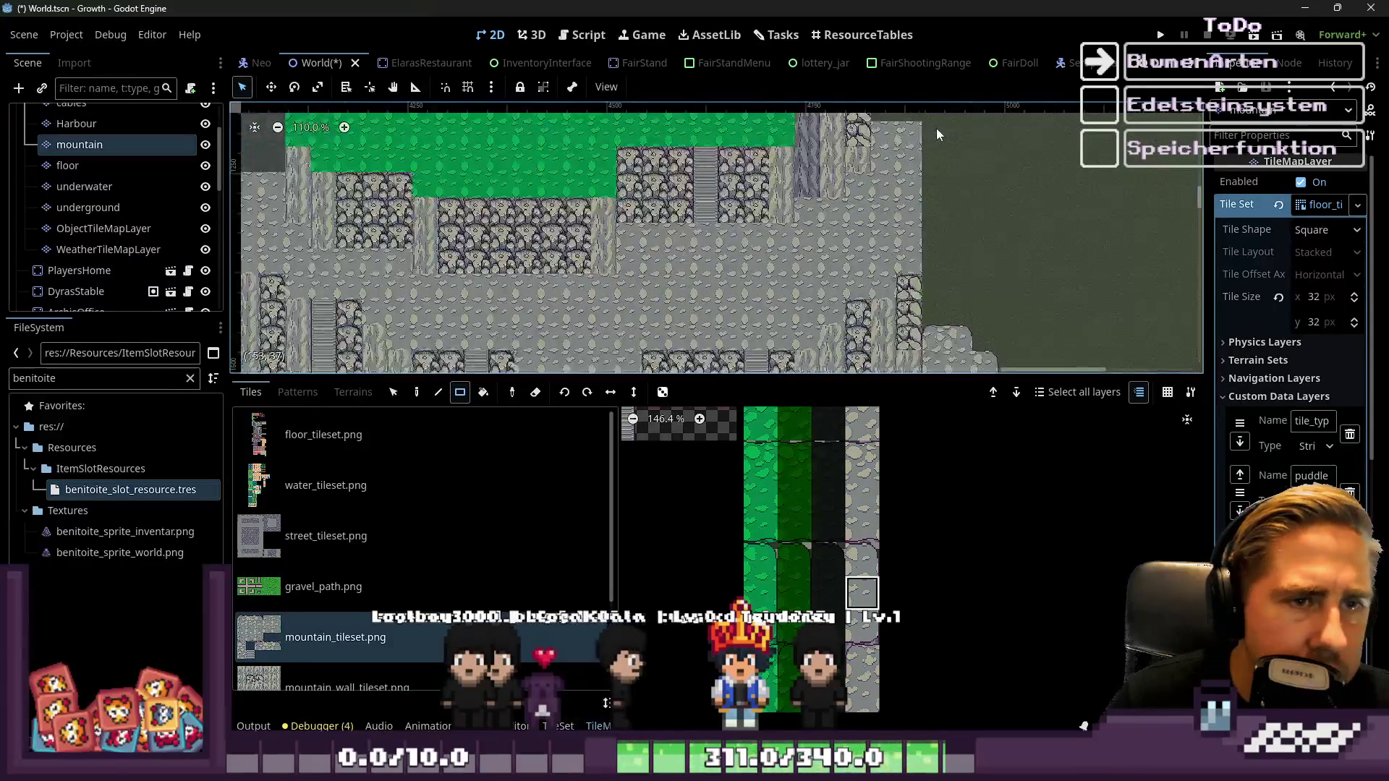
scroll(851, 507, "down", 11)
scroll(847, 511, "up", 6)
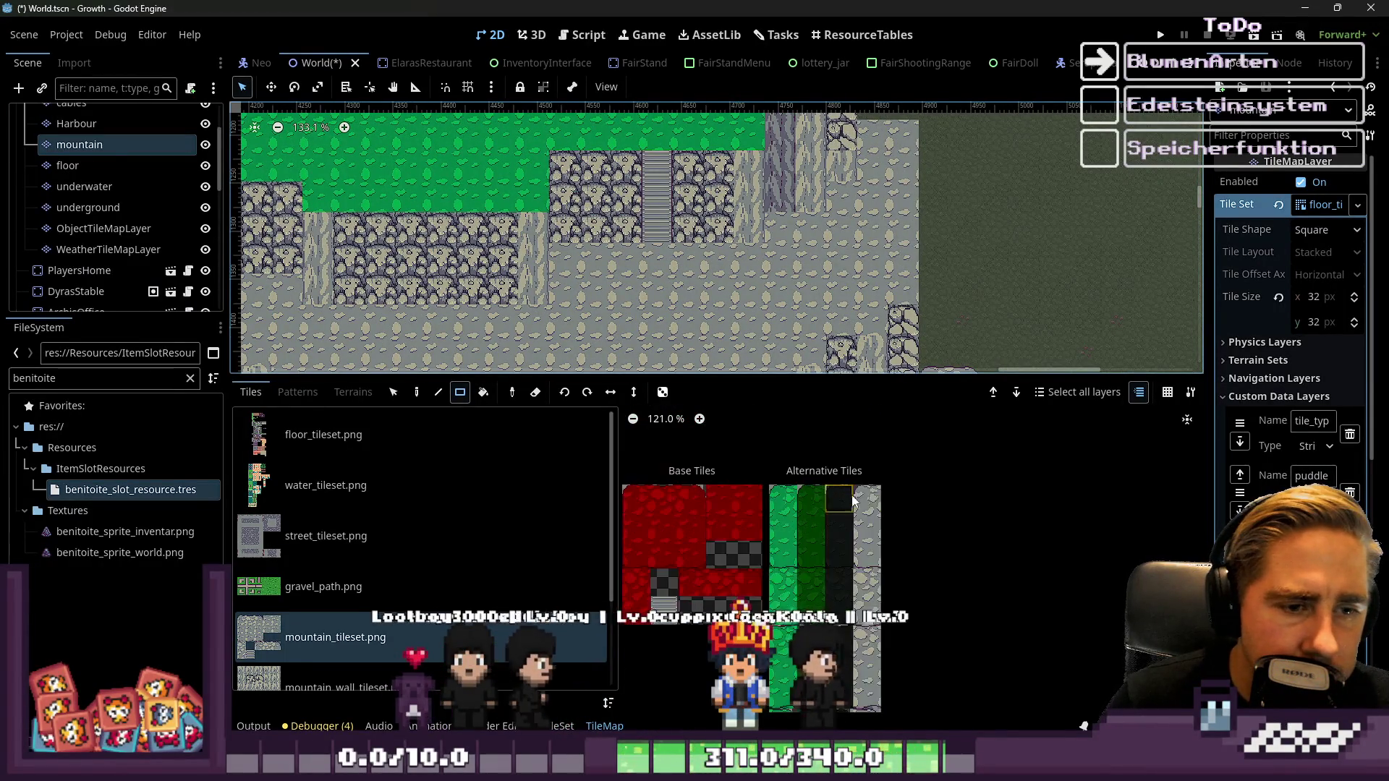
scroll(886, 420, "down", 3)
scroll(879, 434, "up", 5)
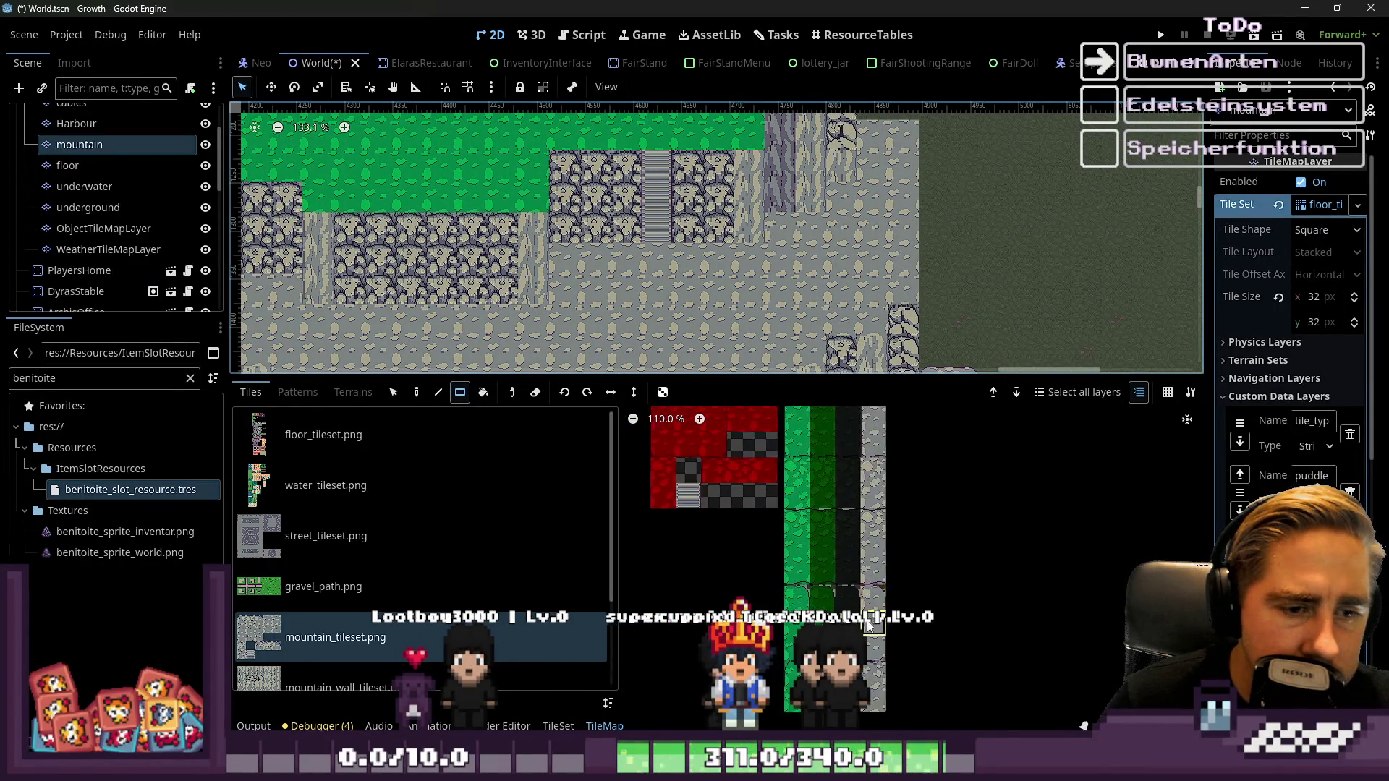
scroll(866, 301, "down", 2)
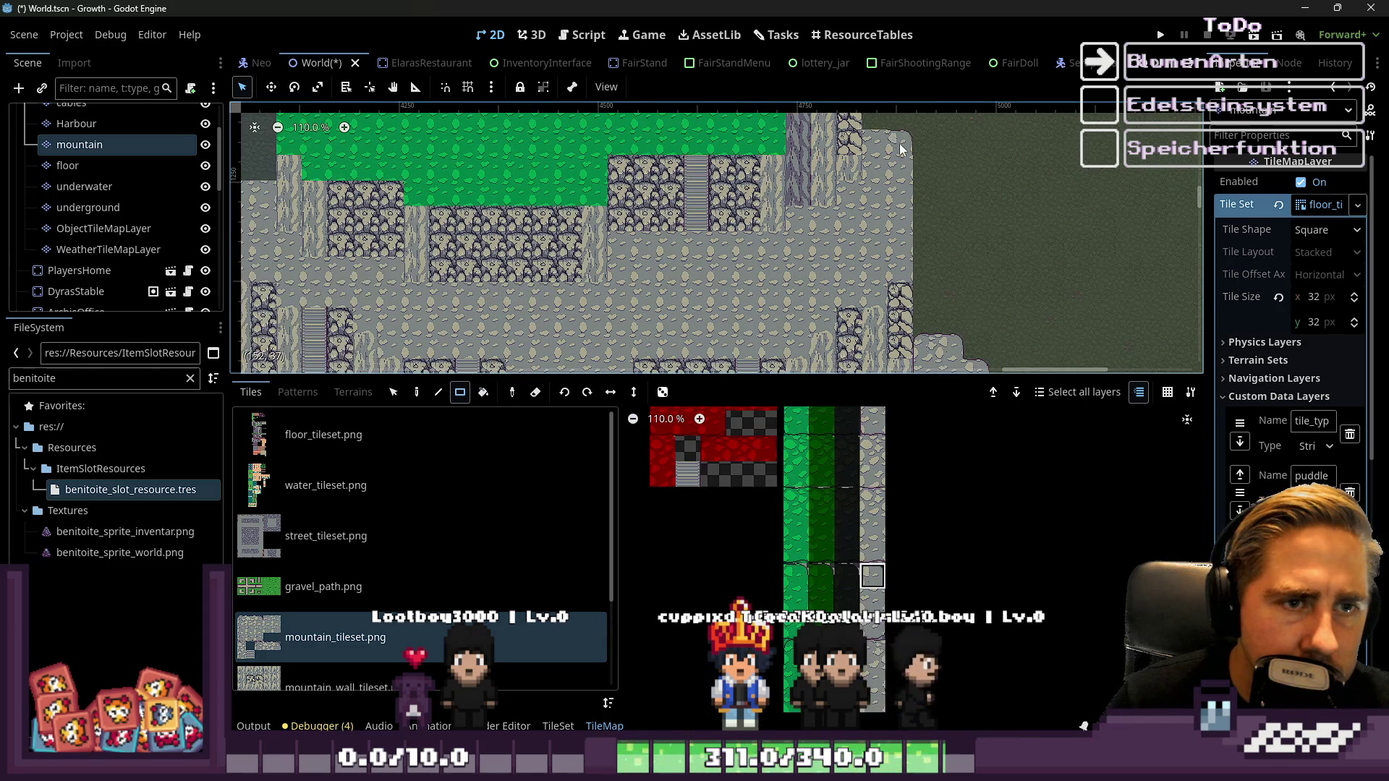
scroll(900, 143, "up", 3)
scroll(873, 434, "down", 3)
scroll(875, 449, "up", 11)
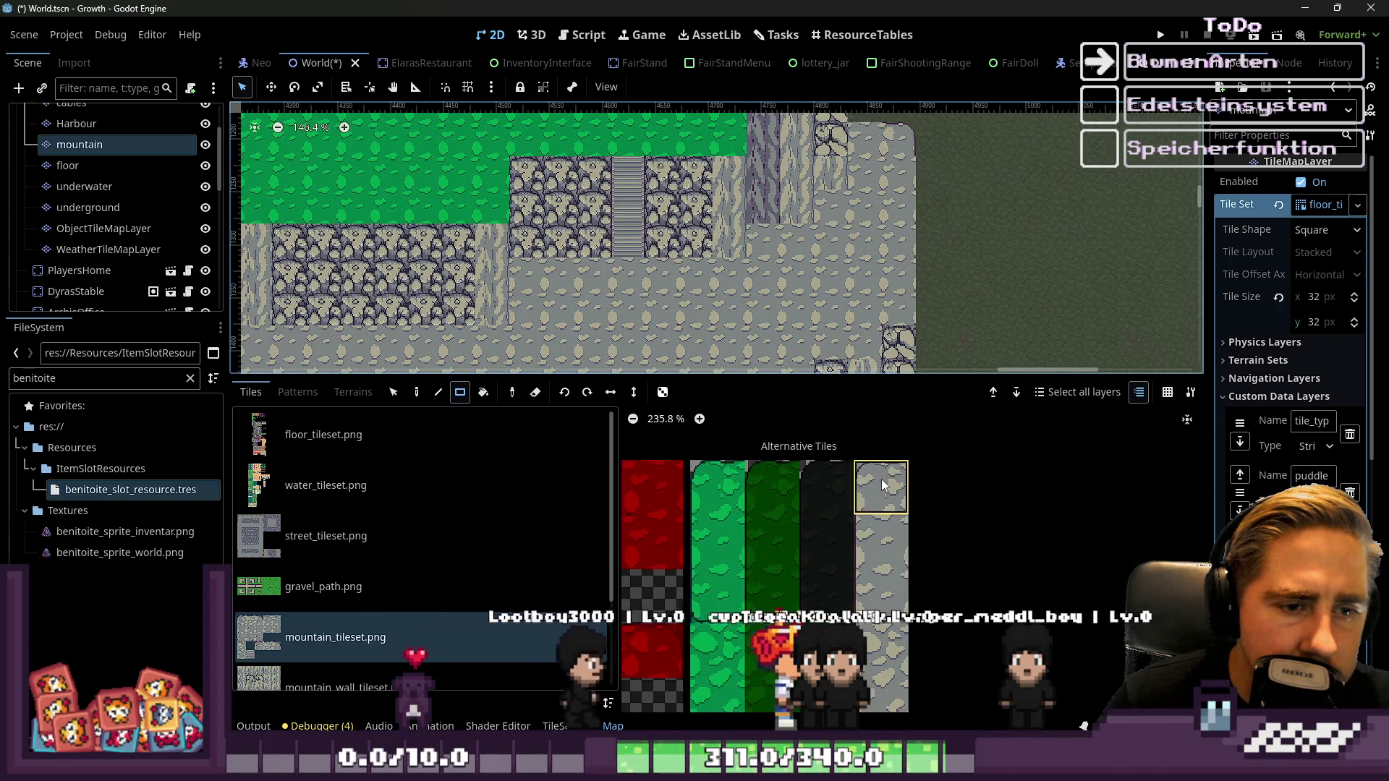
scroll(853, 174, "up", 3)
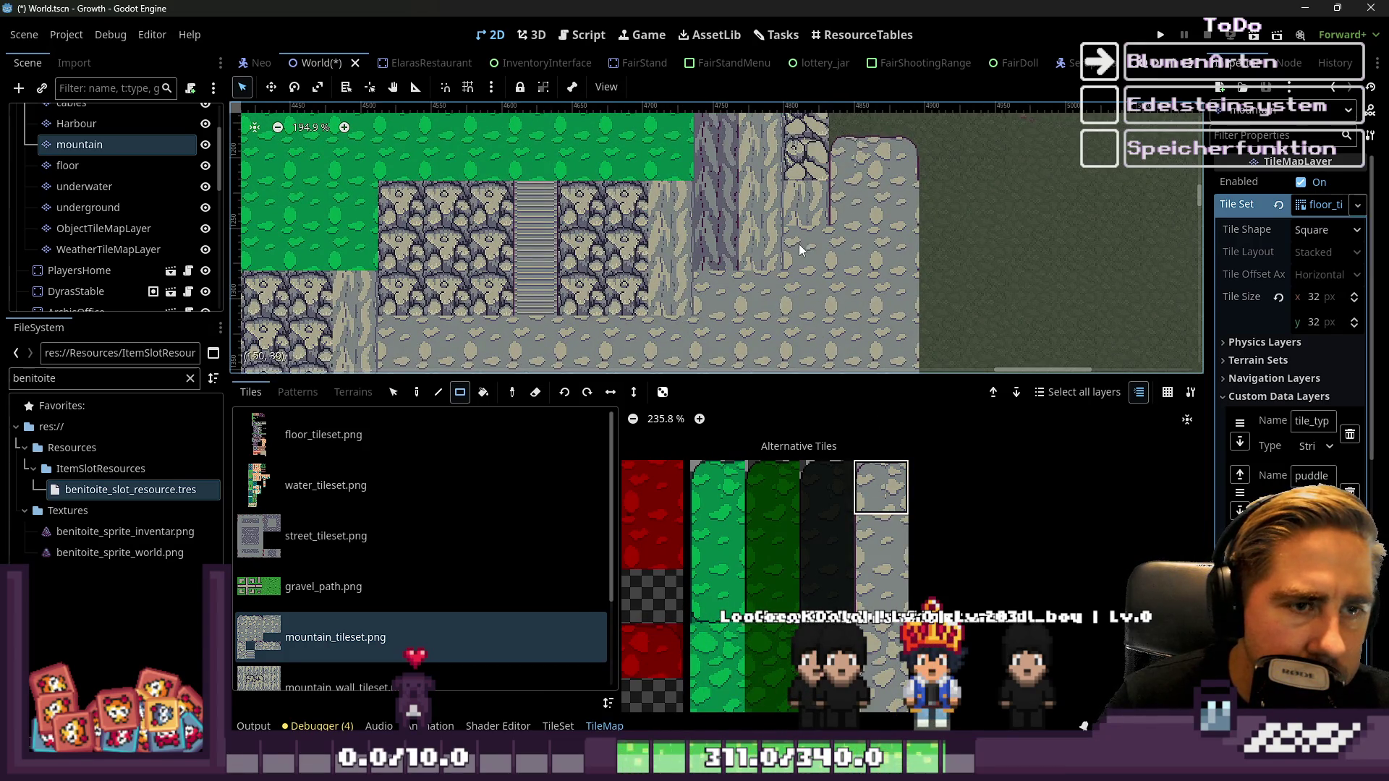
scroll(1029, 190, "down", 1)
scroll(909, 471, "down", 12)
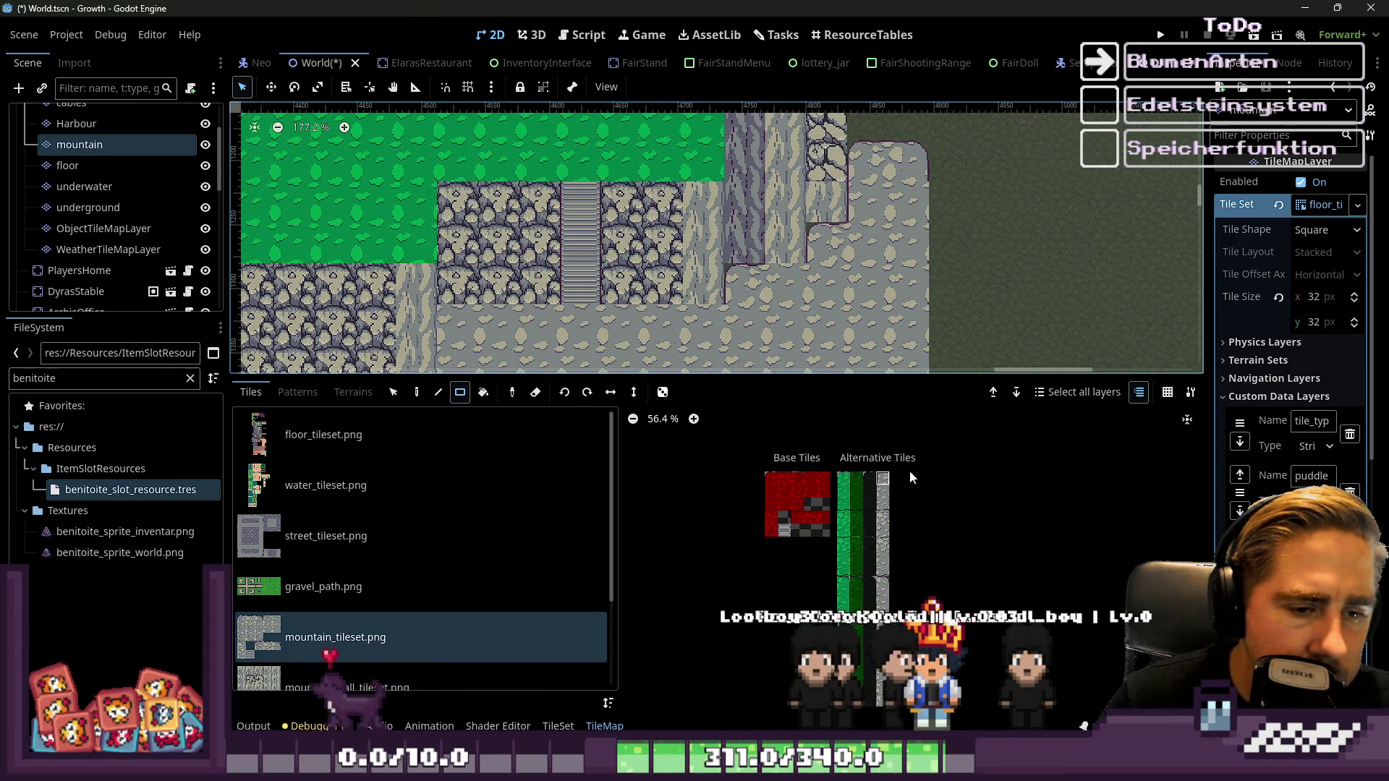
scroll(892, 673, "up", 8)
scroll(892, 673, "down", 4)
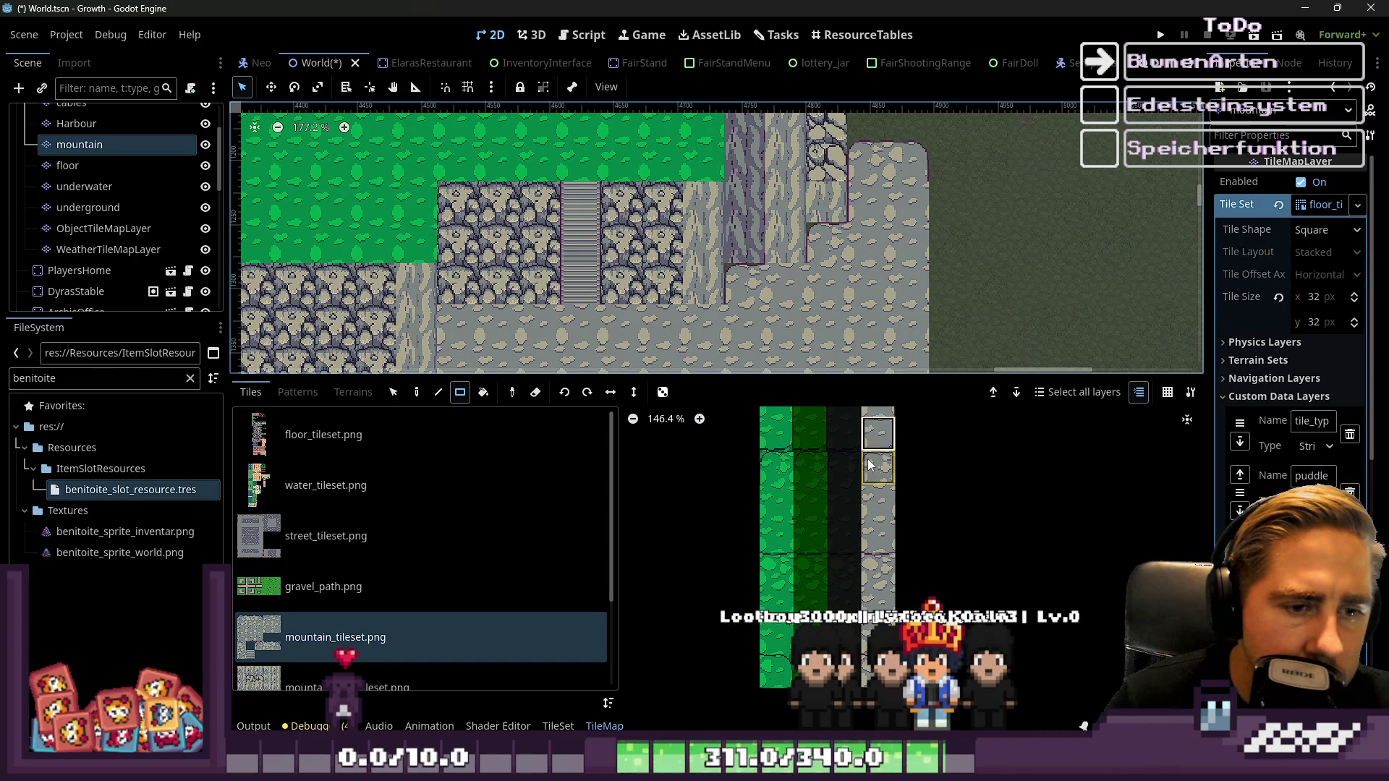
scroll(799, 244, "up", 4)
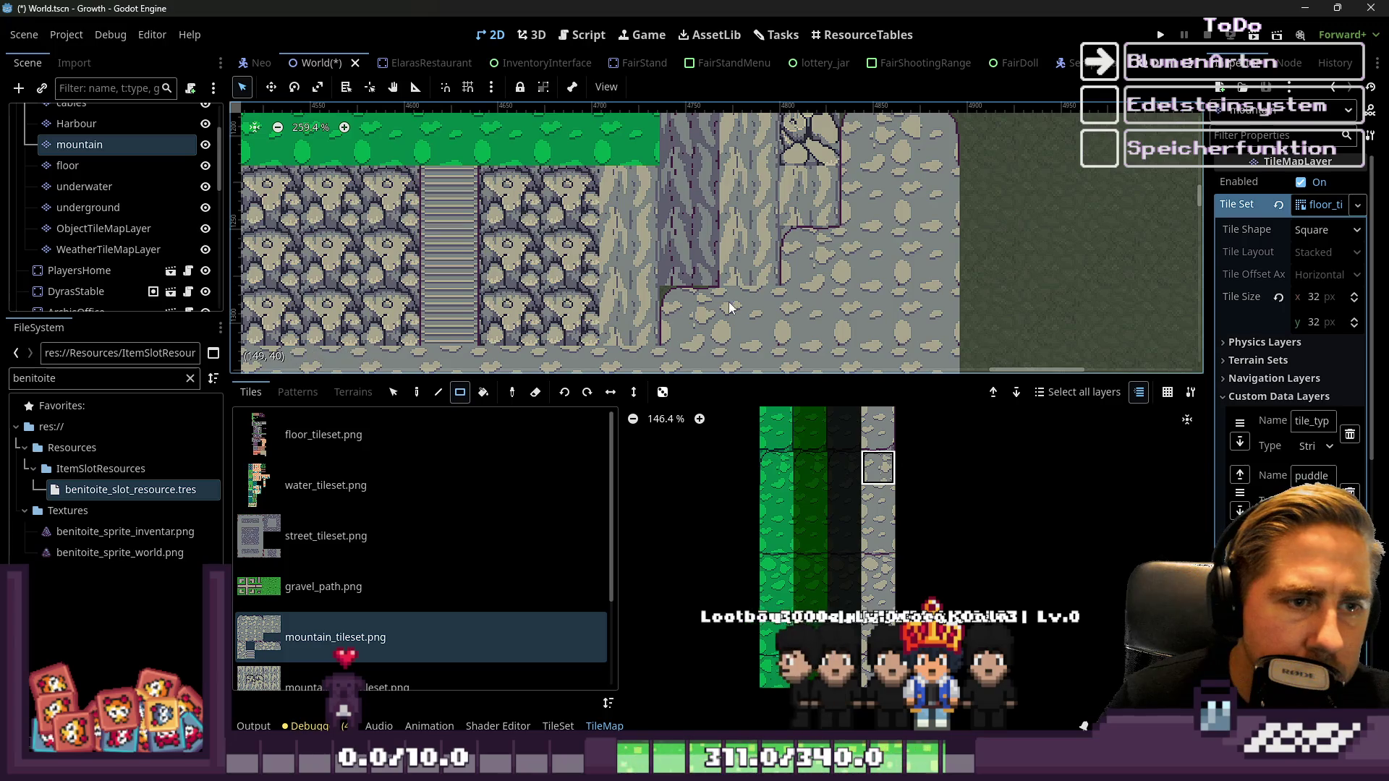
left_click_drag(701, 314, 979, 185)
scroll(598, 262, "down", 2)
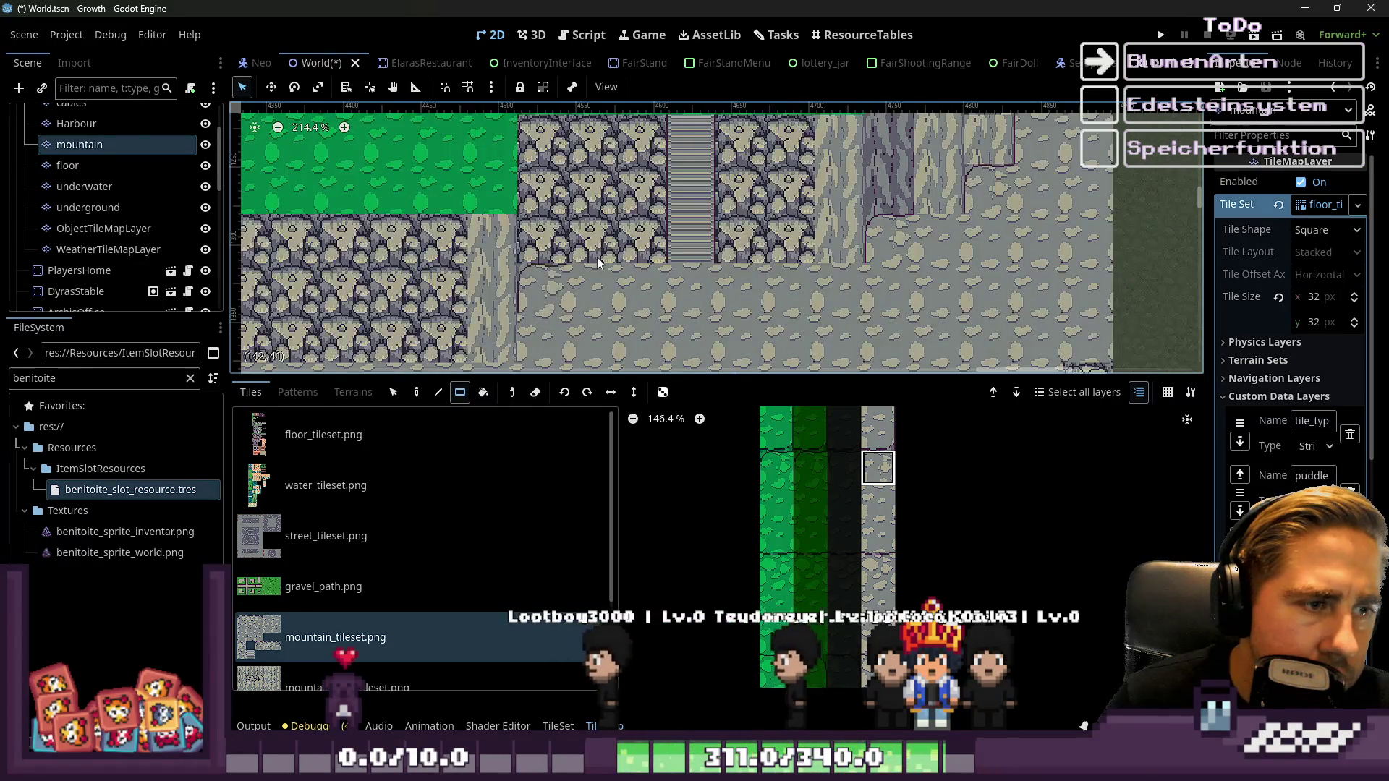
scroll(597, 262, "down", 7)
left_click_drag(598, 262, 819, 217)
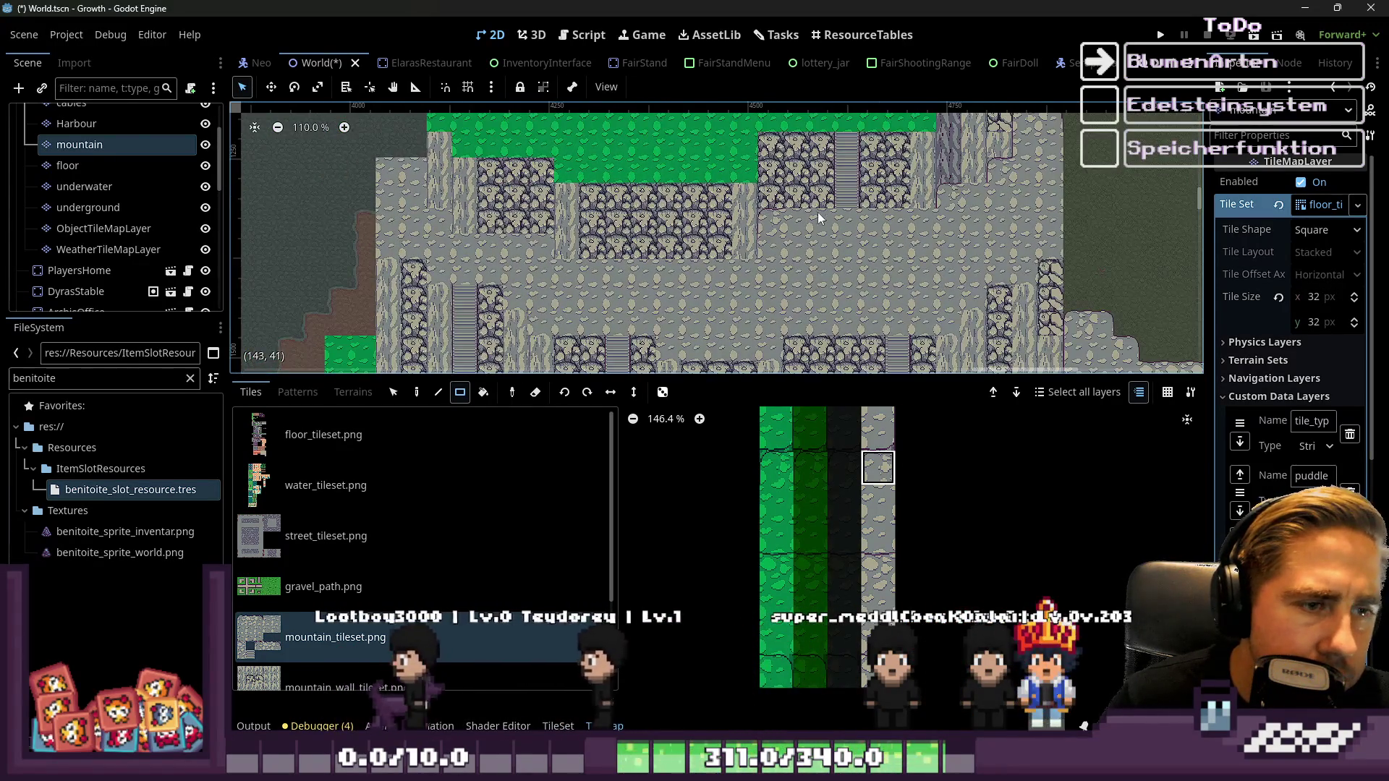
scroll(819, 217, "up", 4)
scroll(831, 505, "down", 4)
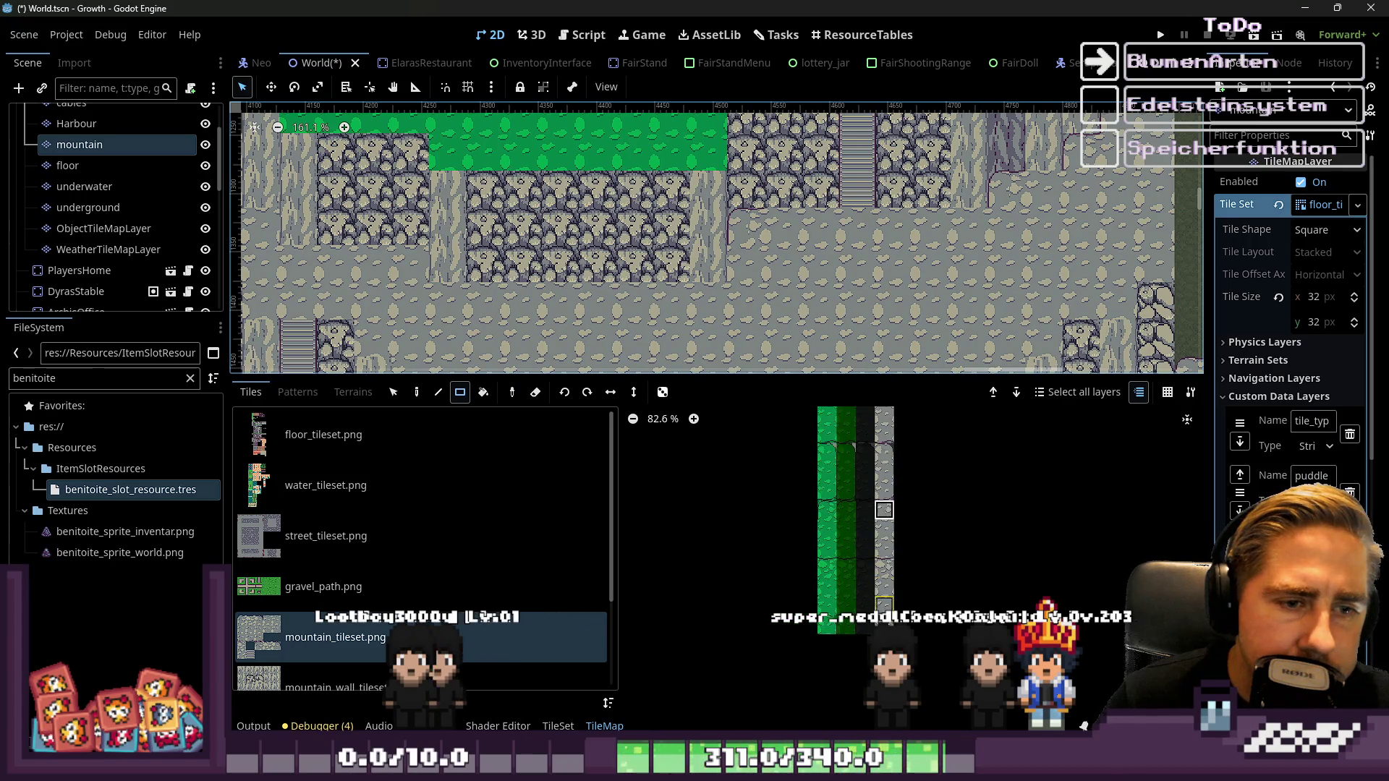
scroll(887, 563, "up", 3)
Paint a 2x1 strip of the lower mountain_tileset edge tile onto the plateau
left_click(874, 580)
scroll(729, 227, "up", 2)
left_click_drag(770, 250, 832, 241)
scroll(846, 239, "up", 1)
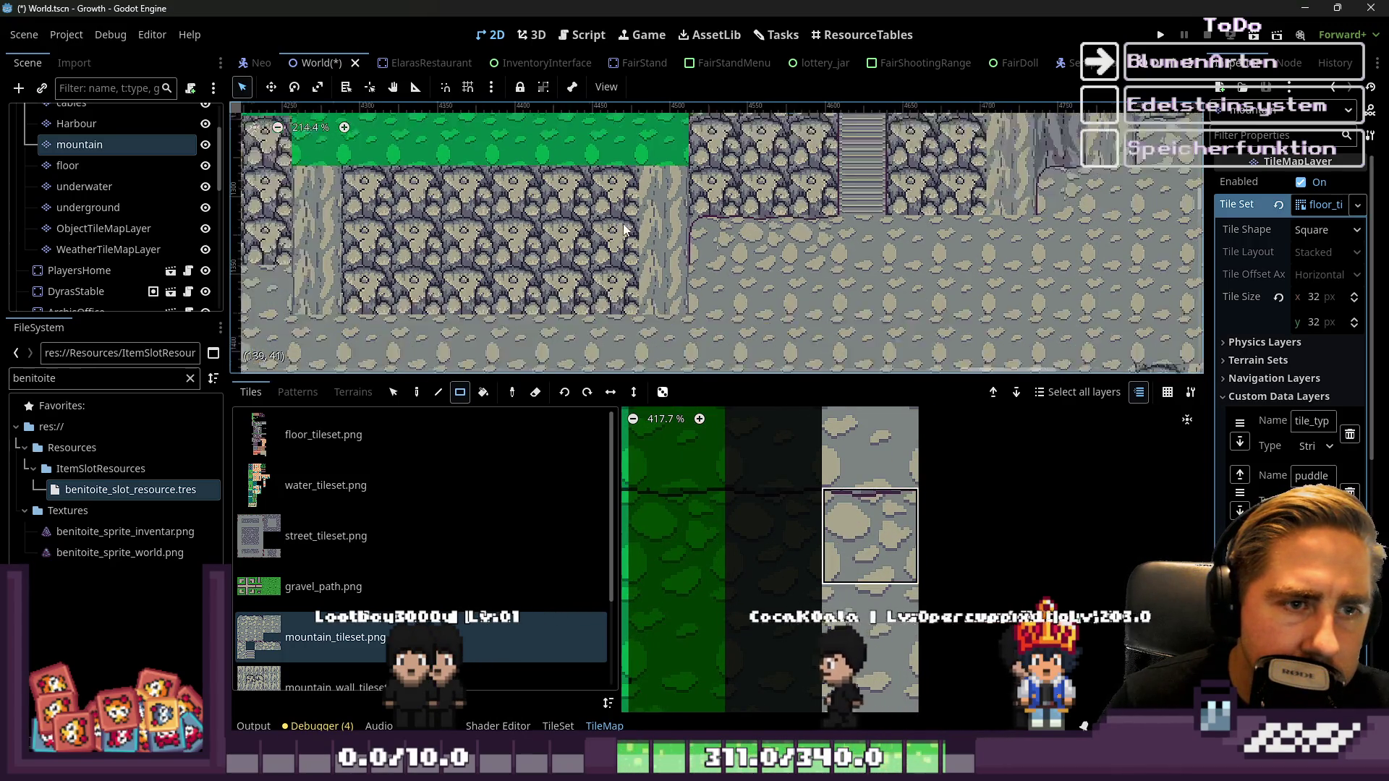
scroll(868, 236, "right", 3)
scroll(701, 304, "down", 5)
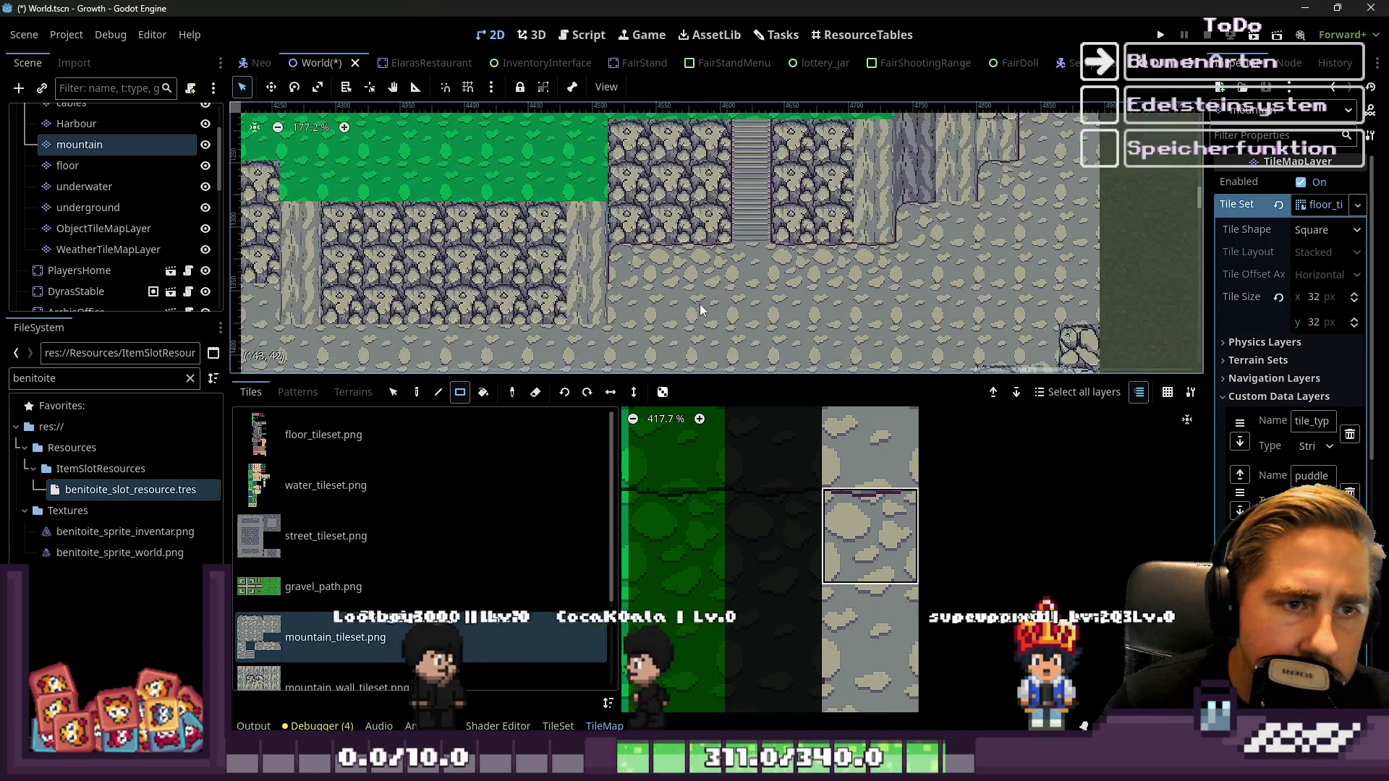
scroll(797, 307, "up", 3)
scroll(883, 149, "right", 2)
scroll(902, 460, "down", 5)
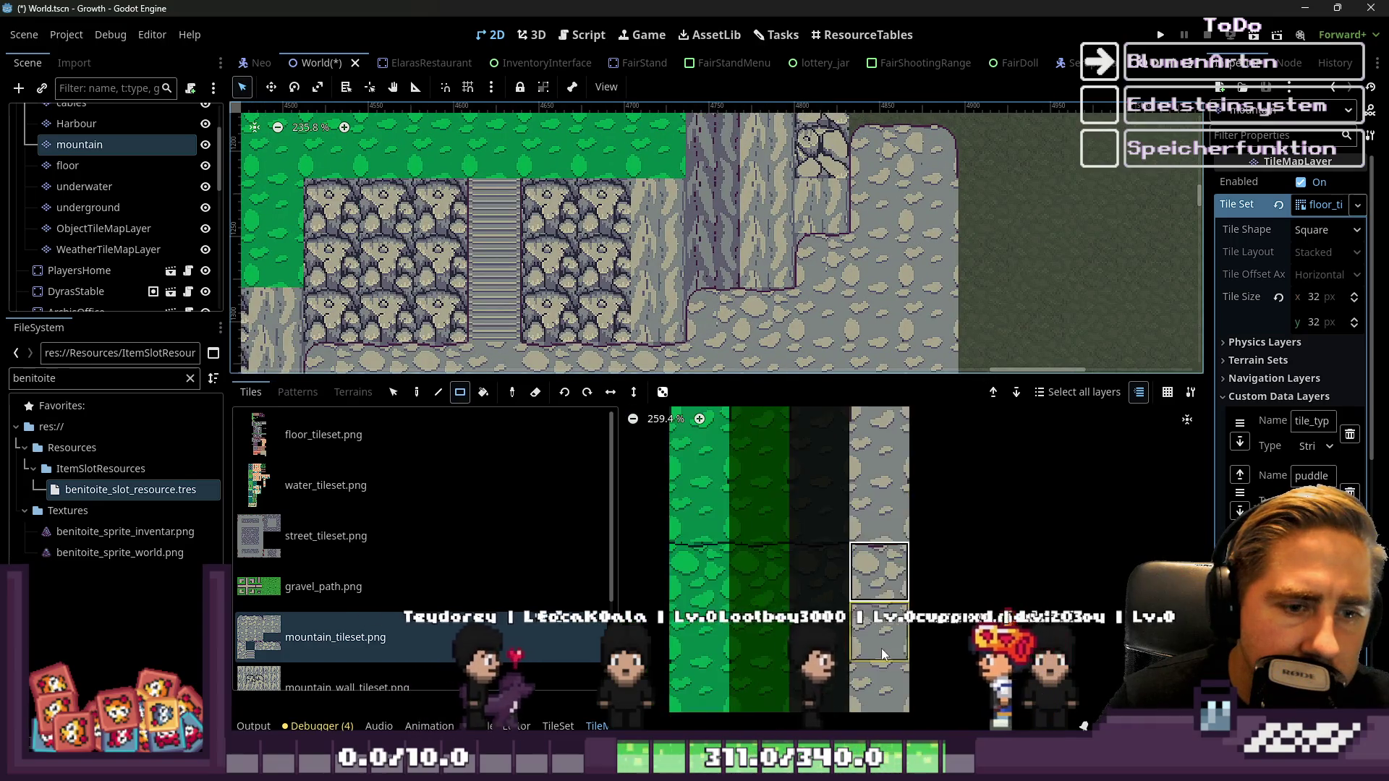
scroll(904, 449, "up", 3)
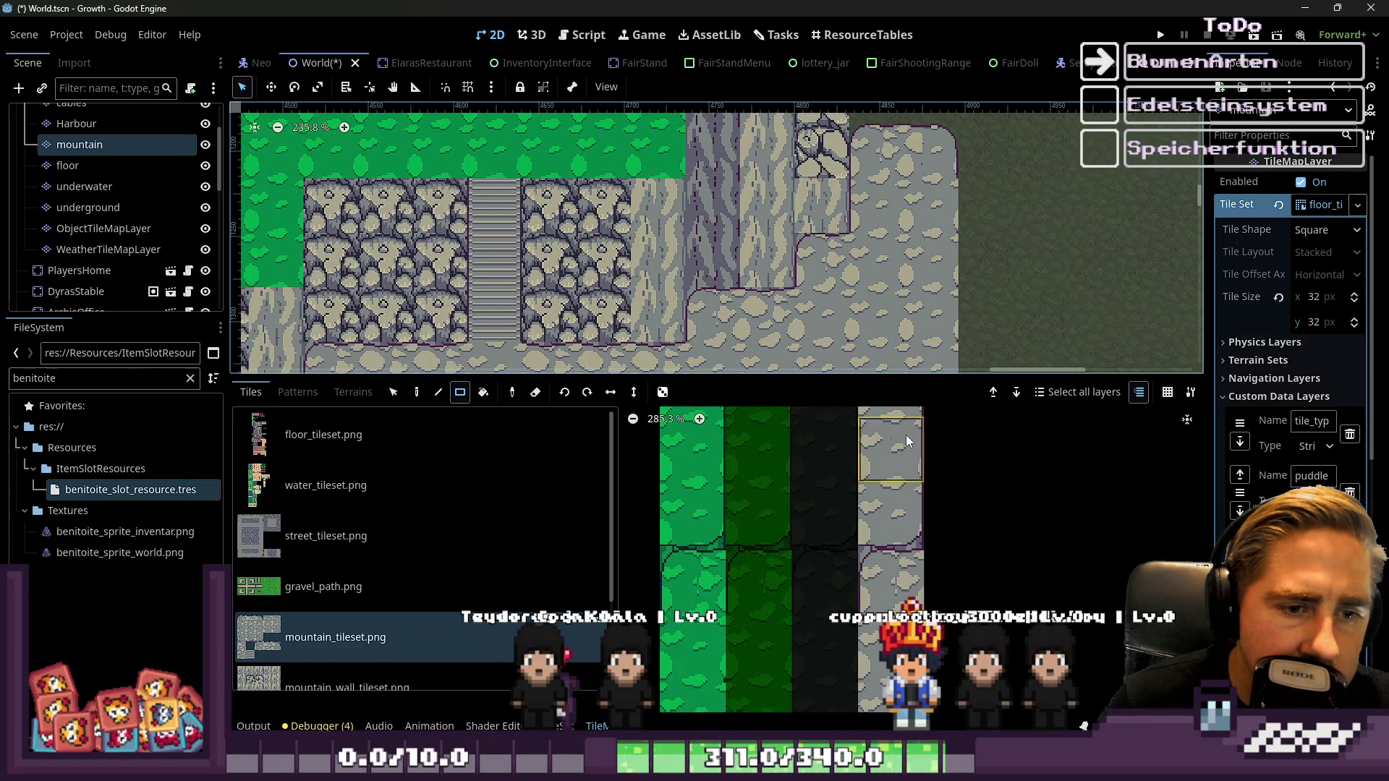
scroll(878, 163, "down", 3)
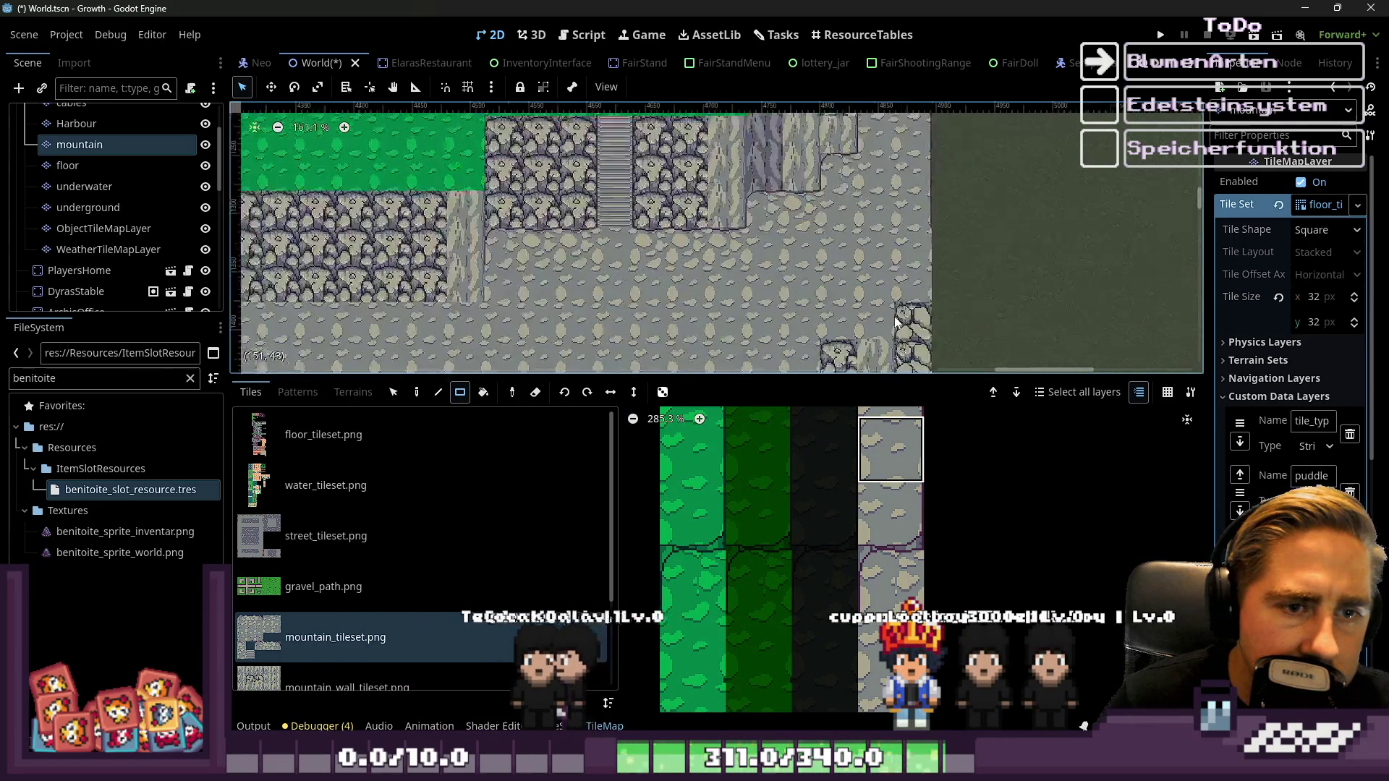
scroll(950, 214, "down", 3)
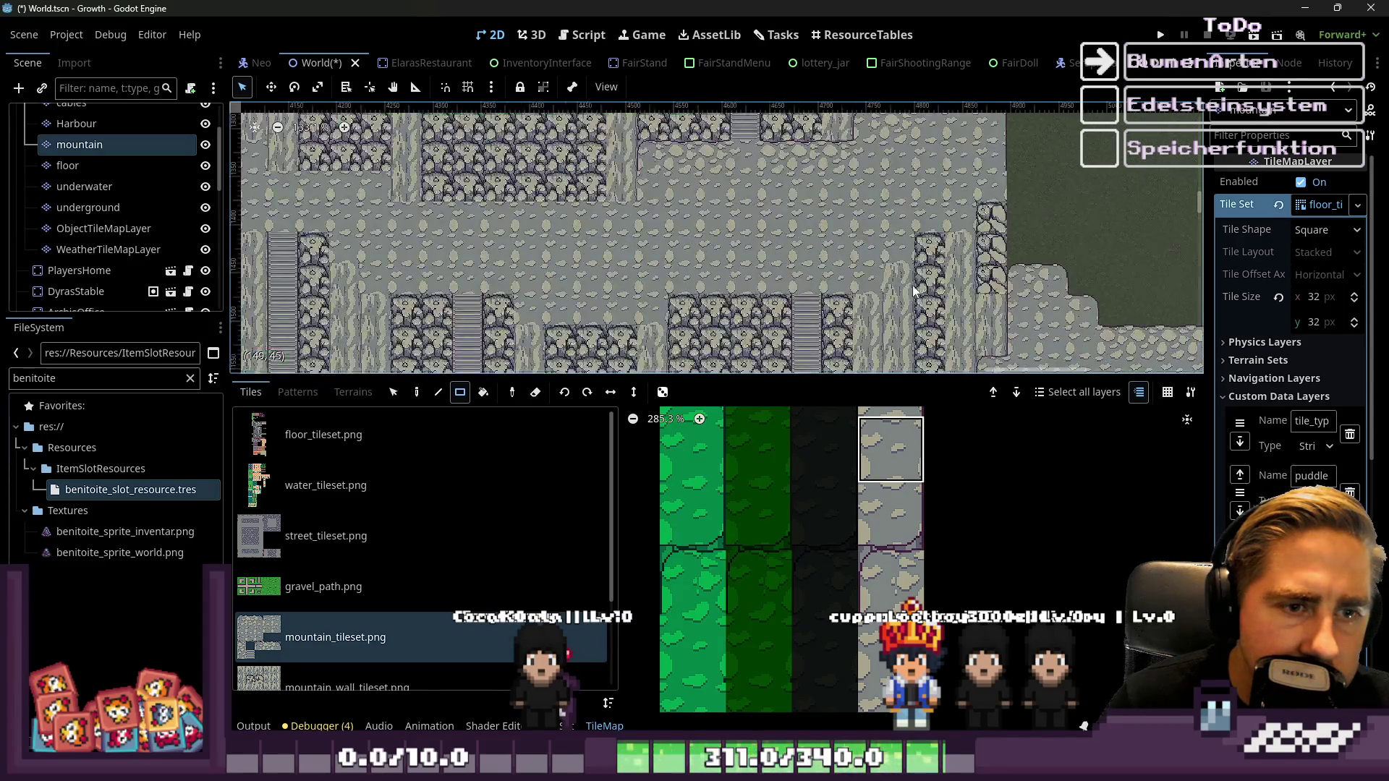
Select the next edge tile down in the mountain_tileset atlas
left_click(896, 532)
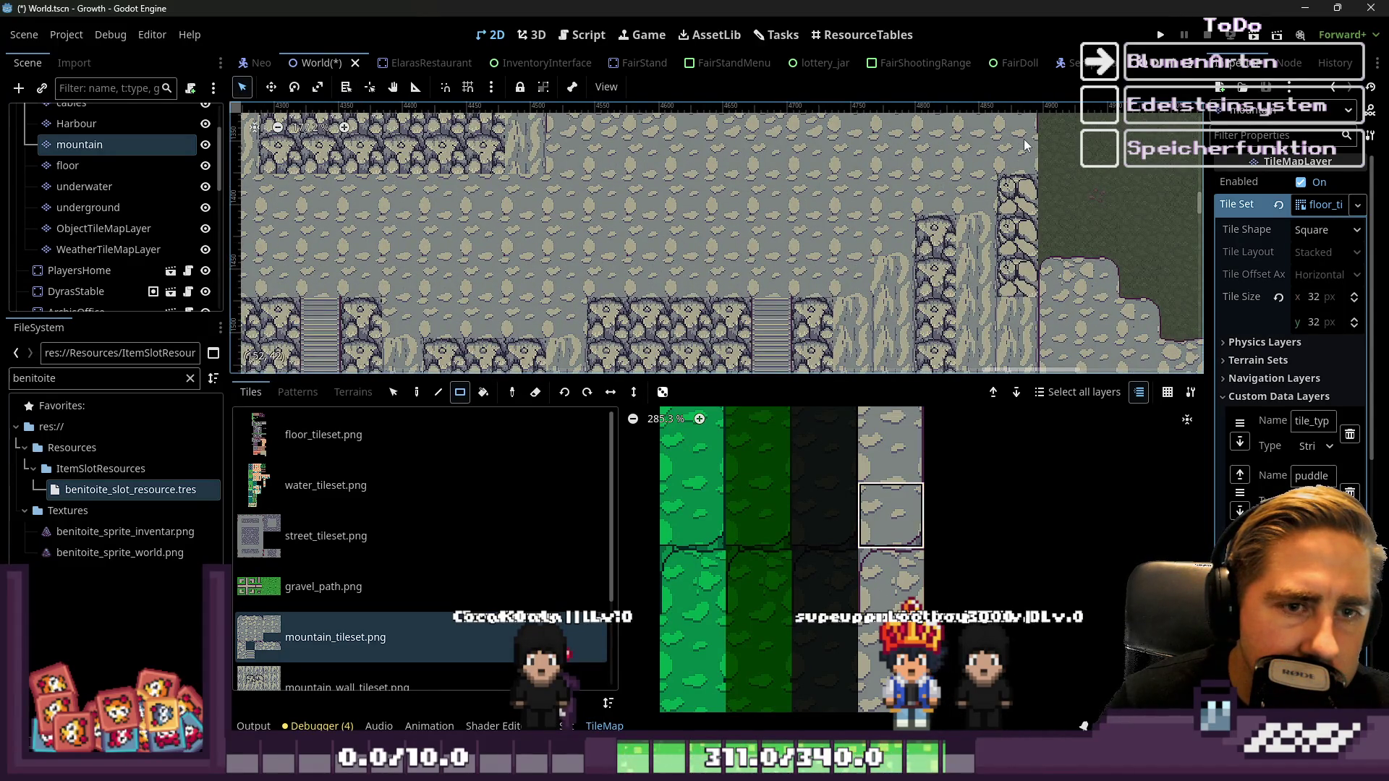
scroll(1023, 139, "up", 2)
scroll(934, 229, "up", 1)
scroll(993, 230, "up", 2)
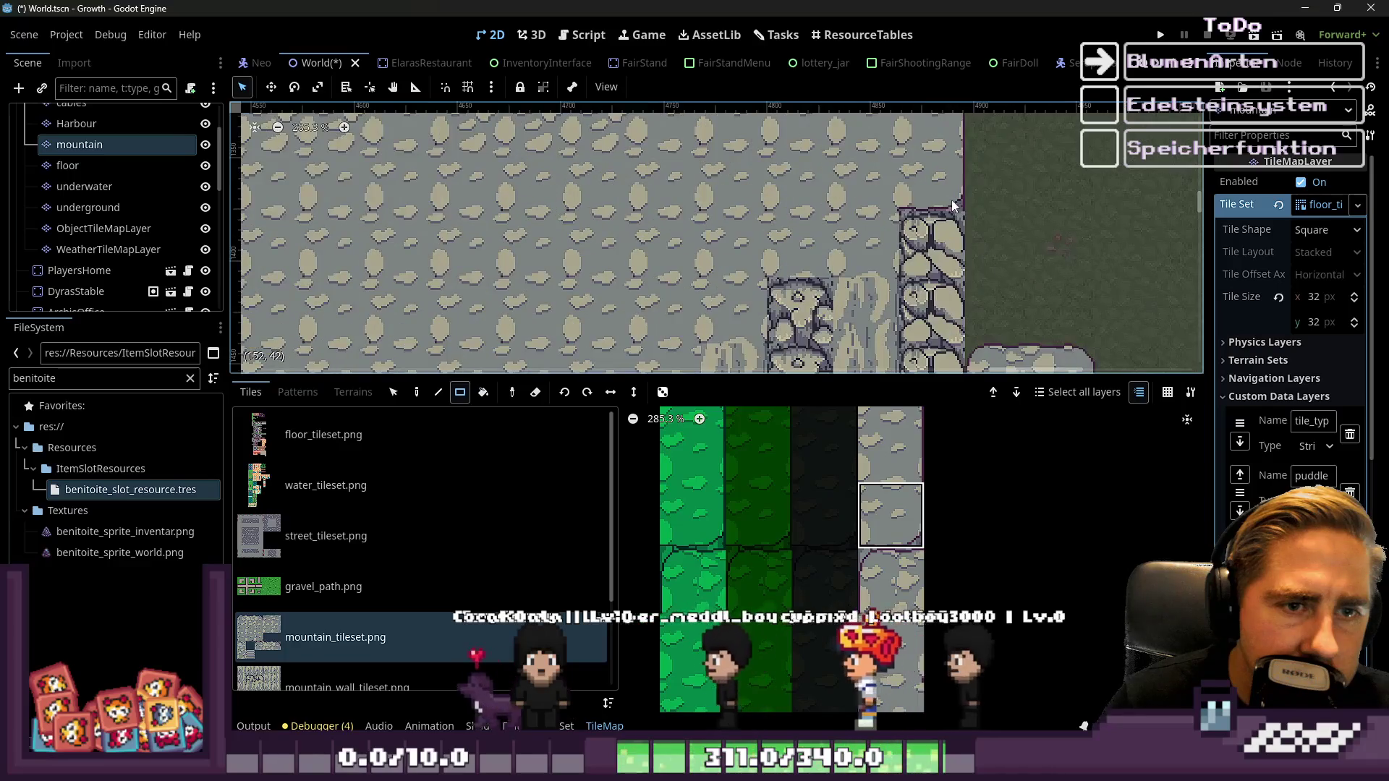
scroll(961, 226, "up", 9)
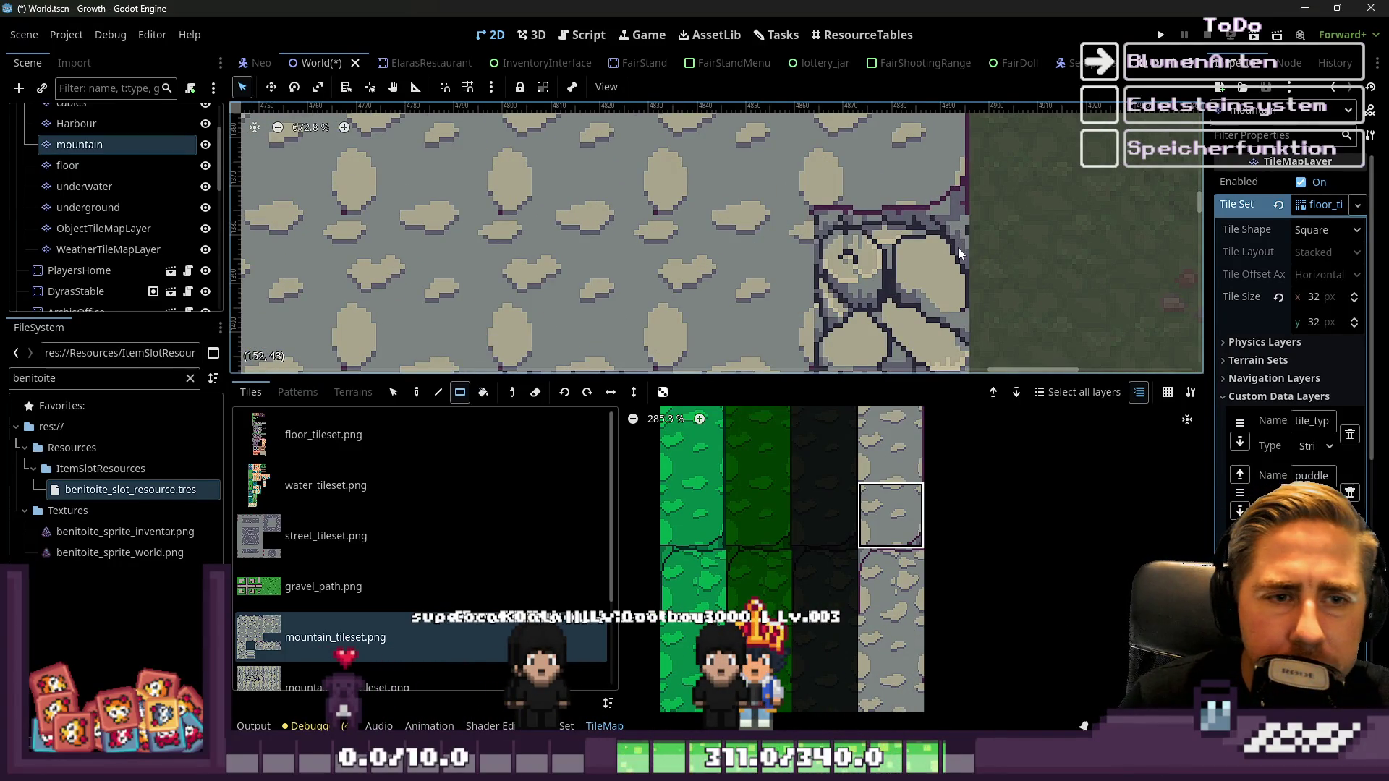
scroll(958, 248, "down", 13)
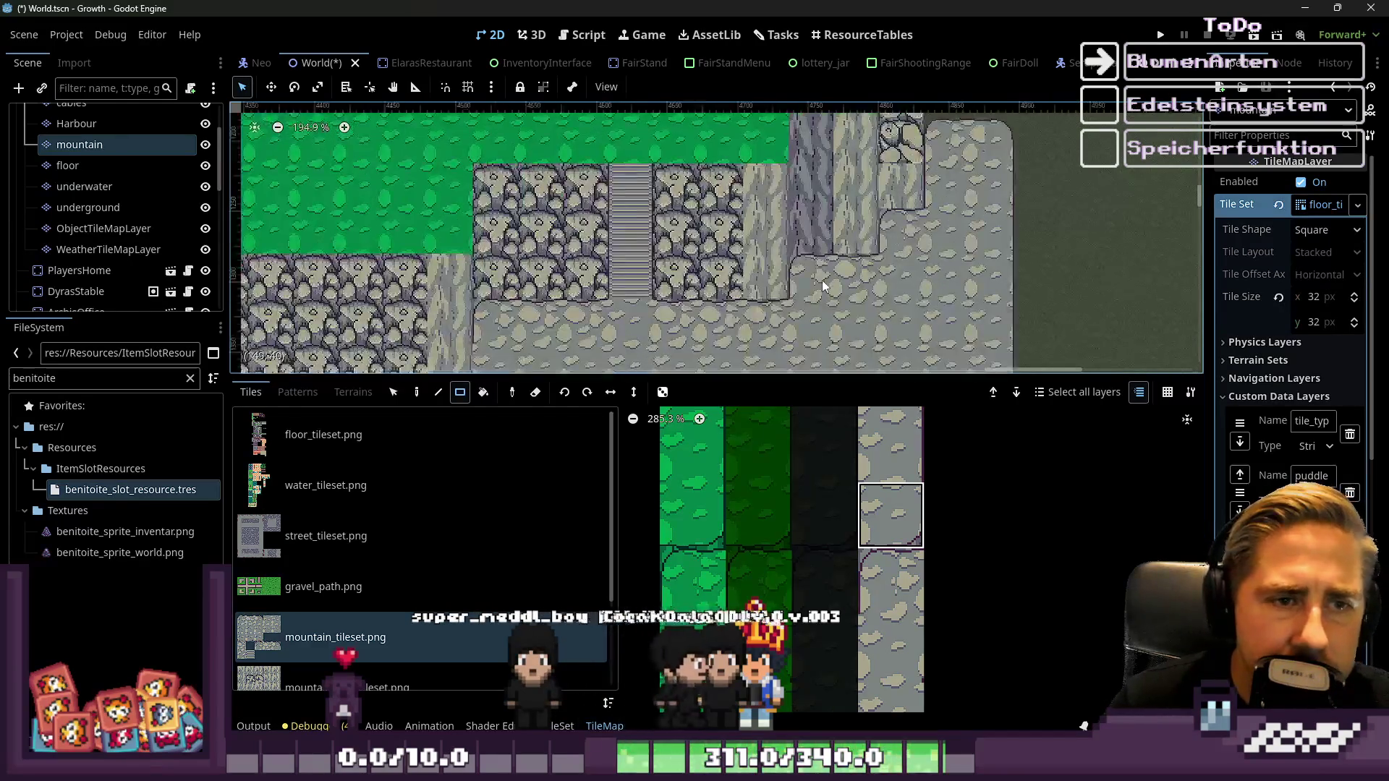
scroll(824, 286, "up", 1)
scroll(872, 246, "left", 5)
scroll(872, 246, "down", 3)
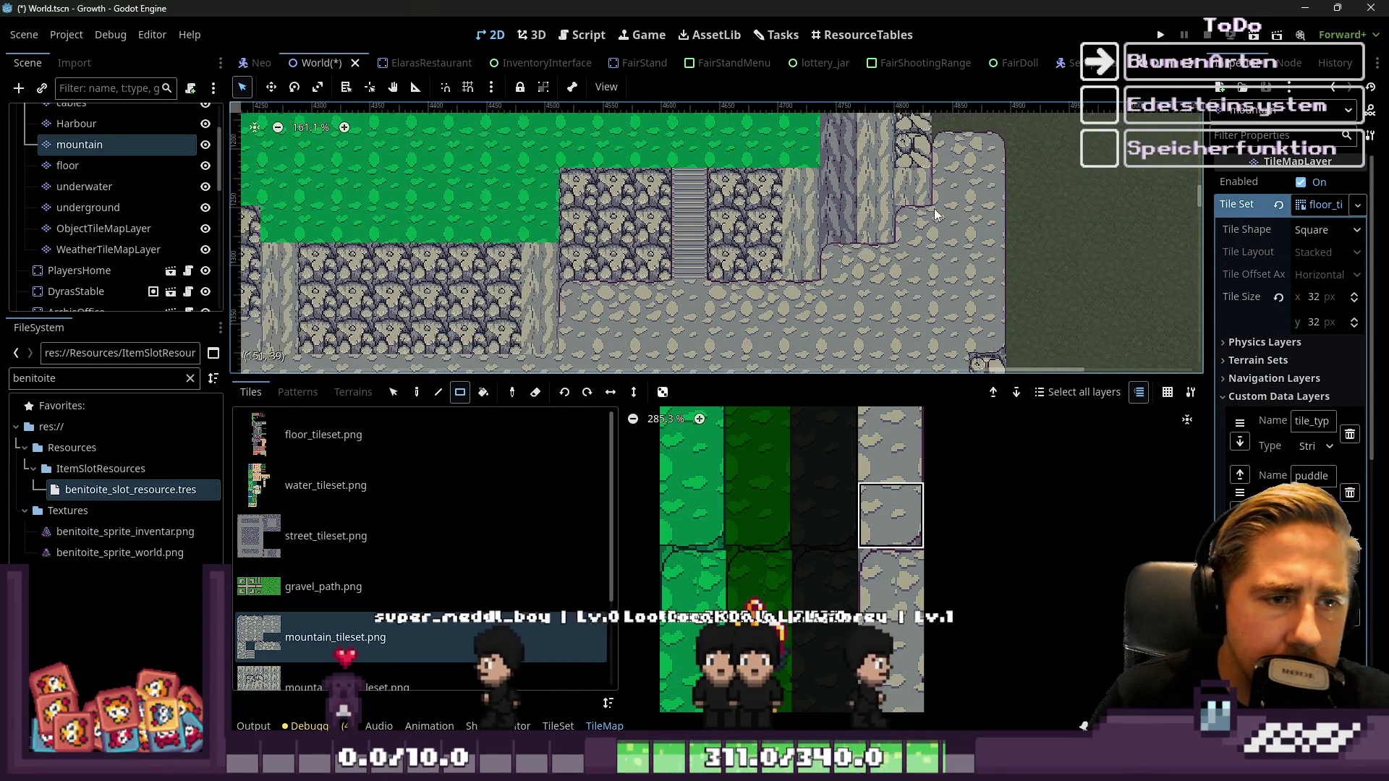
scroll(791, 217, "down", 3)
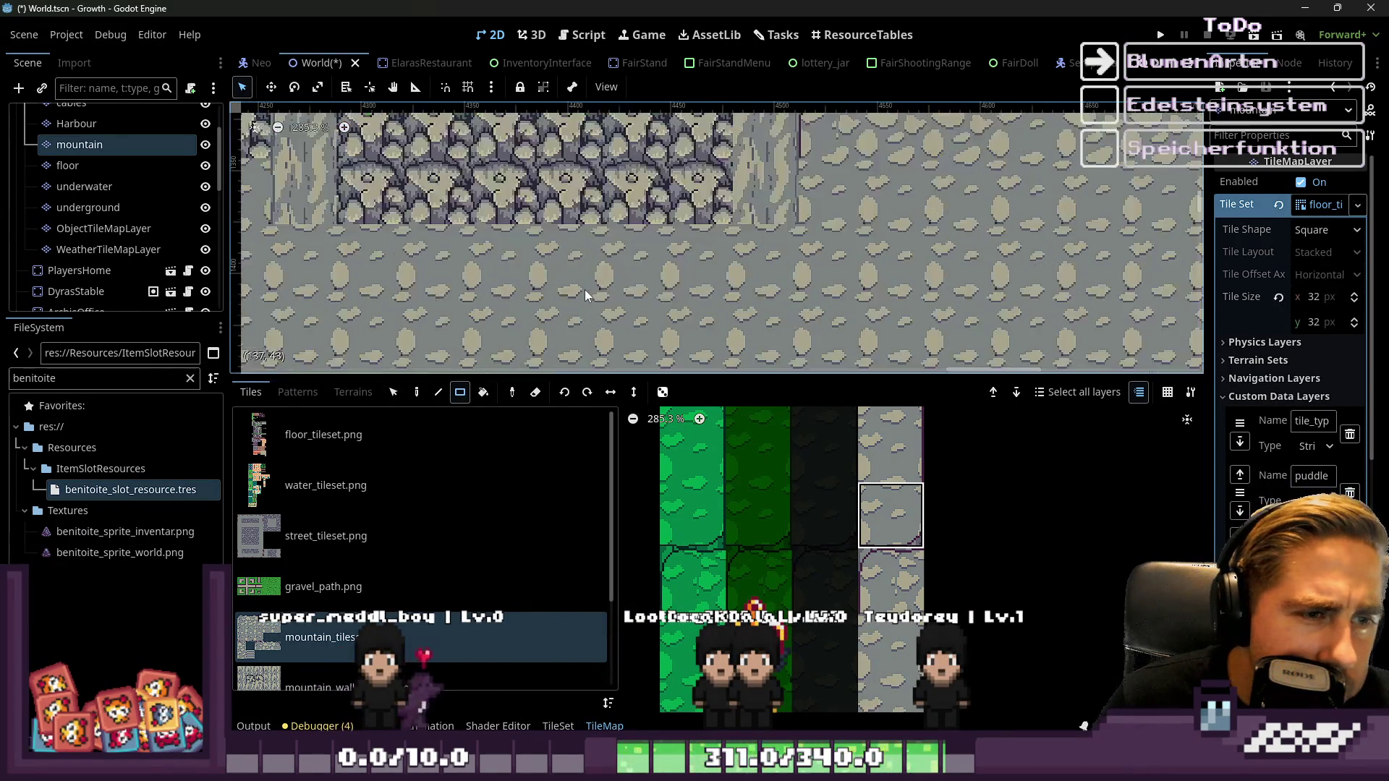
Try several edge tiles in the mountain_tileset atlas, including the lower ones
scroll(801, 236, "up", 3)
scroll(877, 651, "down", 3)
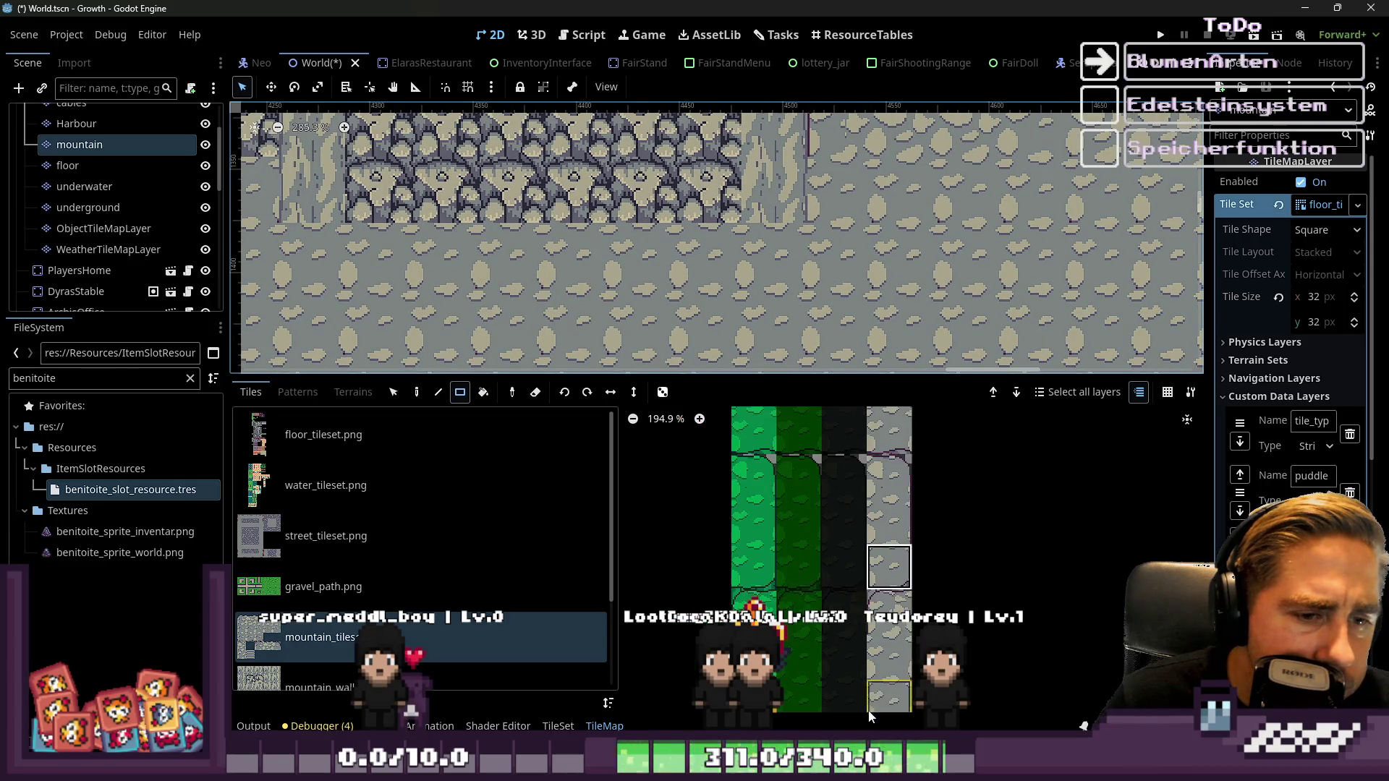
scroll(868, 615, "down", 3)
scroll(848, 454, "up", 4)
scroll(848, 524, "down", 2)
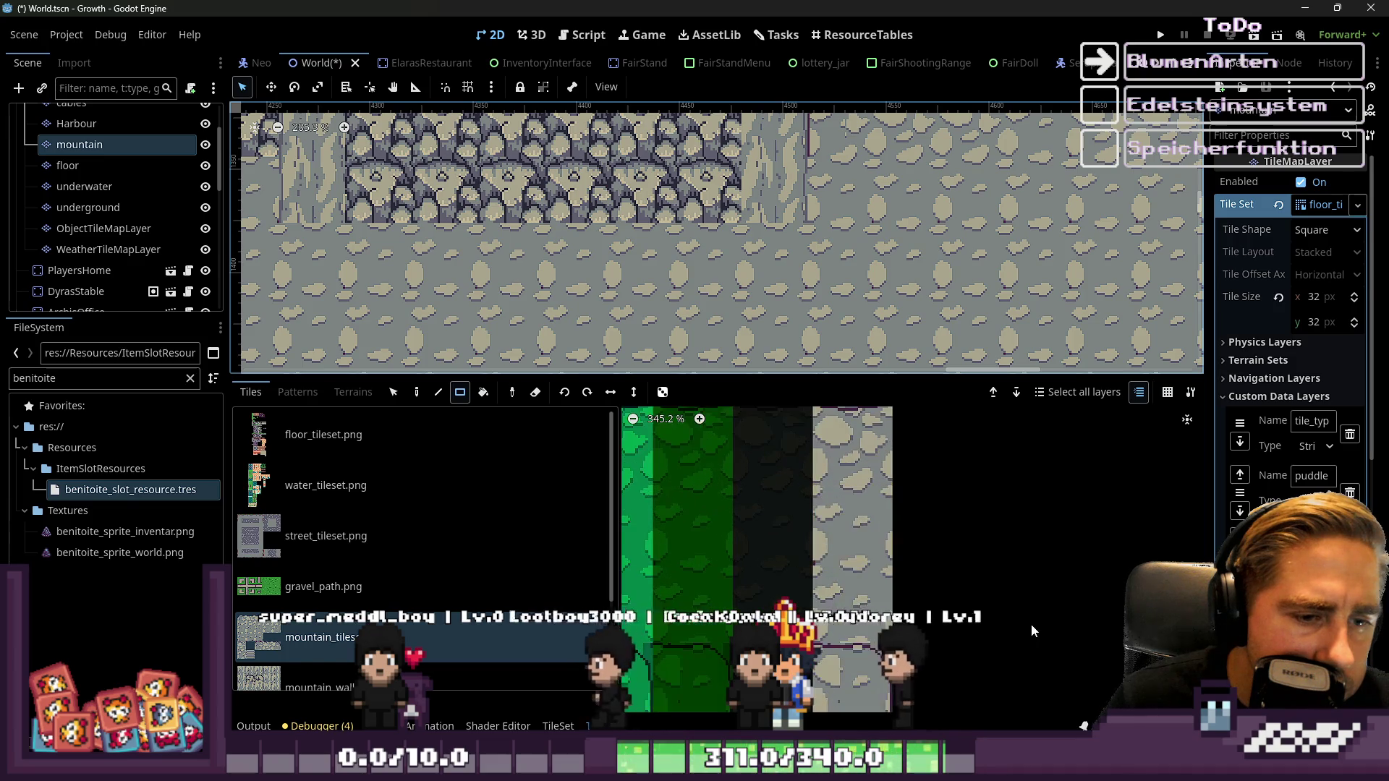
scroll(877, 461, "up", 7)
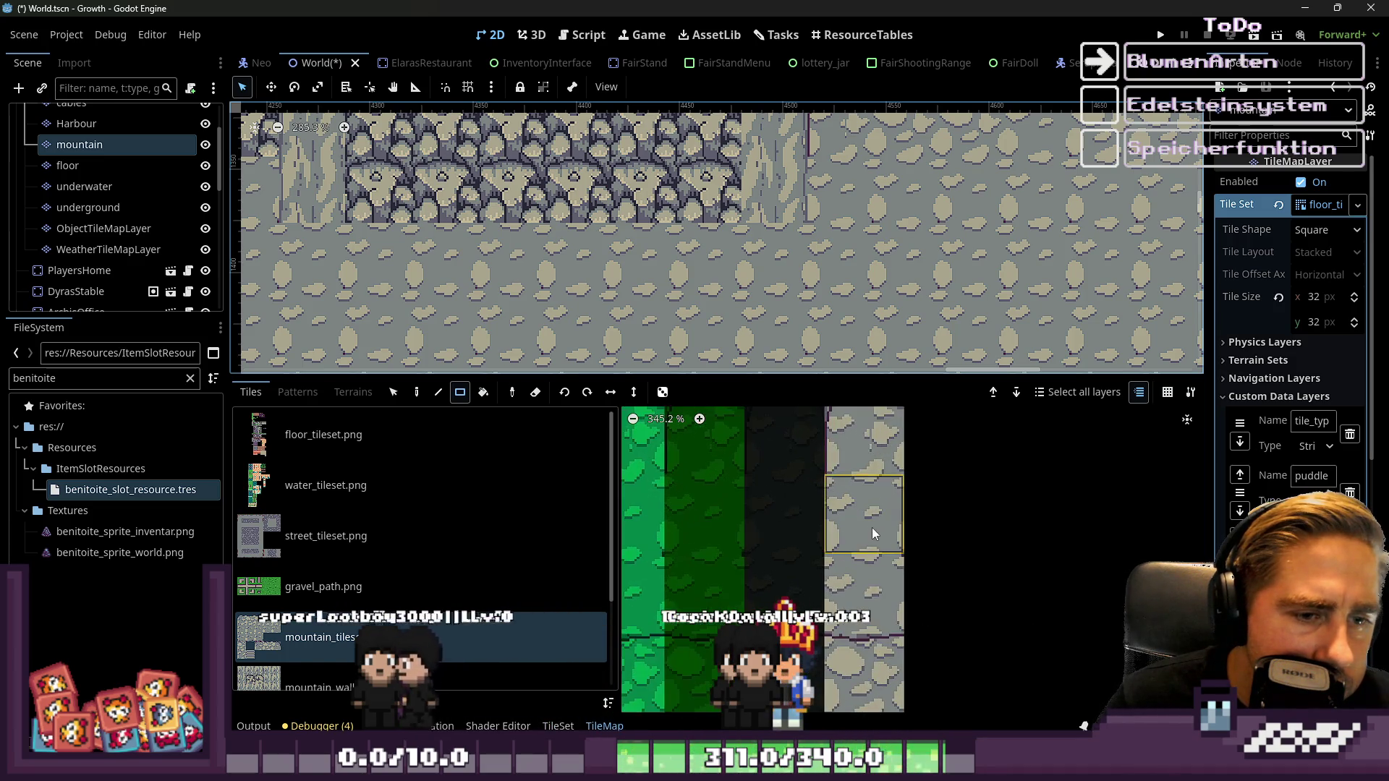
scroll(867, 529, "down", 9)
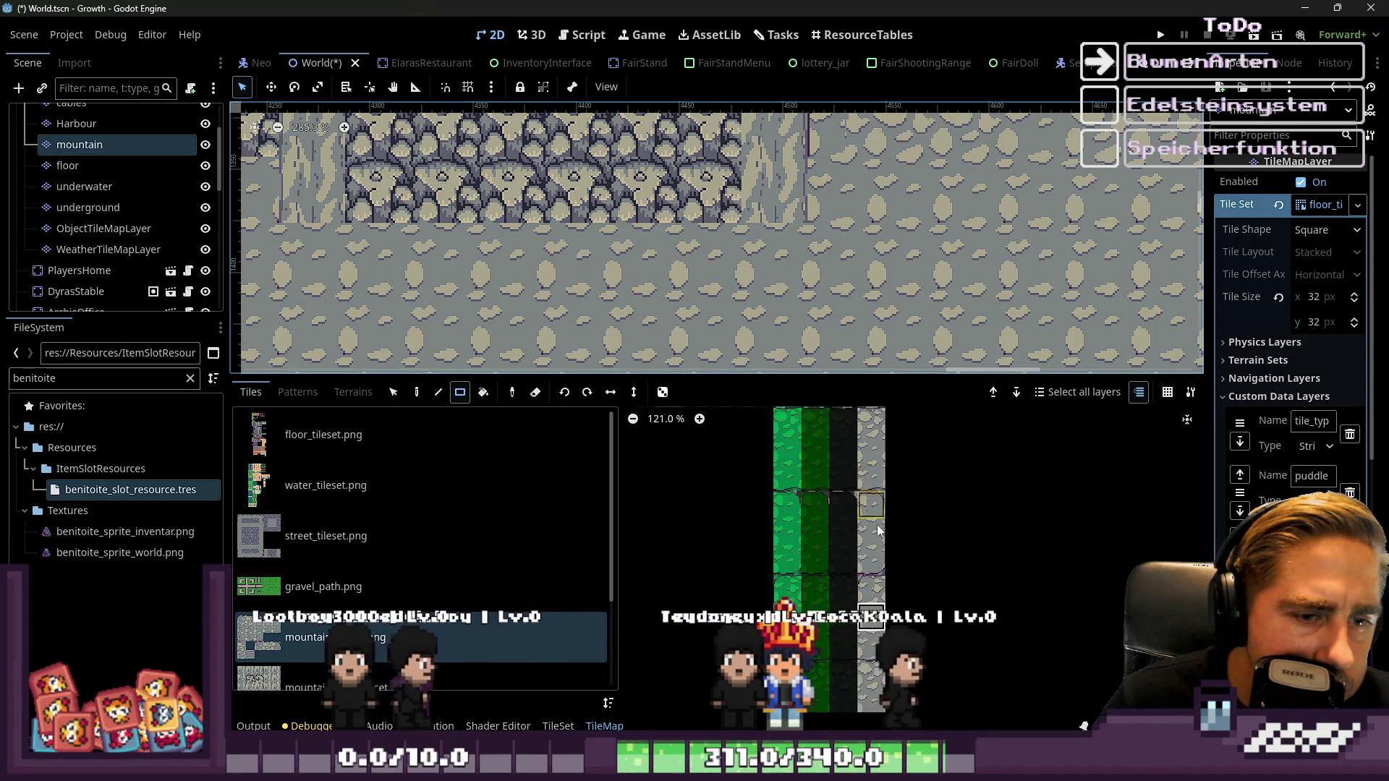
scroll(868, 456, "down", 2)
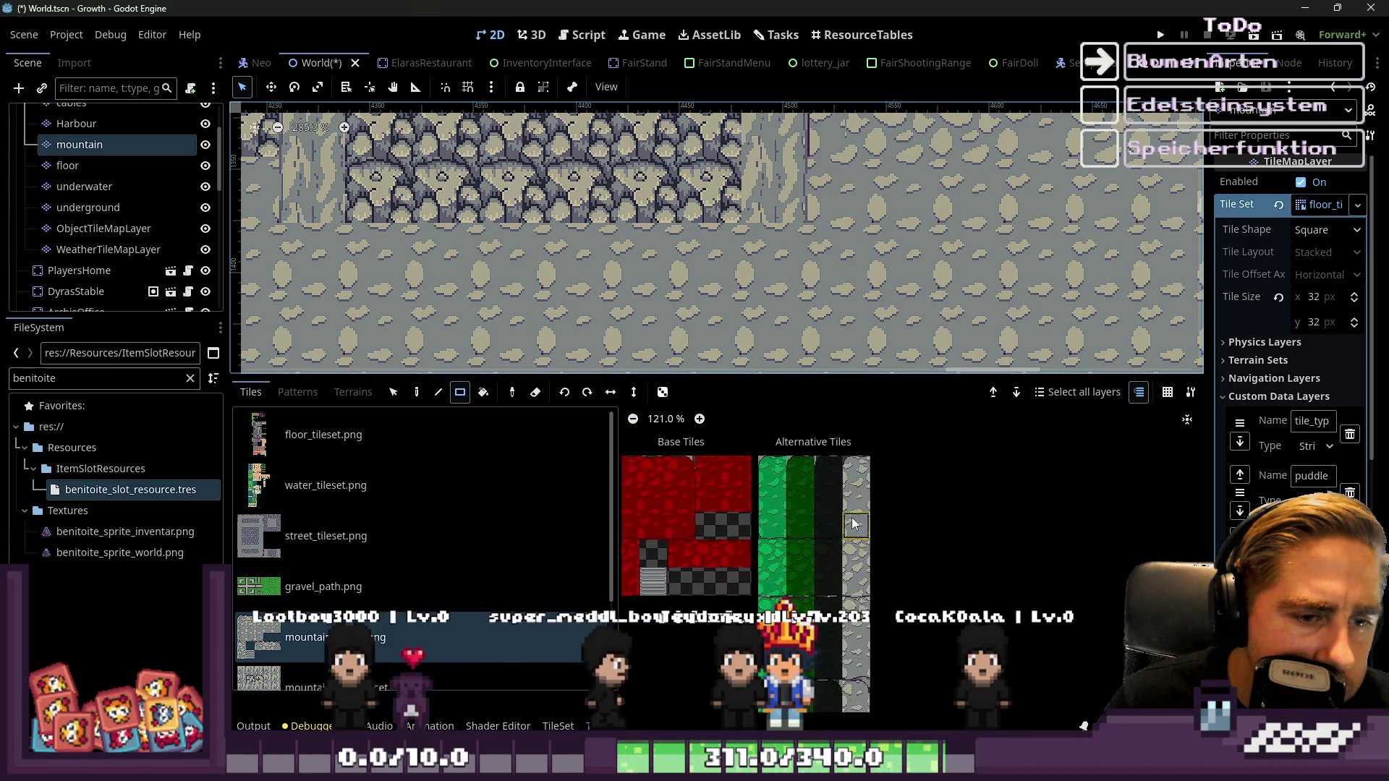
scroll(858, 445, "up", 2)
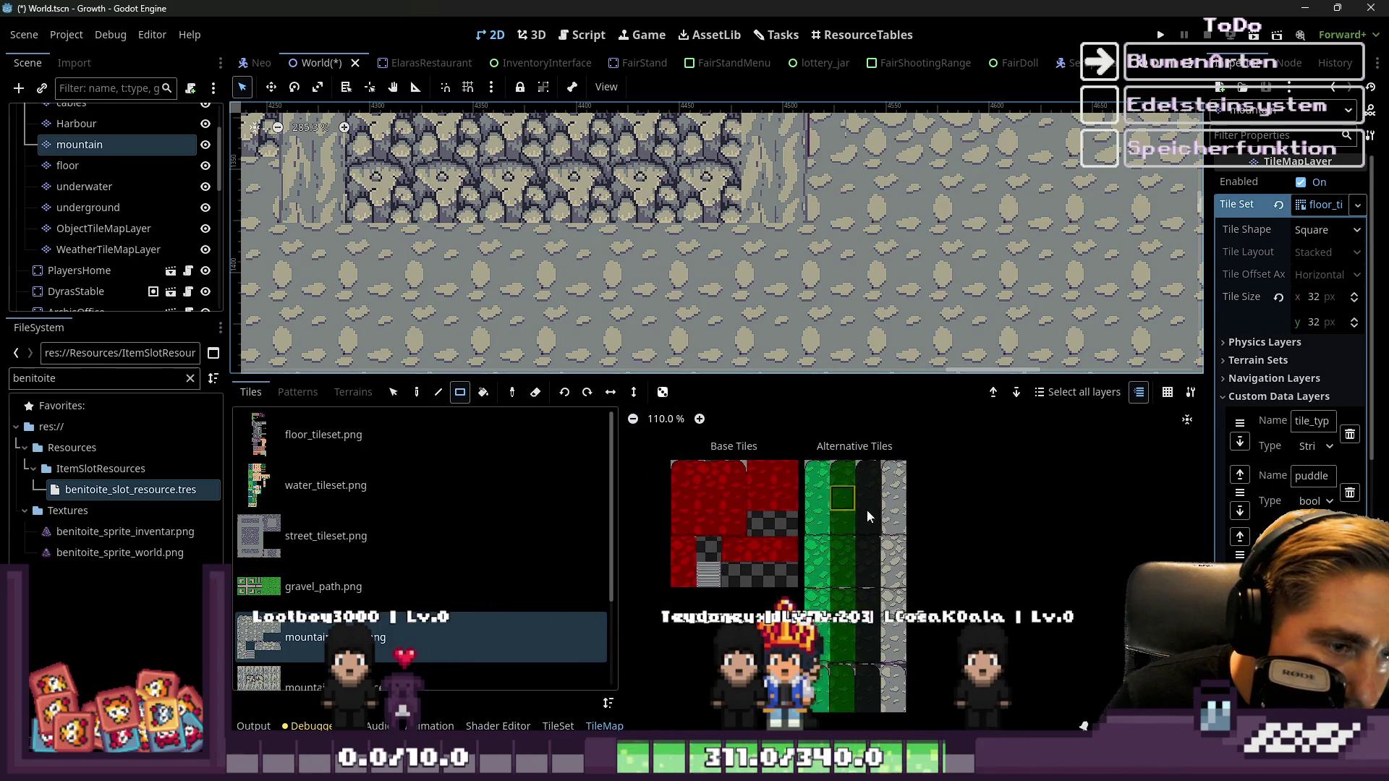
scroll(713, 507, "up", 4)
scroll(714, 507, "down", 4)
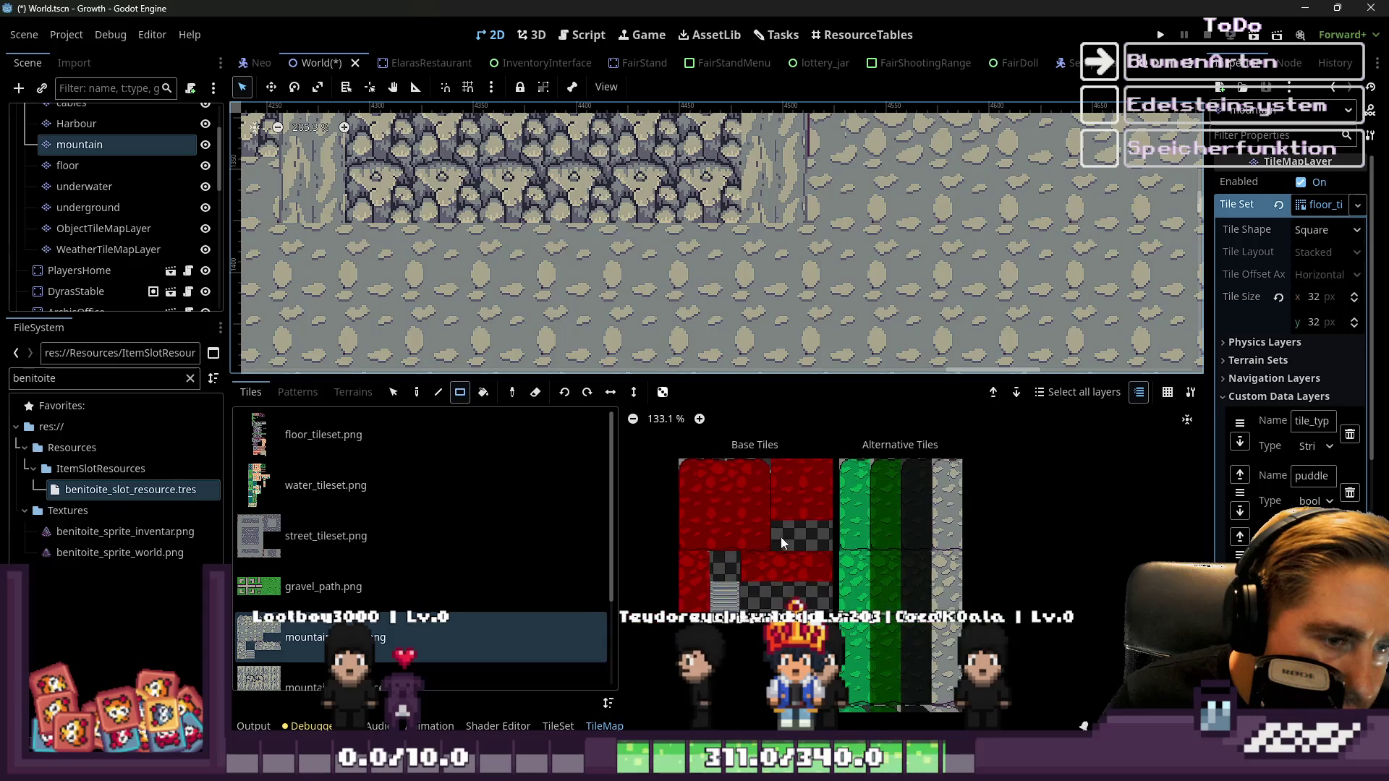
scroll(780, 537, "up", 3)
scroll(823, 523, "down", 2)
left_click(1053, 500)
scroll(788, 320, "down", 3)
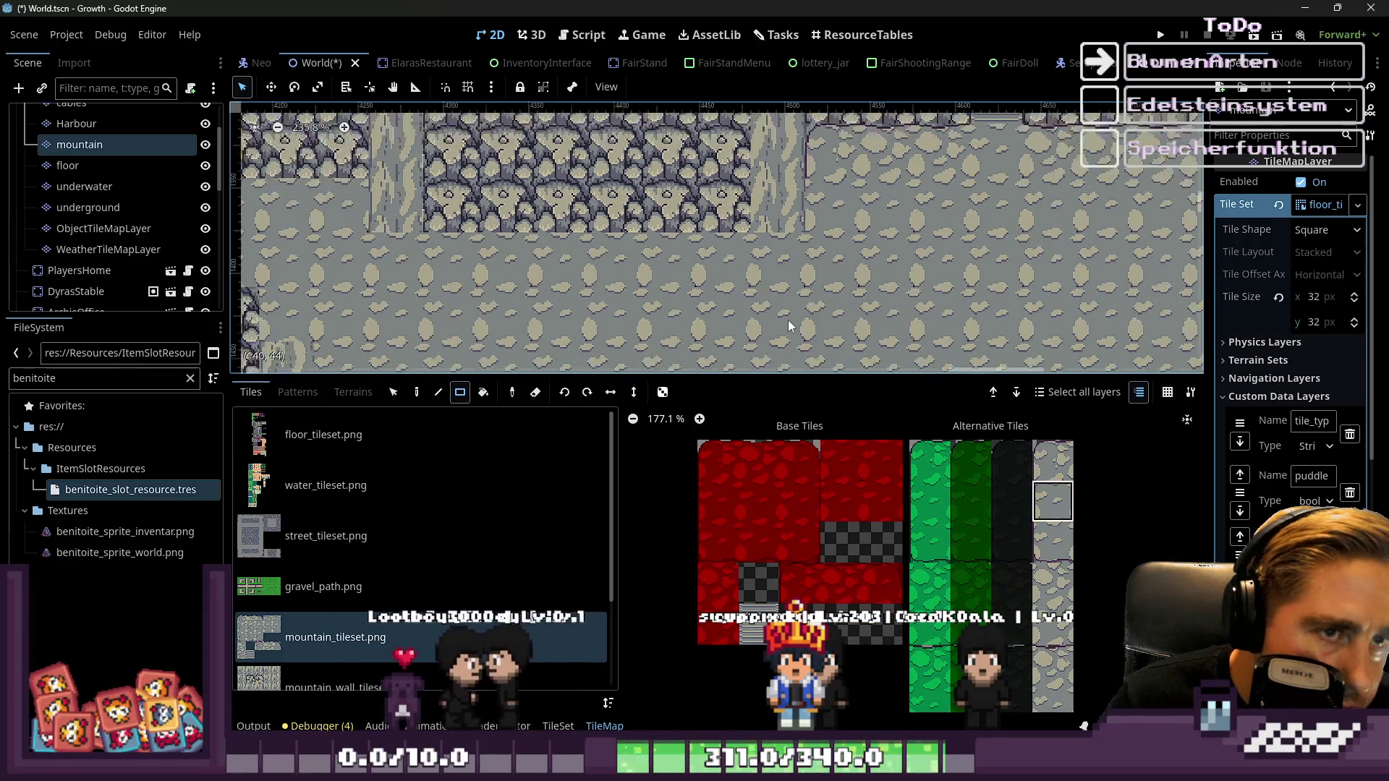
left_click(1053, 582)
scroll(757, 220, "up", 3)
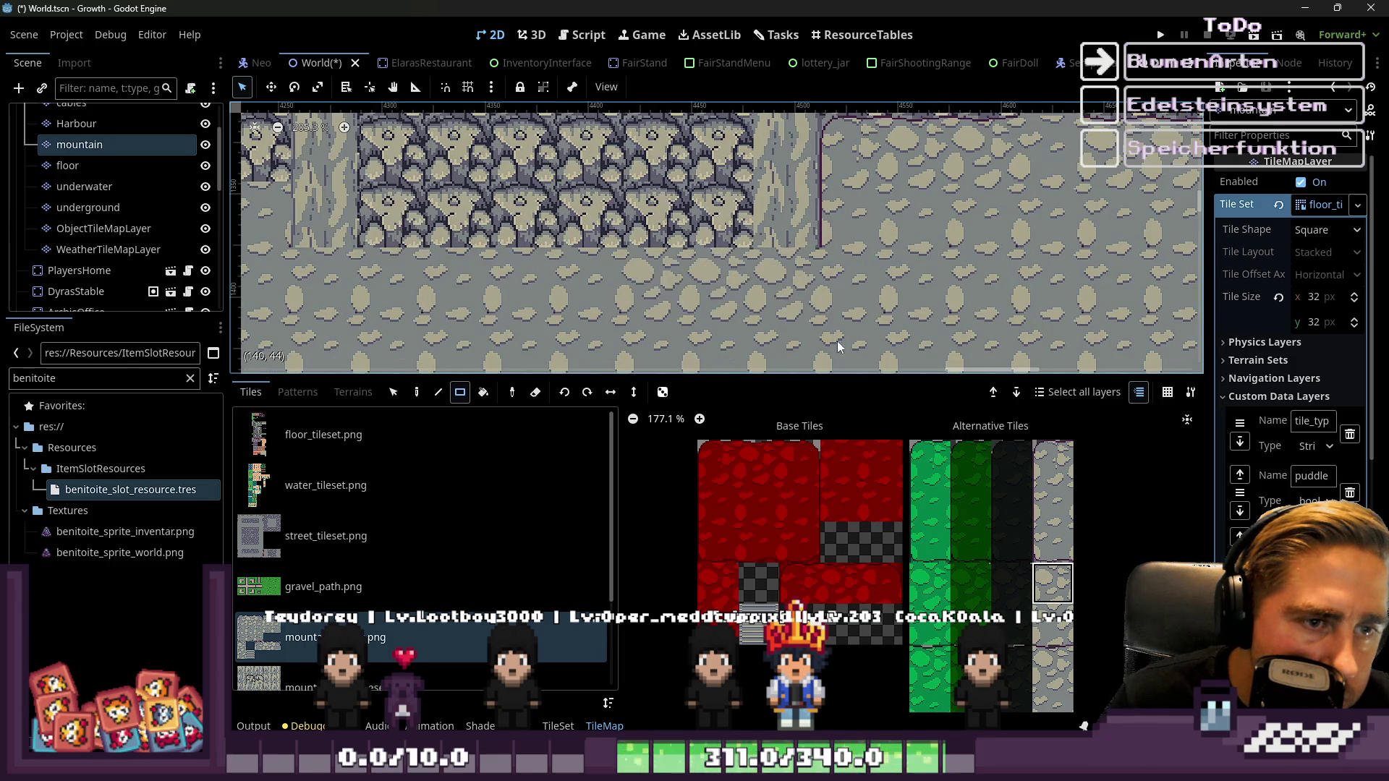
scroll(837, 340, "down", 4)
scroll(1058, 644, "up", 3)
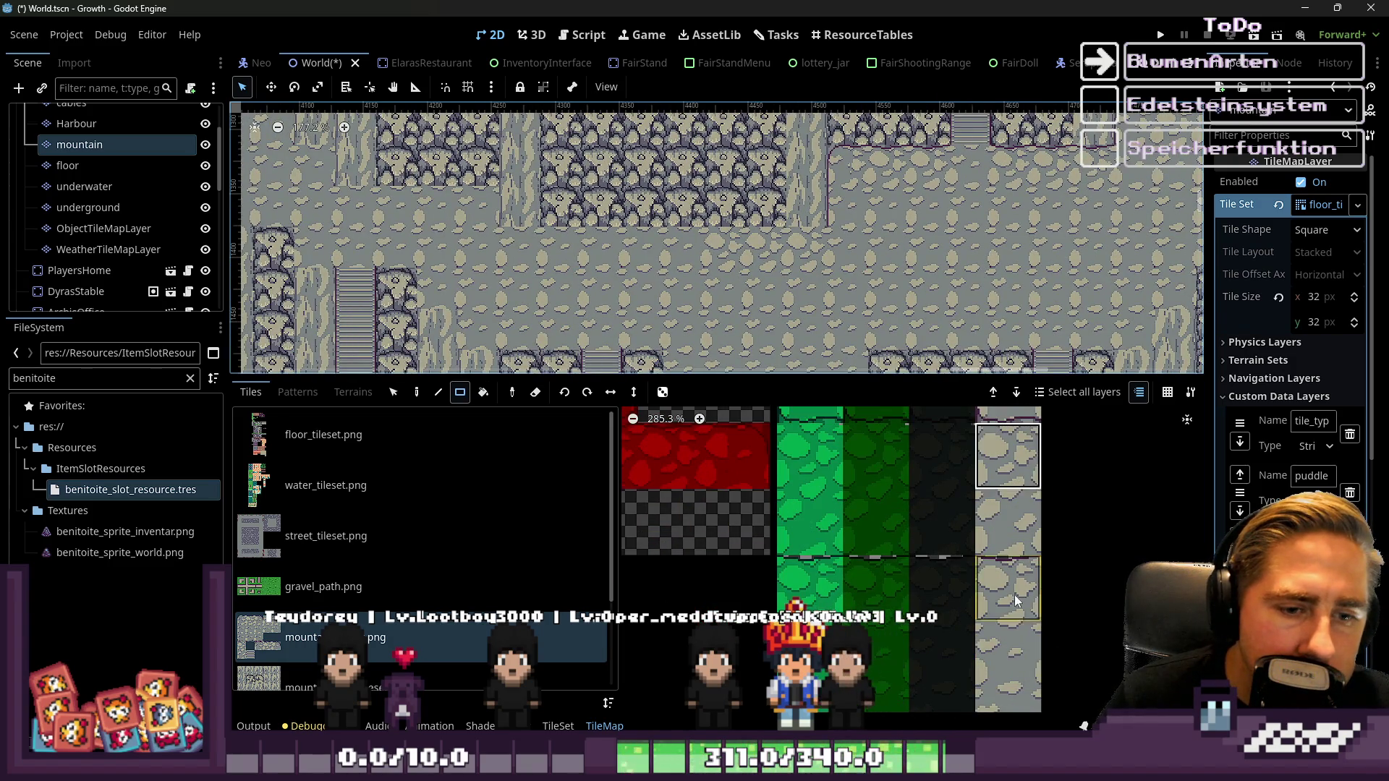
left_click(1014, 599)
Paint a 2x1 strip of the upper stone edge tile at the plateau's top-left corner
scroll(711, 288, "up", 4)
scroll(810, 243, "down", 3)
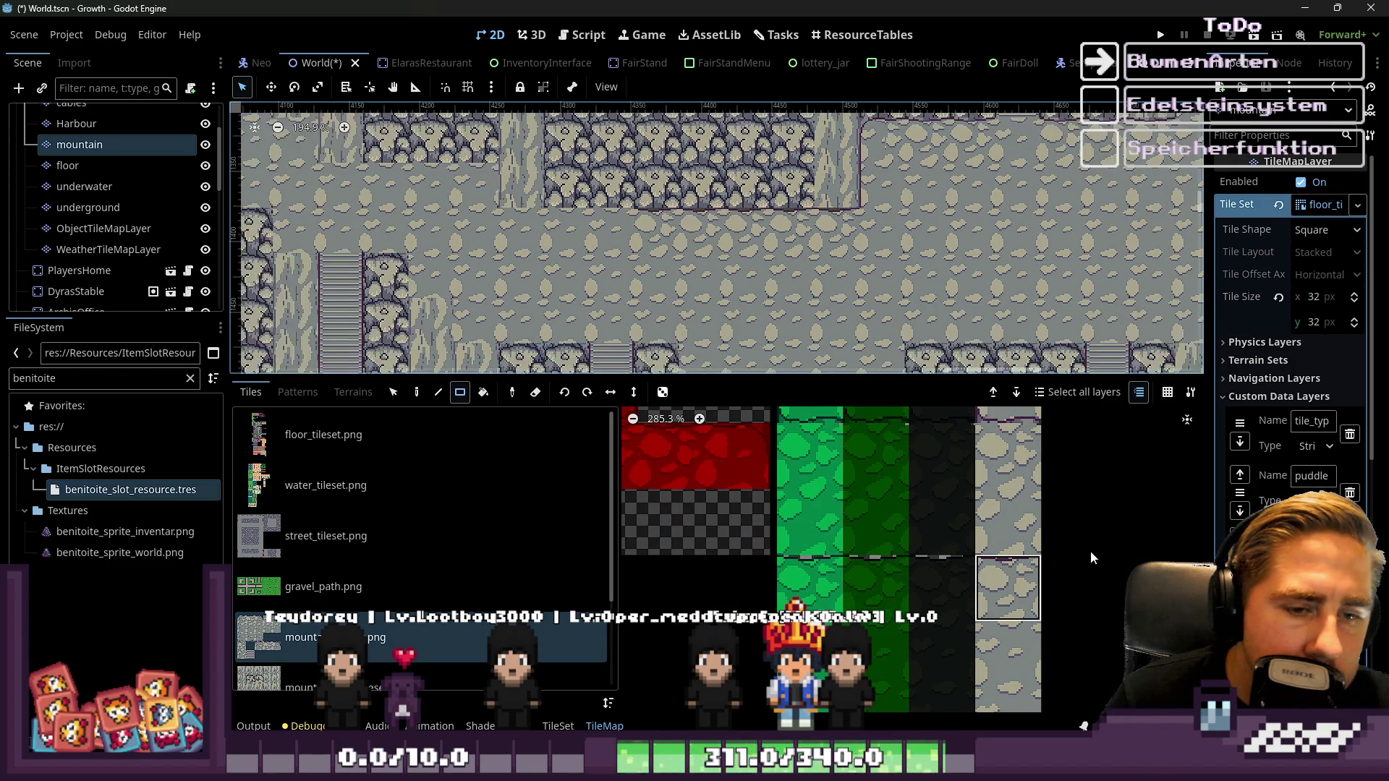
scroll(1032, 677, "down", 8)
scroll(1013, 651, "up", 7)
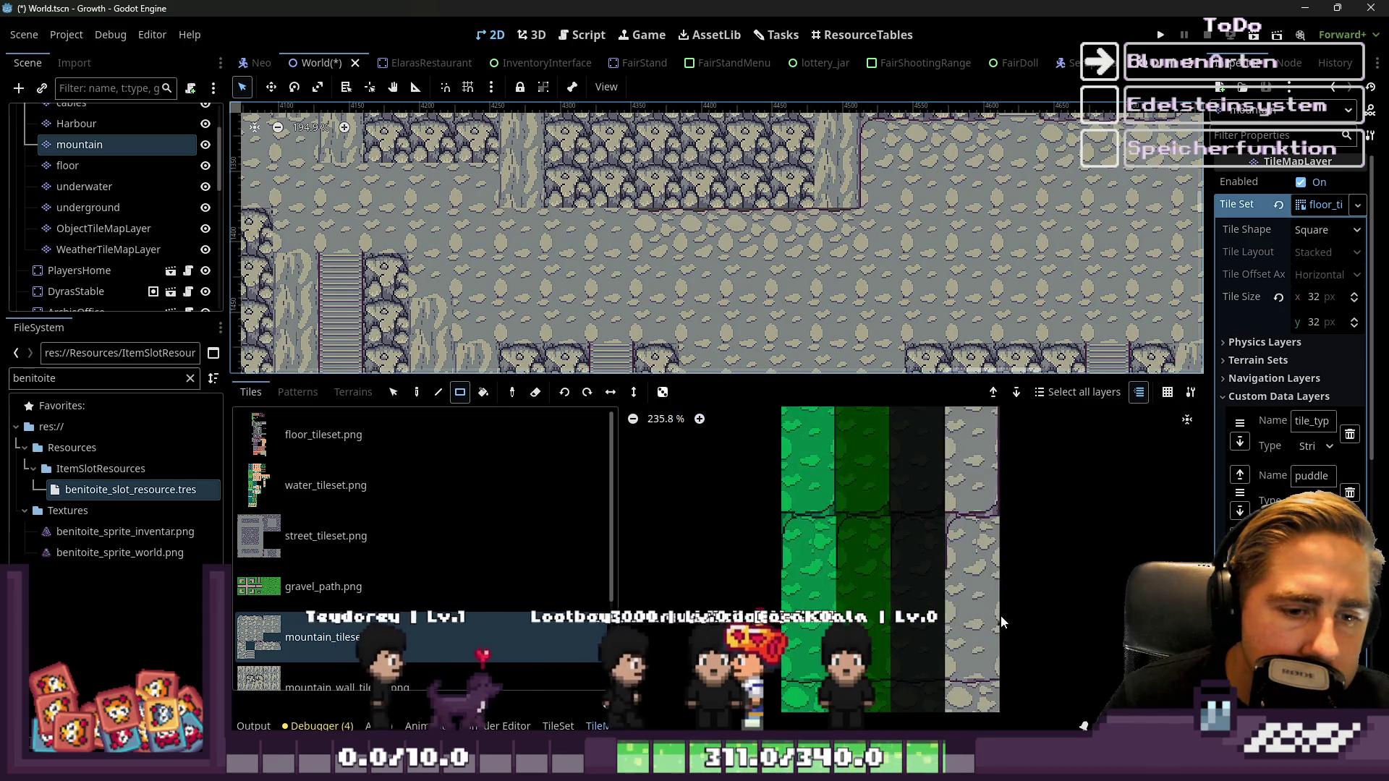
scroll(937, 624, "up", 2)
left_click(908, 508)
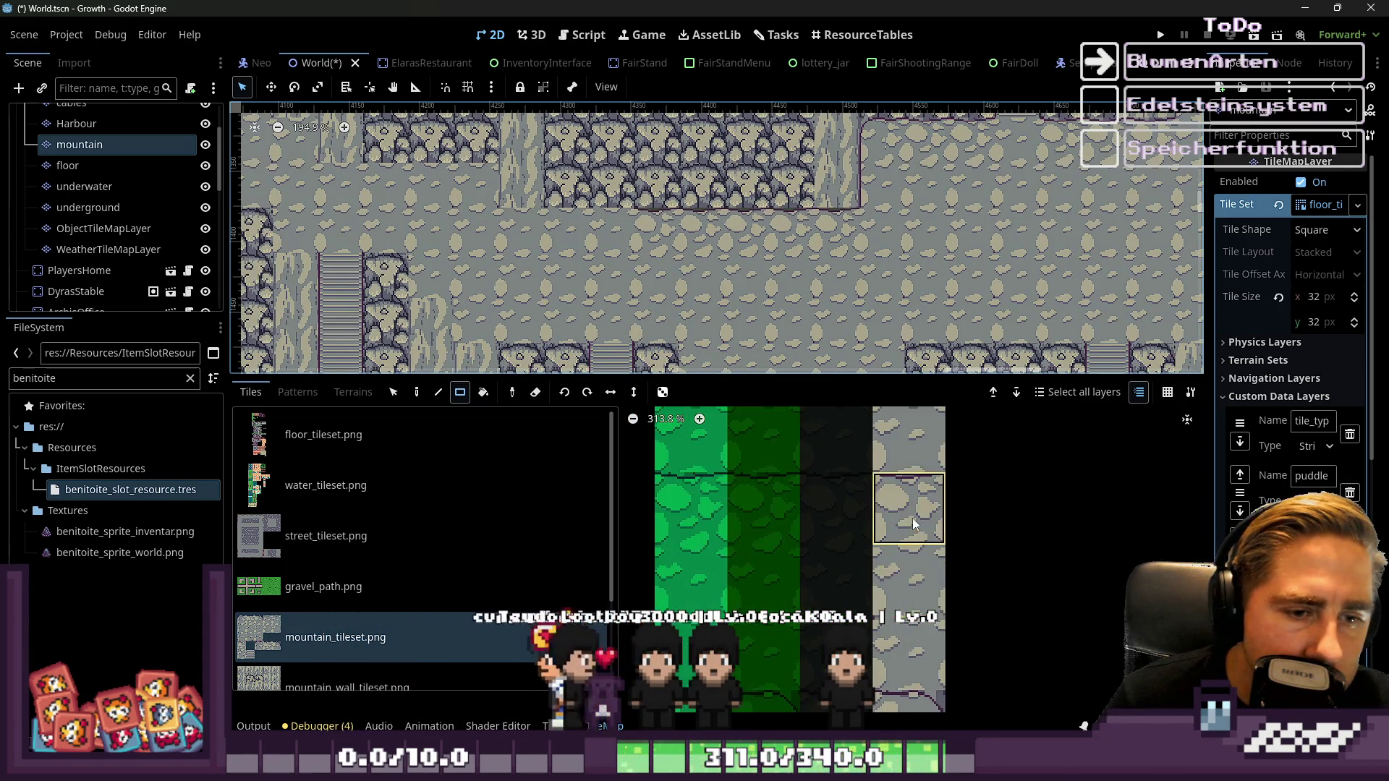
scroll(893, 229, "up", 2)
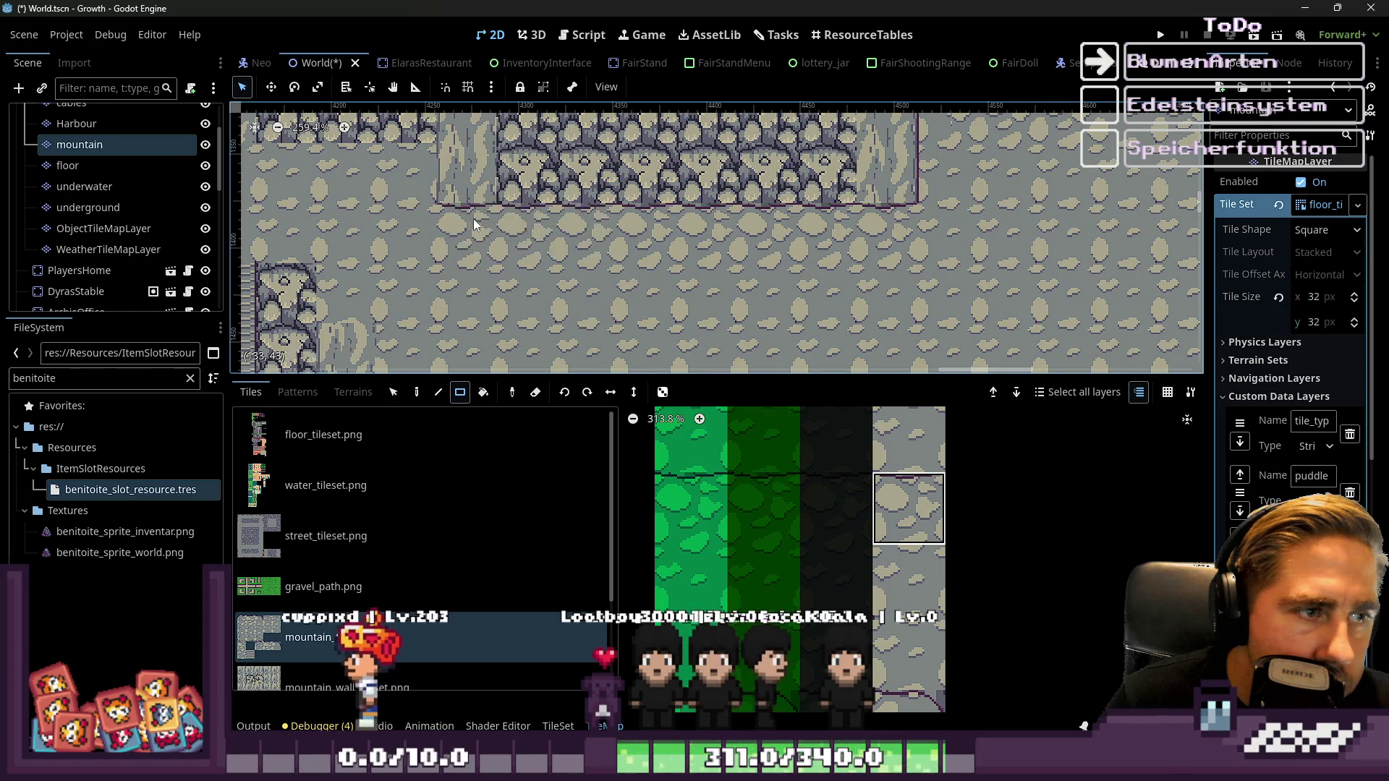
scroll(473, 218, "up", 2)
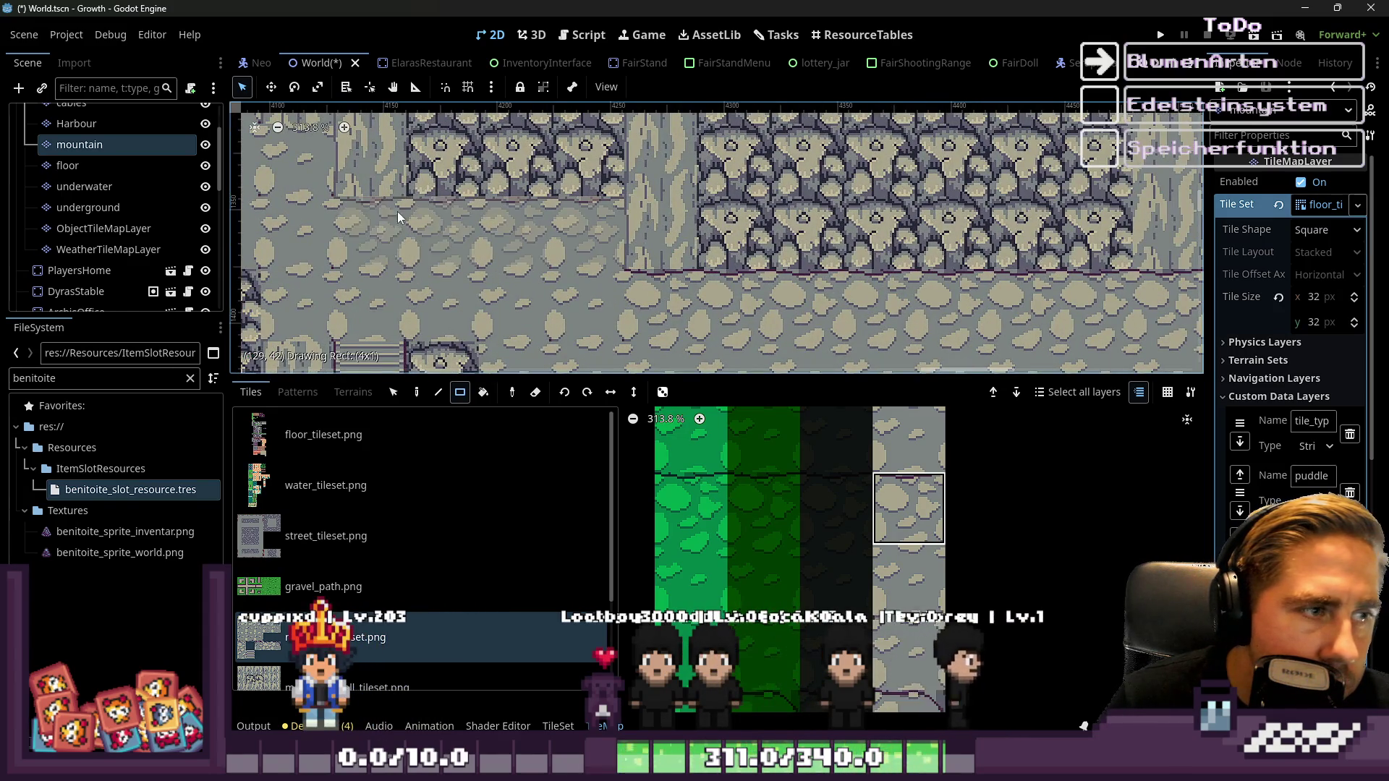
scroll(397, 212, "up", 1)
scroll(506, 231, "left", 5)
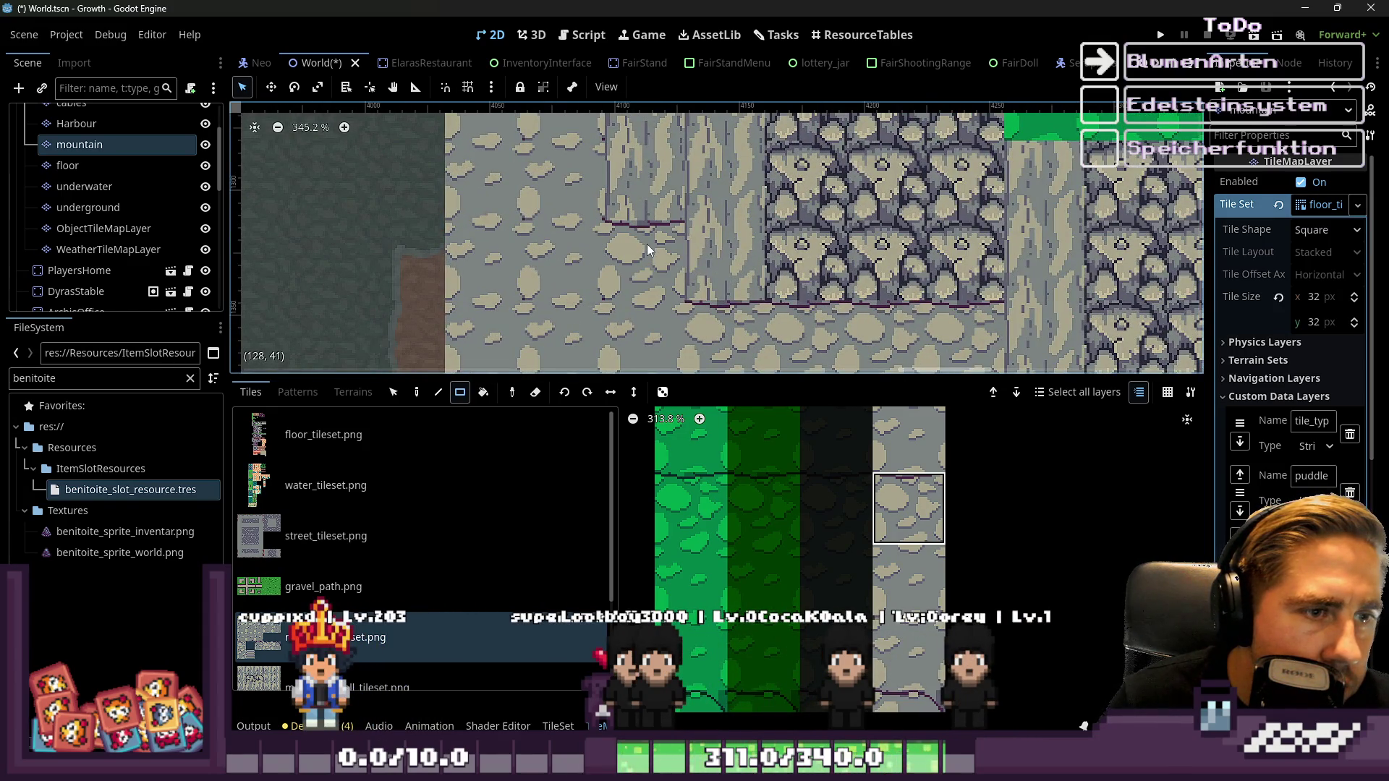
scroll(735, 336, "down", 2)
left_click_drag(601, 178, 570, 183)
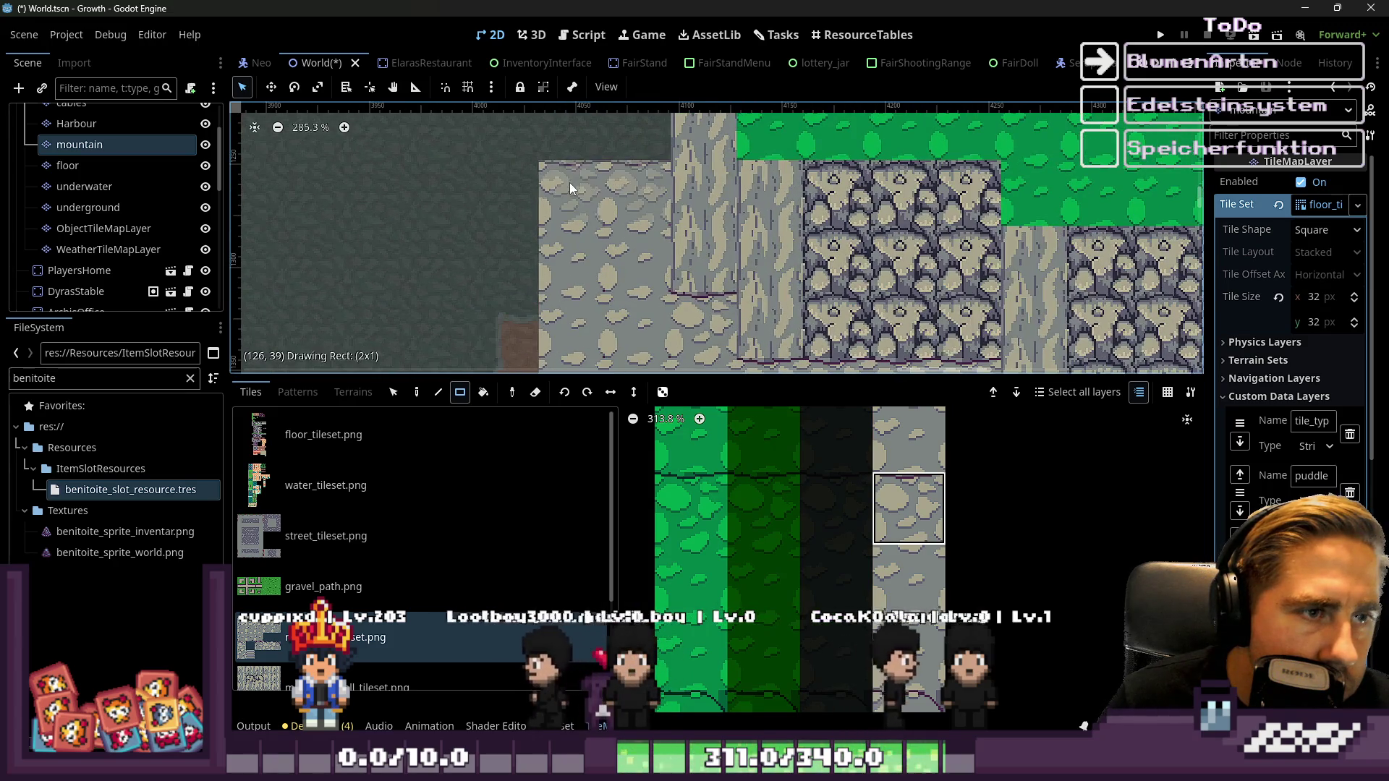
scroll(887, 627, "down", 8)
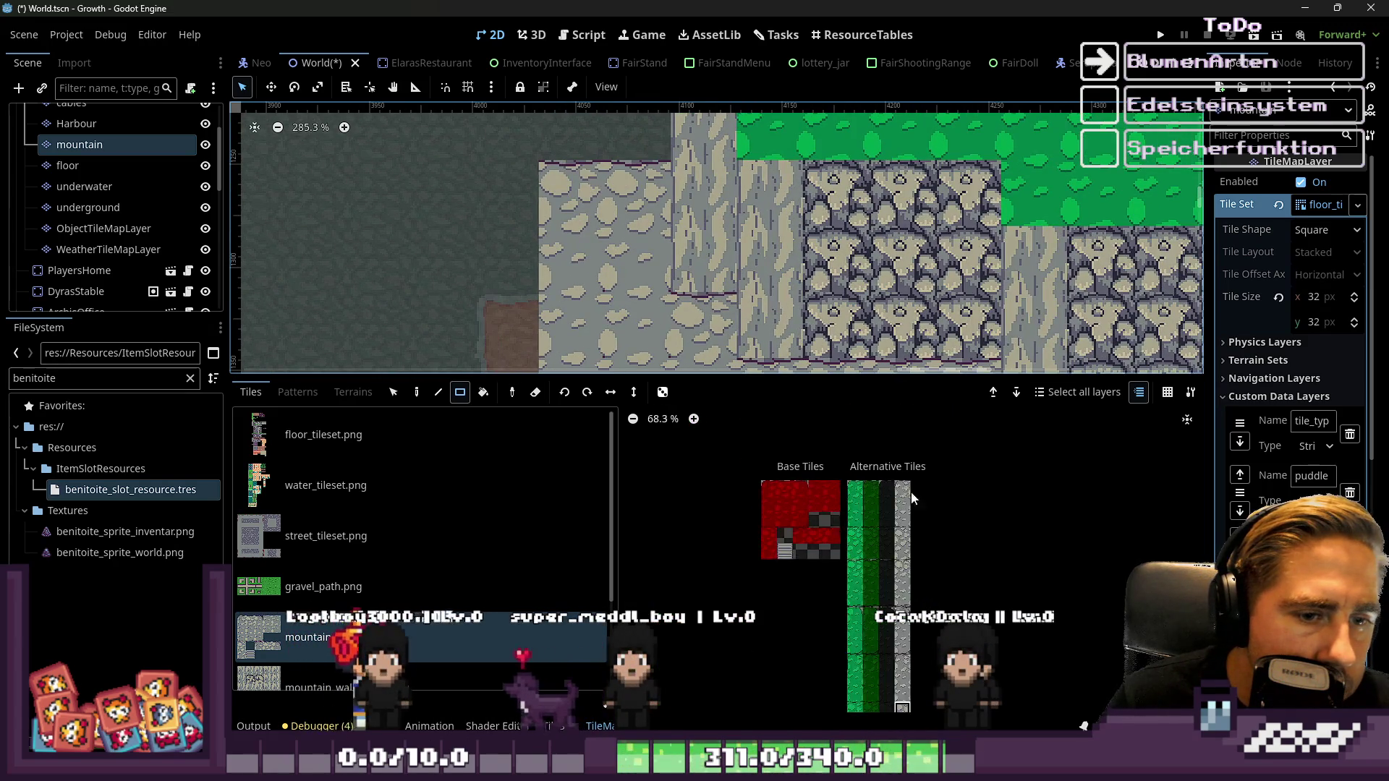
scroll(911, 492, "up", 4)
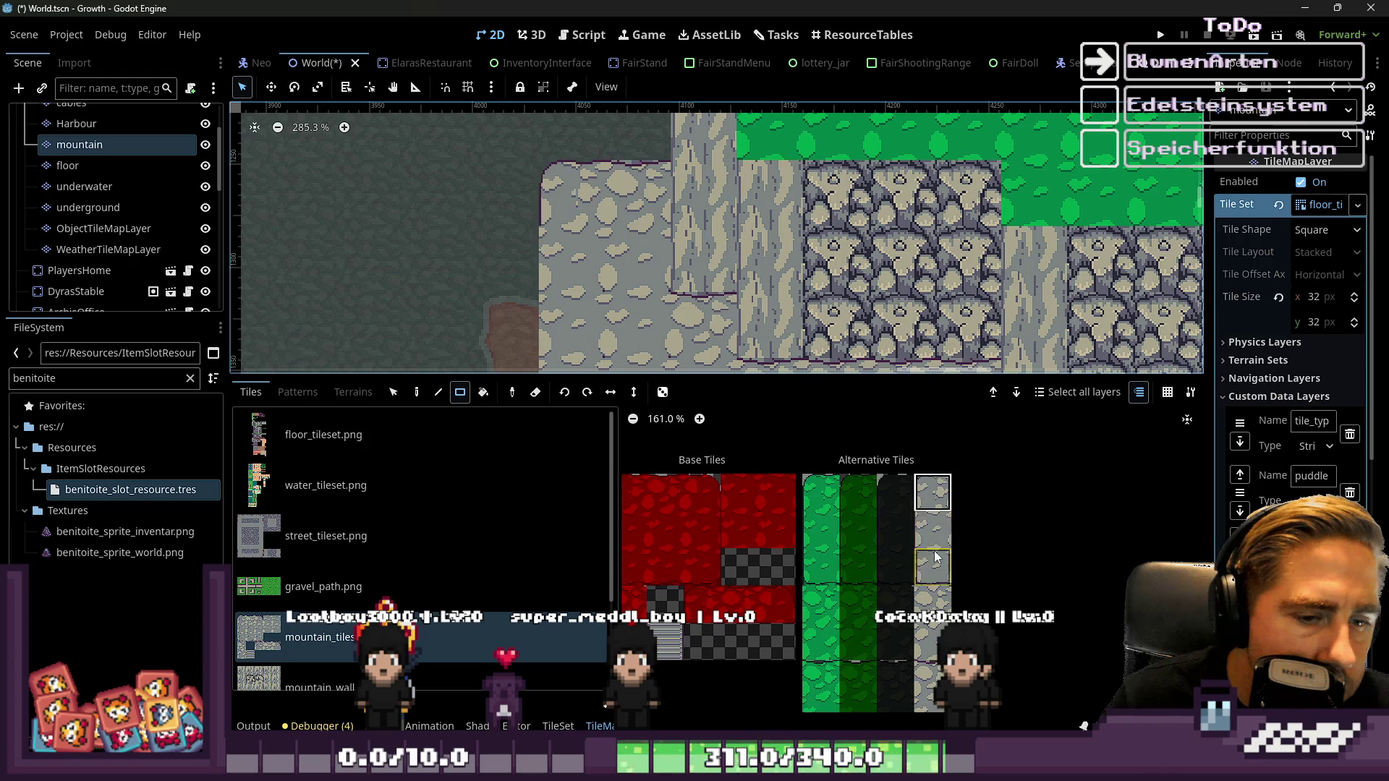
scroll(935, 557, "down", 2)
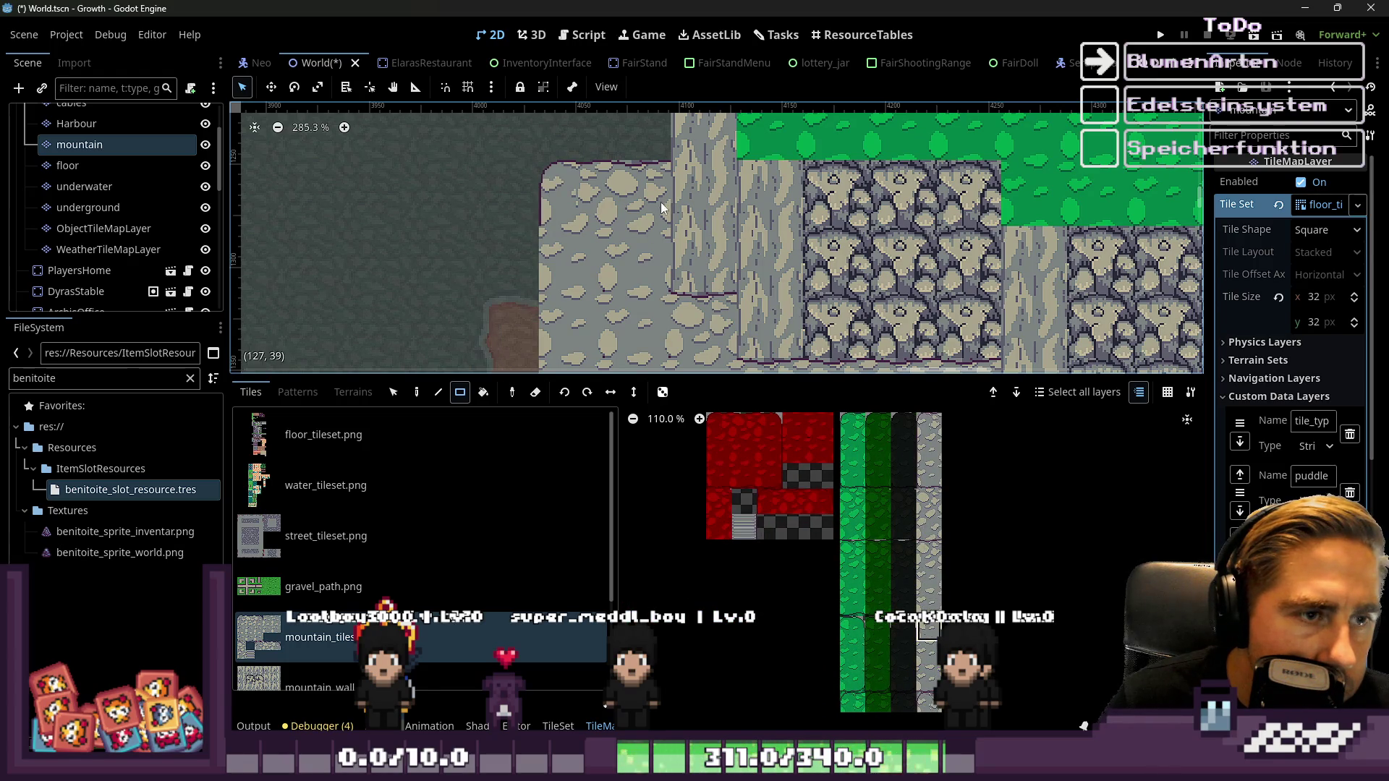
left_click_drag(670, 224, 653, 191)
scroll(917, 503, "down", 3)
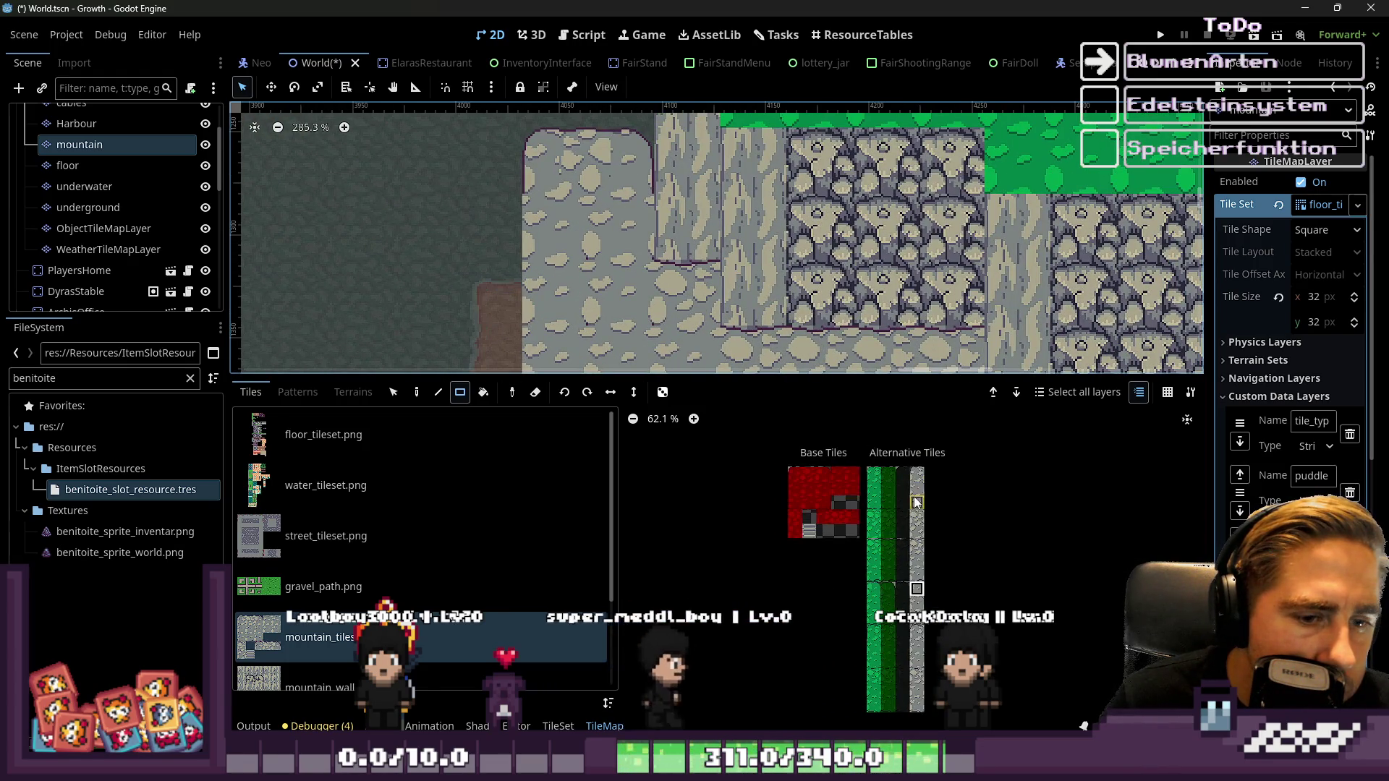
scroll(933, 590, "up", 7)
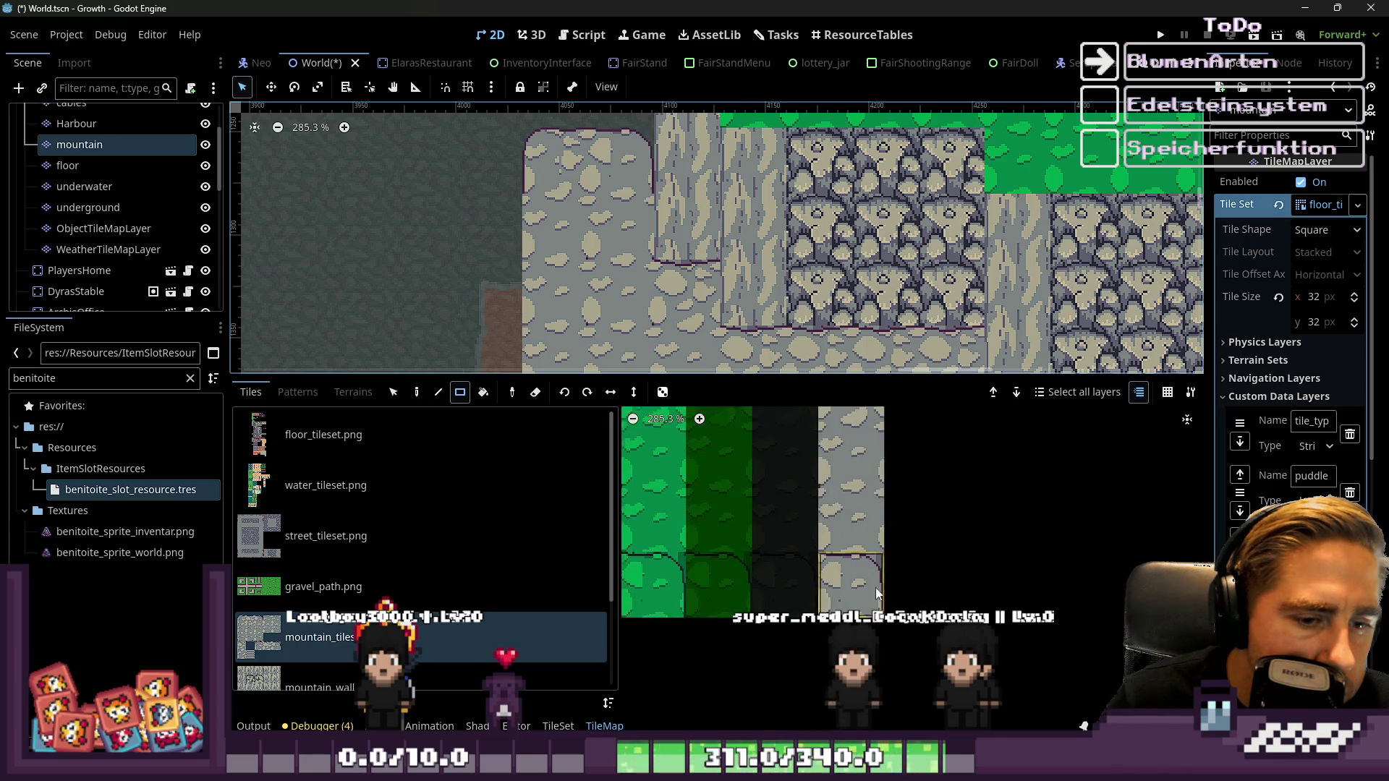
scroll(775, 294, "down", 2)
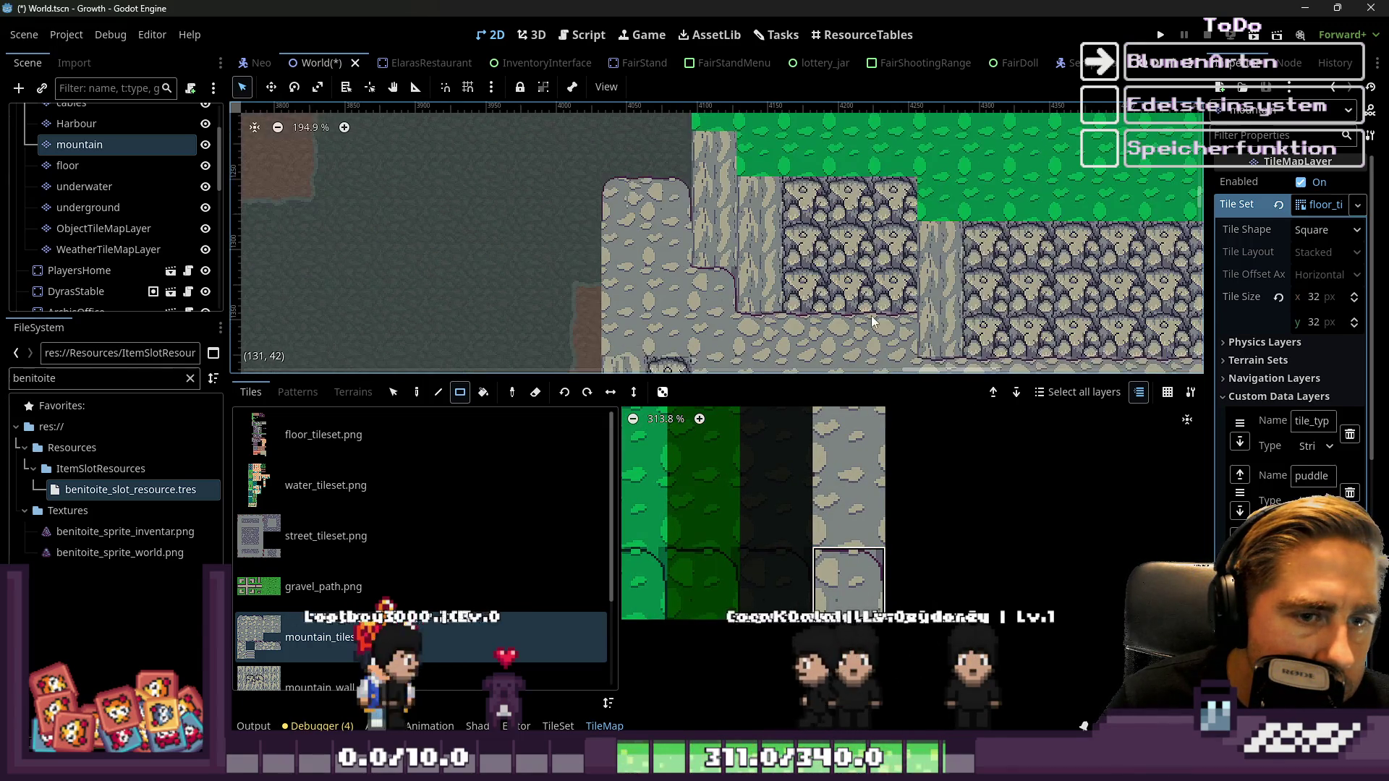
scroll(796, 246, "up", 3)
left_click_drag(910, 349, 774, 262)
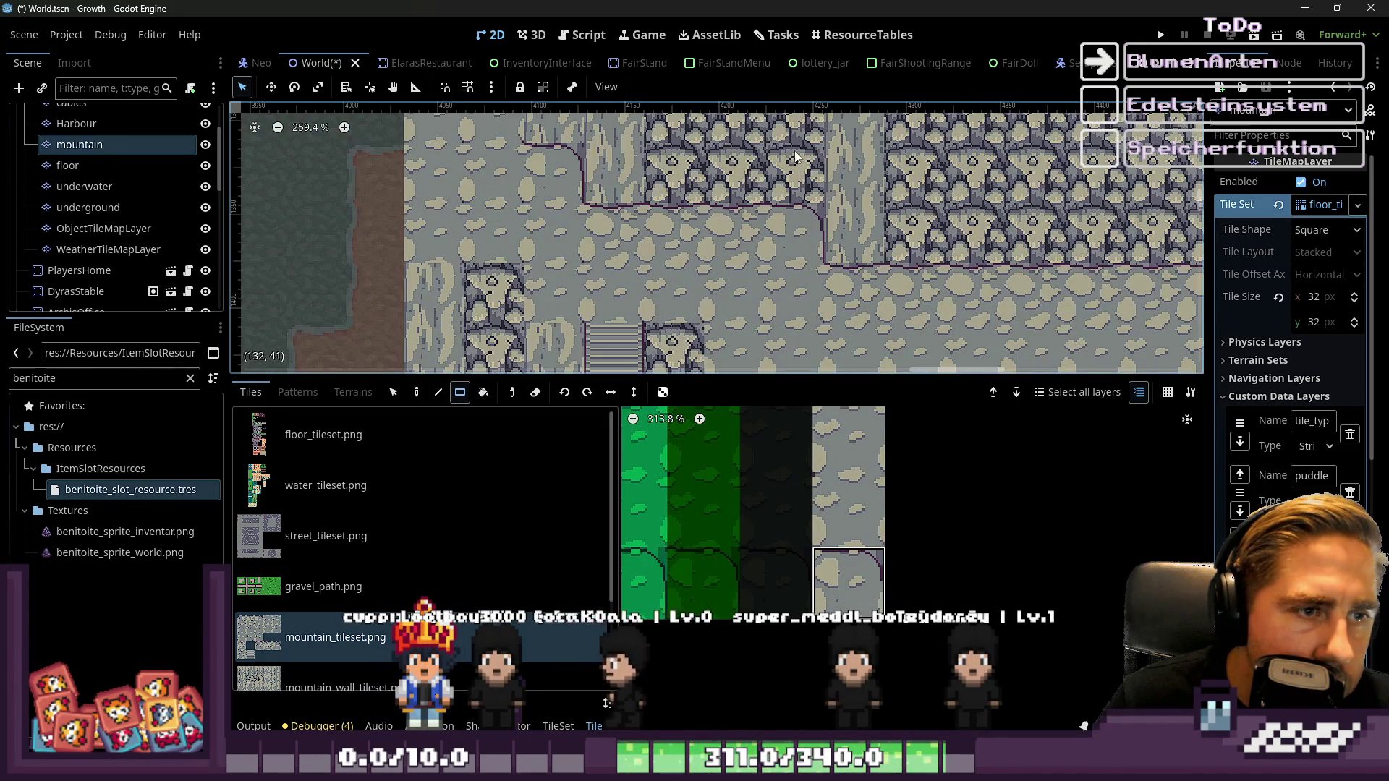
scroll(808, 306, "up", 4)
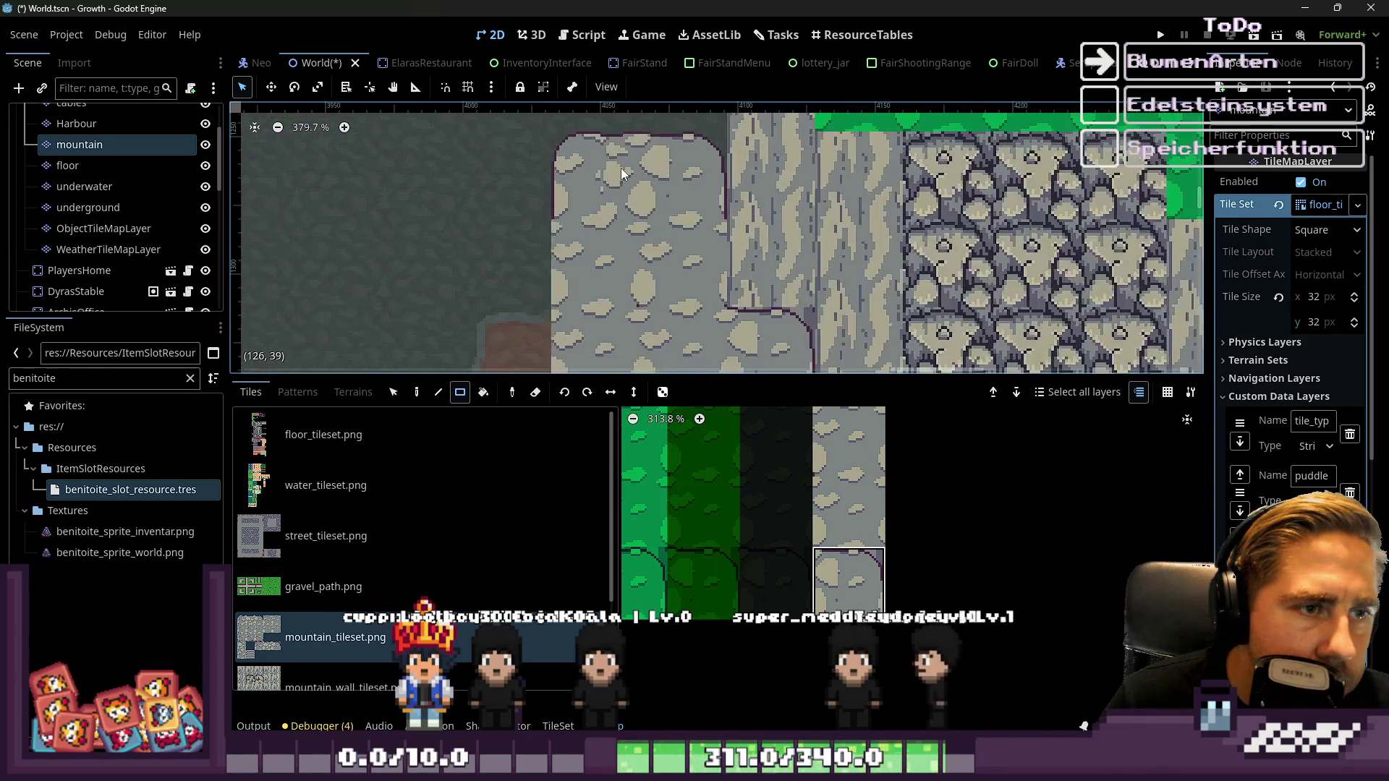
scroll(621, 168, "up", 1)
scroll(804, 524, "down", 5)
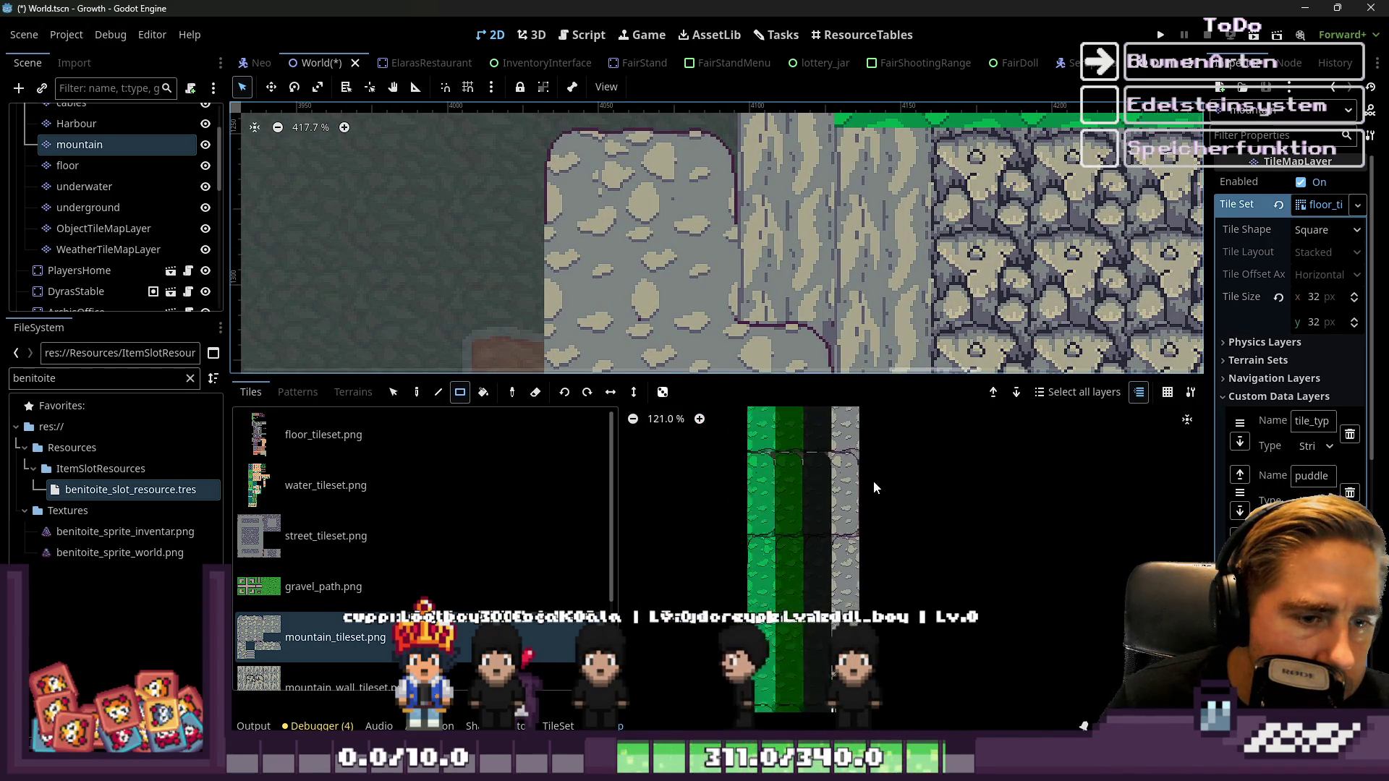
scroll(854, 565, "up", 5)
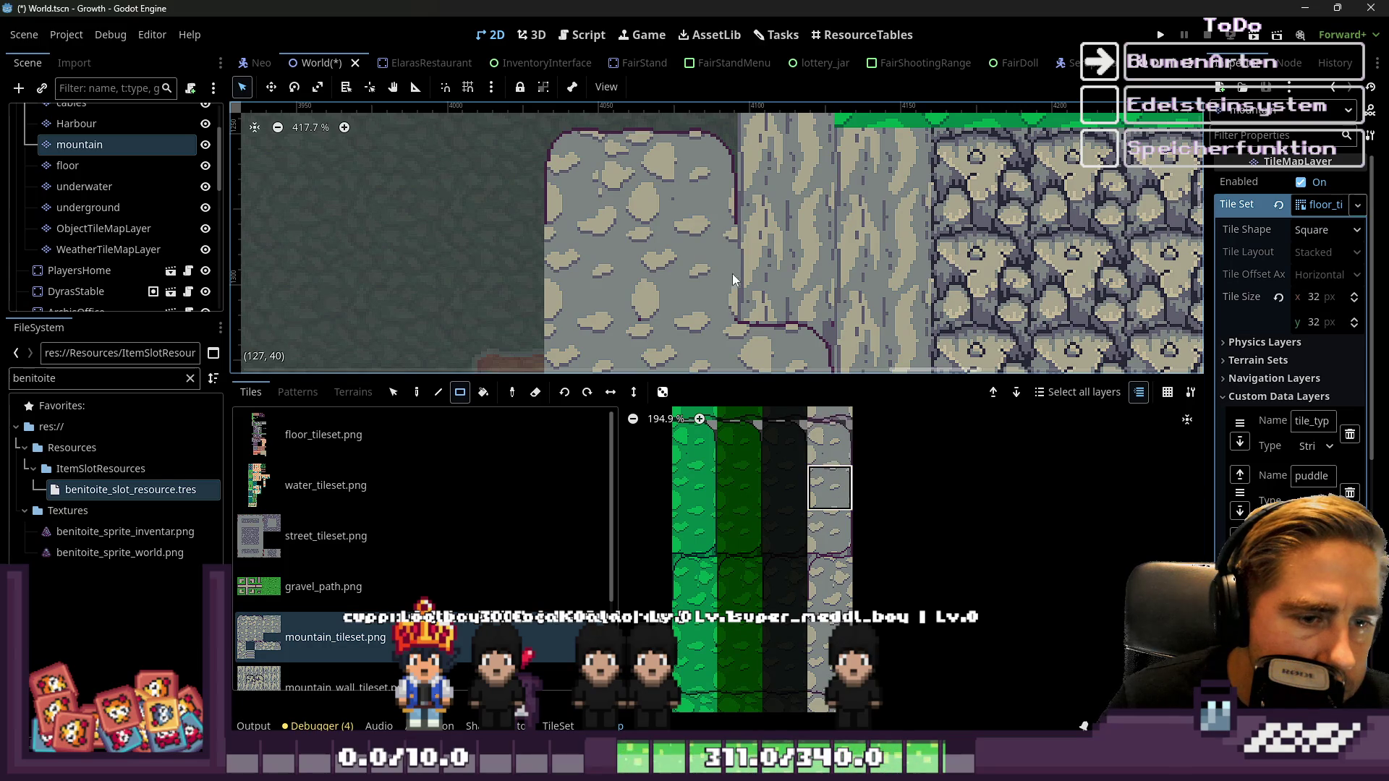
scroll(729, 204, "down", 5)
scroll(810, 564, "down", 5)
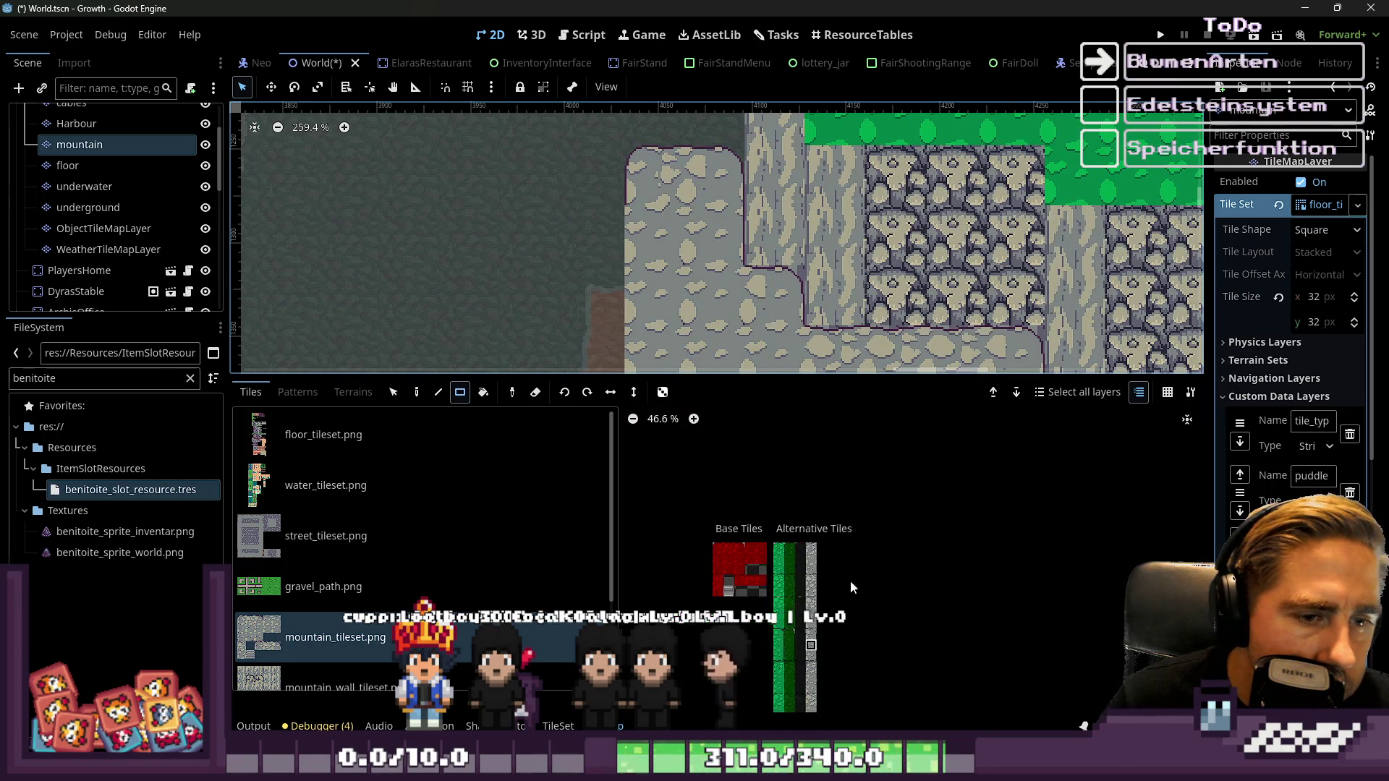
scroll(657, 256, "down", 2)
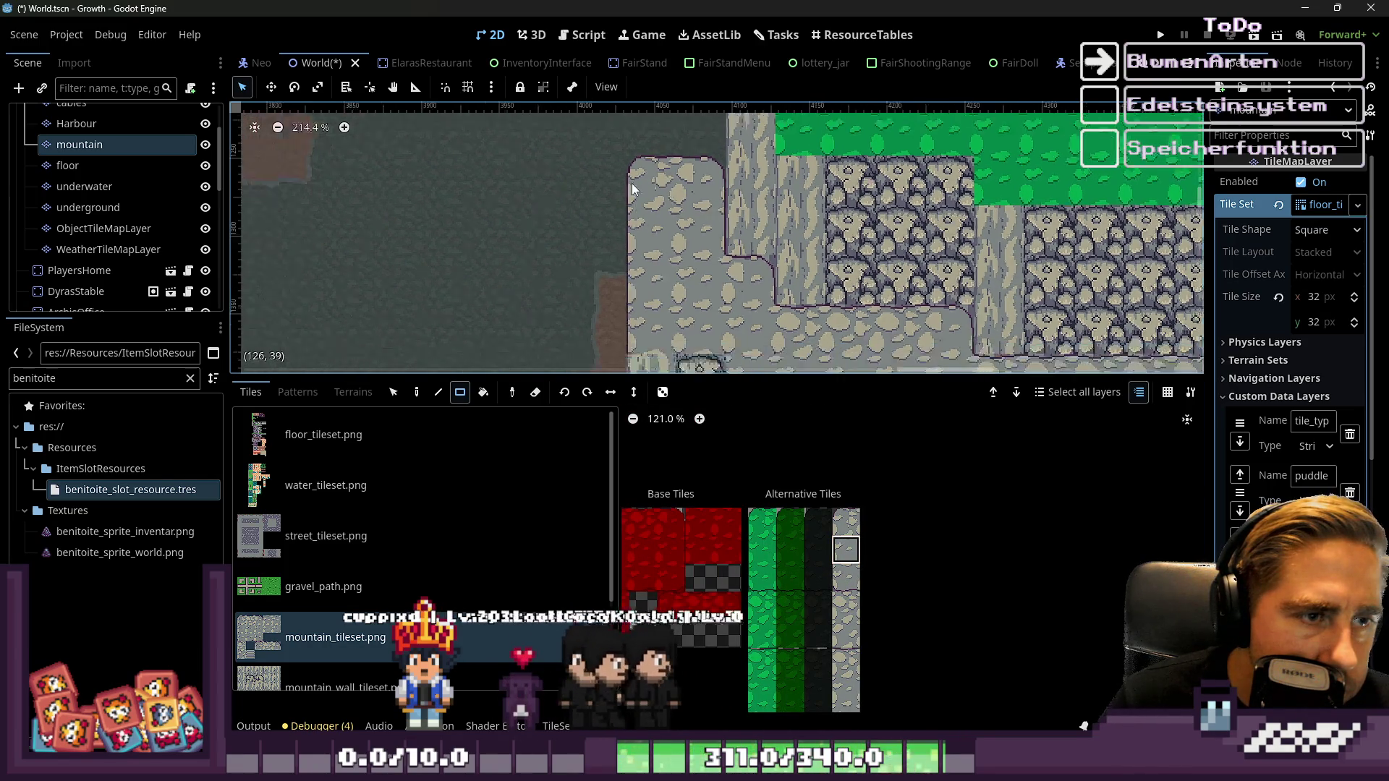
scroll(897, 572, "up", 6)
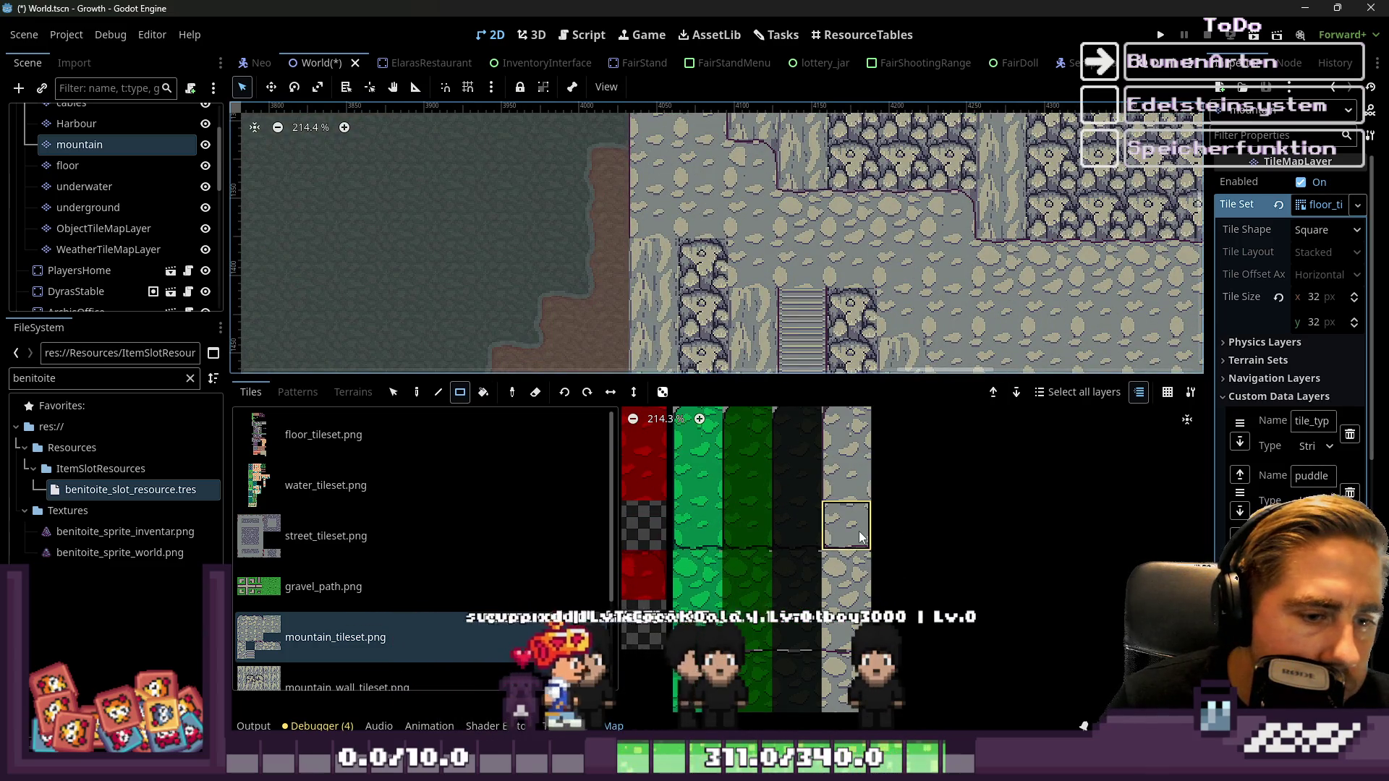
scroll(873, 526, "down", 1)
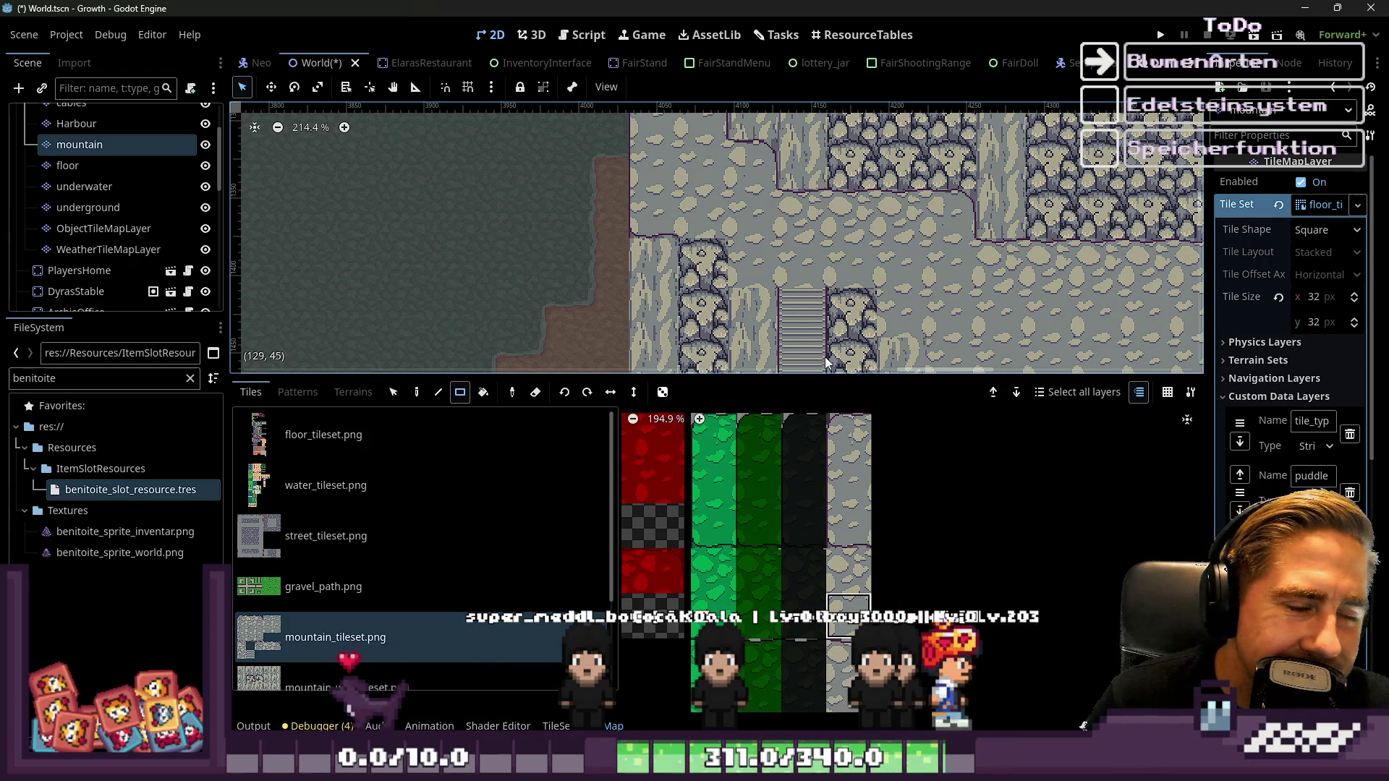
scroll(882, 484, "down", 3)
scroll(809, 635, "up", 3)
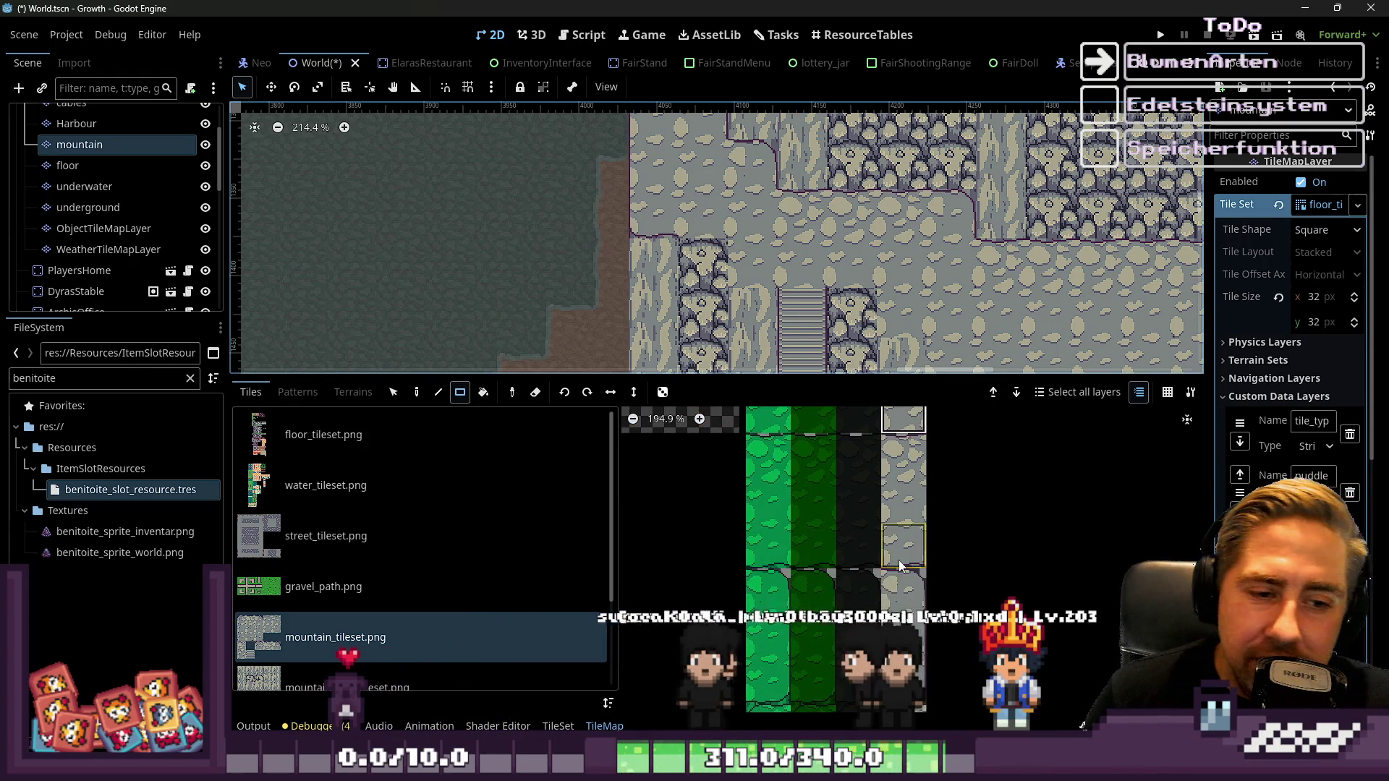
Zoom and pan across the canvas to inspect the cliff edges, stone ledge and stairways
scroll(771, 302, "up", 5)
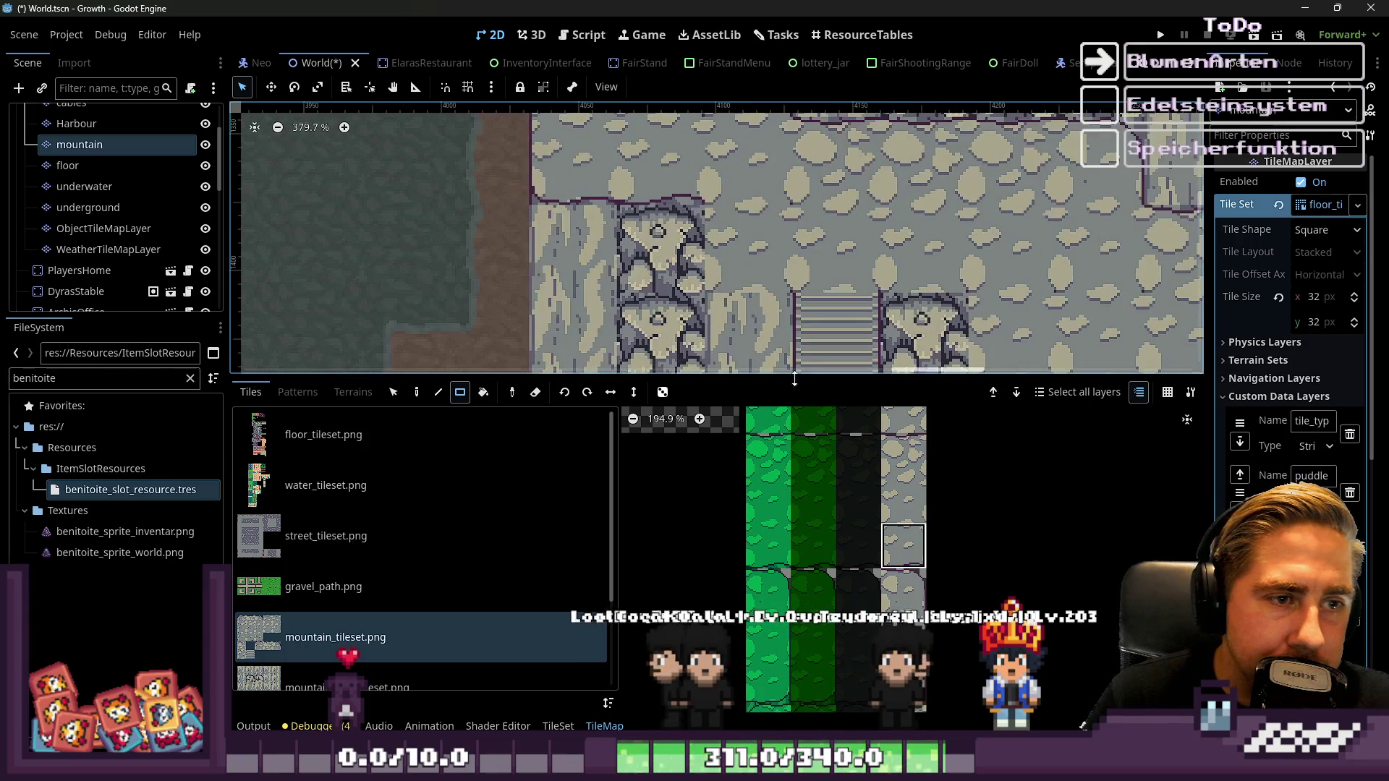
scroll(921, 479, "down", 5)
scroll(920, 479, "up", 3)
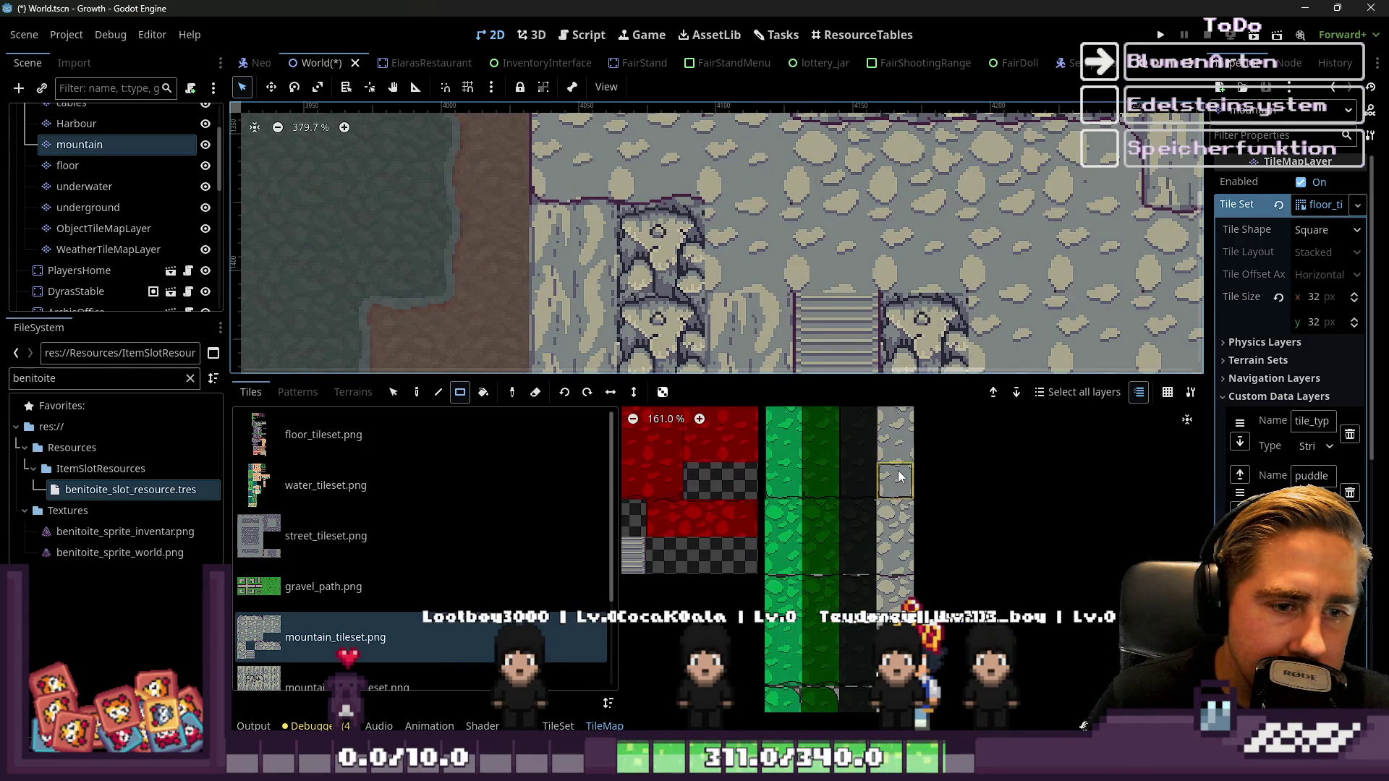
scroll(719, 223, "down", 4)
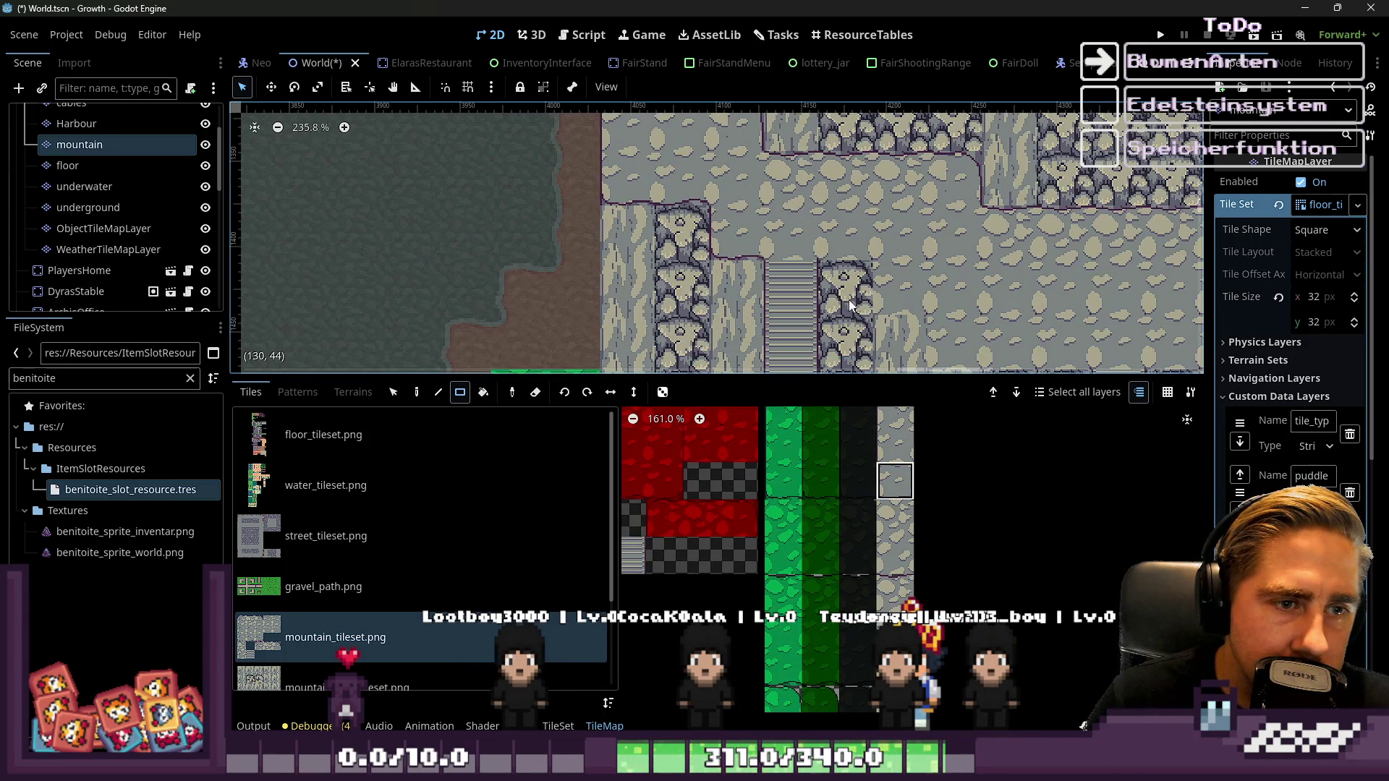
scroll(907, 522, "up", 2)
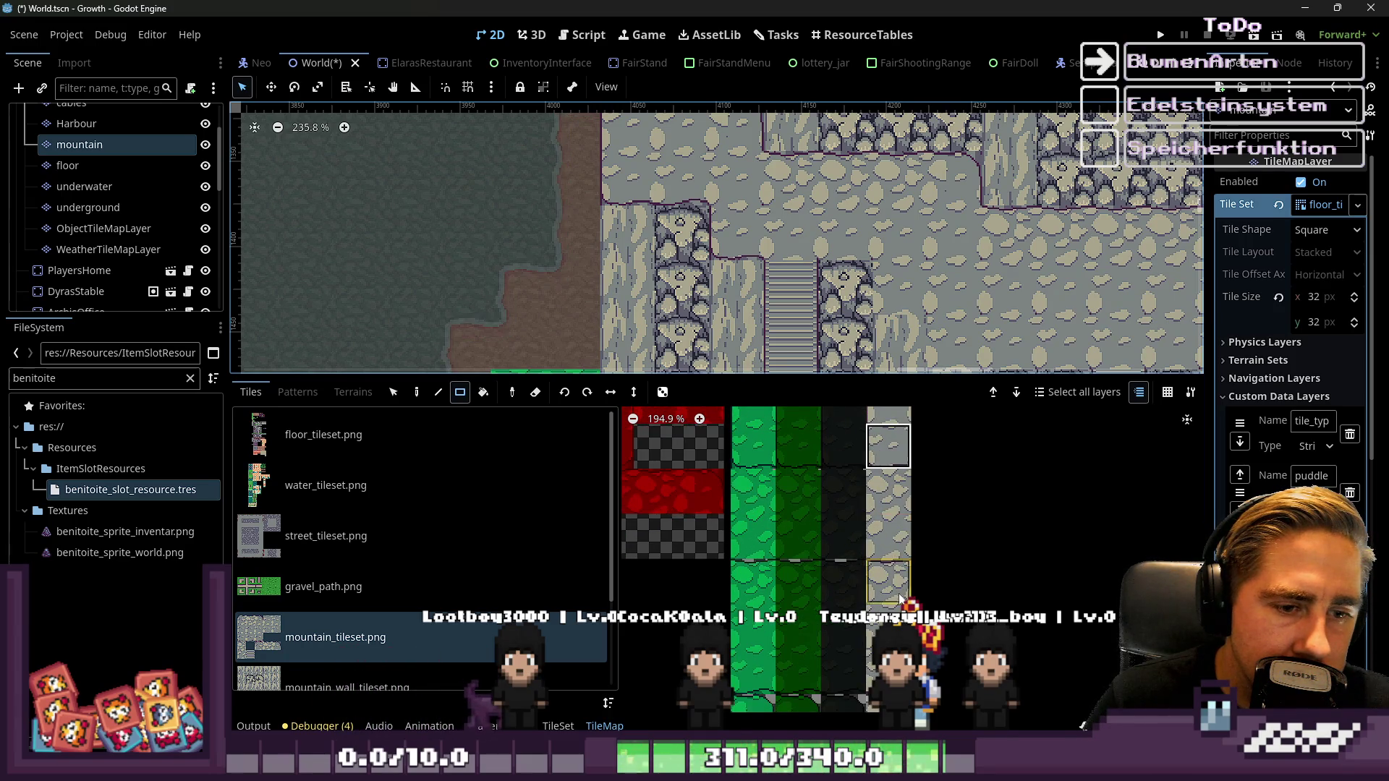
scroll(901, 599, "up", 1)
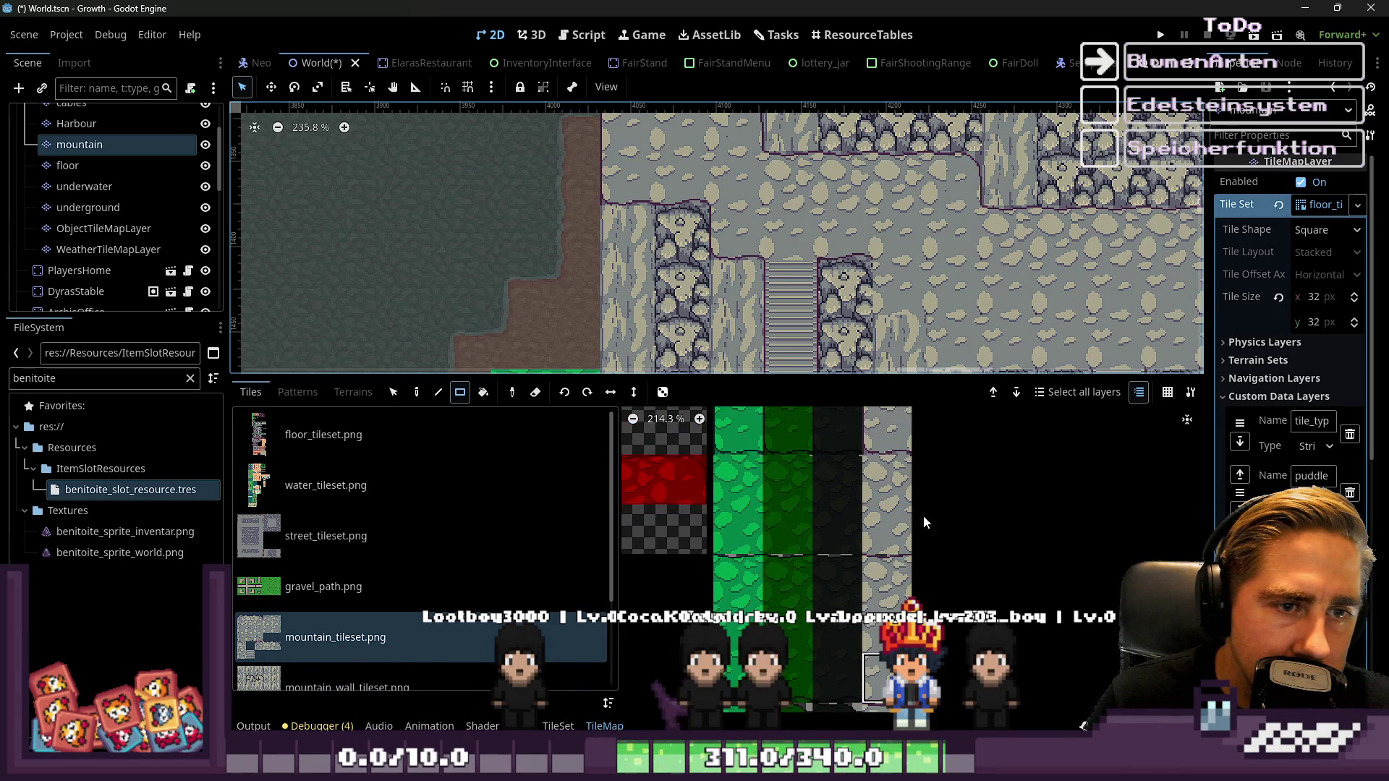
scroll(862, 255, "down", 3)
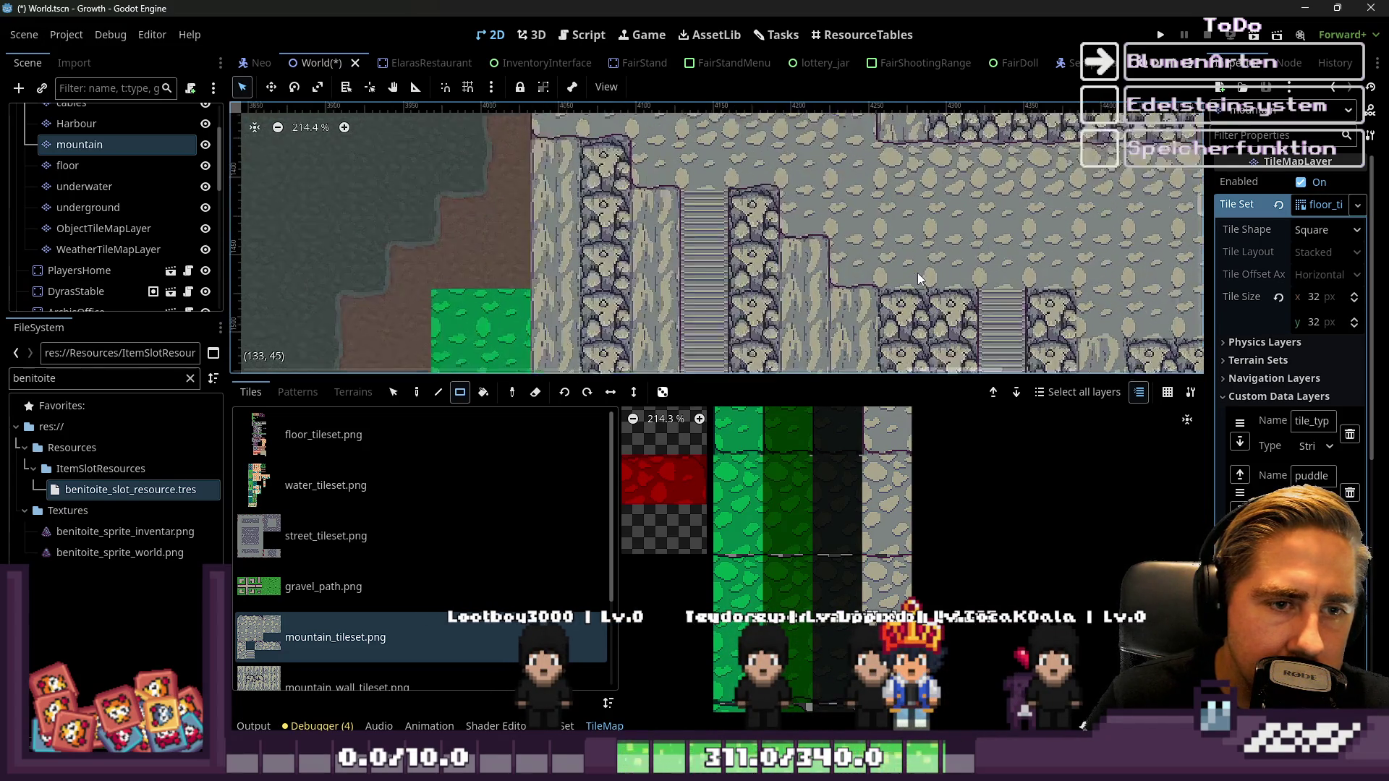
scroll(917, 272, "up", 1)
scroll(687, 165, "up", 1)
scroll(686, 165, "down", 2)
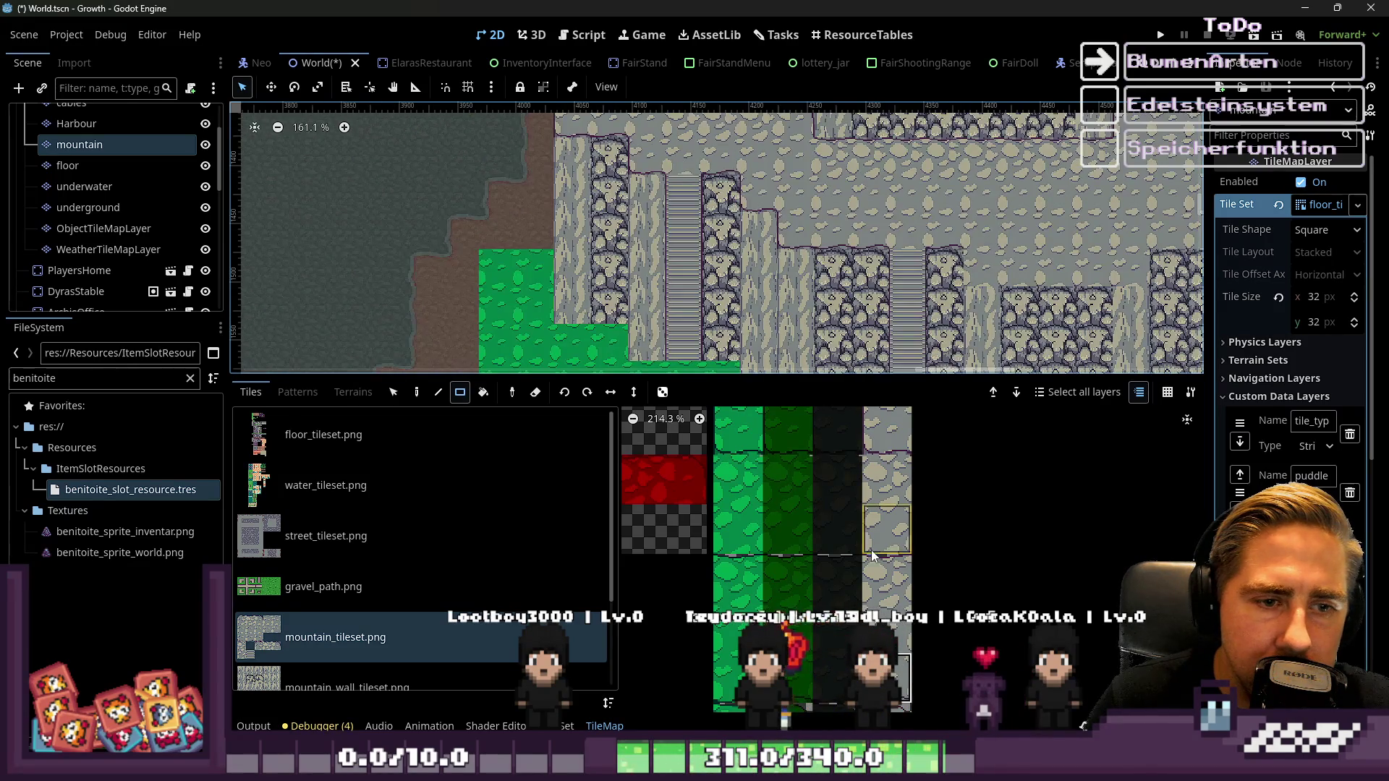
scroll(1002, 279, "up", 2)
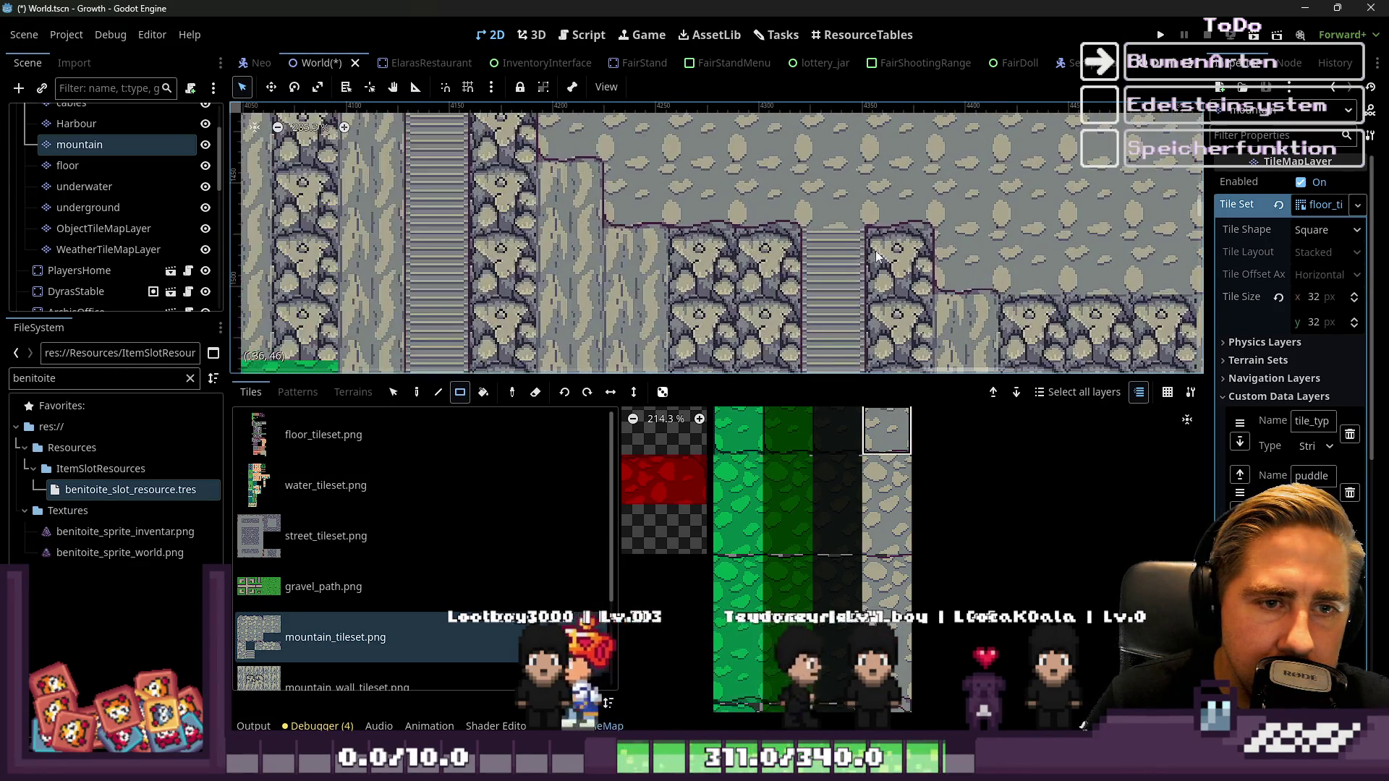
scroll(866, 218, "down", 2)
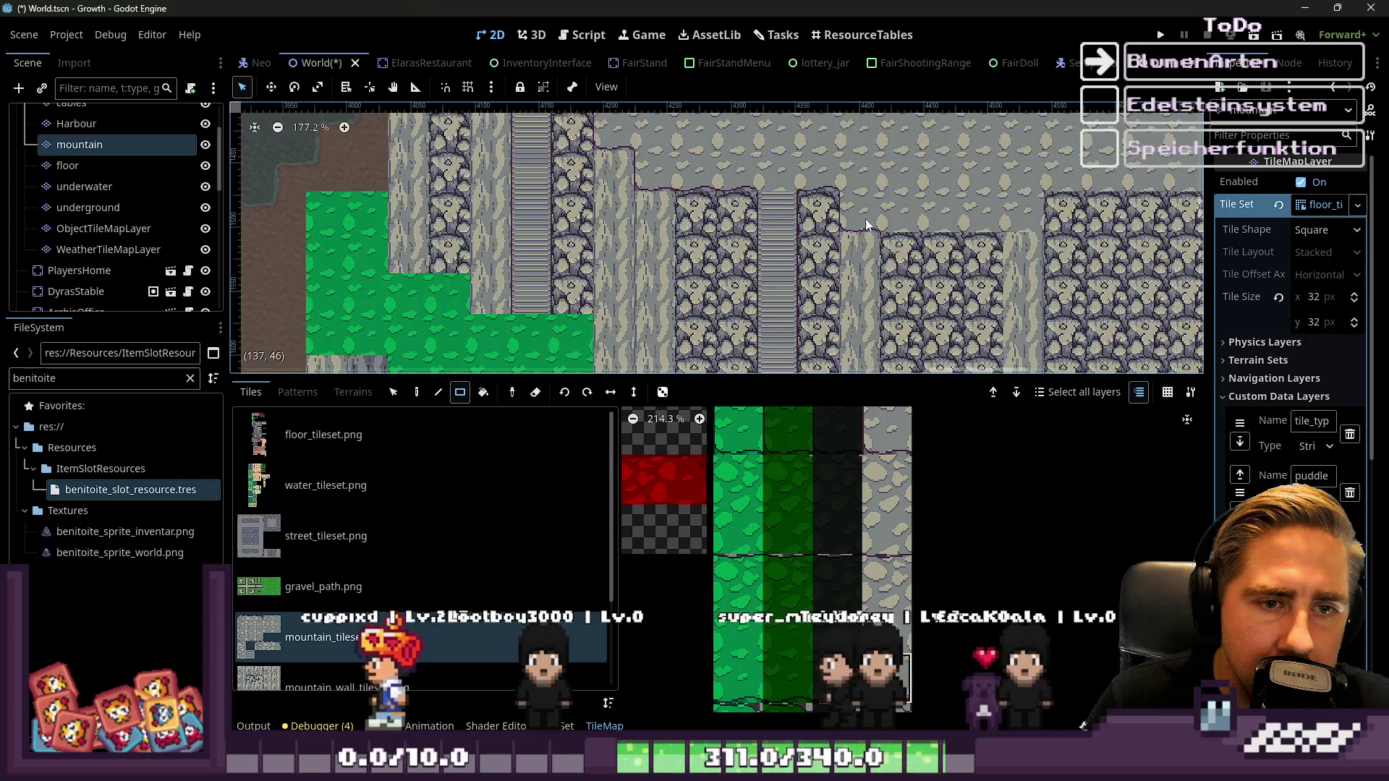
scroll(952, 233, "up", 1)
scroll(940, 233, "right", 5)
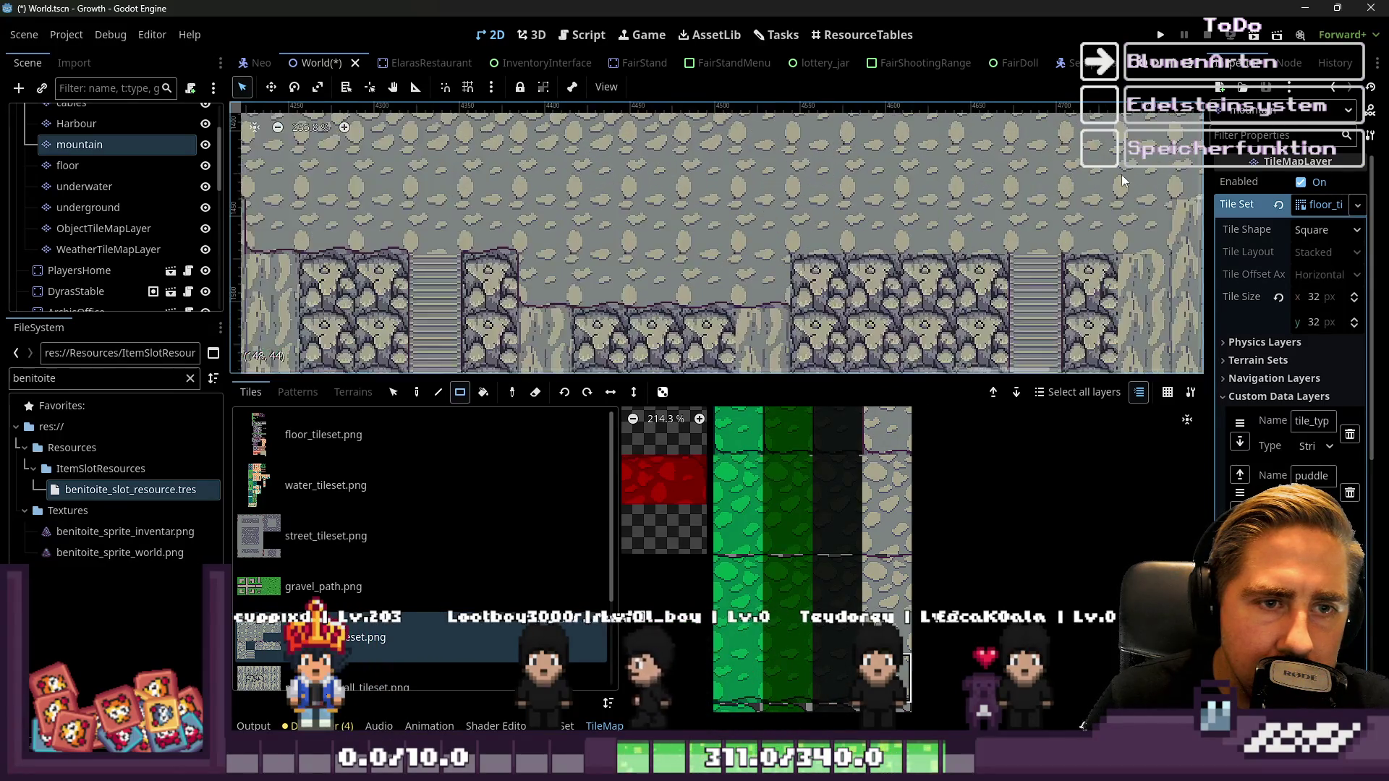
scroll(815, 229, "up", 1)
scroll(972, 231, "down", 1)
scroll(984, 236, "right", 3)
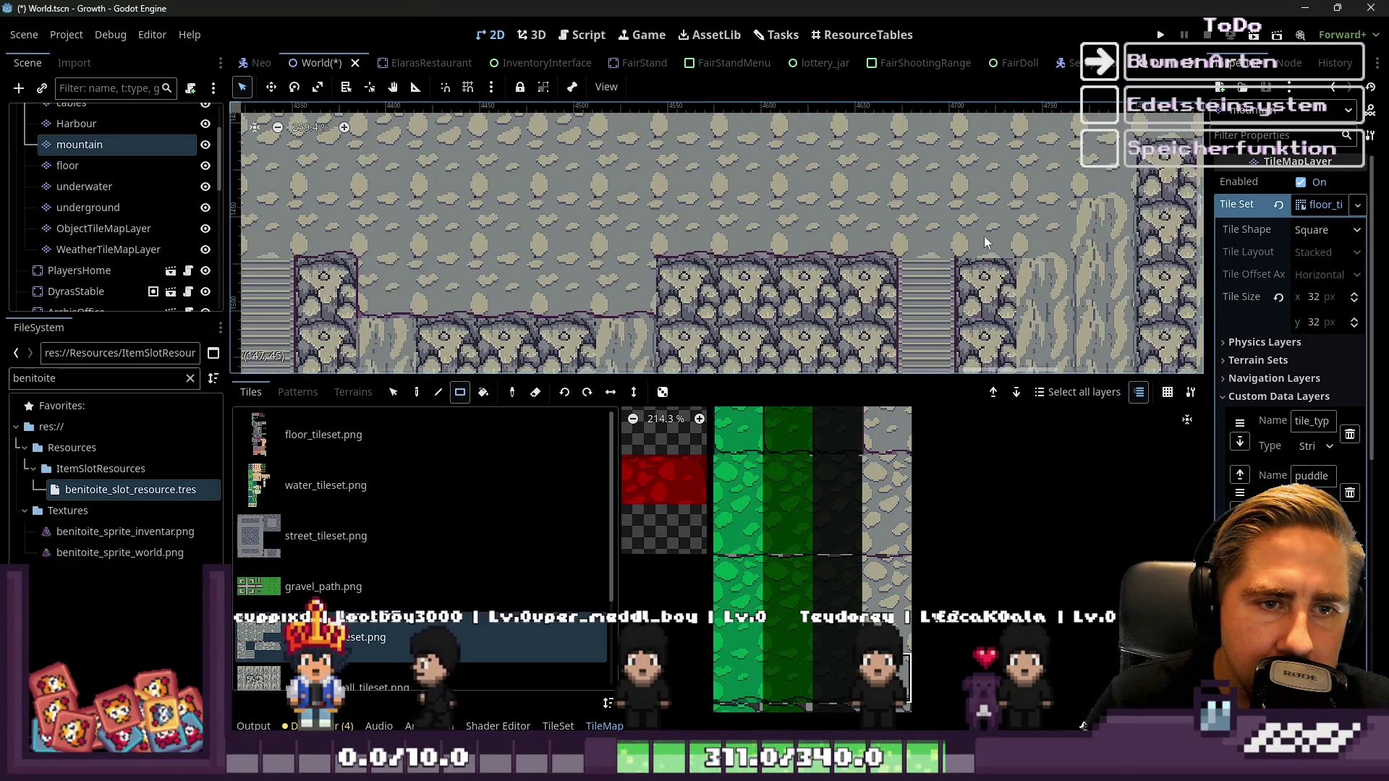
scroll(869, 261, "down", 1)
scroll(986, 196, "right", 2)
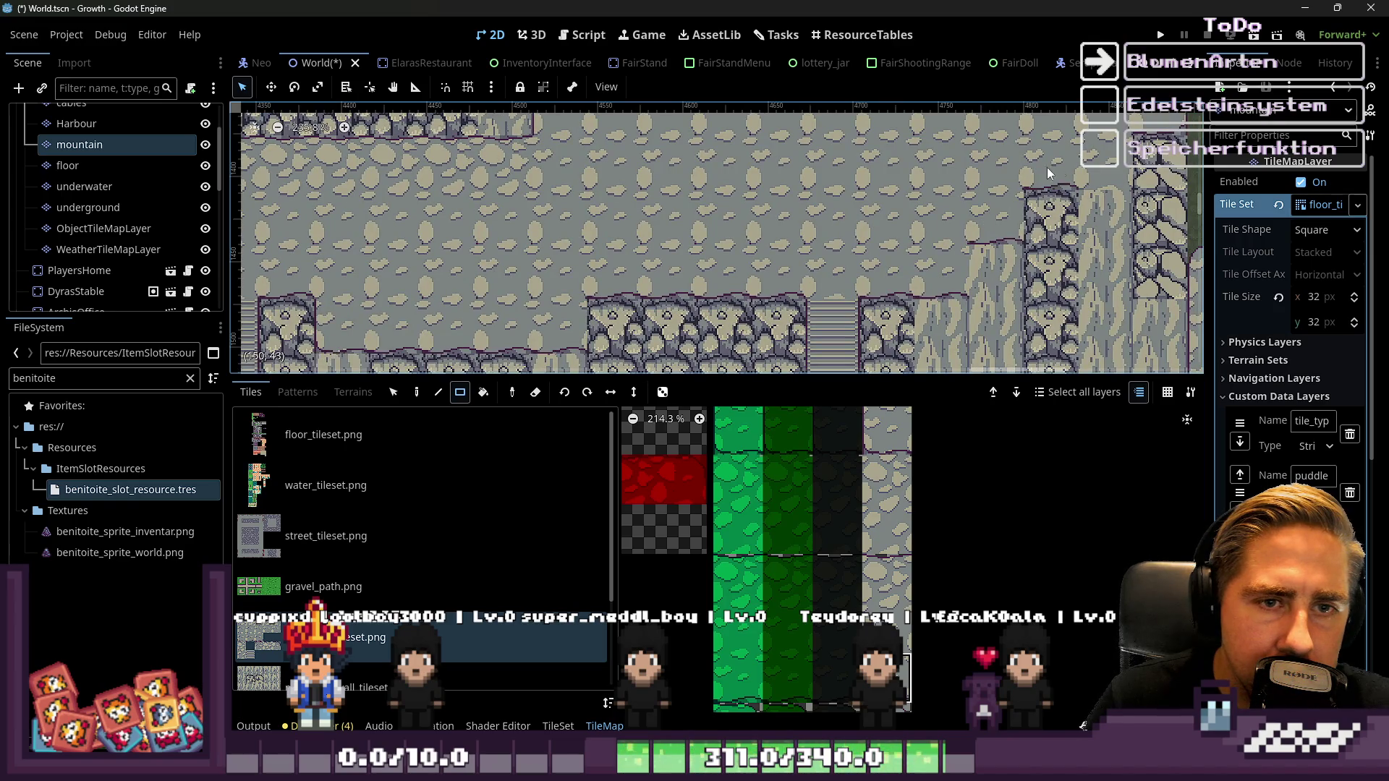
scroll(831, 268, "down", 2)
scroll(837, 480, "down", 5)
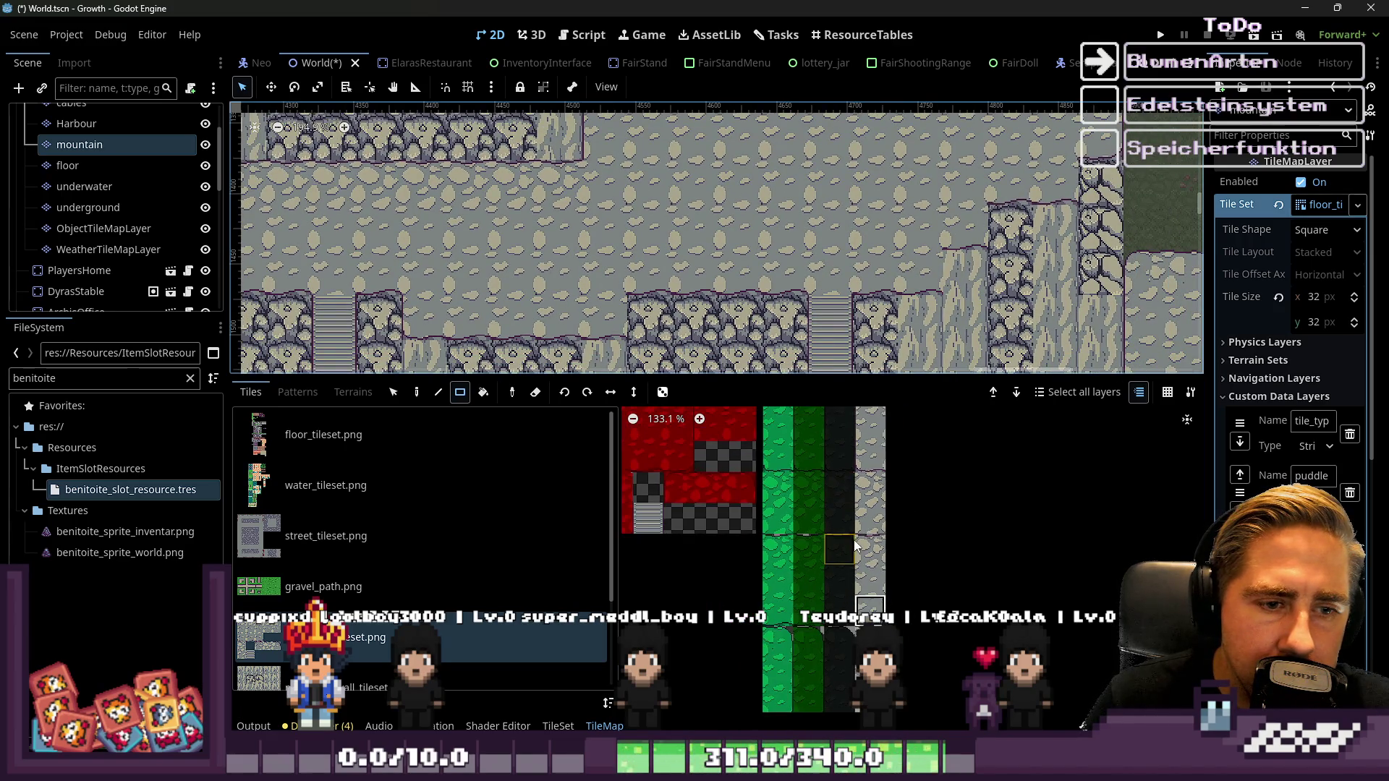
Select a plain grey stone tile in the mountain_tileset atlas
left_click(879, 461)
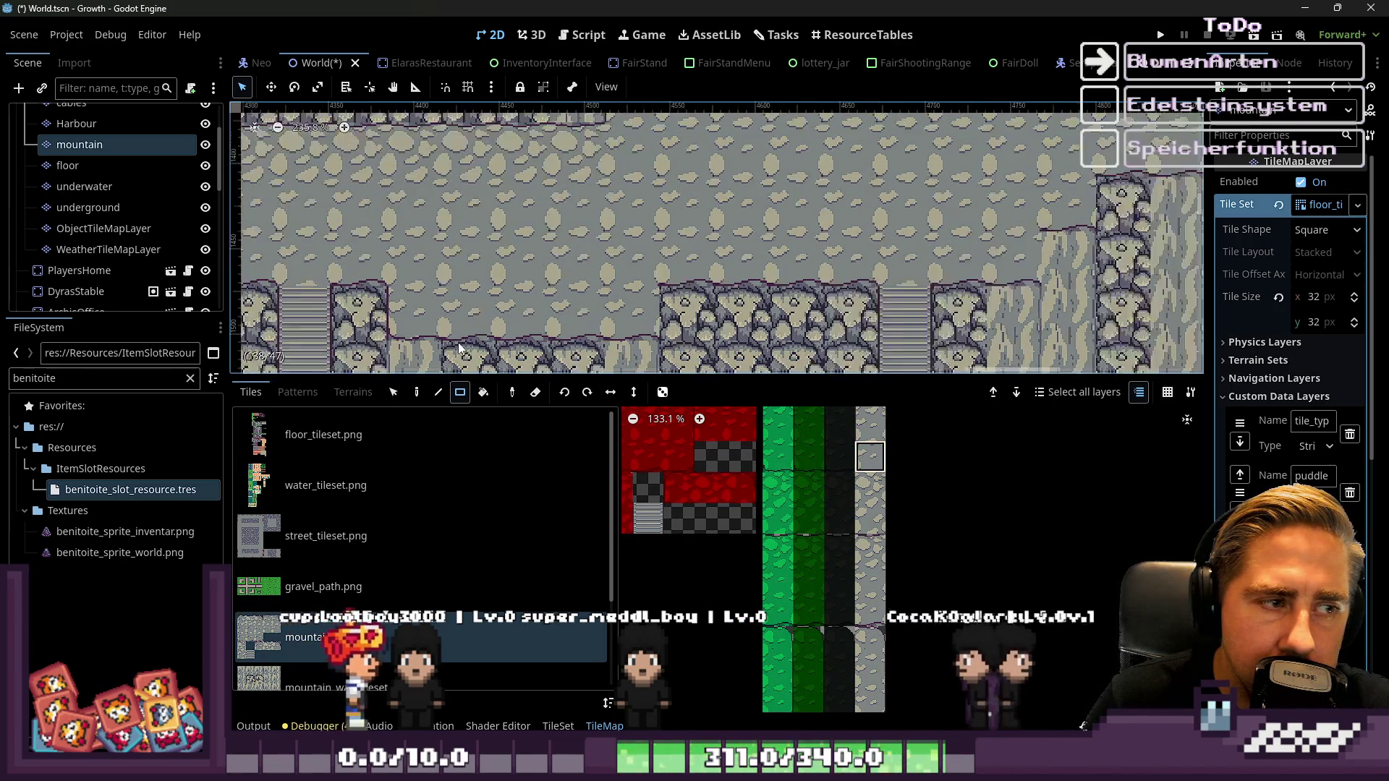
scroll(467, 274, "down", 1)
scroll(466, 274, "left", 3)
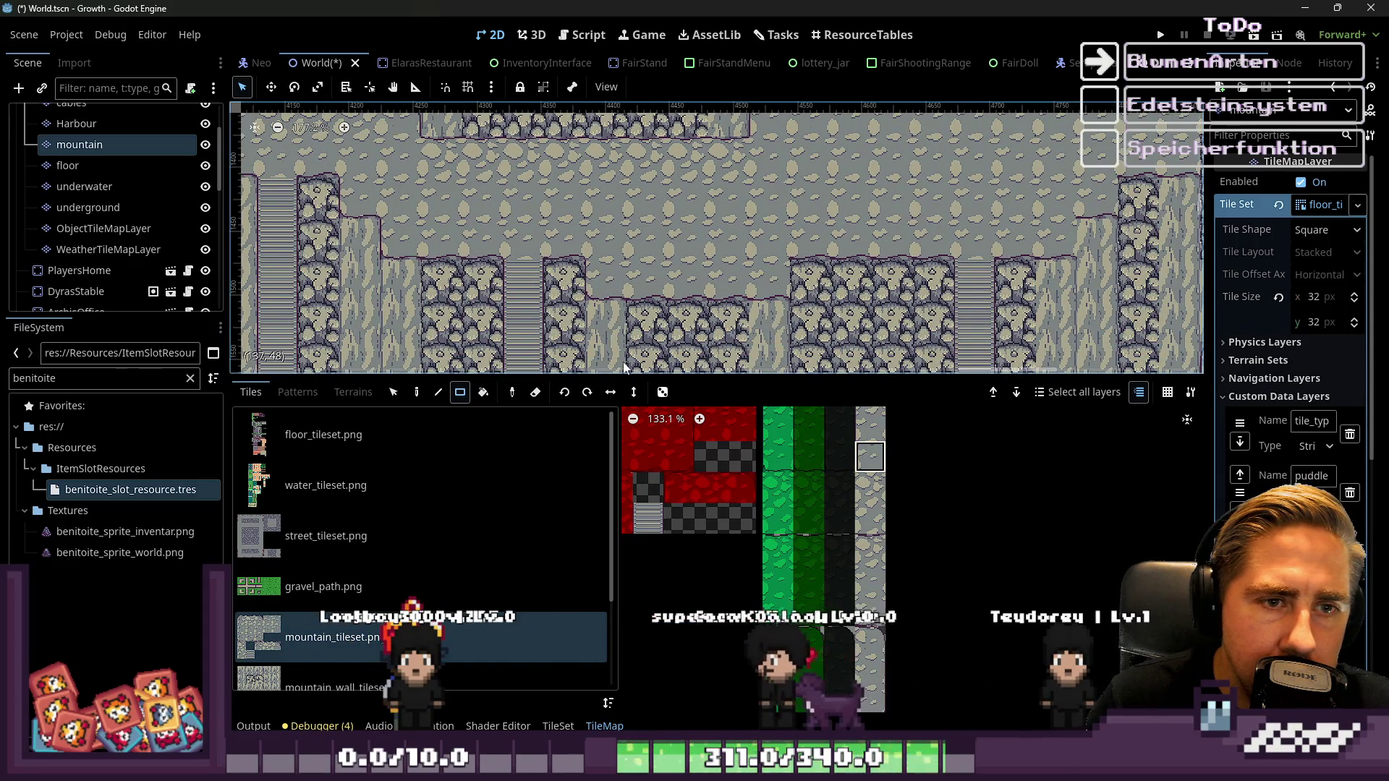
scroll(856, 567, "up", 10)
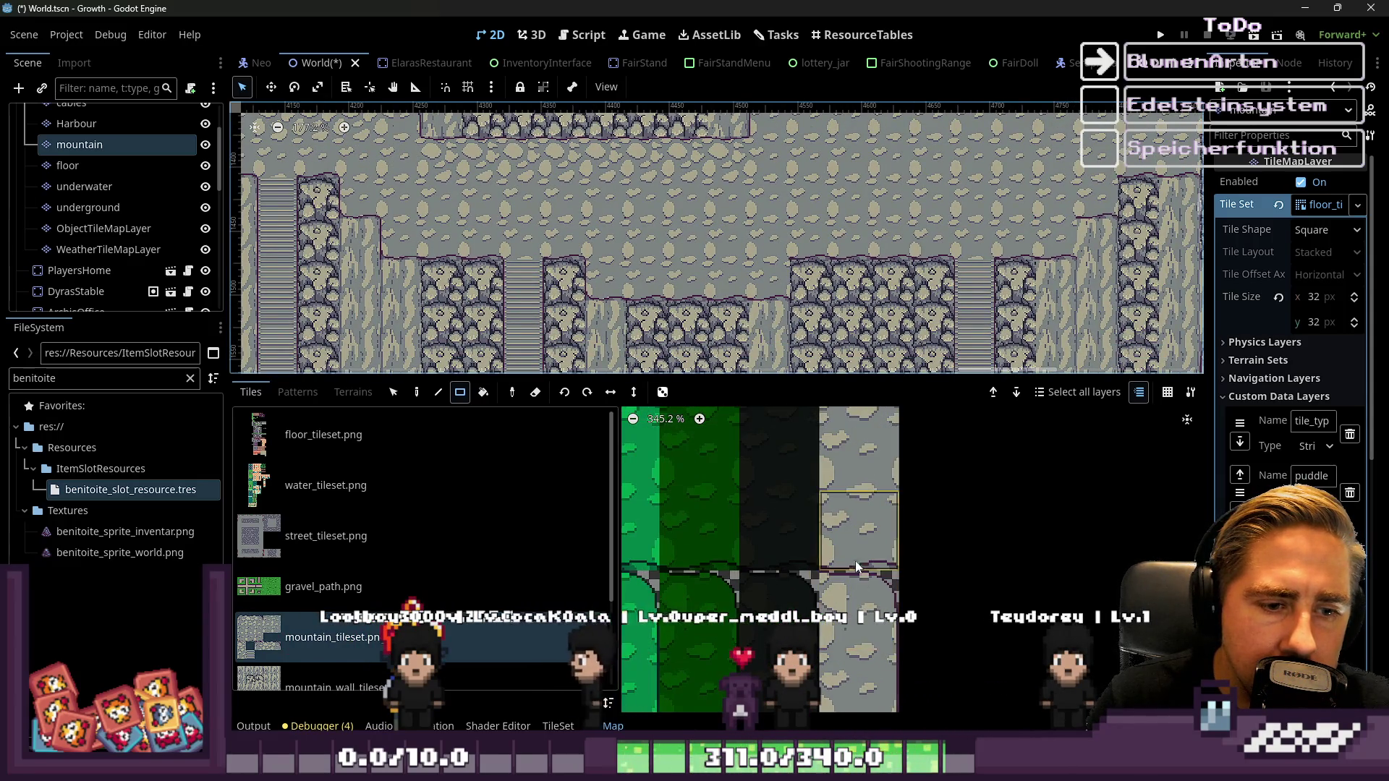
scroll(856, 566, "down", 5)
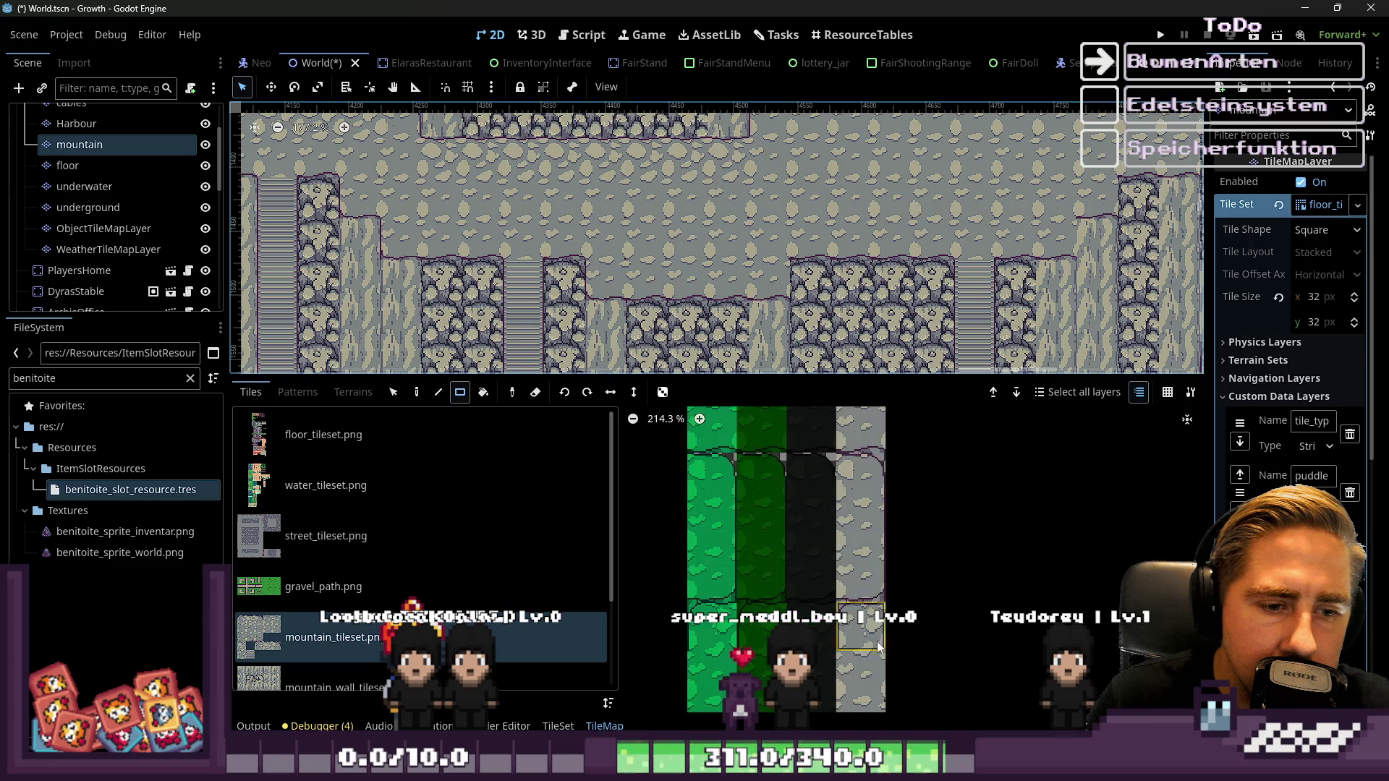
scroll(811, 292, "up", 3)
scroll(796, 246, "right", 3)
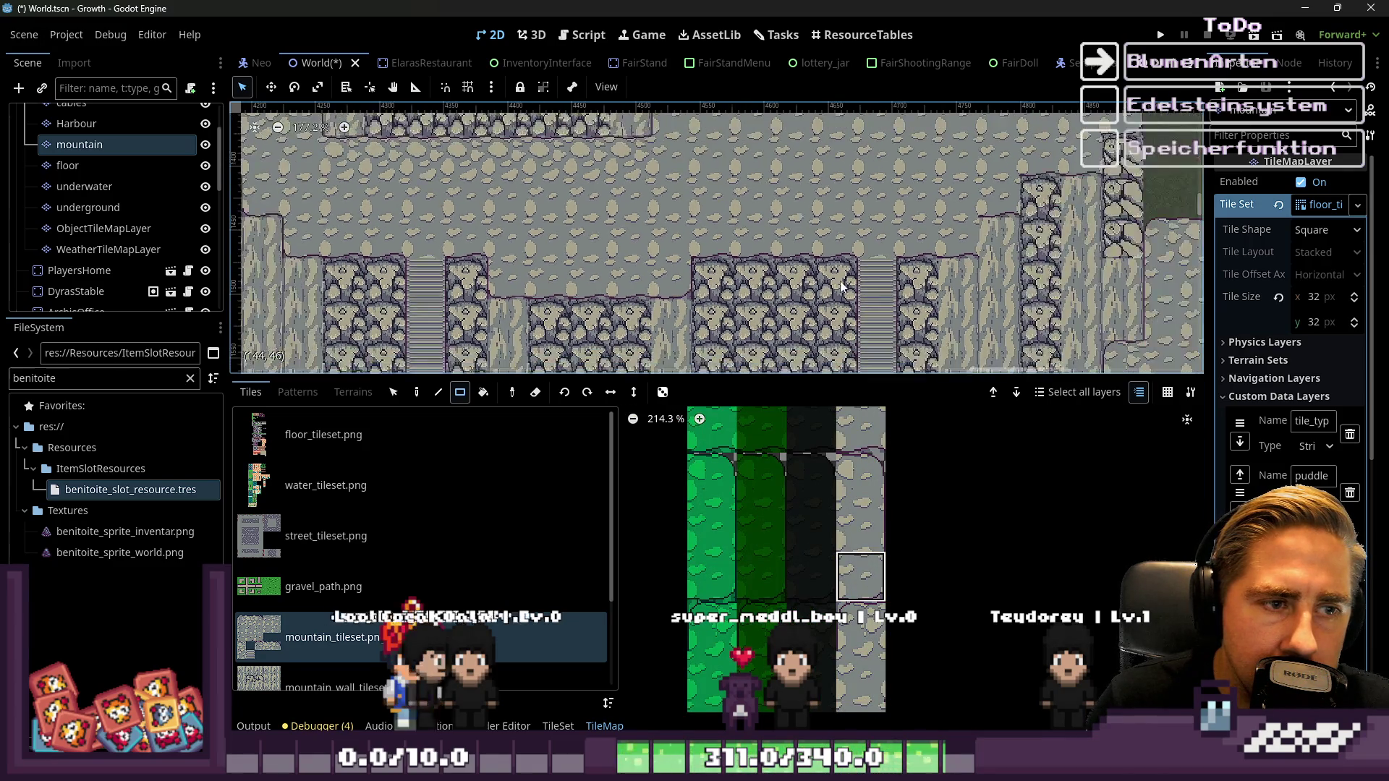
scroll(944, 222, "up", 1)
scroll(986, 155, "right", 2)
scroll(973, 175, "down", 1)
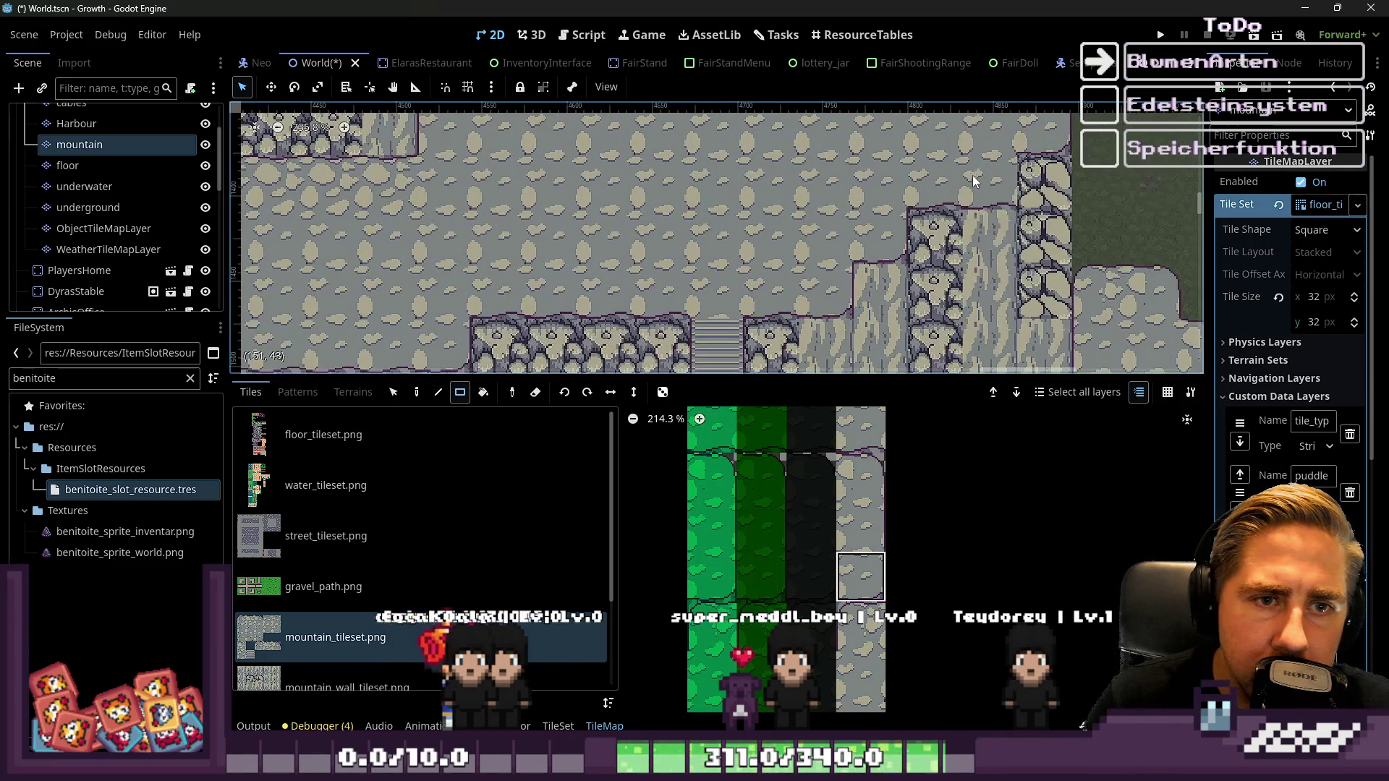
scroll(1106, 254, "down", 6)
scroll(941, 188, "left", 3)
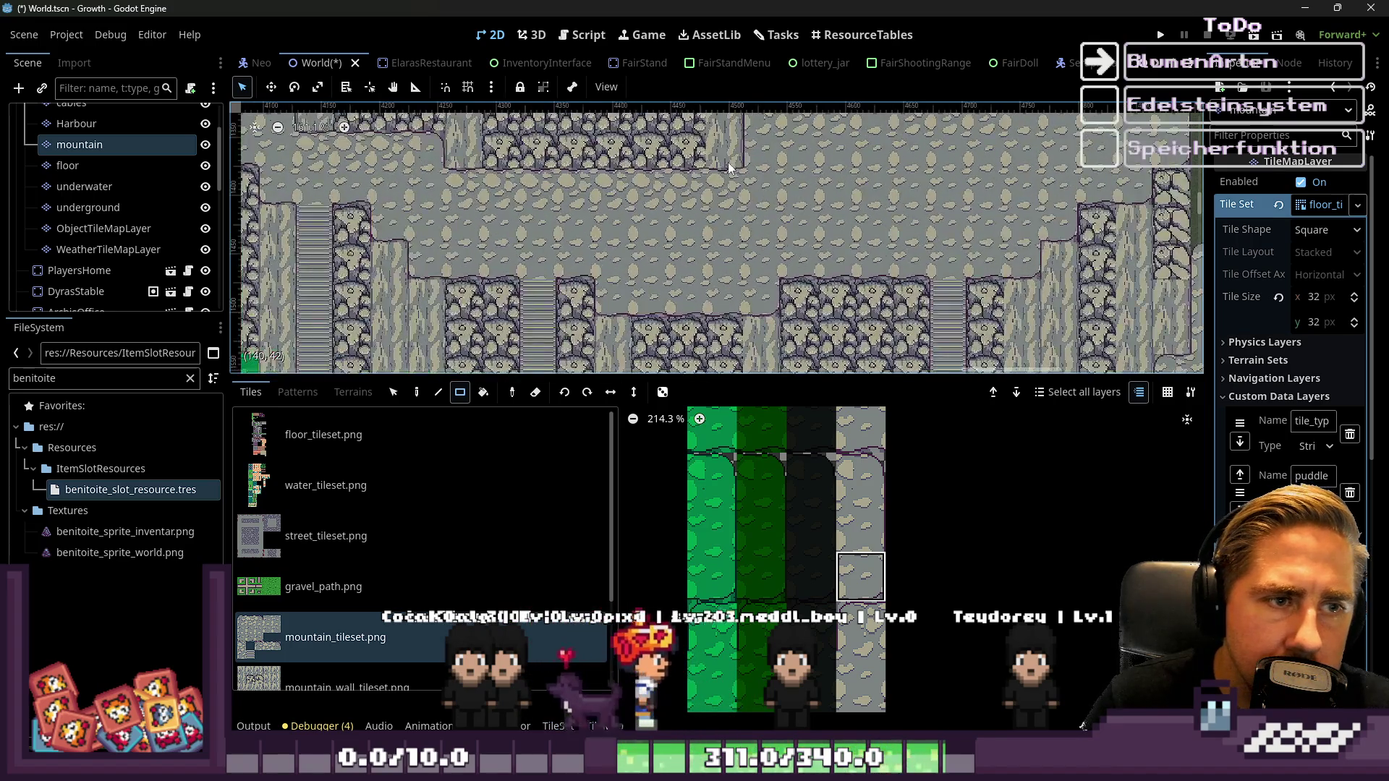
scroll(724, 145, "left", 3)
scroll(516, 166, "up", 3)
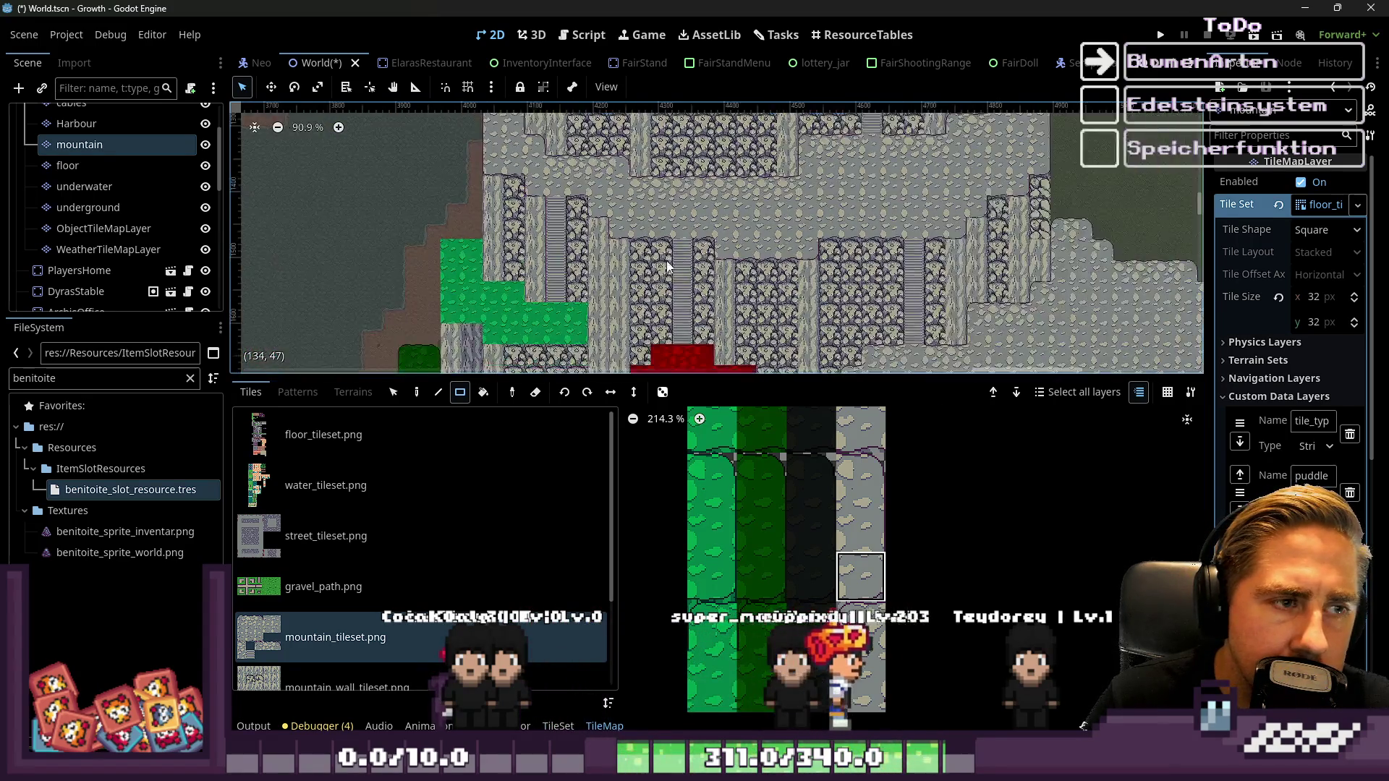
Zoom out to view the whole mountain plateau and cliff edges, then save the World scene
scroll(516, 166, "down", 11)
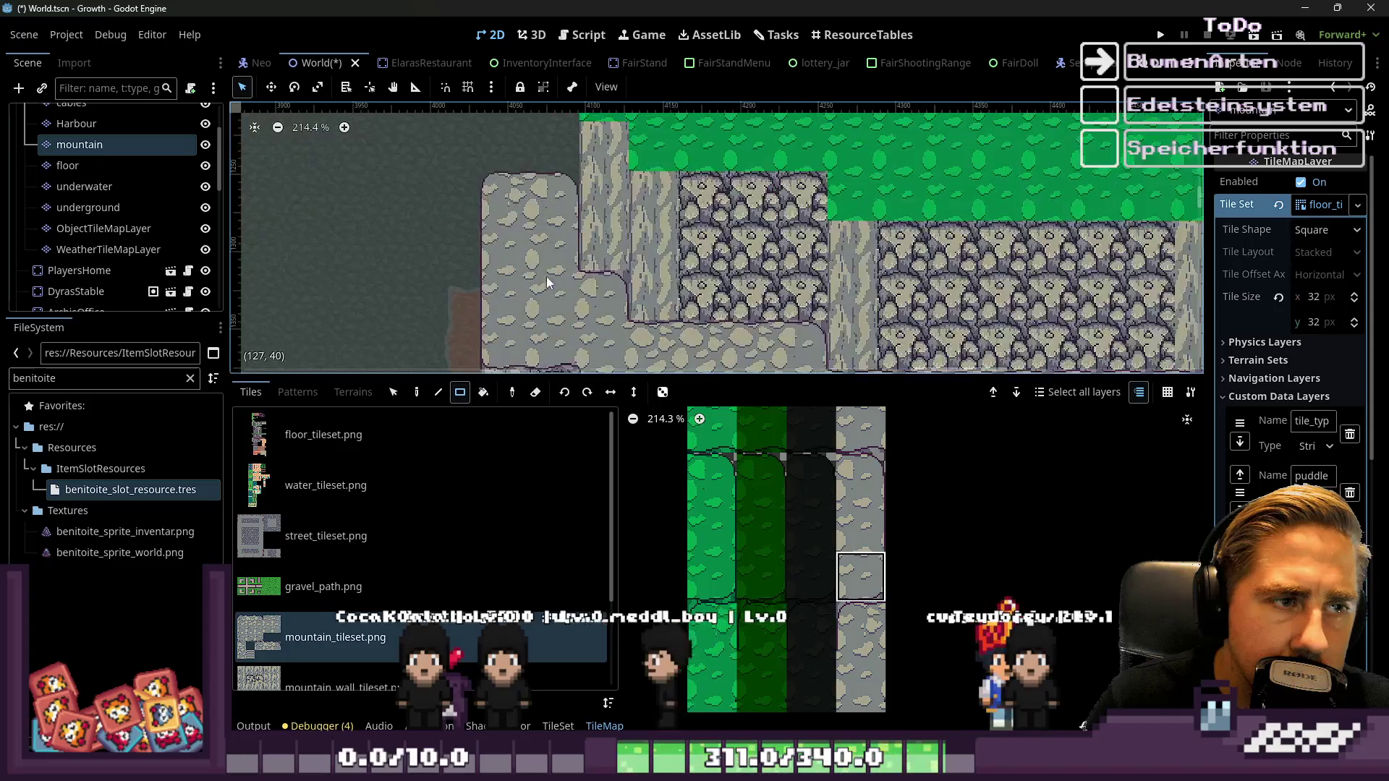
scroll(680, 190, "down", 5)
key("ctrl+s")
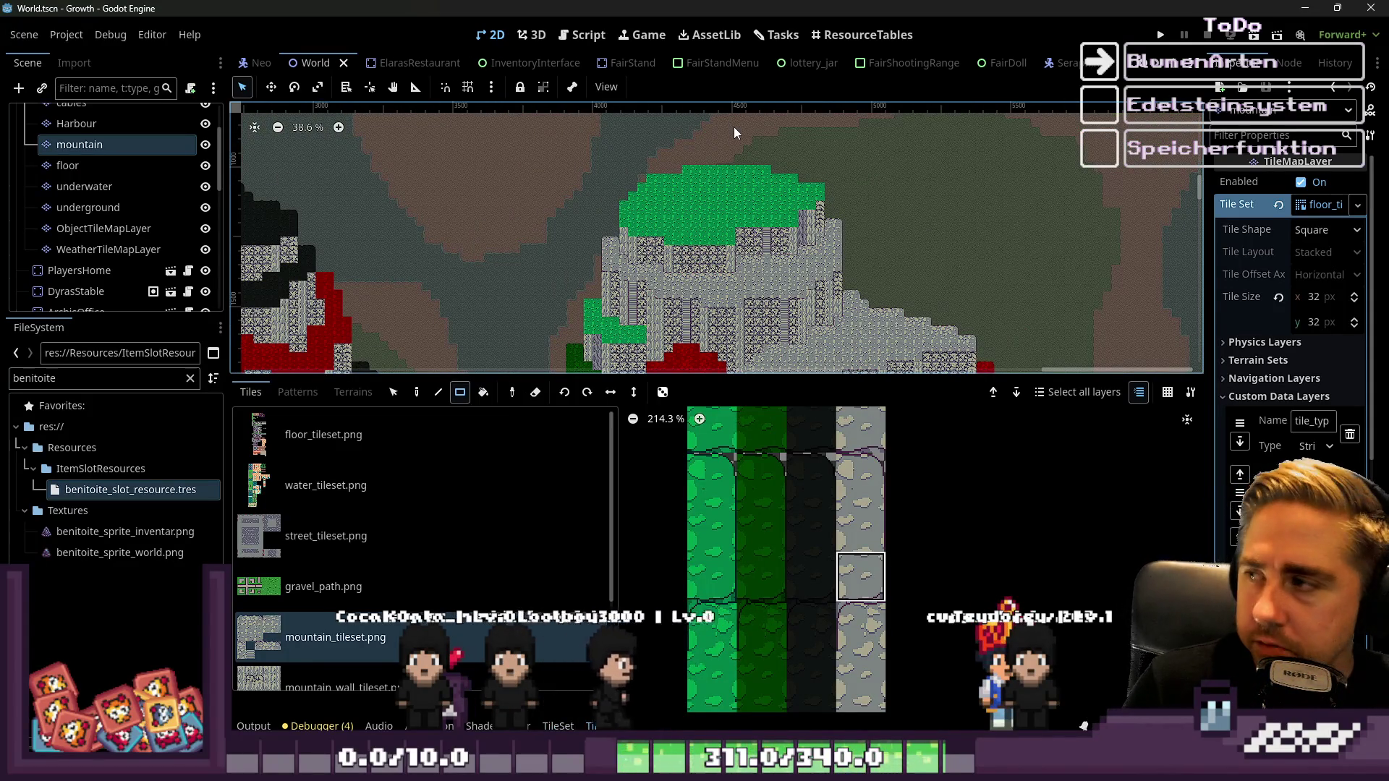
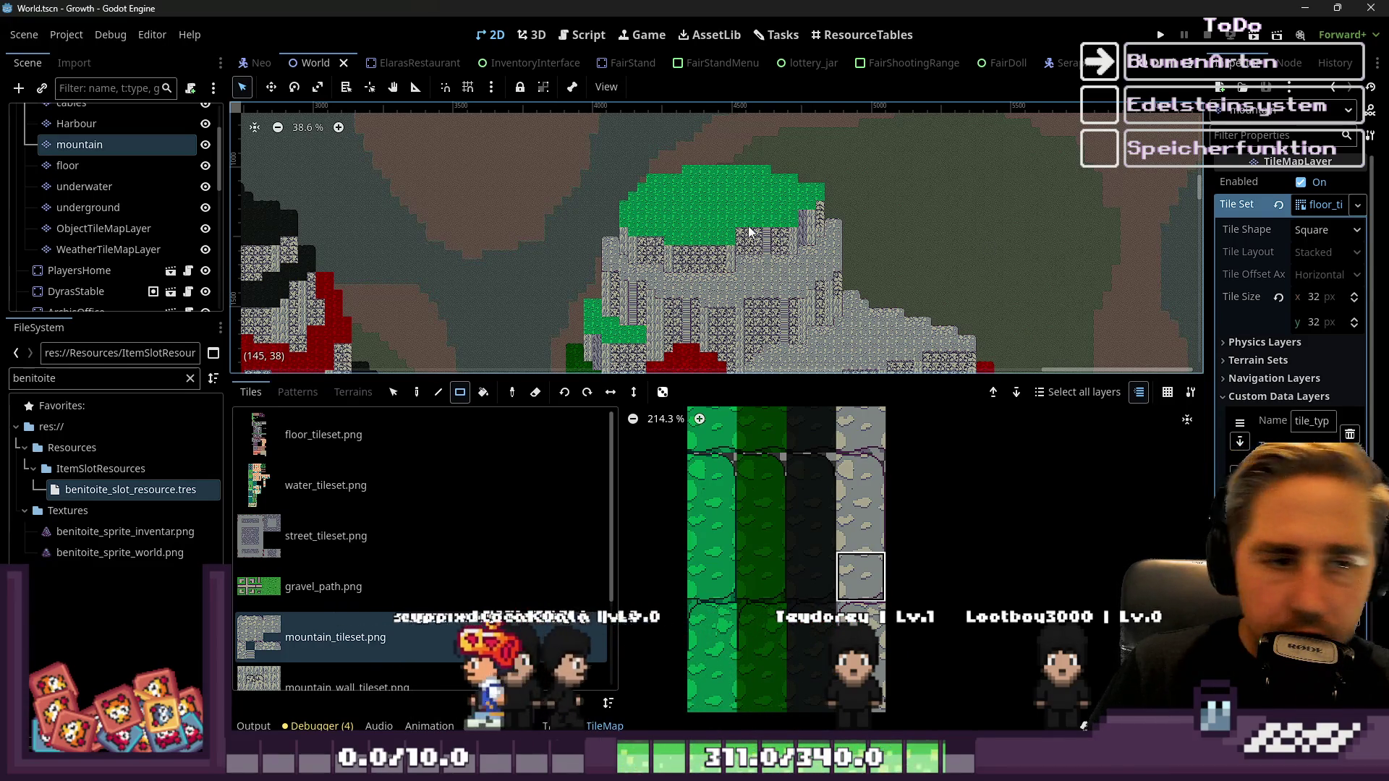
Paint a tile on the mountain top's edge, then undo it
scroll(709, 176, "up", 3)
scroll(710, 175, "up", 1)
scroll(735, 540, "down", 4)
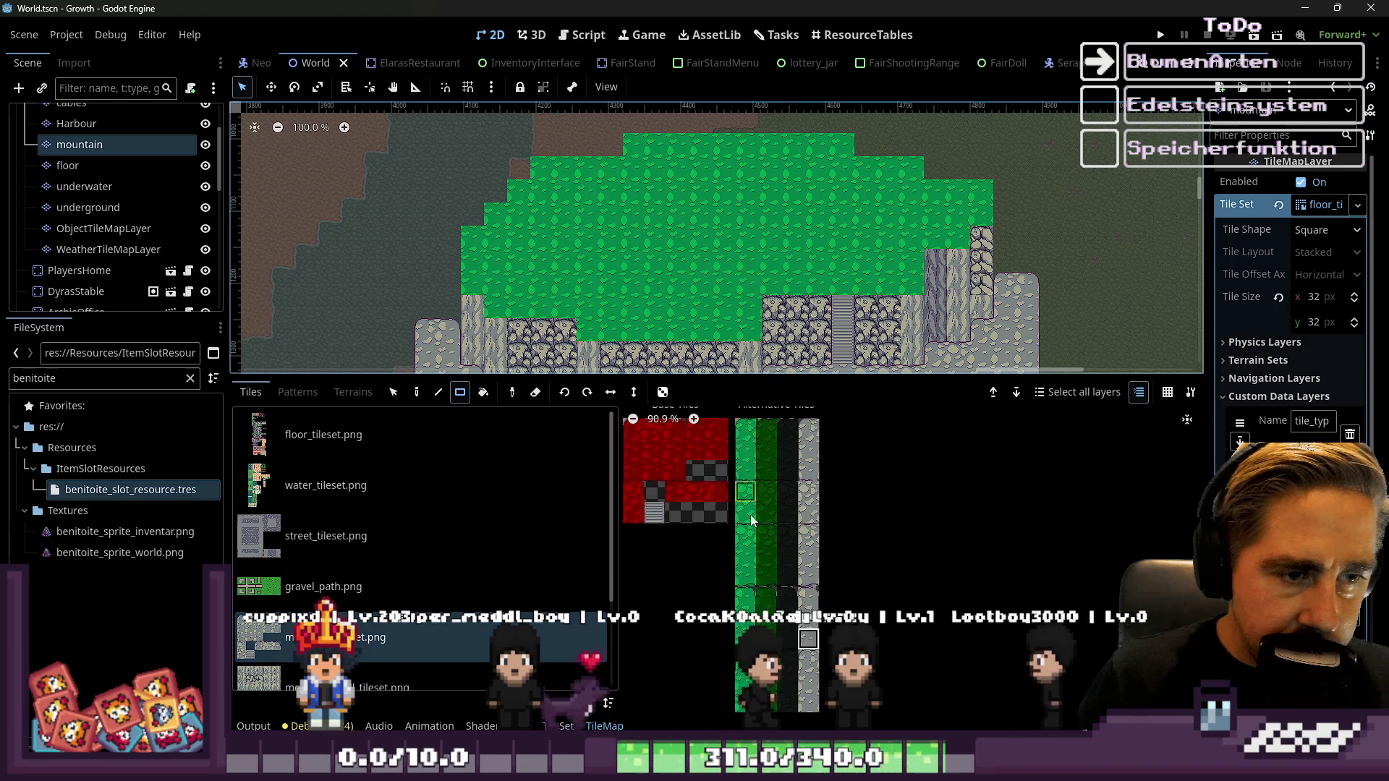
scroll(755, 504, "up", 2)
scroll(614, 135, "up", 1)
left_click(672, 148)
key("ctrl+z")
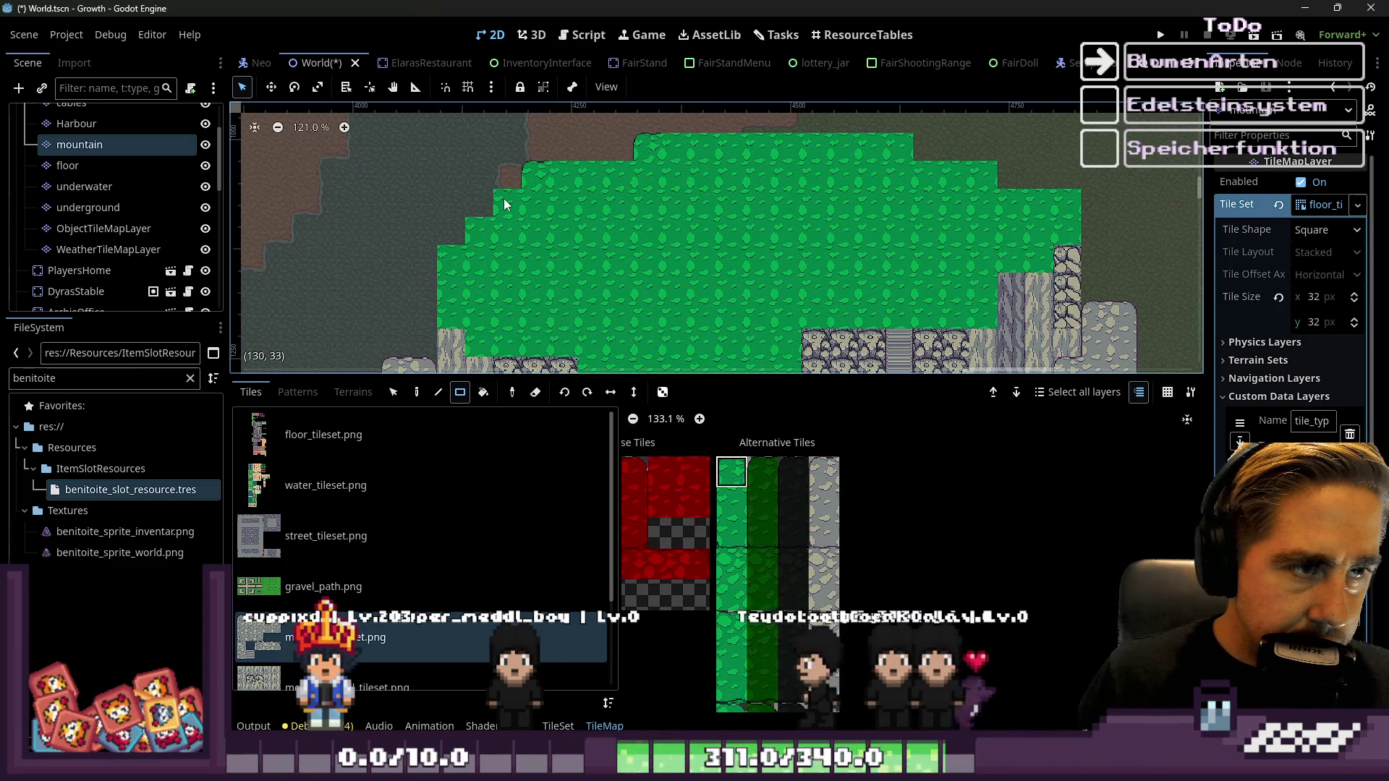
Select the green grass tile one row lower in the TileMap atlas
scroll(541, 217, "down", 3)
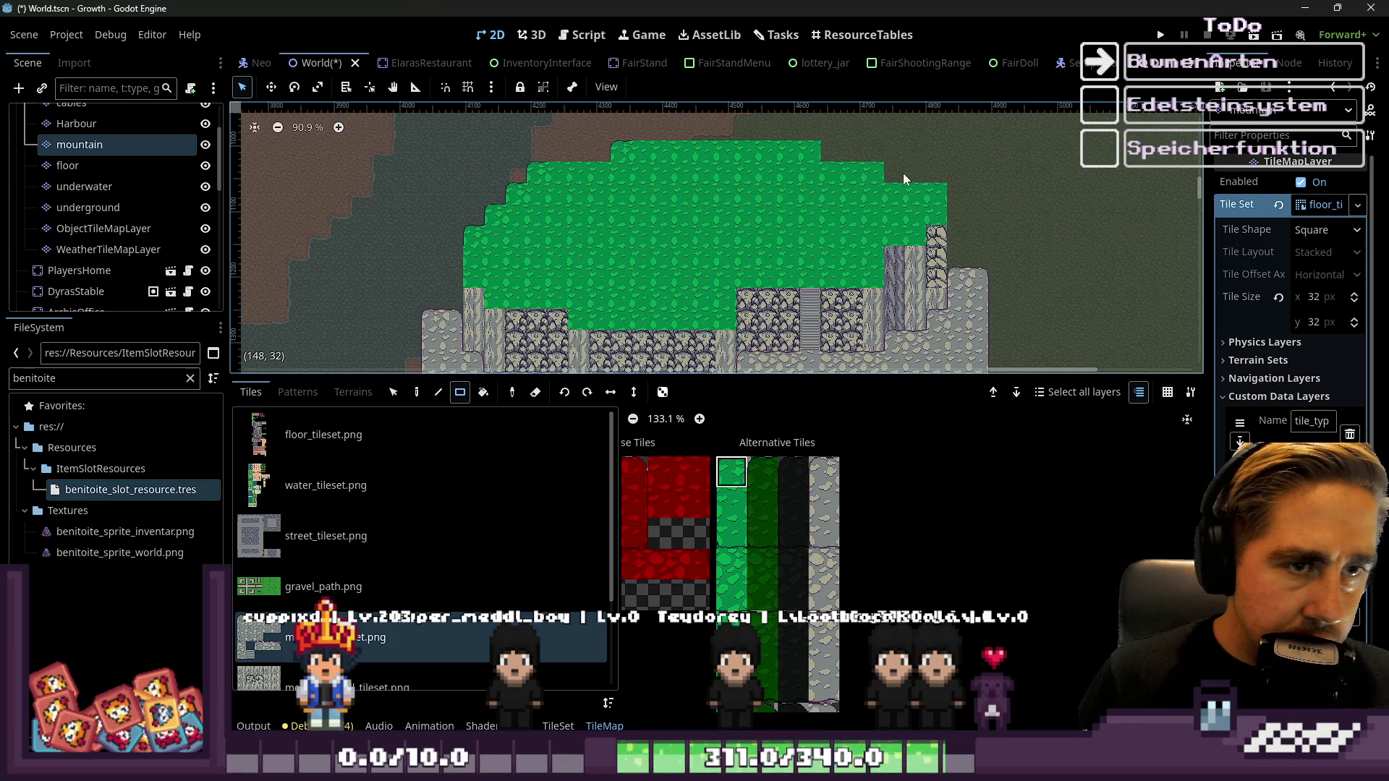
scroll(831, 329, "down", 2)
scroll(835, 554, "down", 4)
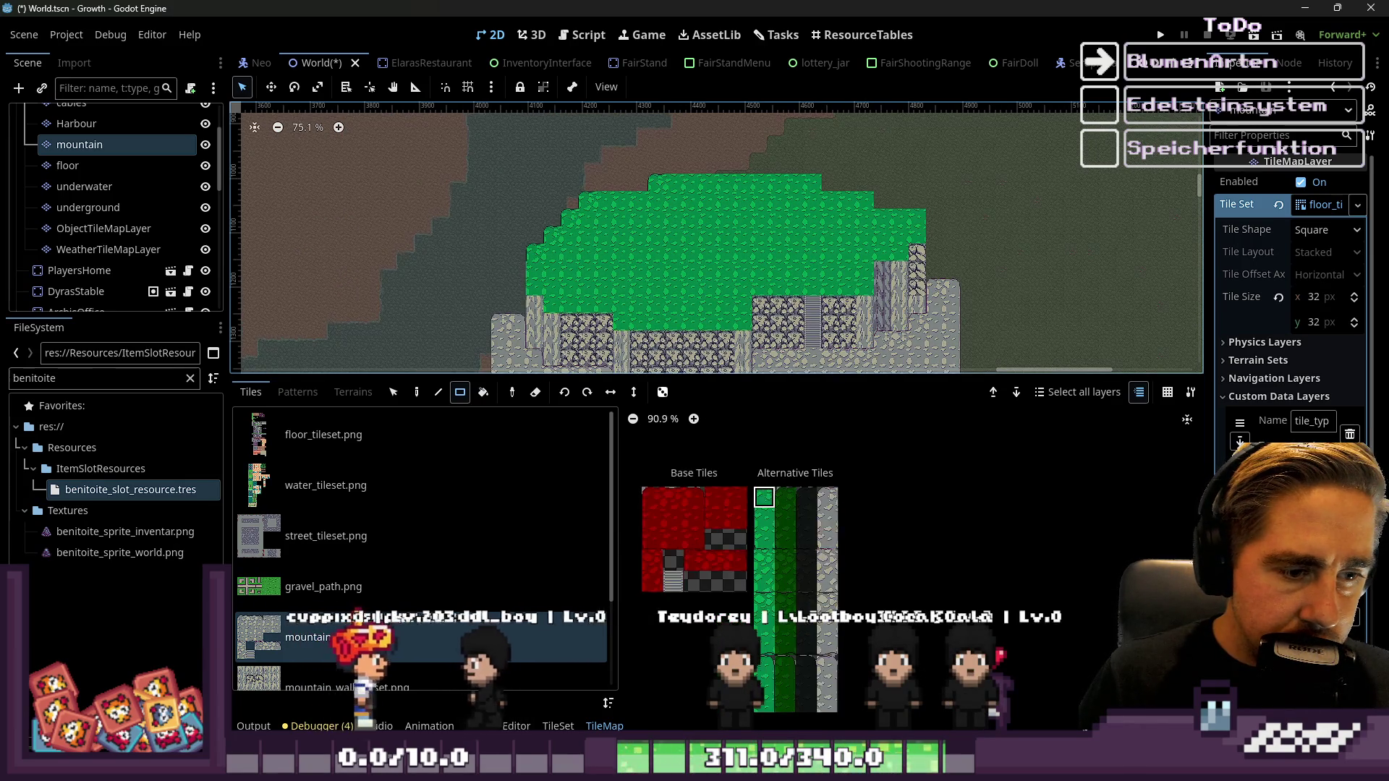
scroll(761, 660, "up", 8)
scroll(842, 272, "up", 2)
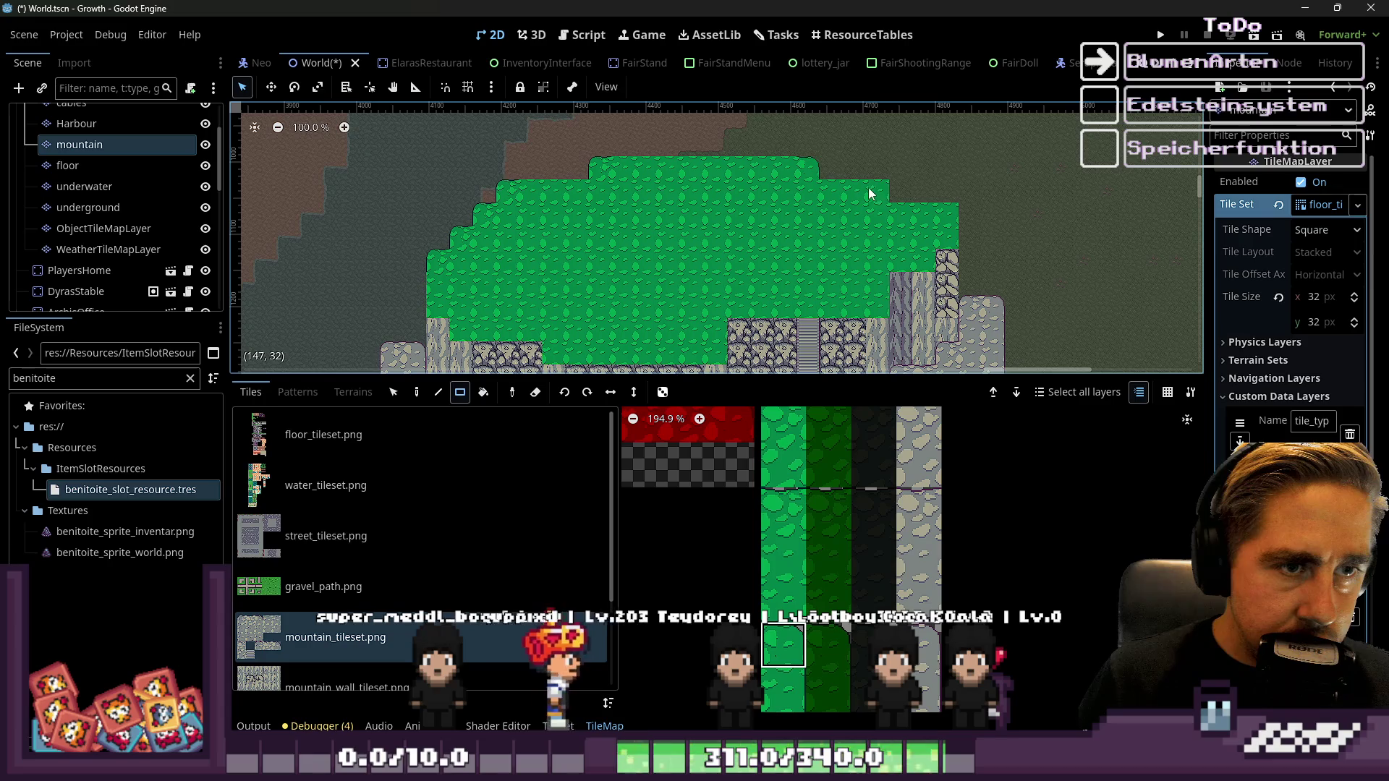
scroll(850, 462, "down", 5)
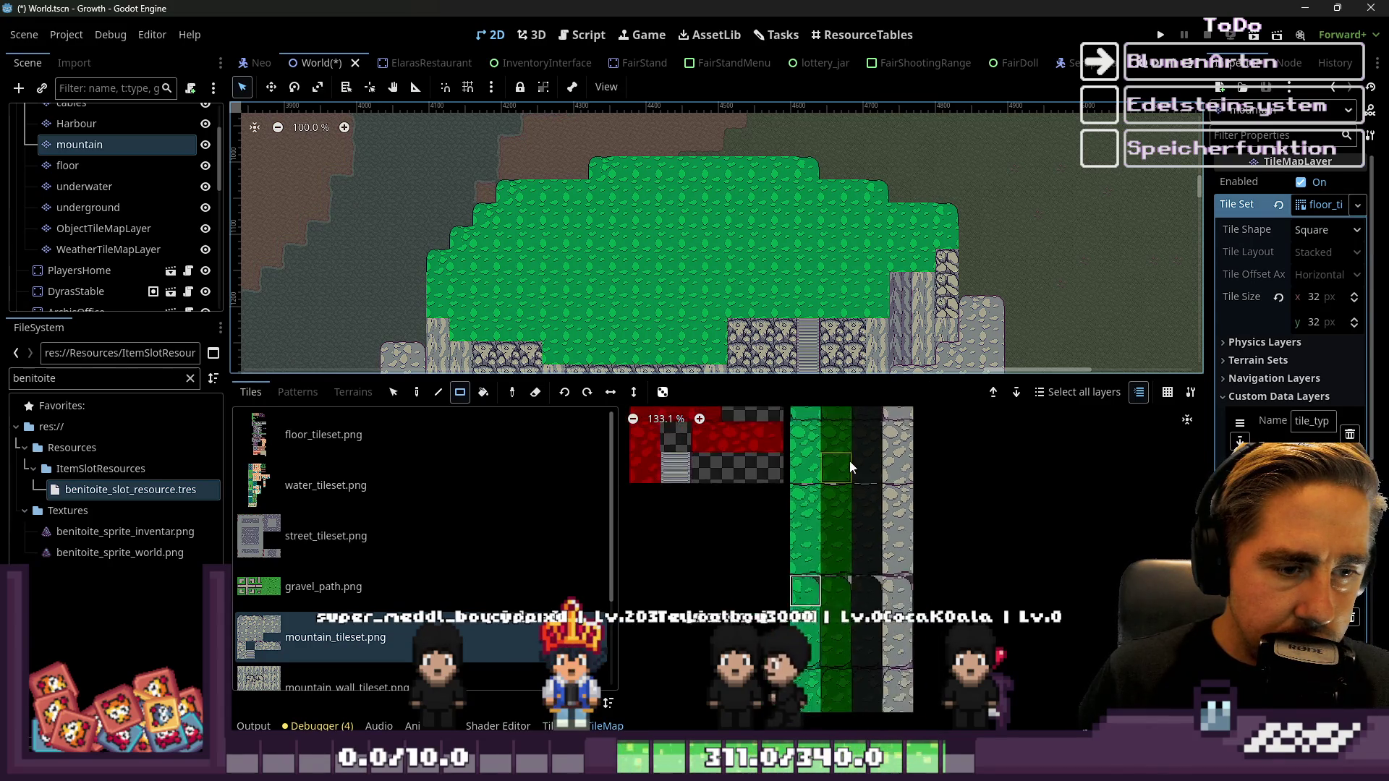
scroll(805, 684, "up", 6)
scroll(964, 236, "up", 1)
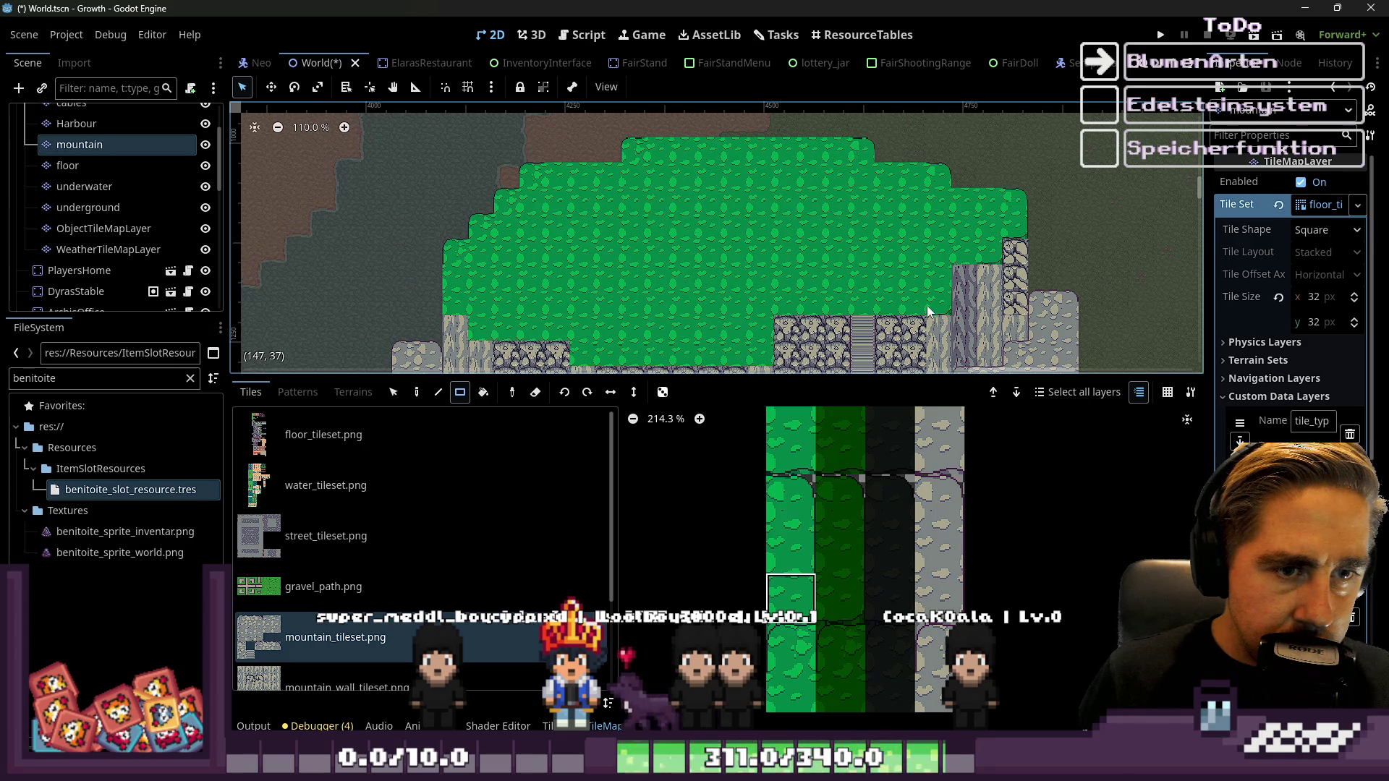
scroll(832, 210, "down", 2)
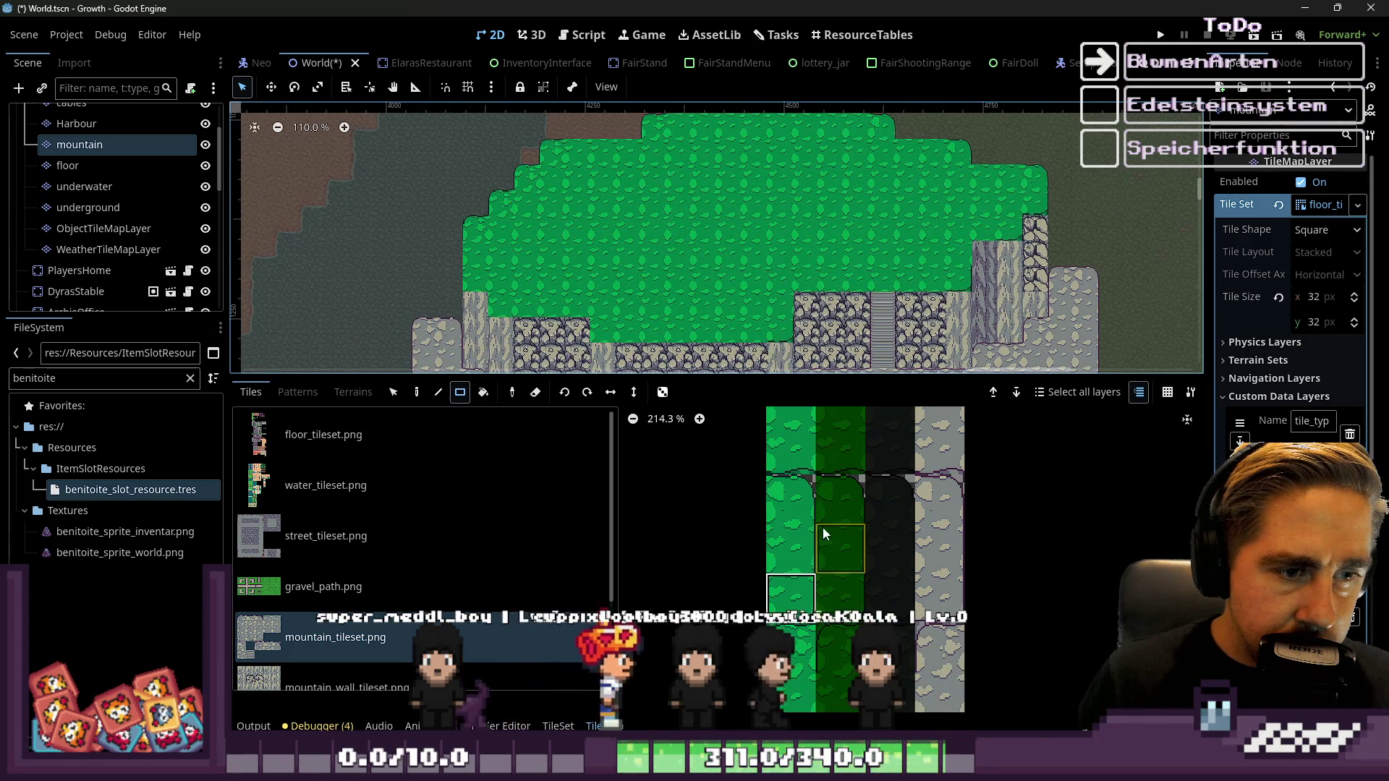
scroll(784, 260, "down", 1)
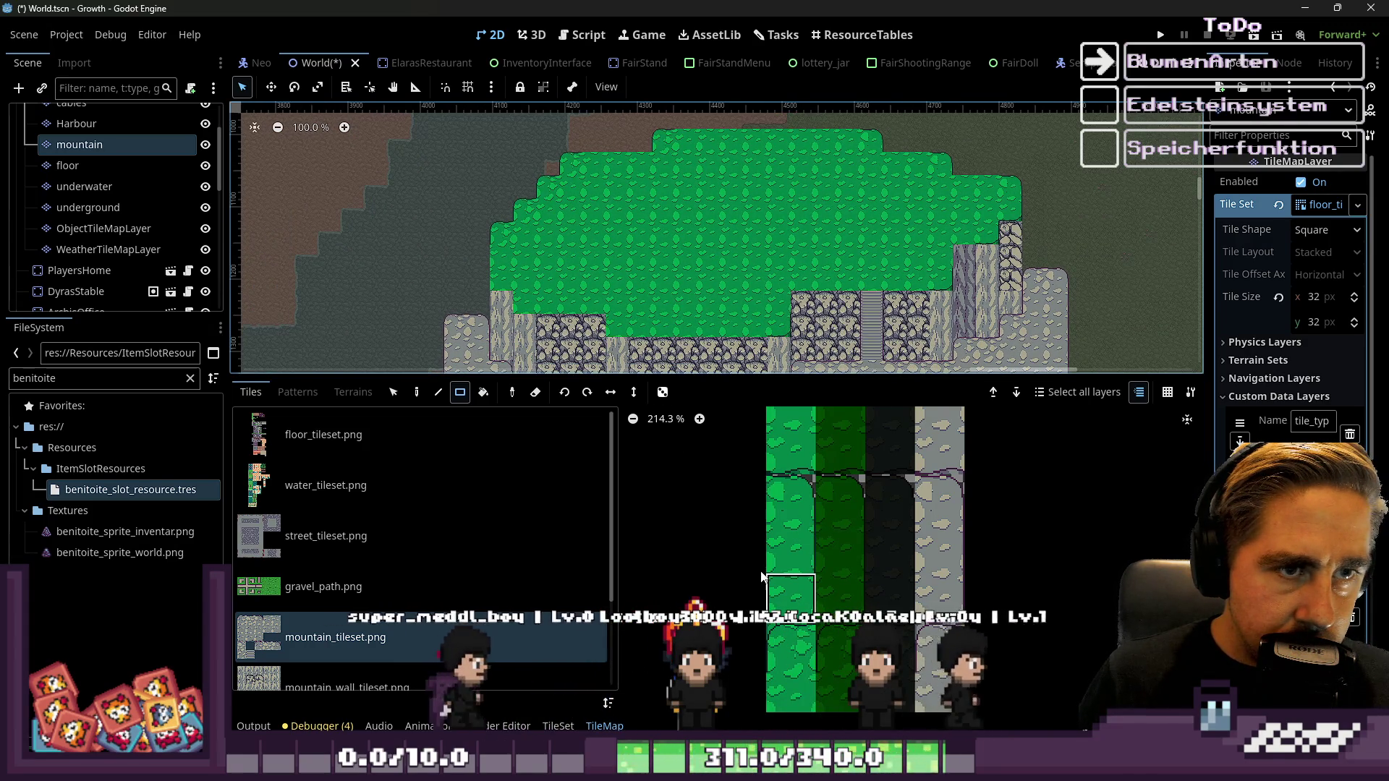
scroll(804, 628, "down", 4)
scroll(804, 628, "up", 3)
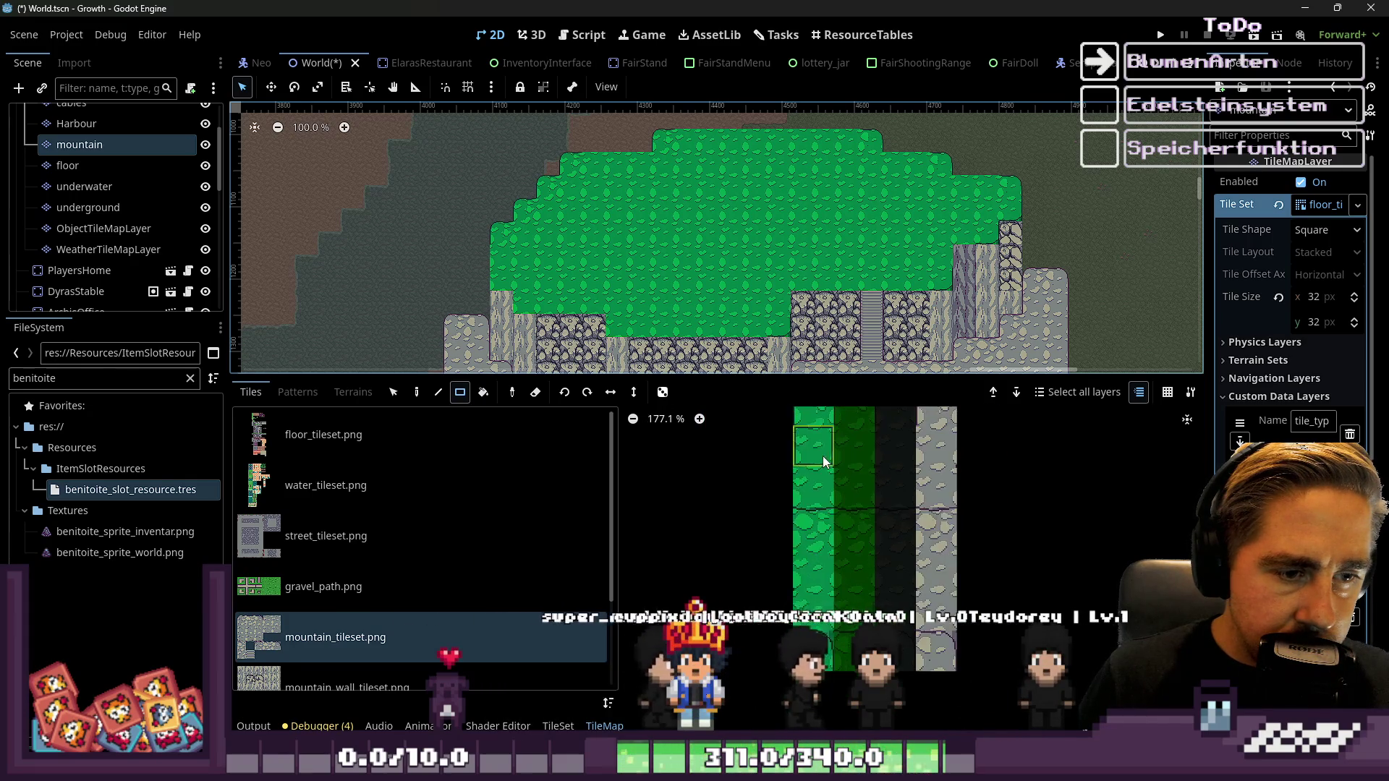
scroll(803, 628, "up", 1)
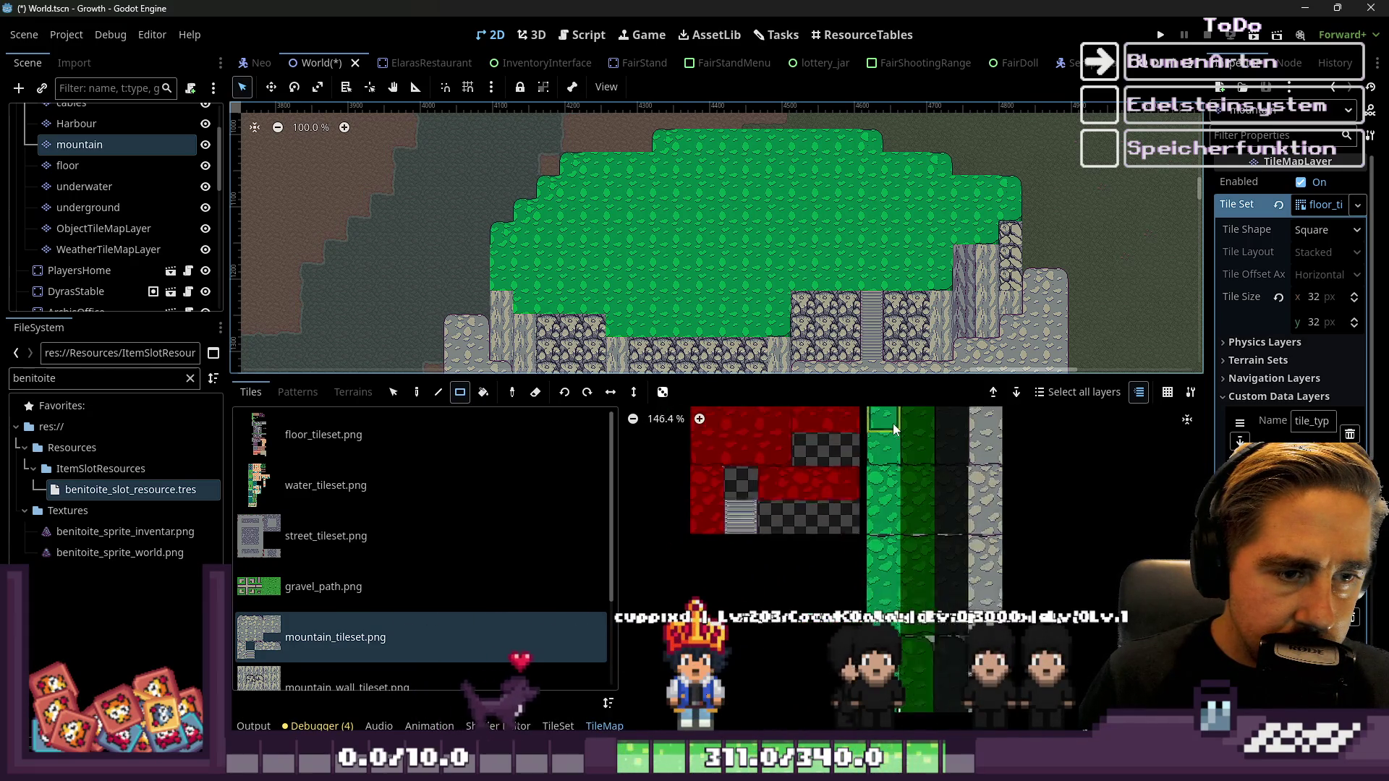
scroll(566, 354, "up", 2)
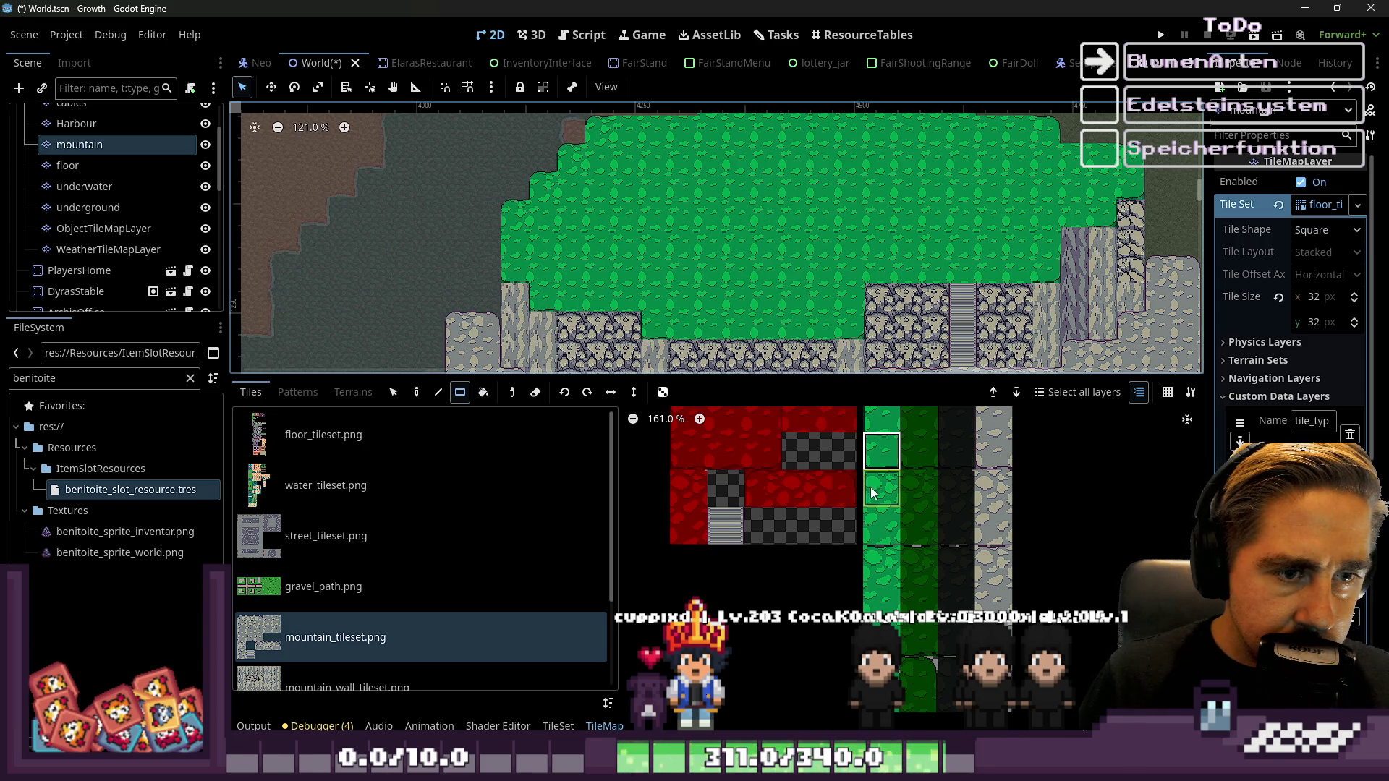
scroll(903, 540, "up", 2)
left_click(875, 543)
scroll(732, 171, "down", 1)
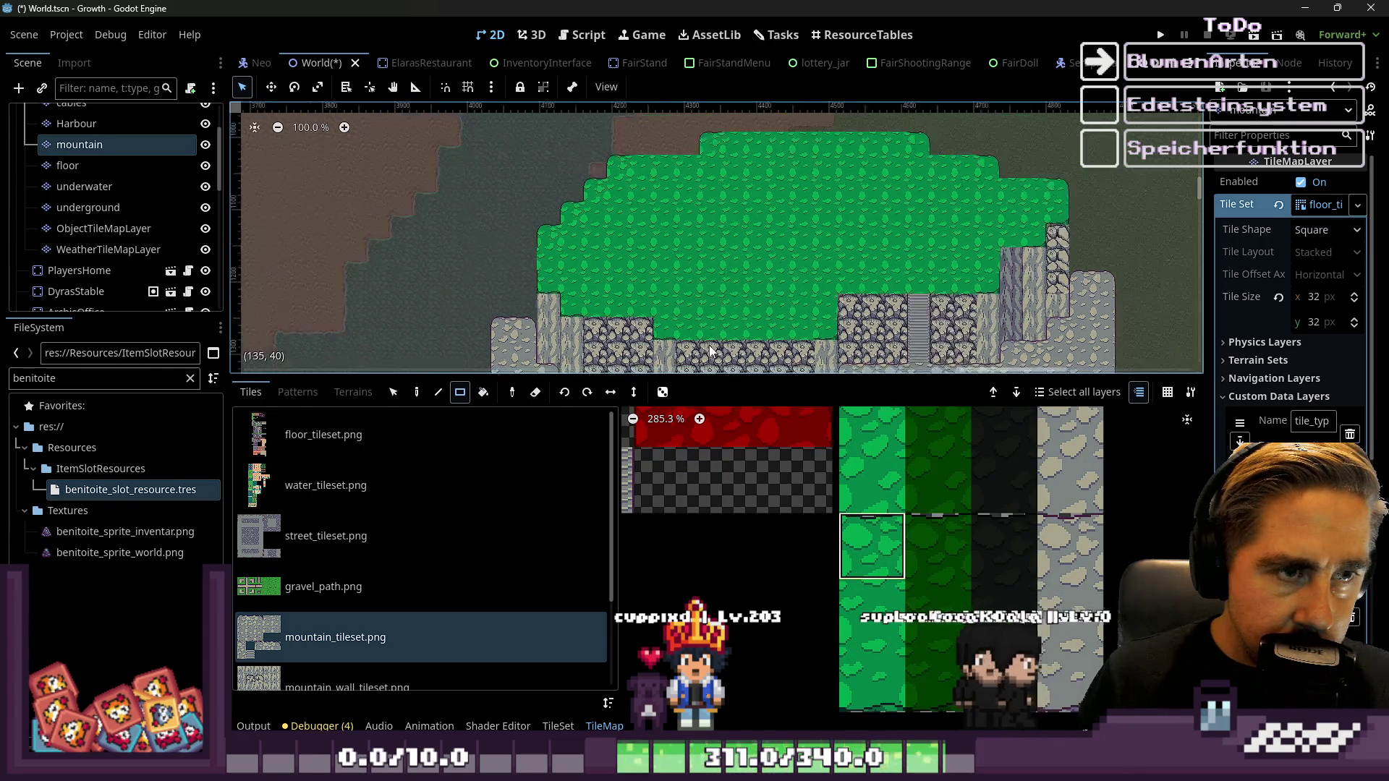
scroll(734, 191, "up", 4)
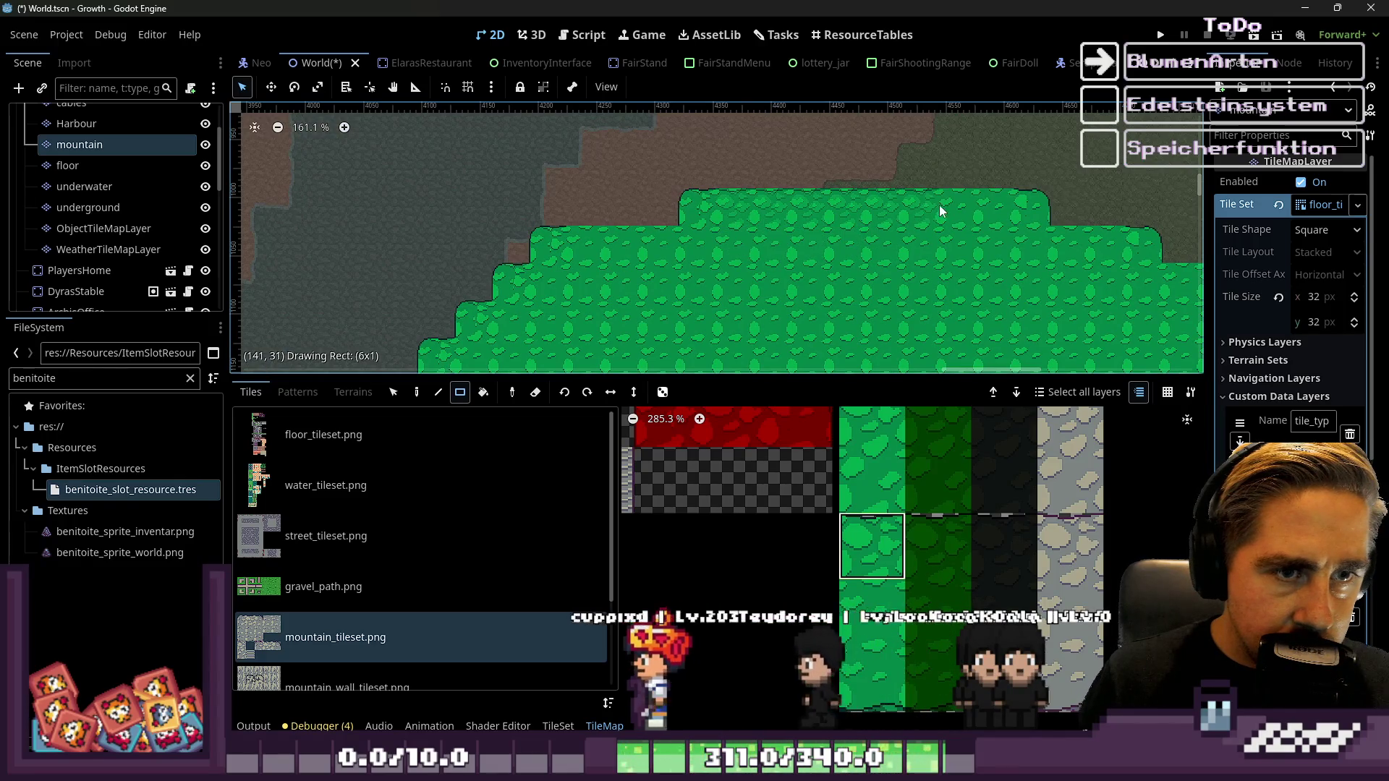
scroll(586, 255, "up", 2)
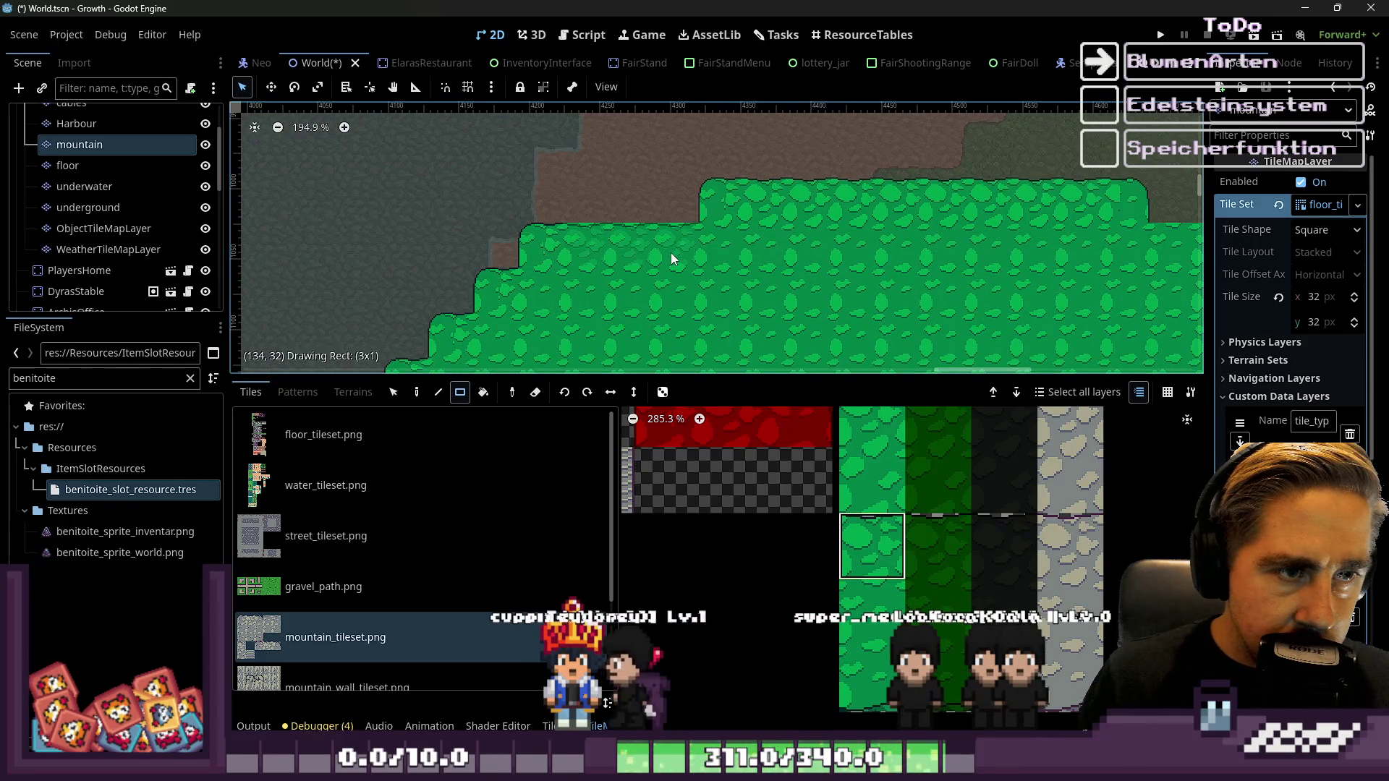
left_click_drag(671, 253, 669, 250)
scroll(661, 176, "right", 3)
scroll(1000, 236, "down", 1)
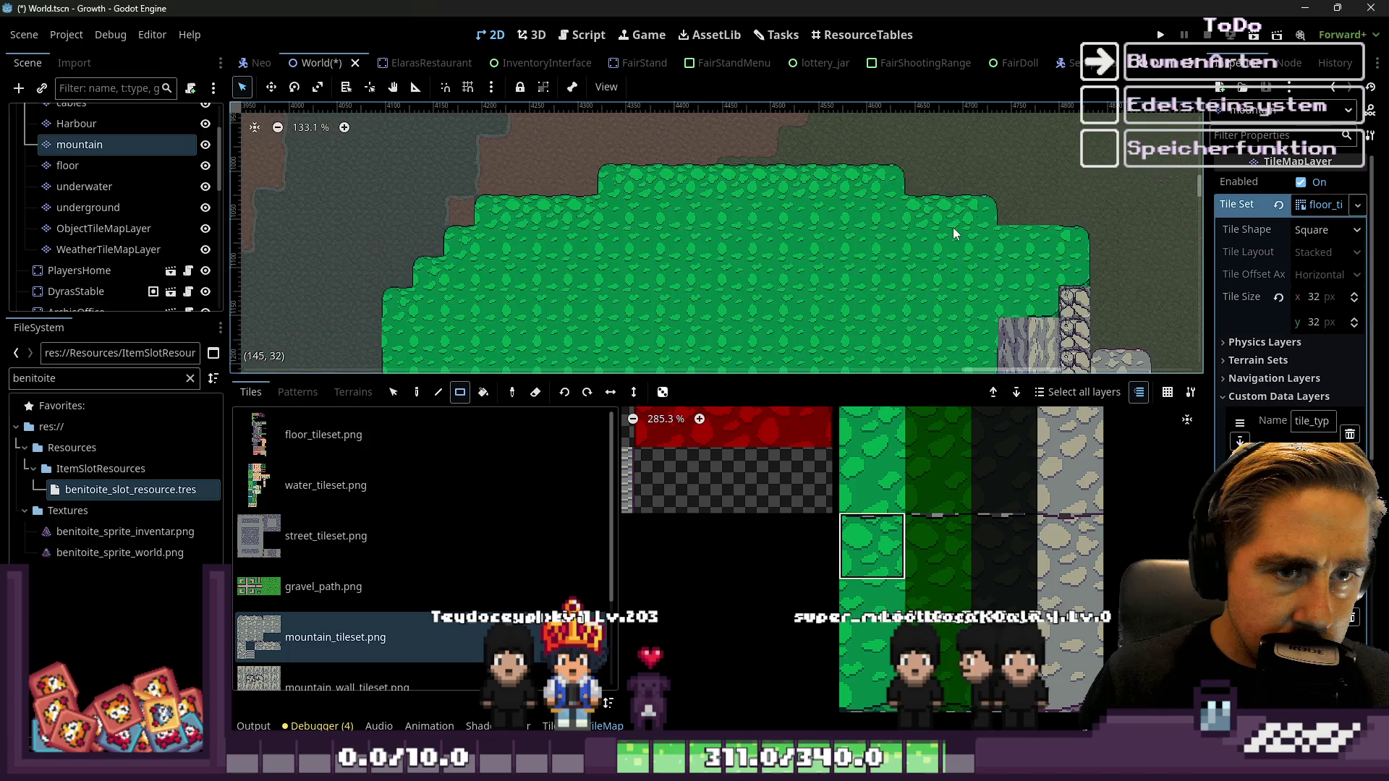
scroll(1071, 243, "down", 5)
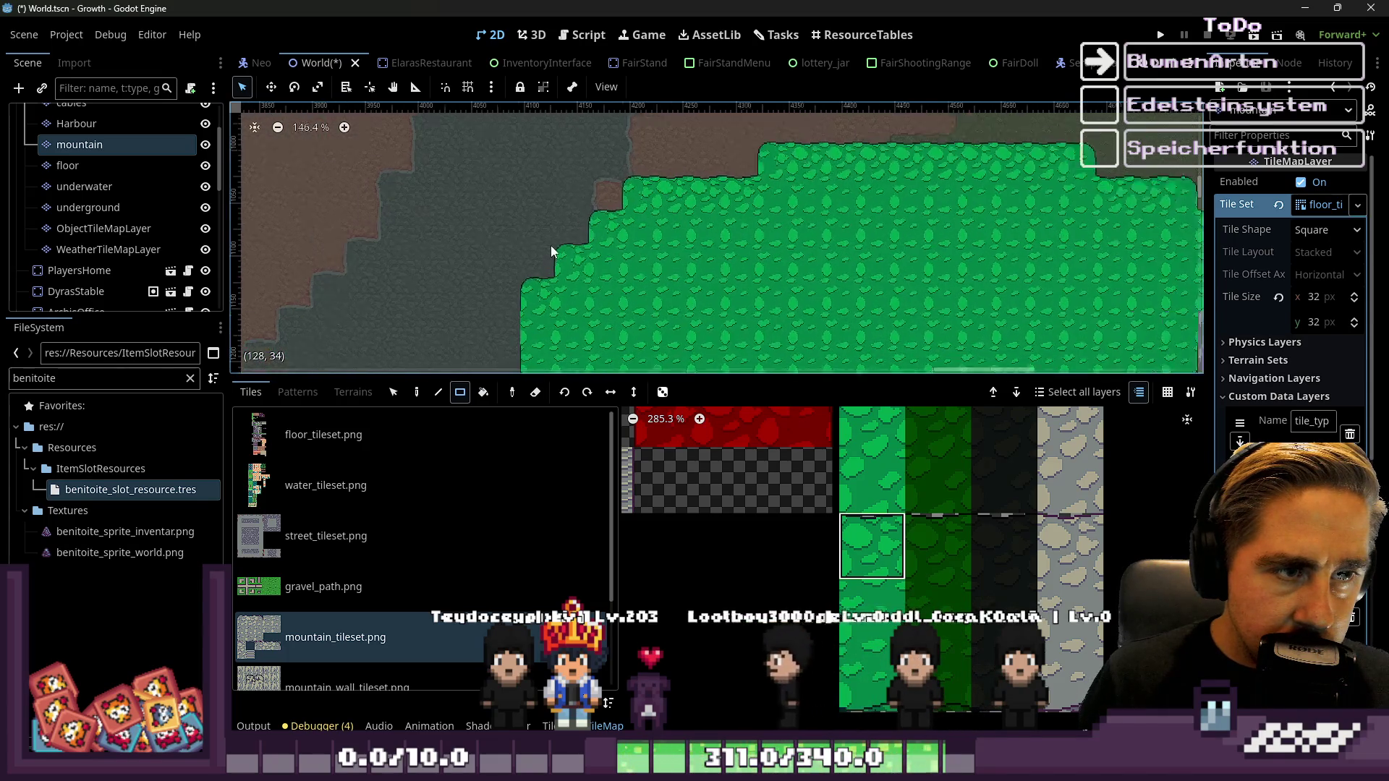
scroll(587, 303, "up", 4)
scroll(895, 470, "down", 5)
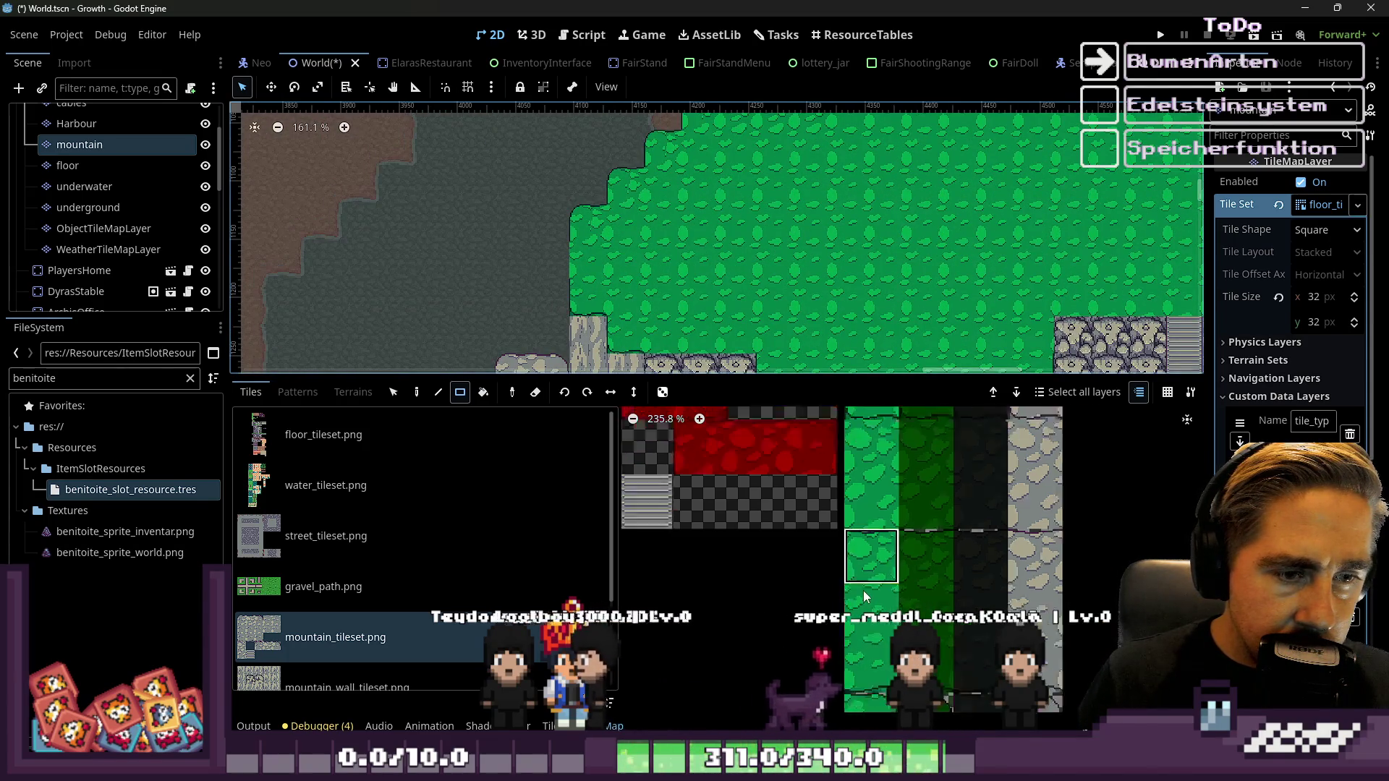
left_click(877, 468)
scroll(514, 256, "down", 5)
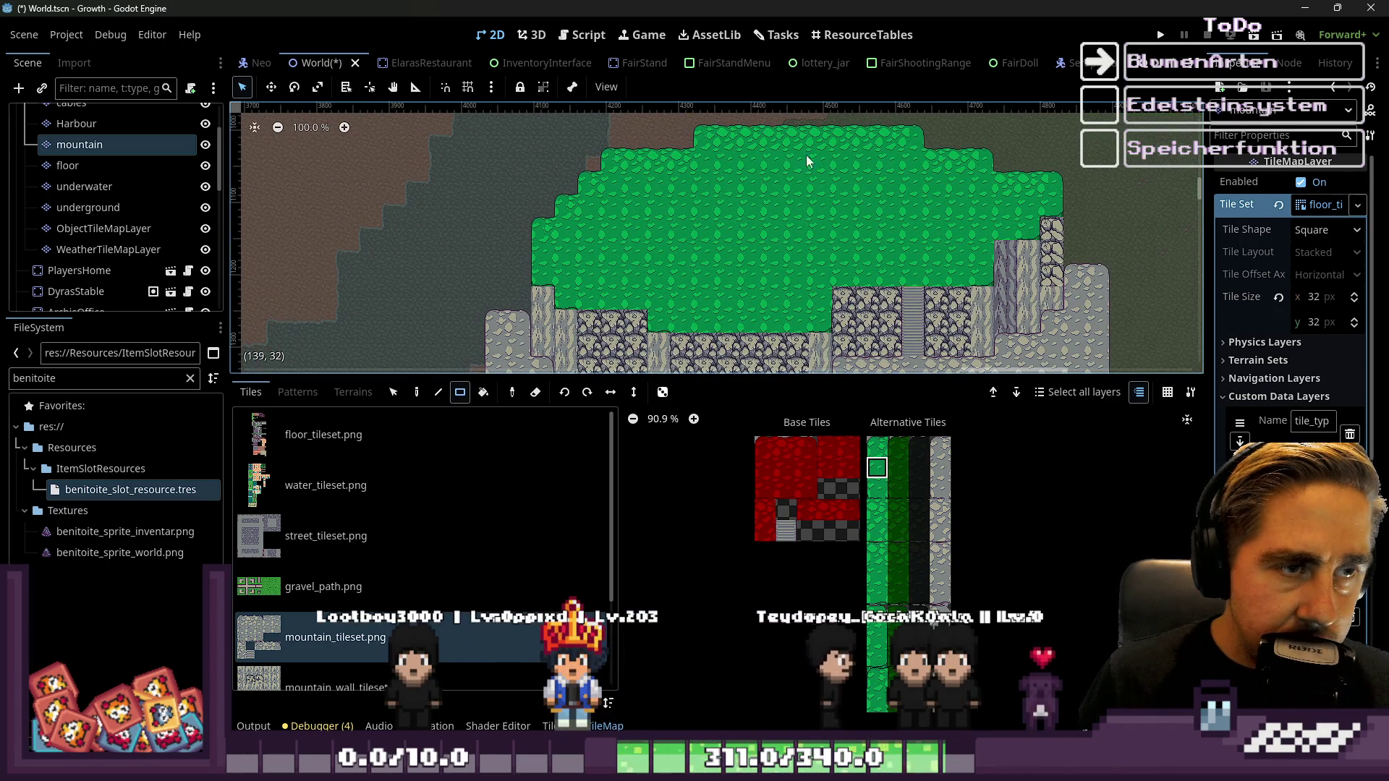
scroll(1013, 239, "up", 8)
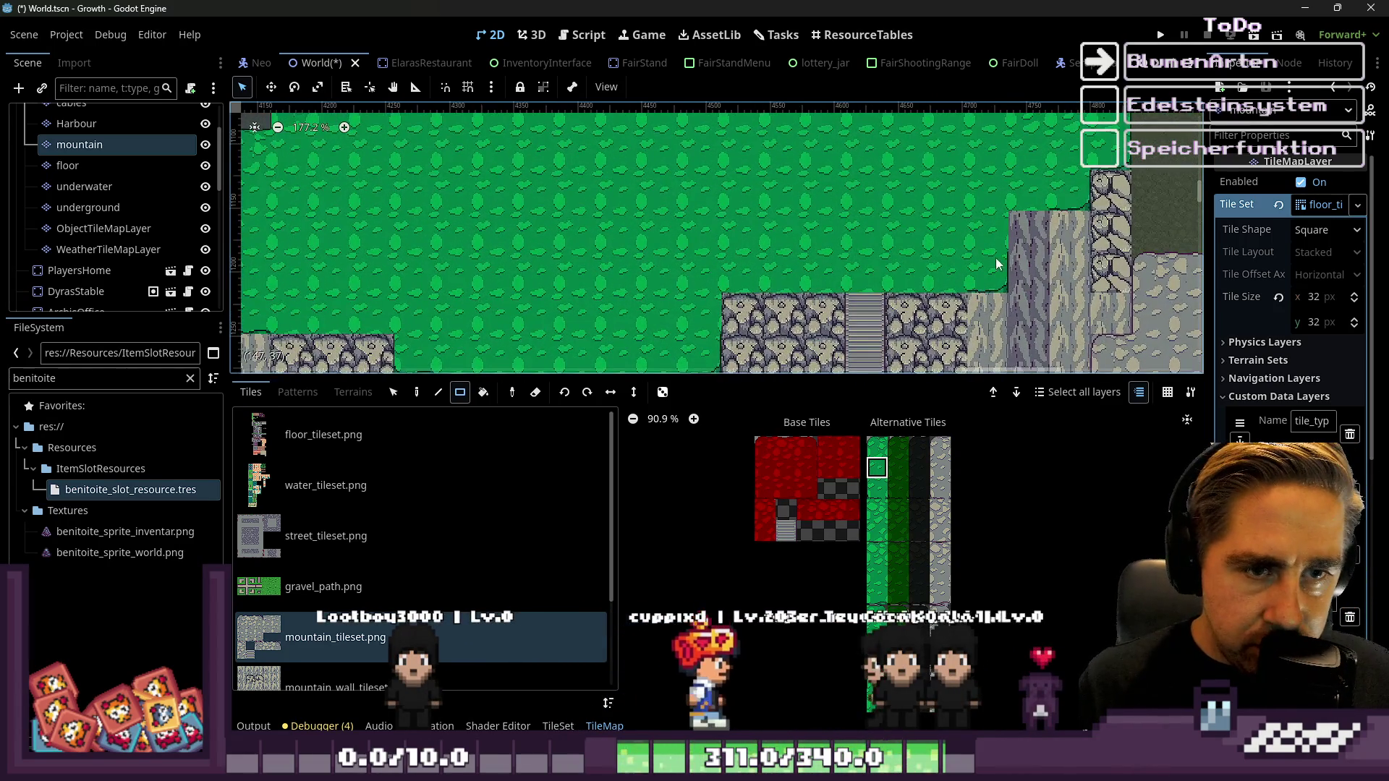
scroll(1005, 239, "up", 2)
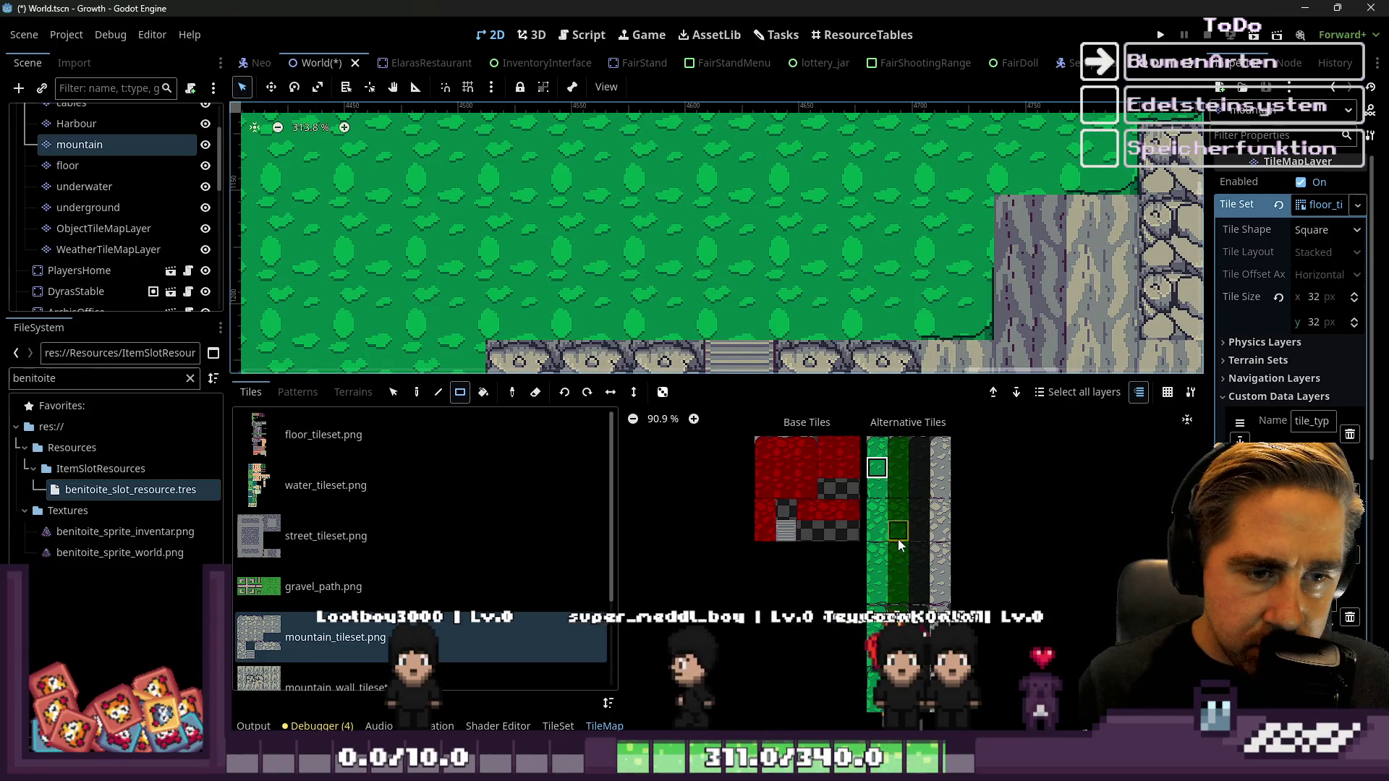
scroll(898, 540, "up", 2)
scroll(706, 205, "down", 3)
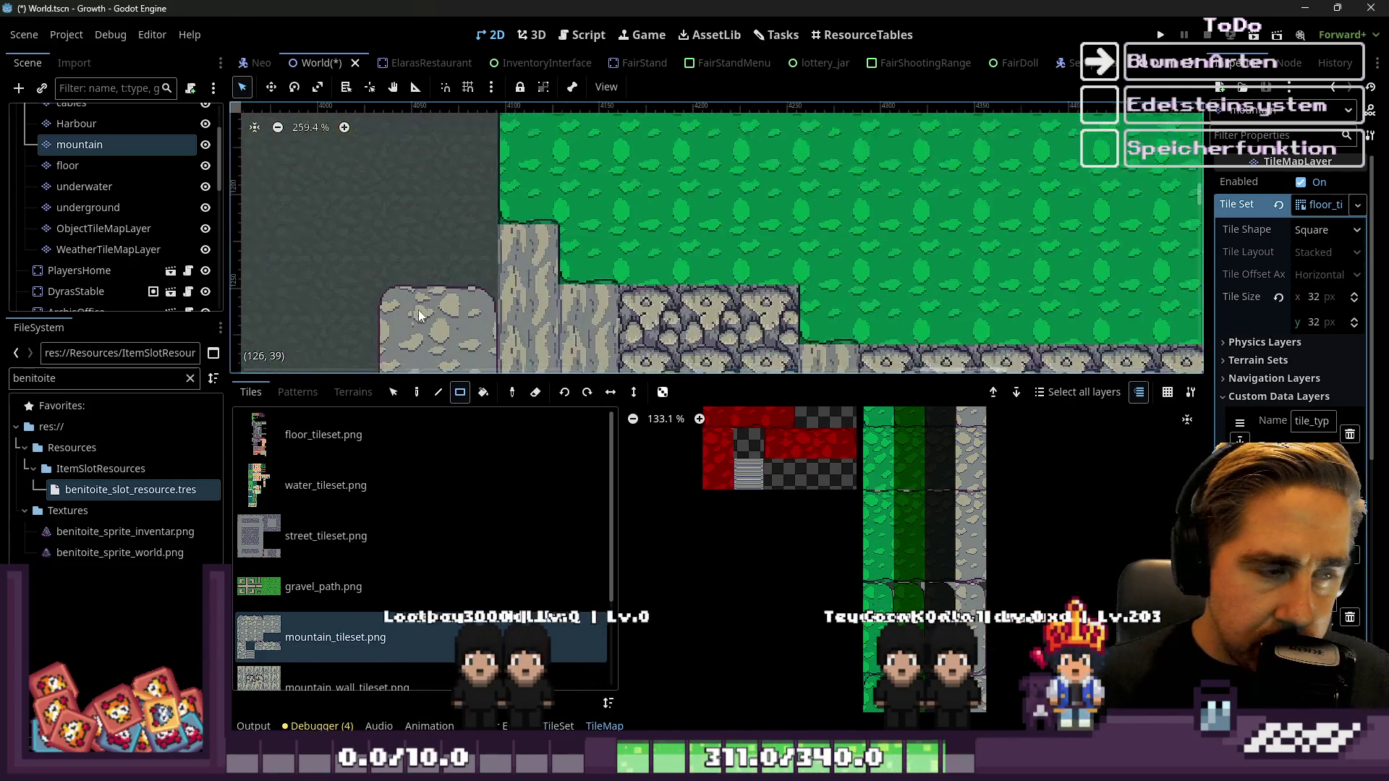
scroll(780, 275, "down", 2)
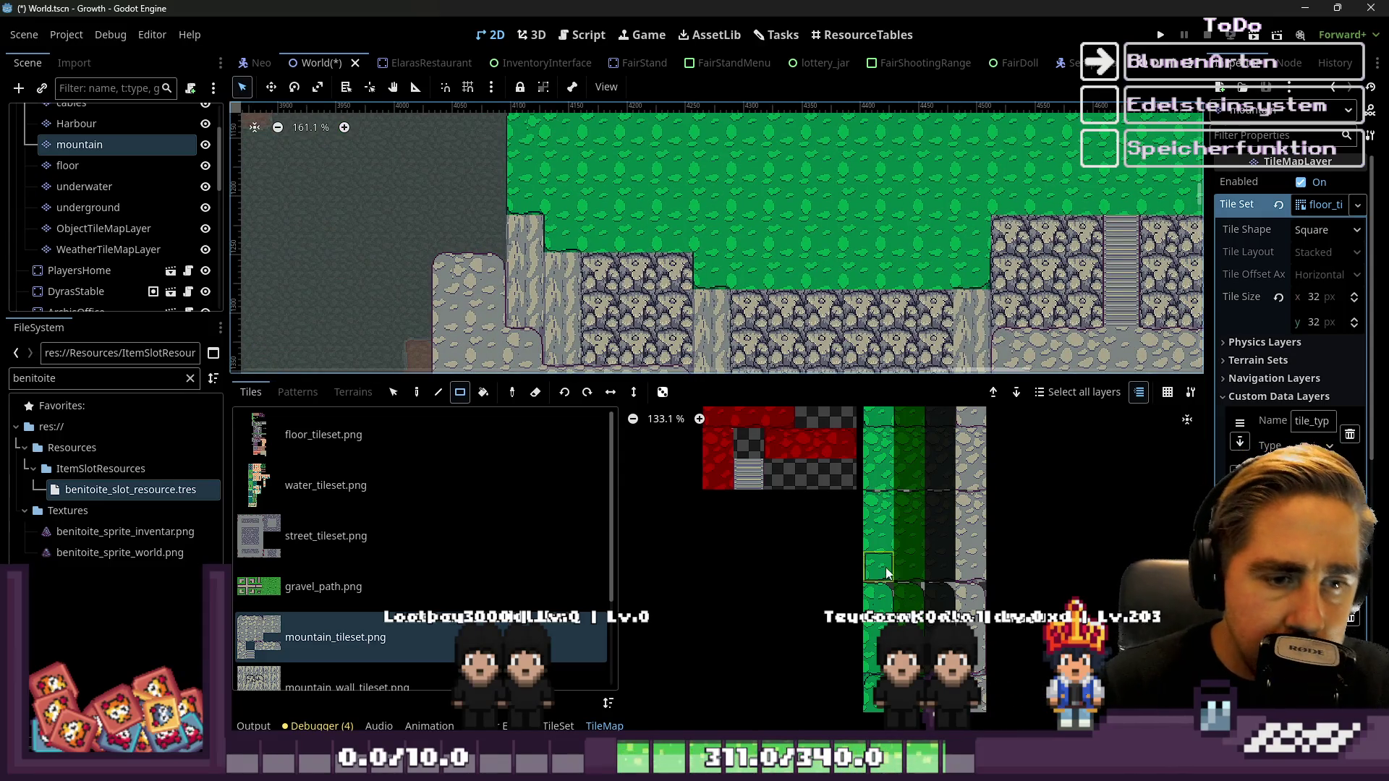
scroll(883, 623, "up", 1)
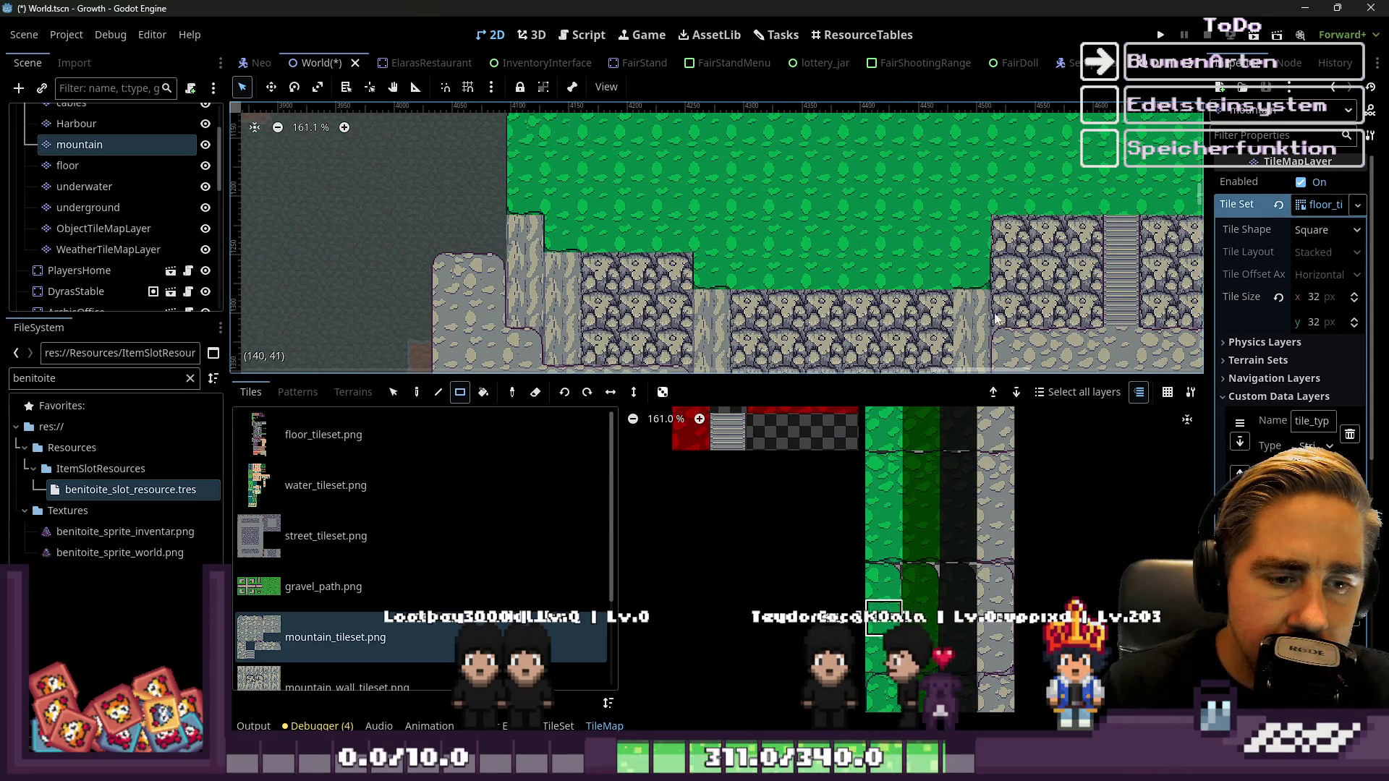
scroll(997, 318, "right", 5)
scroll(970, 231, "up", 3)
scroll(967, 219, "down", 3)
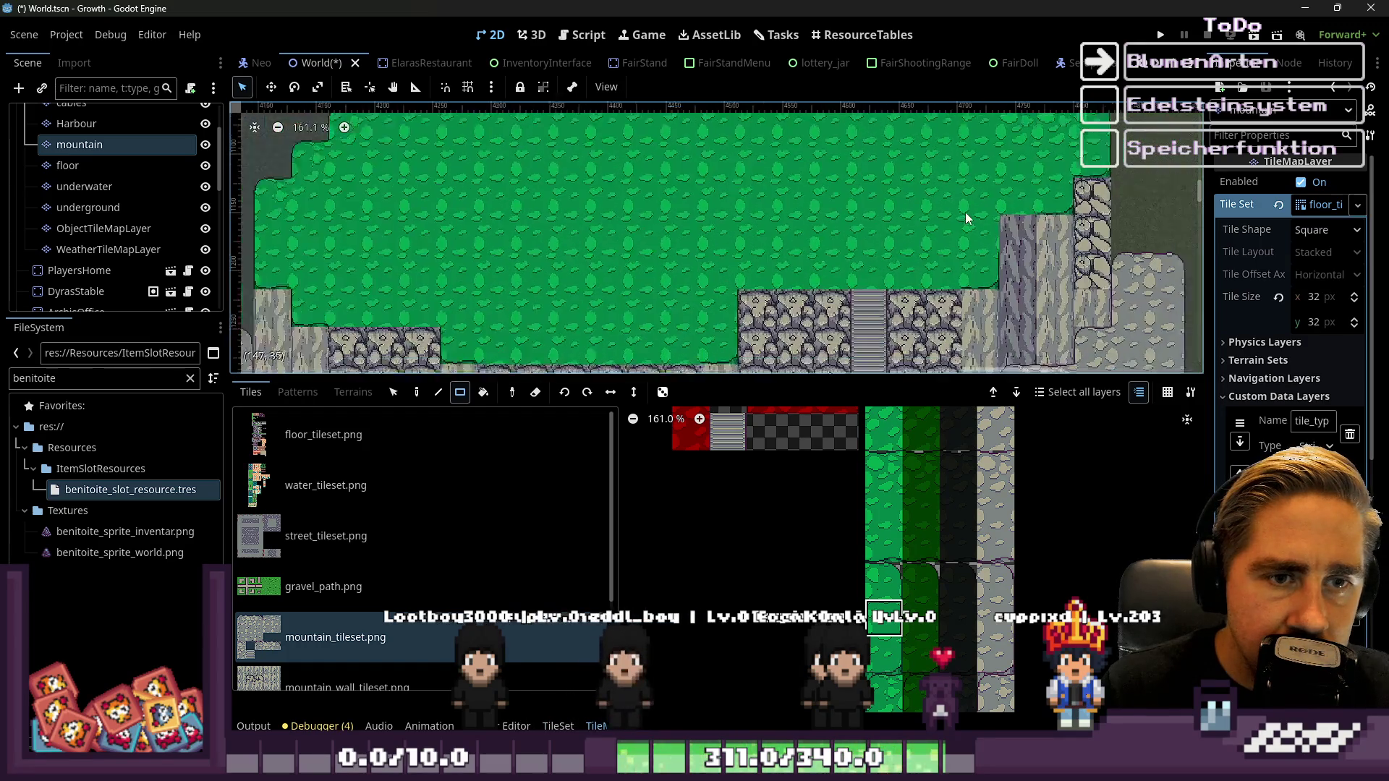
scroll(974, 249, "up", 2)
scroll(1067, 297, "up", 1)
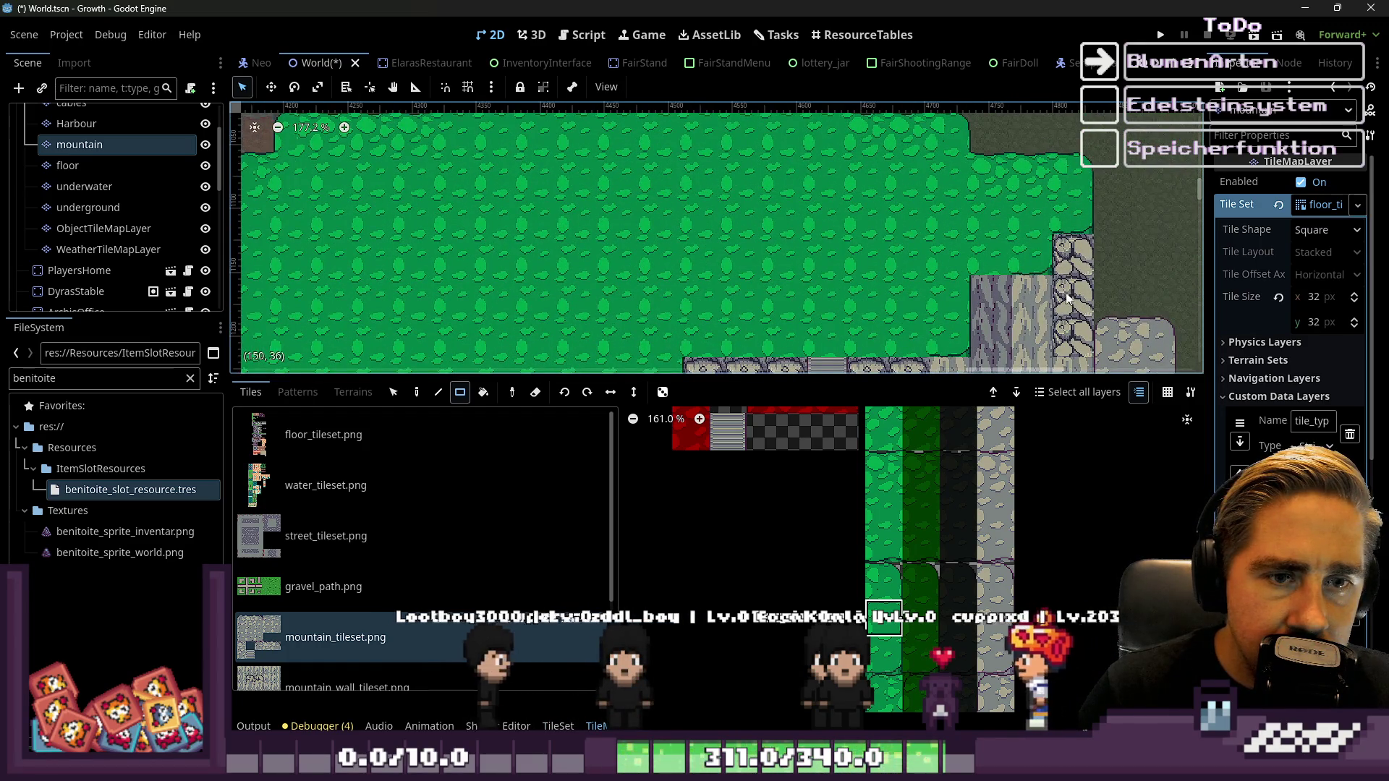
scroll(1068, 297, "down", 5)
scroll(1020, 373, "up", 3)
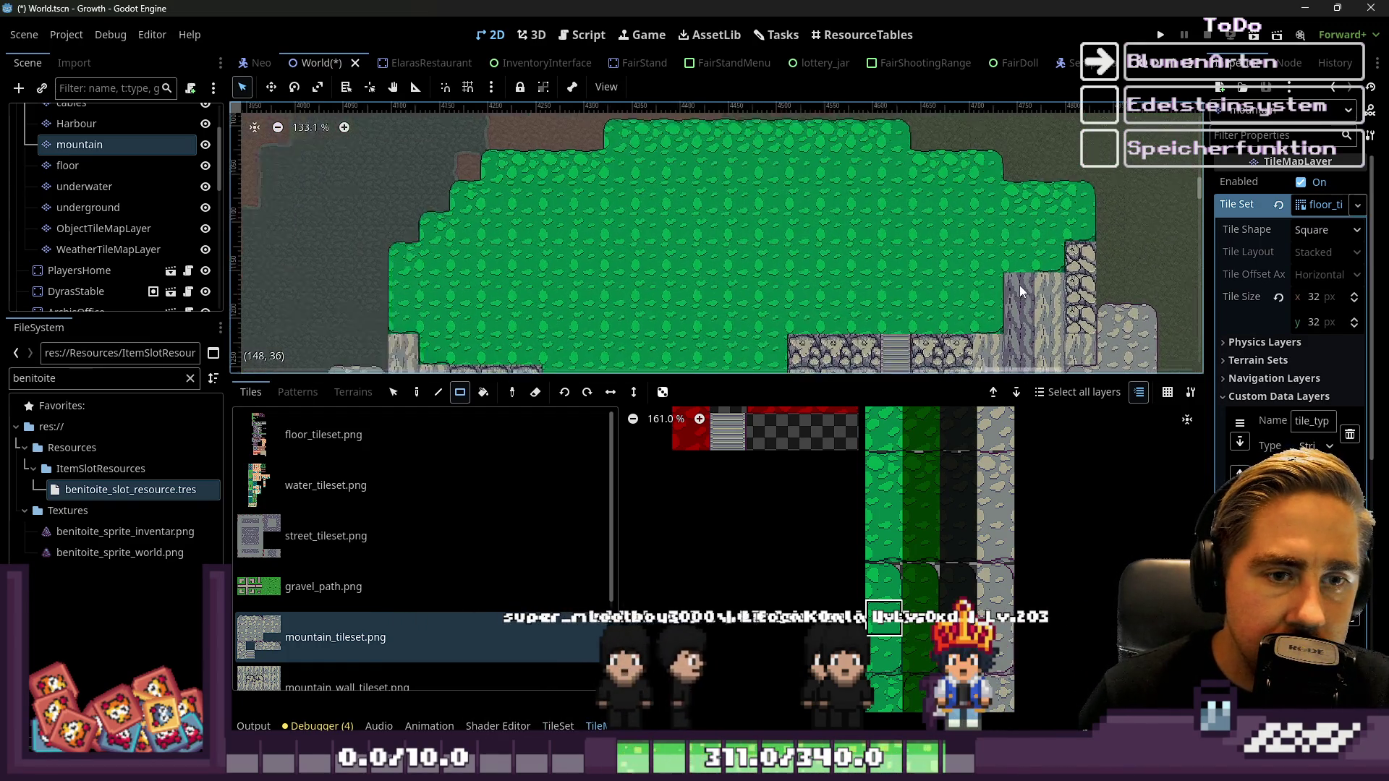
scroll(919, 521, "down", 1)
scroll(870, 504, "up", 6)
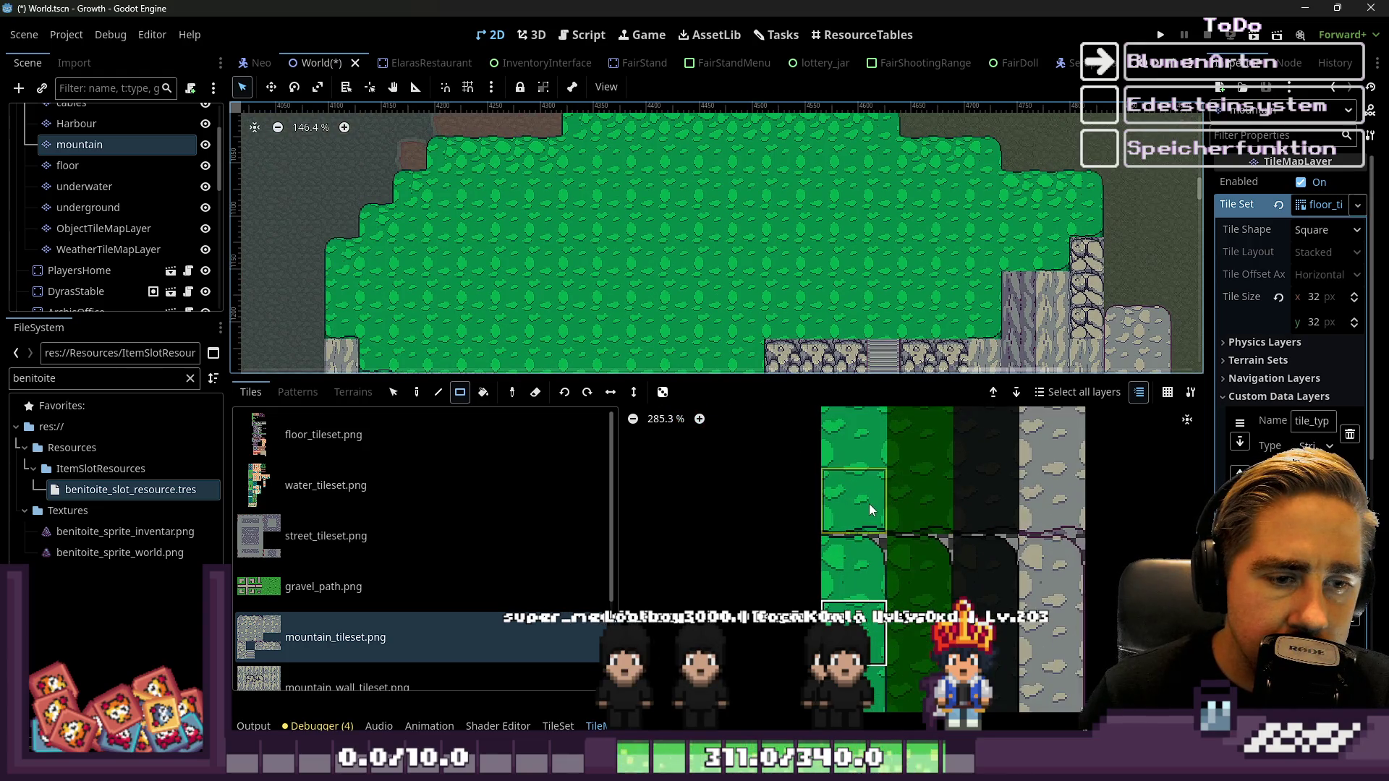
scroll(1032, 250, "up", 2)
scroll(983, 309, "up", 2)
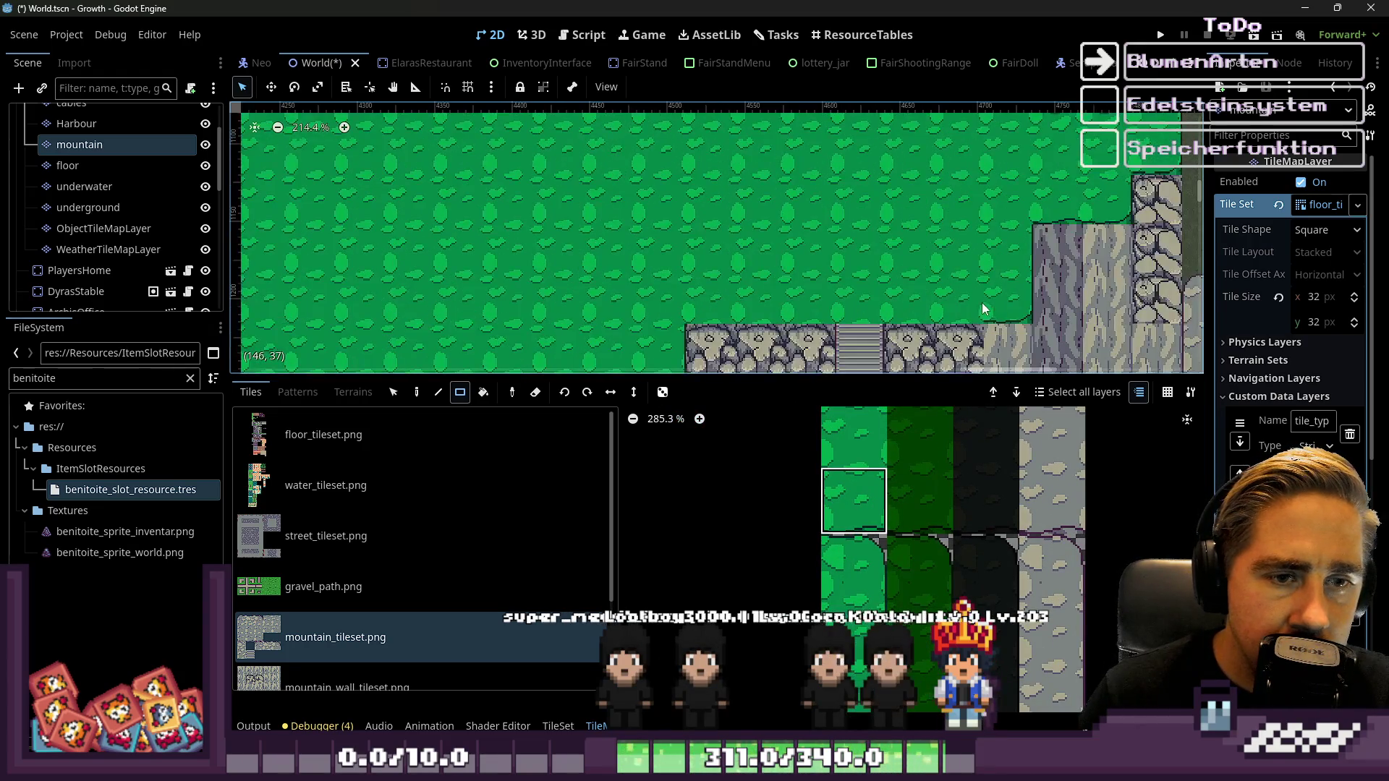
left_click_drag(905, 306, 857, 310)
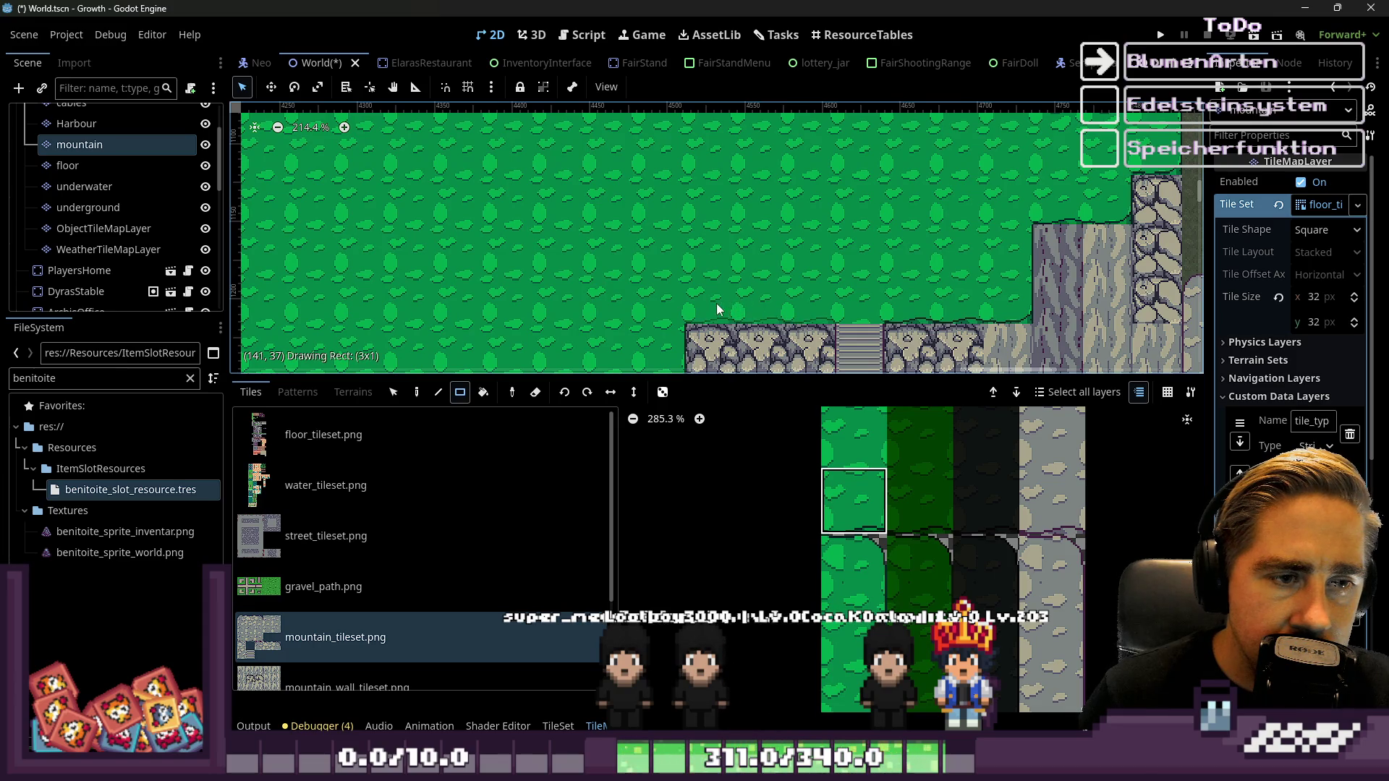
scroll(718, 309, "up", 2)
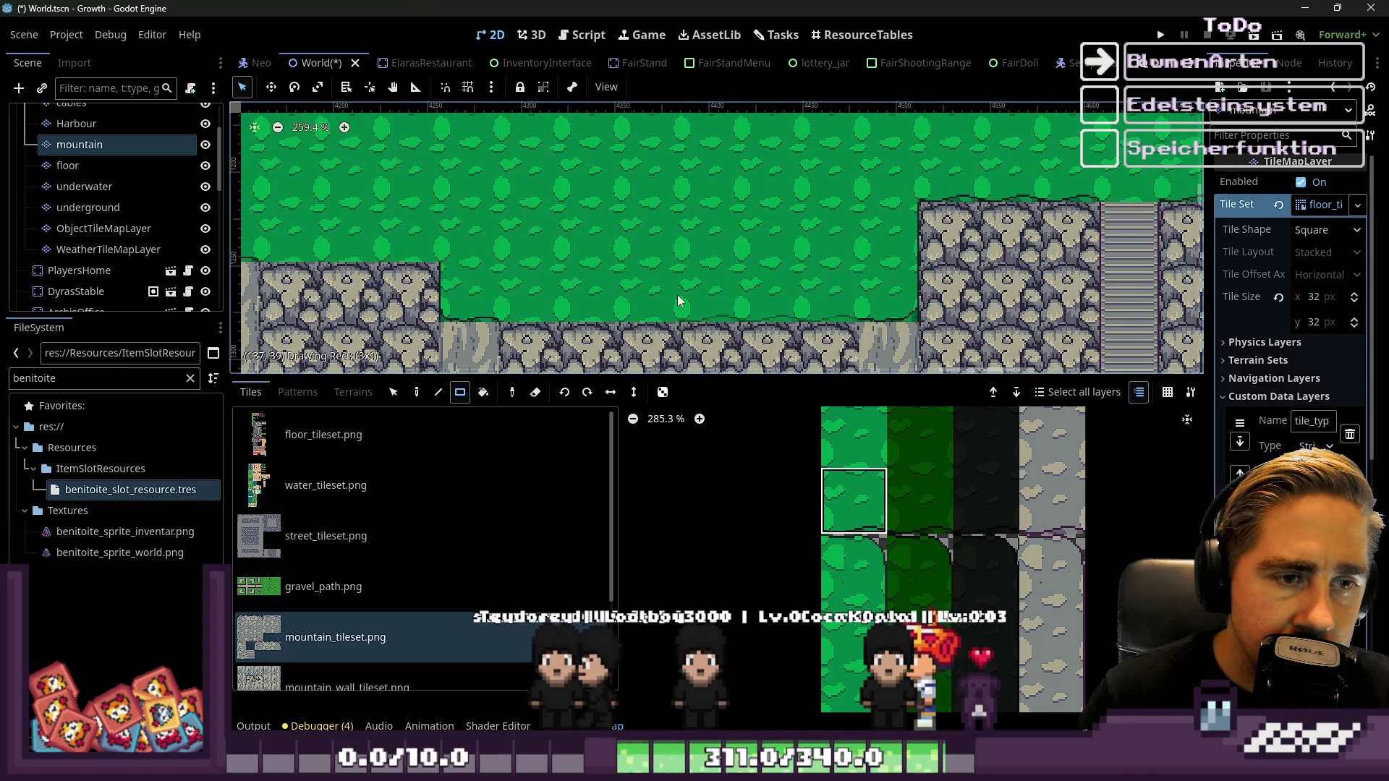
scroll(680, 286, "up", 3)
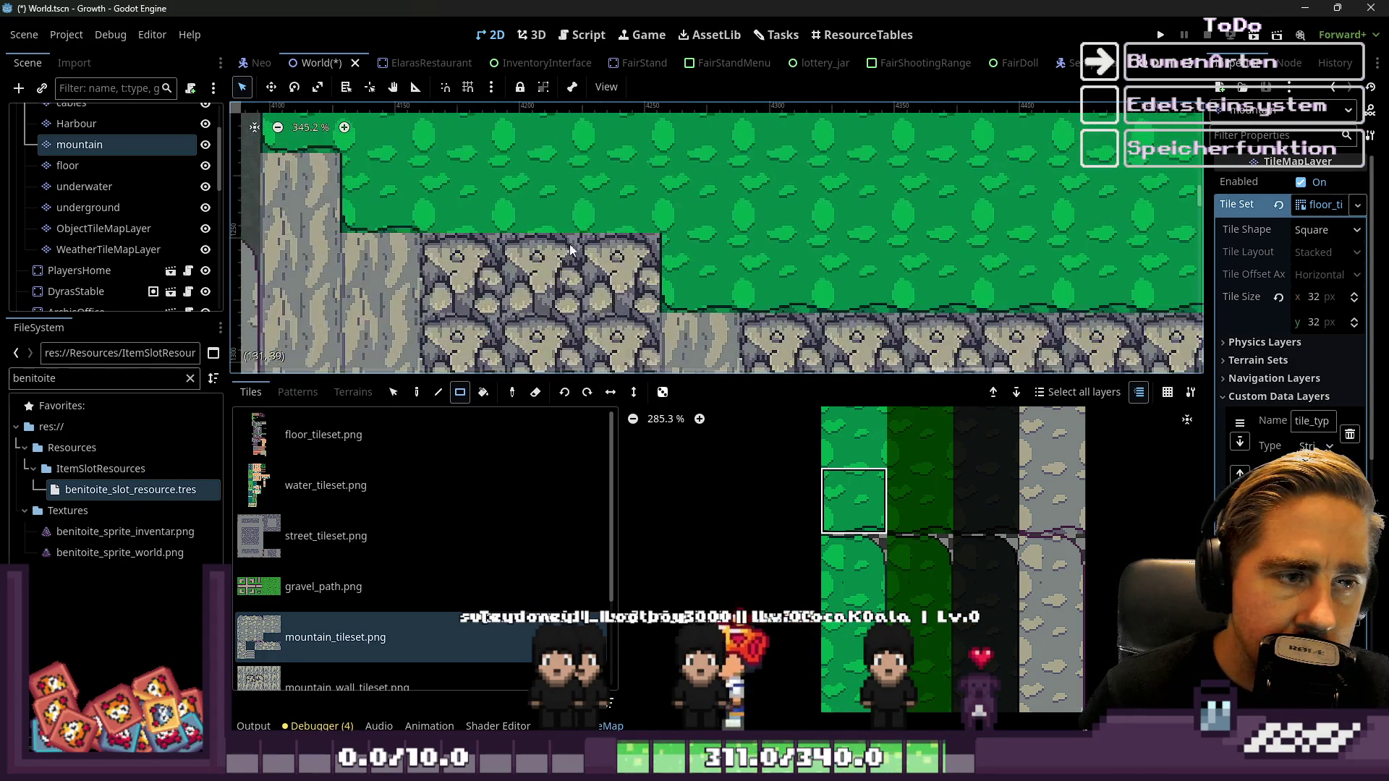
scroll(514, 223, "down", 10)
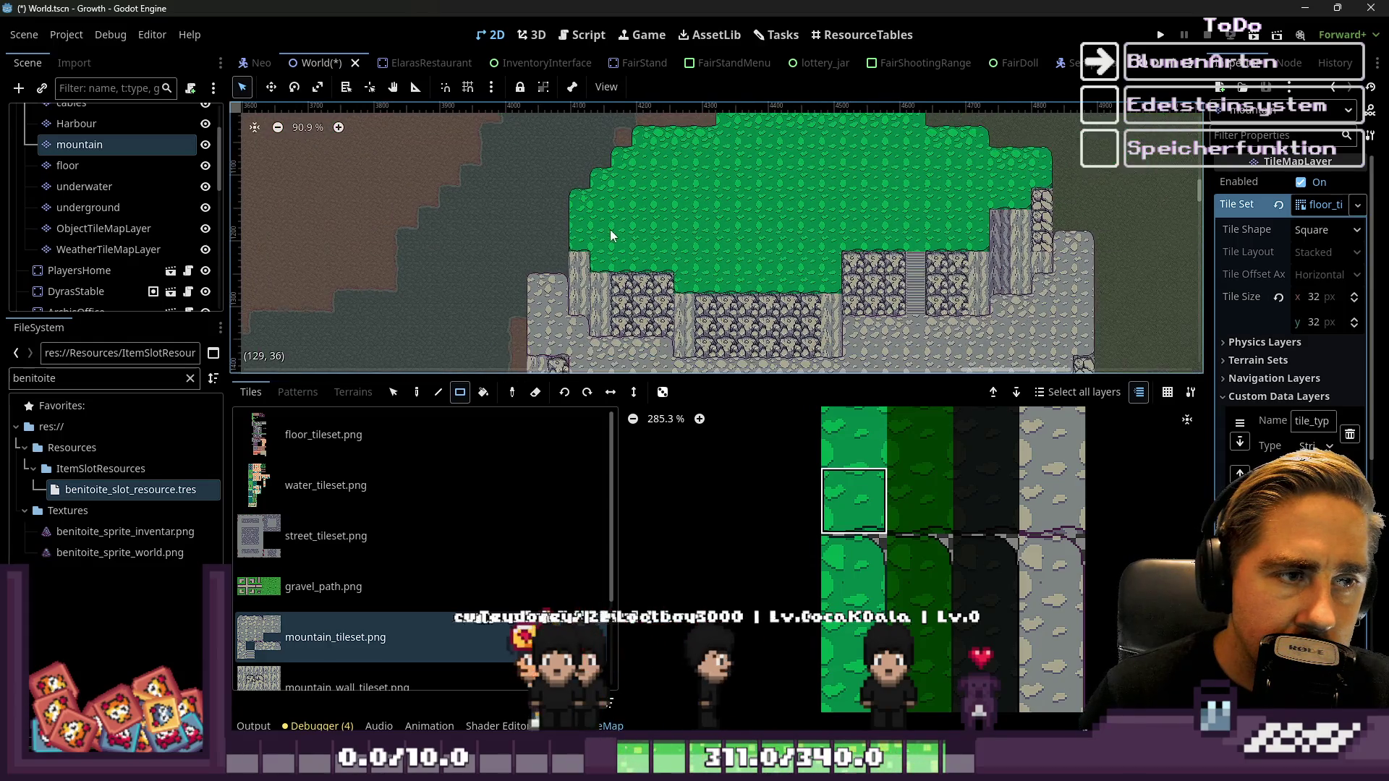
scroll(623, 298, "up", 7)
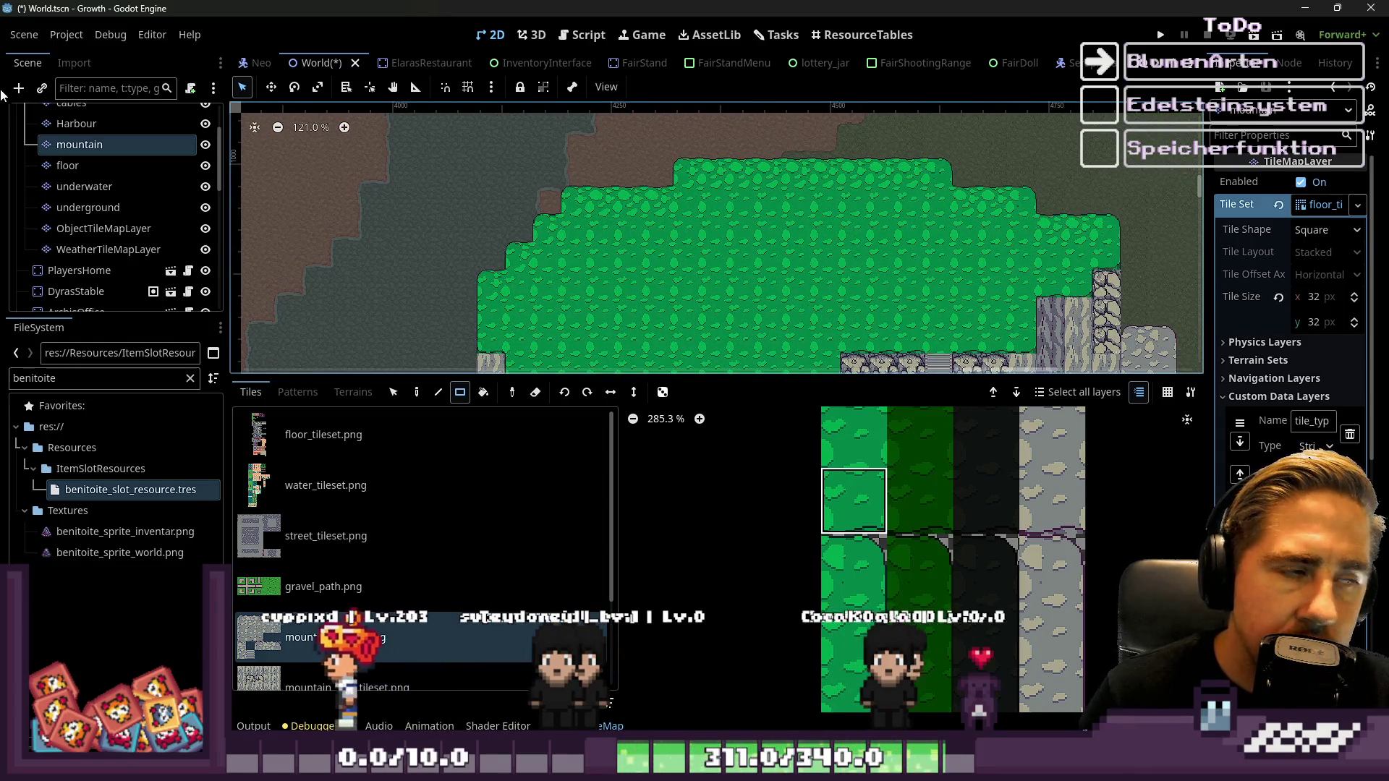
scroll(74, 171, "up", 2)
Select the world node and zoom around the red areas of the map
left_click(52, 117)
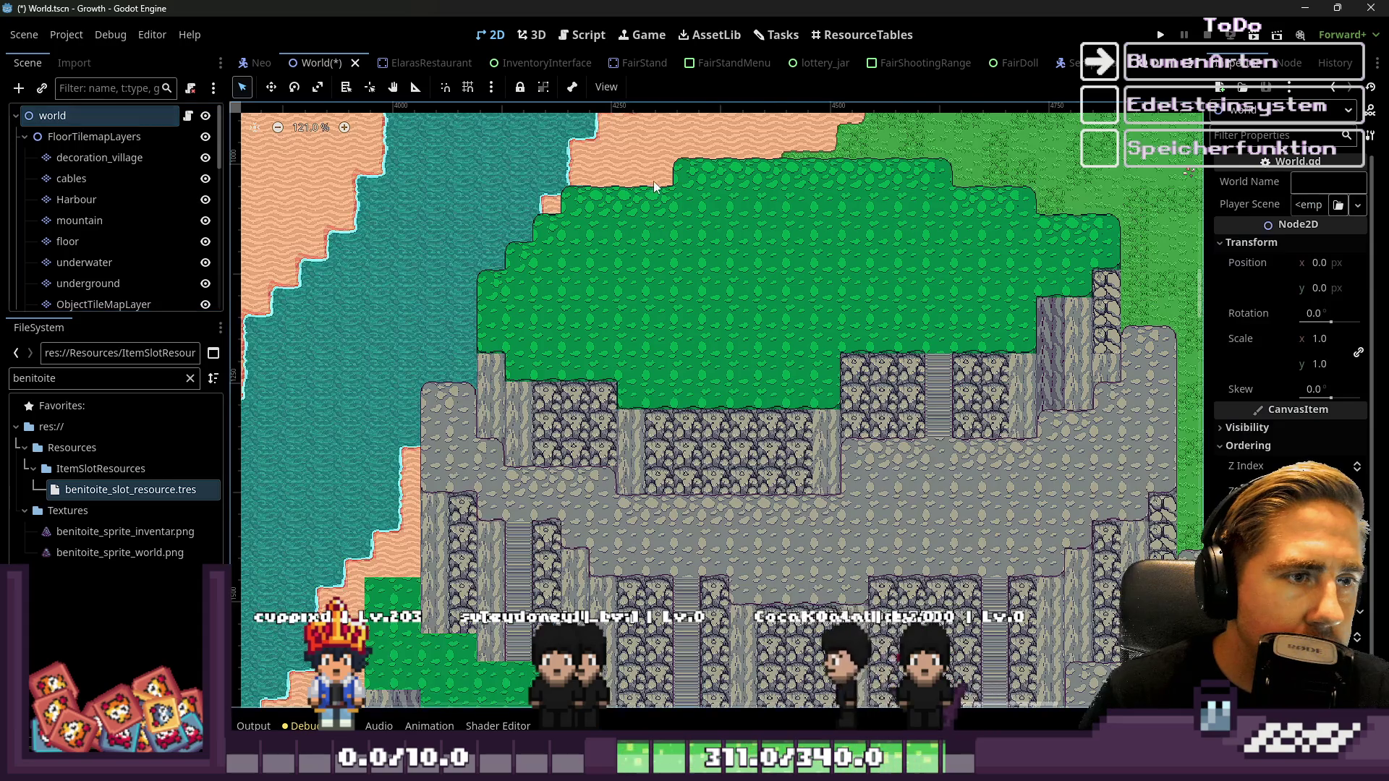
scroll(653, 181, "down", 8)
scroll(763, 463, "up", 9)
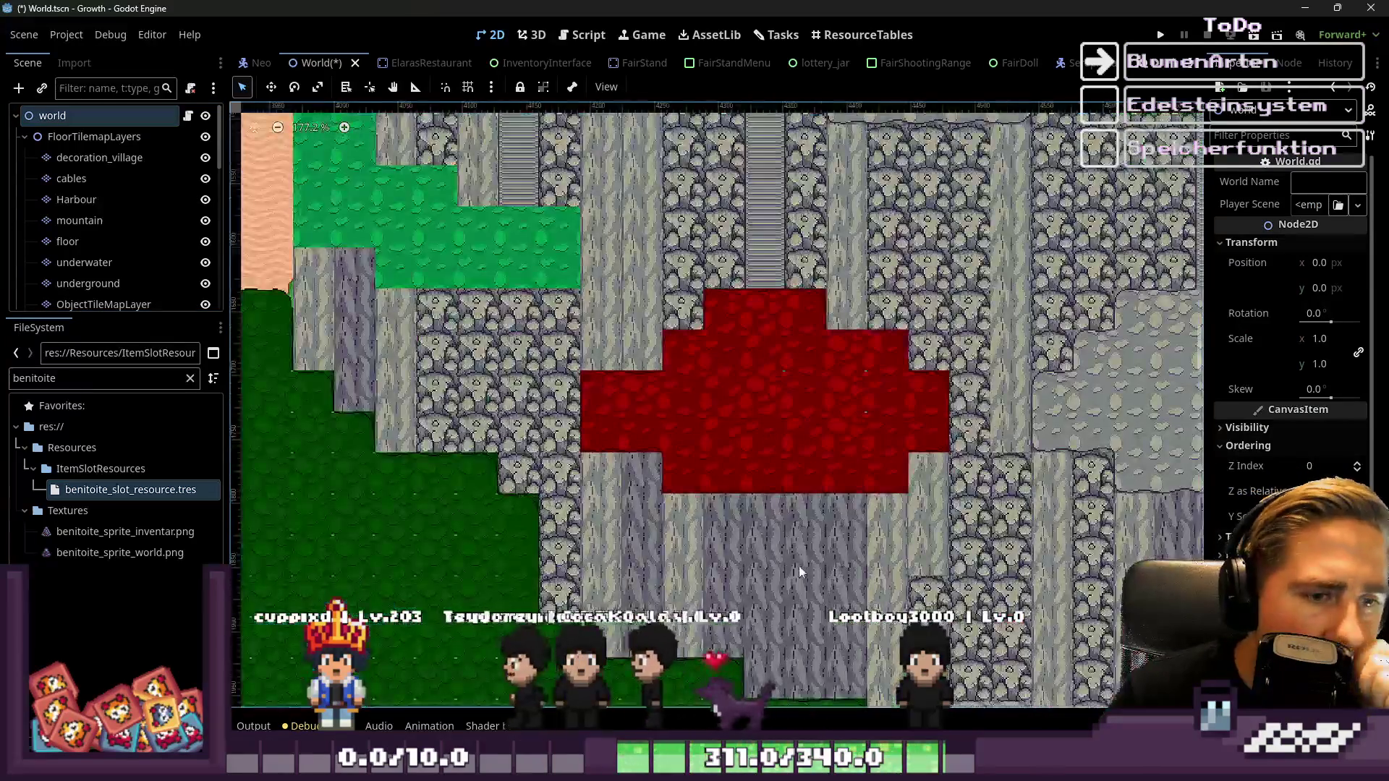
scroll(744, 278, "up", 4)
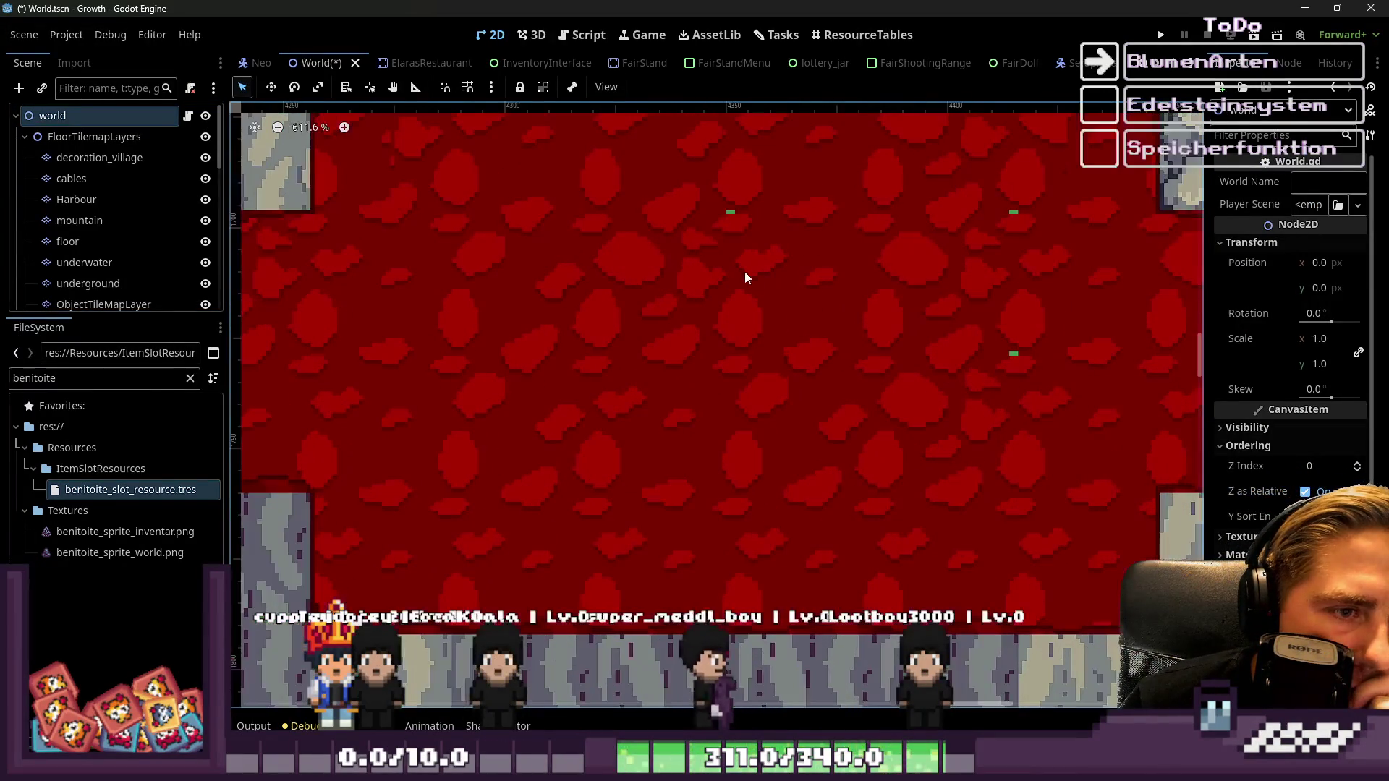
scroll(731, 217, "down", 8)
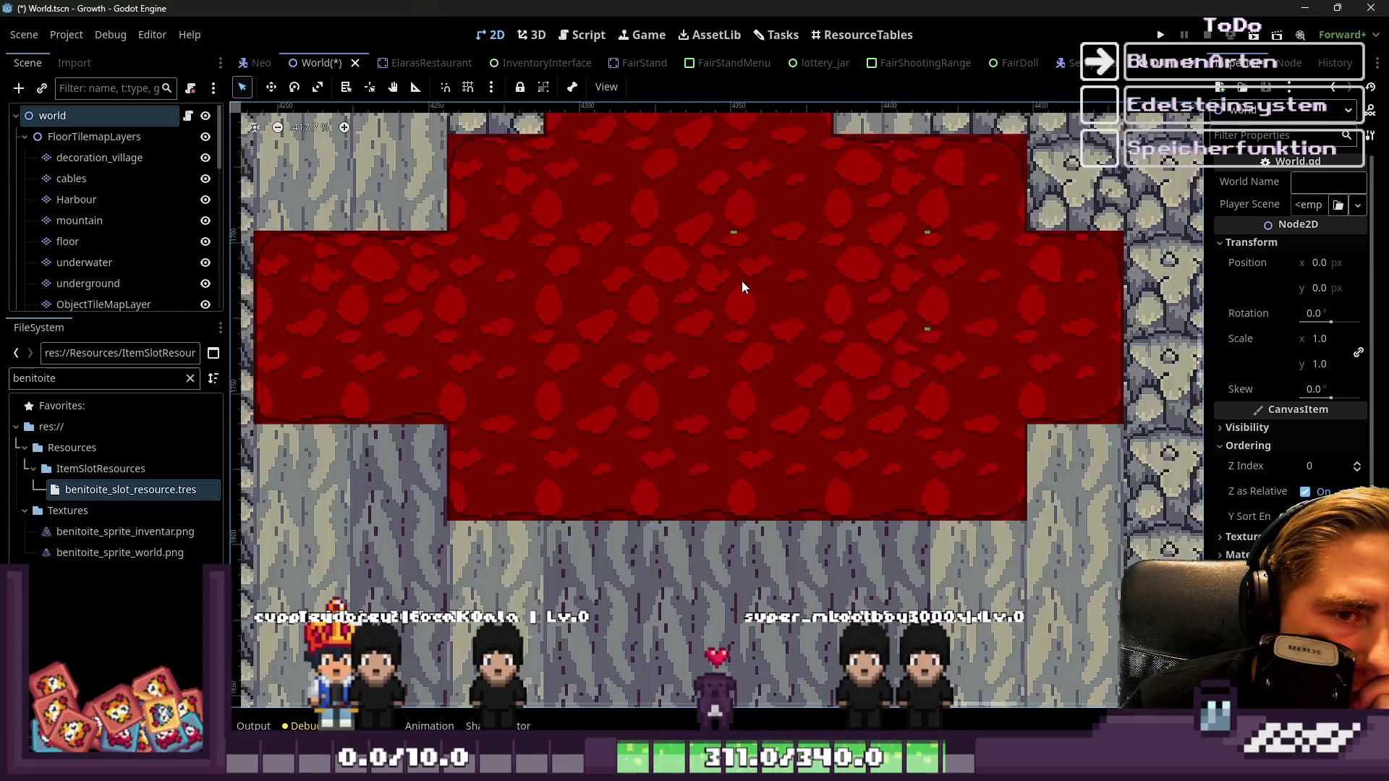
scroll(744, 288, "down", 8)
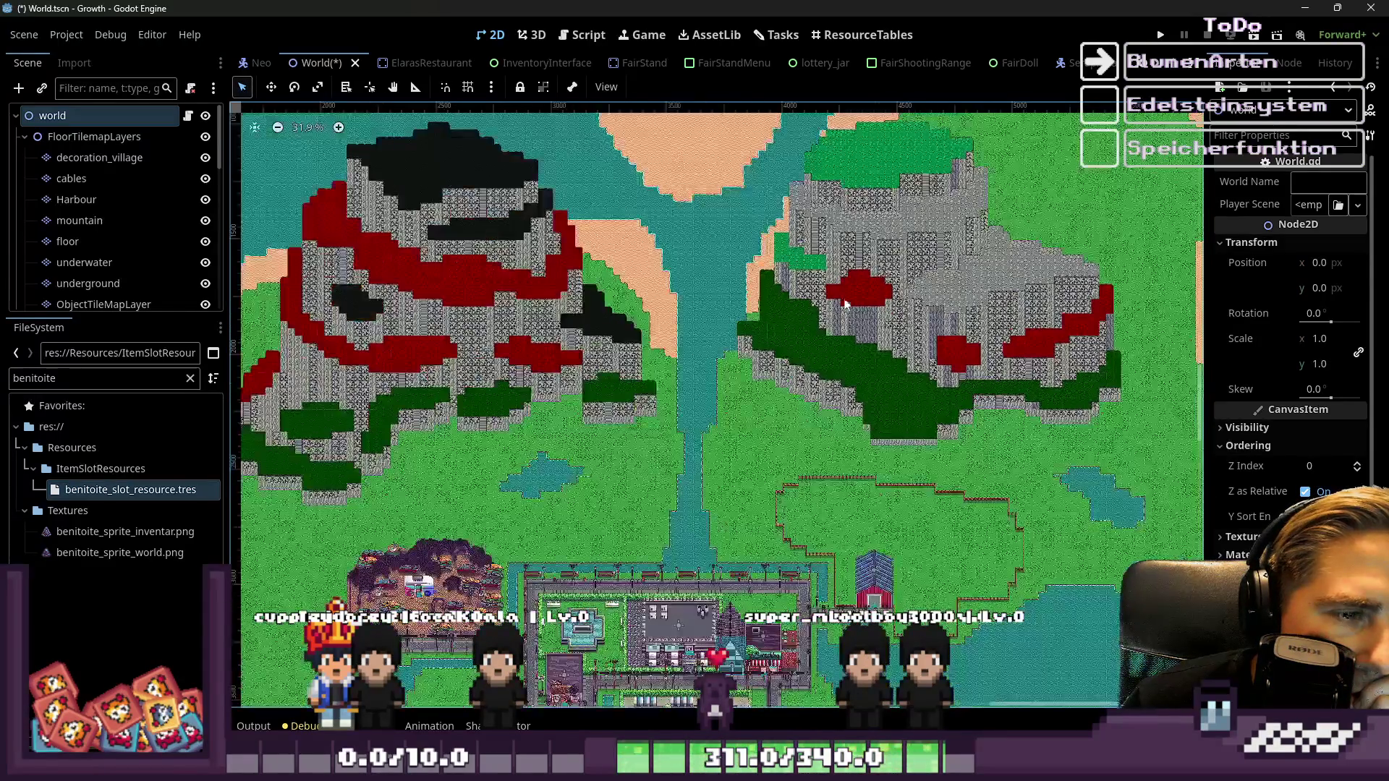
scroll(380, 267, "up", 9)
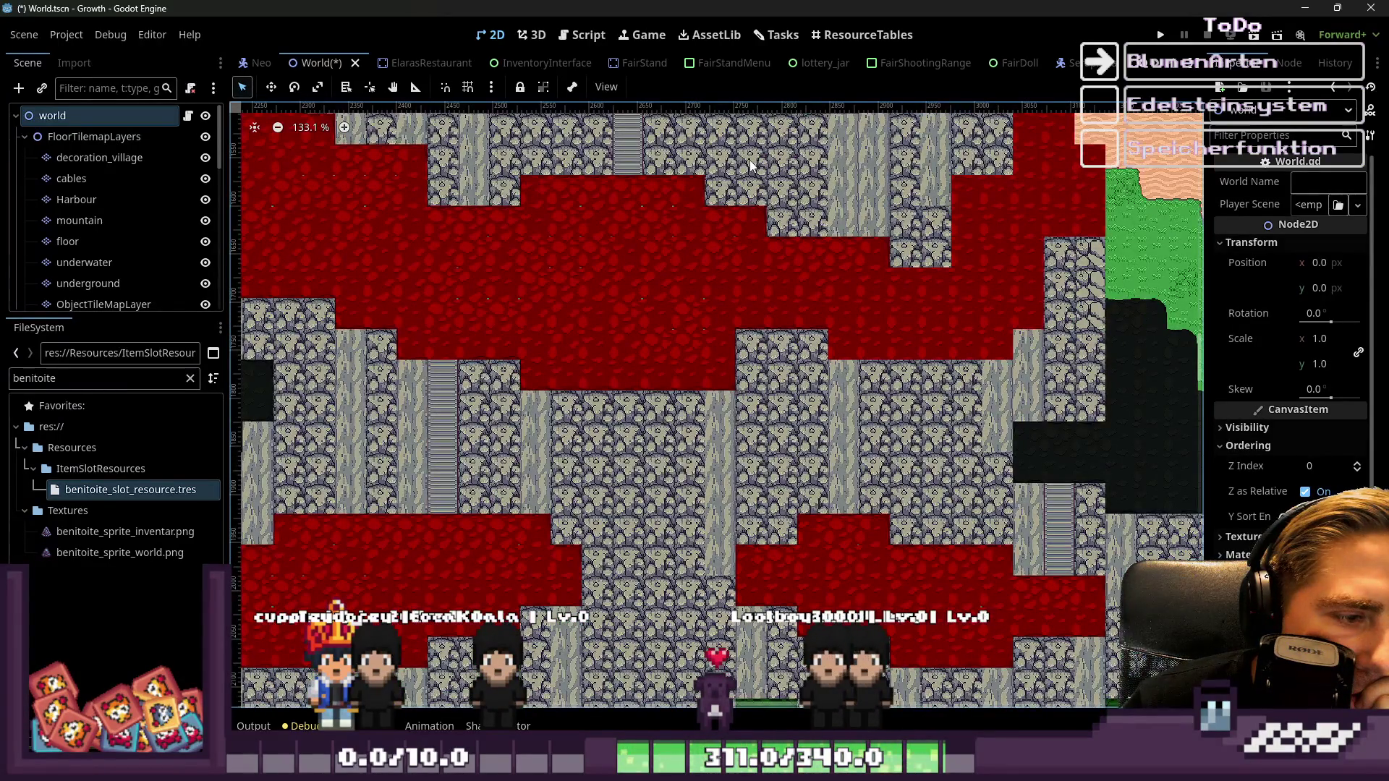
scroll(898, 600, "up", 9)
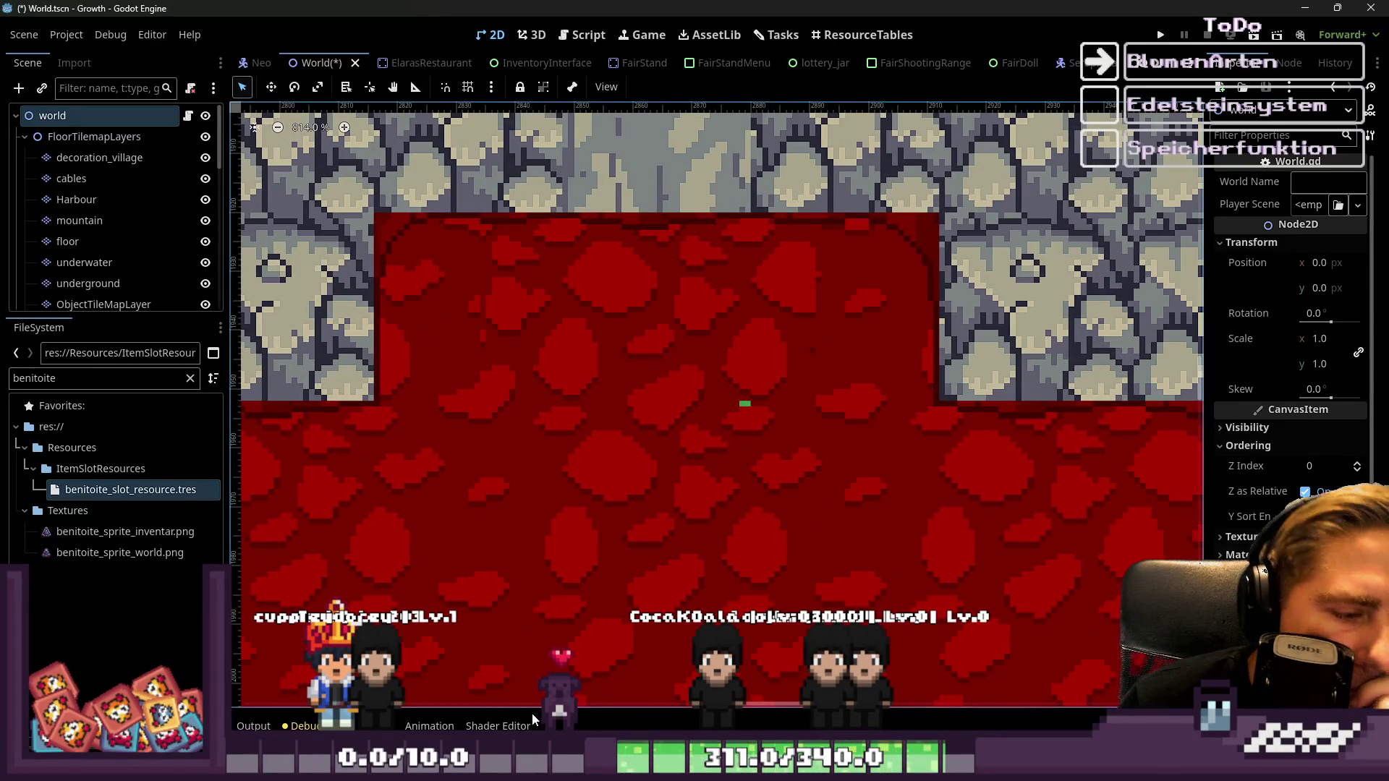
Filter FileSystem for 'mountain' and open mountain_tileset.png in the external image editor
double_click(149, 390)
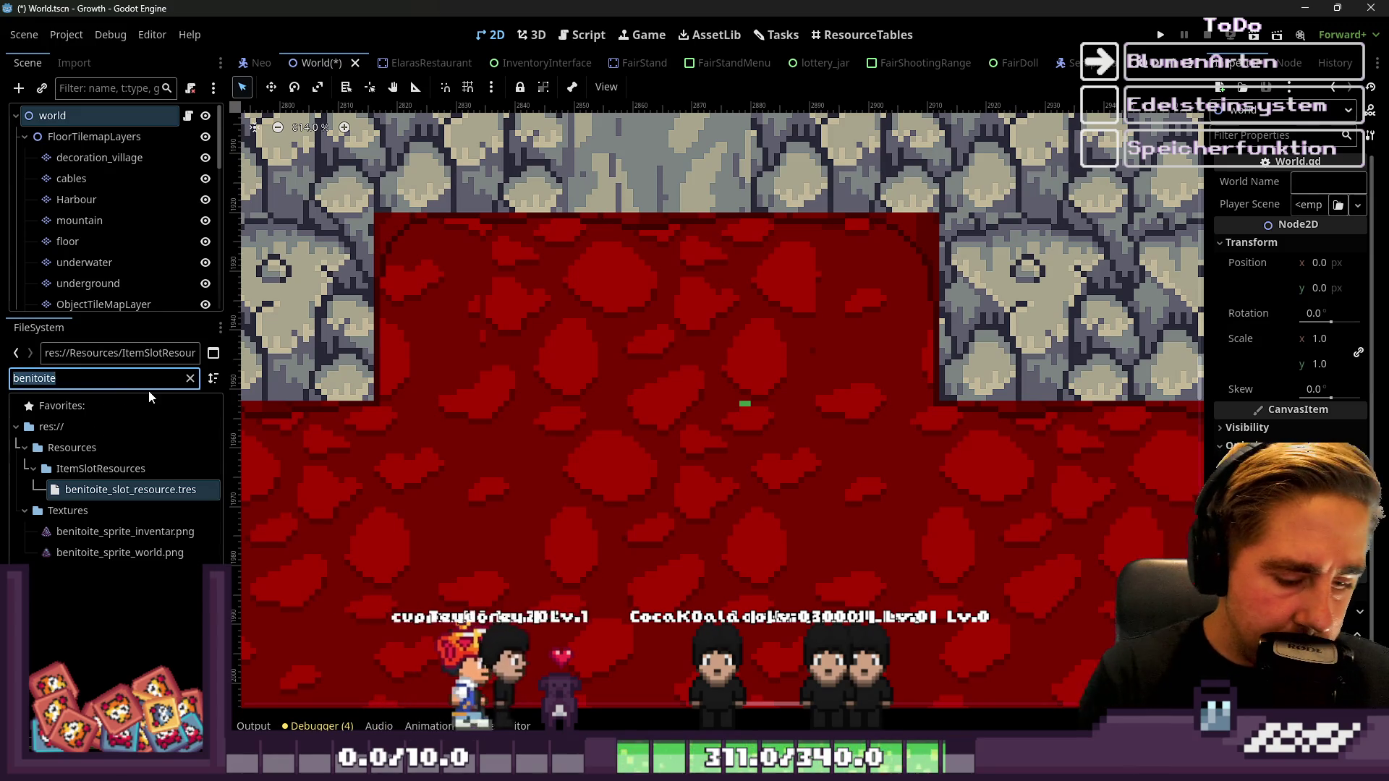
type("mountain")
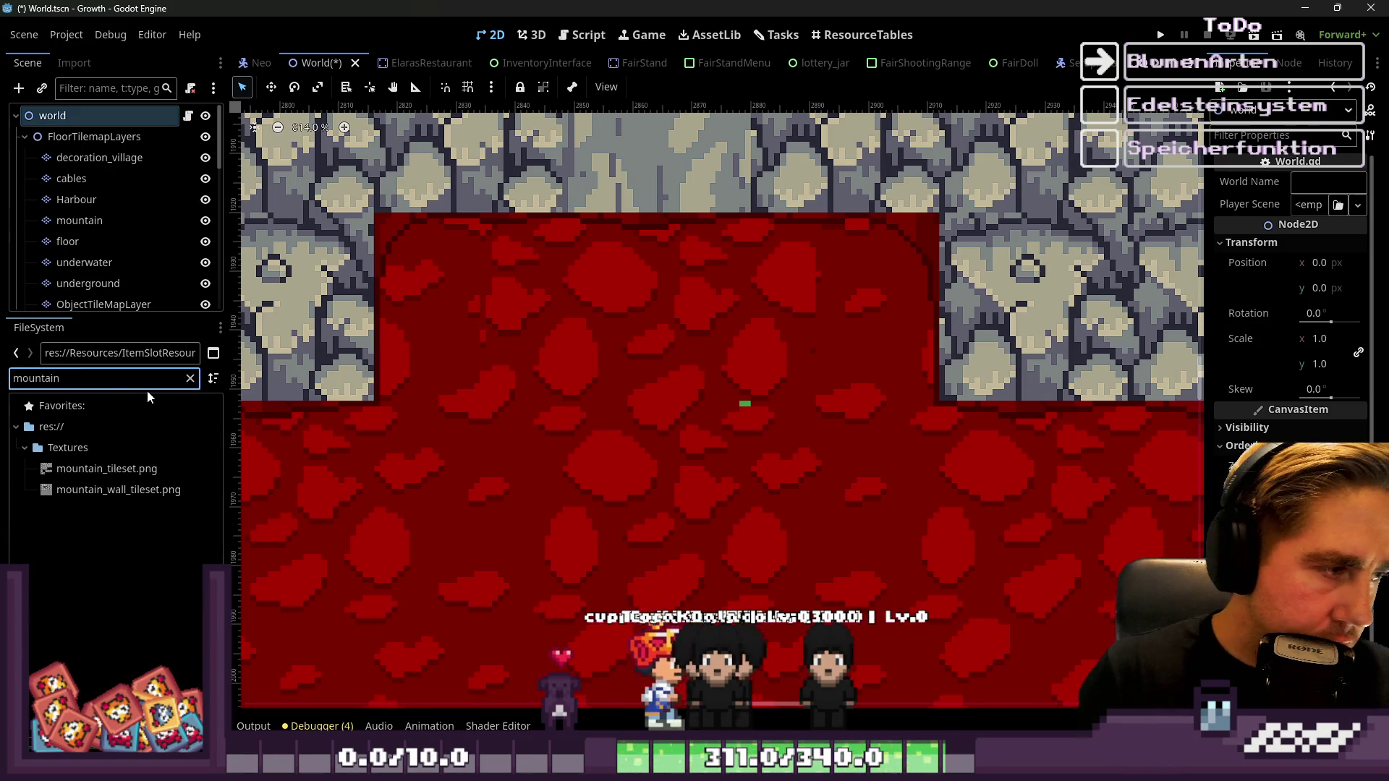
right_click(130, 471)
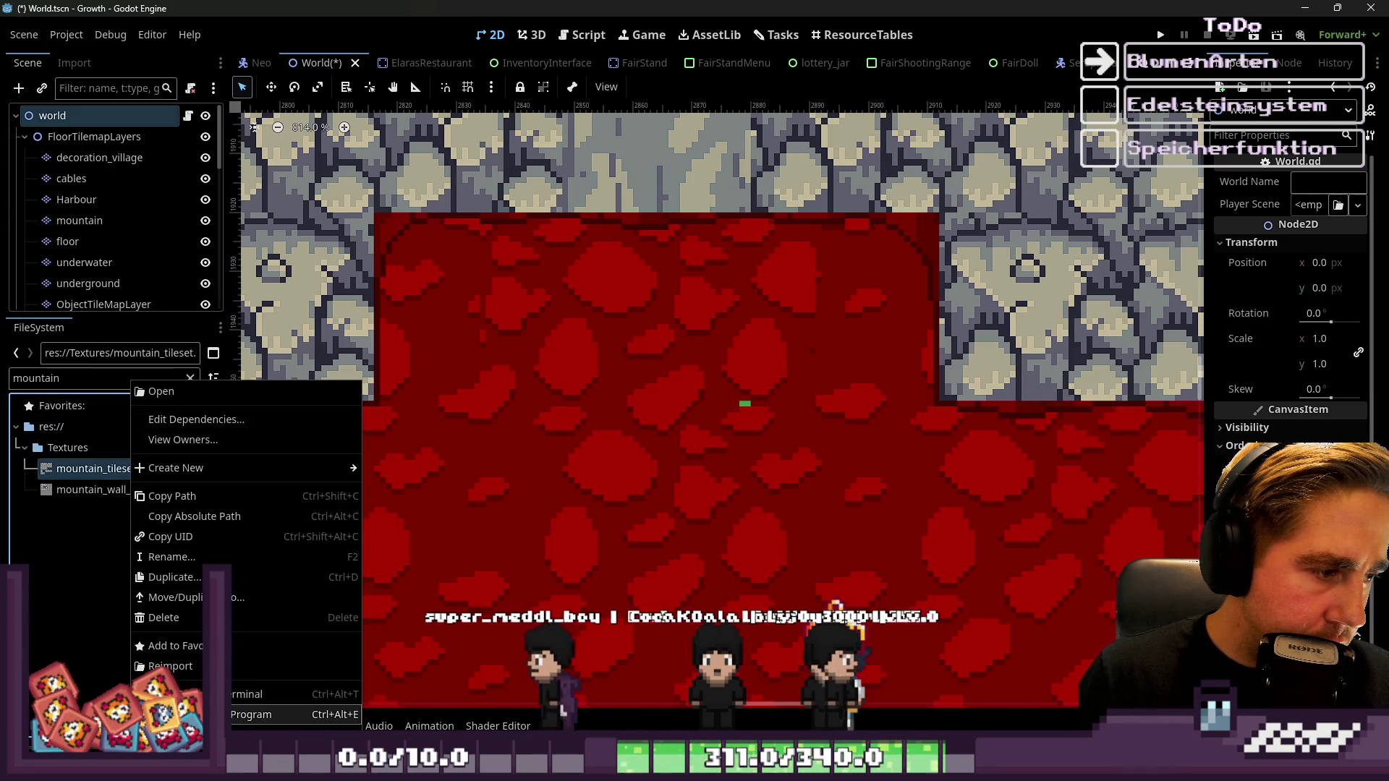
left_click(189, 715)
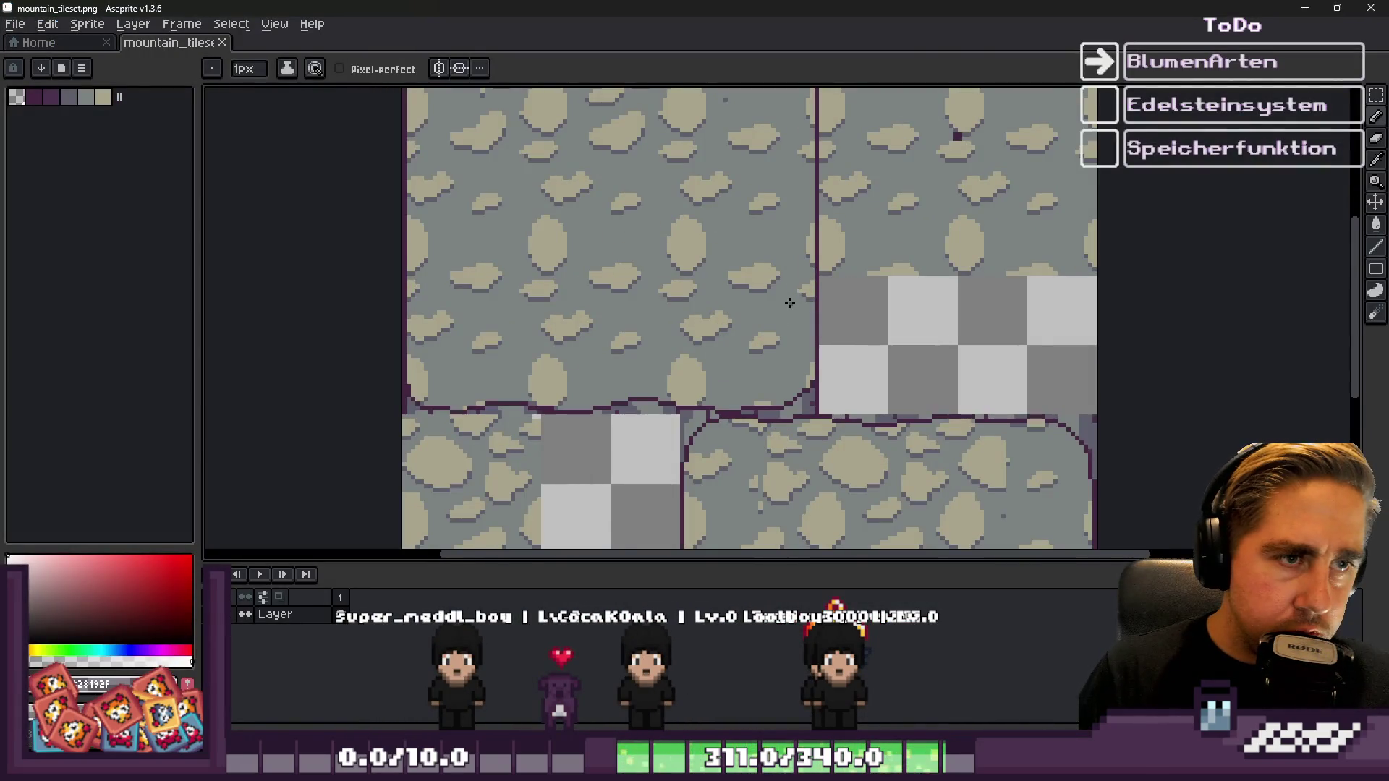
Load the default palette and bucket-fill the tileset's transparent areas with dark red
scroll(790, 303, "down", 1)
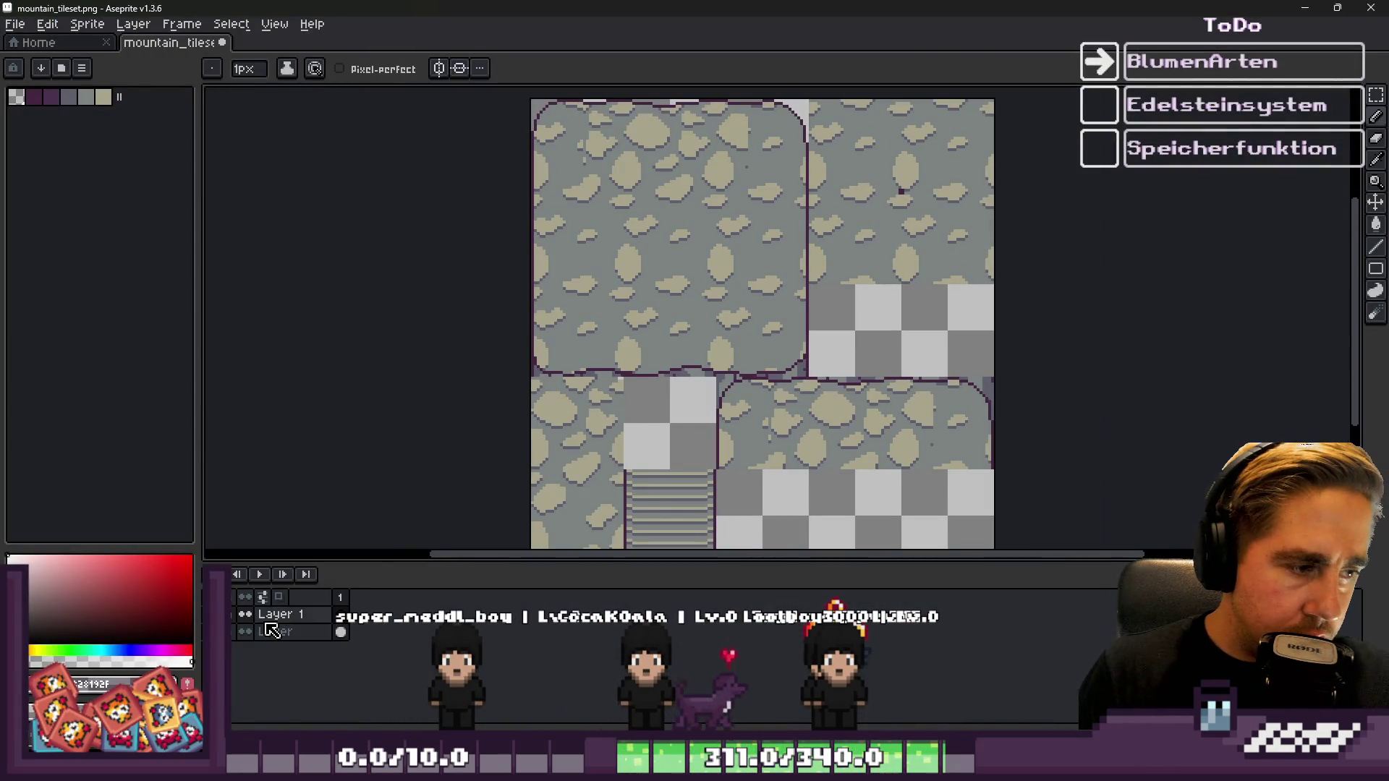
double_click(295, 612)
key("Escape")
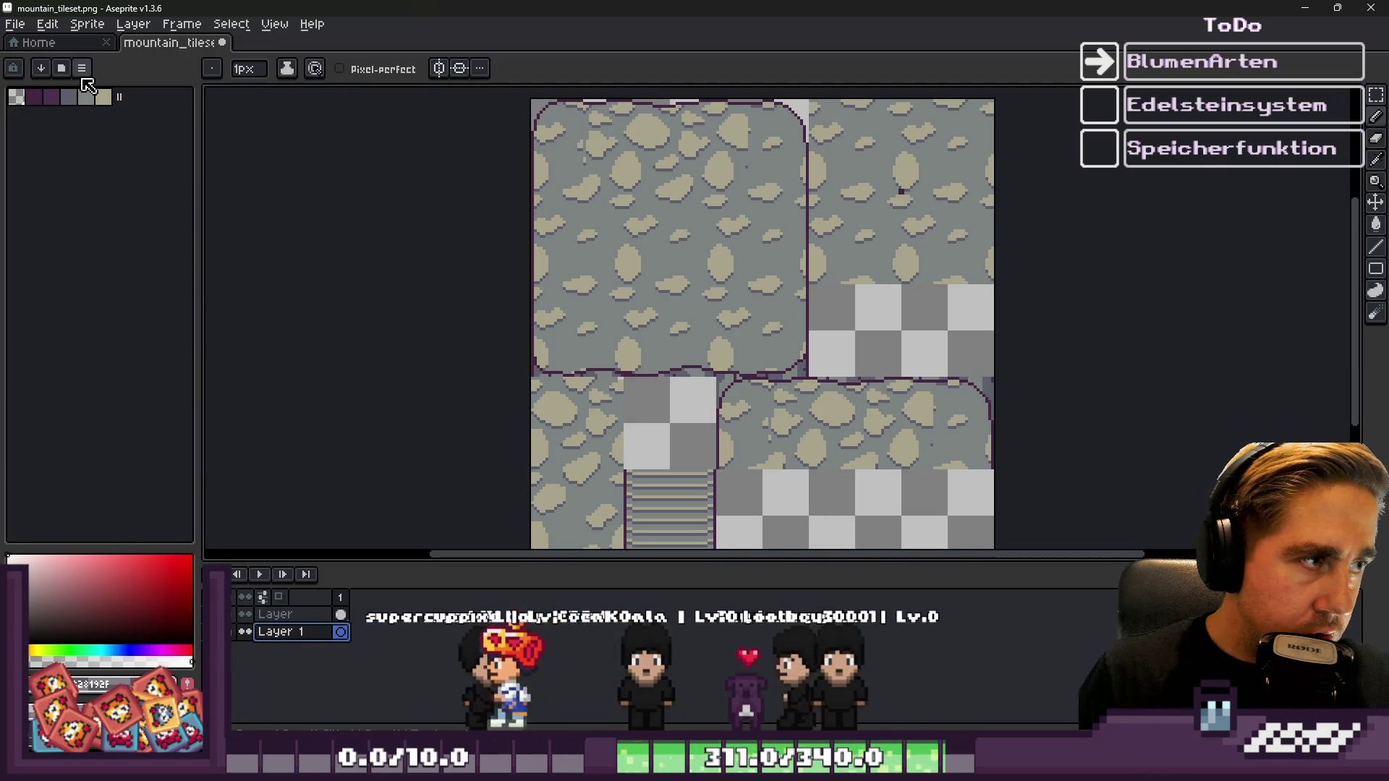
left_click(81, 68)
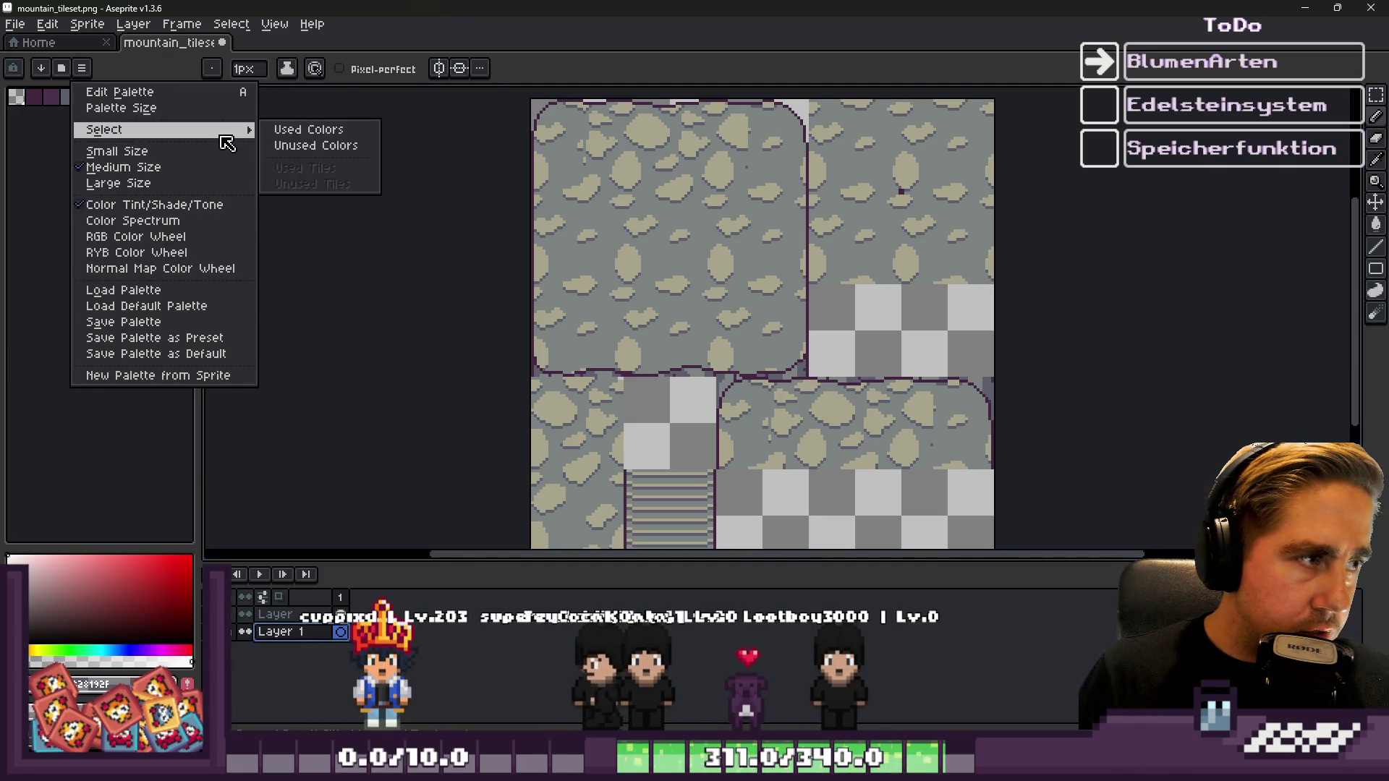
left_click(217, 306)
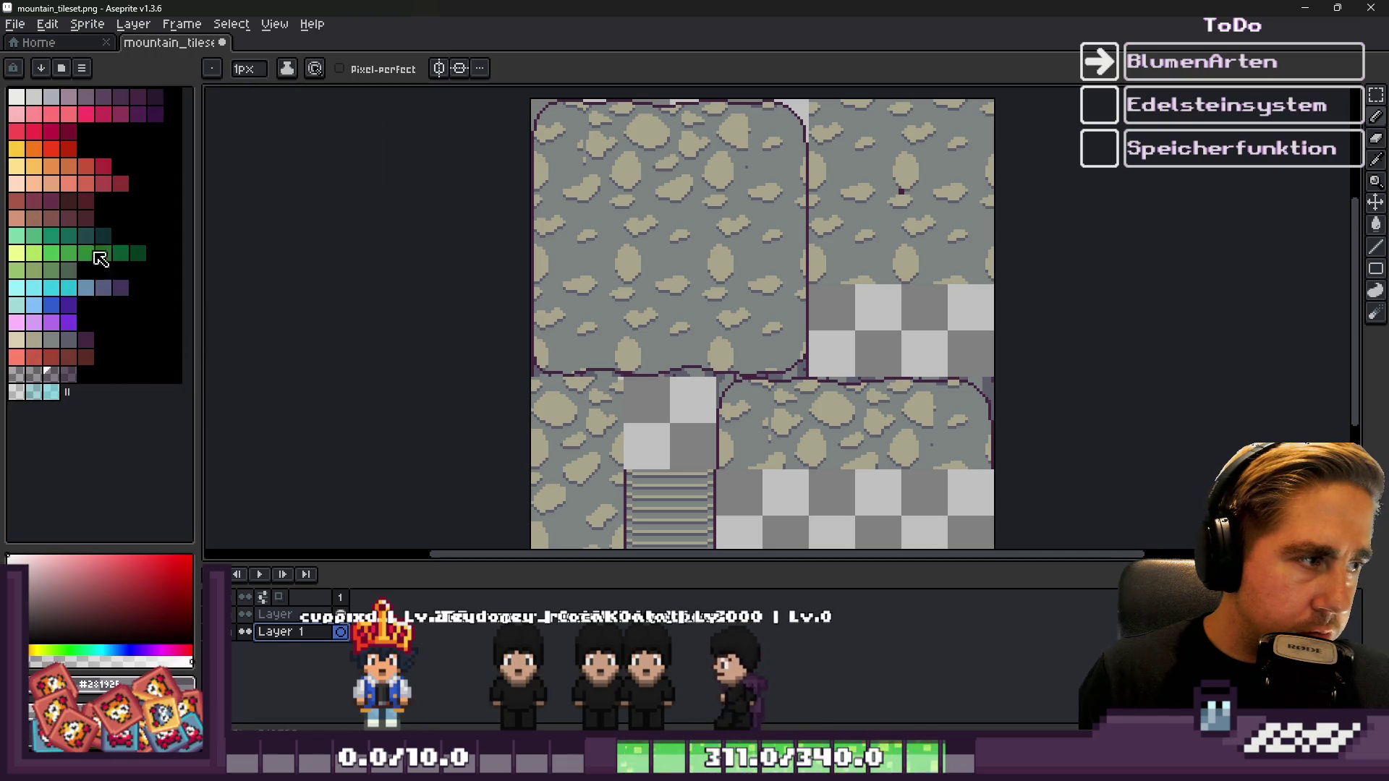
left_click(68, 131)
key("g")
left_click(670, 423)
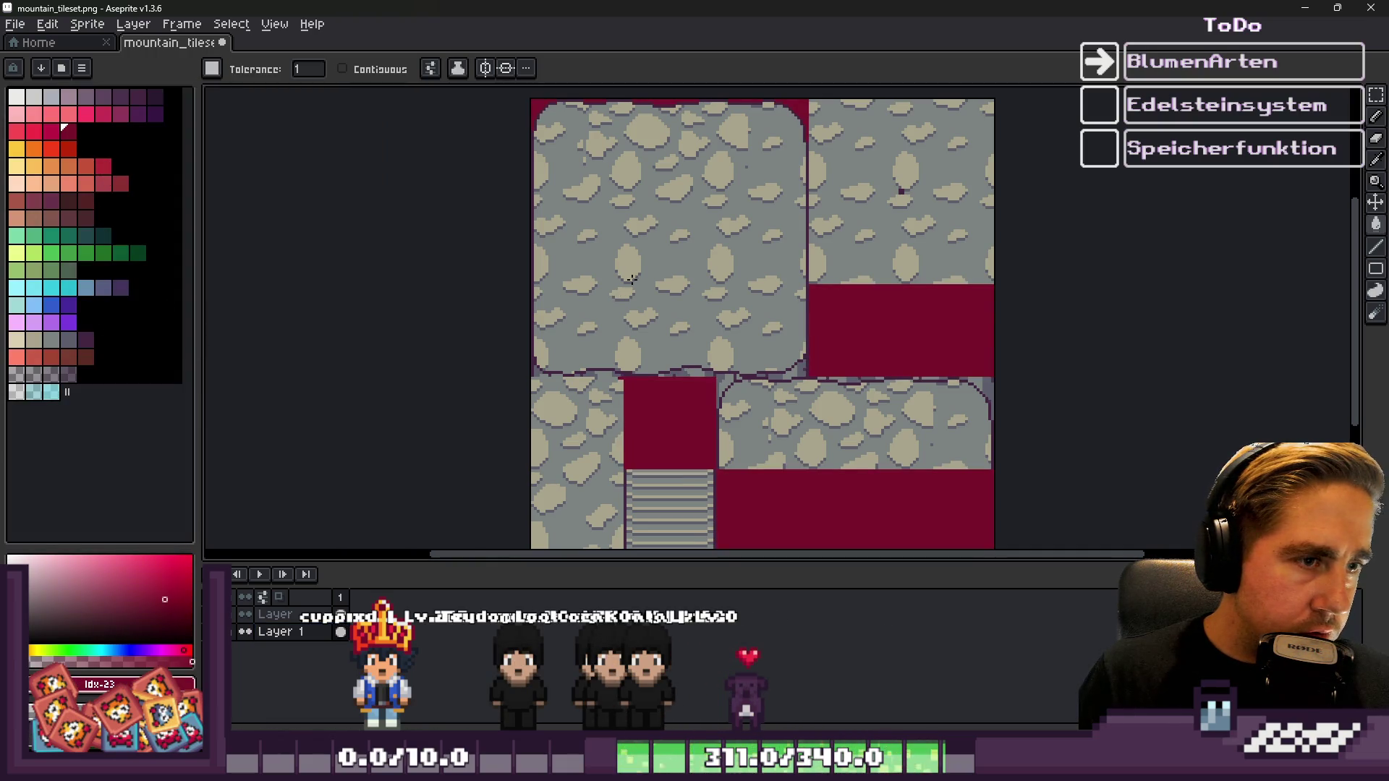
Switch back to the pencil and sample the grey stone colour from a tile
scroll(884, 231, "up", 2)
scroll(896, 237, "down", 1)
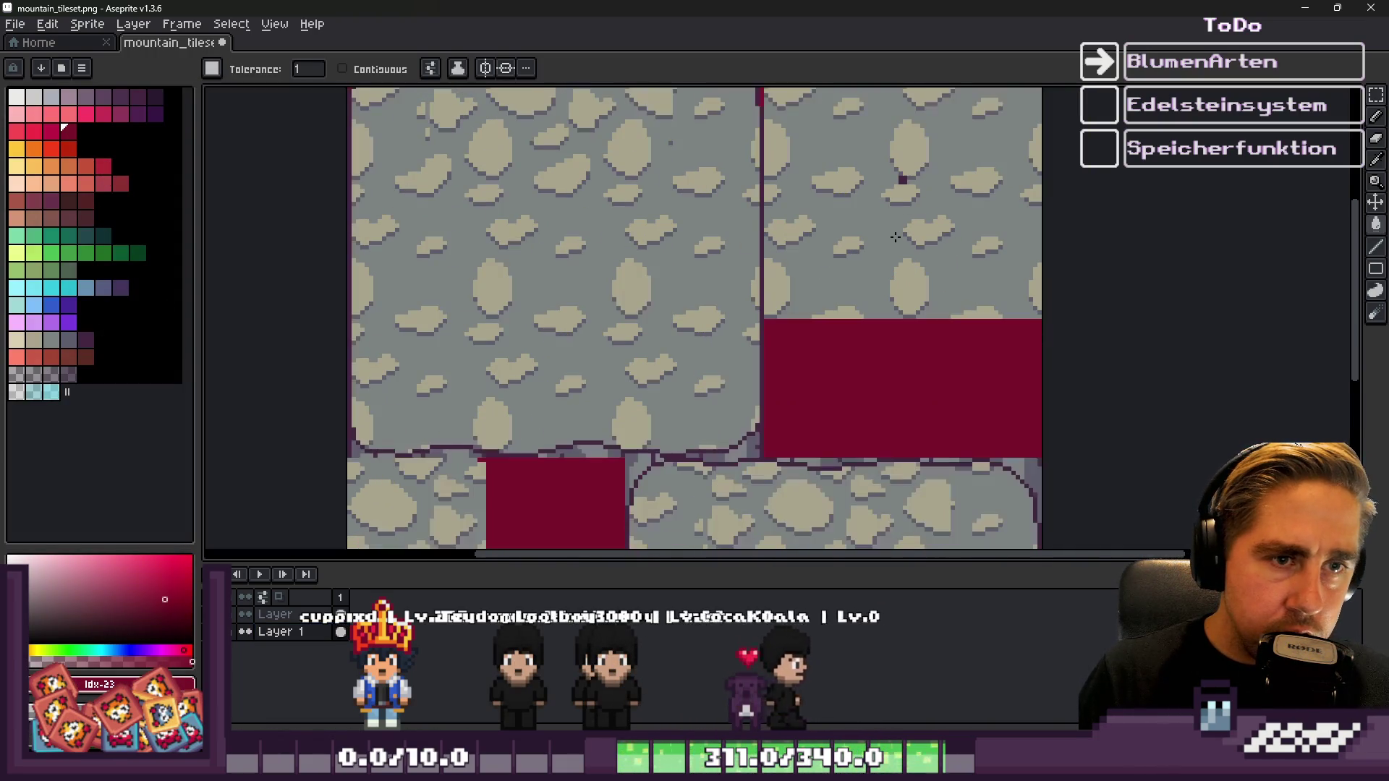
scroll(897, 264, "down", 2)
key("b")
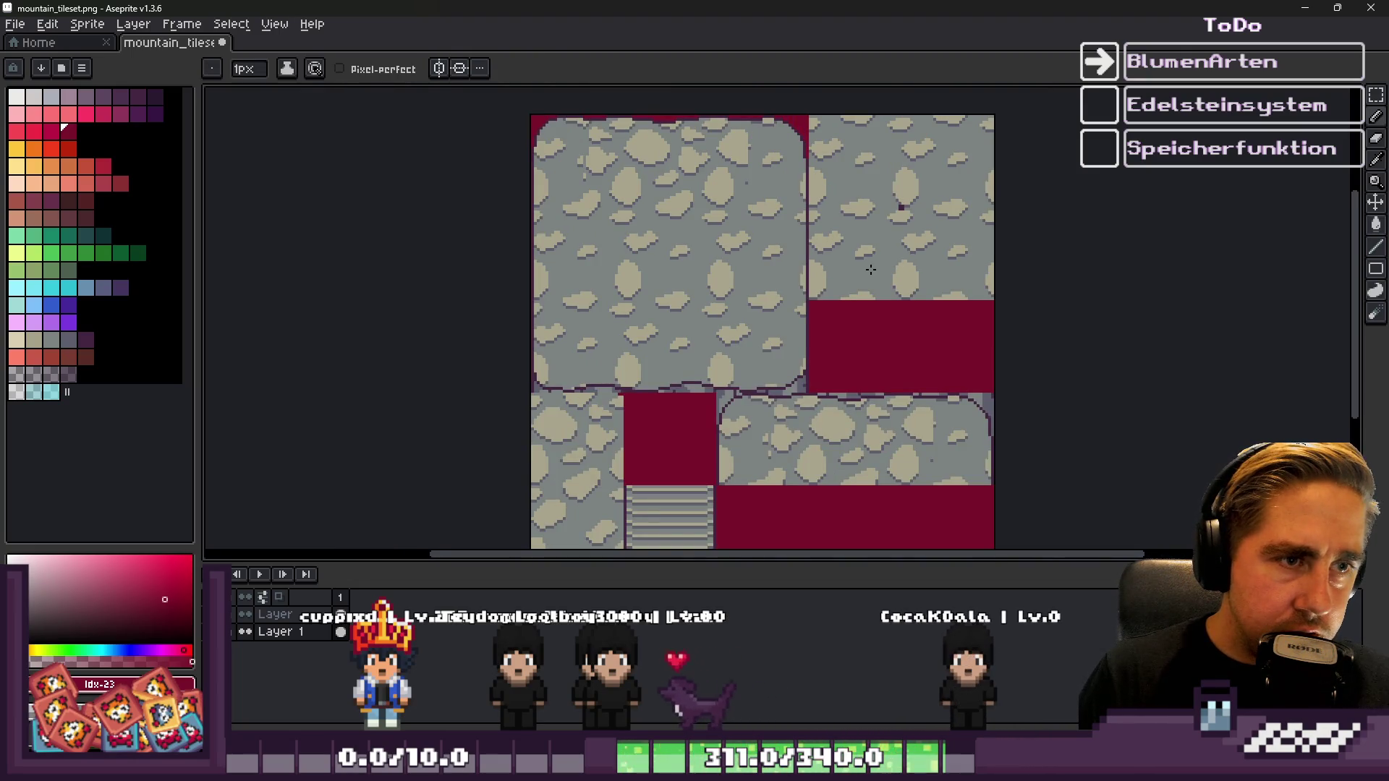
scroll(870, 269, "down", 2)
scroll(796, 232, "up", 3)
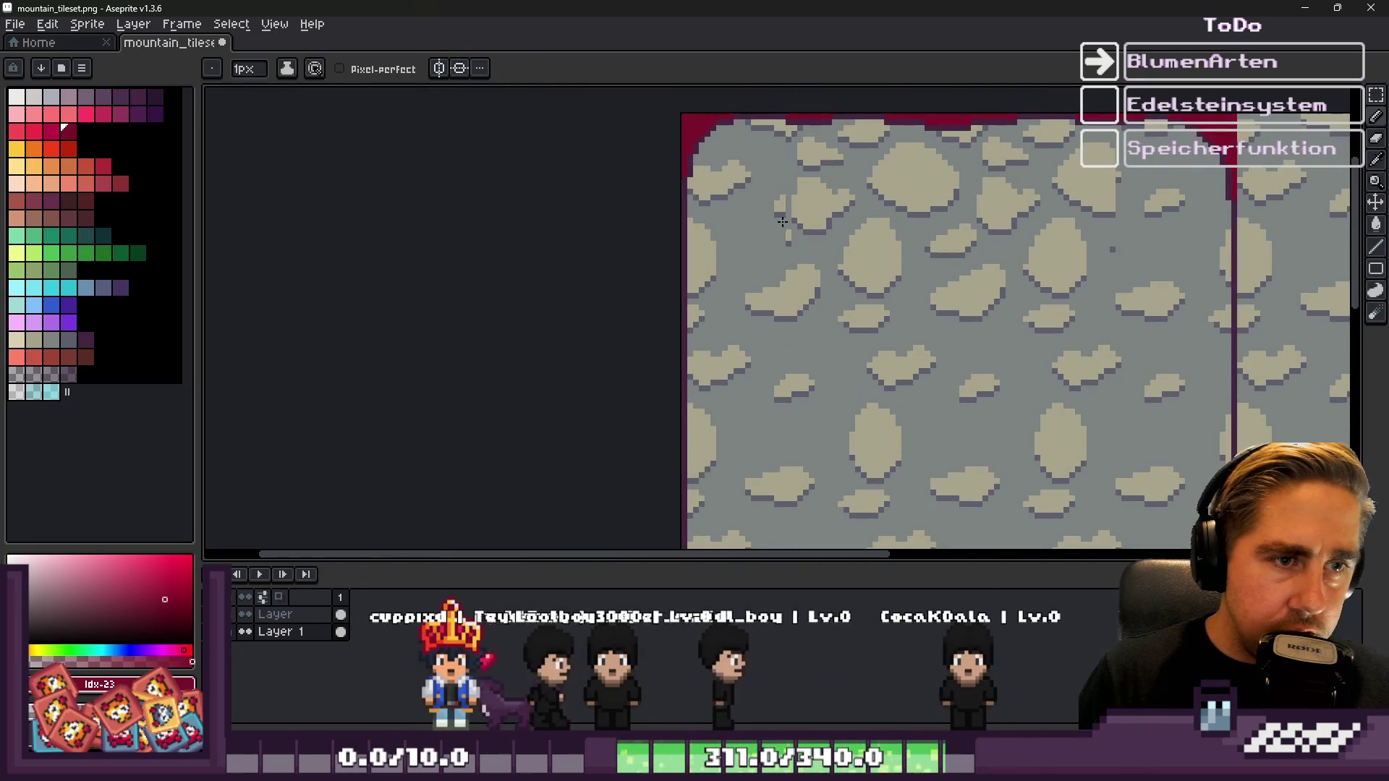
scroll(948, 211, "down", 3)
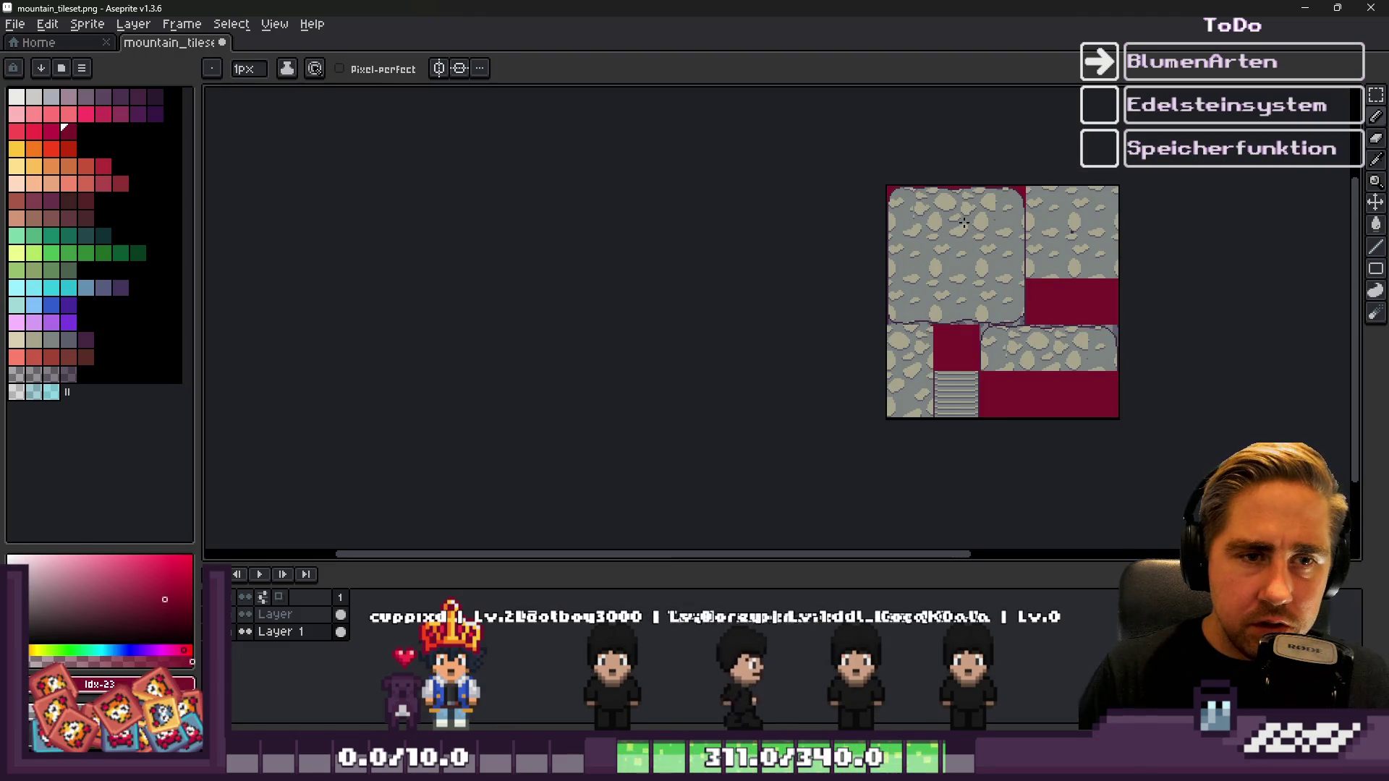
scroll(1071, 239, "up", 9)
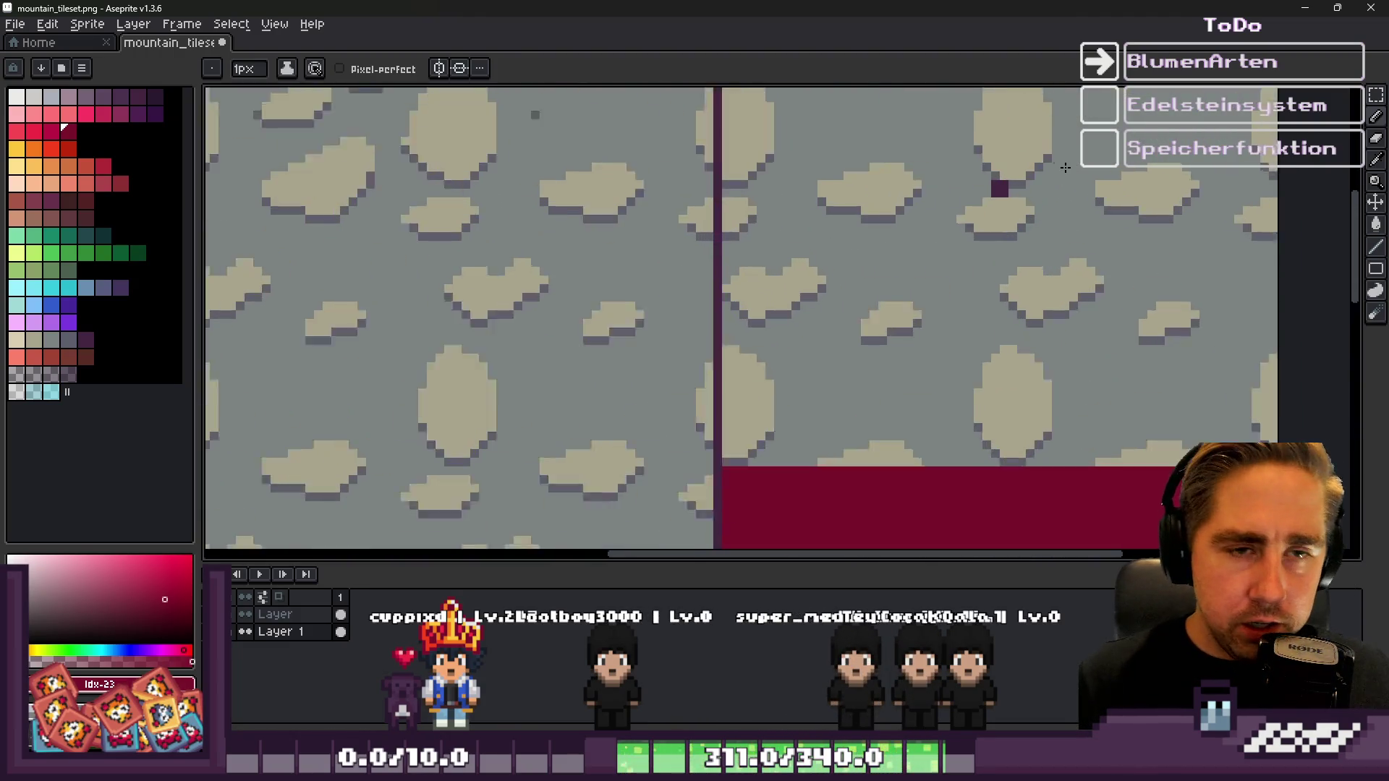
left_click(751, 239, "alt")
Pan the tileset to the upper right and close Aseprite
scroll(890, 247, "down", 8)
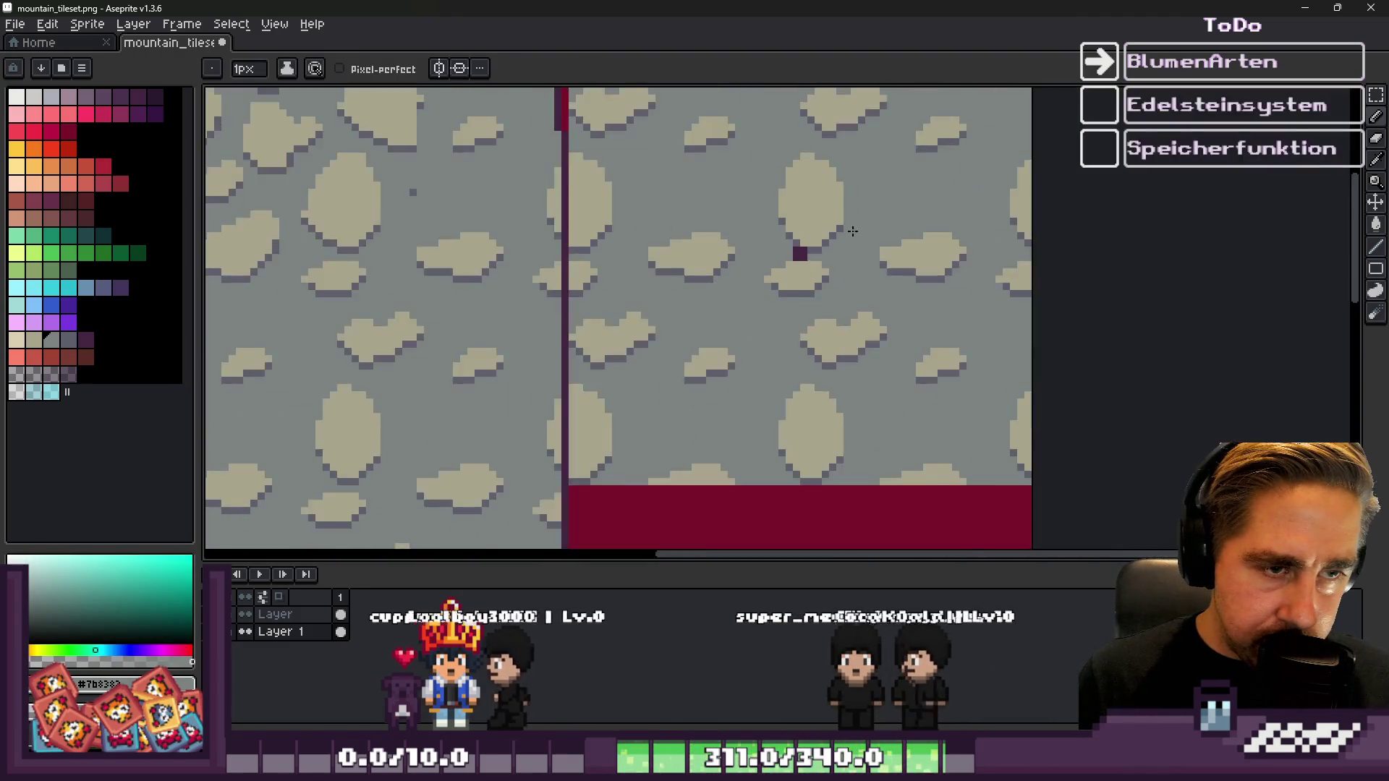
scroll(890, 246, "up", 5)
scroll(890, 247, "down", 5)
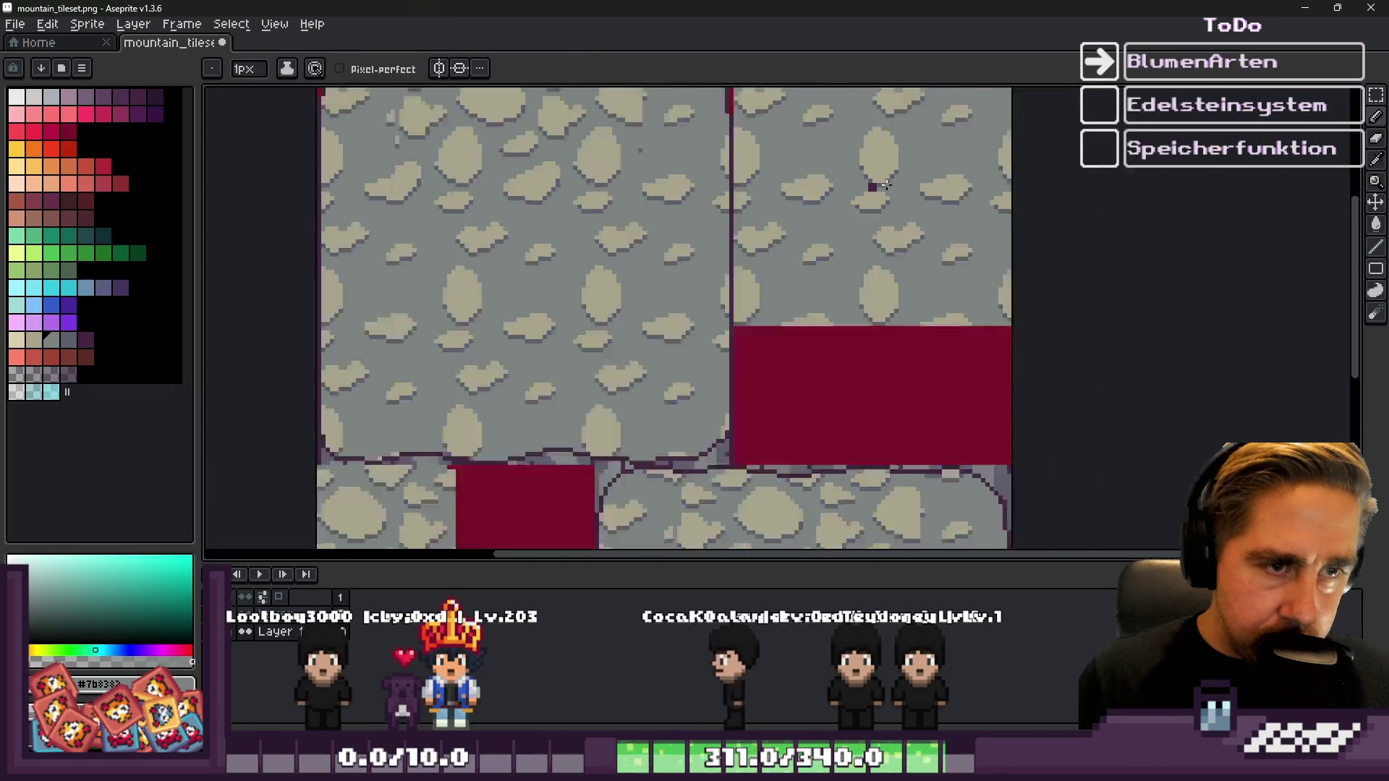
left_click_drag(503, 518, 742, 327)
scroll(741, 327, "up", 1)
scroll(757, 490, "down", 3)
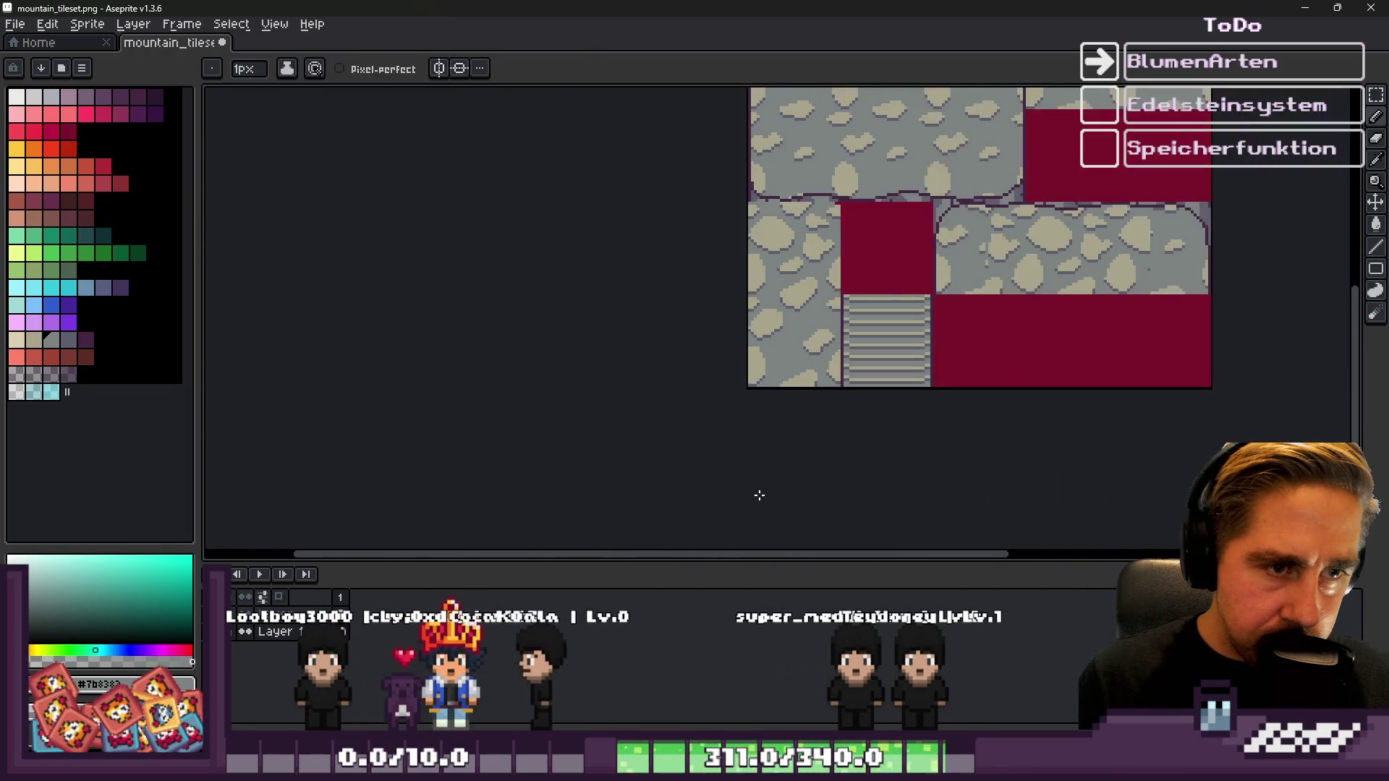
scroll(823, 230, "up", 3)
scroll(824, 230, "down", 1)
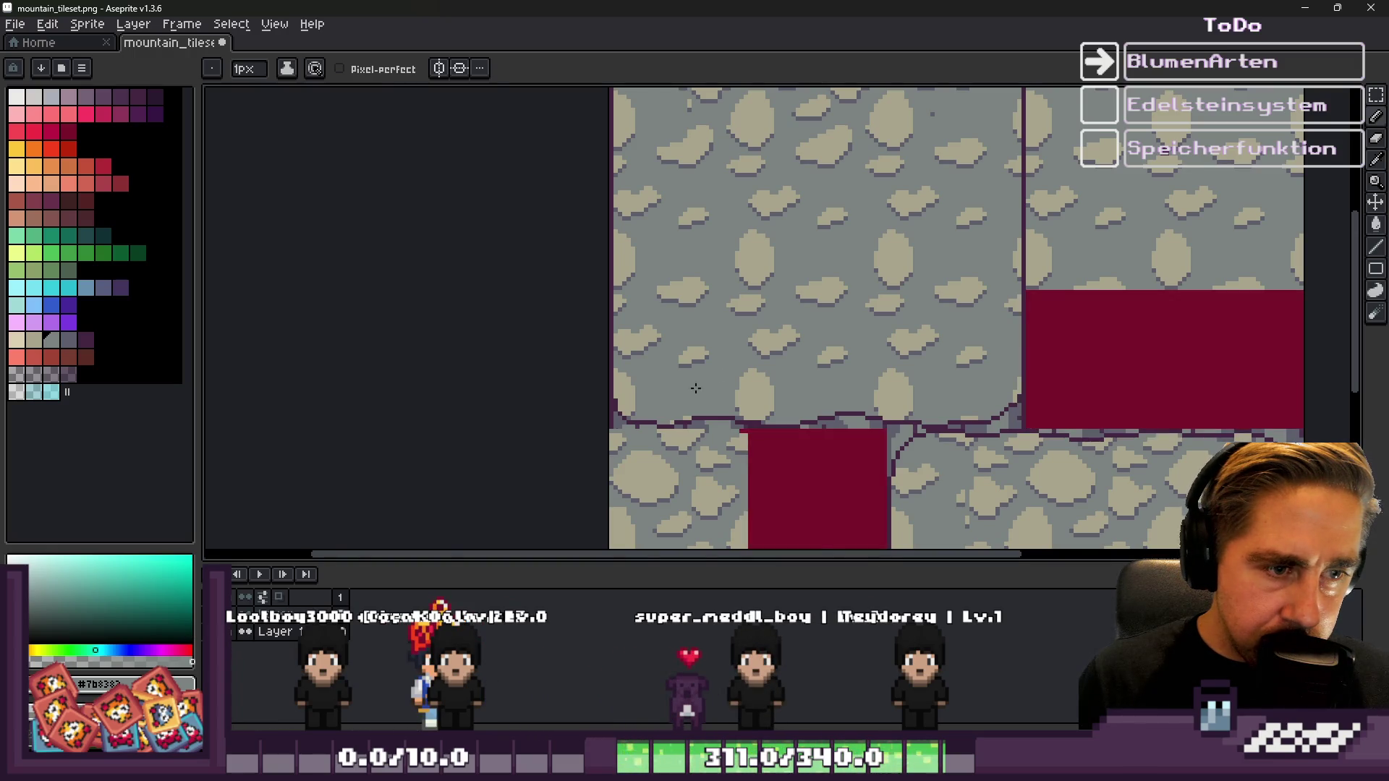
scroll(713, 406, "down", 3)
scroll(714, 406, "up", 1)
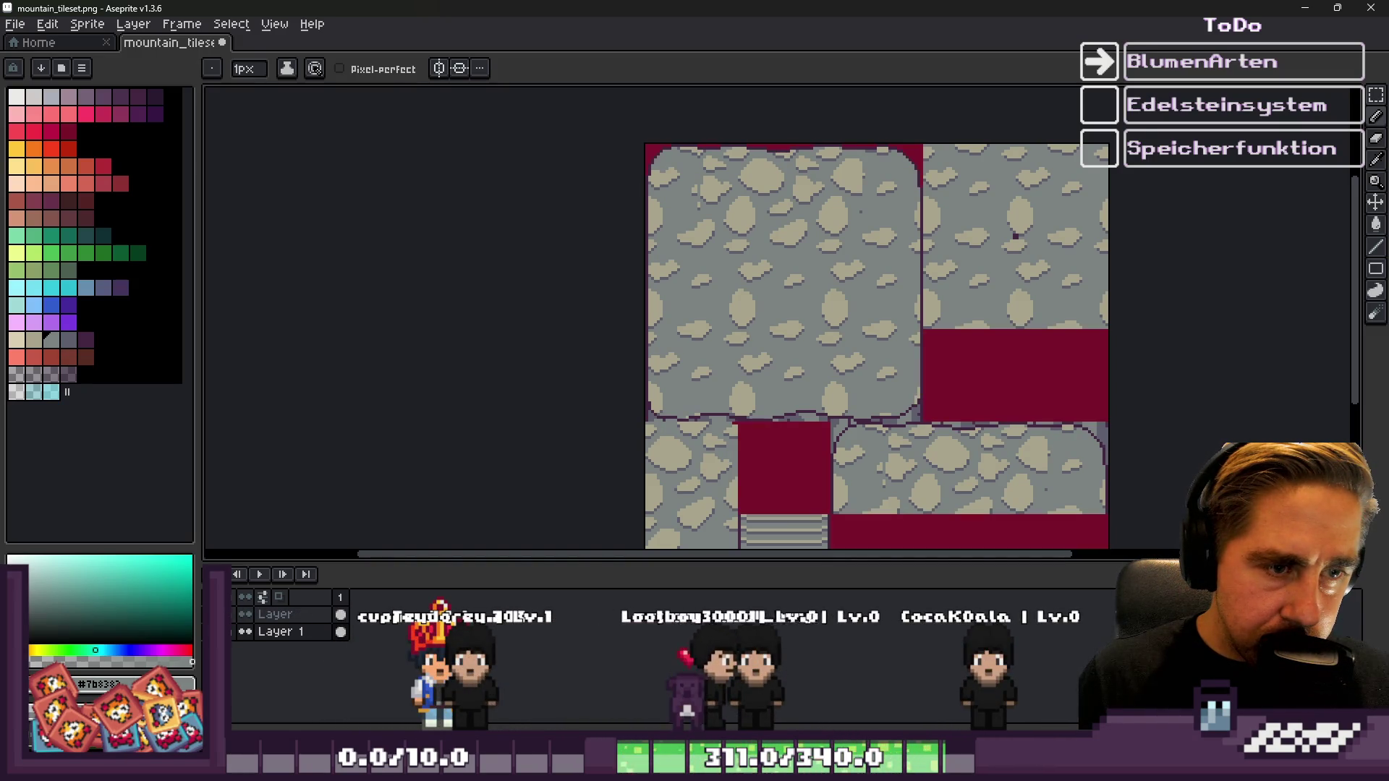
left_click(1370, 8)
Answer Aseprite's save-changes prompt on closing
left_click(694, 413)
scroll(745, 402, "up", 5)
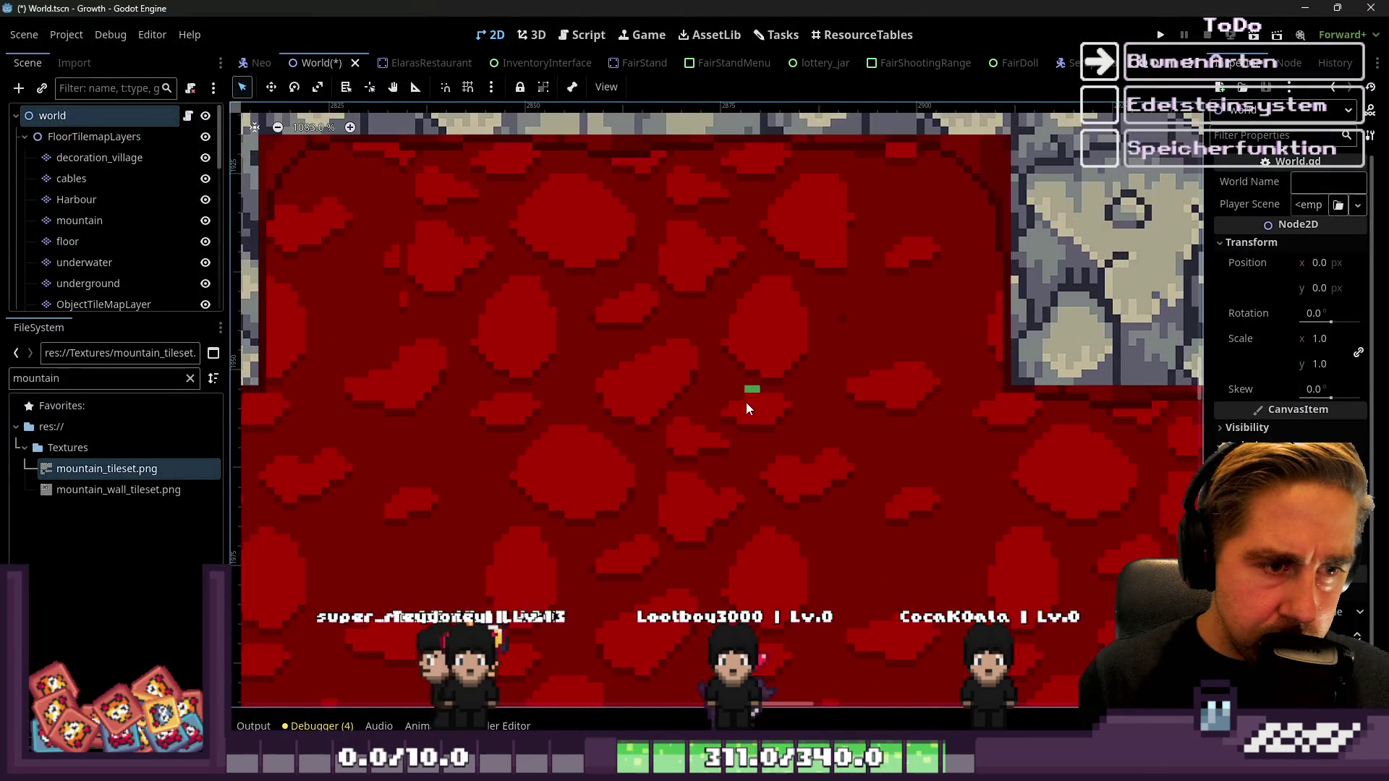
scroll(749, 384, "down", 7)
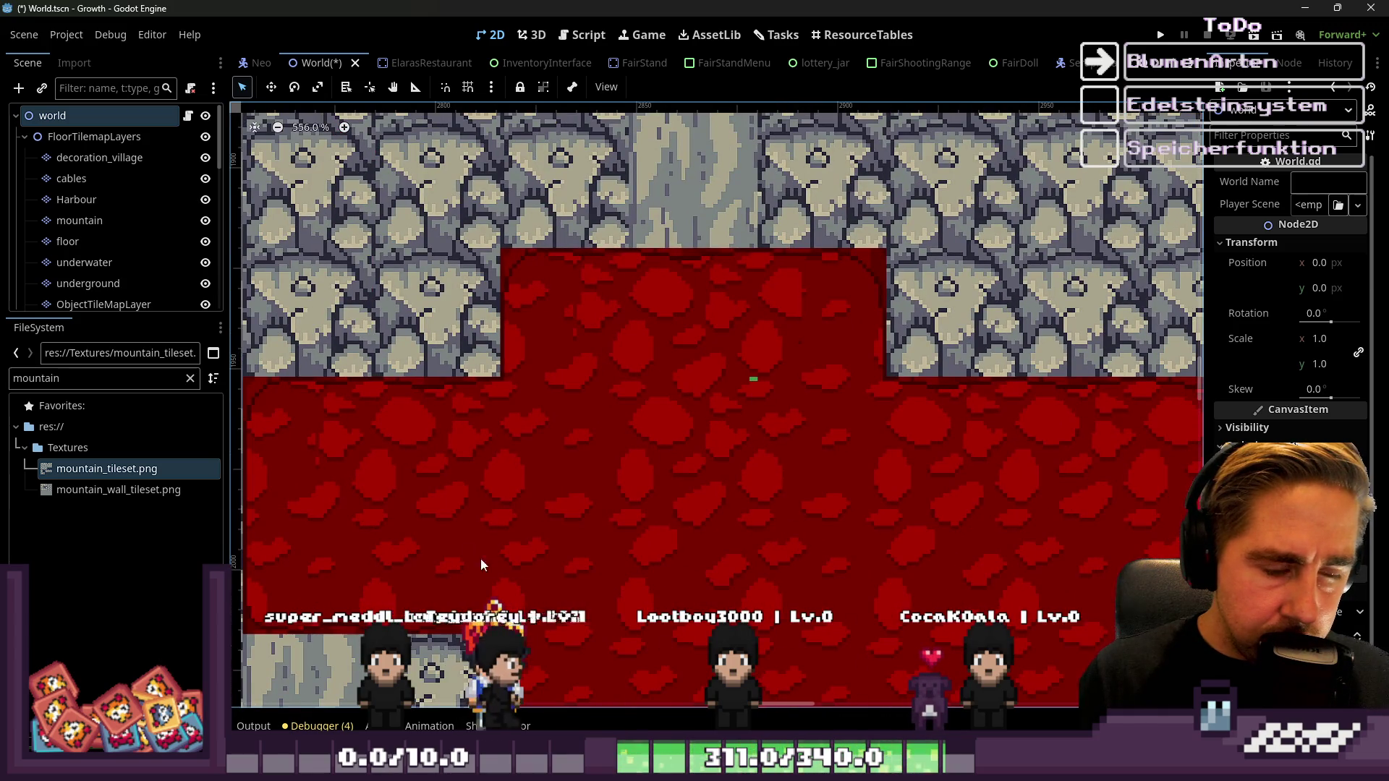
Reopen mountain_tileset.png in the external image editor from the FileSystem dock
right_click(149, 468)
left_click(125, 494)
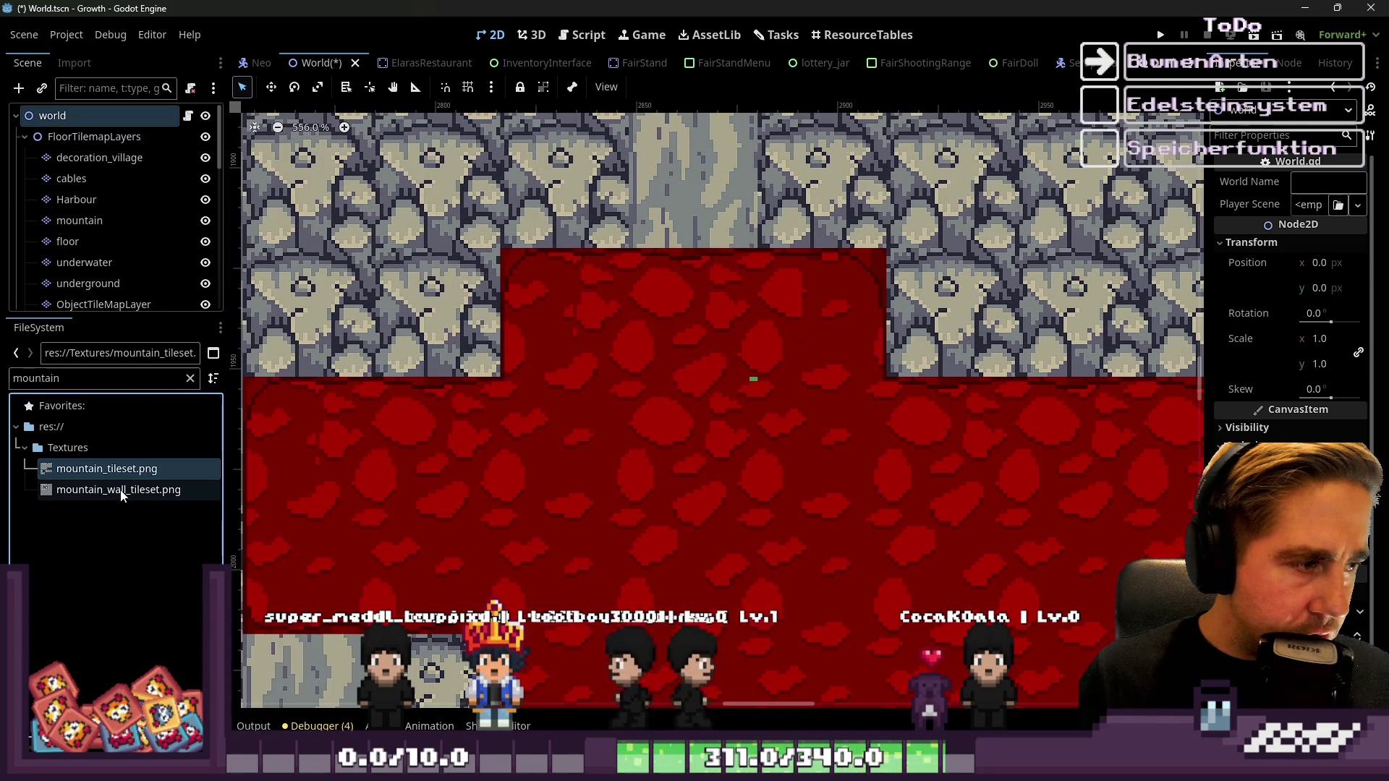
left_click(123, 493)
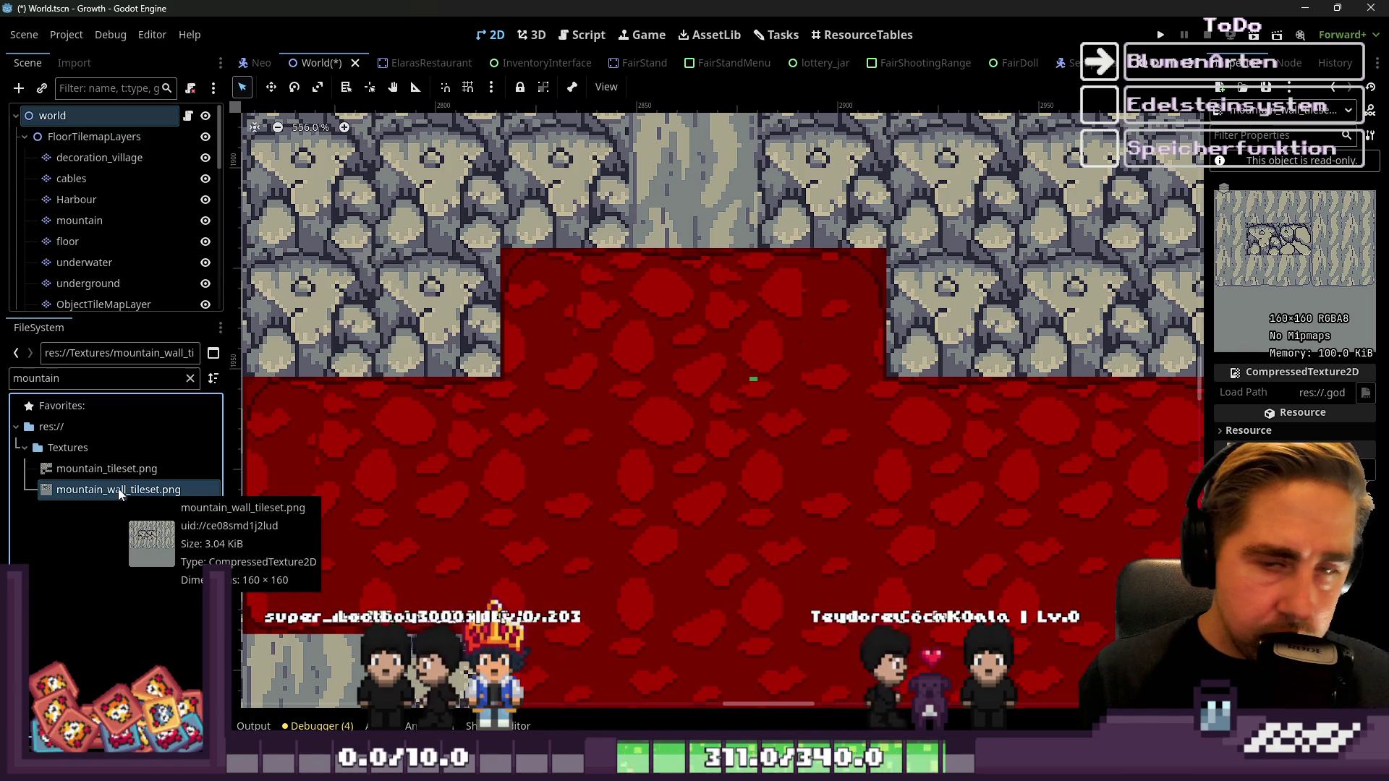
left_click(130, 470)
right_click(131, 470)
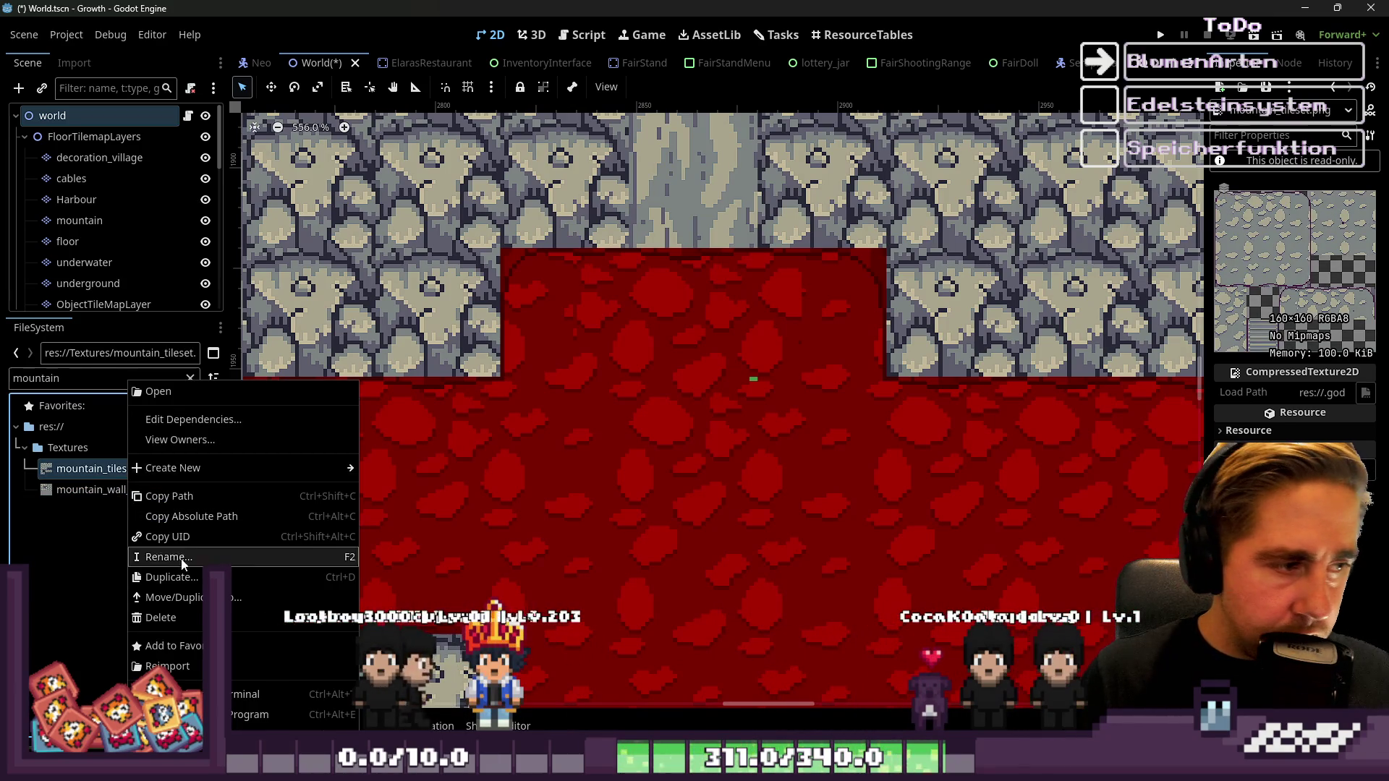
left_click(327, 602)
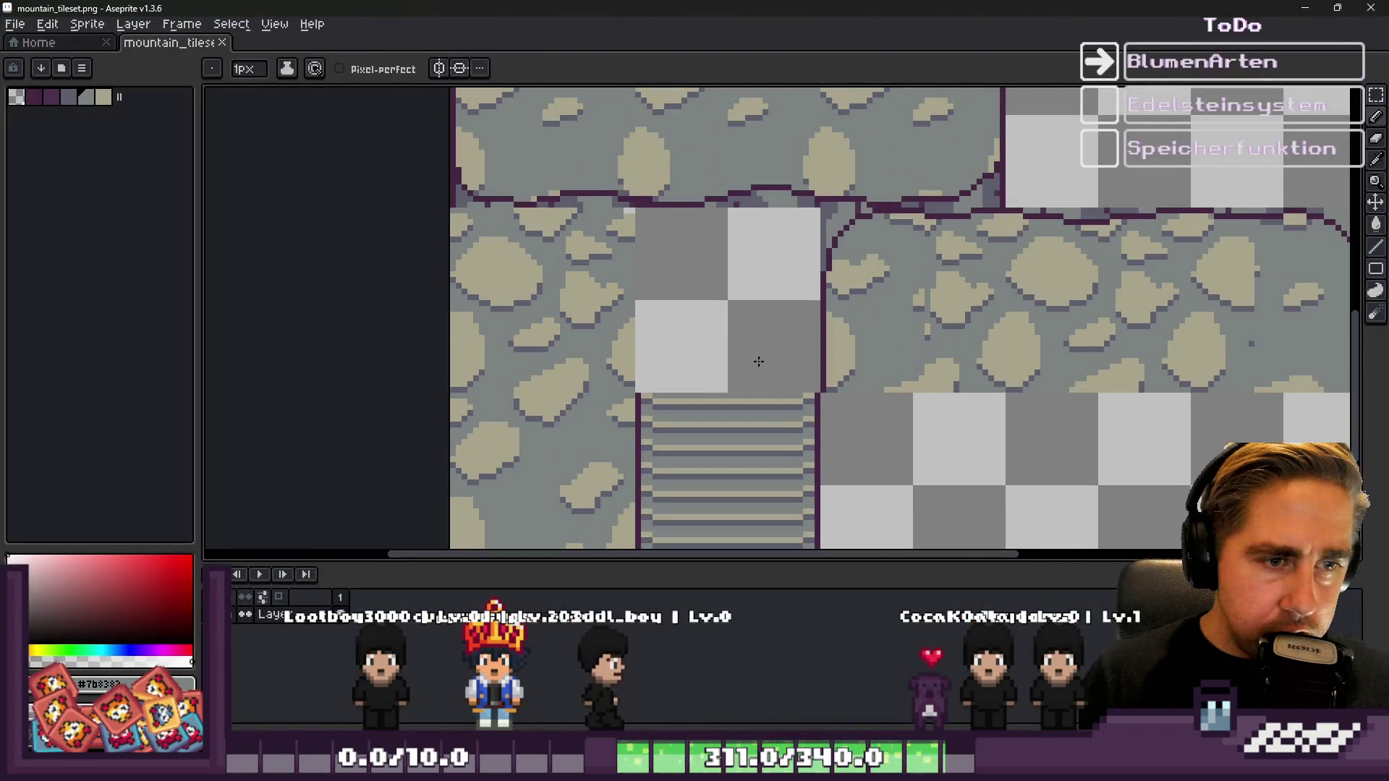
Add a new layer and bucket-fill it yellow from the default palette
scroll(759, 361, "down", 1)
key("shift+n")
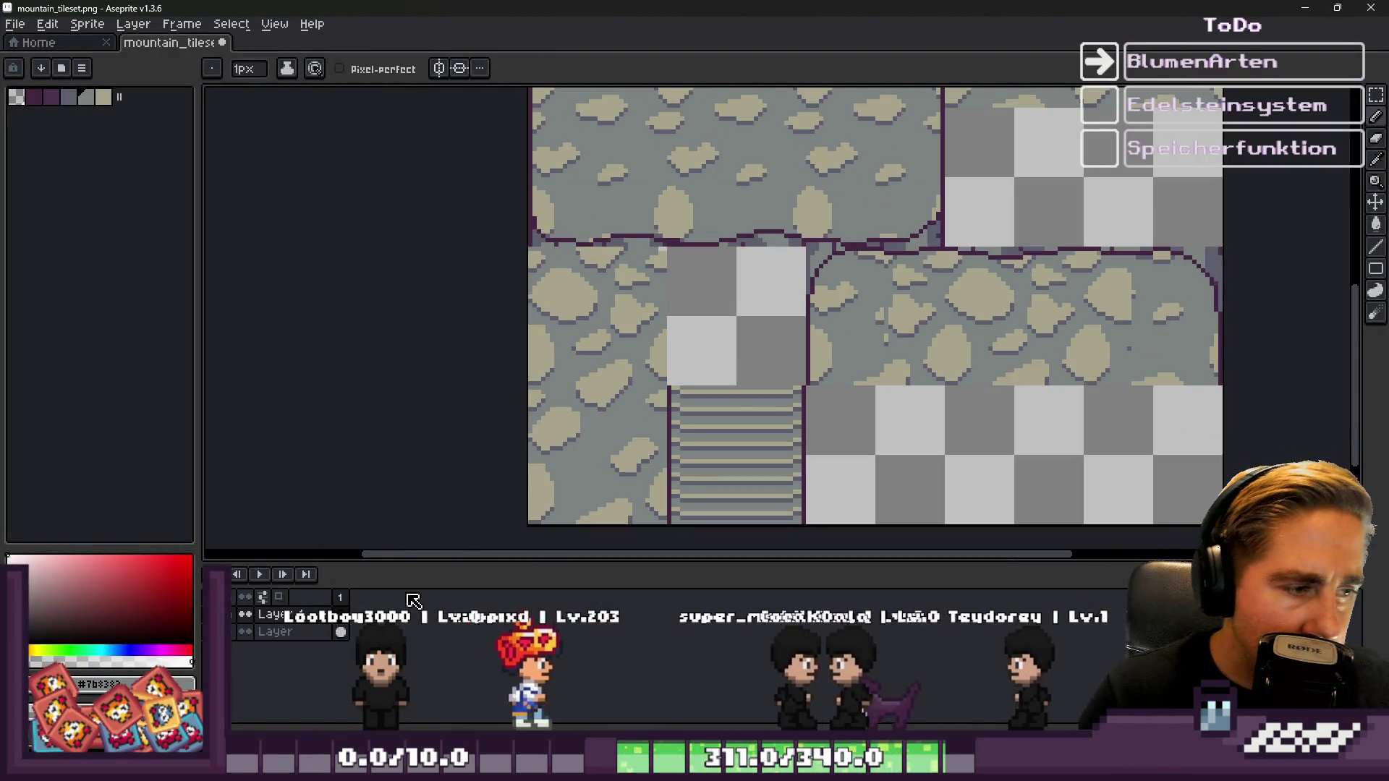
key("g")
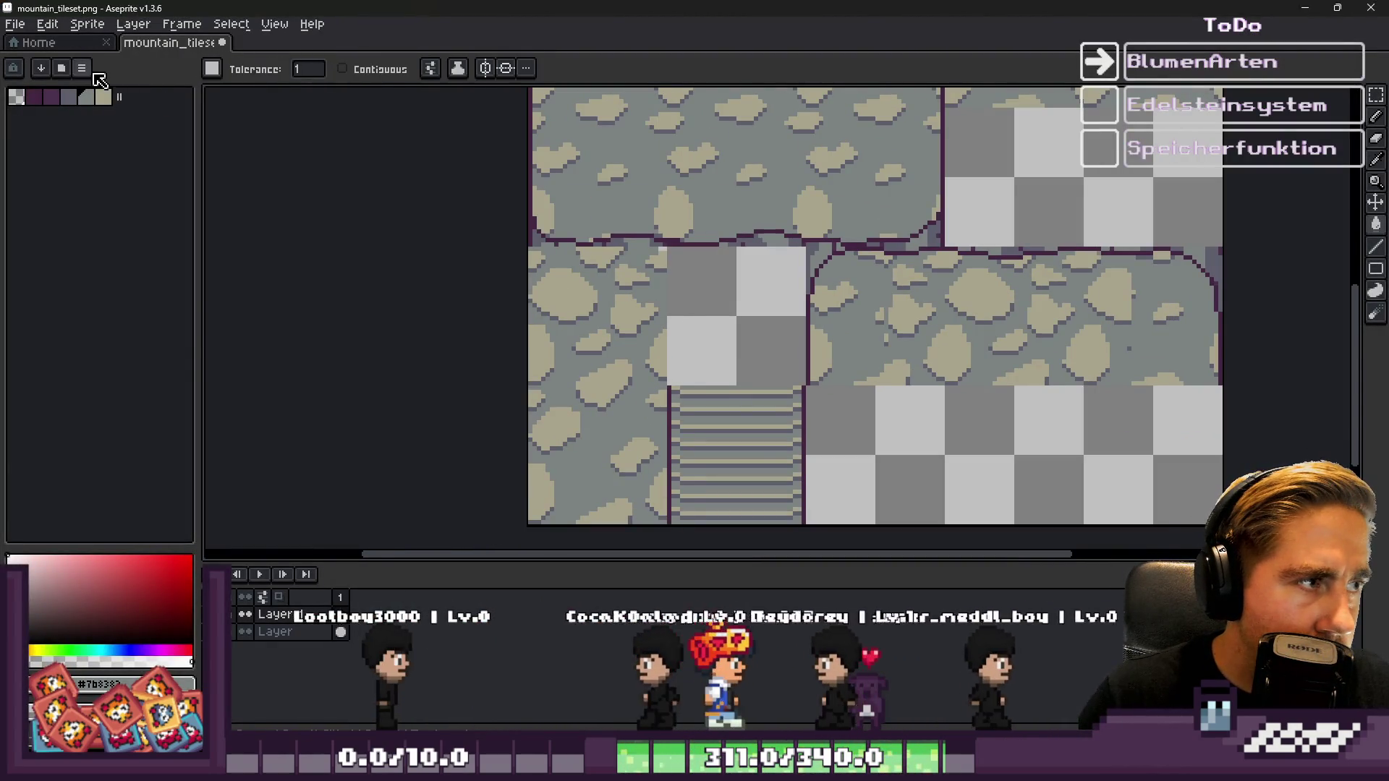
left_click(82, 68)
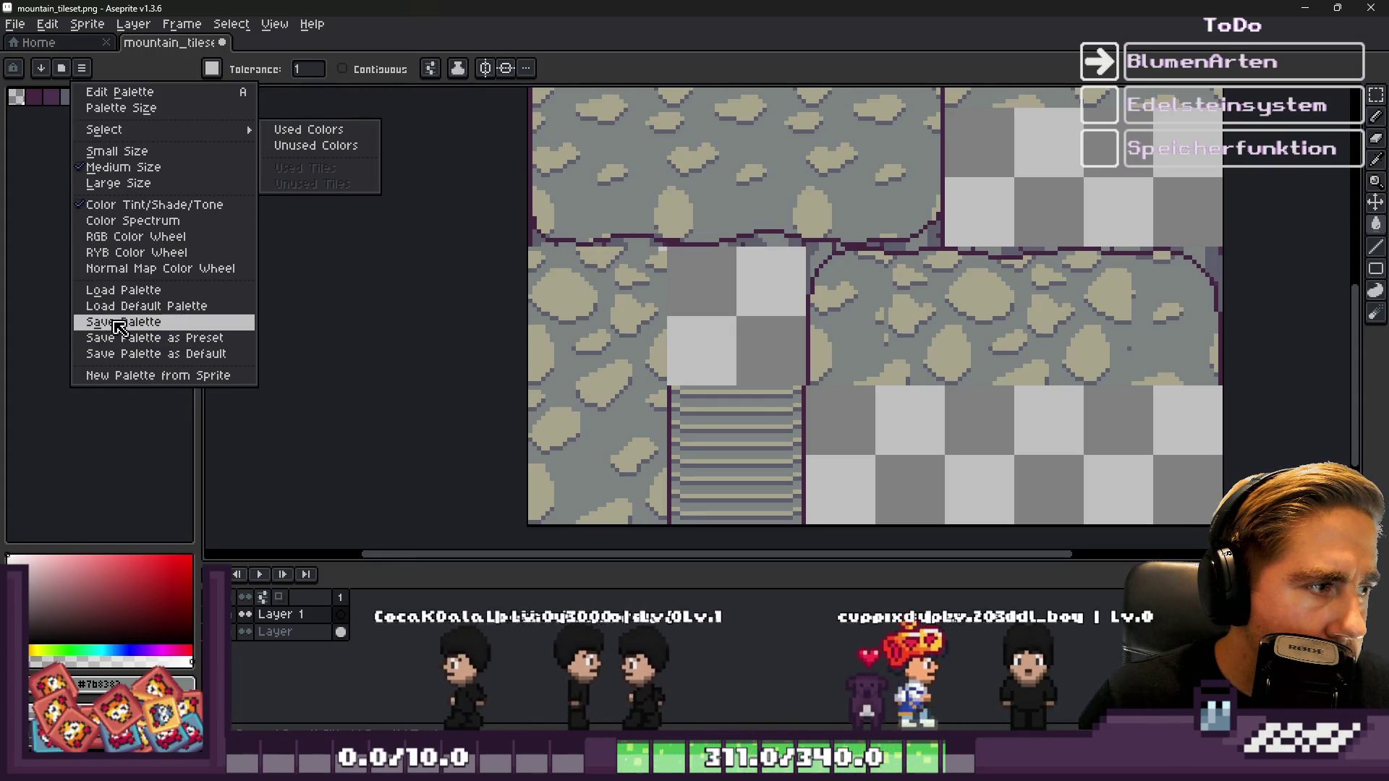
left_click(125, 306)
left_click(16, 148)
left_click(772, 298)
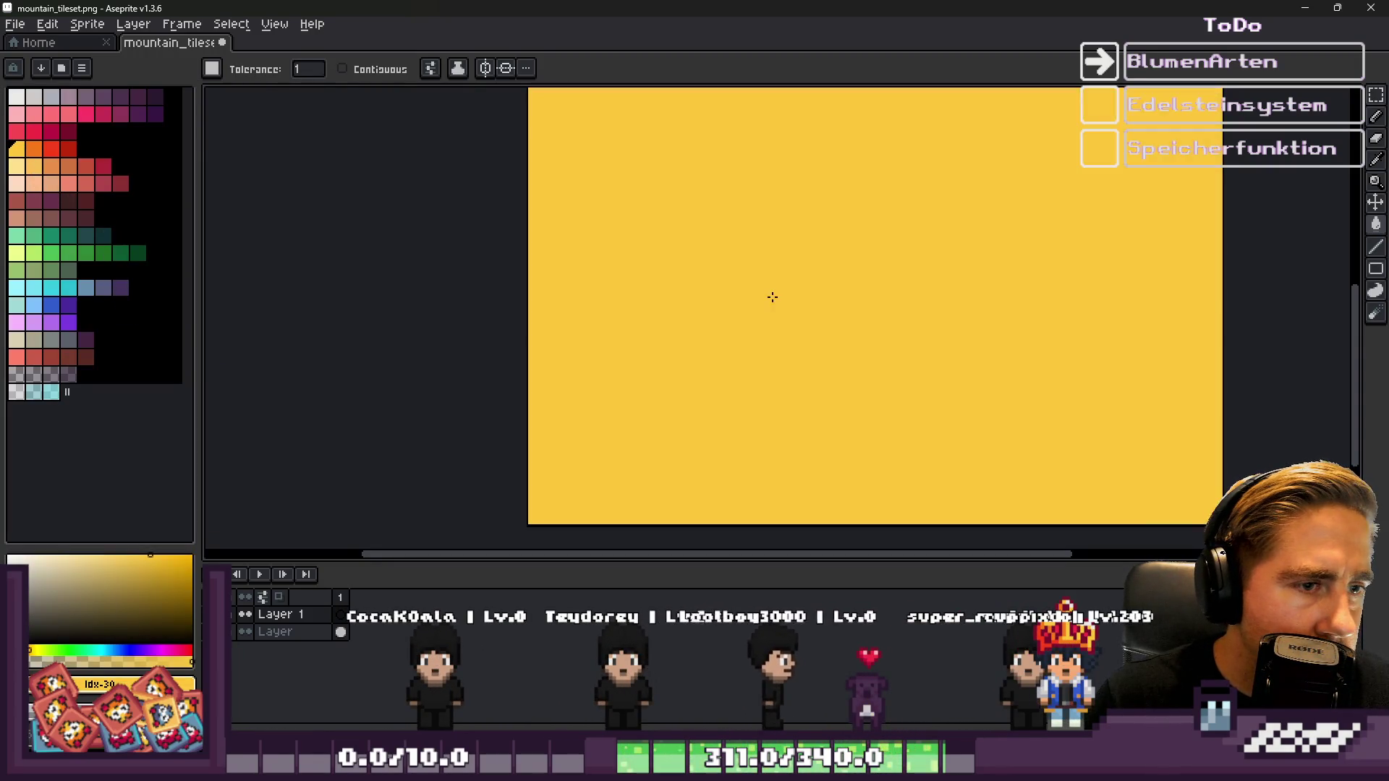
Move the yellow layer below the tileset layer and marquee-select a single stone tile
scroll(660, 377, "down", 5)
scroll(660, 362, "up", 4)
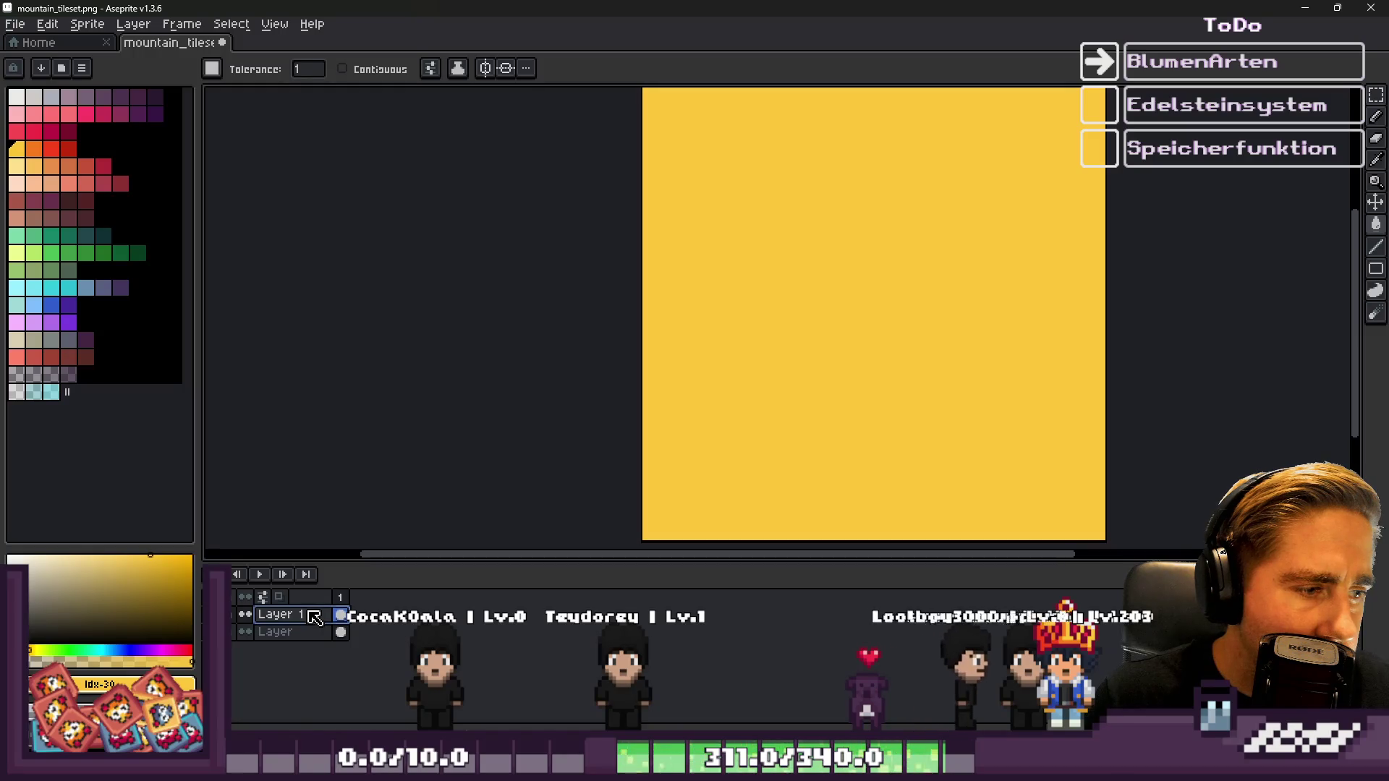
left_click_drag(304, 651, 302, 652)
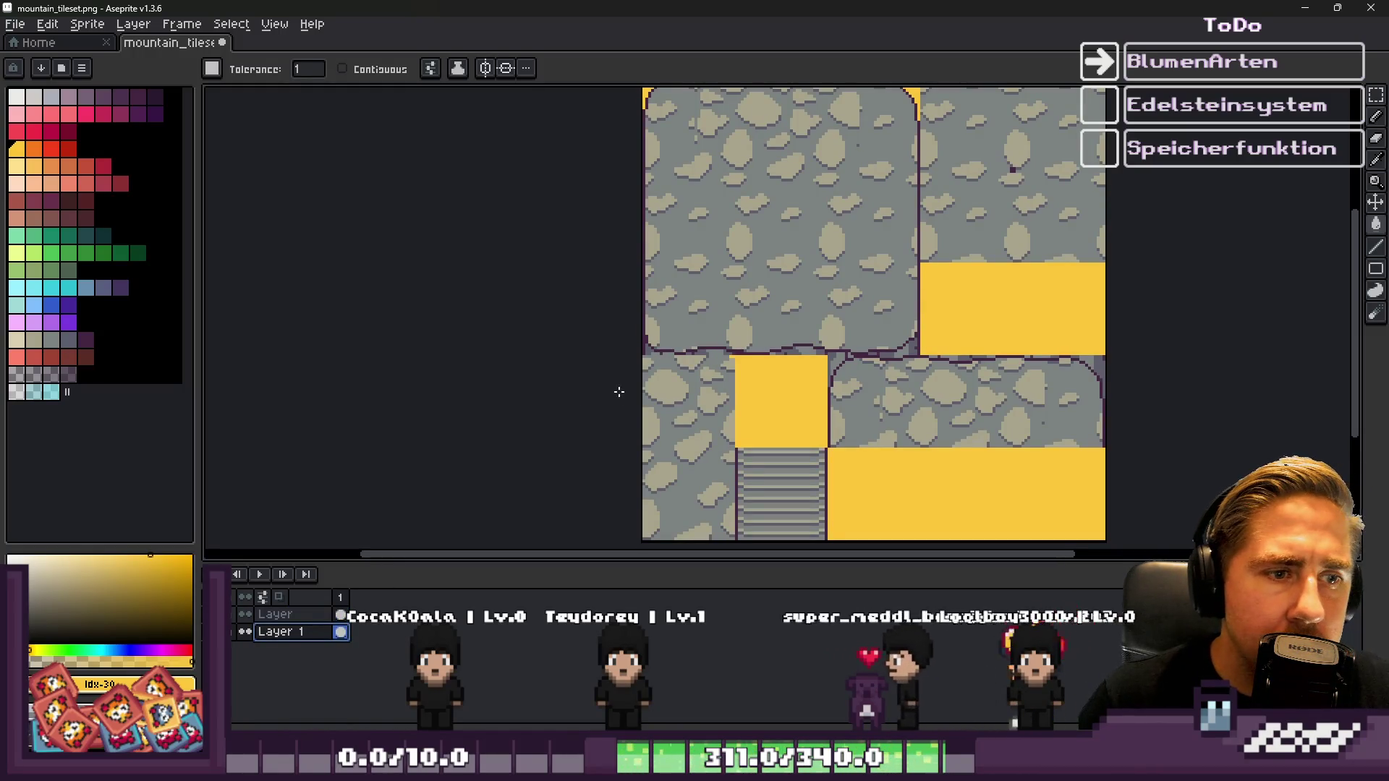
scroll(824, 282, "down", 2)
scroll(829, 232, "up", 2)
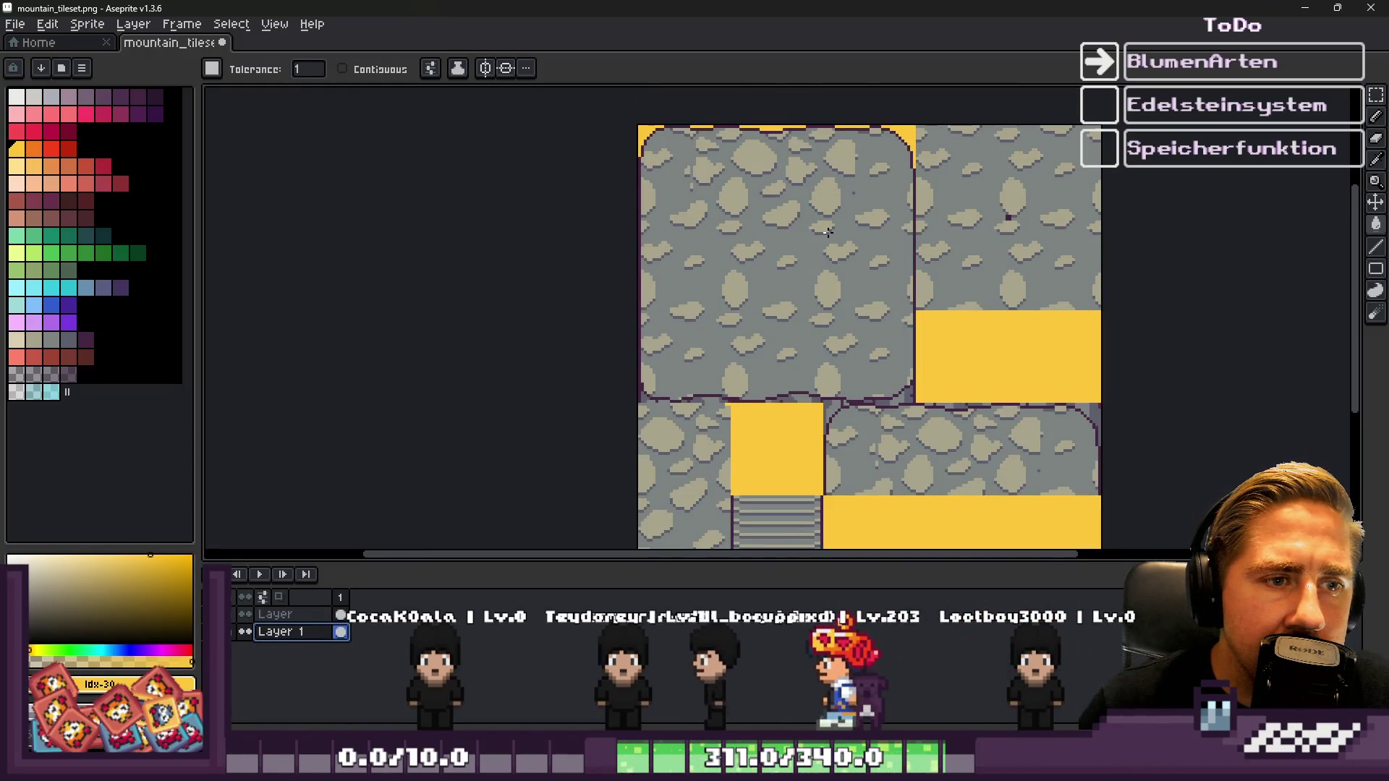
scroll(829, 232, "down", 2)
scroll(779, 348, "up", 2)
scroll(780, 347, "down", 2)
scroll(1001, 223, "up", 2)
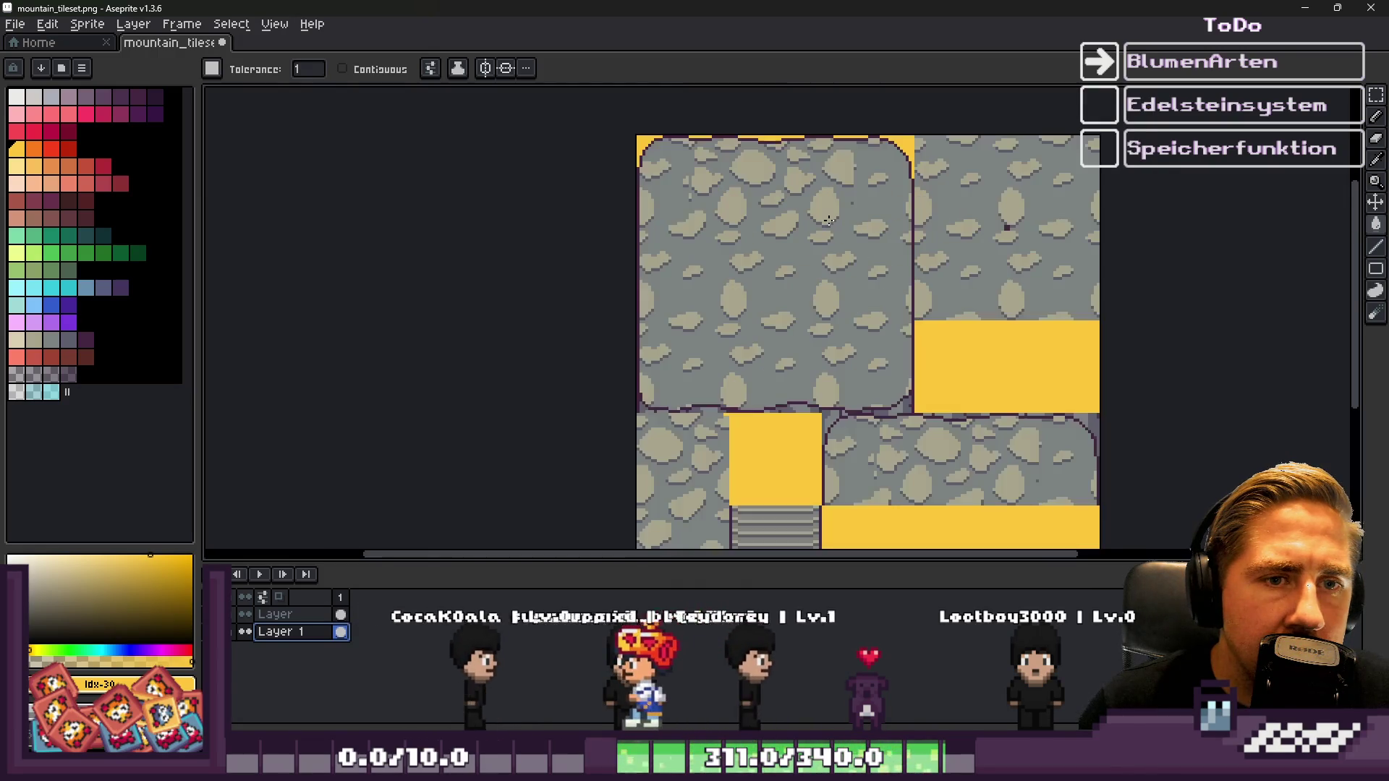
scroll(1018, 186, "up", 2)
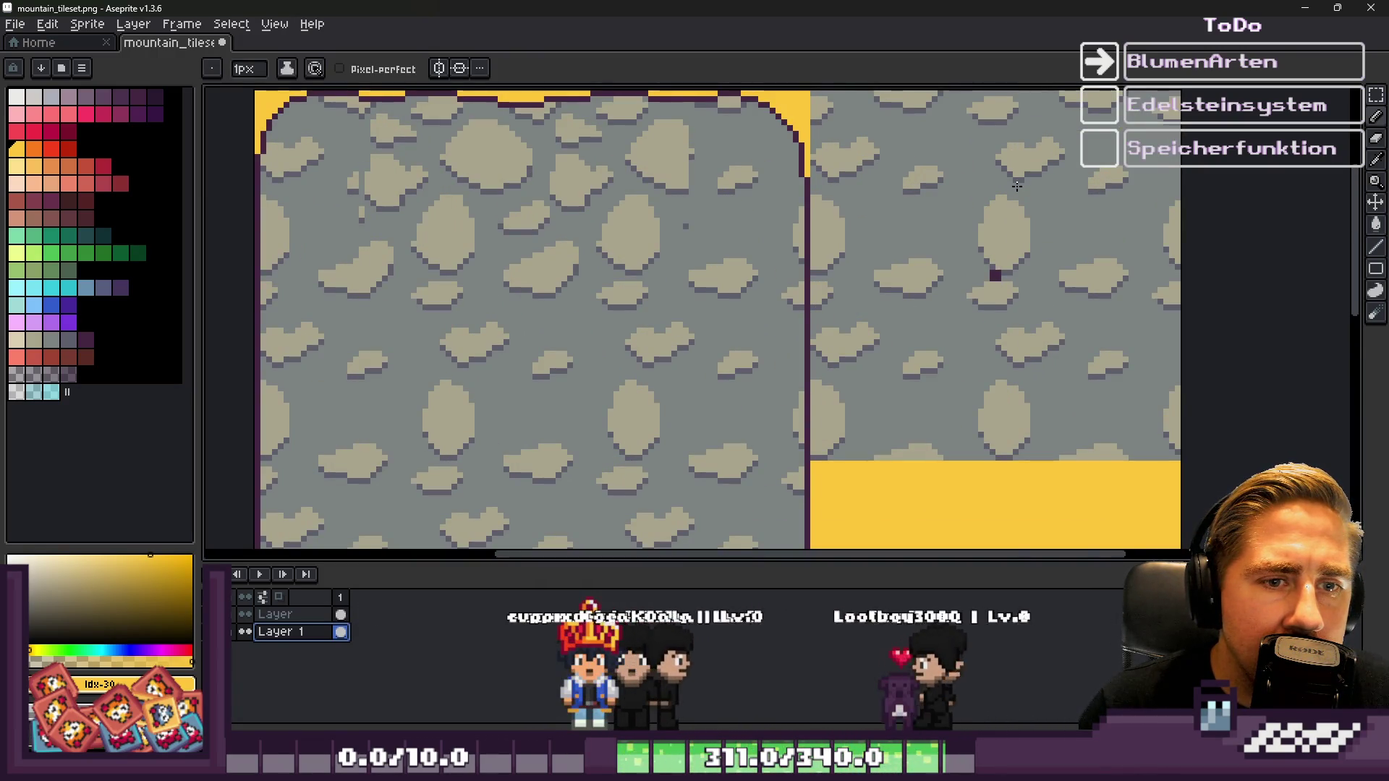
scroll(1017, 187, "down", 1)
scroll(721, 223, "up", 1)
scroll(897, 197, "down", 2)
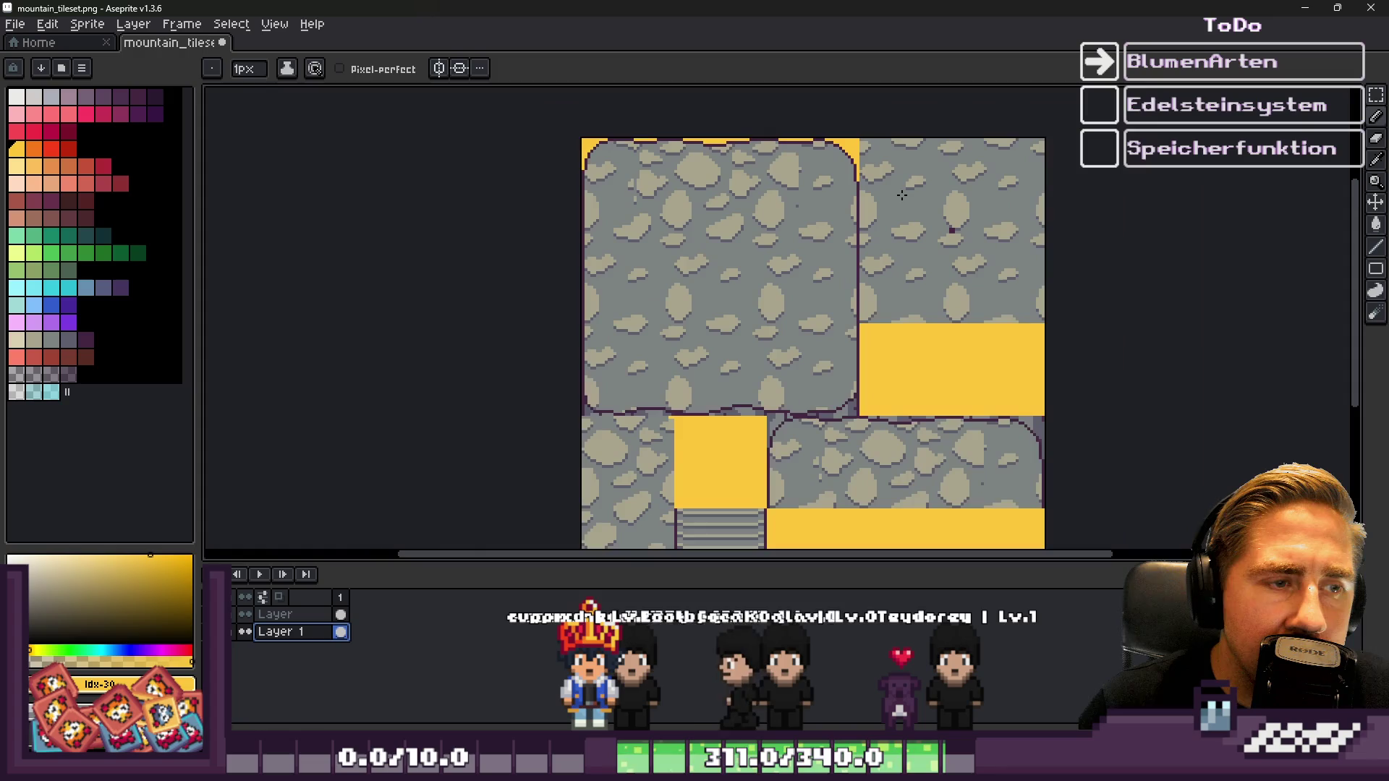
scroll(839, 244, "down", 2)
scroll(789, 304, "up", 3)
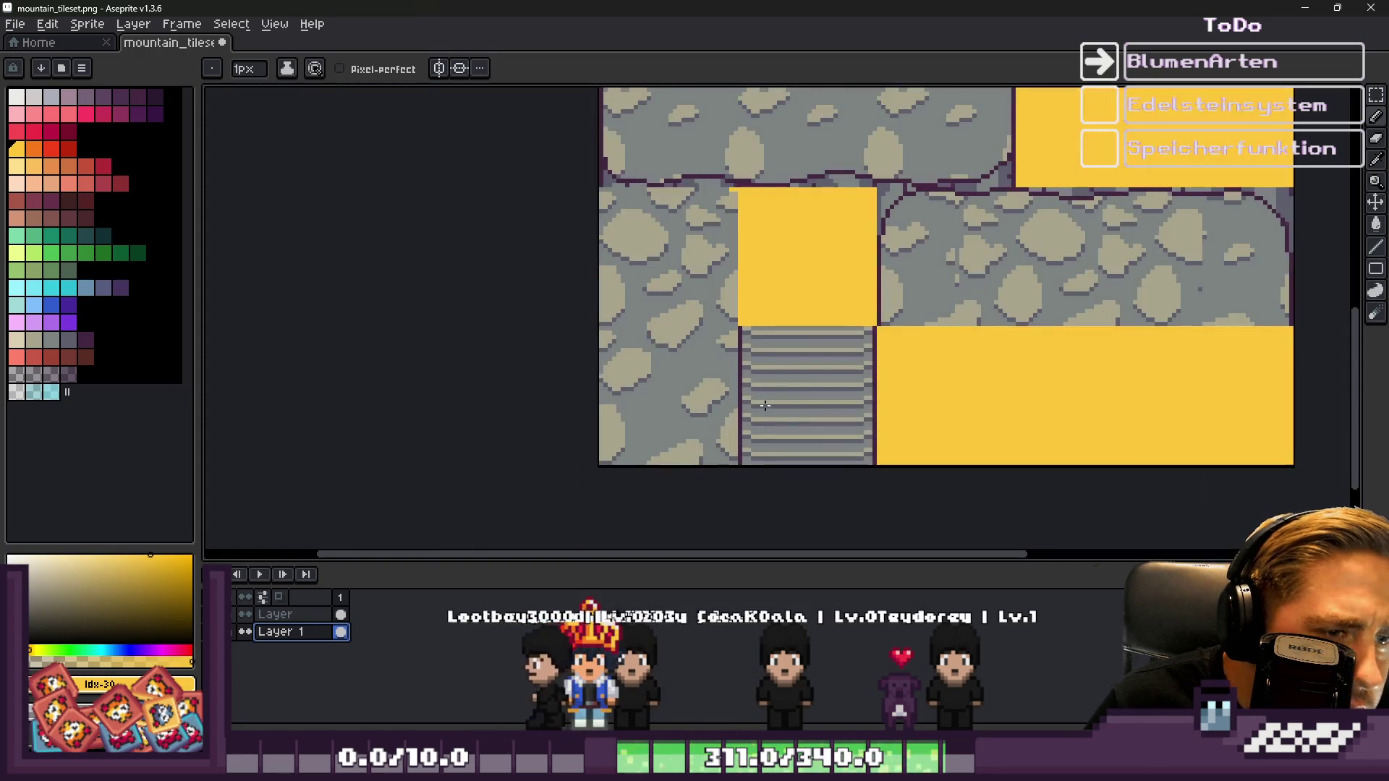
scroll(783, 340, "down", 2)
scroll(783, 345, "down", 2)
scroll(783, 345, "up", 2)
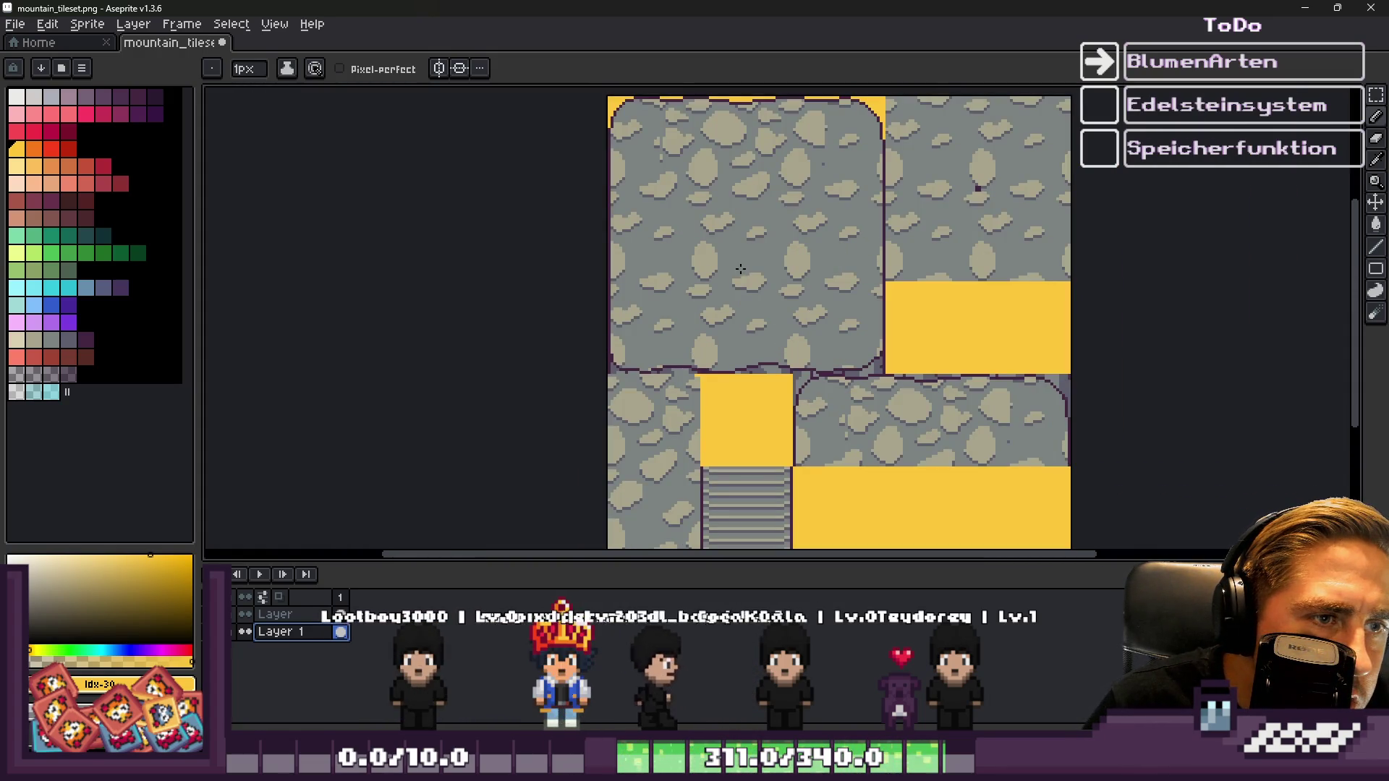
key("m")
left_click_drag(732, 260, 731, 239)
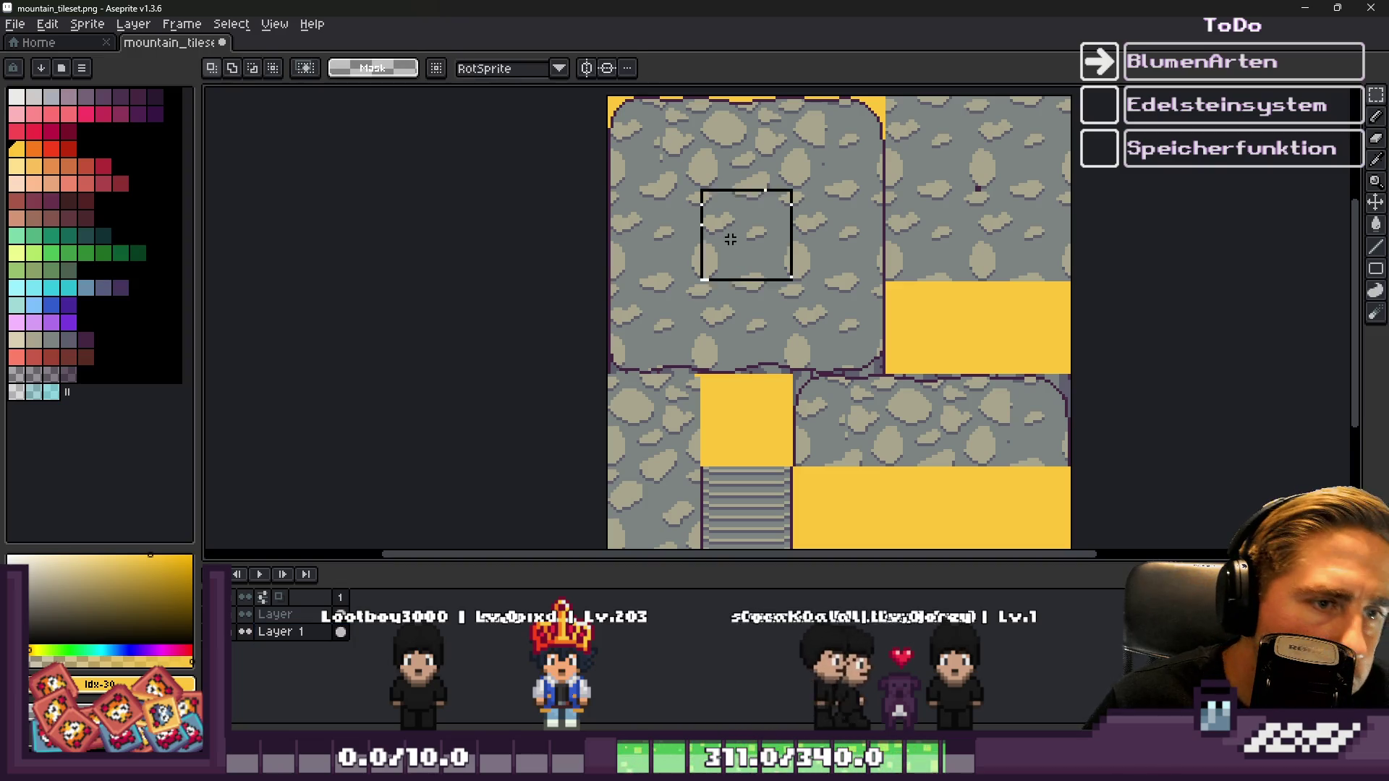
Move the selection onto the bottom-left stone tile and eyedrop its colour
left_click_drag(632, 509, 637, 513)
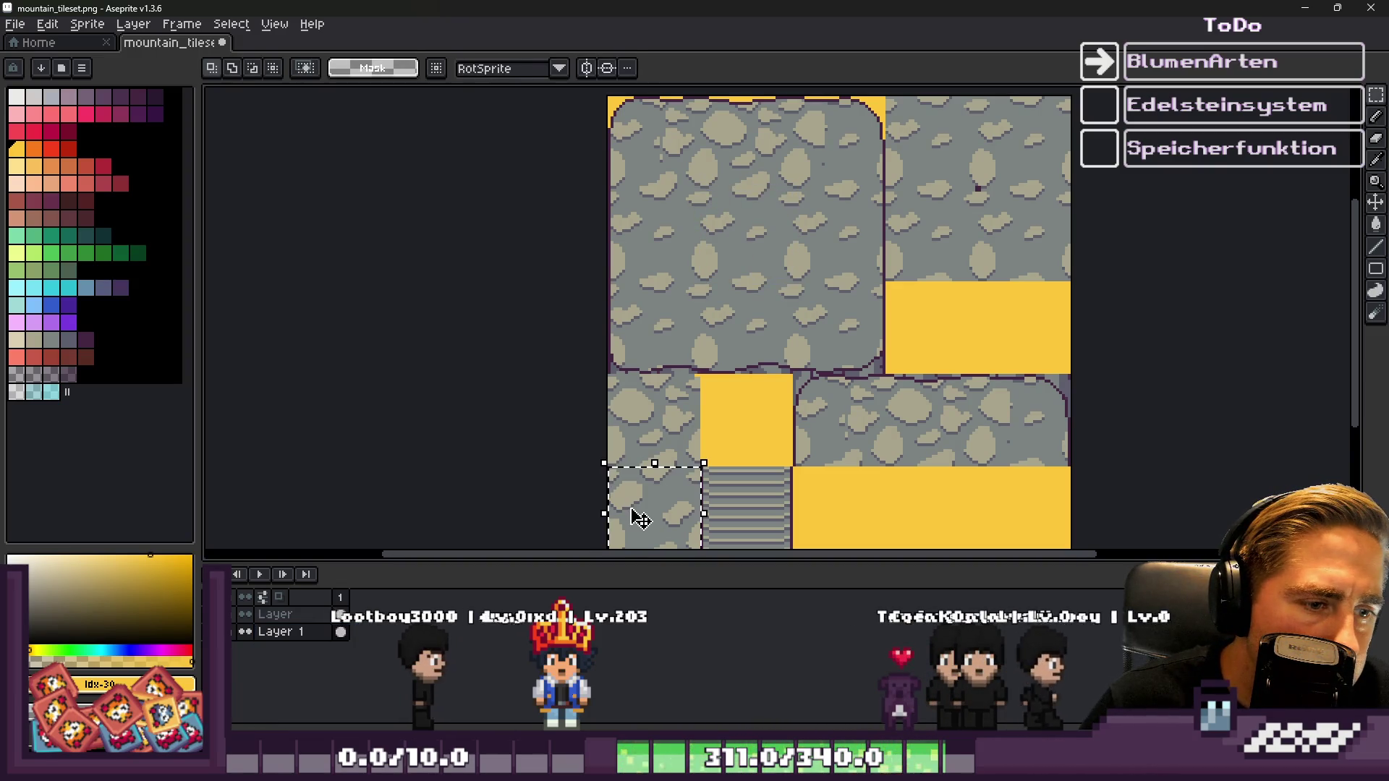
scroll(636, 499, "up", 3)
scroll(550, 425, "up", 2)
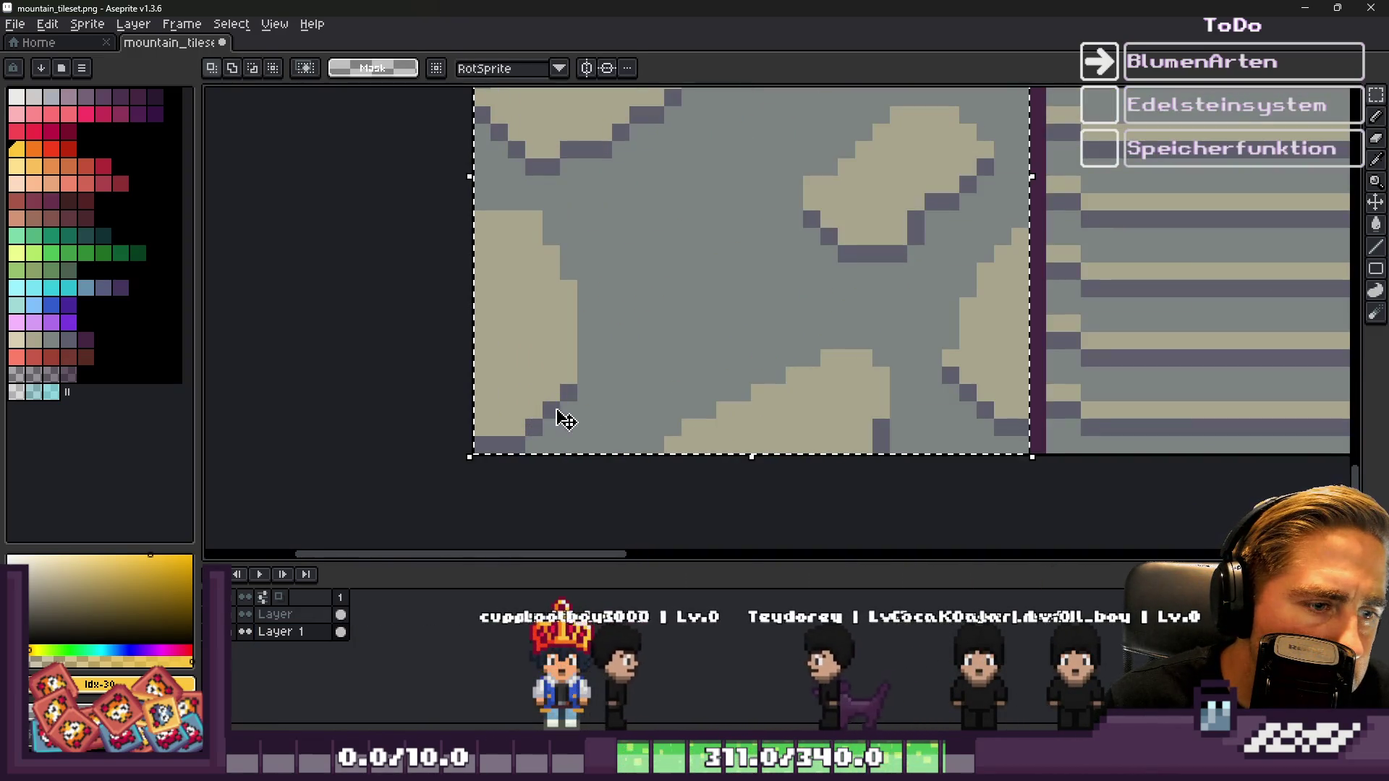
scroll(627, 432, "down", 3)
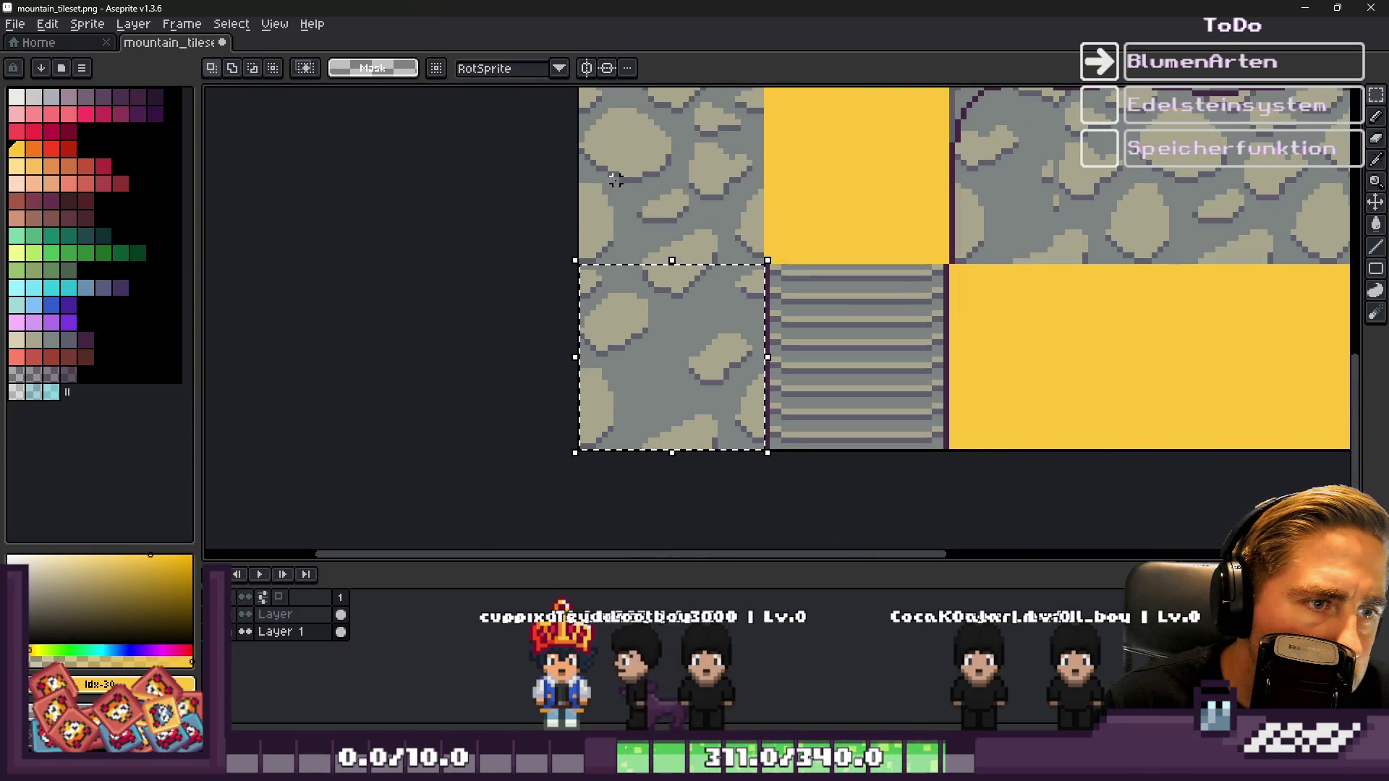
scroll(615, 318, "up", 2)
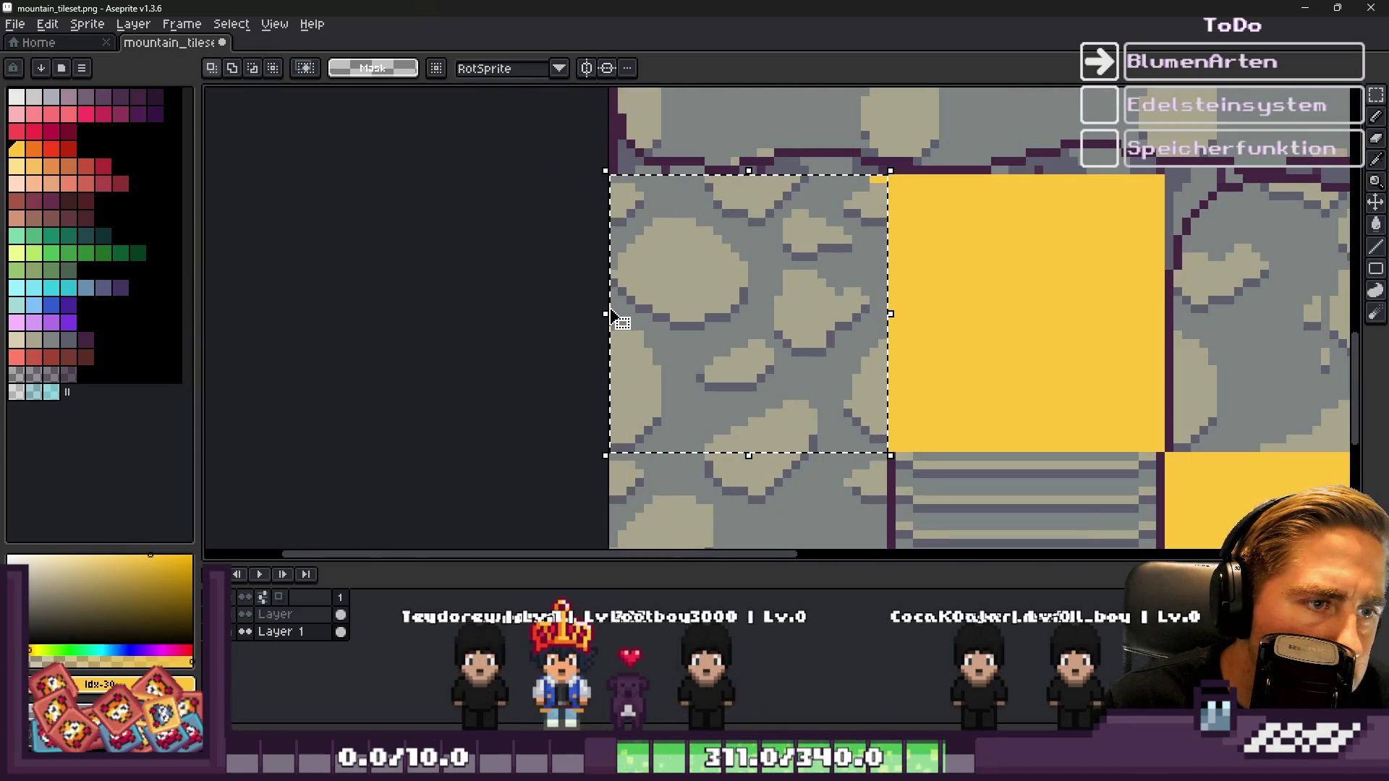
scroll(630, 319, "up", 4)
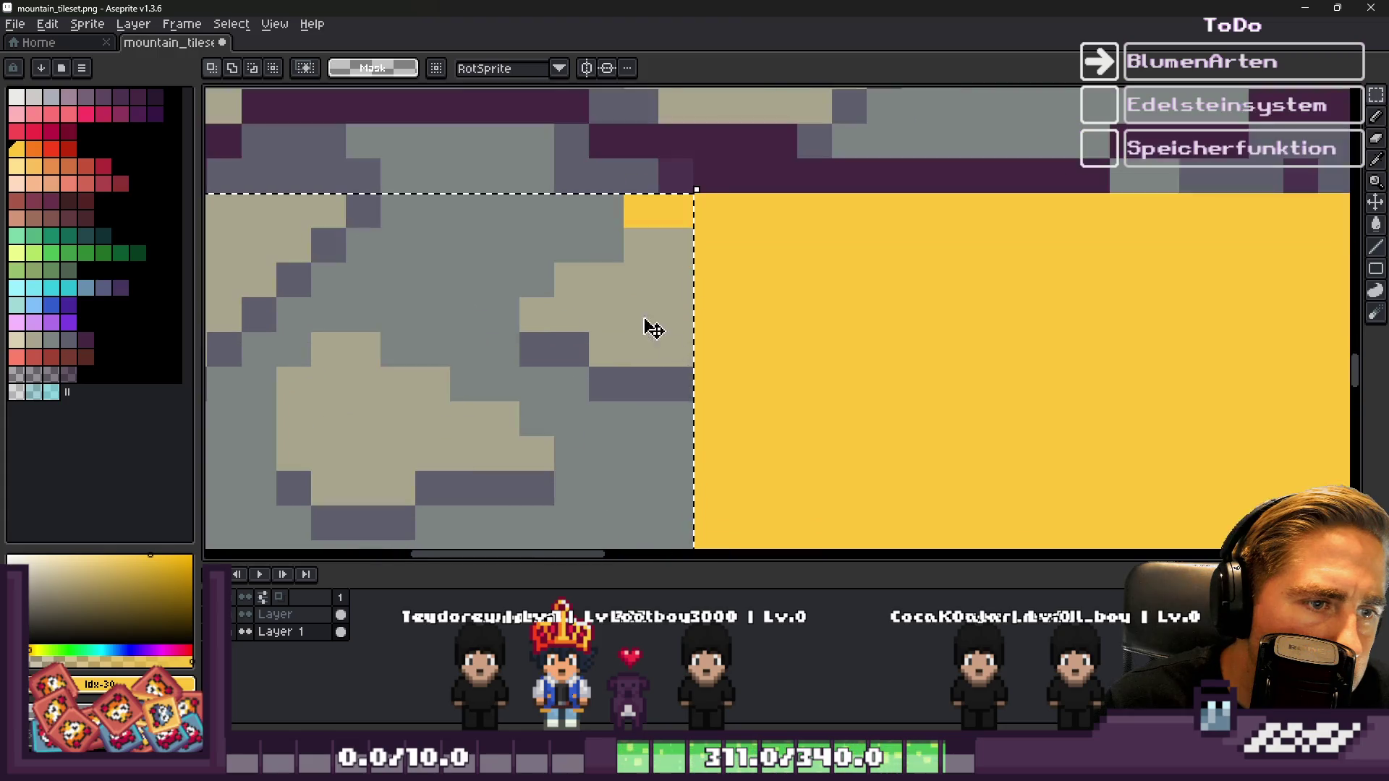
key("alt")
Save the edited tileset and switch back to Godot
scroll(670, 220, "down", 3)
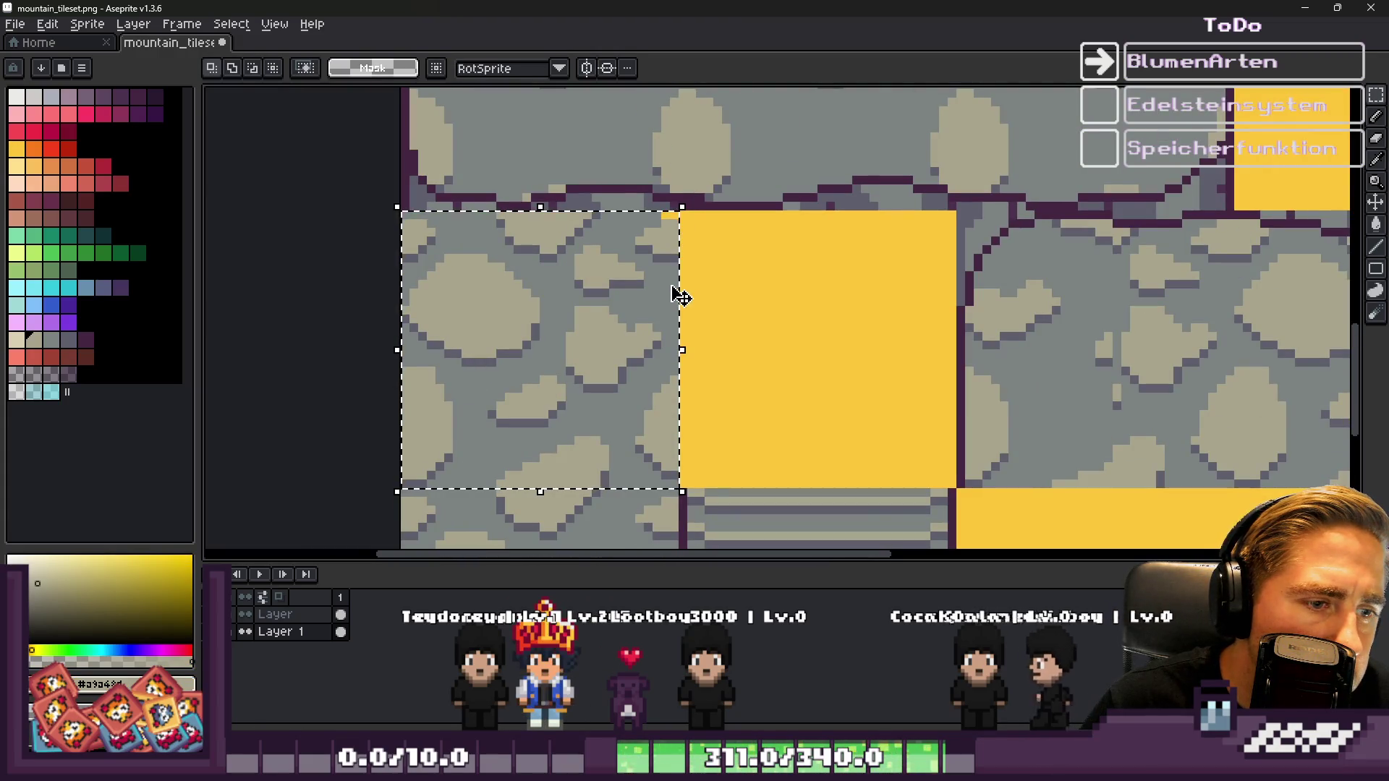
scroll(657, 245, "up", 1)
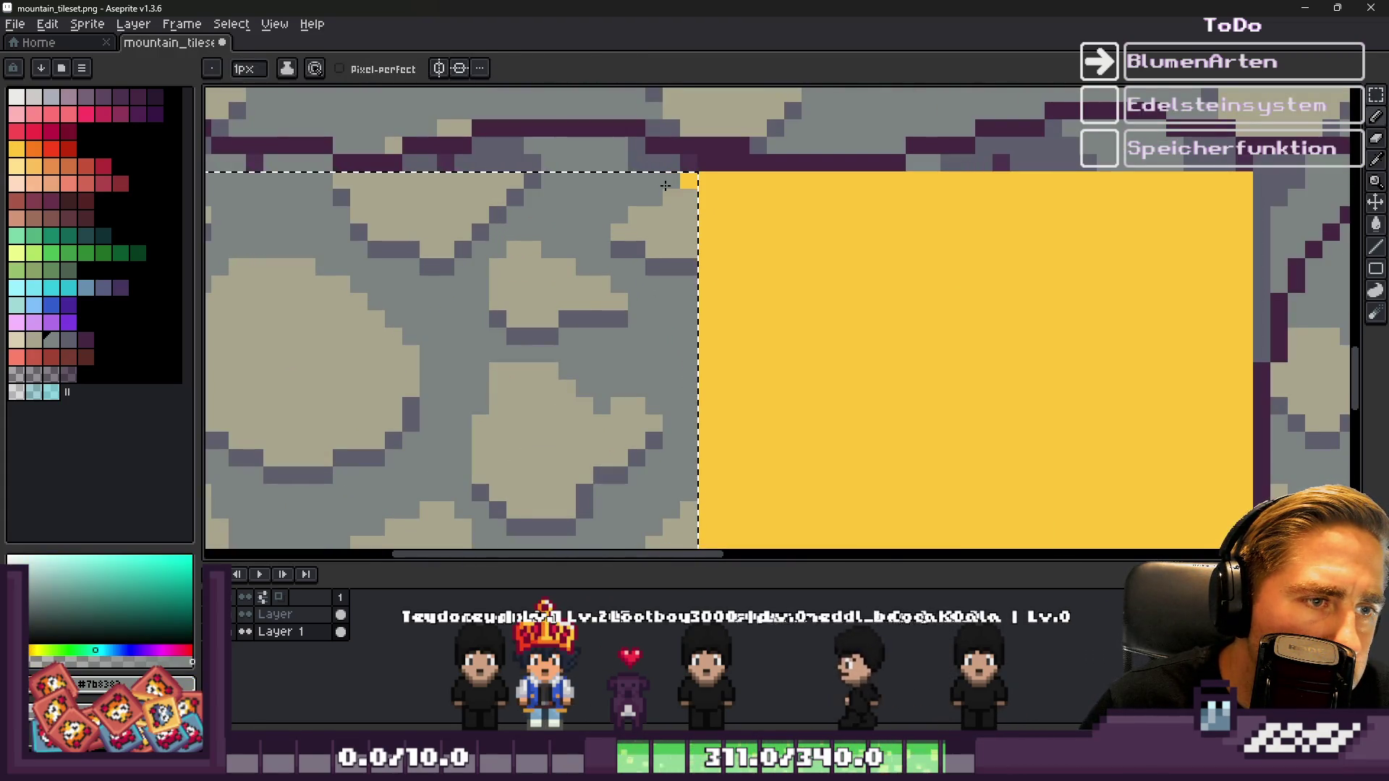
scroll(753, 217, "down", 3)
scroll(781, 249, "down", 1)
key("ctrl+s")
key("alt+Tab")
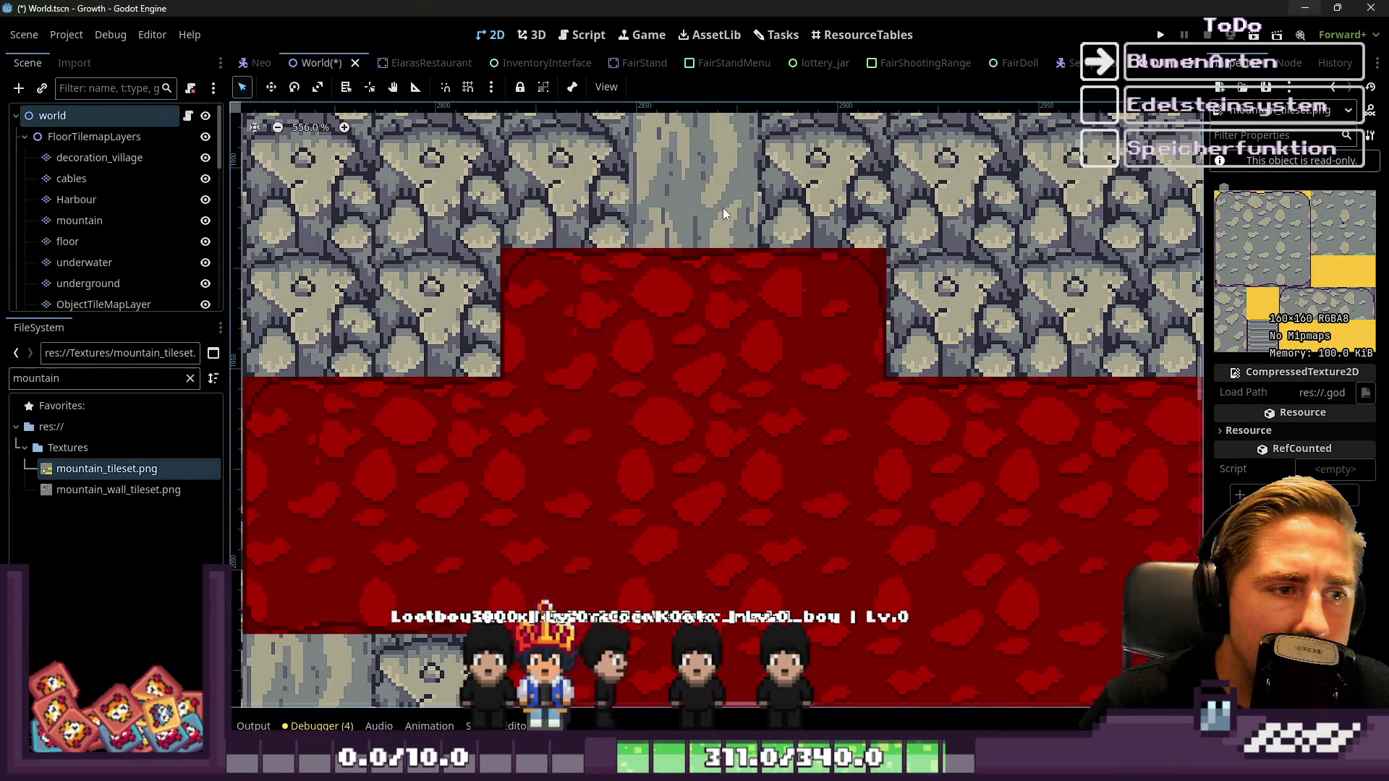
Zoom the 2D viewport out to about 18% to see the whole island with both mountains
scroll(712, 207, "down", 8)
scroll(733, 264, "down", 8)
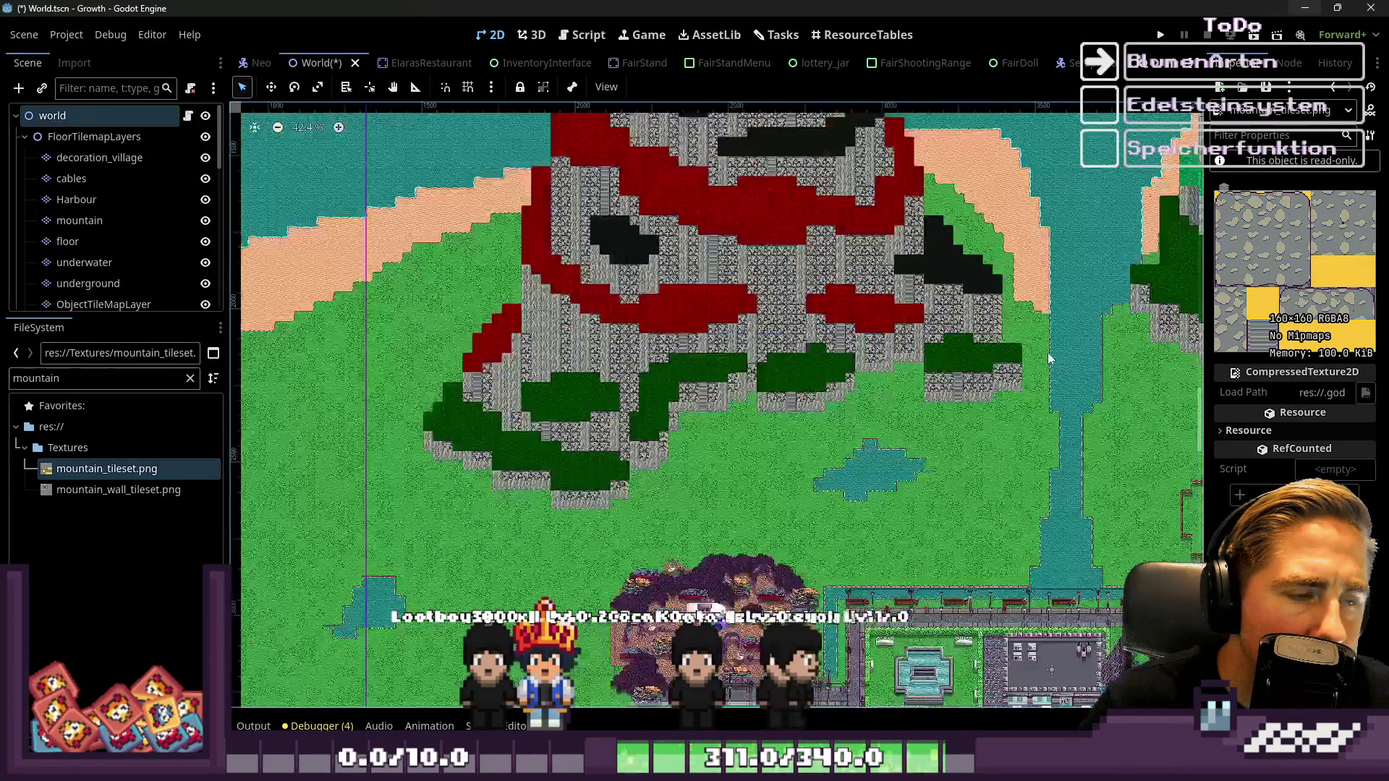
scroll(1035, 294, "up", 2)
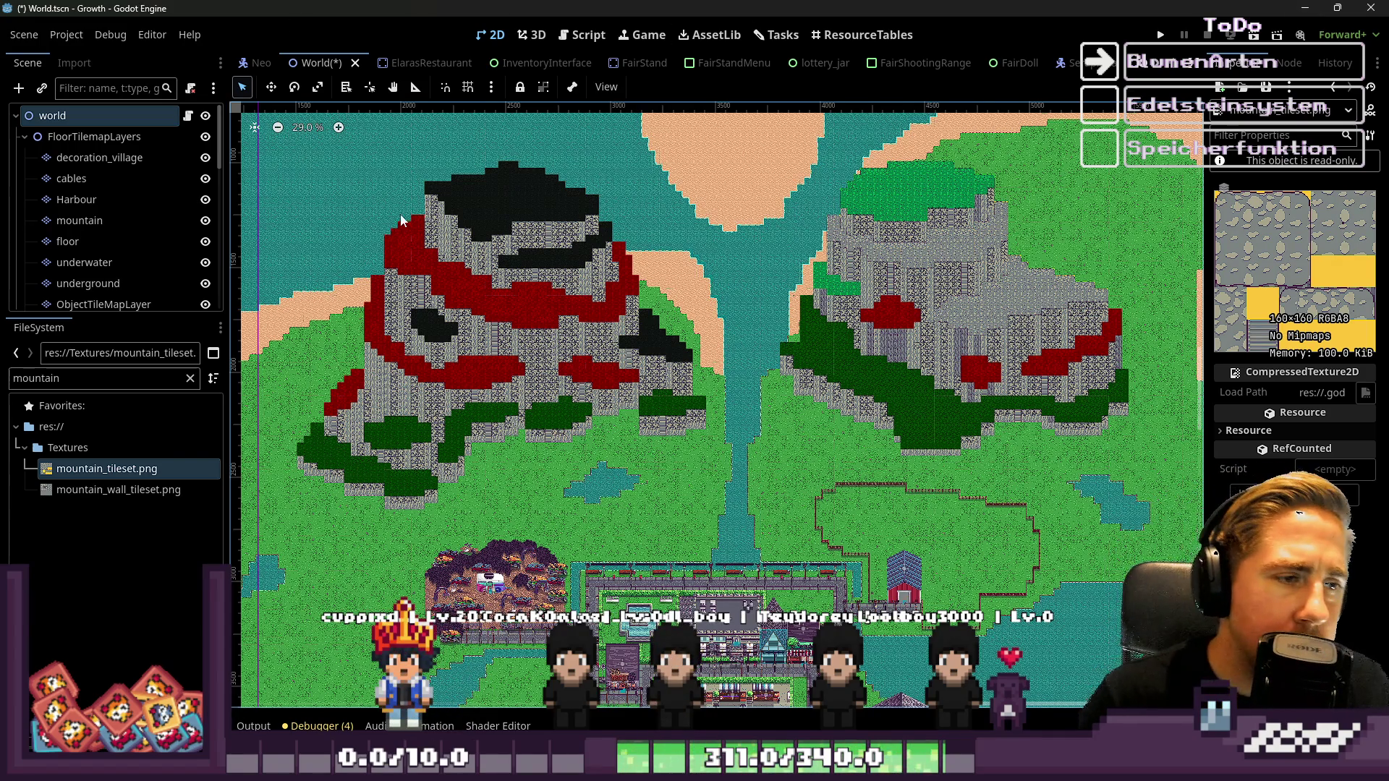
scroll(424, 251, "down", 2)
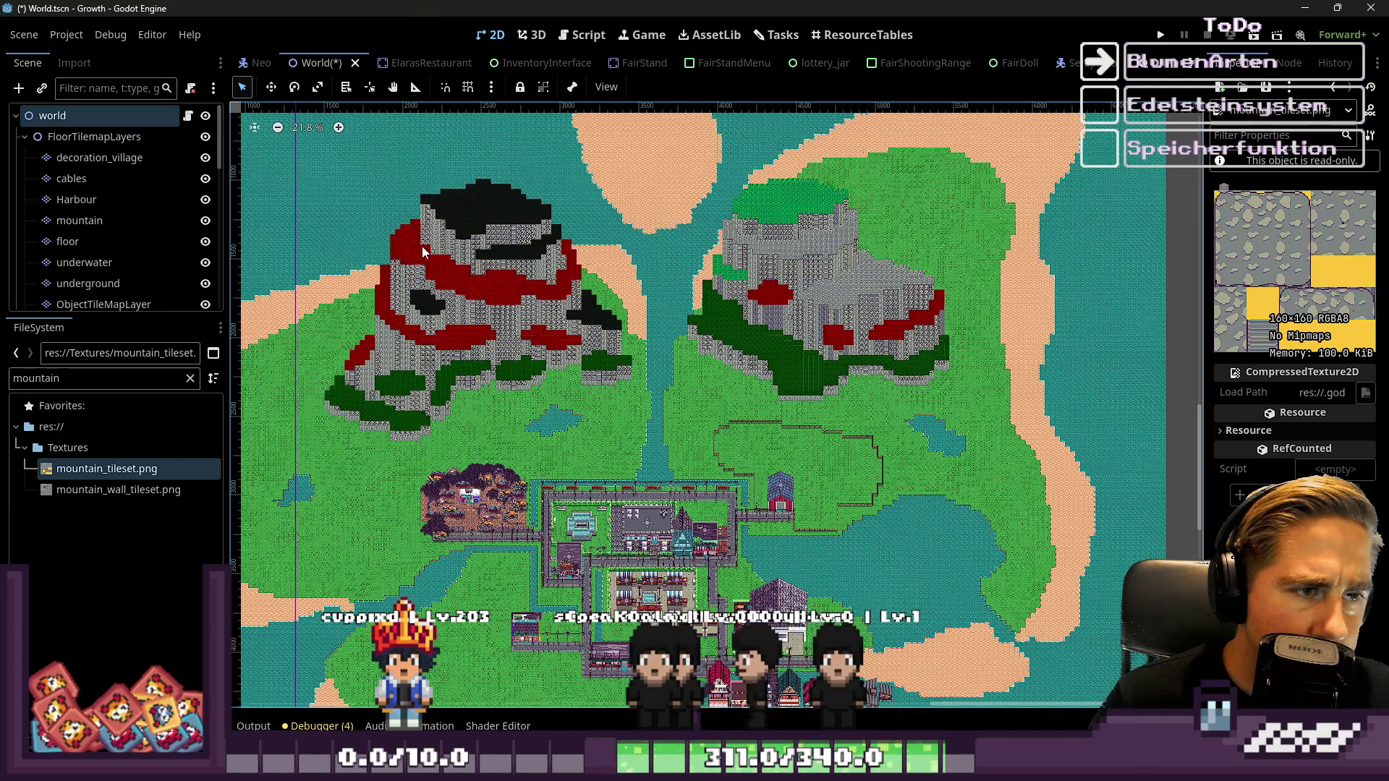
scroll(423, 251, "down", 2)
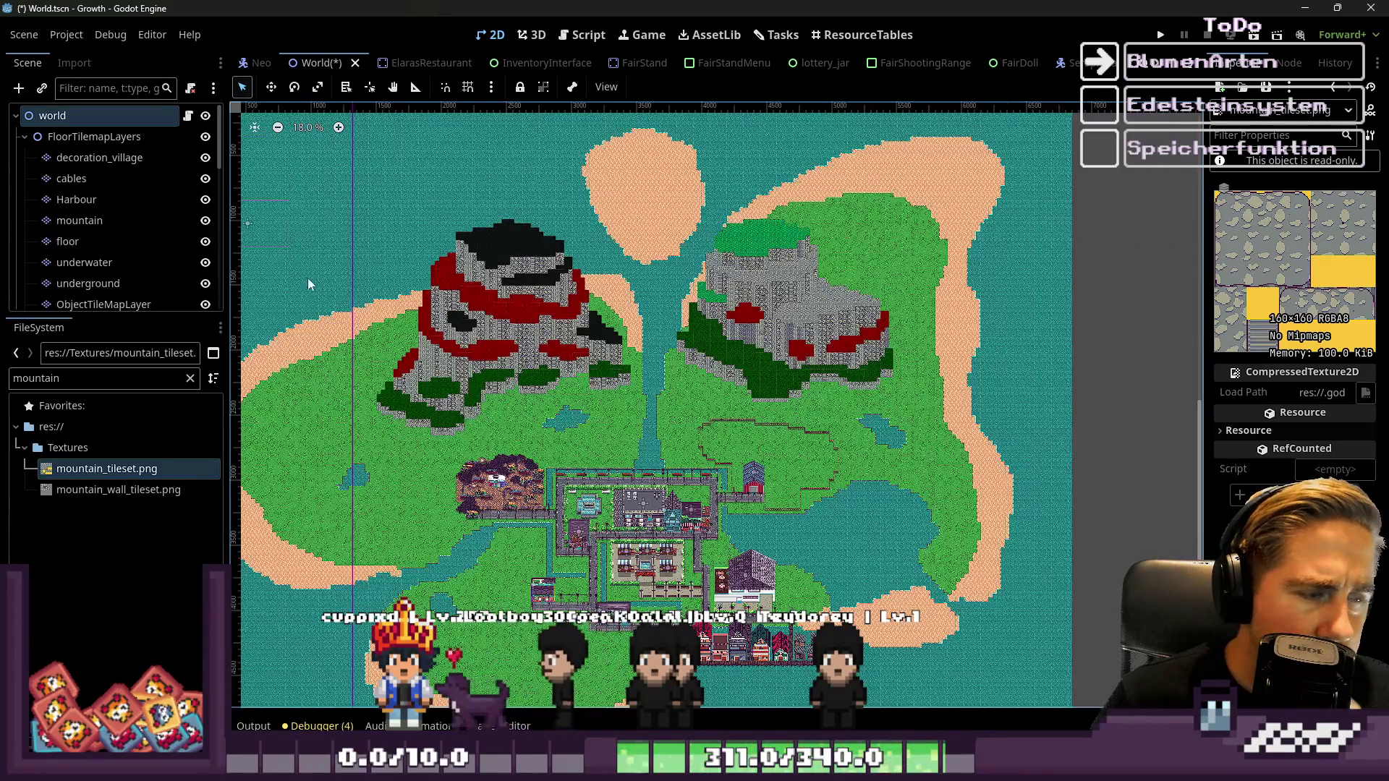
scroll(550, 289, "down", 1)
scroll(576, 202, "up", 1)
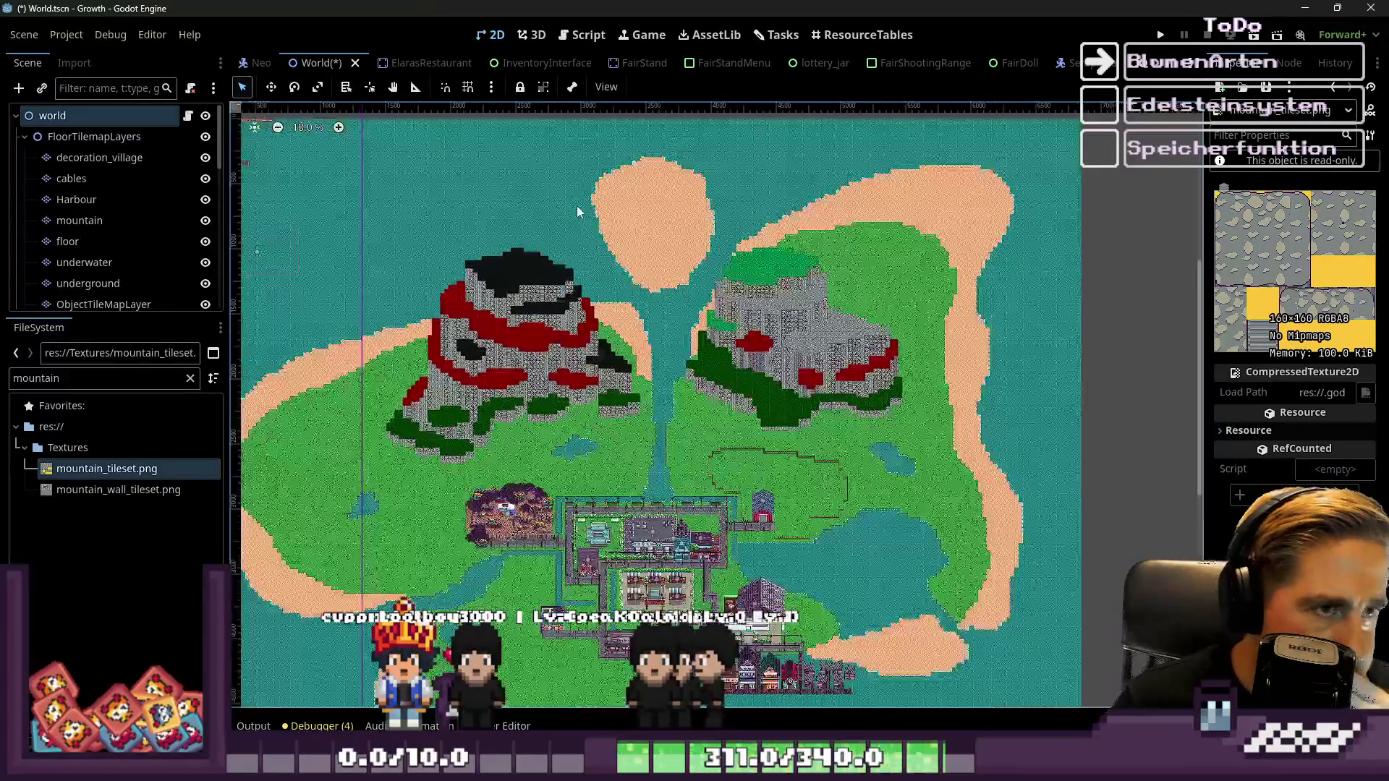
Go to line 508 in the Script workspace, then open StoneEntity.tscn via a 'StoneE' file filter
left_click(584, 34)
left_click(714, 249)
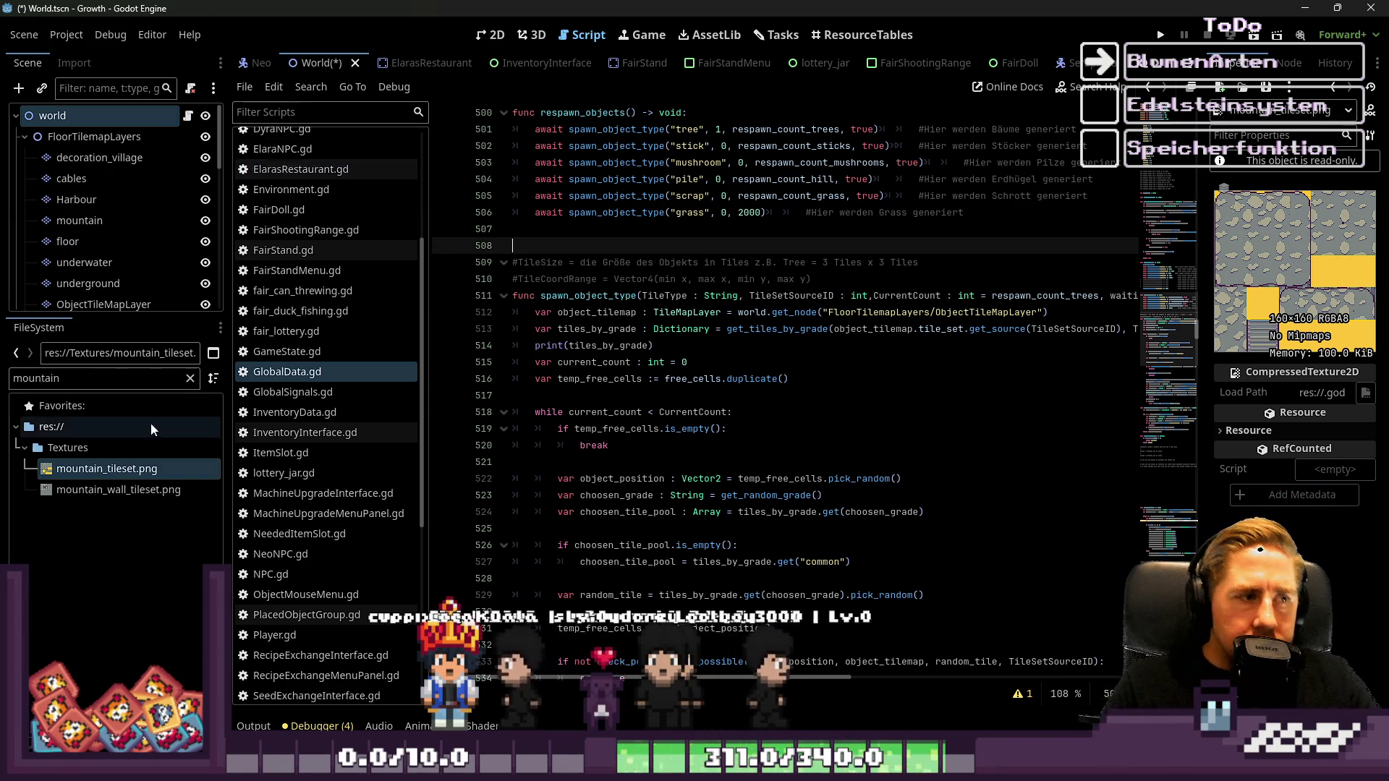
double_click(163, 378)
type("Sto")
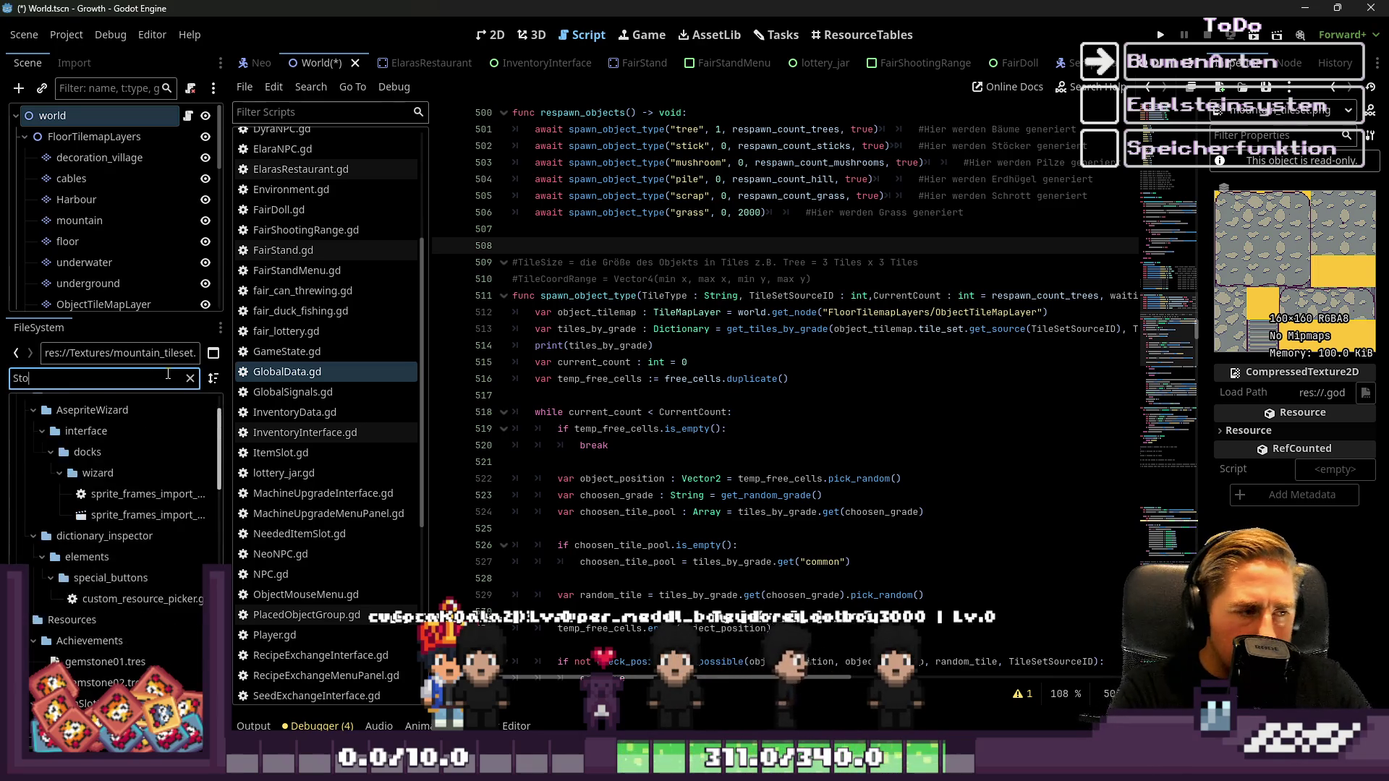
type("neE")
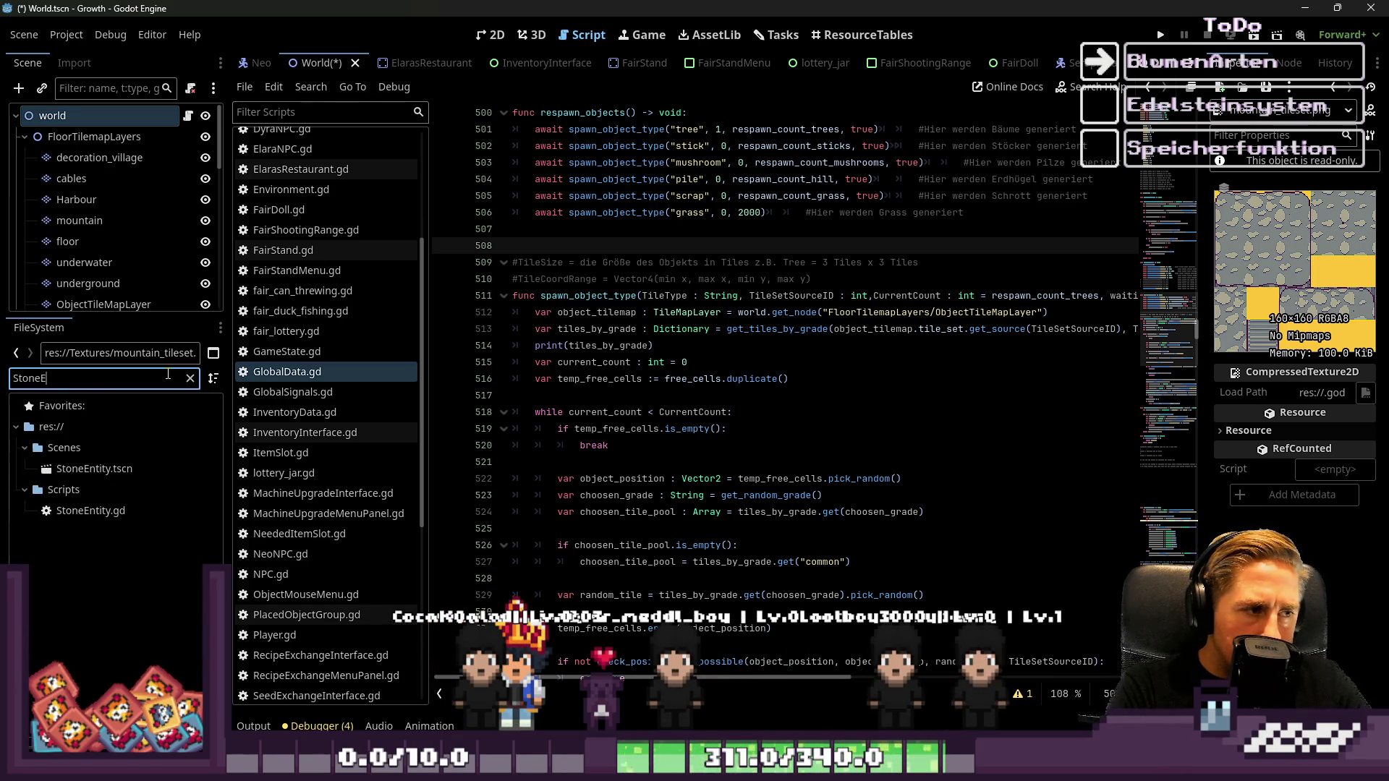
double_click(111, 469)
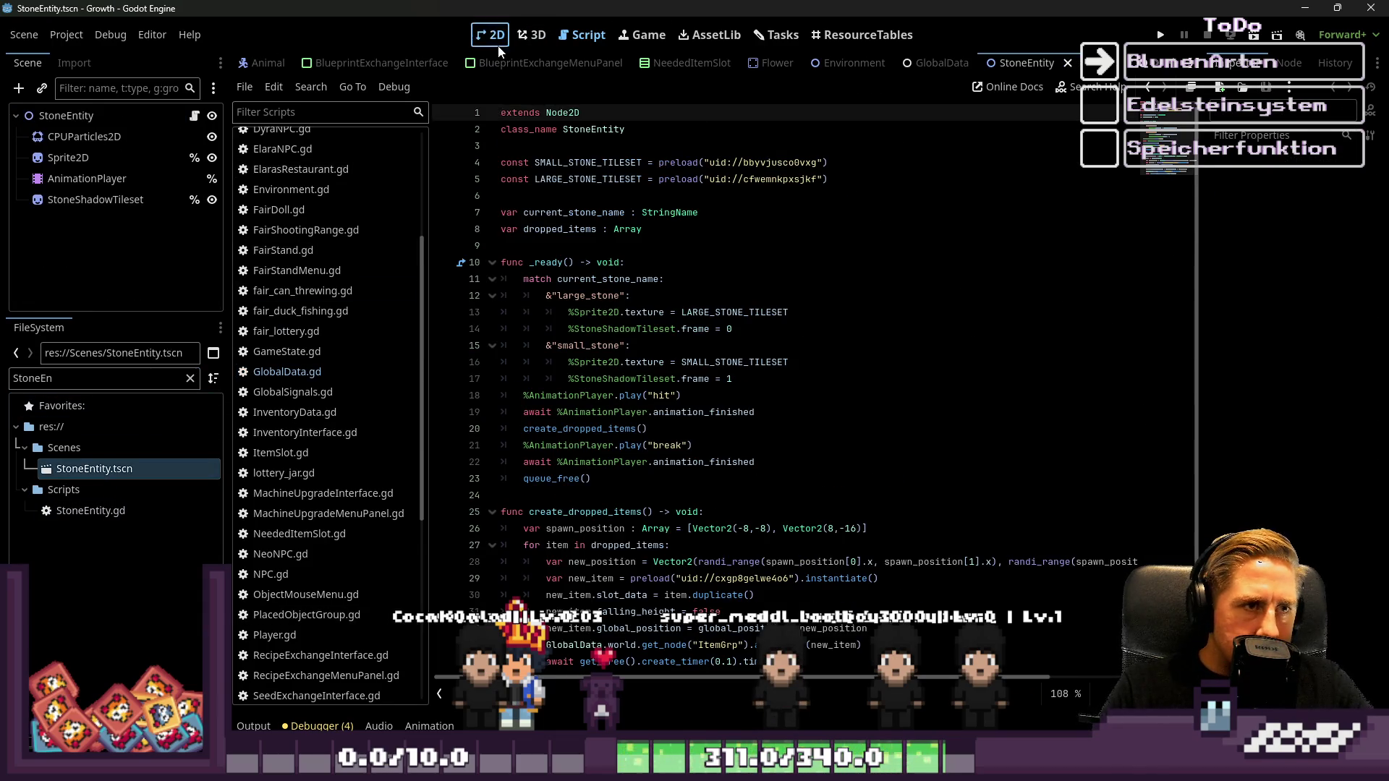
left_click(499, 45)
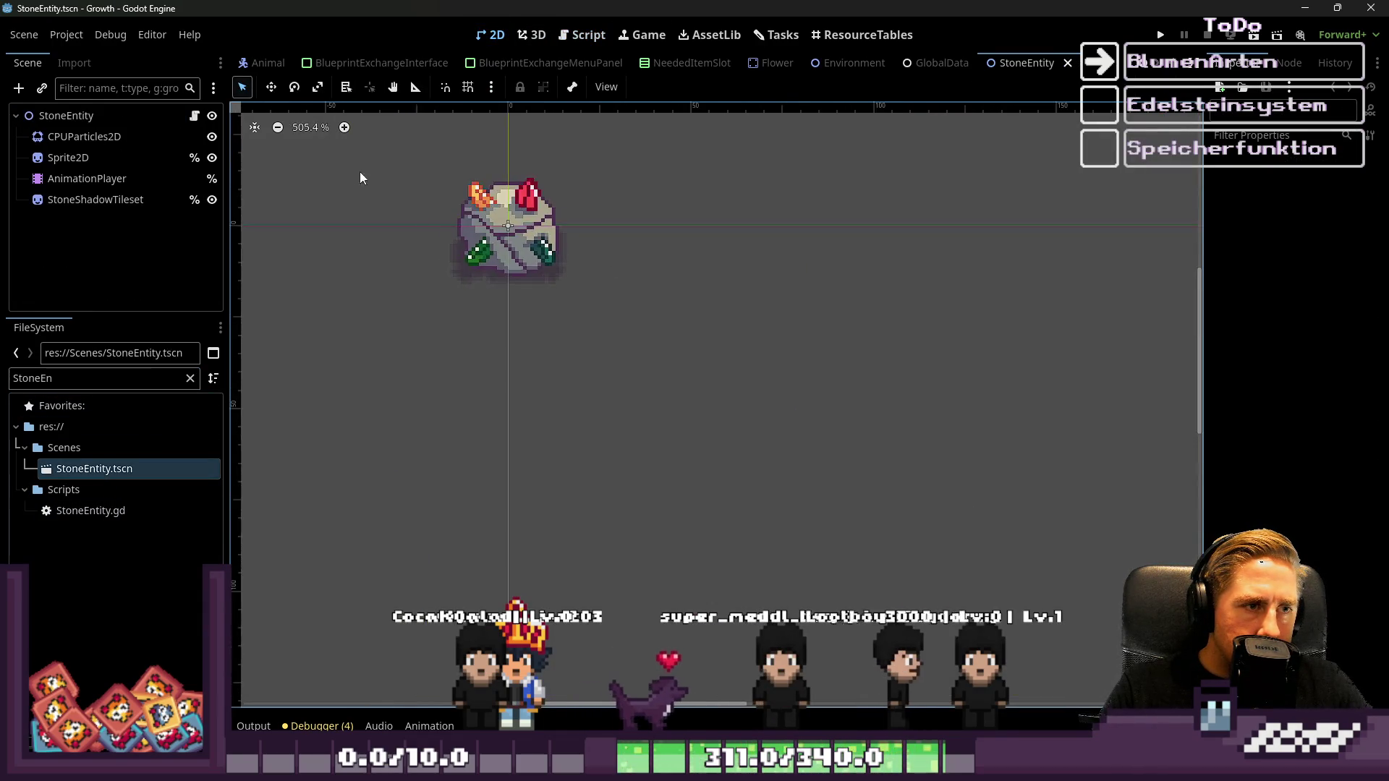
scroll(387, 148, "up", 3)
left_click_drag(416, 125, 800, 409)
left_click(684, 396)
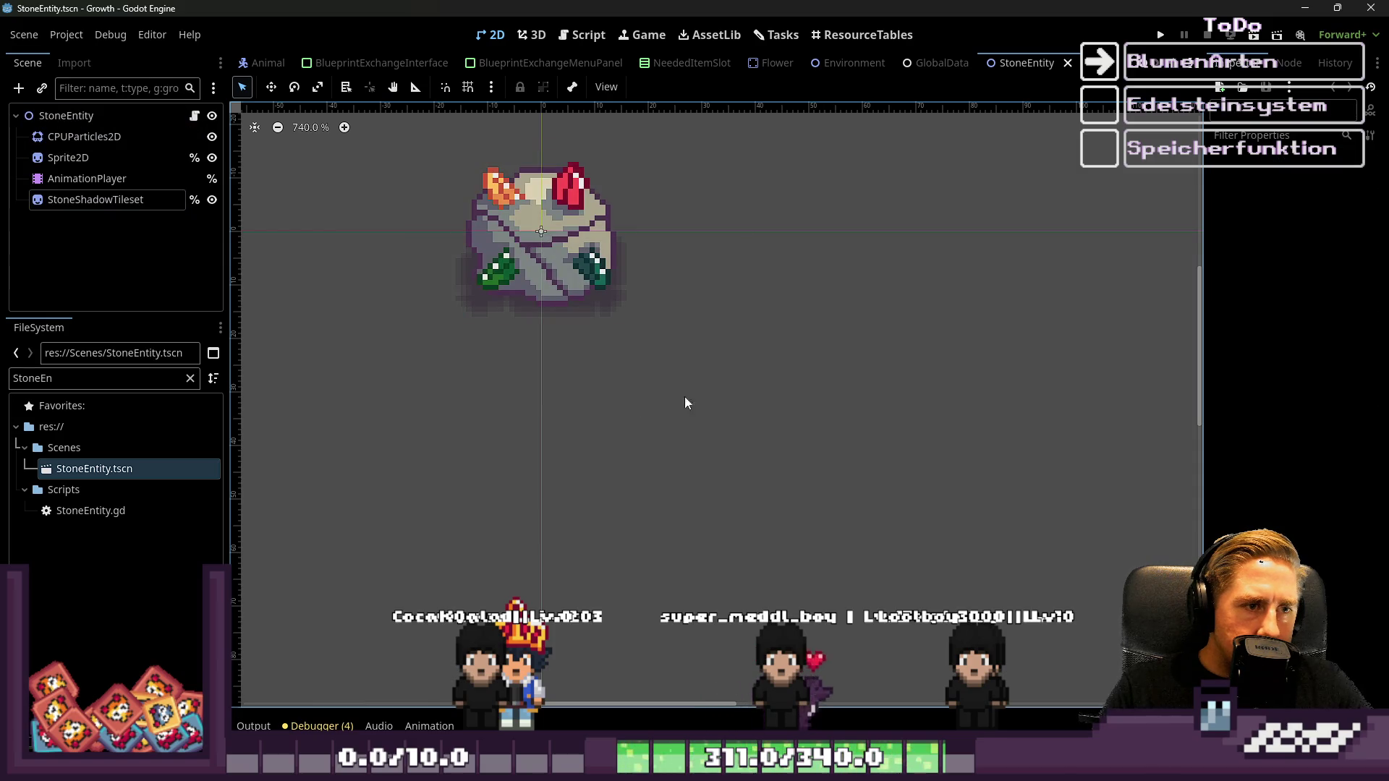
left_click(128, 208)
left_click(211, 201)
left_click(211, 200)
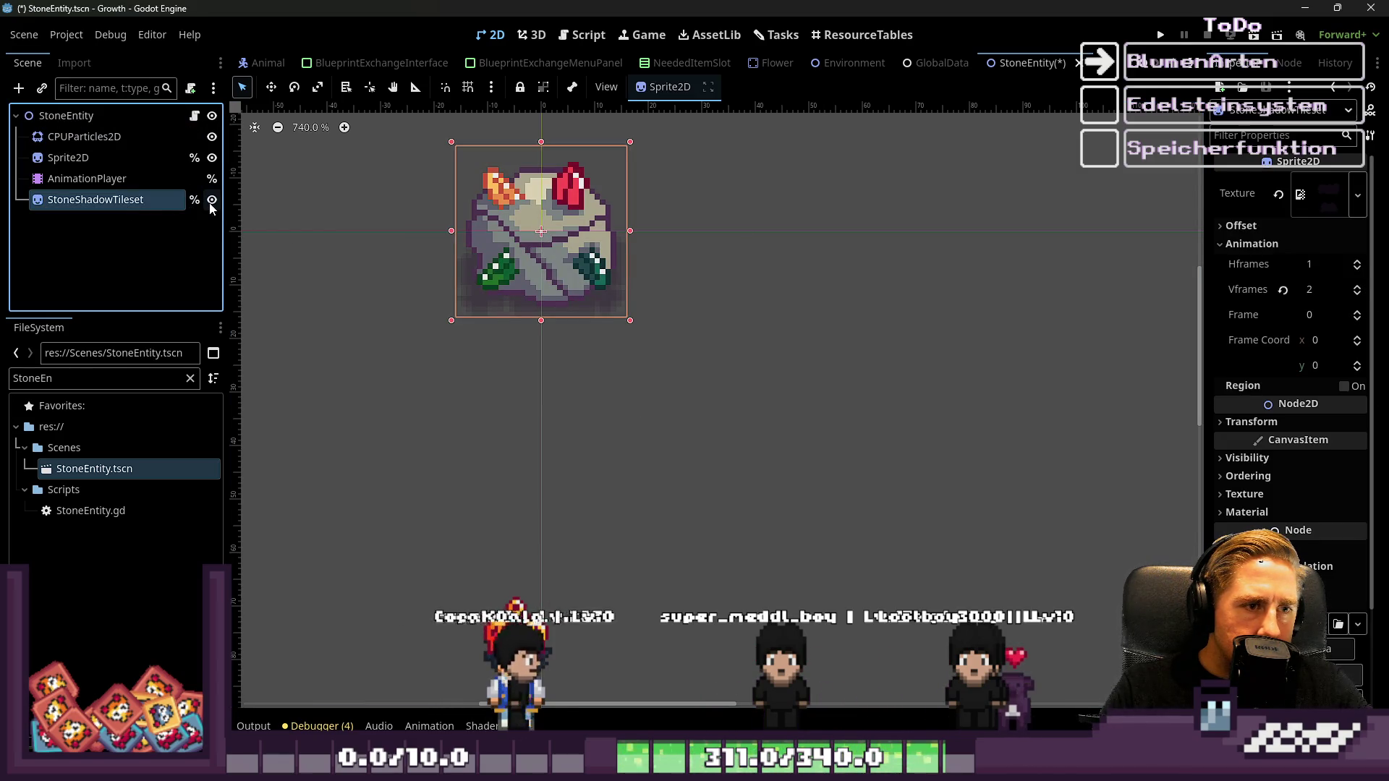
left_click_drag(463, 318, 636, 311)
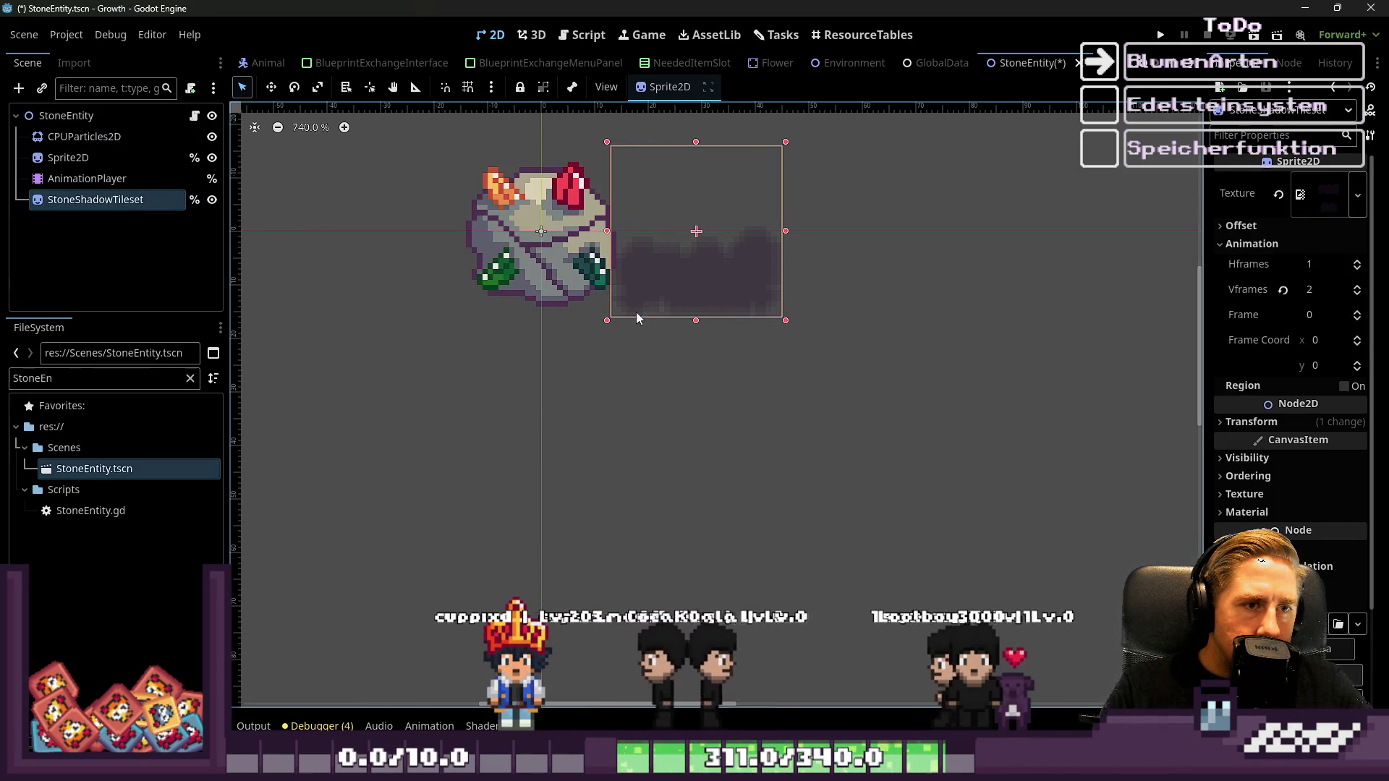
key("Escape")
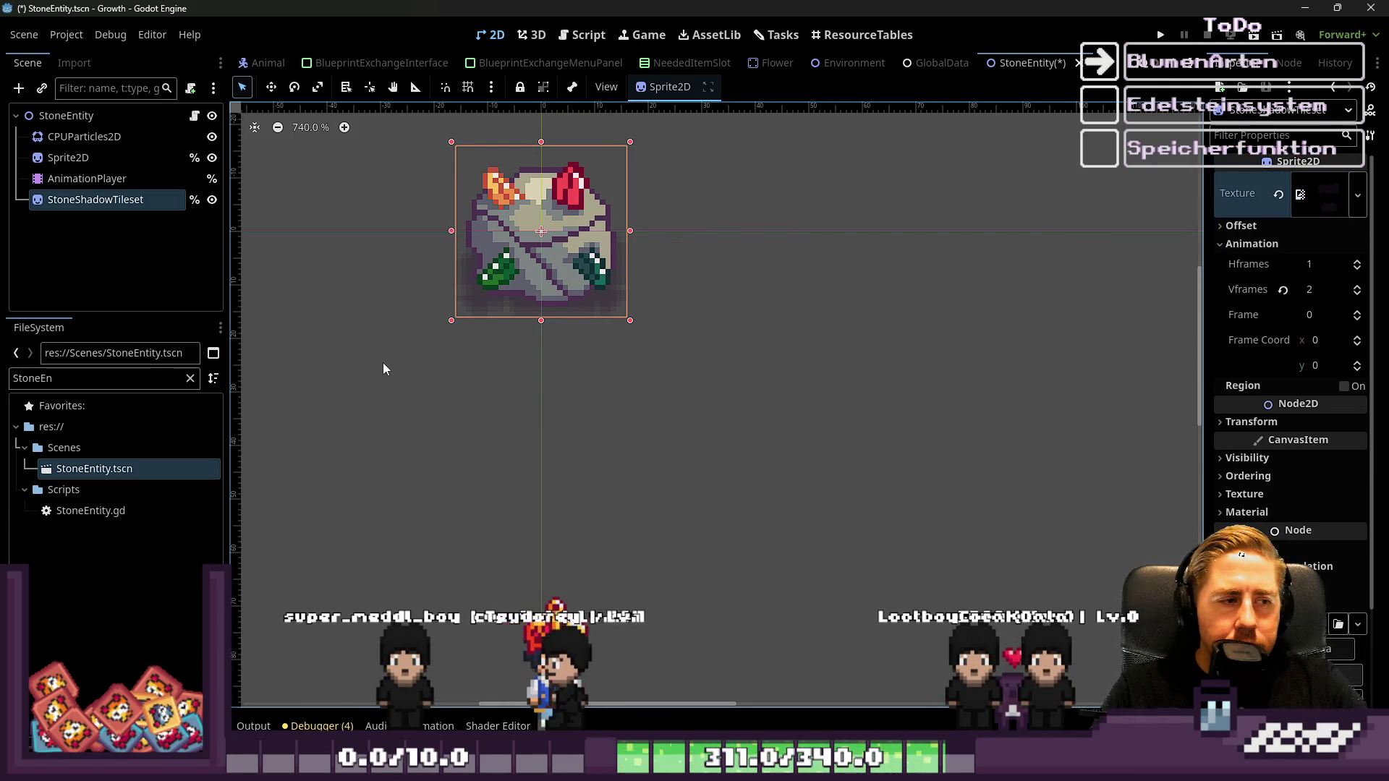
left_click(68, 157)
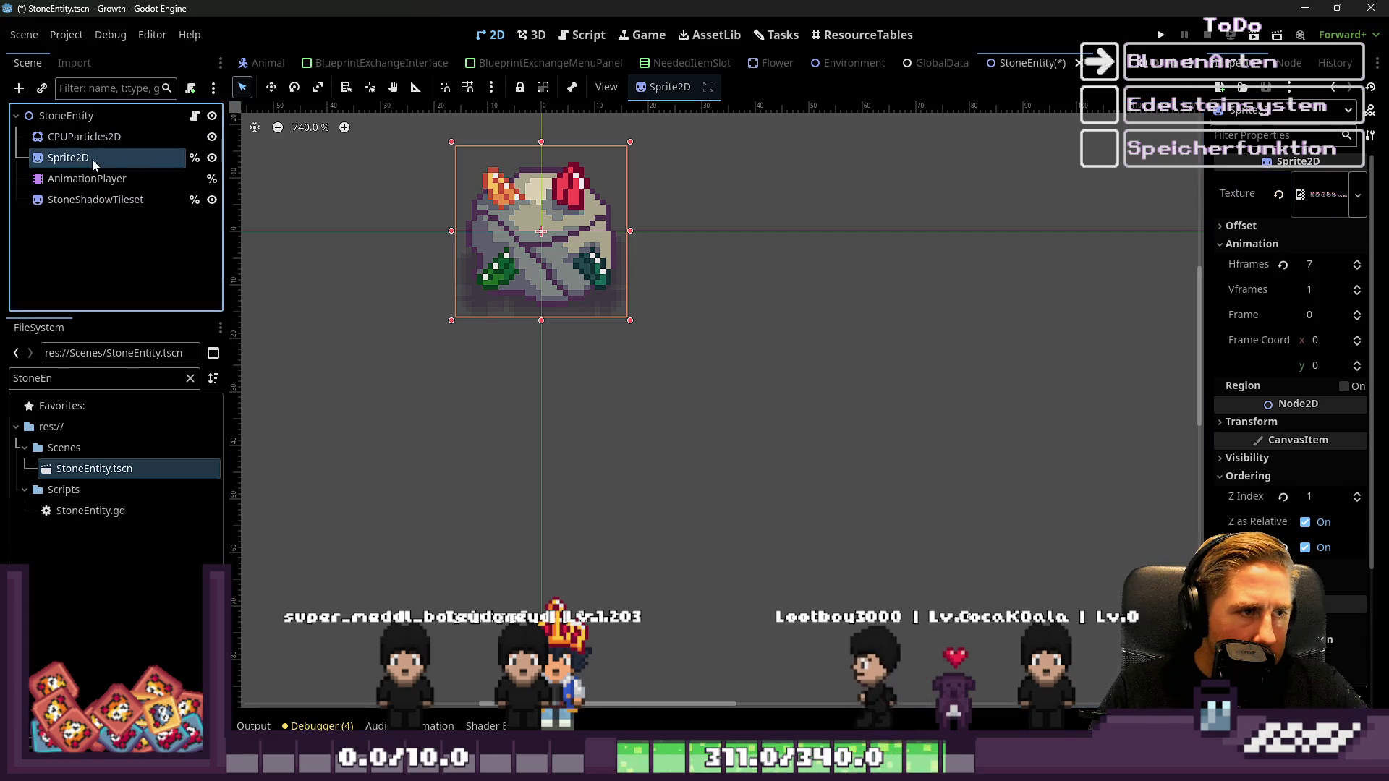
left_click(570, 36)
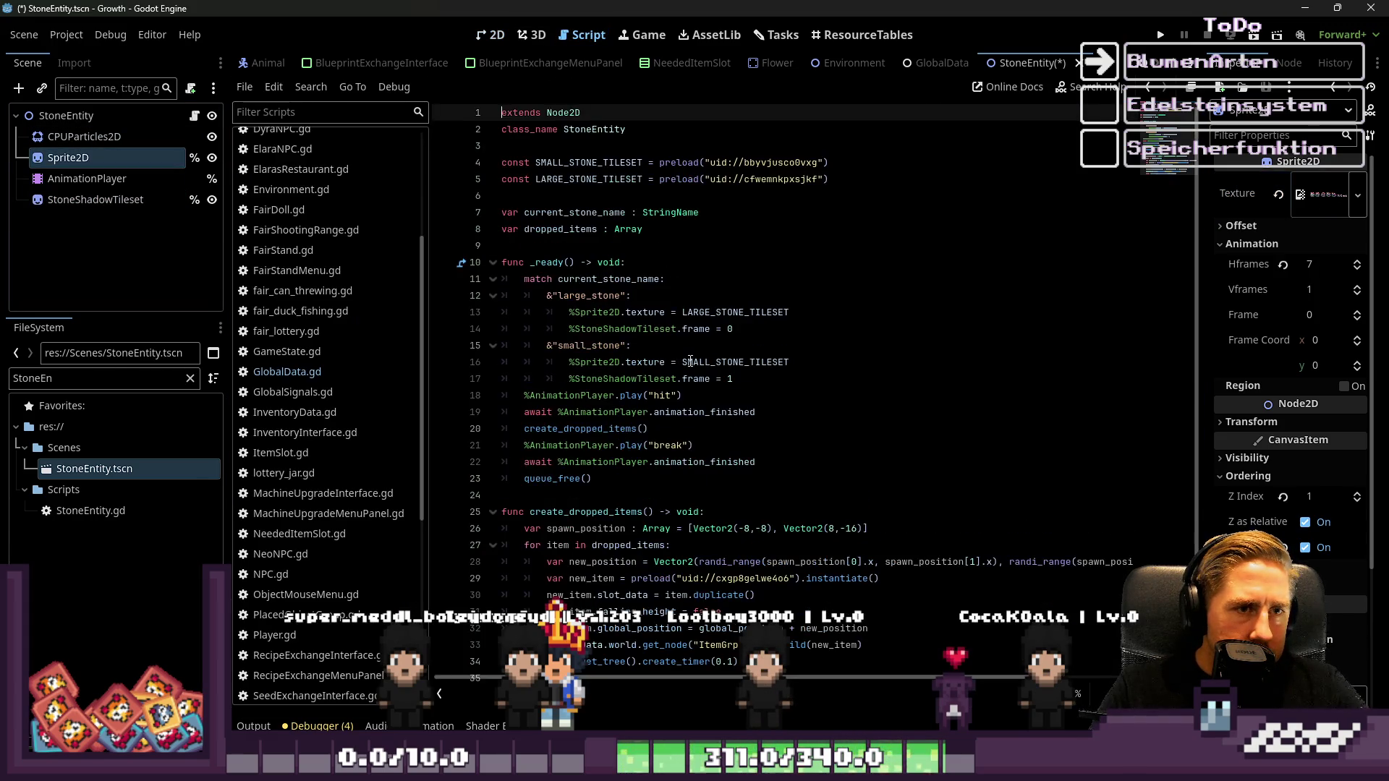
Select the two existing tileset preload lines and filter the FileSystem list to Stone_tileset
left_click(577, 168)
left_click_drag(830, 179, 441, 159)
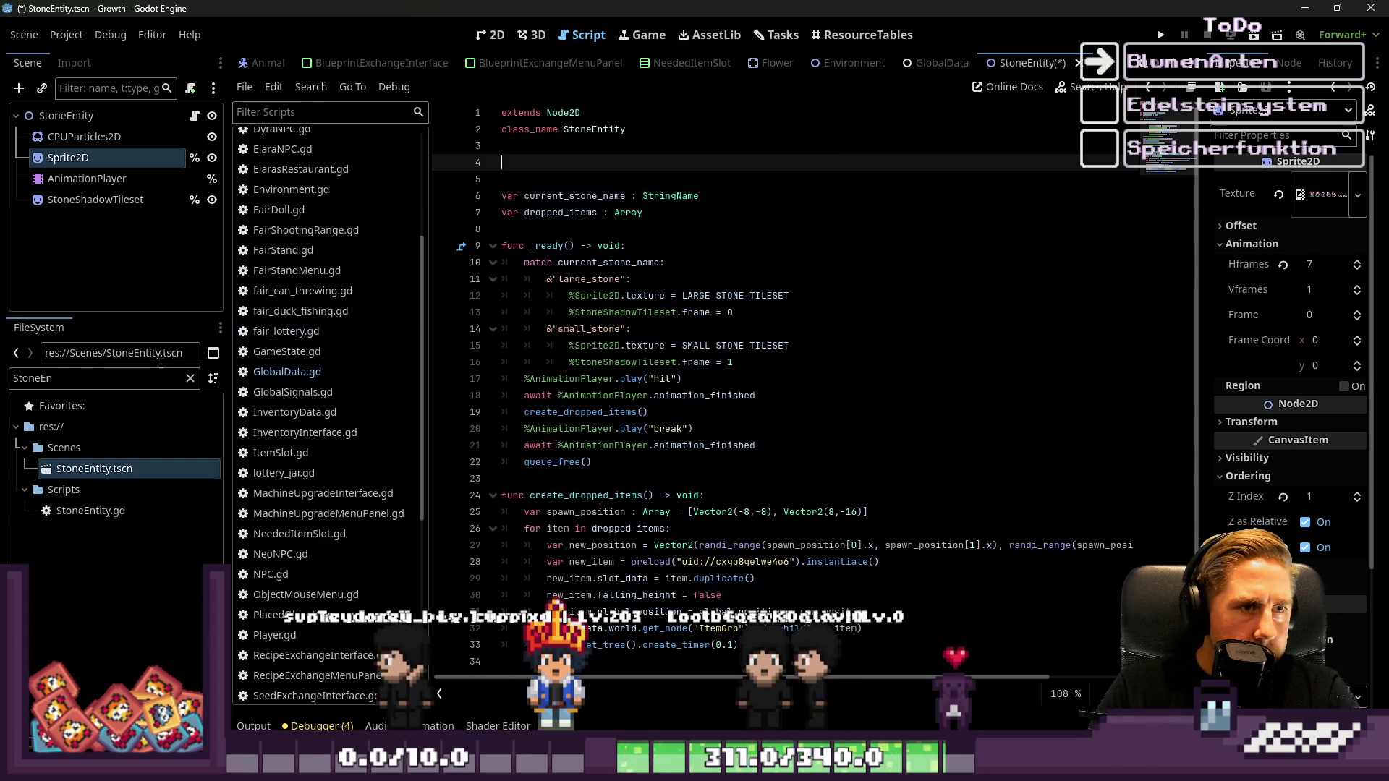
left_click(124, 378)
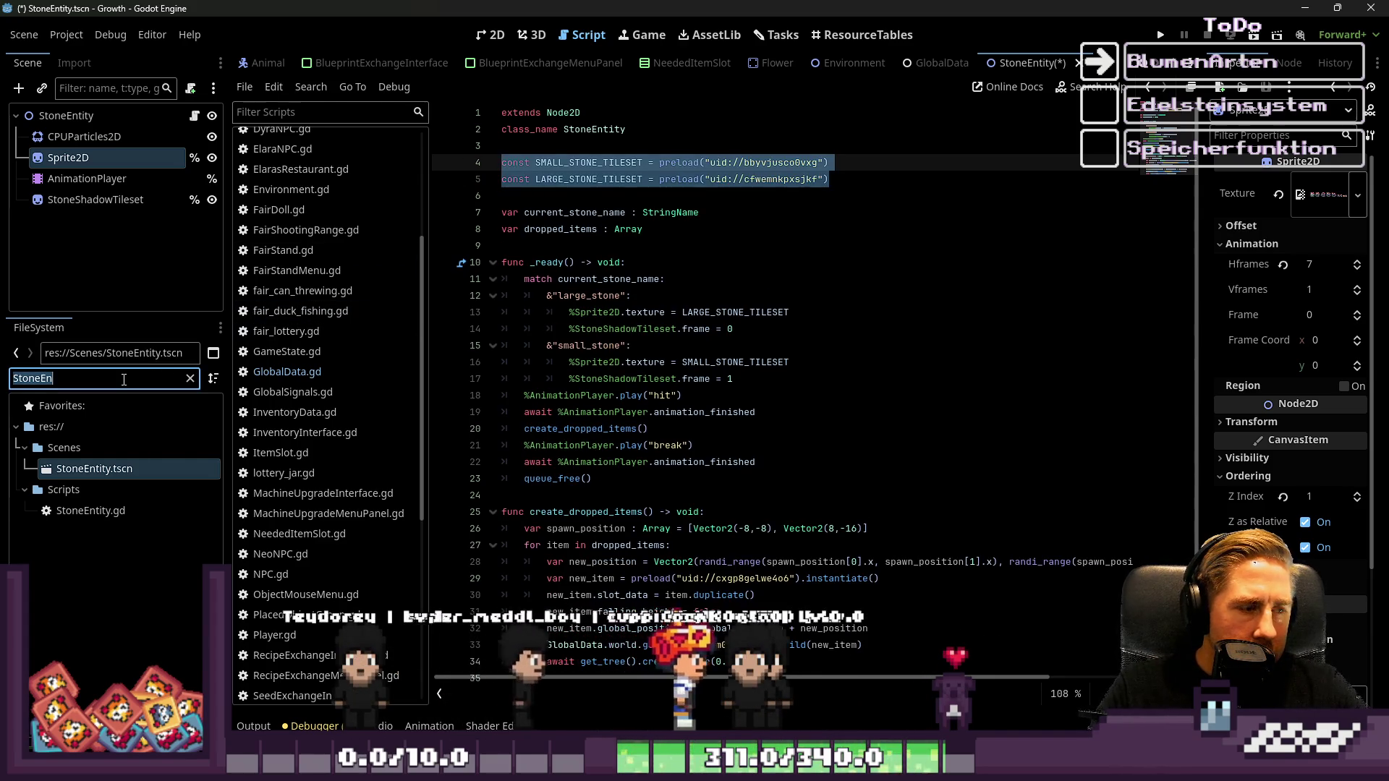
key("BackSpace")
key("BackSpace")
type("_tileset")
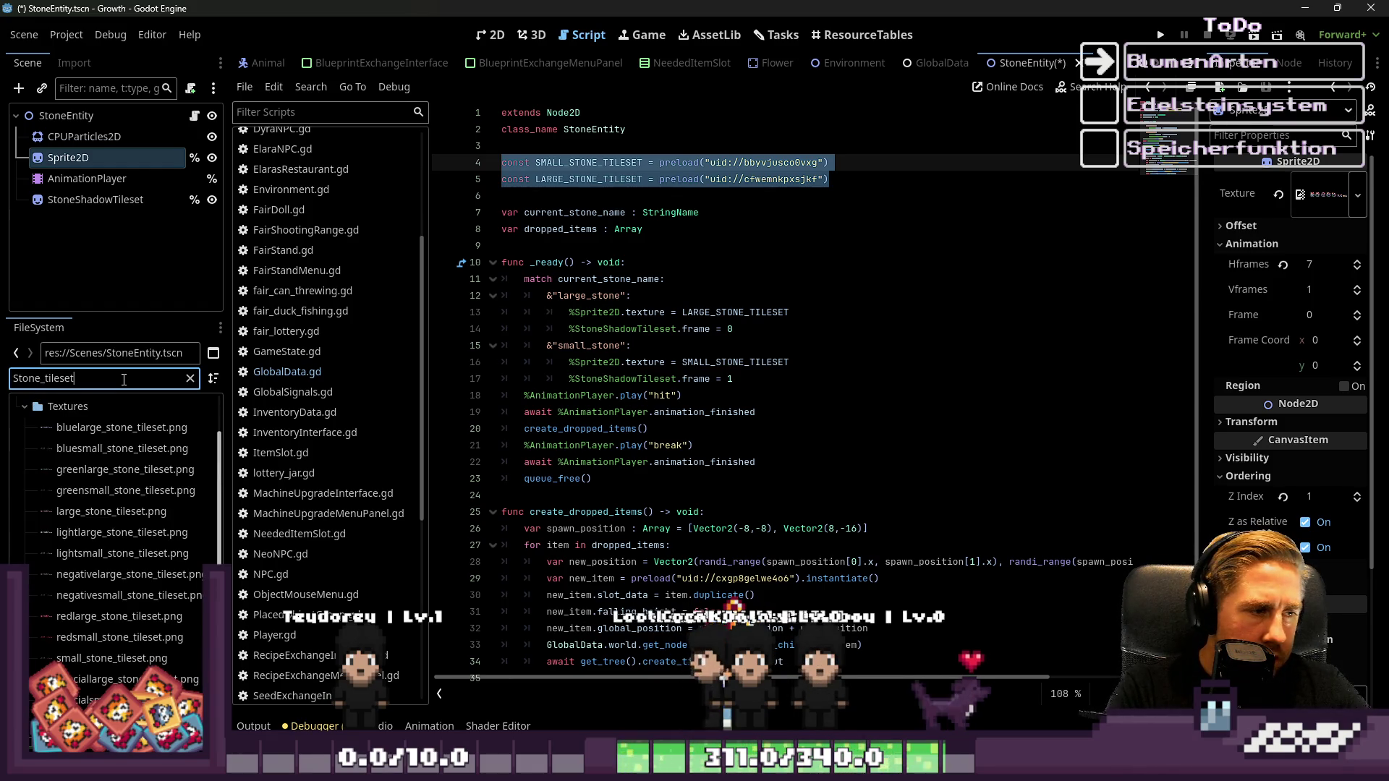
Multi-select the stone tileset PNGs, ending with both green large and small variants selected
left_click(152, 427)
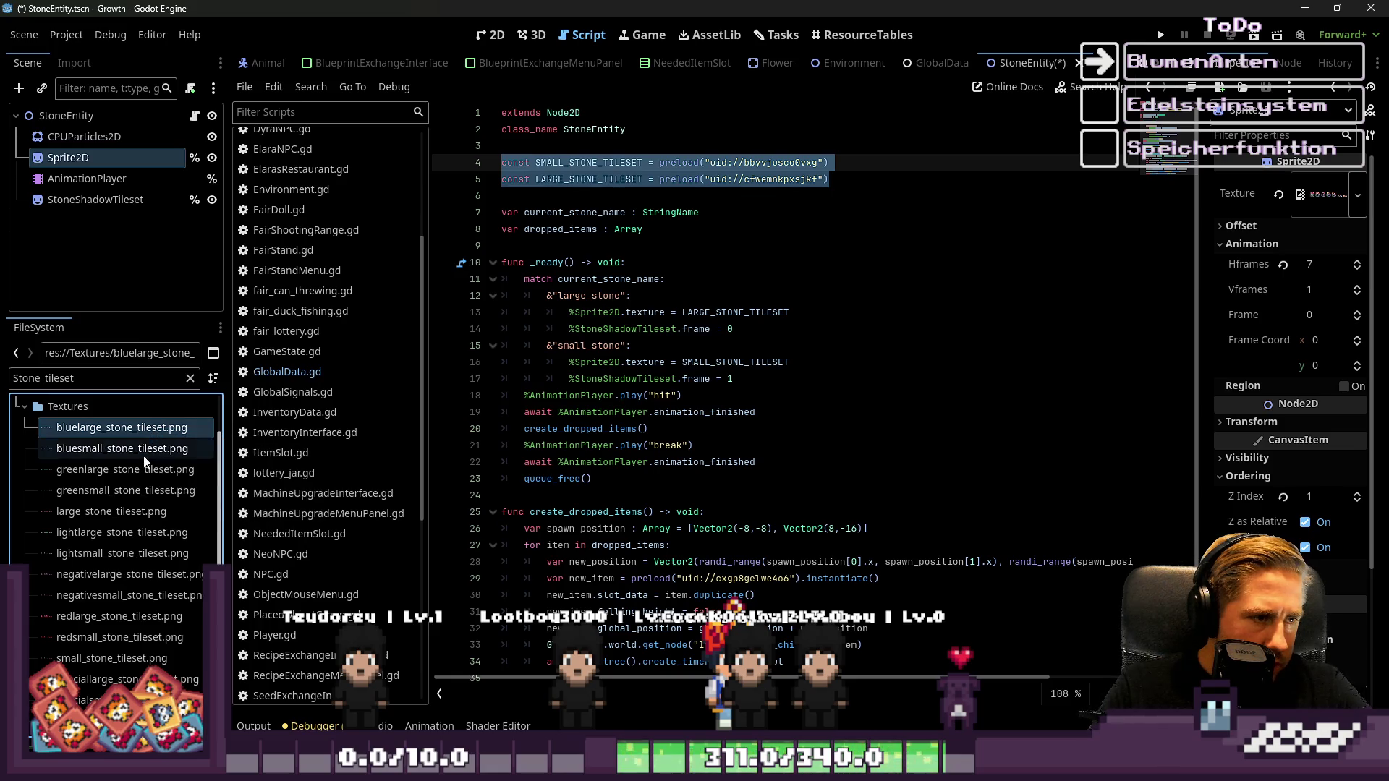
left_click(143, 452, "shift")
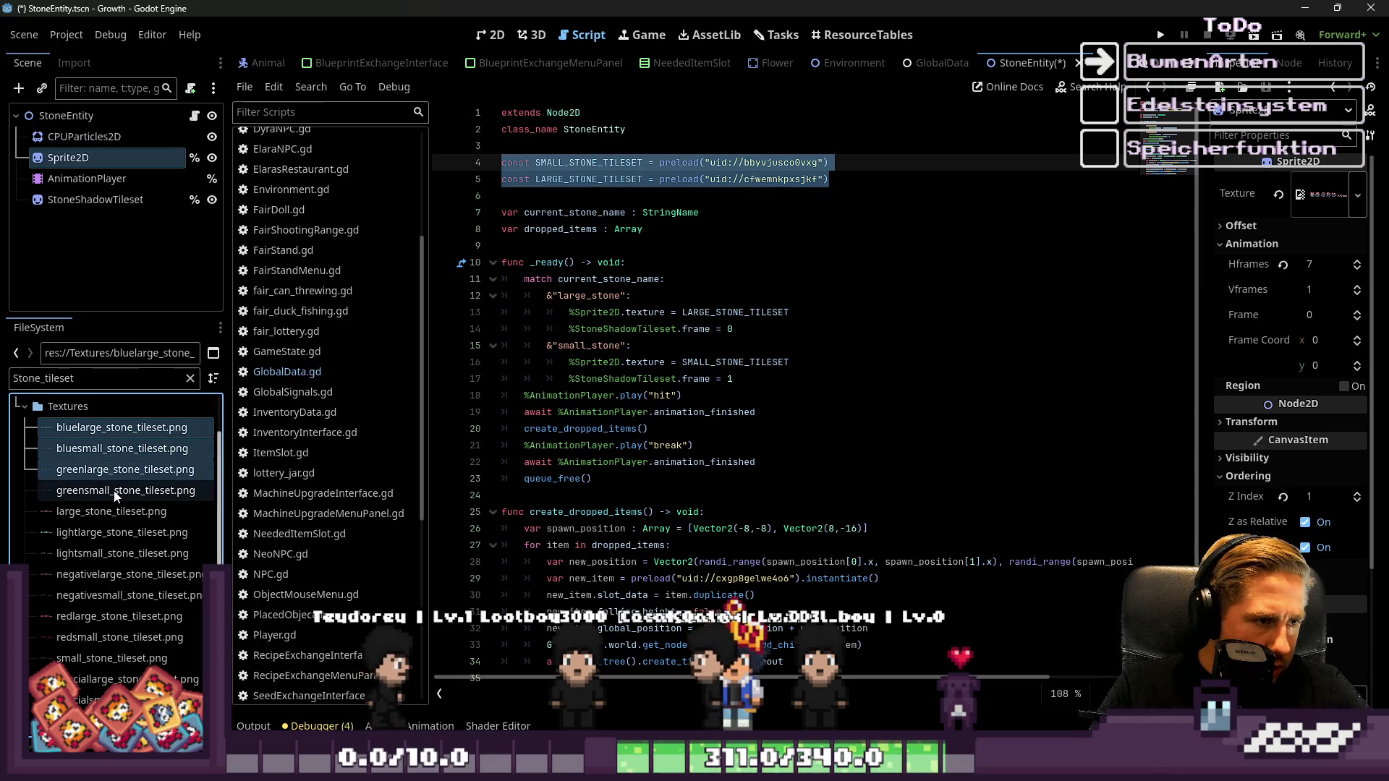
left_click(119, 470)
left_click(116, 491, "shift")
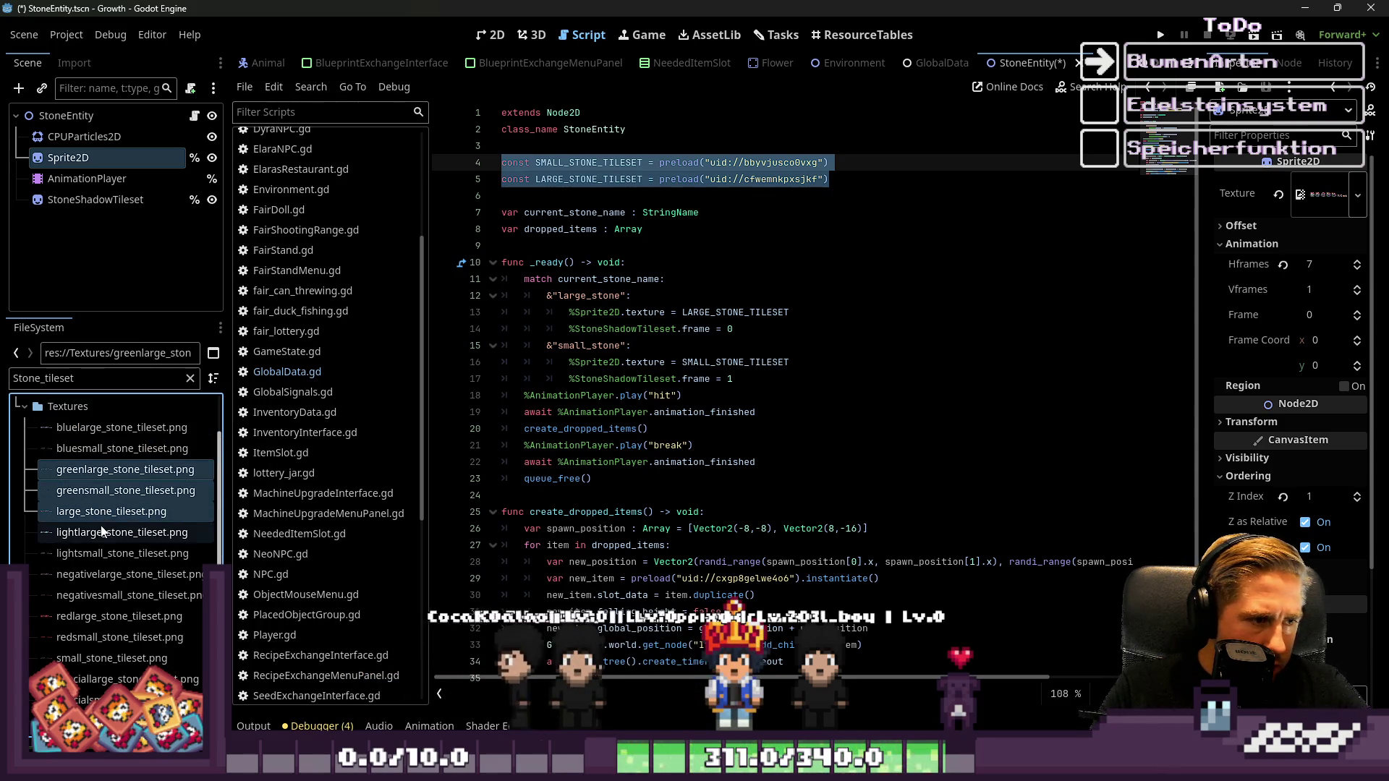
left_click(129, 487)
left_click(130, 469, "ctrl")
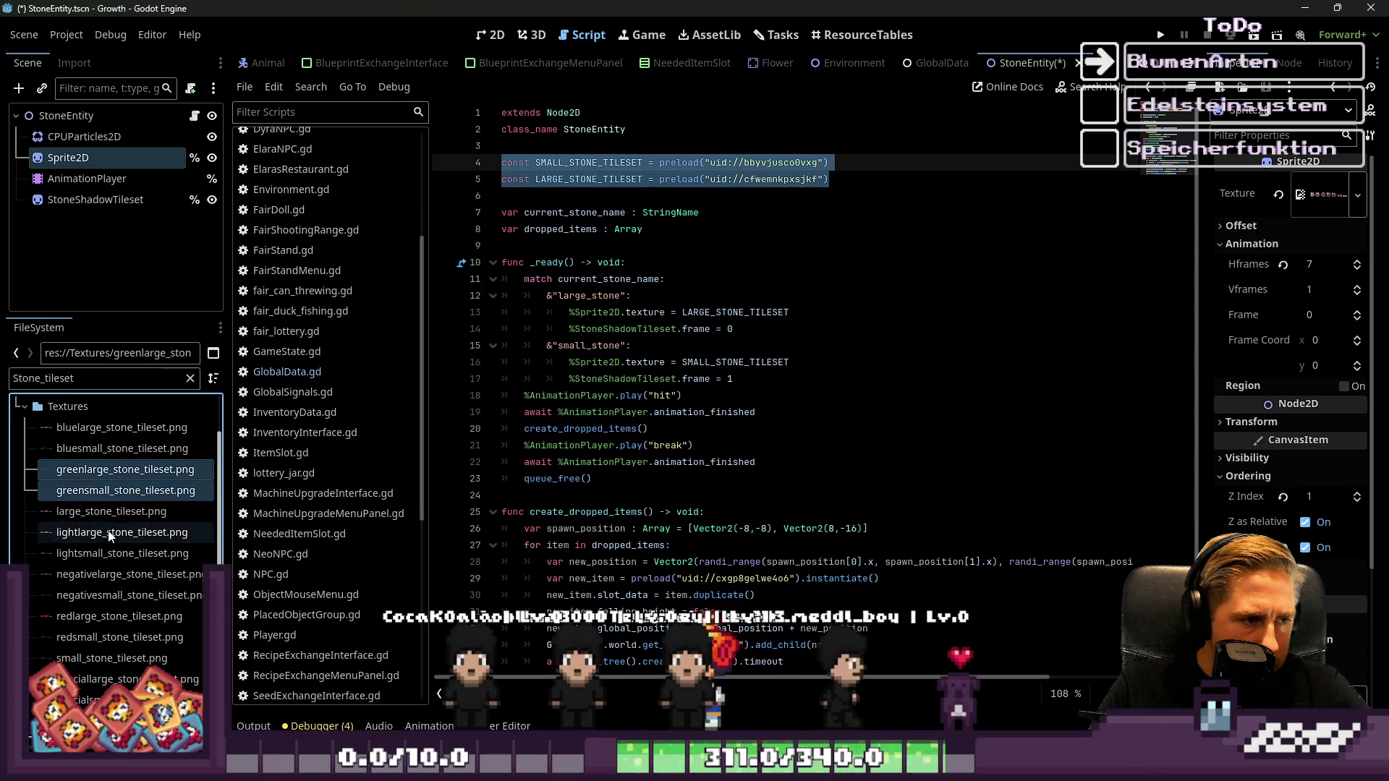
Add the negative, light and red large and small tileset PNGs and drop them into the script as paths
left_click(108, 574, "ctrl")
left_click(103, 596, "ctrl")
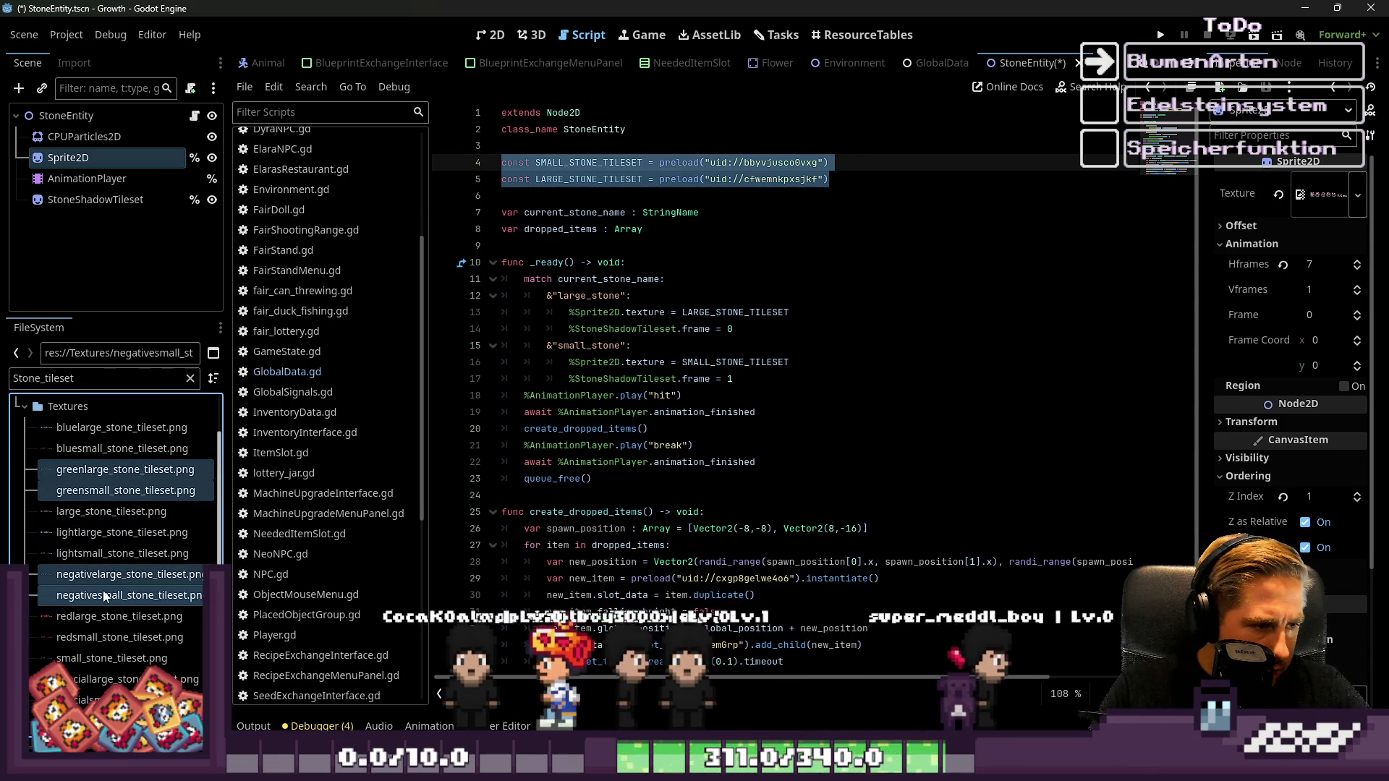
left_click(85, 534, "ctrl")
left_click(86, 550, "ctrl")
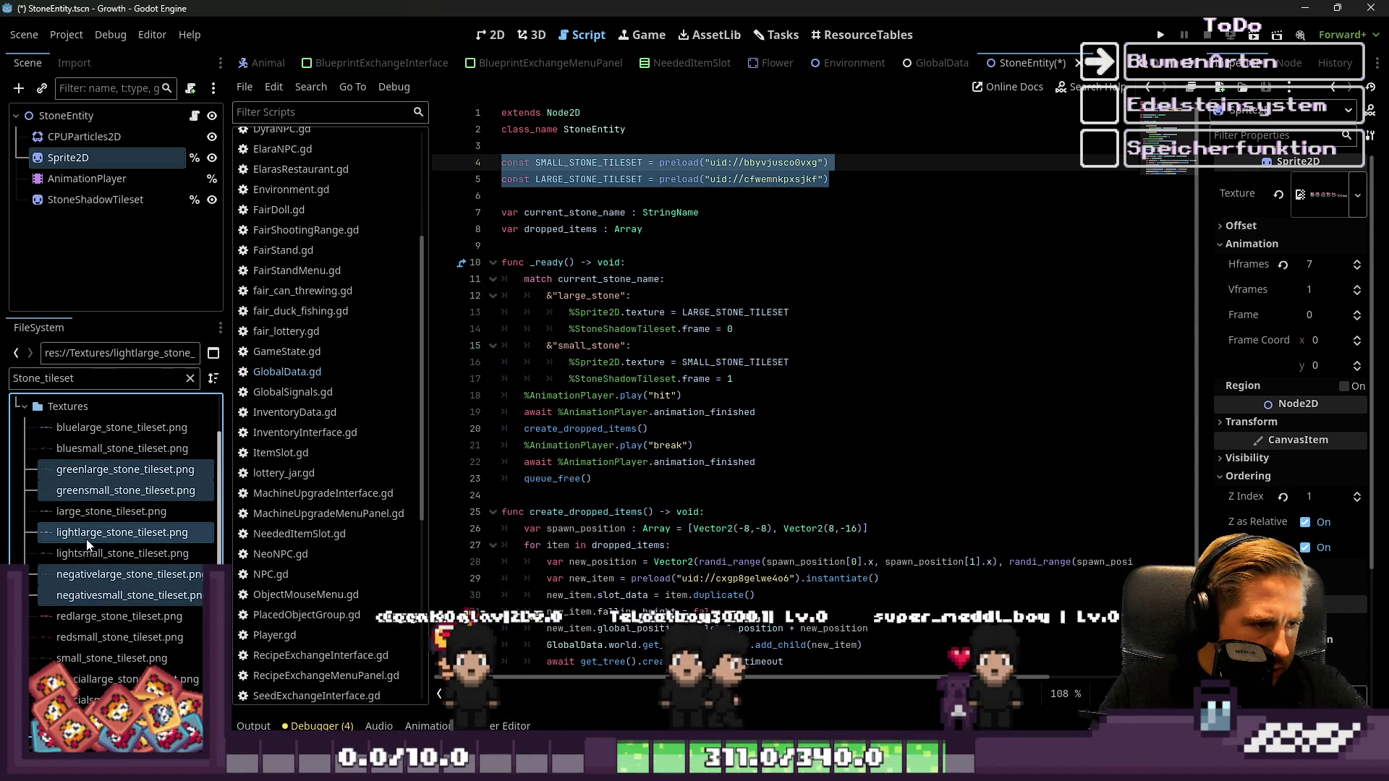
left_click(83, 617, "ctrl")
left_click(80, 637, "ctrl")
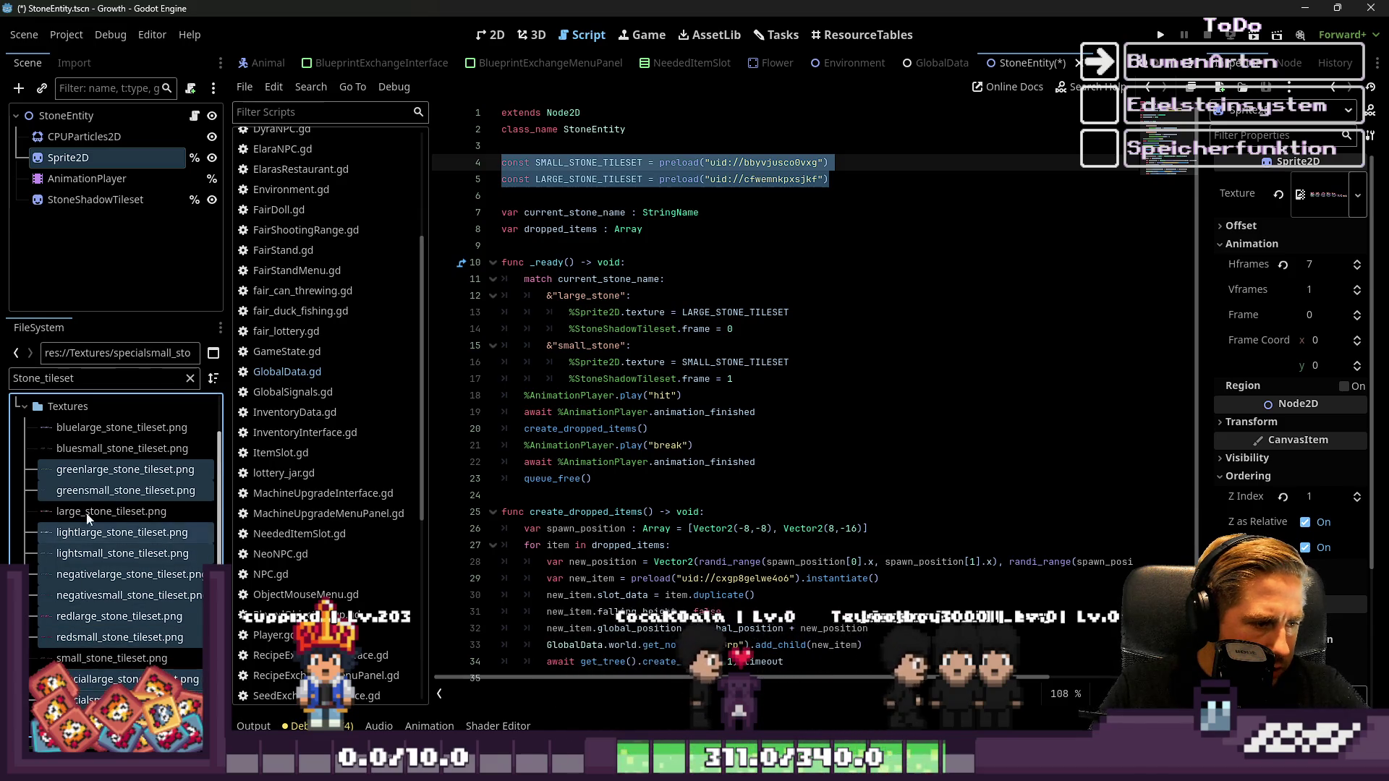
mouse_move(78, 494)
left_mouse_down()
mouse_move(568, 311)
mouse_move(553, 202)
left_mouse_up()
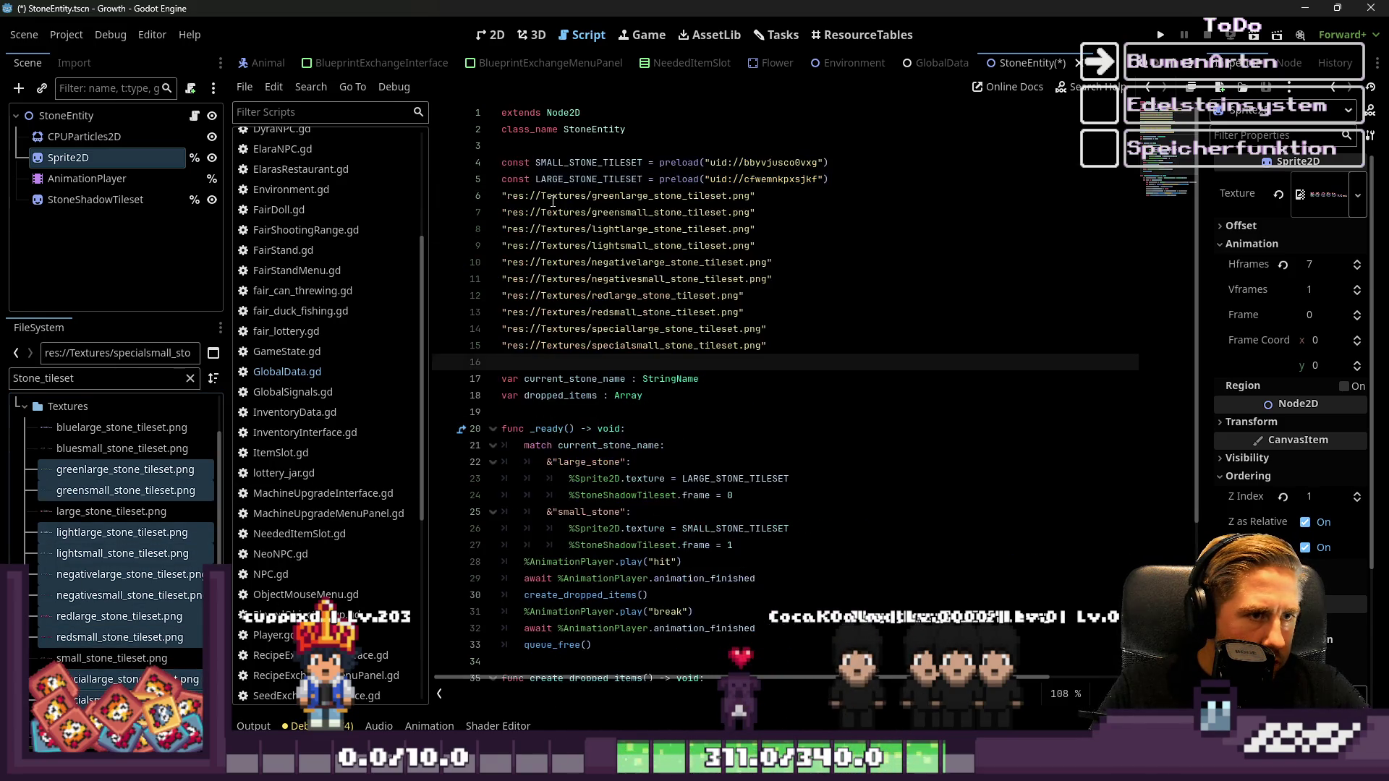
Replace the pasted paths with ten preload tileset constants after line 5, add a separating blank line, and save
key("ctrl+z")
mouse_move(158, 470)
left_mouse_down()
mouse_move(510, 271)
mouse_move(568, 224)
mouse_move(559, 204)
left_mouse_up()
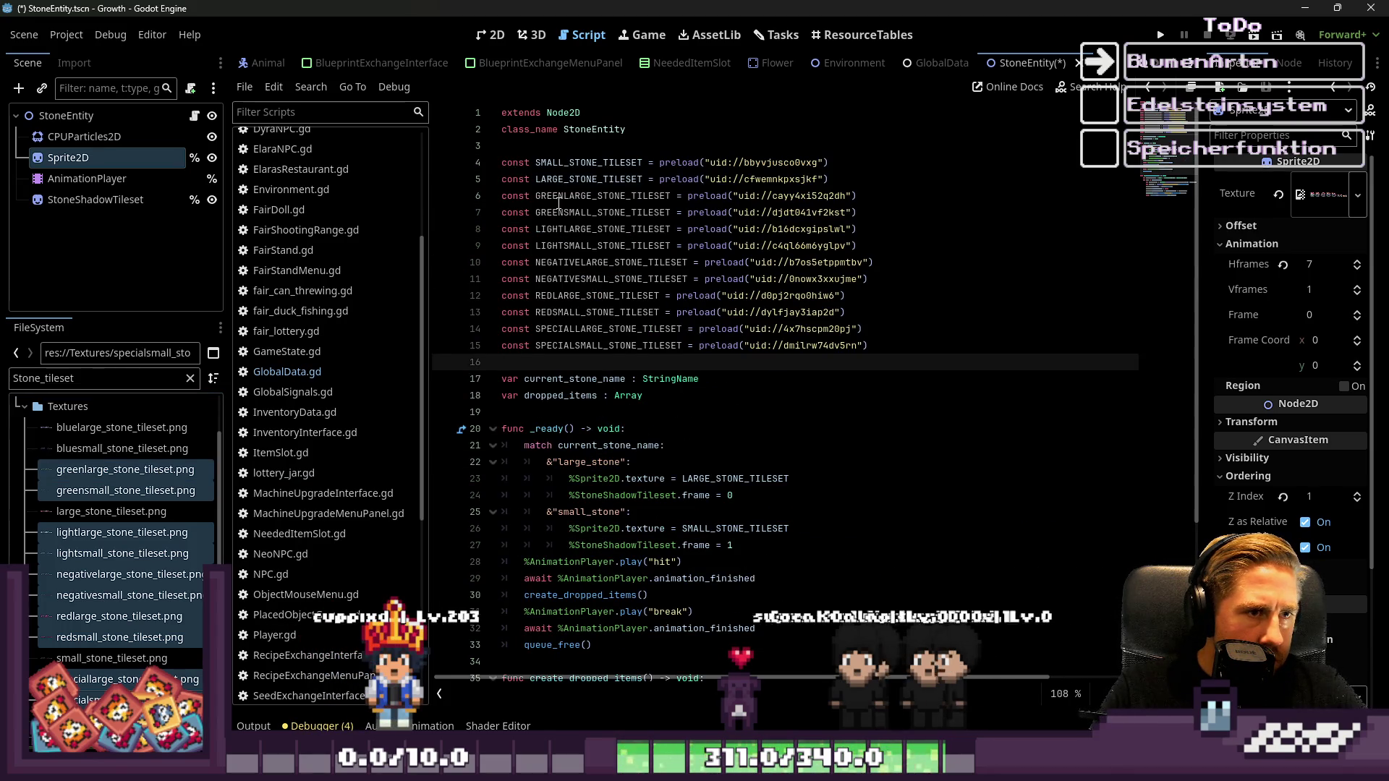
left_click(868, 278)
left_click_drag(868, 345, 527, 228)
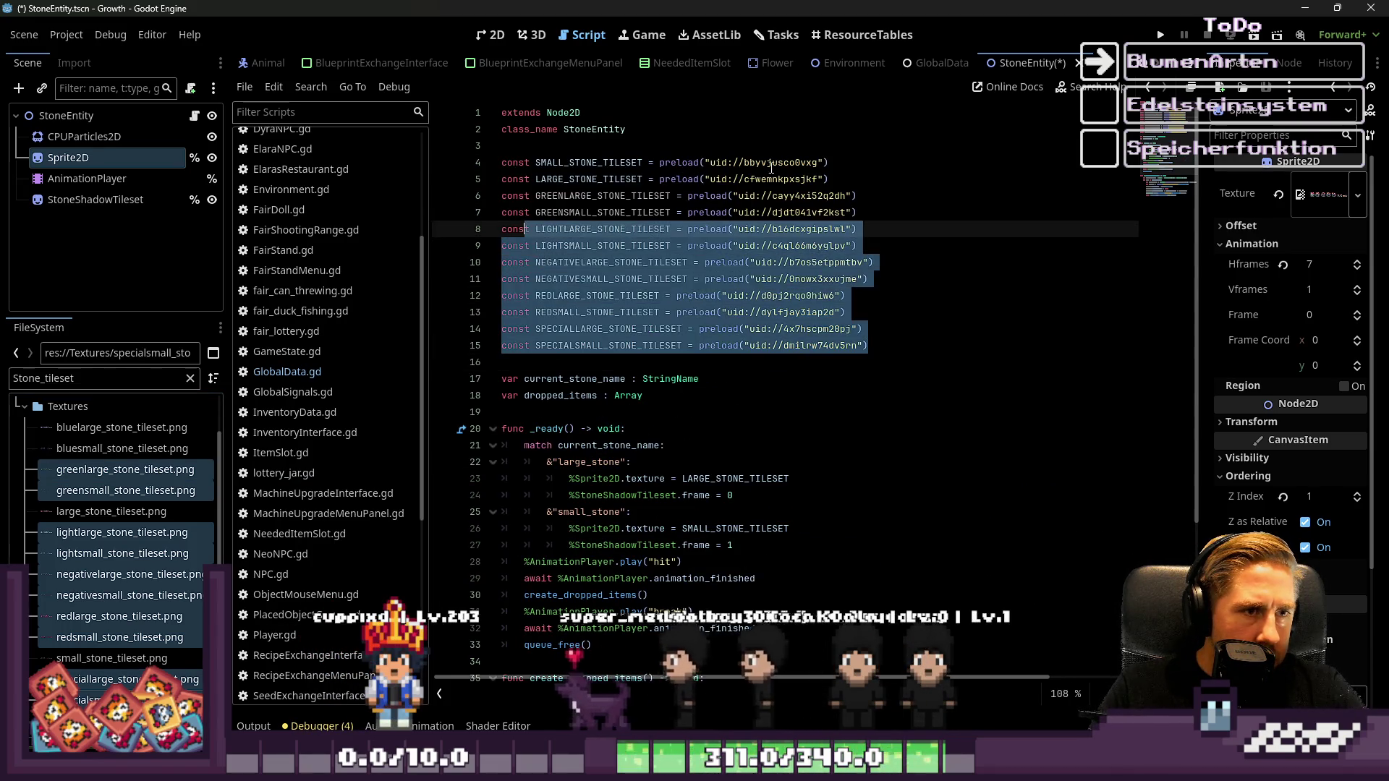
left_click(832, 179)
key("Return")
scroll(817, 177, "down", 1)
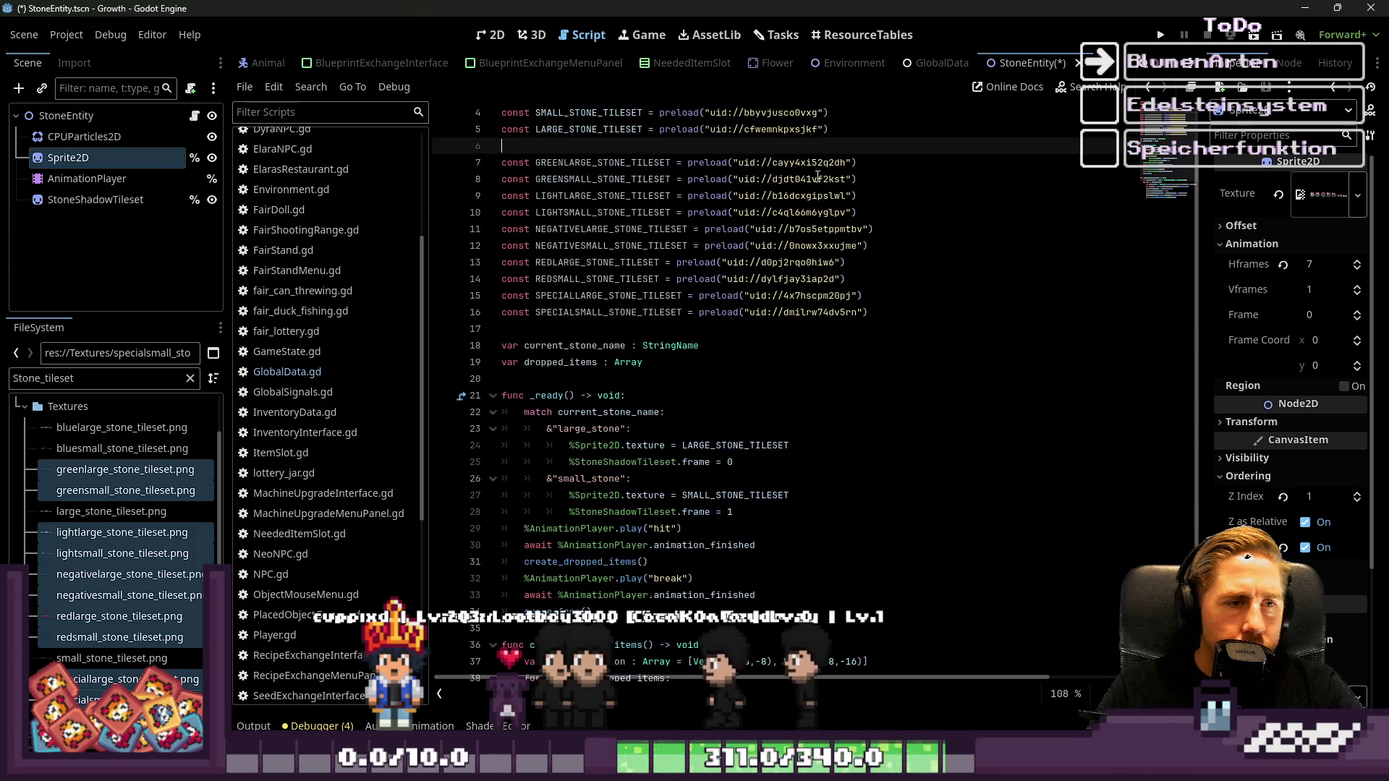
key("ctrl+s")
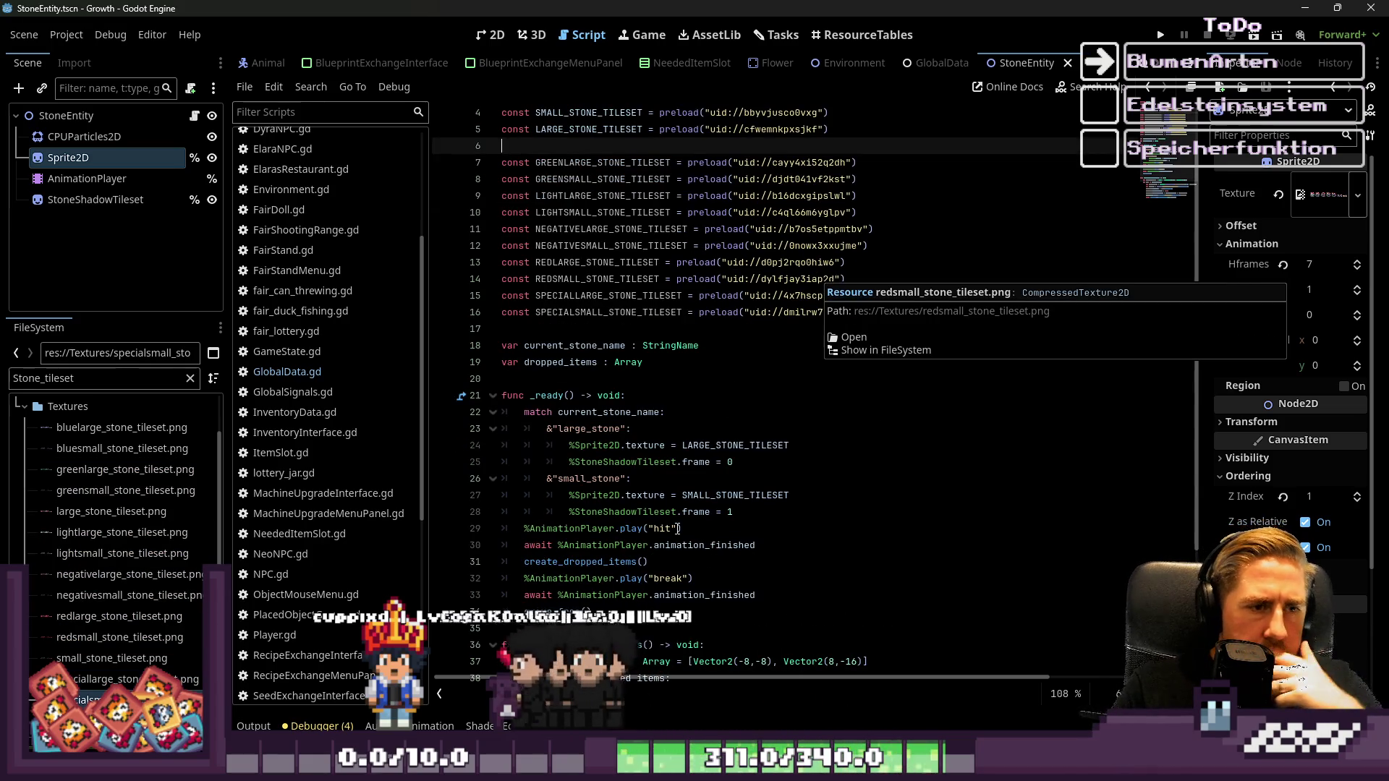
Paste two copies of the large_stone and small_stone match cases below the originals
scroll(689, 493, "down", 3)
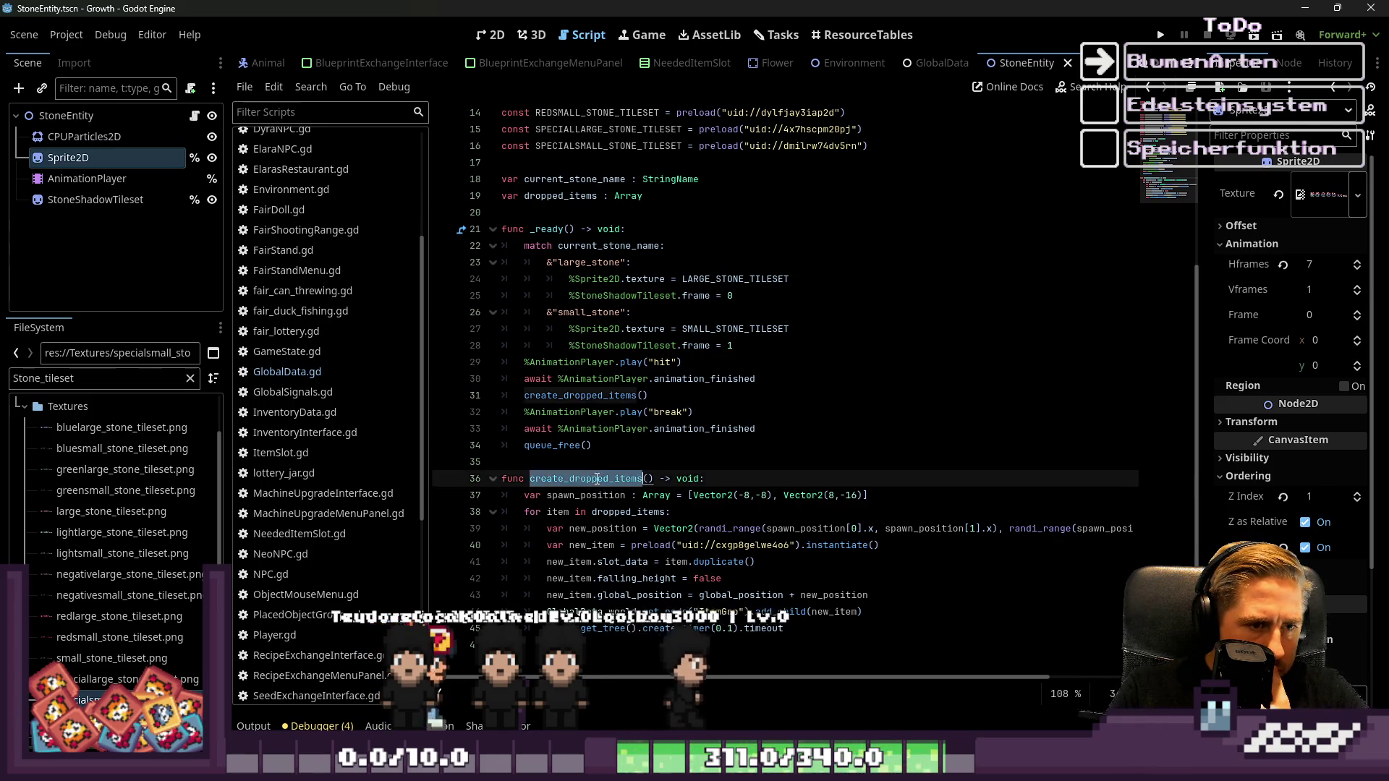
scroll(597, 484, "up", 4)
scroll(603, 475, "down", 2)
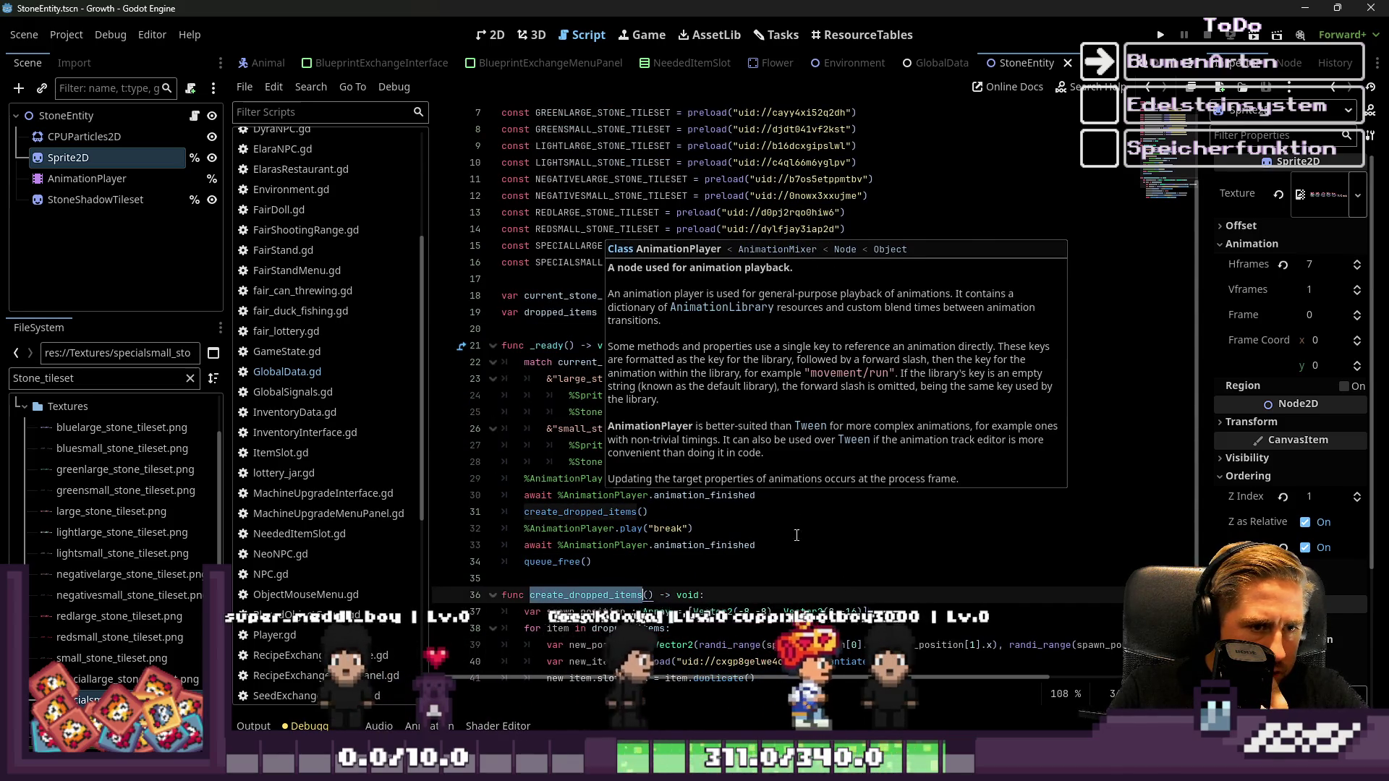
double_click(748, 446)
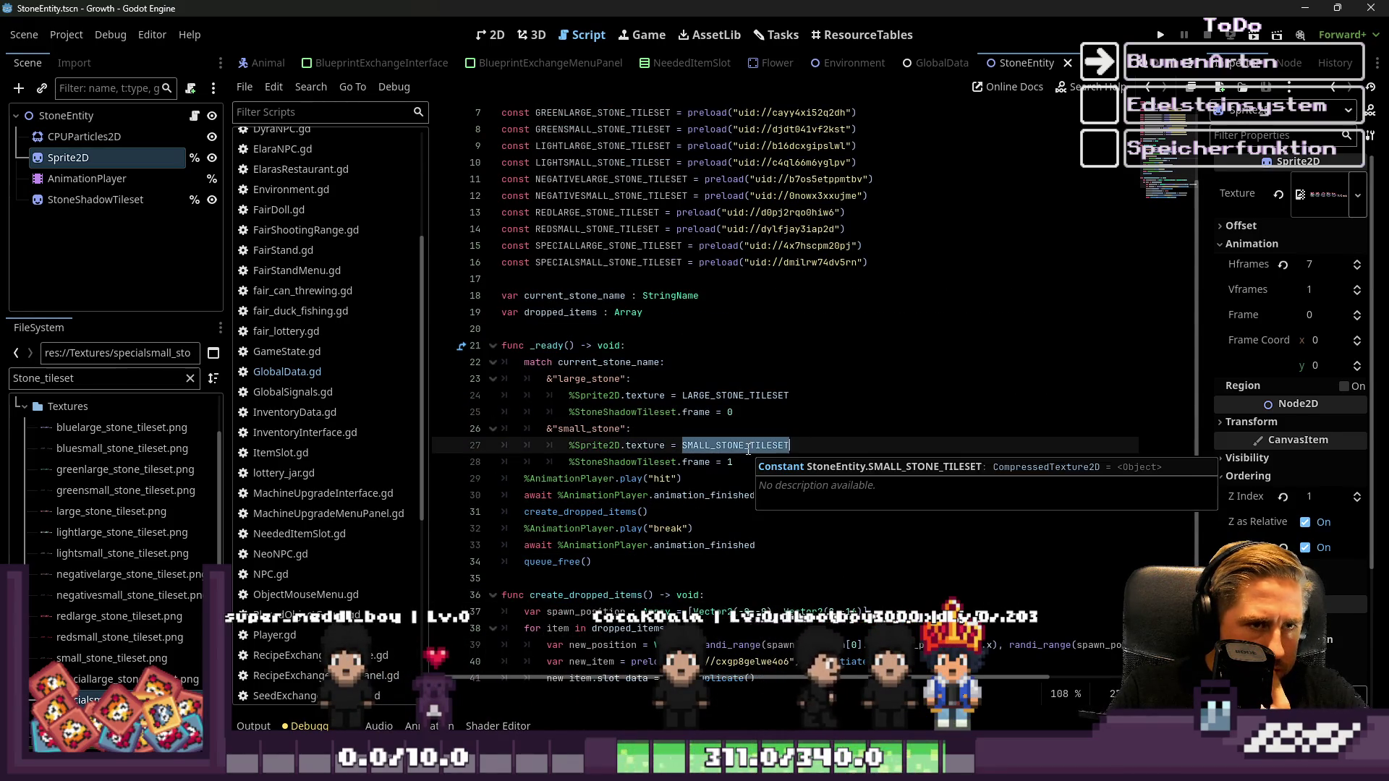
scroll(748, 450, "up", 1)
double_click(603, 479)
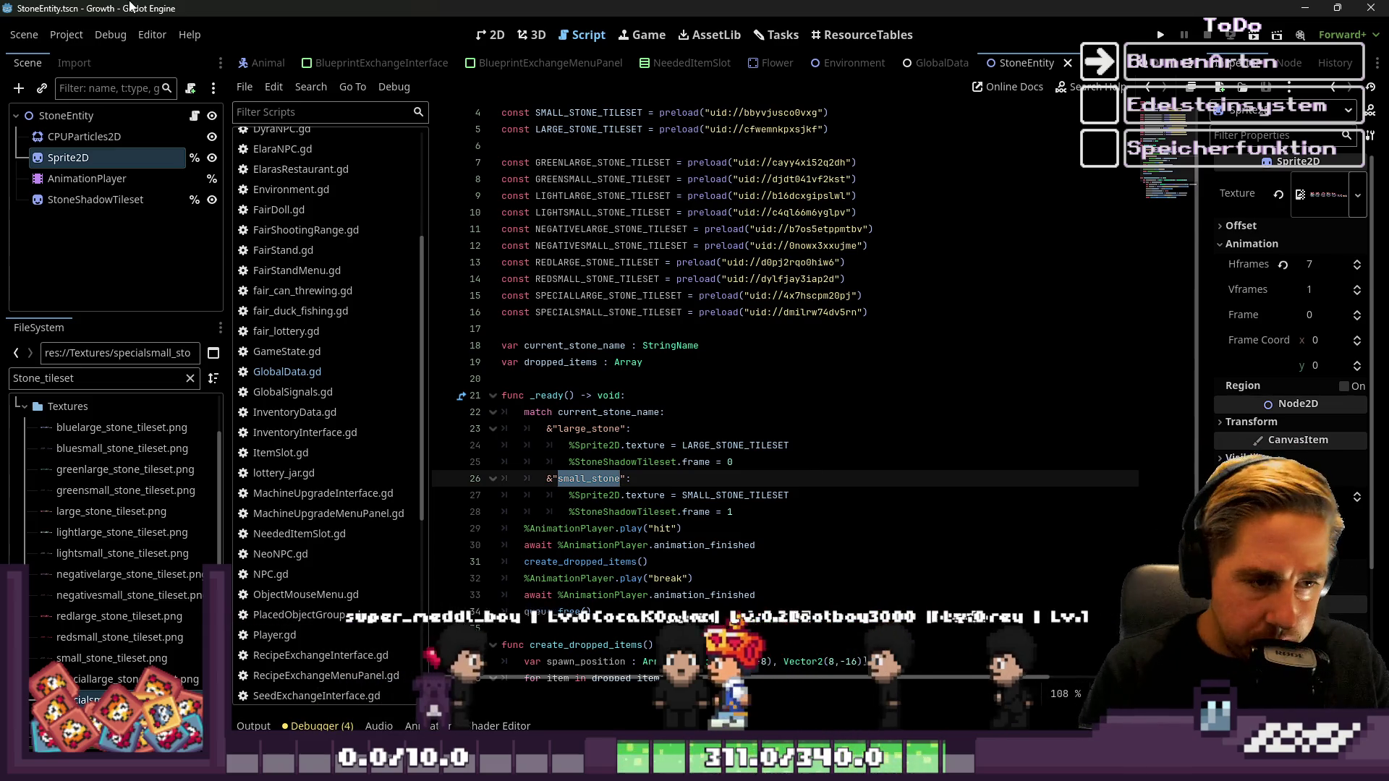
scroll(746, 455, "down", 1)
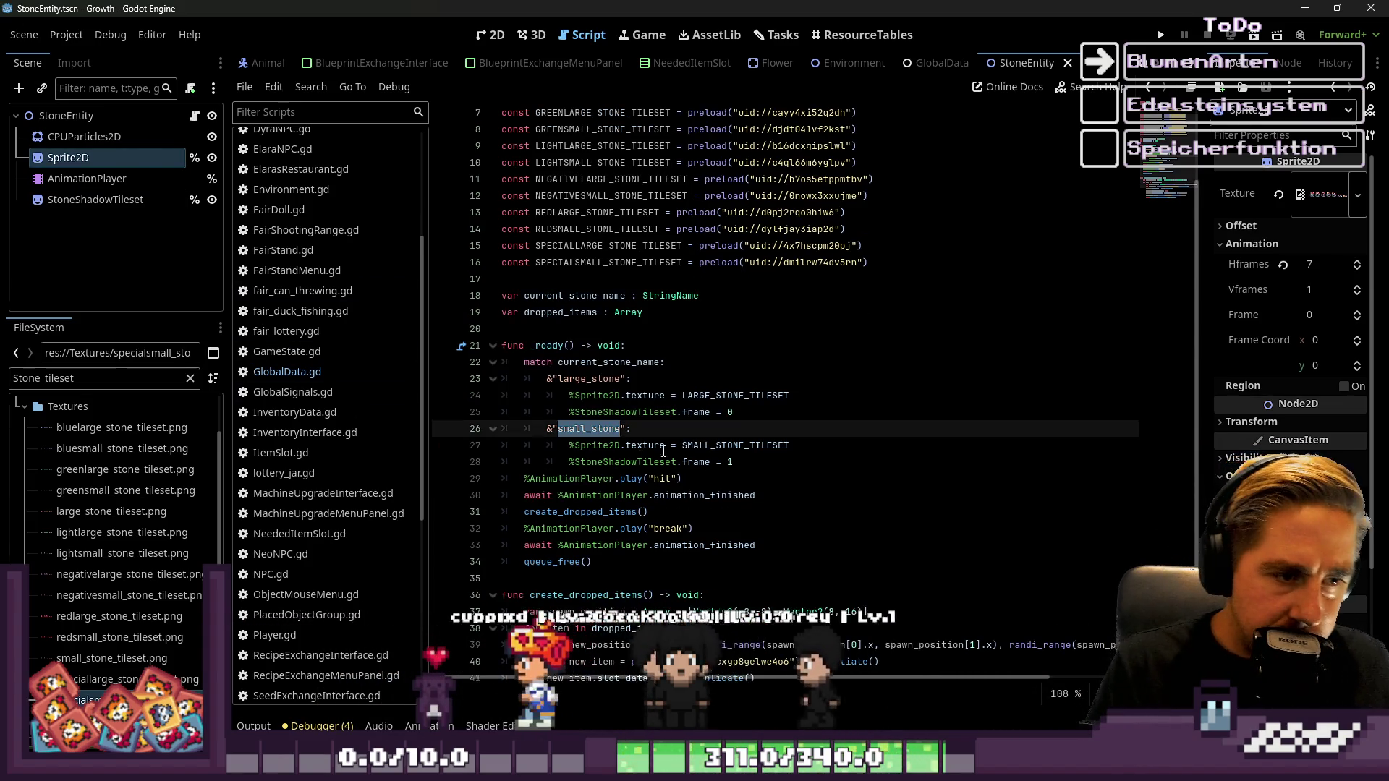
mouse_move(745, 457)
left_mouse_down()
mouse_move(521, 409)
mouse_move(502, 378)
left_mouse_up()
key("ctrl+c")
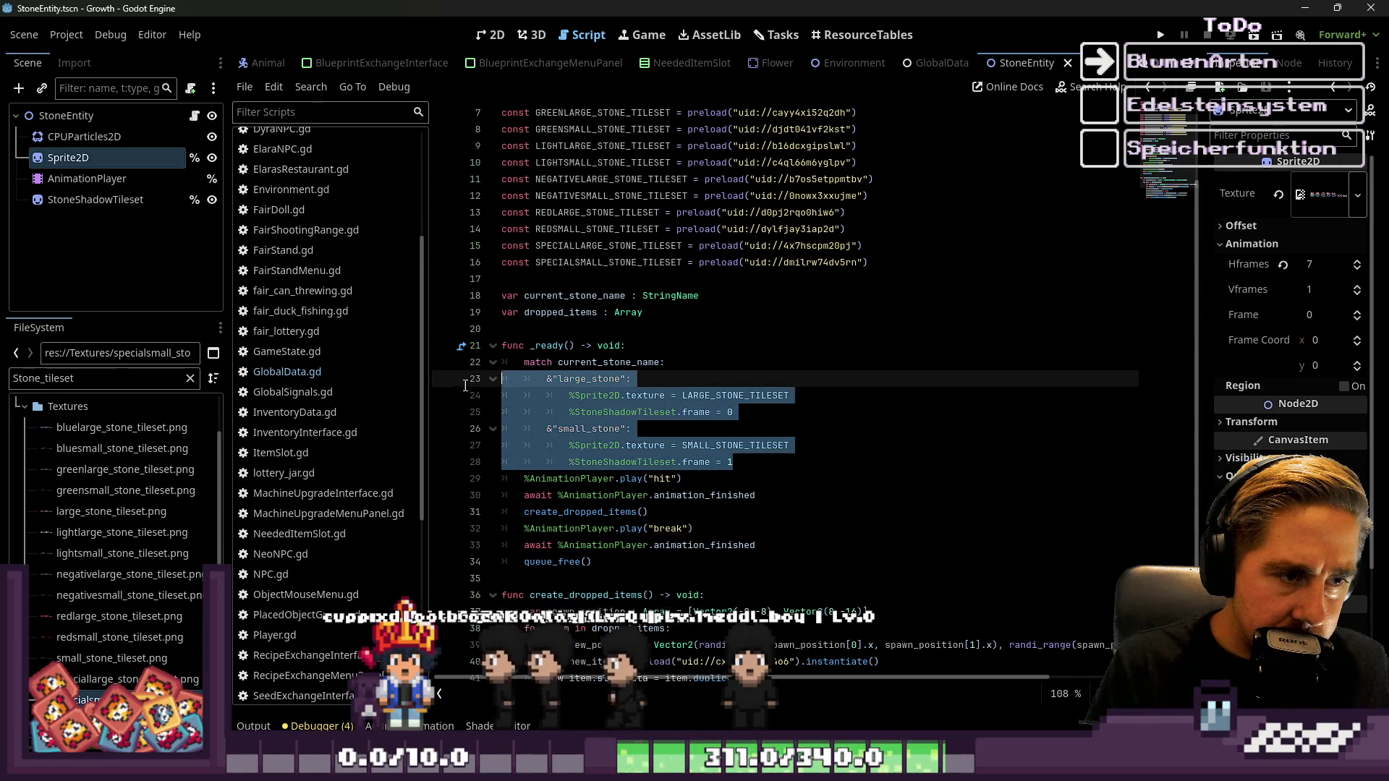
left_click(788, 462)
key("Return")
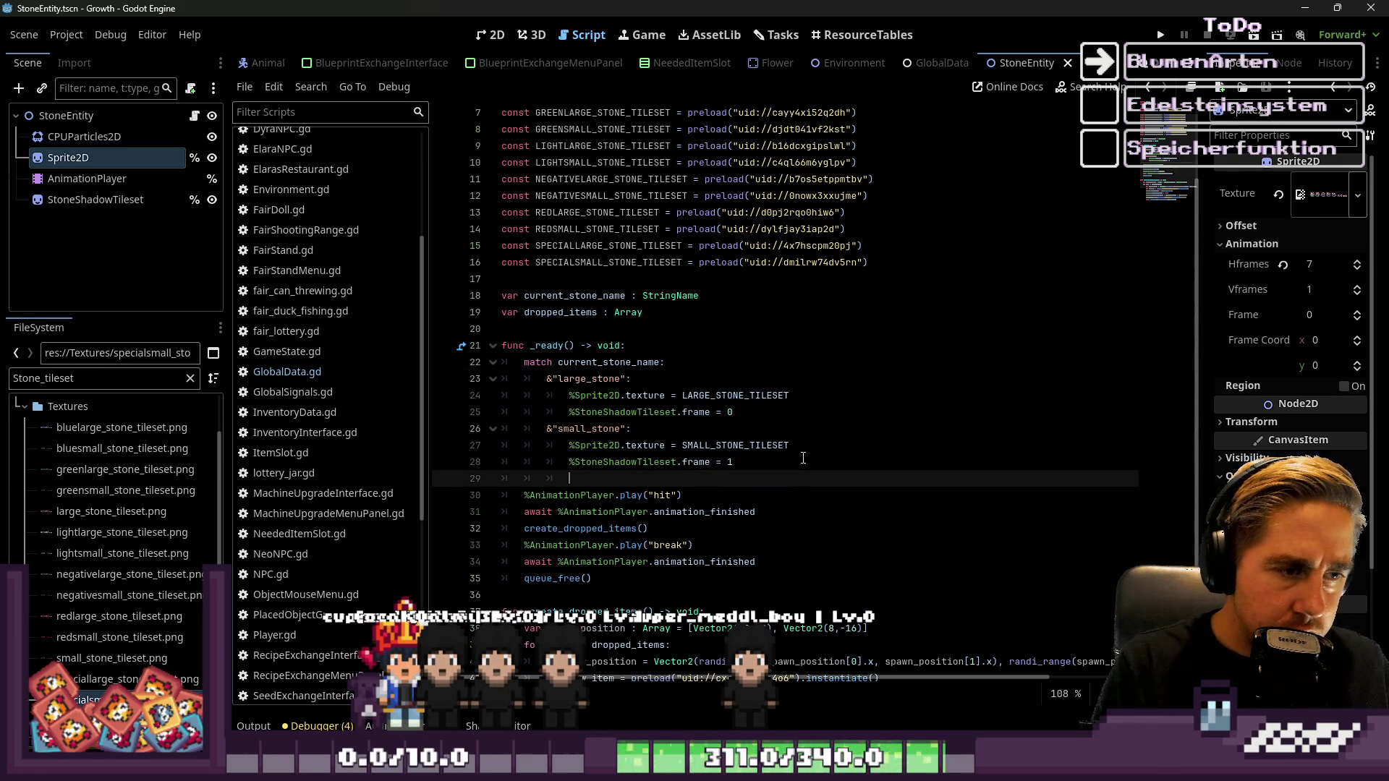
key("ctrl+v")
key("Return")
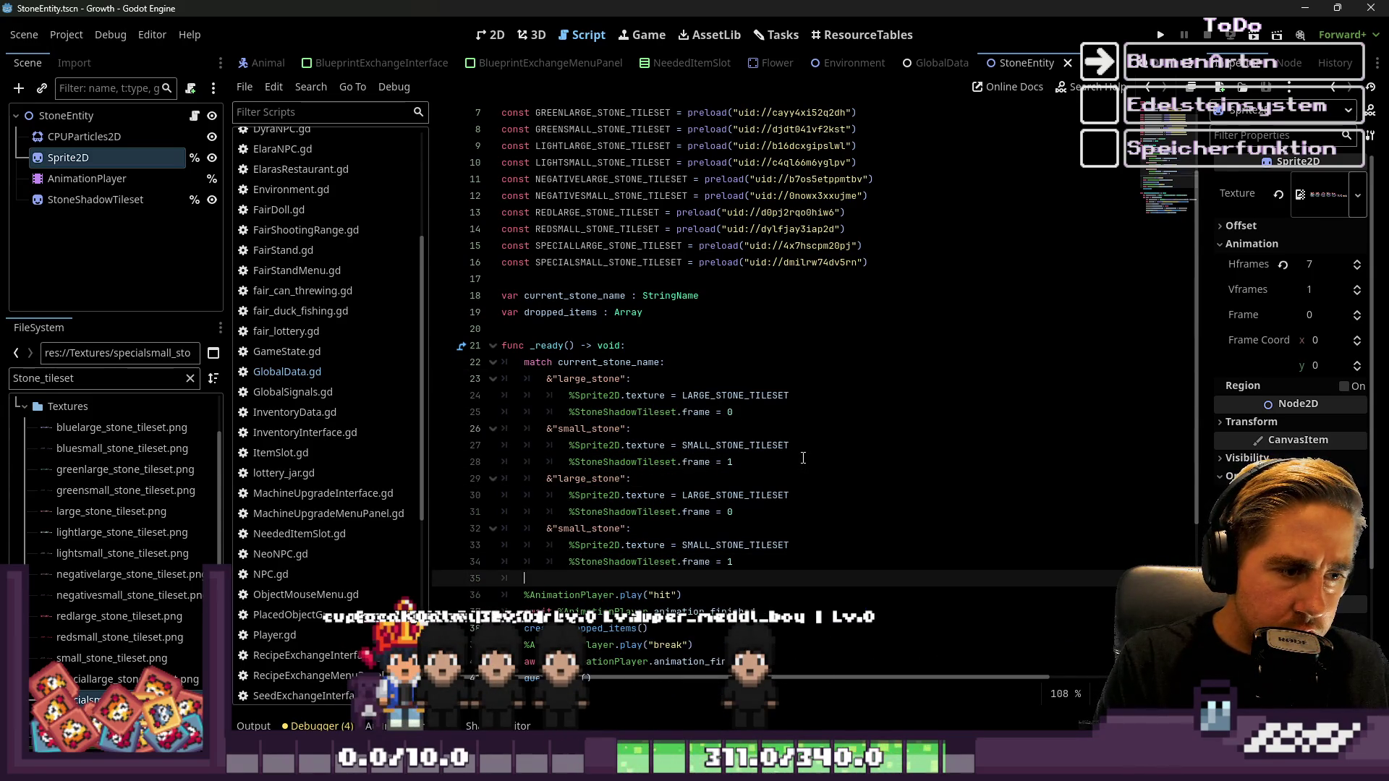
key("ctrl+v")
Prefix the first copied large and small stone cases with red_
scroll(709, 507, "down", 1)
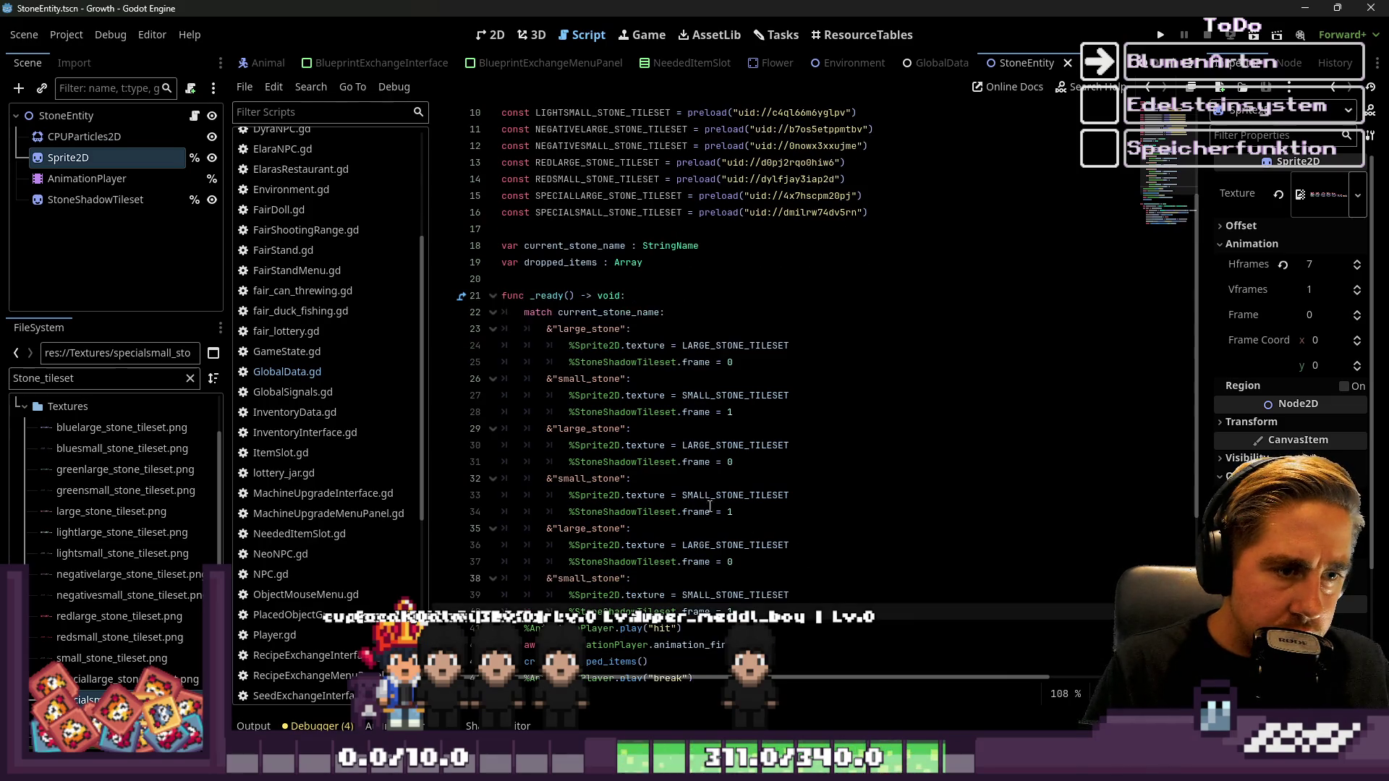
left_click(558, 329)
type("red")
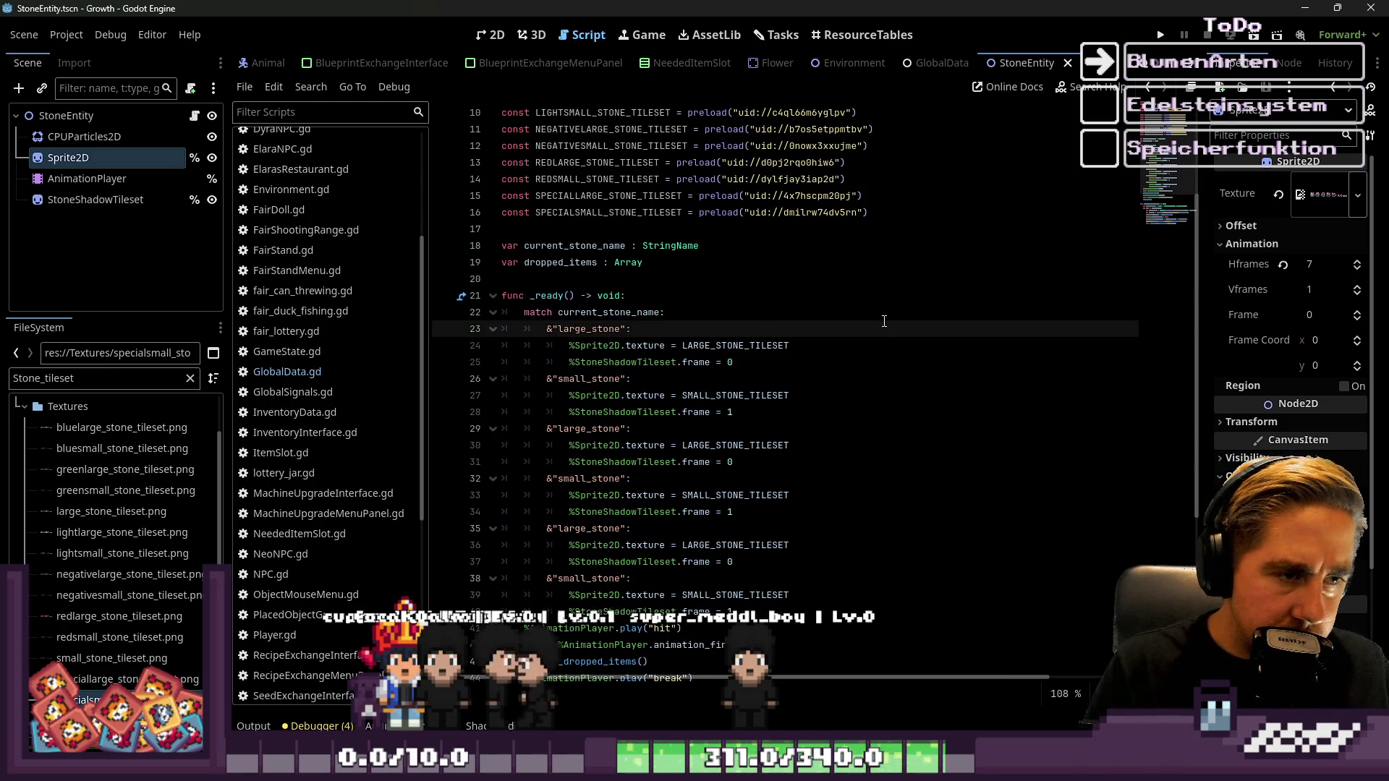
type("_")
key("ctrl+Left")
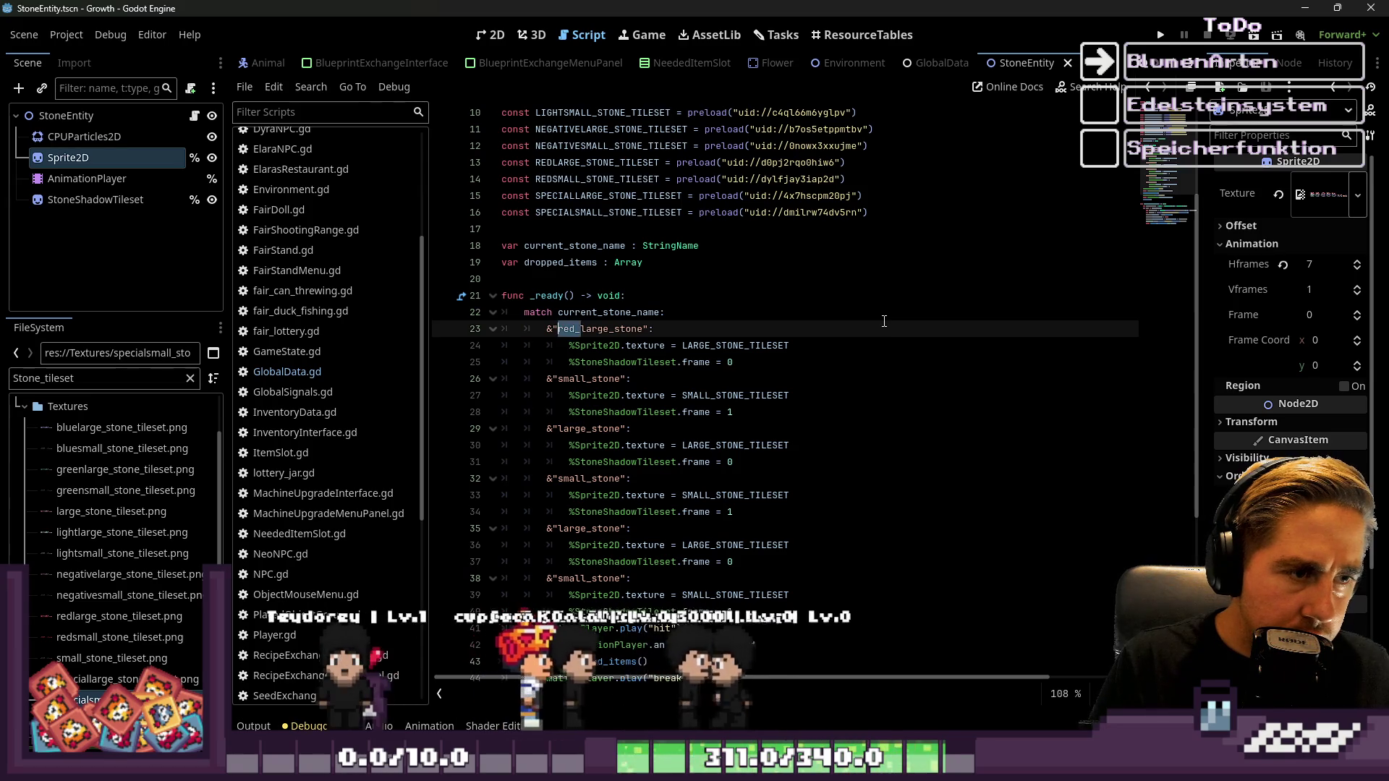
key("Down")
key("Down")
key("Down")
type("red_")
key("Down")
key("Down")
key("Down")
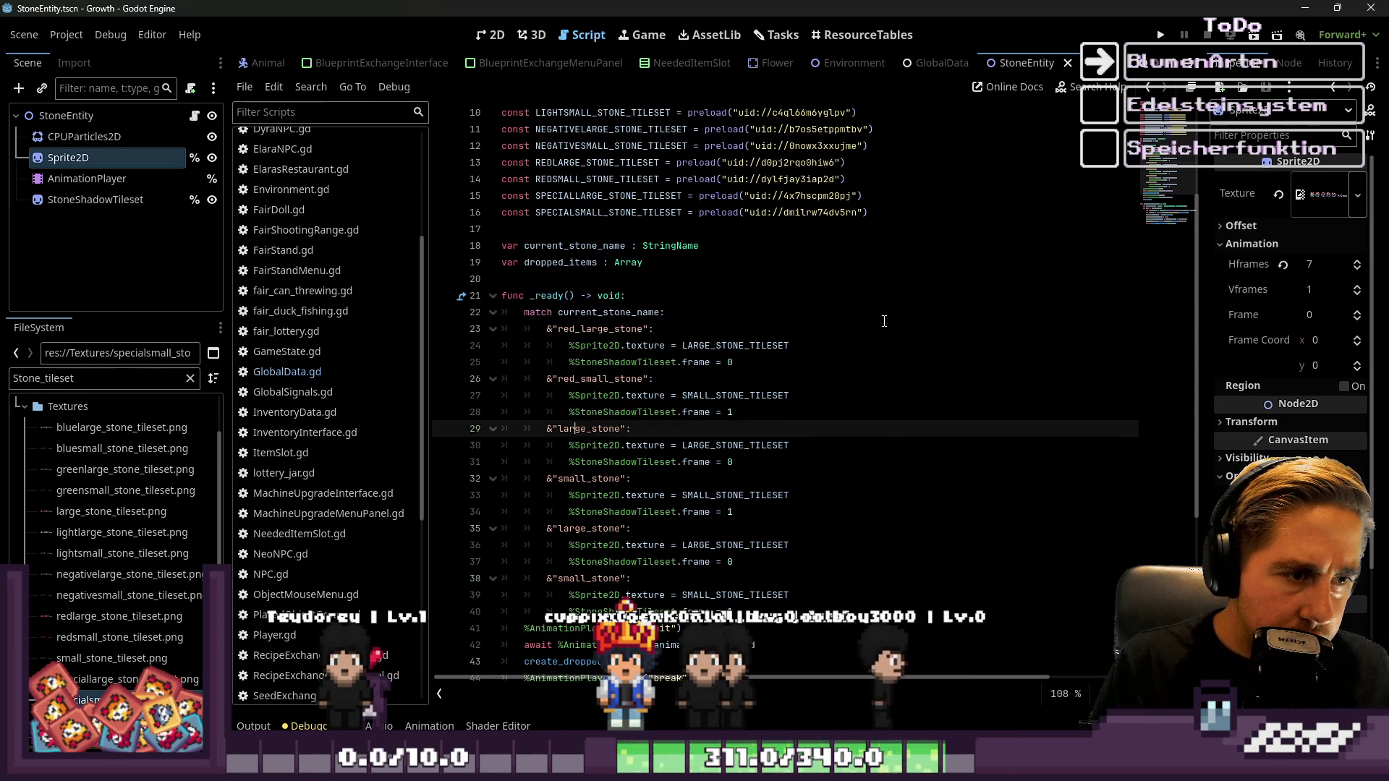
type("_")
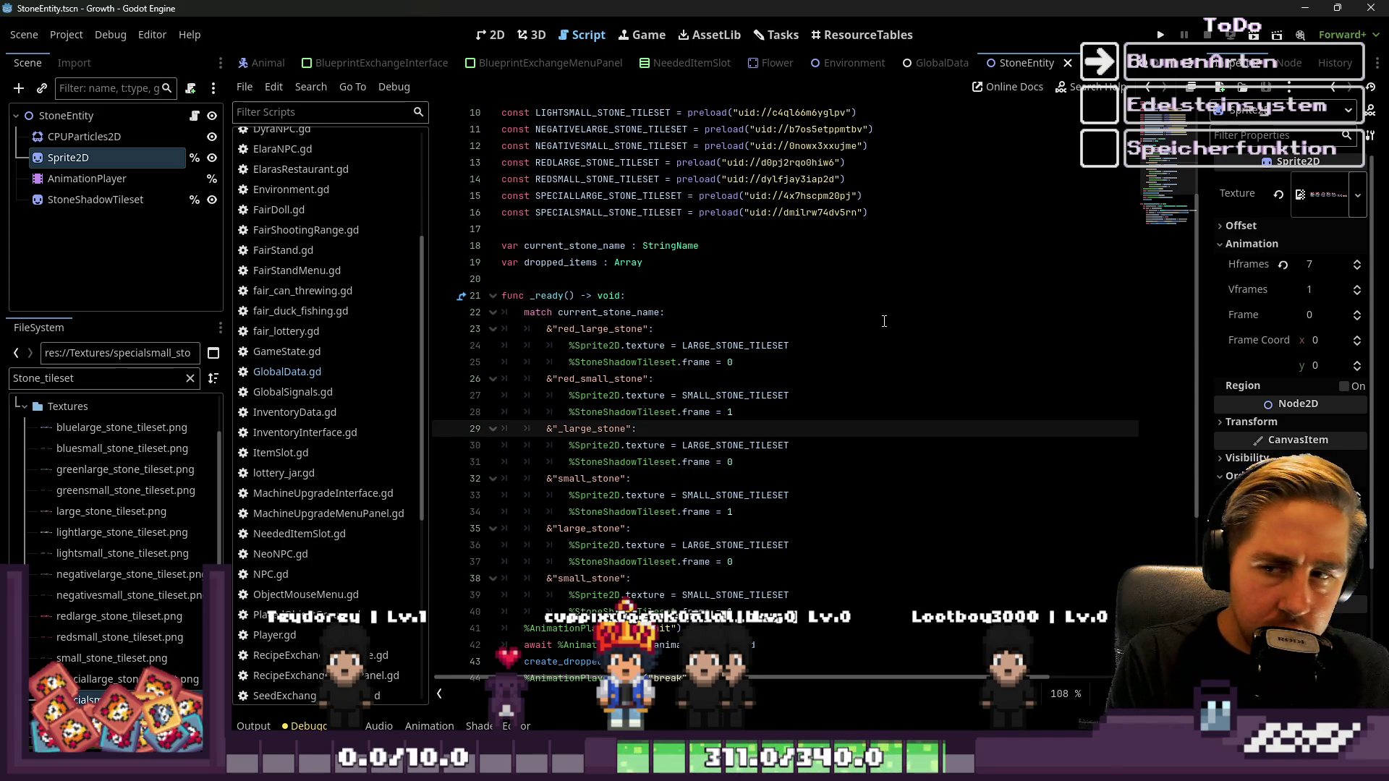
type("_green")
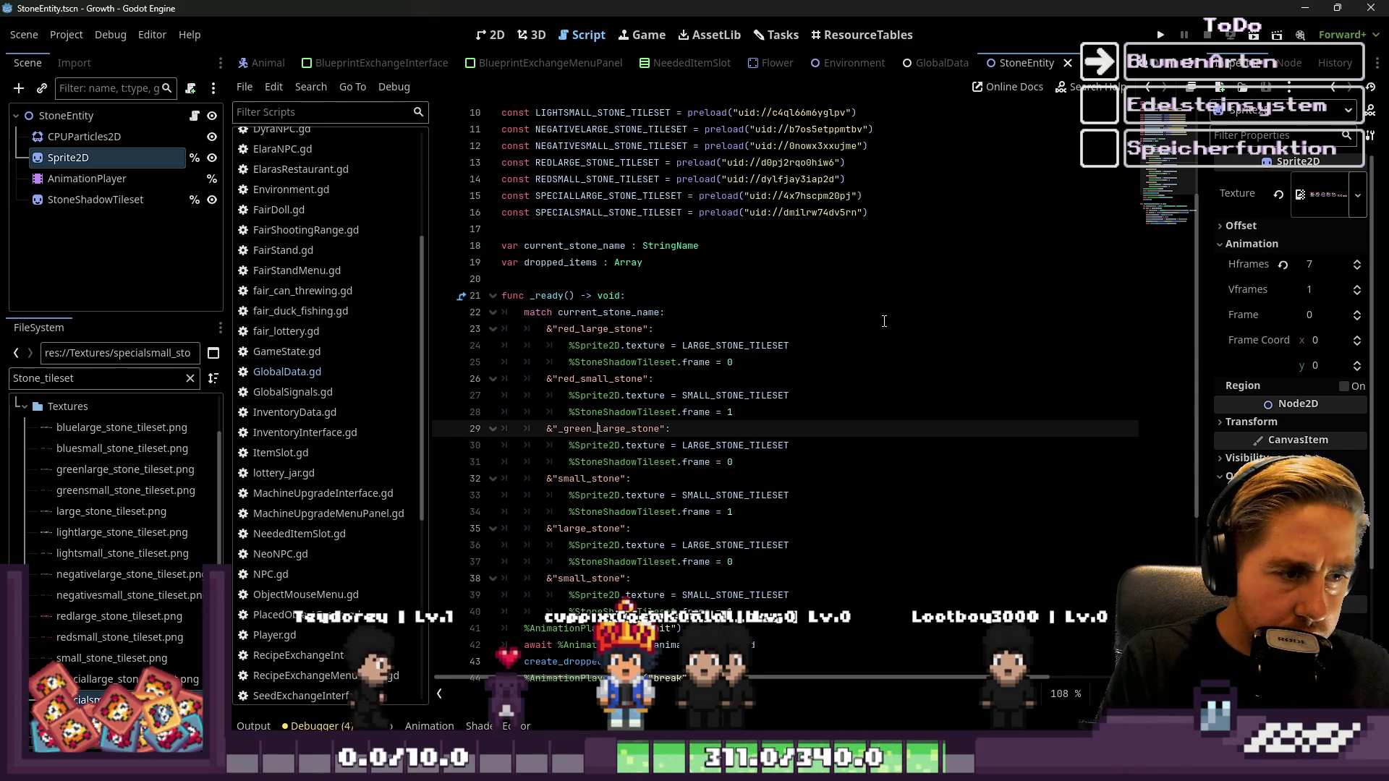
Prefix the remaining copied cases with green_ and negative_
key("shift+Left")
key("shift+Left")
key("shift+Left")
key("ctrl+z")
key("Down")
key("Down")
key("Down")
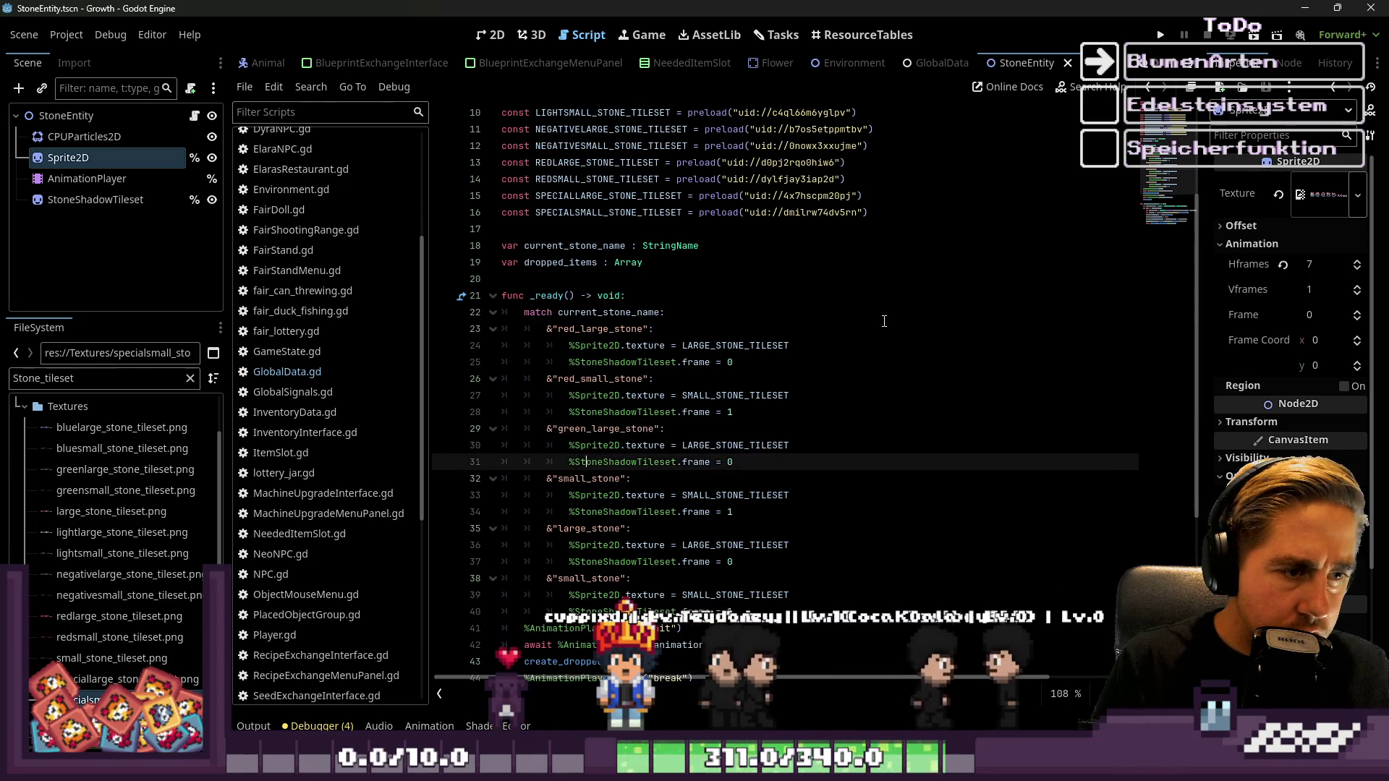
type("green_")
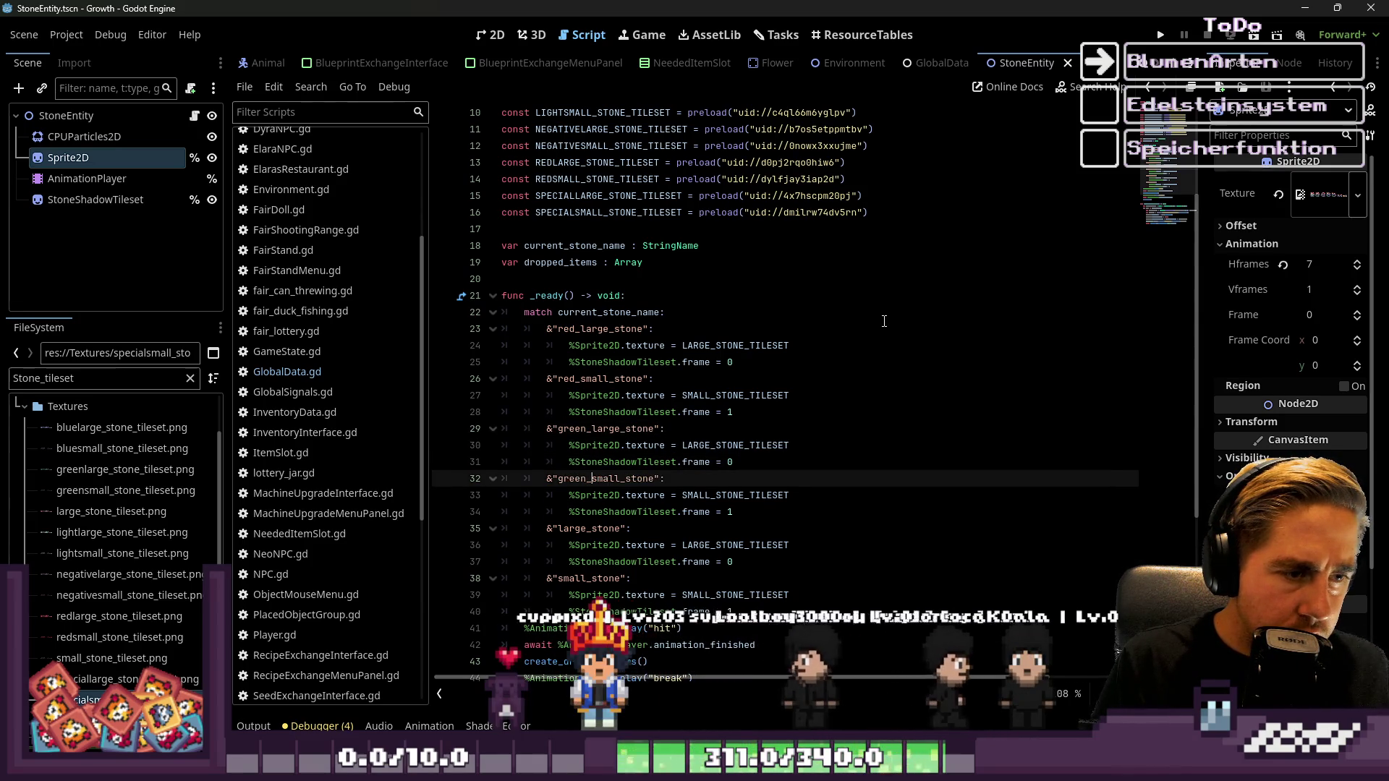
key("Down")
key("Down")
key("Down")
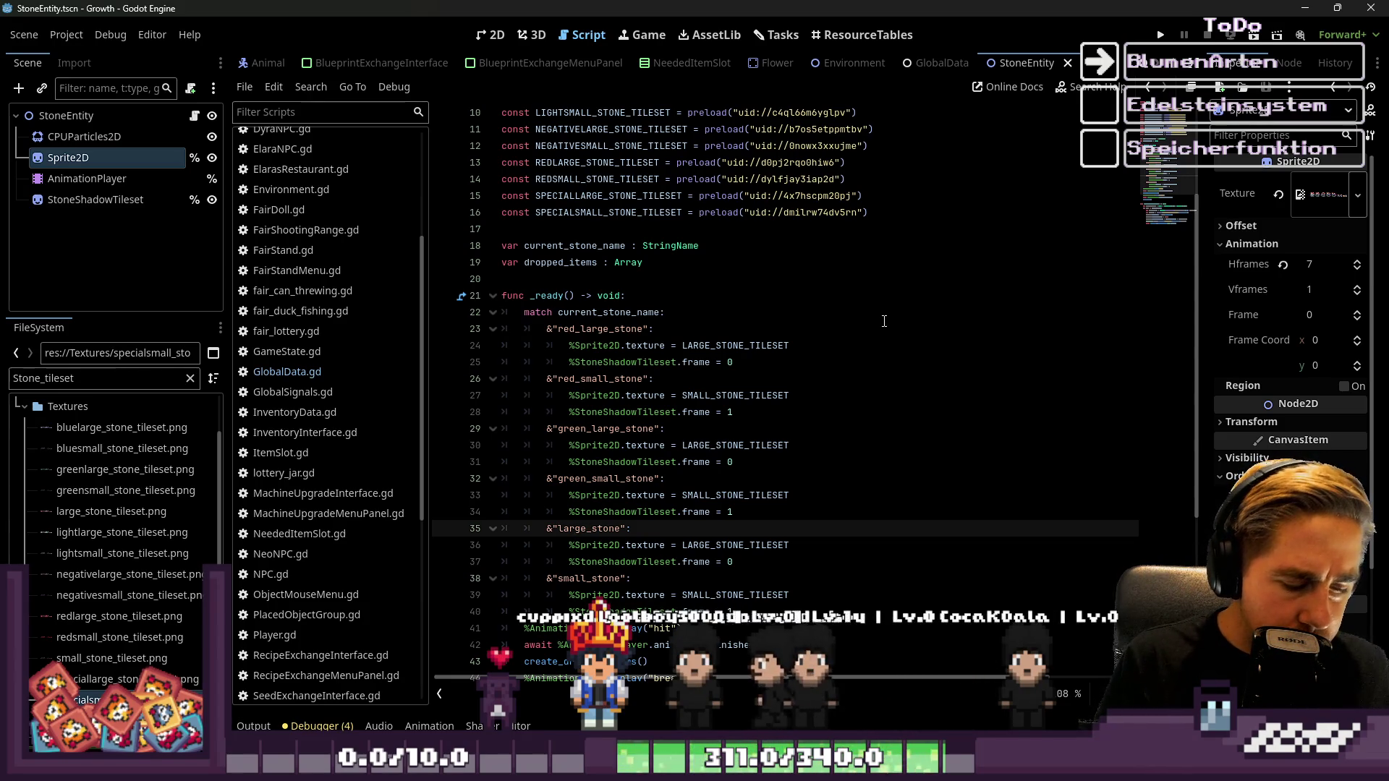
type("negative_")
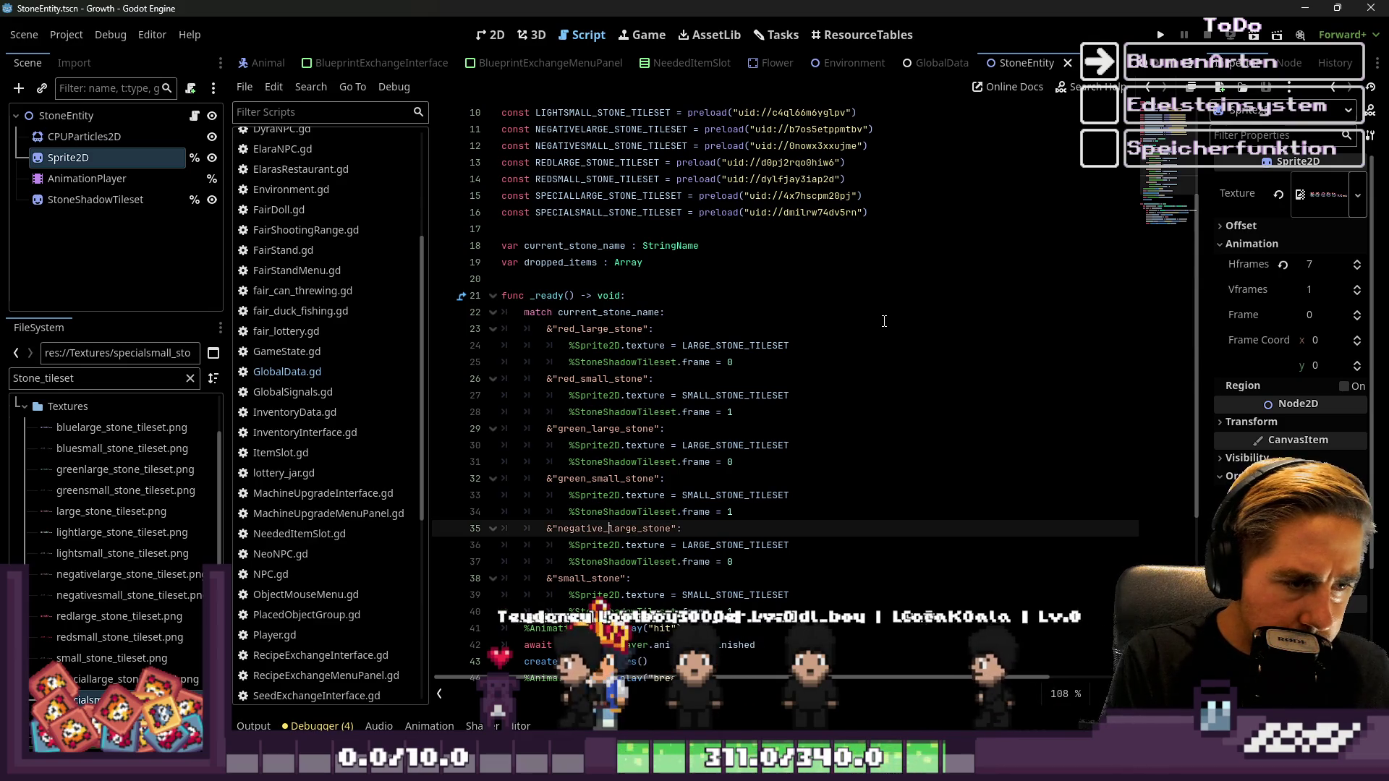
key("Down")
key("Down")
key("Down")
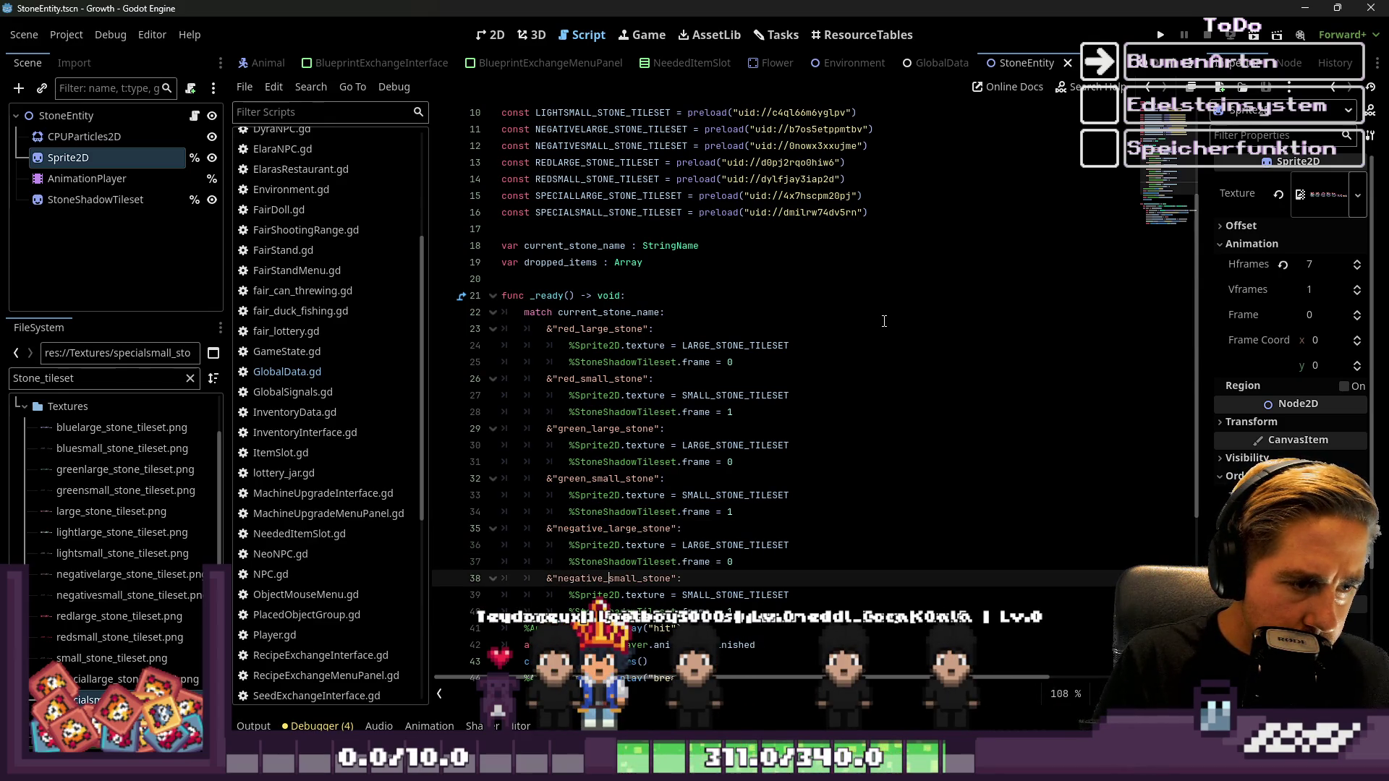
key("Down")
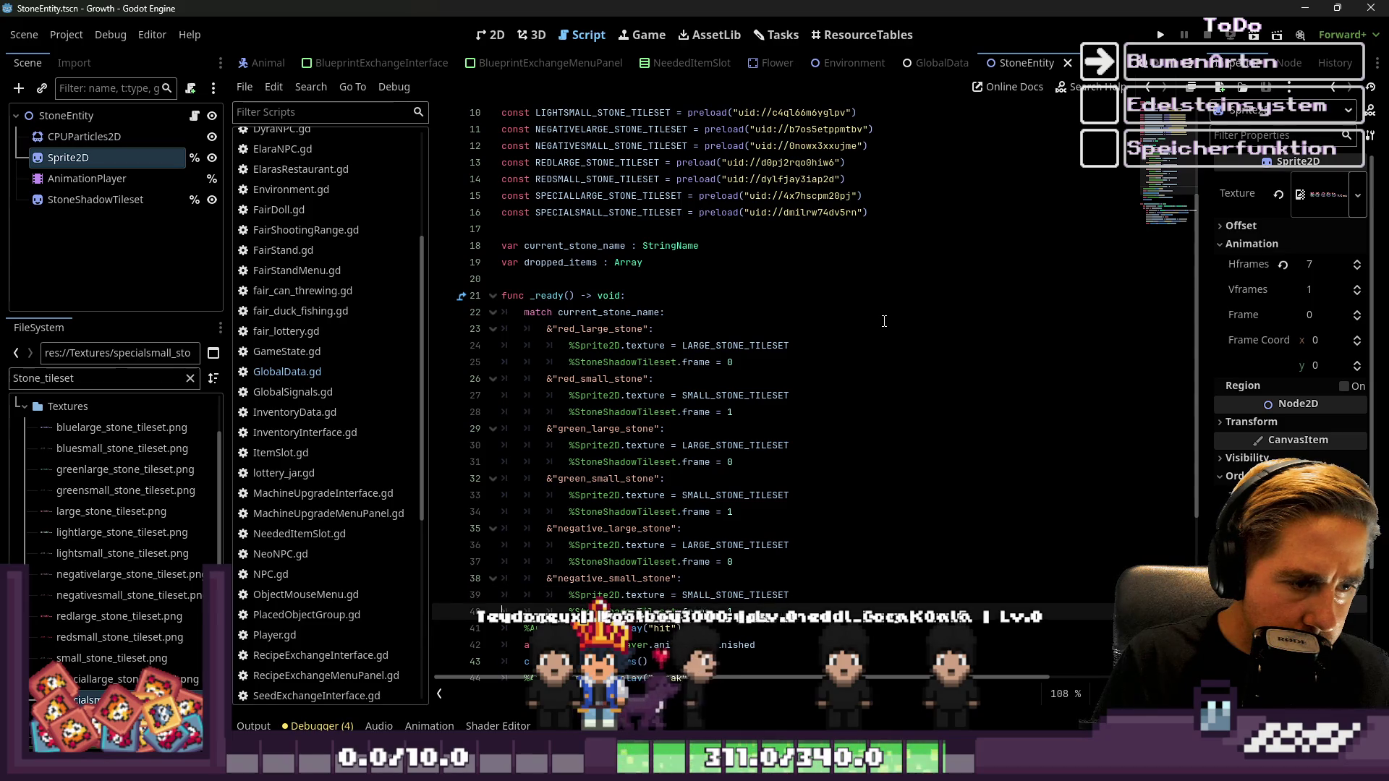
Copy the negative_large_stone and negative_small_stone cases and paste a duplicate below them
key("End")
key("shift+Up")
key("shift+Up")
key("shift+Up")
key("shift+Up")
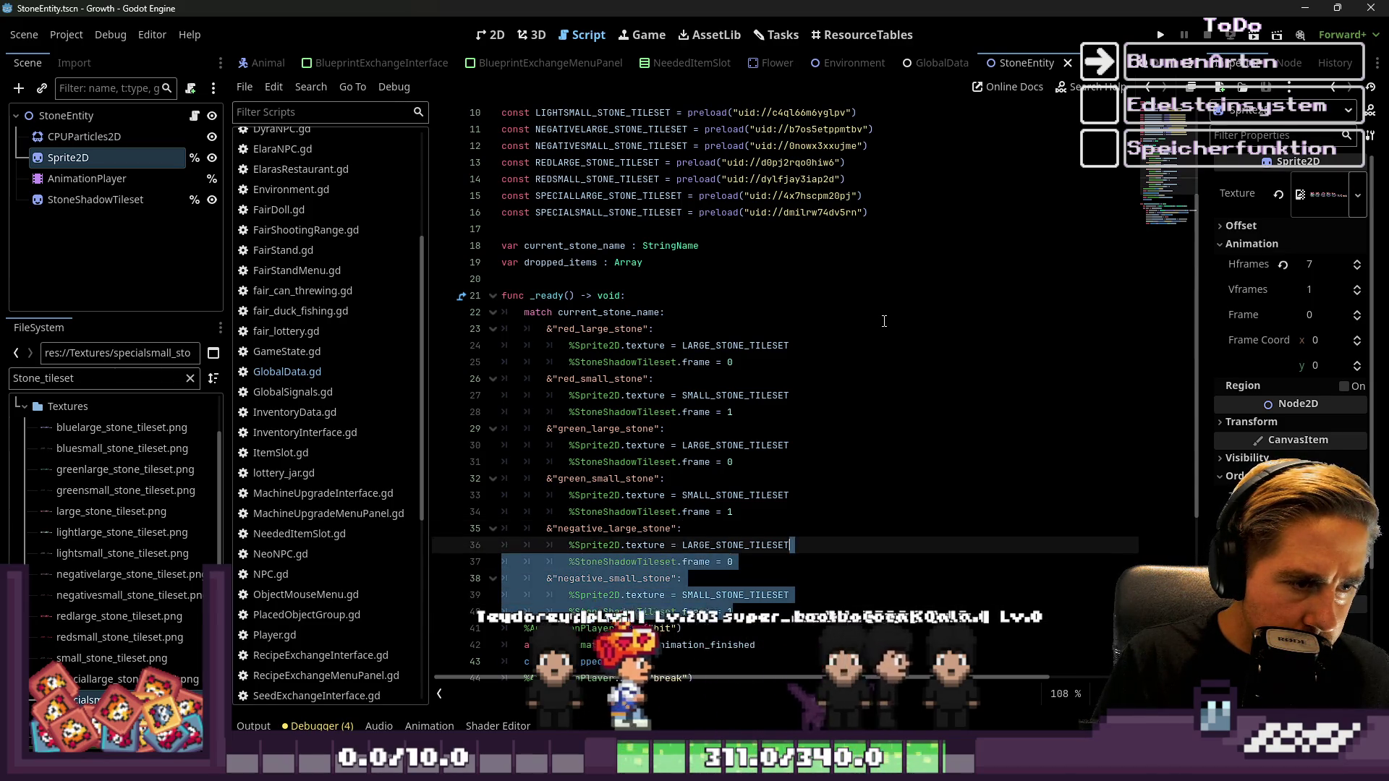
key("shift+Home")
key("Down")
key("Down")
key("Down")
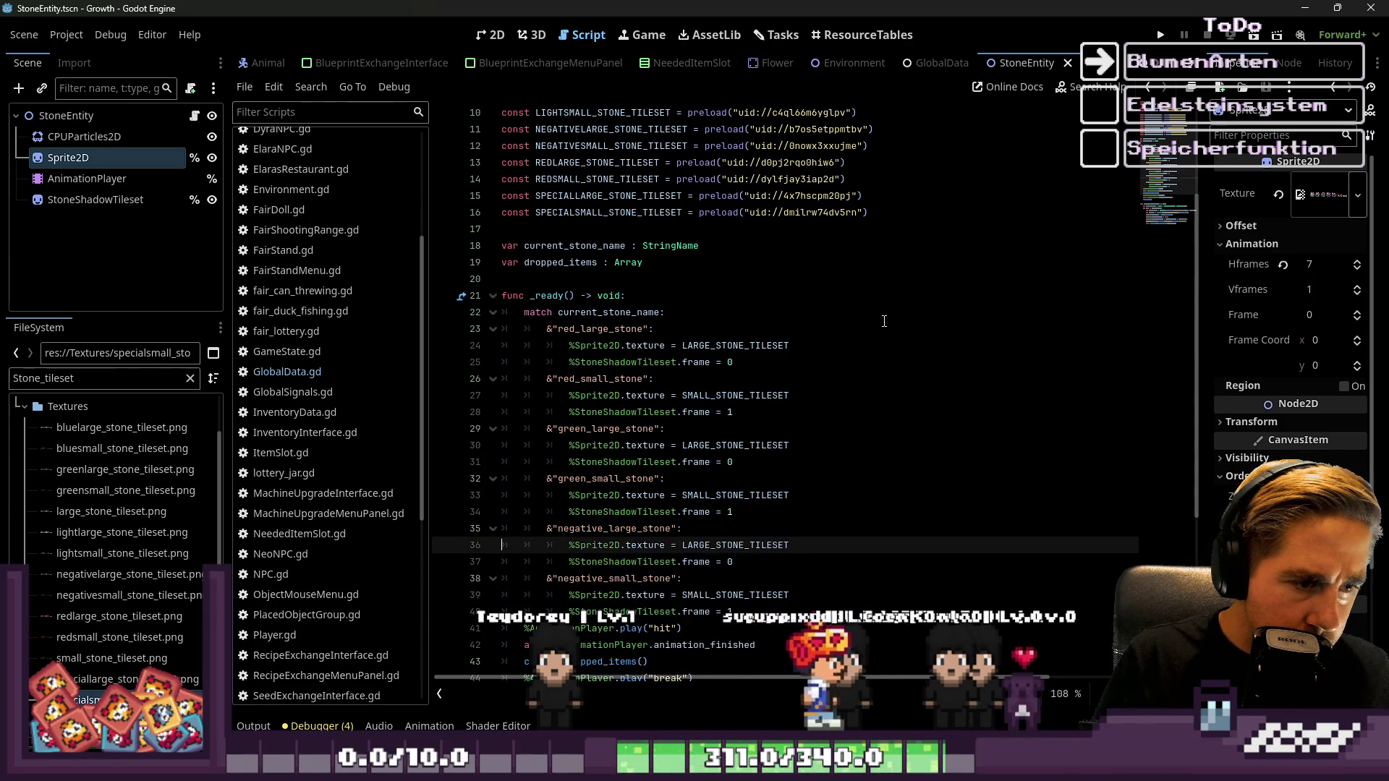
key("Return")
key("Return")
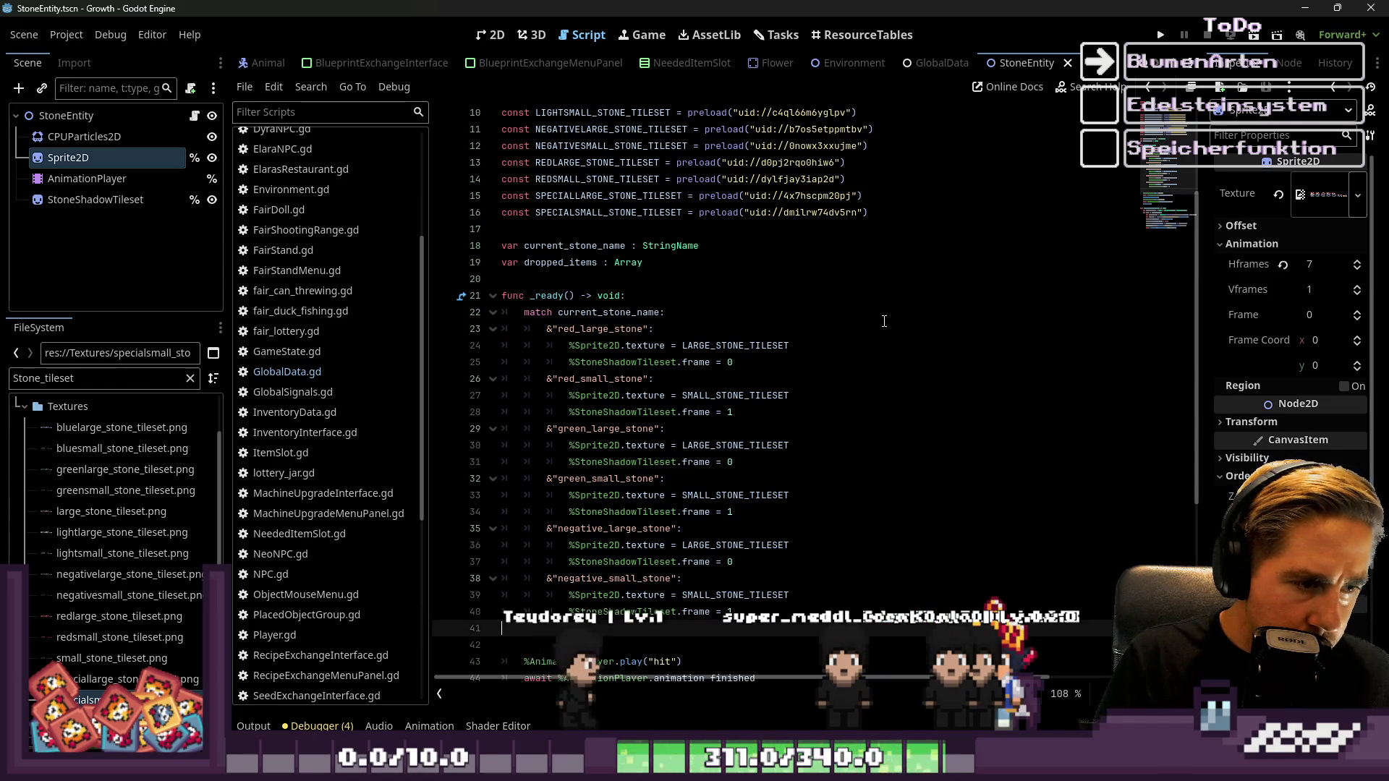
type("&\"negative_large_stone\": \t\t\t%Sprite2D.texture = LARGE_STONE_TILESET \t\t\t%StoneShadowTileset.frame = 0 \t\t&\"negative_small_stone\": \t\t\t%Sprite2D.texture = SMALL_STONE_TILESET \t\t\t%StoneShadowTileset.frame = 1")
scroll(597, 431, "down", 3)
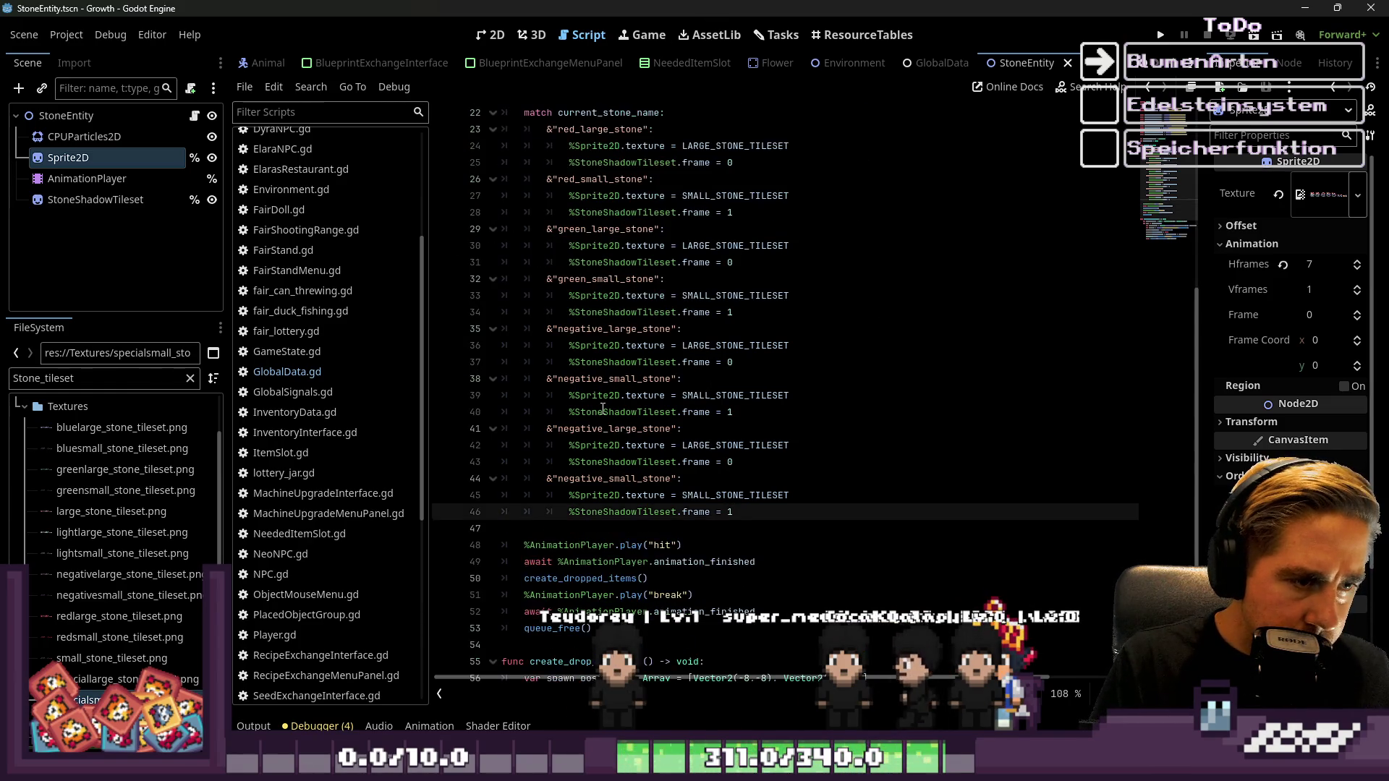
Rename the duplicated negative cases to light_large_stone and light_small_stone
left_click(598, 432)
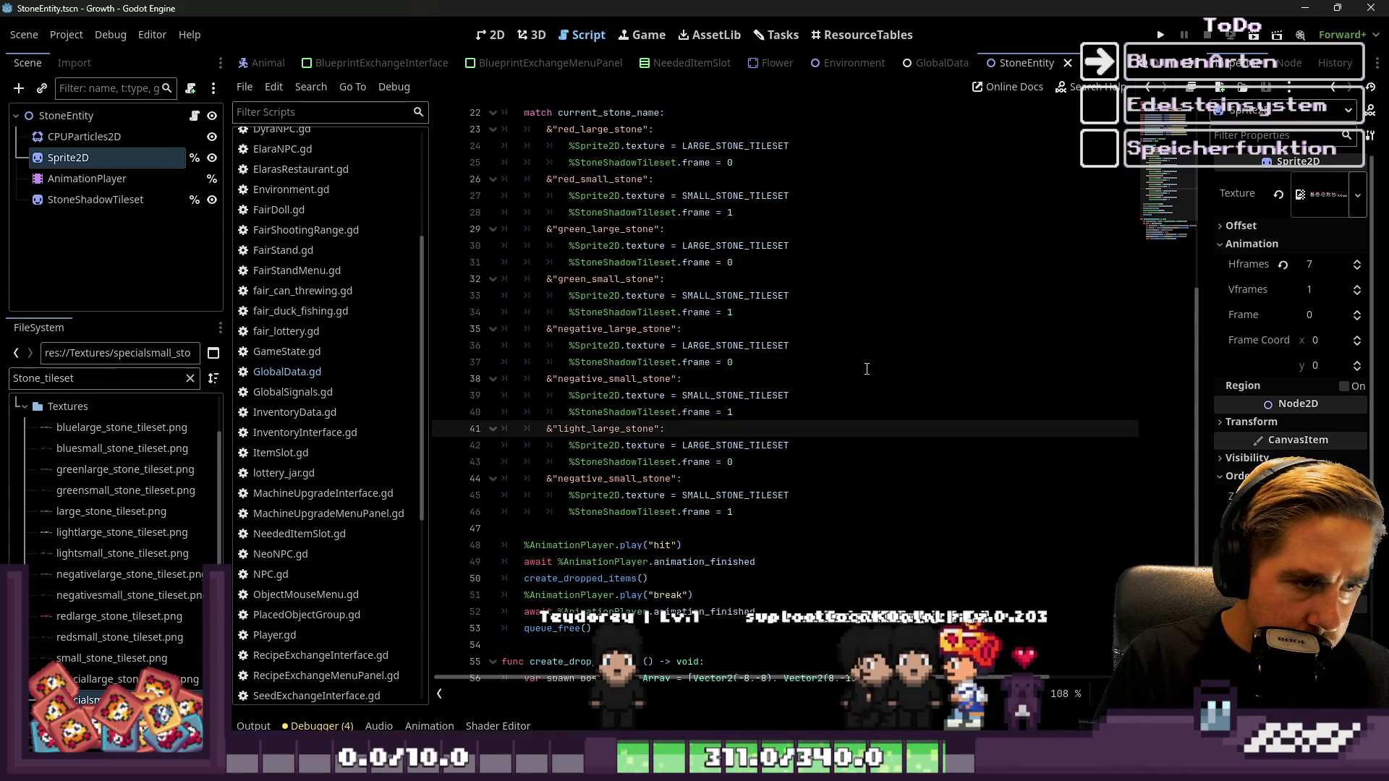
key("Down")
key("Down")
key("Down")
key("Delete")
key("BackSpace")
key("BackSpace")
key("BackSpace")
type("light")
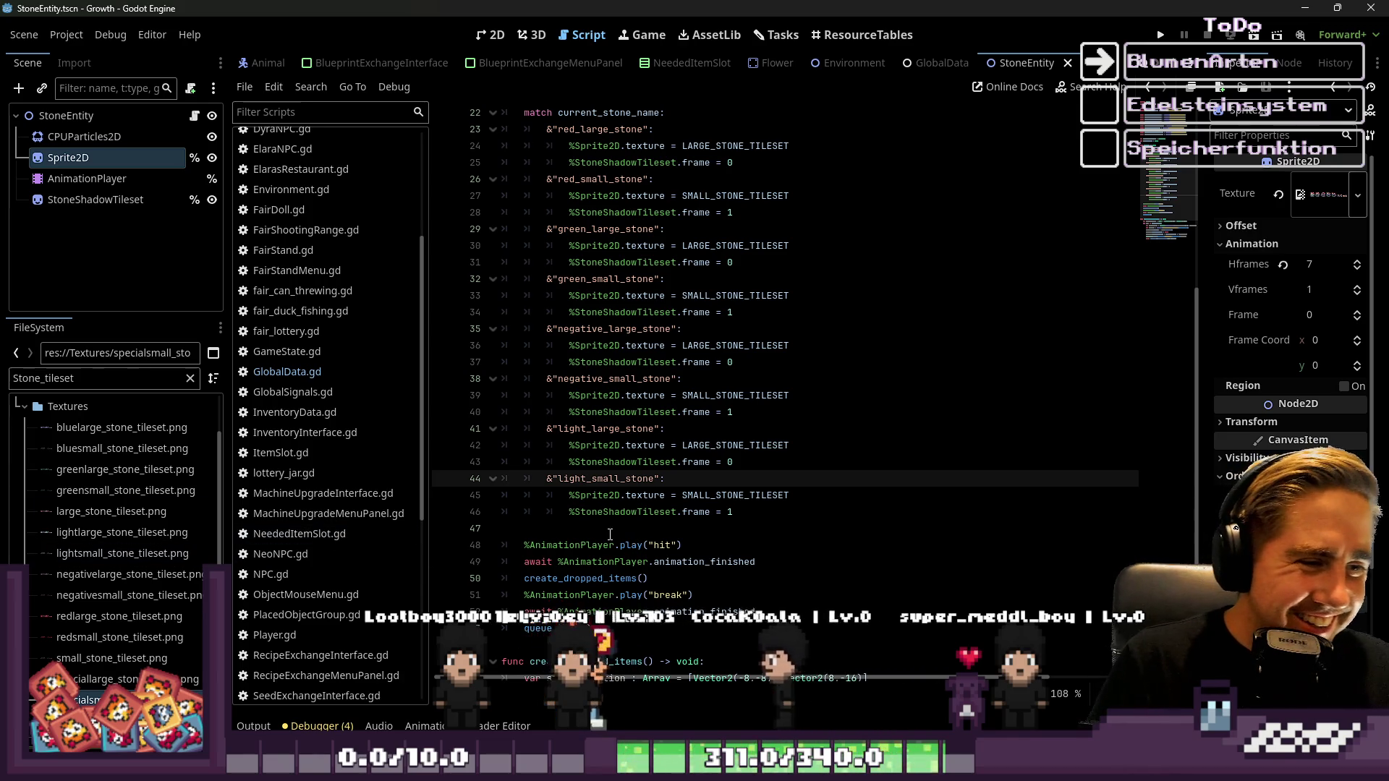
key("Down")
key("Down")
key("Down")
Paste the negative cases again and rename them special_large_stone and special_small_stone
key("ctrl+v")
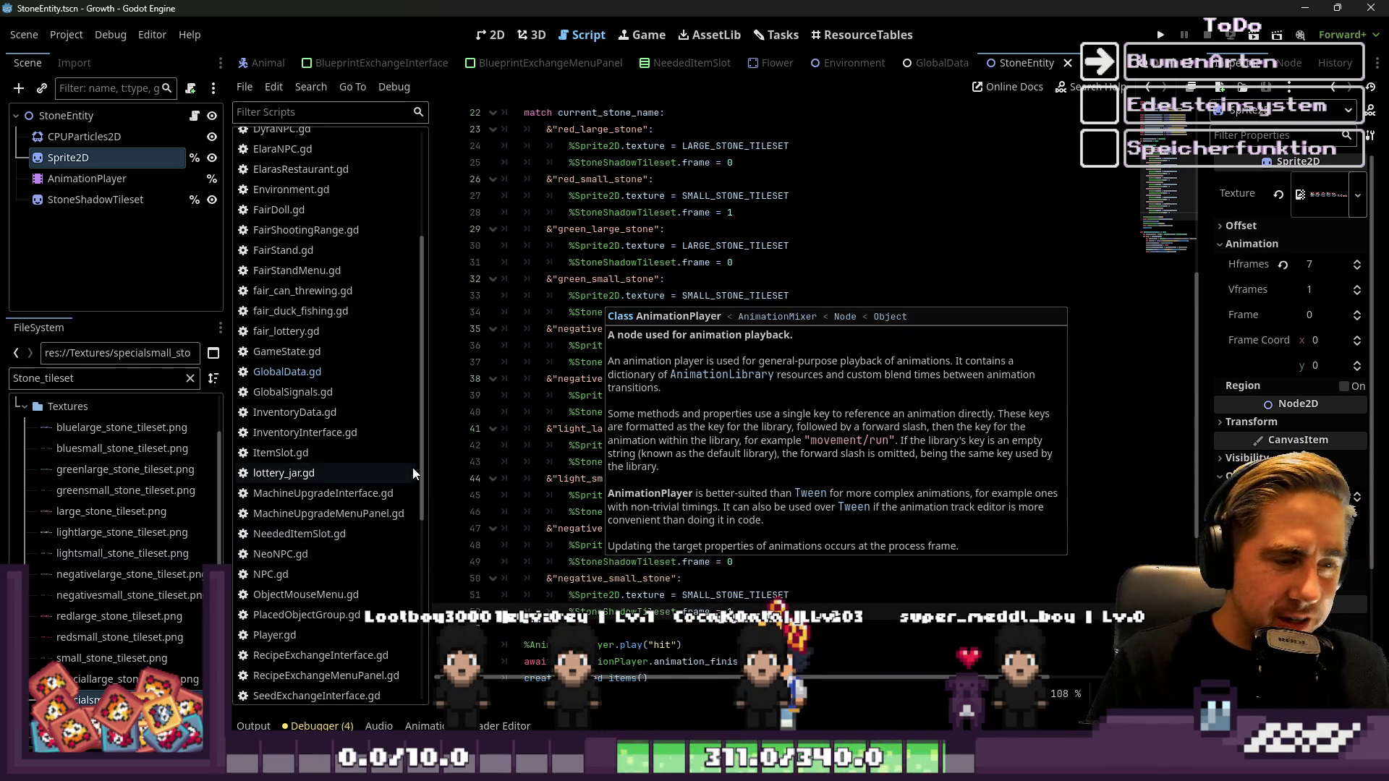
scroll(563, 506, "up", 1)
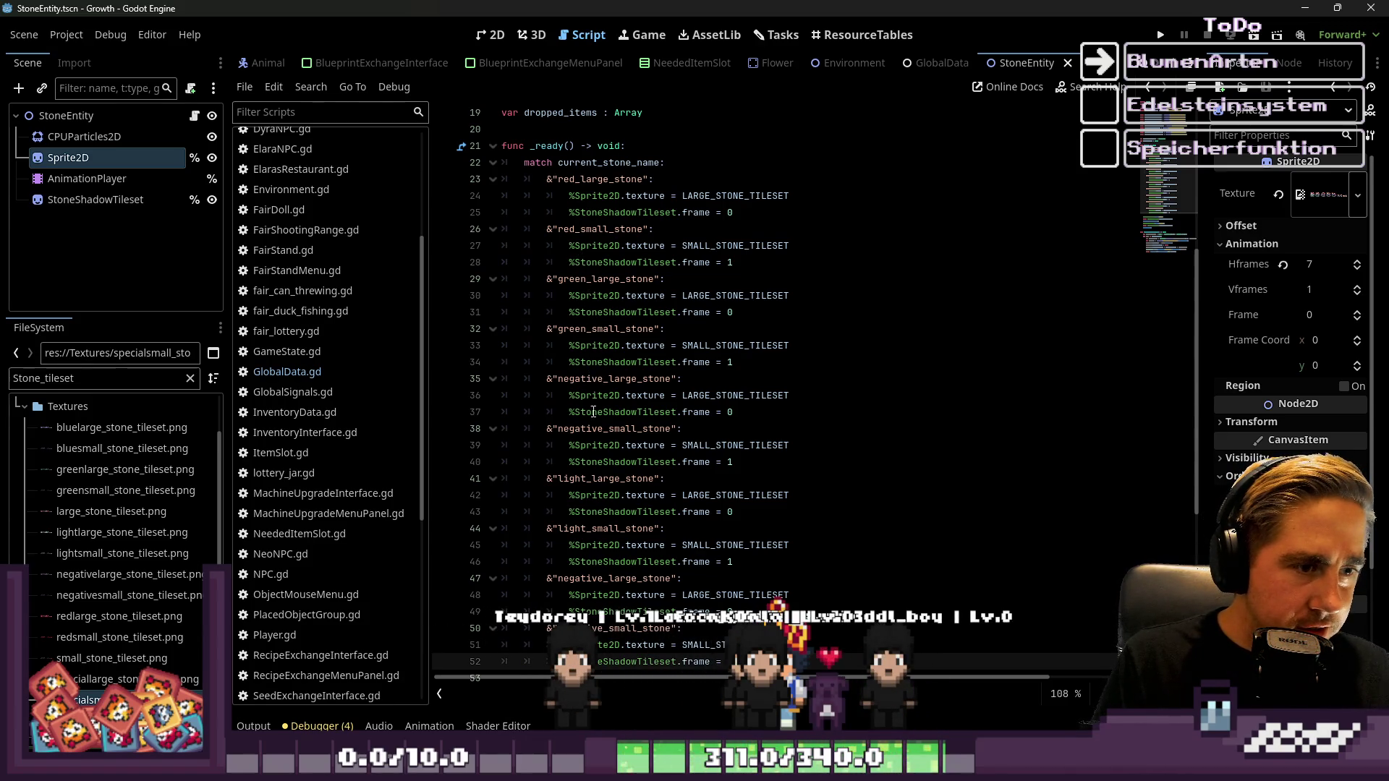
scroll(577, 563, "down", 1)
left_click(586, 528)
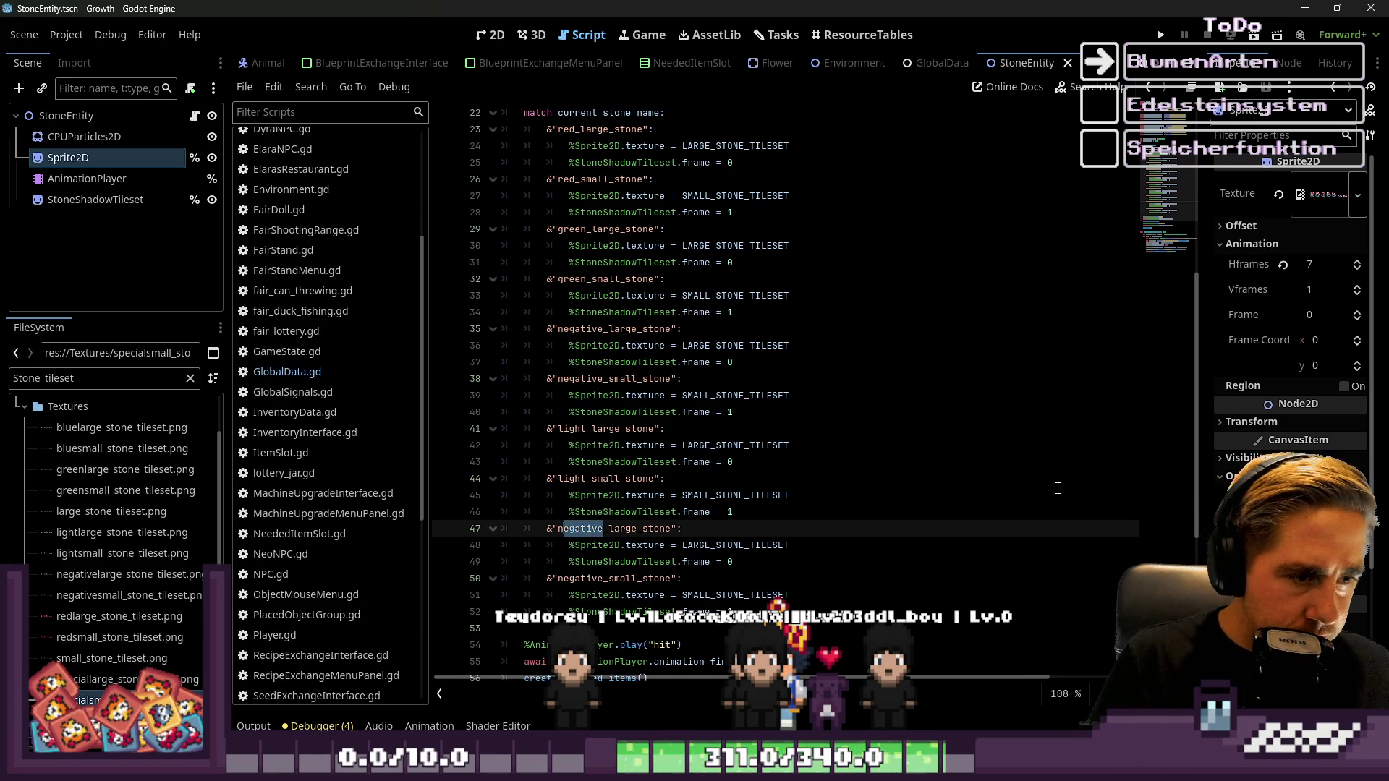
type("special")
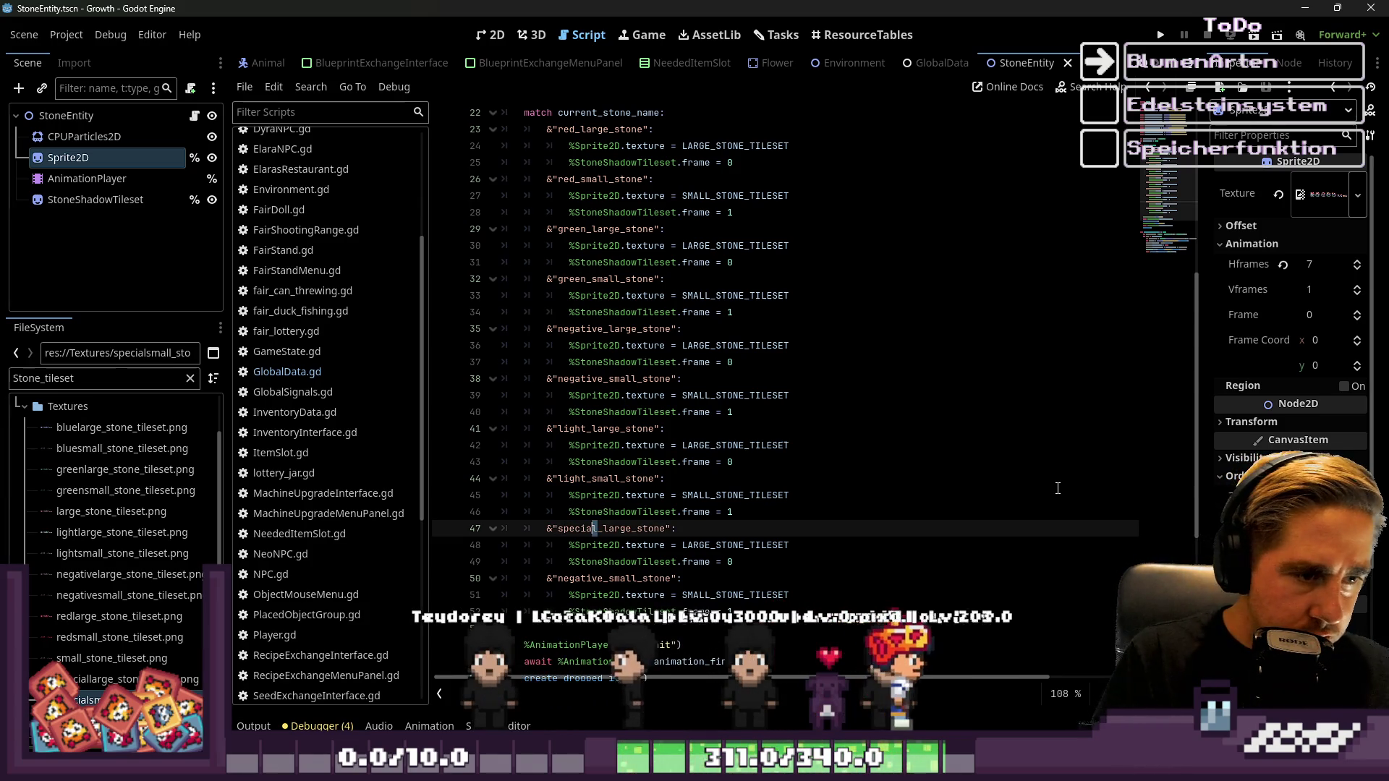
key("Down")
key("Down")
key("Down")
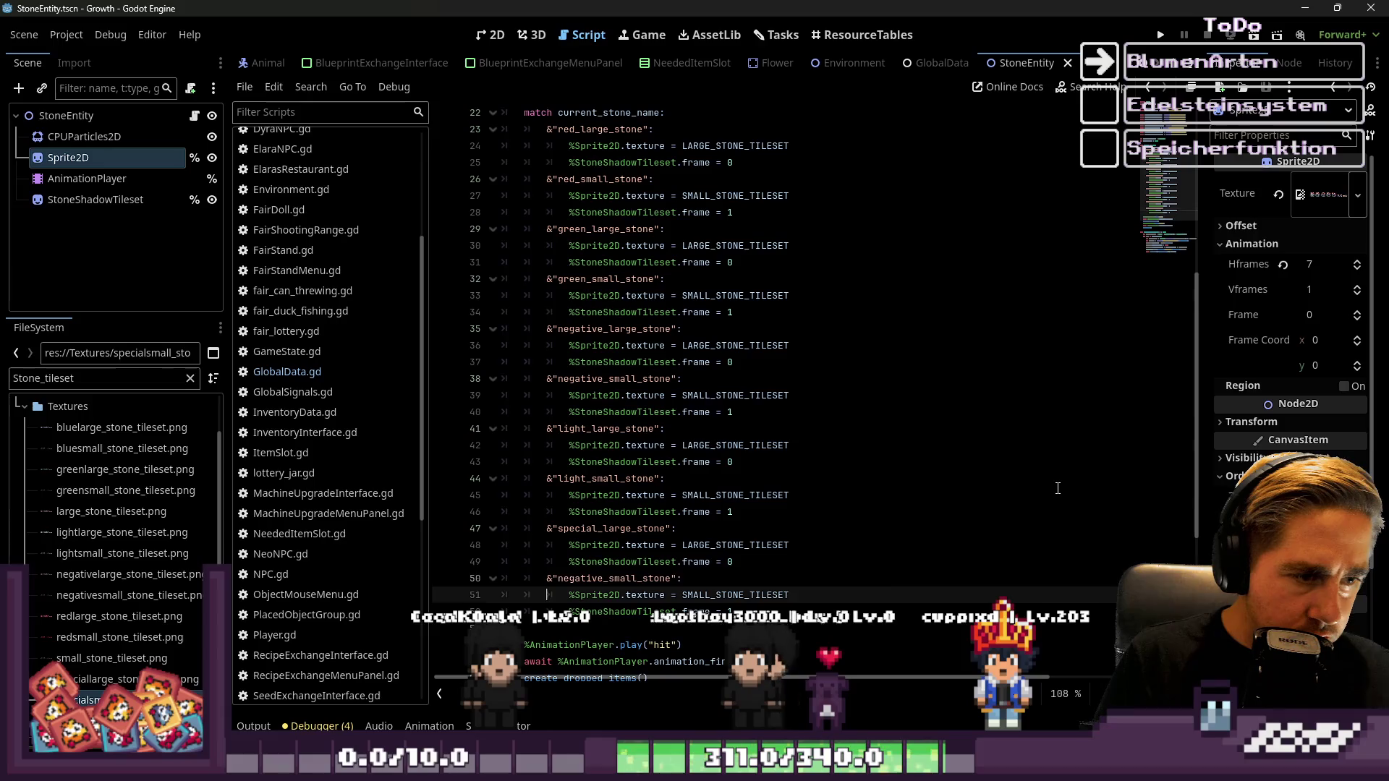
key("Up")
key("ctrl+shift+Right")
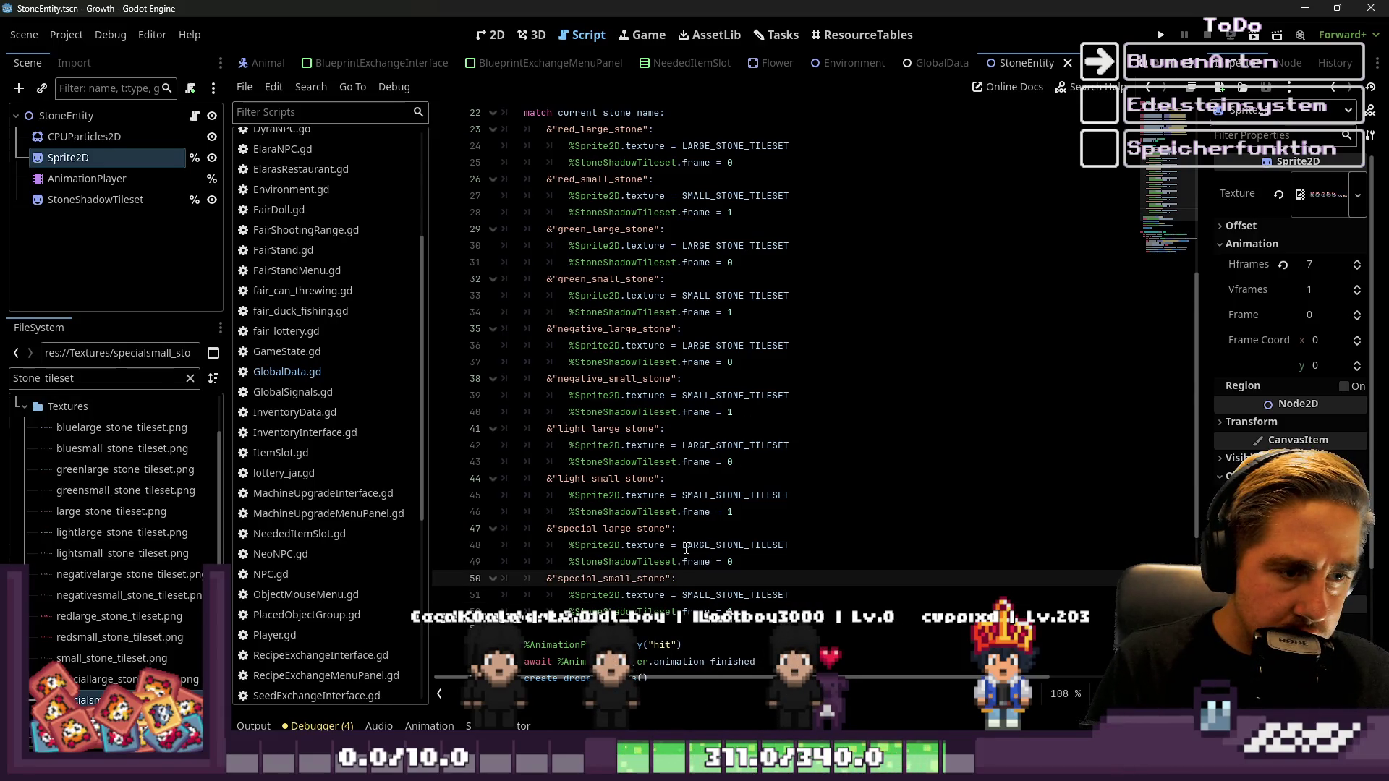
scroll(686, 550, "up", 6)
left_click(583, 298)
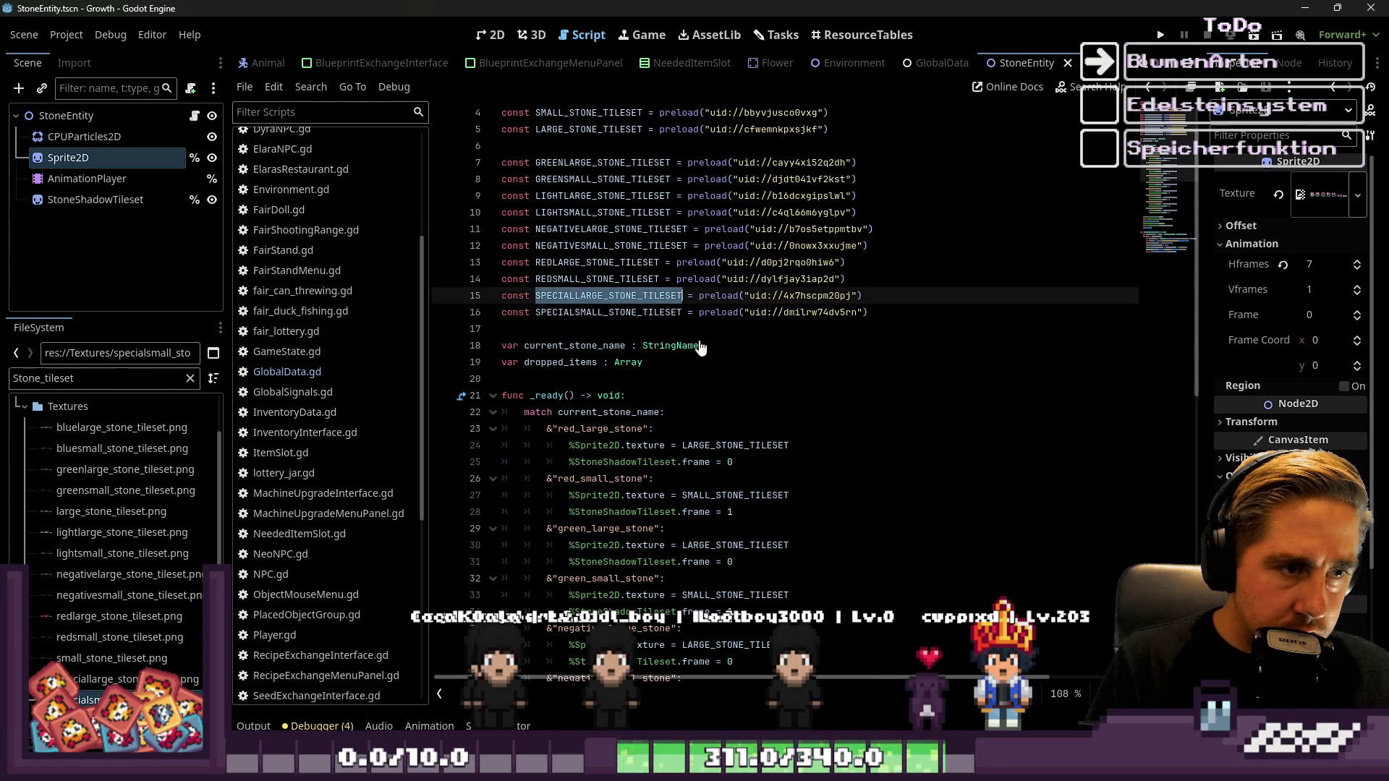
Make the special_large_stone case use SPECIALLARGE_STONE_TILESET
key("ctrl+c")
scroll(701, 348, "down", 7)
double_click(723, 496)
key("ctrl+v")
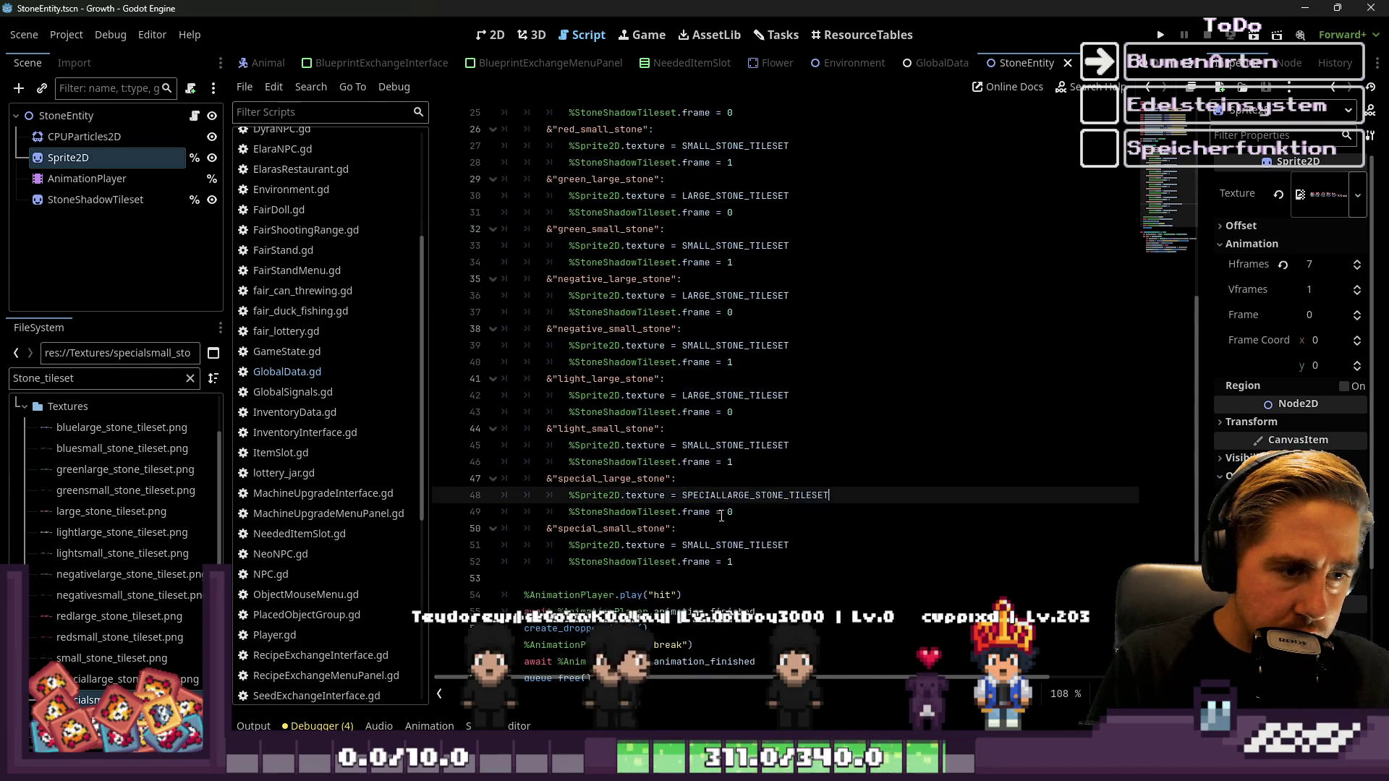
scroll(722, 516, "up", 7)
double_click(601, 263)
scroll(733, 550, "down", 5)
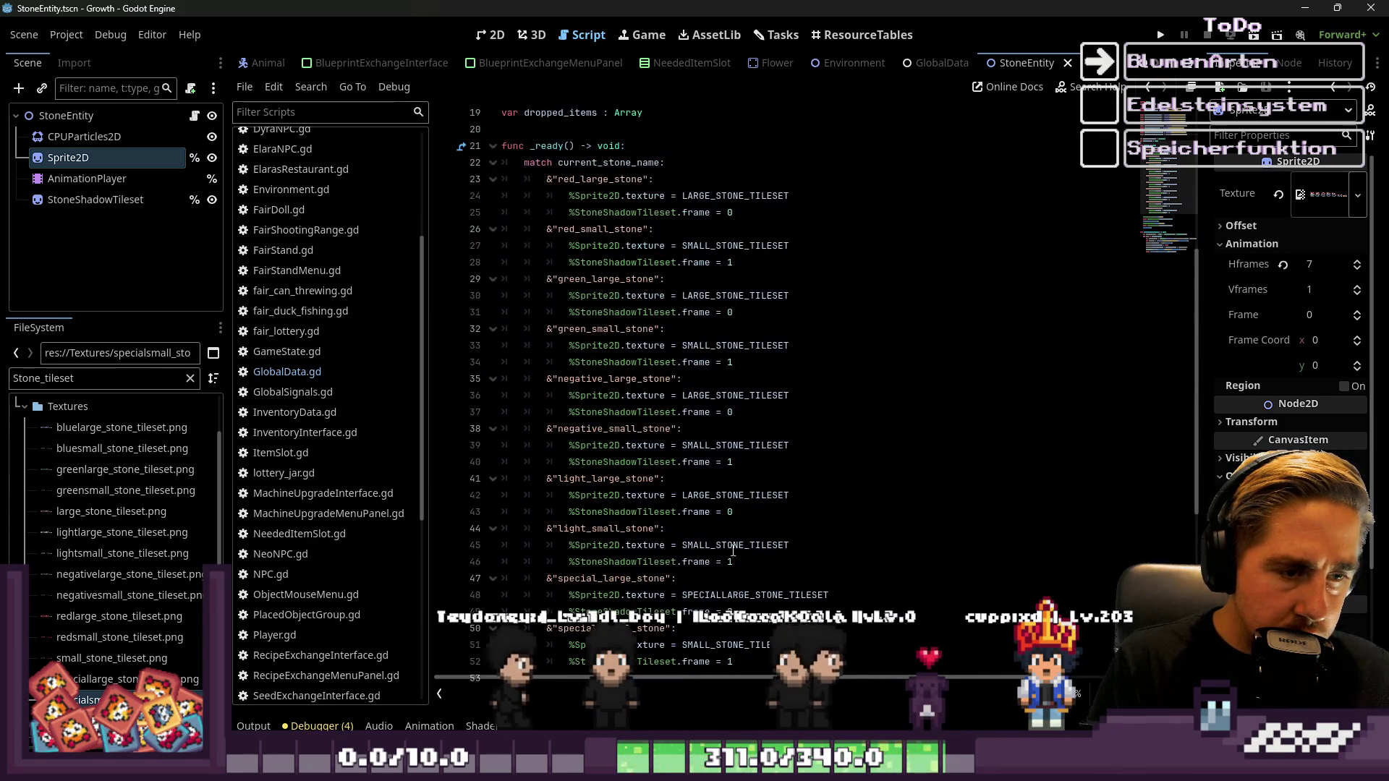
left_click(700, 645)
type("PECIALS")
double_click(715, 546)
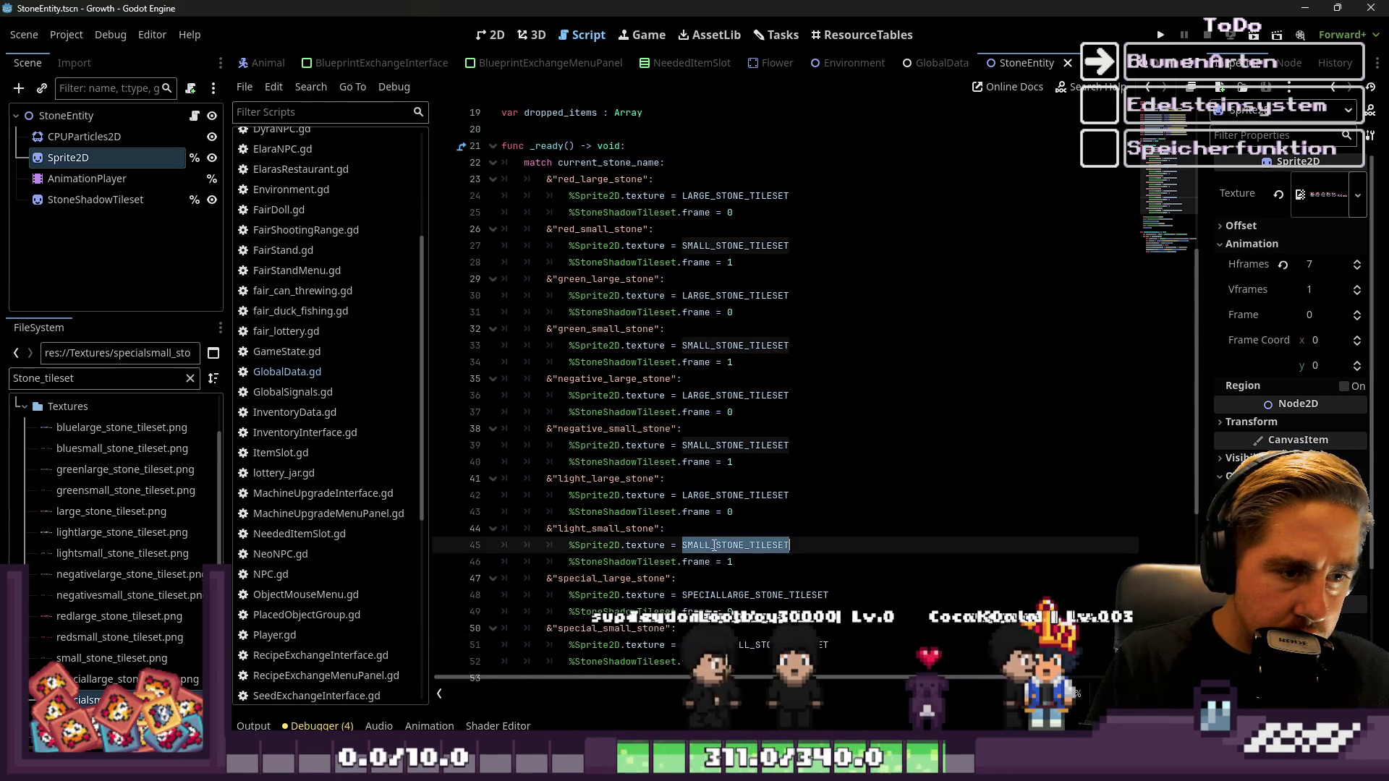
Give the light cases LIGHTSMALL_STONE_TILESET and LIGHTLARGE_STONE_TILESET
scroll(707, 529, "up", 5)
left_click(564, 227)
scroll(681, 430, "down", 7)
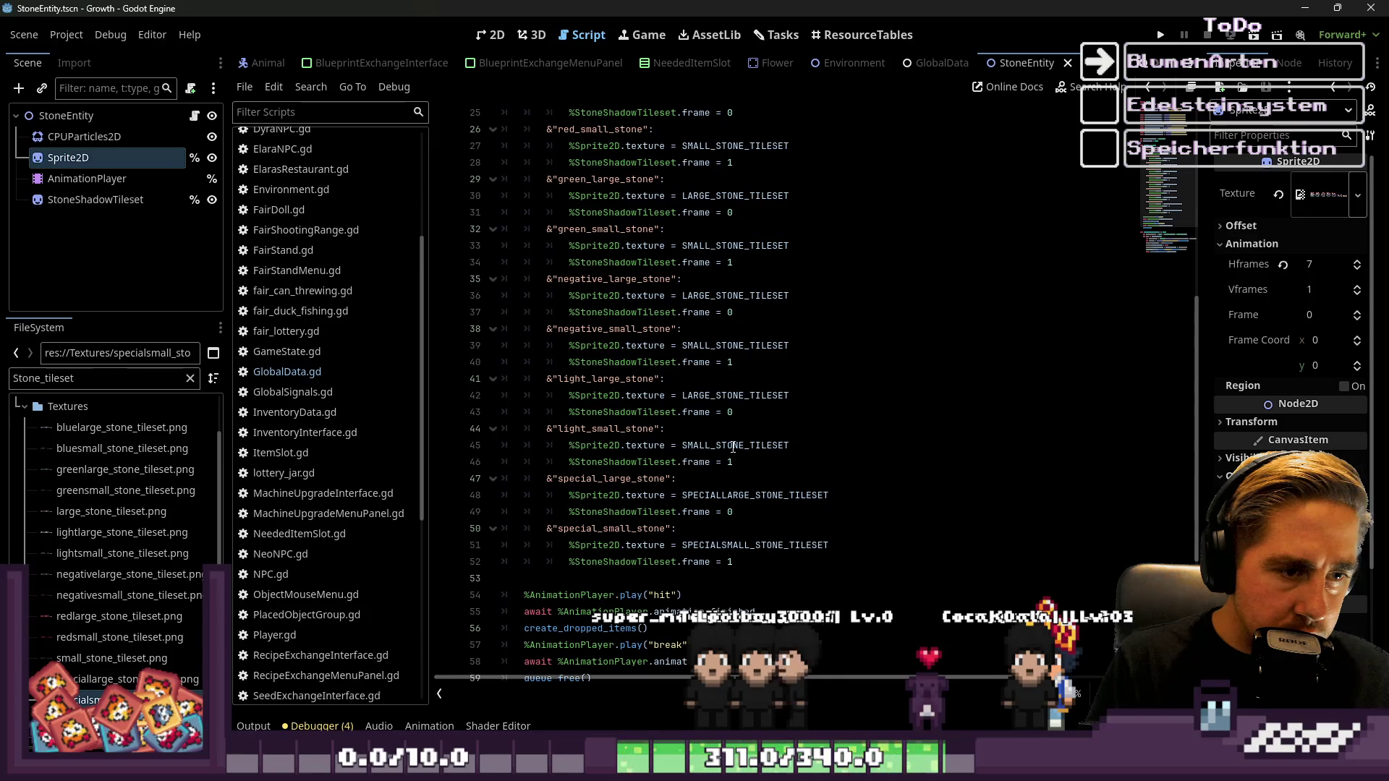
double_click(733, 447)
key("ctrl+v")
double_click(734, 395)
key("ctrl+v")
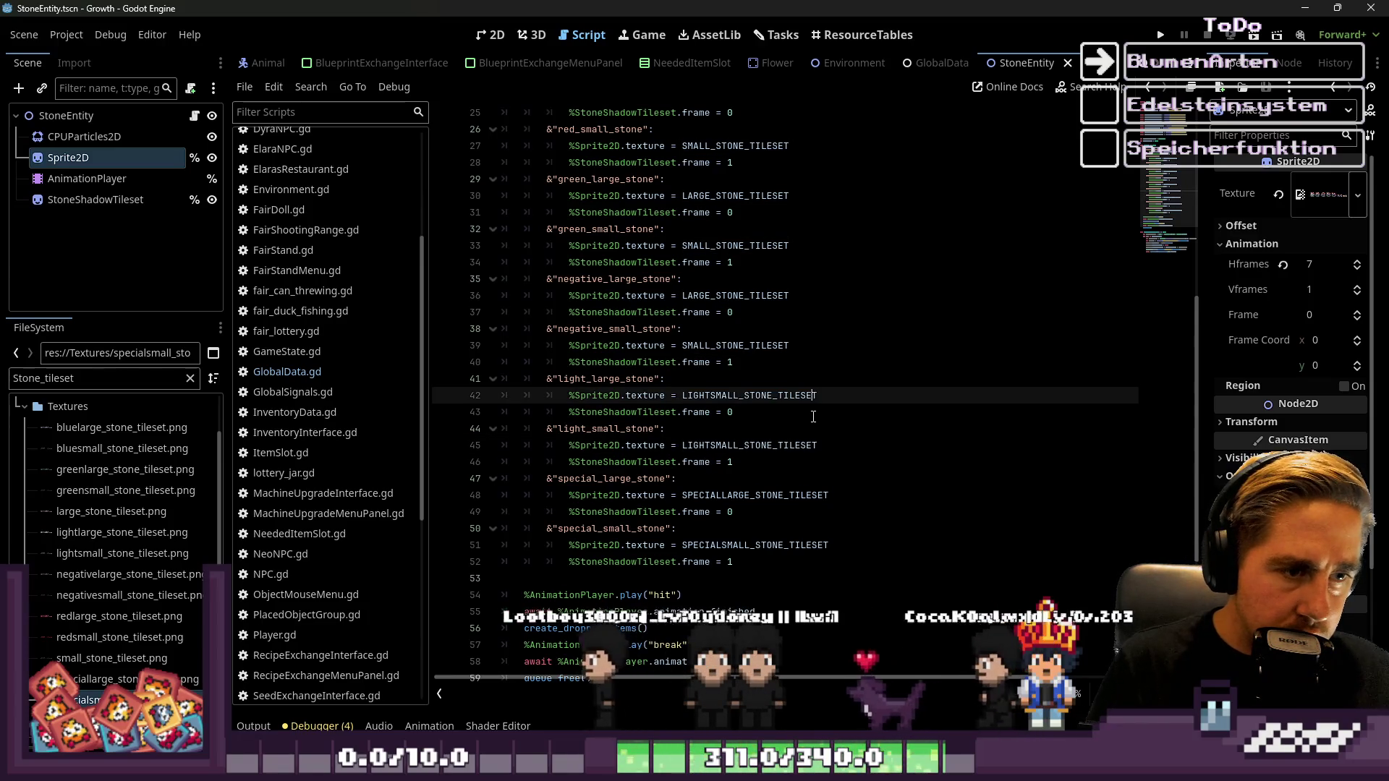
key("Left")
key("Left")
key("Left")
key("shift+Left")
key("shift+Left")
key("shift+Left")
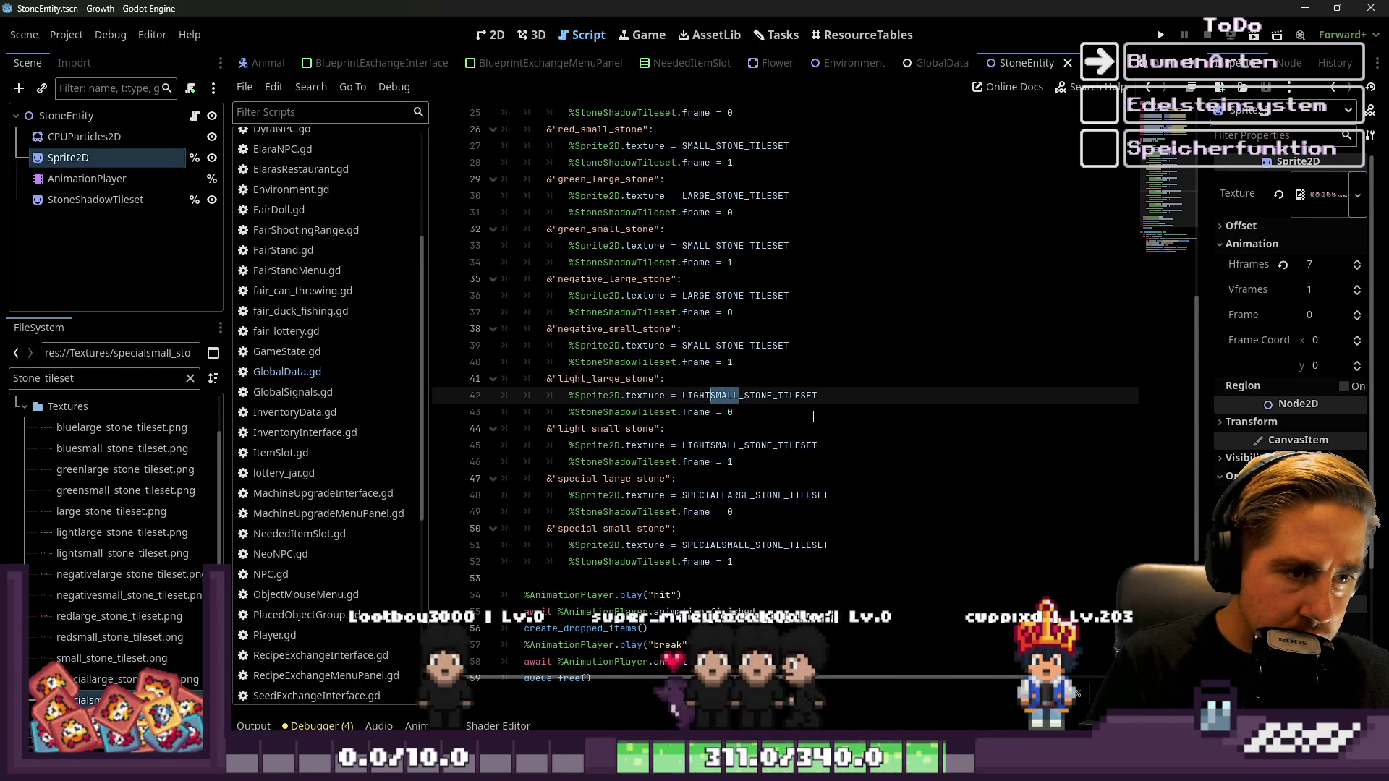
type("RGE")
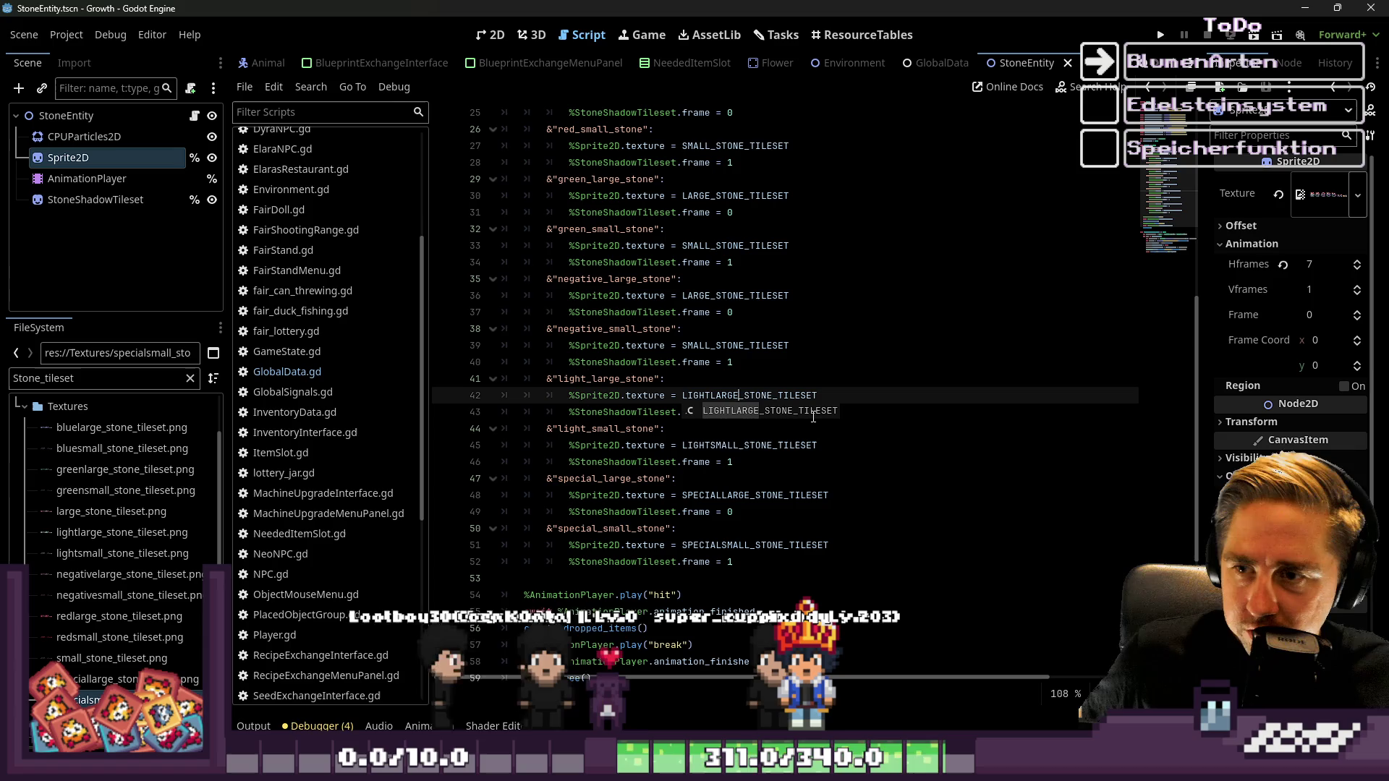
left_click(686, 374)
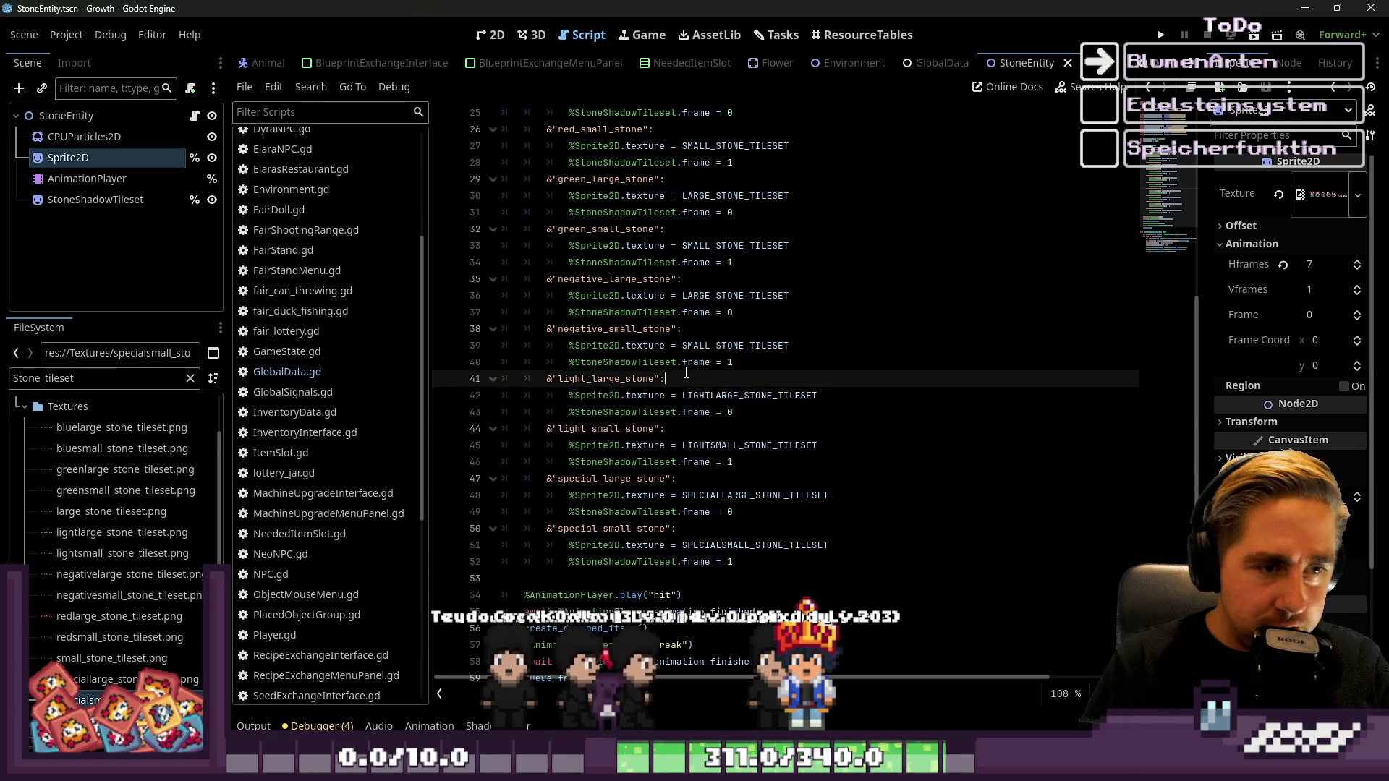
Give the negative cases NEGATIVELARGE_STONE_TILESET and NEGATIVESMALL_STONE_TILESET
scroll(694, 375, "up", 2)
left_click(657, 452)
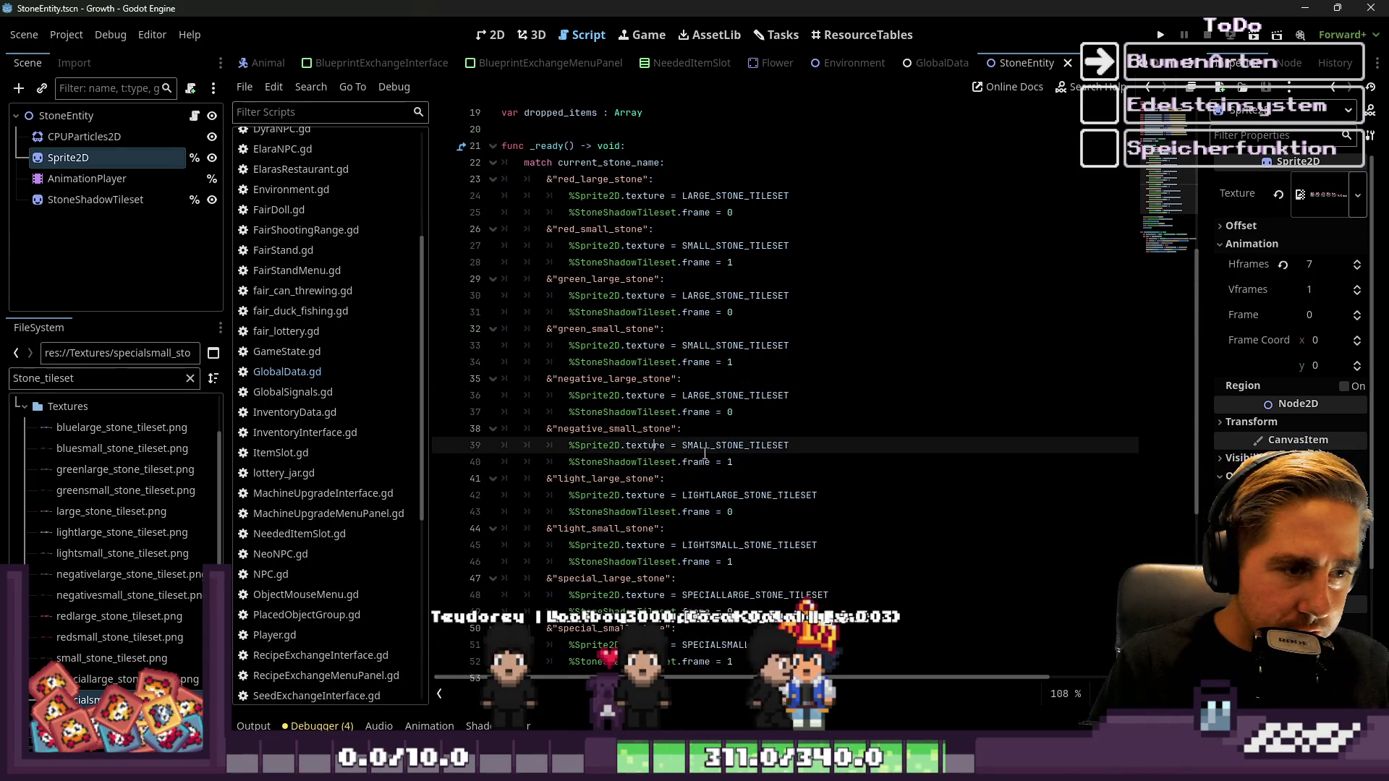
scroll(703, 451, "up", 5)
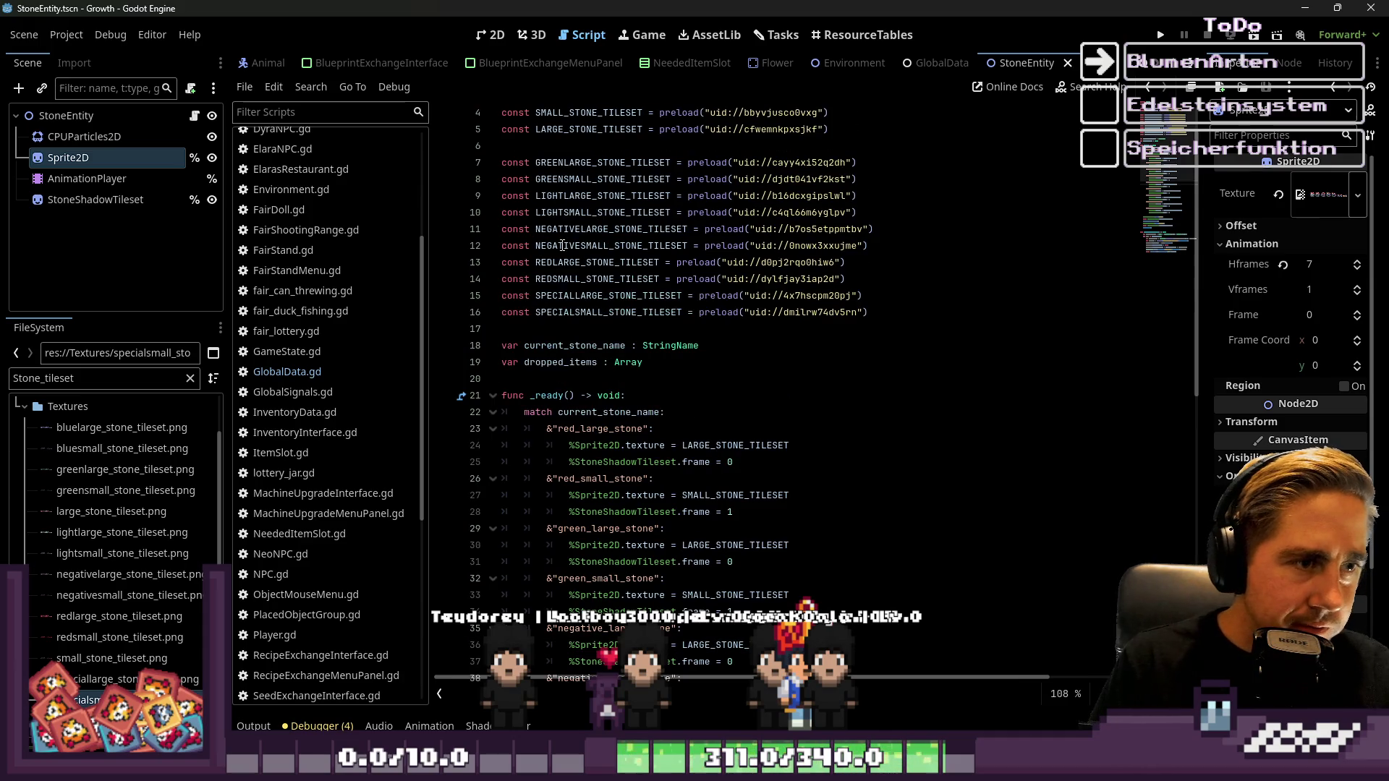
left_click(575, 237)
scroll(575, 237, "down", 5)
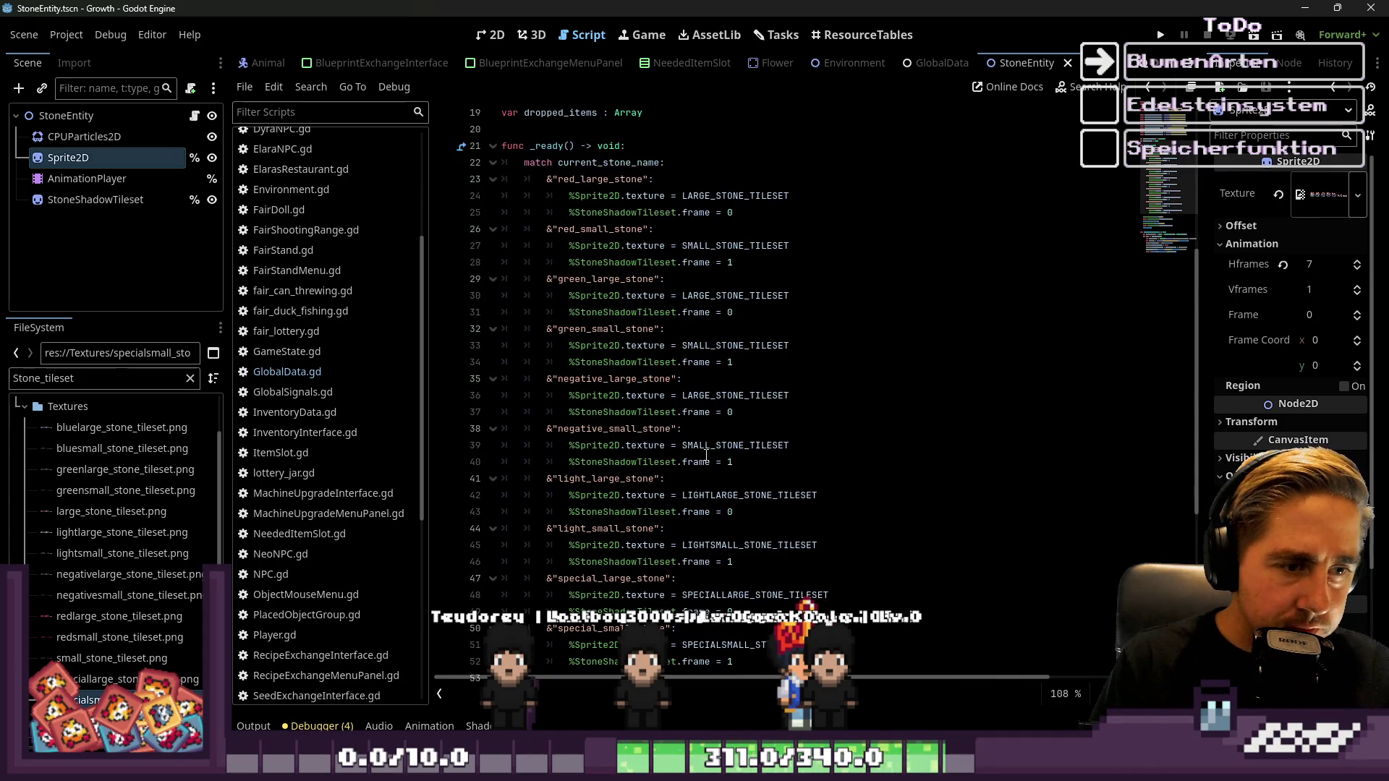
left_click(716, 446)
double_click(735, 395)
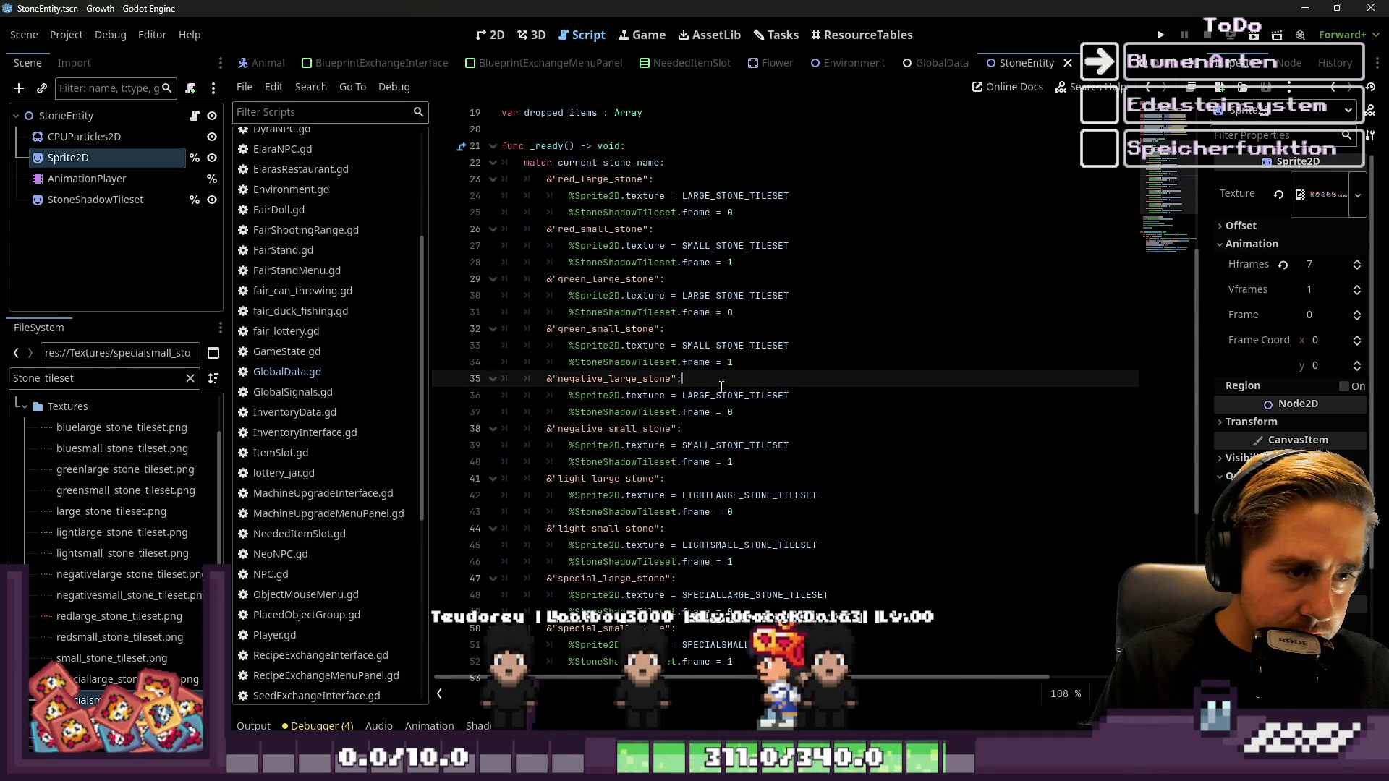
type("NEGATIVELARGE_STONE_TILESET")
left_click(704, 443)
double_click(704, 445)
type("NEGATIVELARGE_STONE_TILESET")
left_click(730, 445)
key("shift+Right")
key("shift+Right")
key("shift+Right")
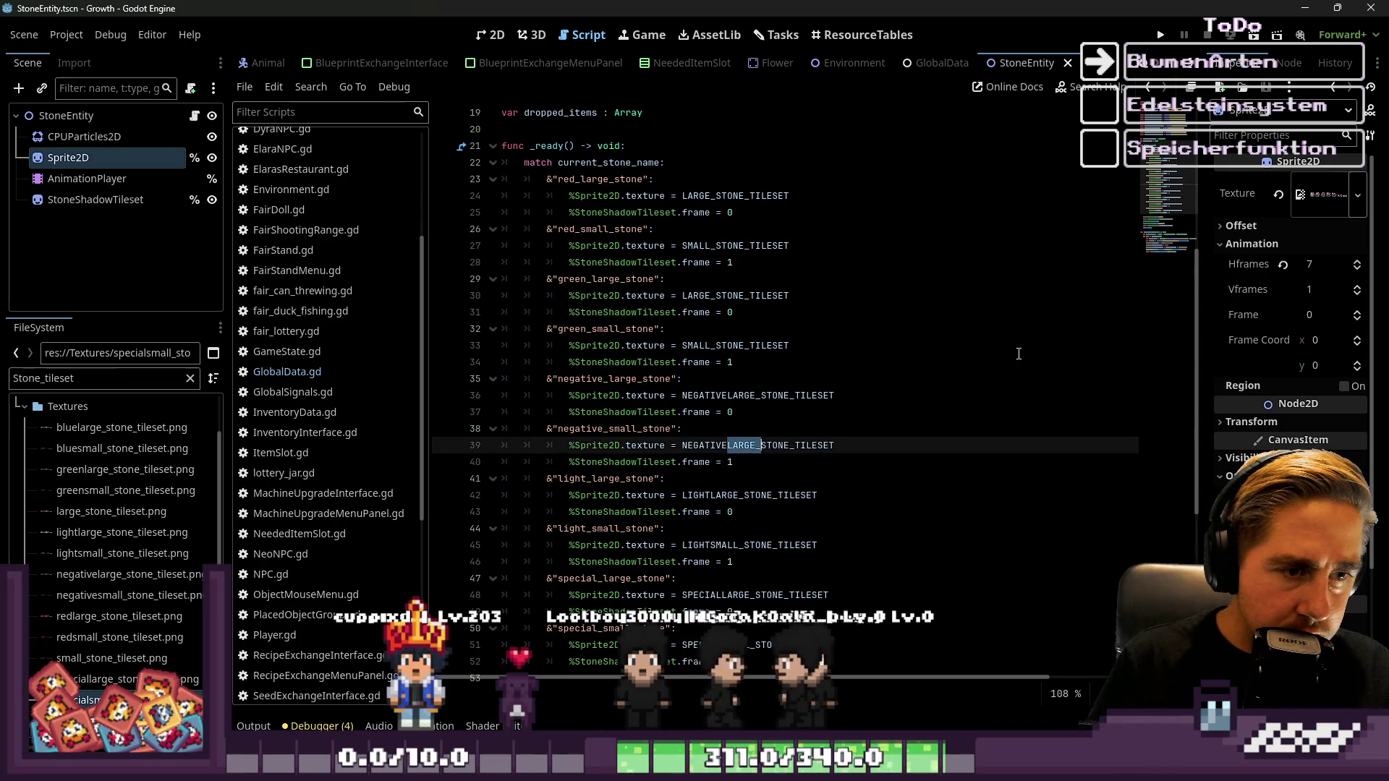
type("LL")
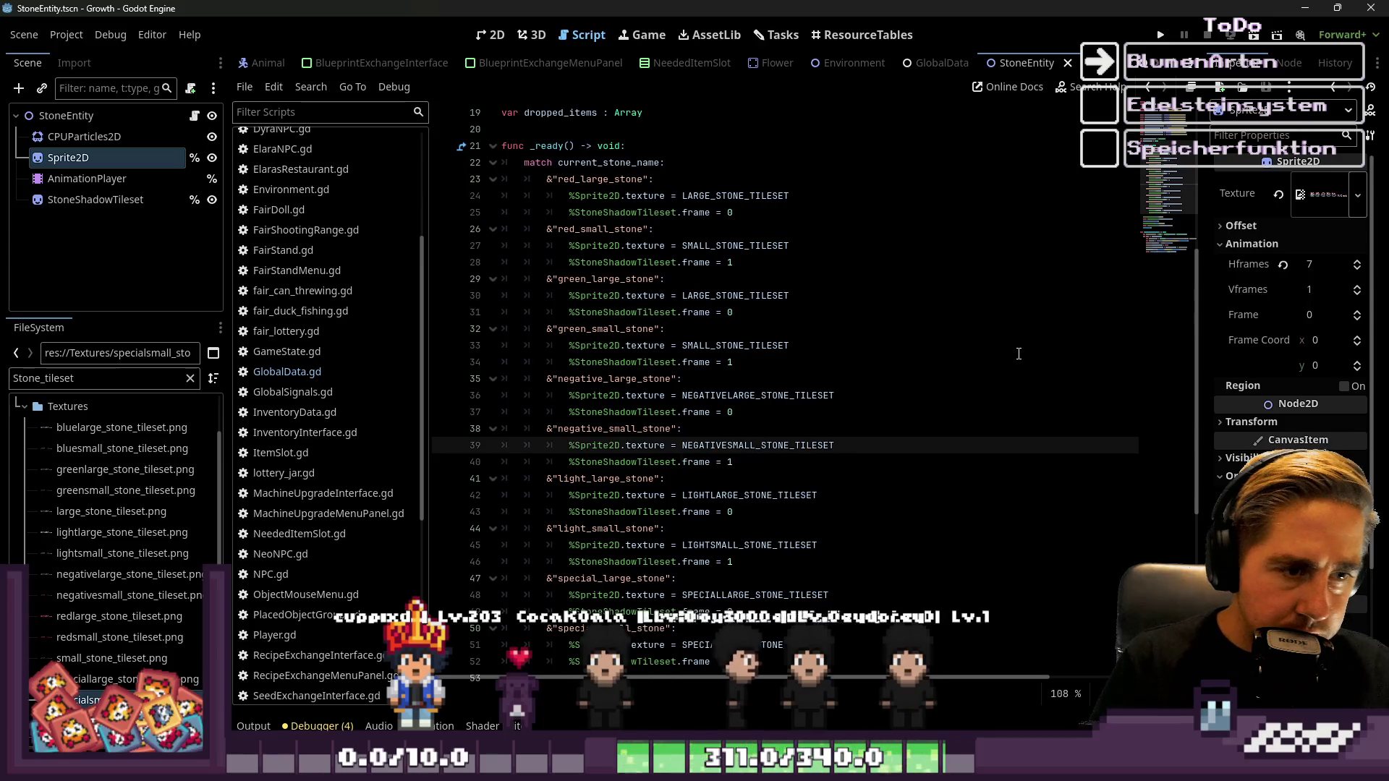
Give the green cases GREENSMALL_STONE_TILESET and GREENLARGE_STONE_TILESET
left_click(725, 362)
left_click(724, 346)
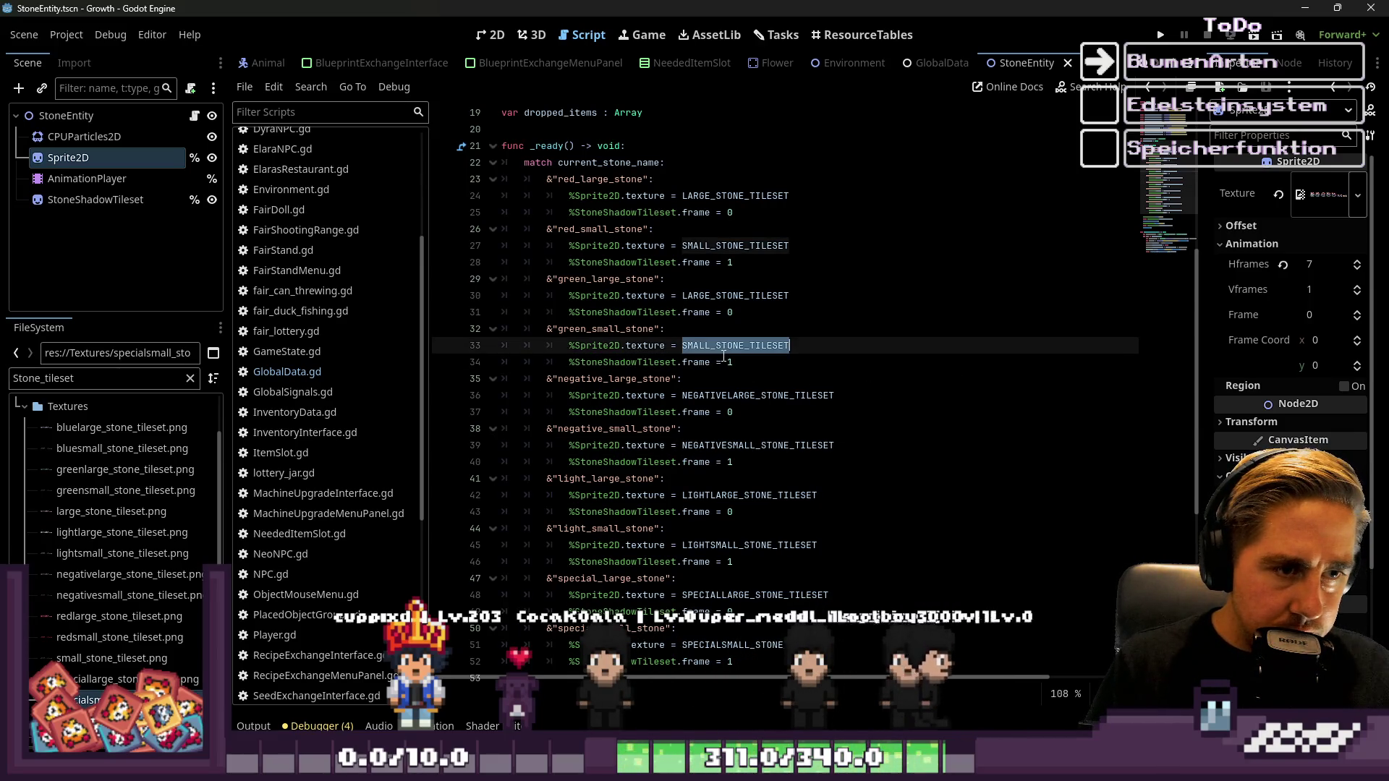
scroll(724, 356, "up", 4)
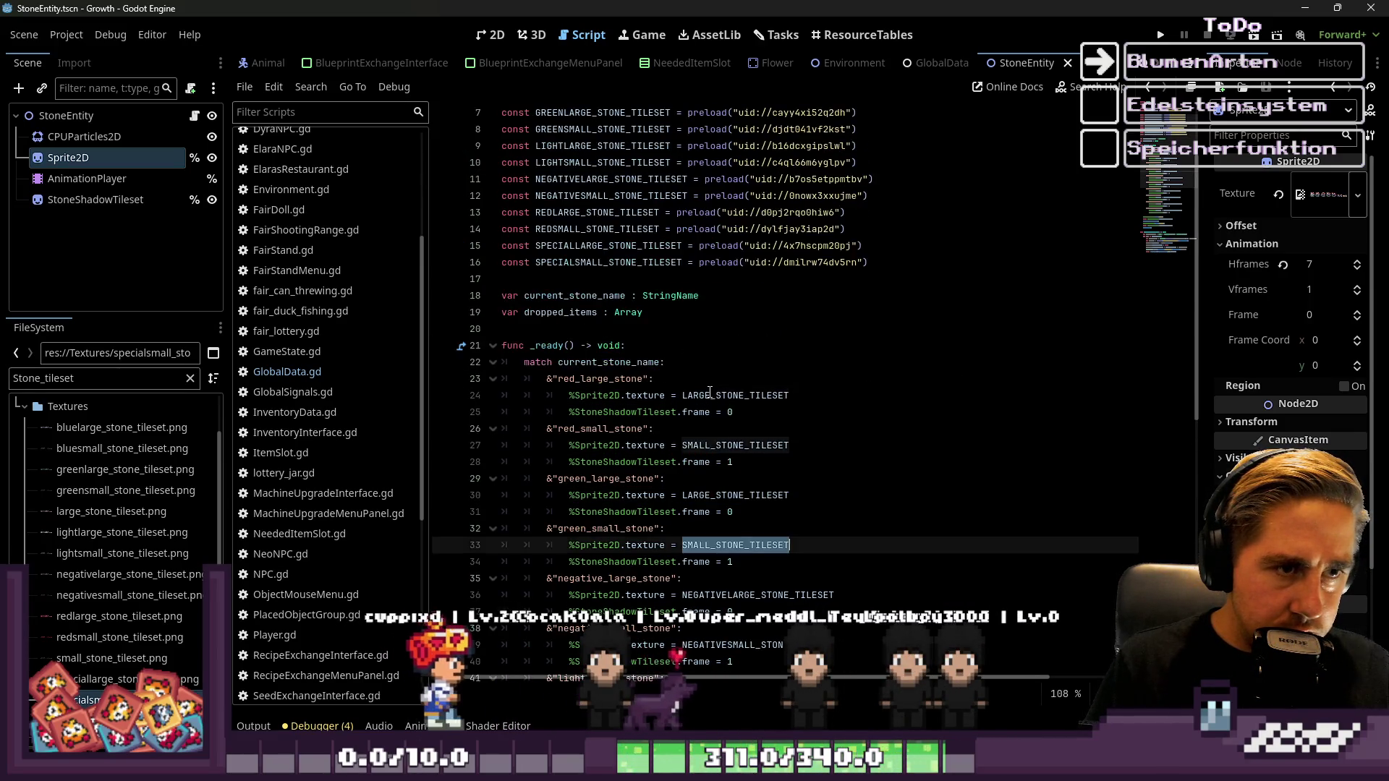
scroll(724, 398, "up", 2)
scroll(767, 413, "down", 2)
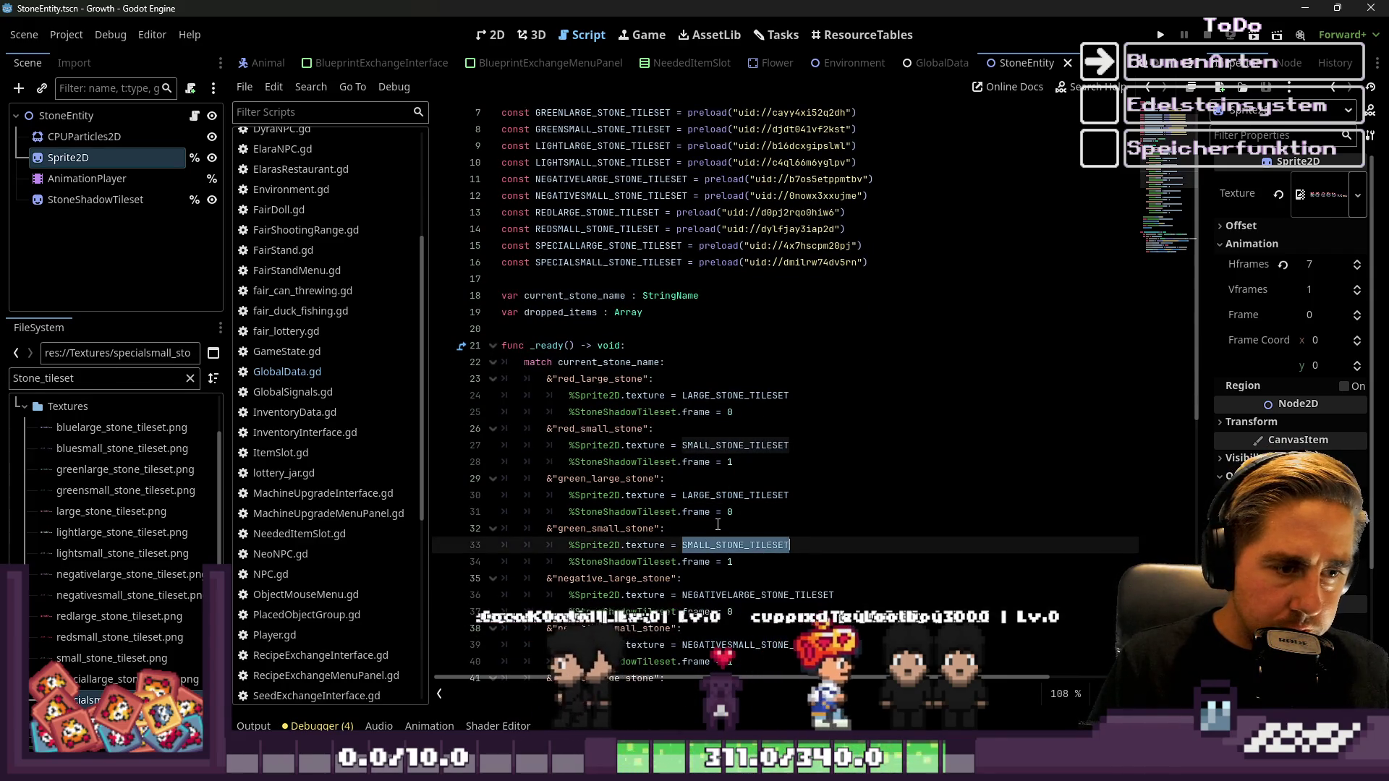
scroll(718, 525, "down", 1)
double_click(614, 474)
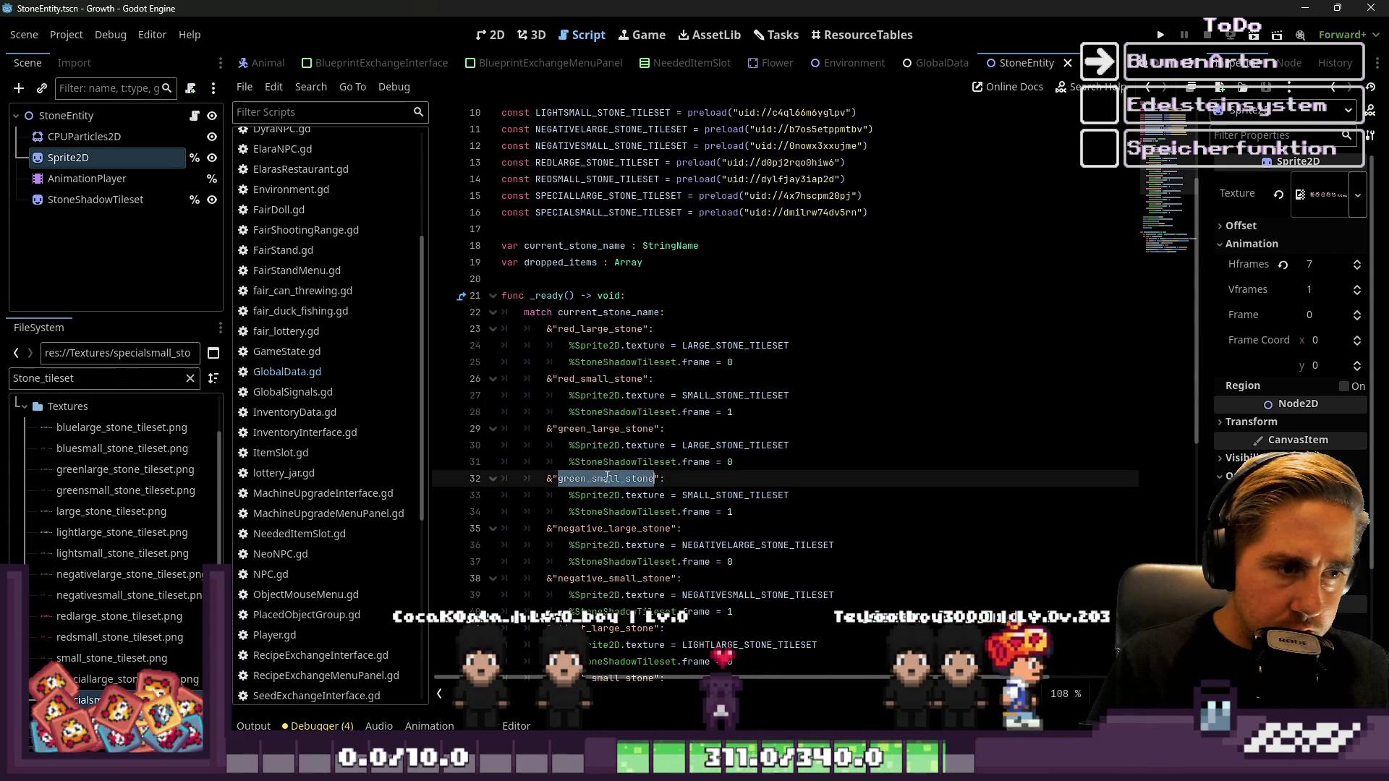
scroll(651, 449, "up", 2)
scroll(695, 336, "up", 1)
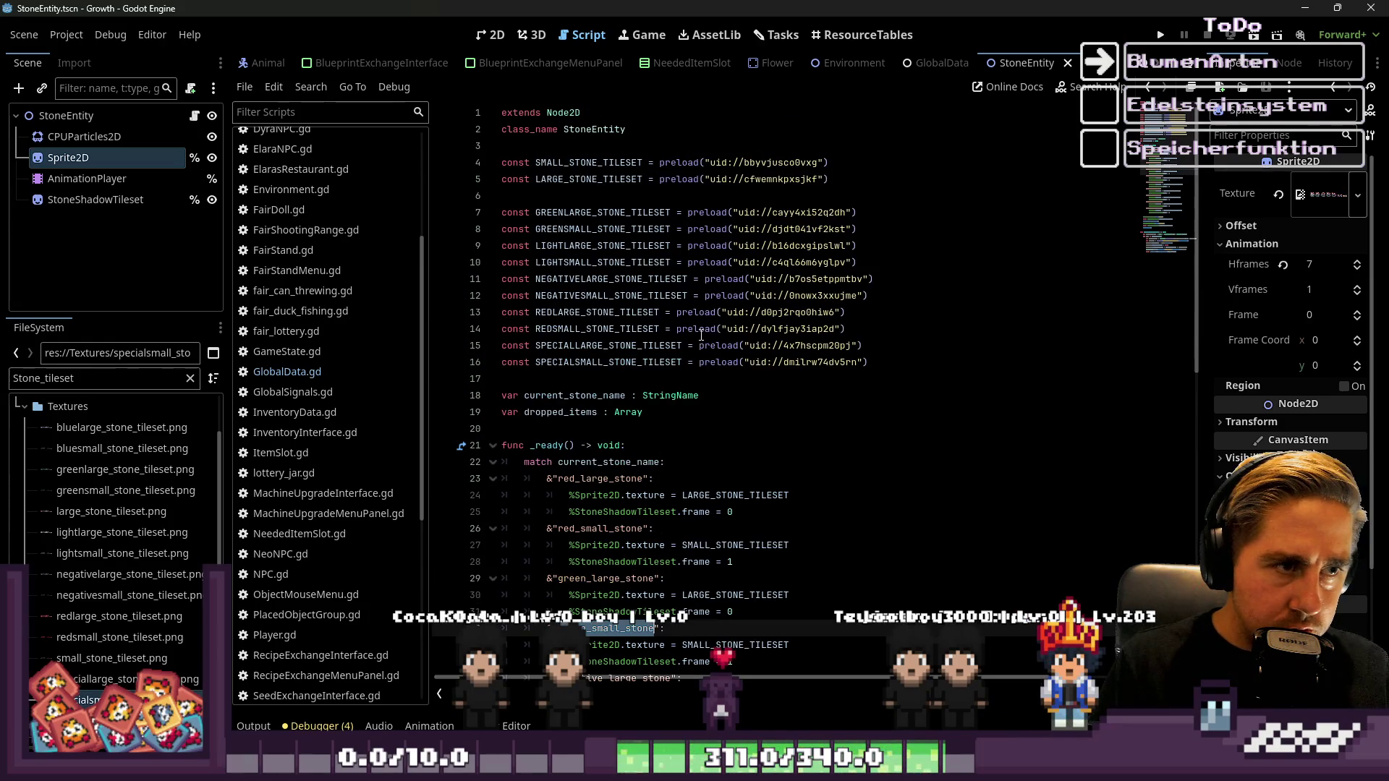
left_click(628, 229)
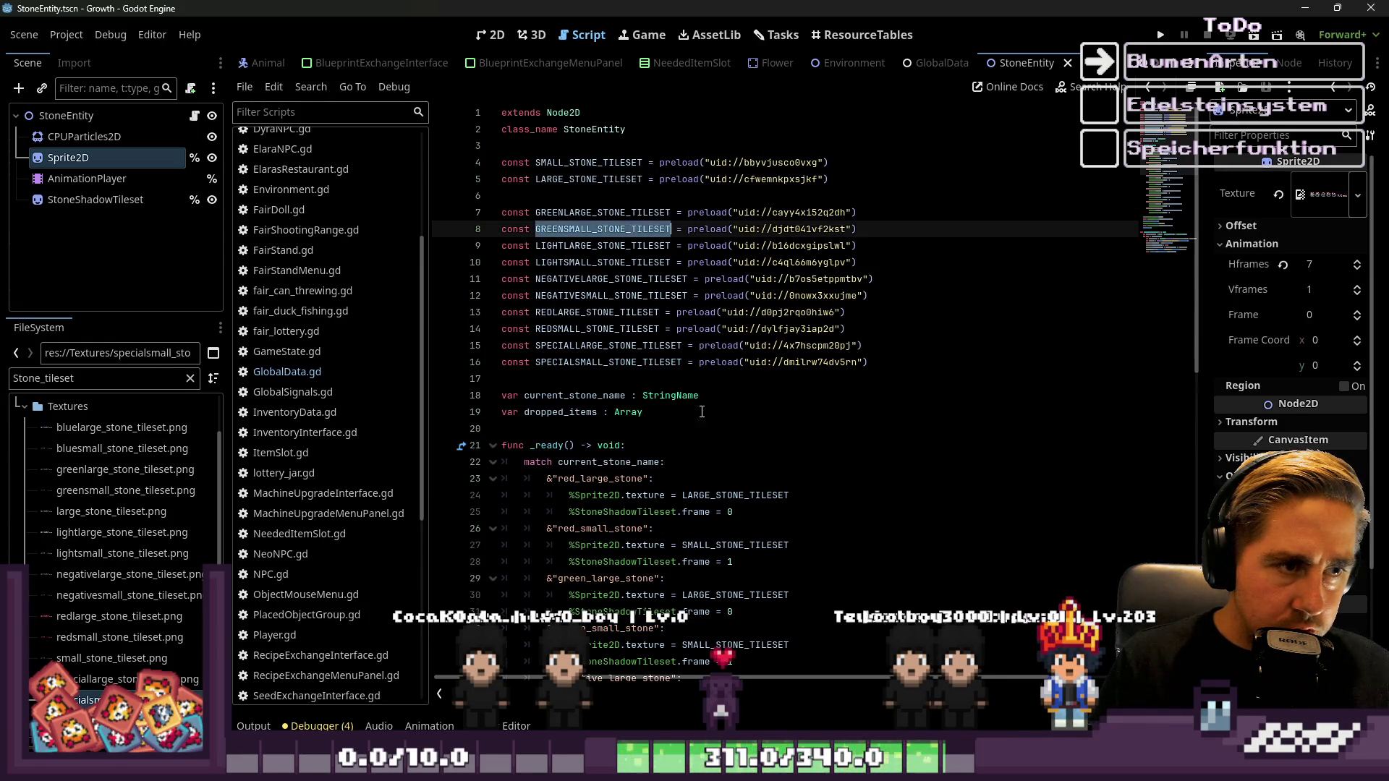
scroll(702, 412, "down", 3)
double_click(721, 501)
type("GREENSMALL_STONE_TILESET")
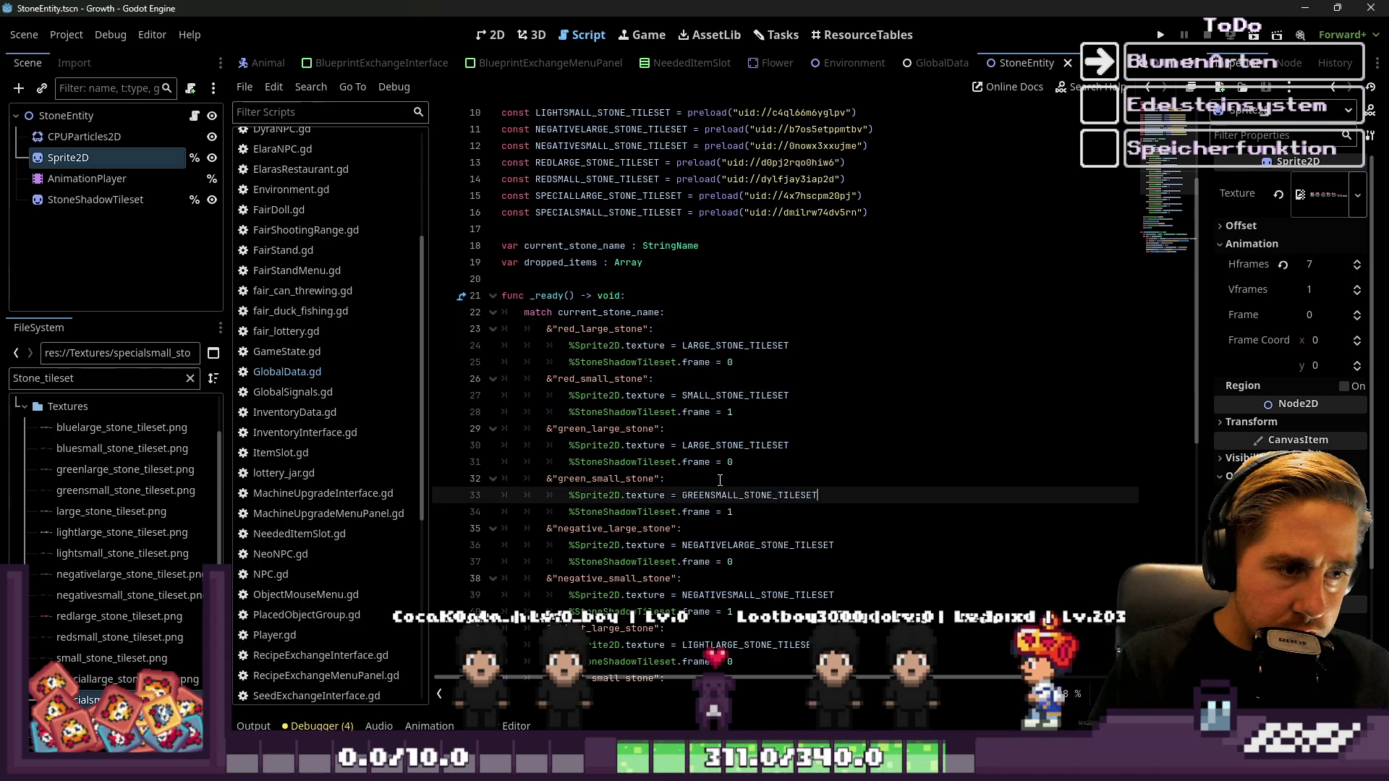
scroll(605, 165, "up", 2)
double_click(605, 165)
key("ctrl+c")
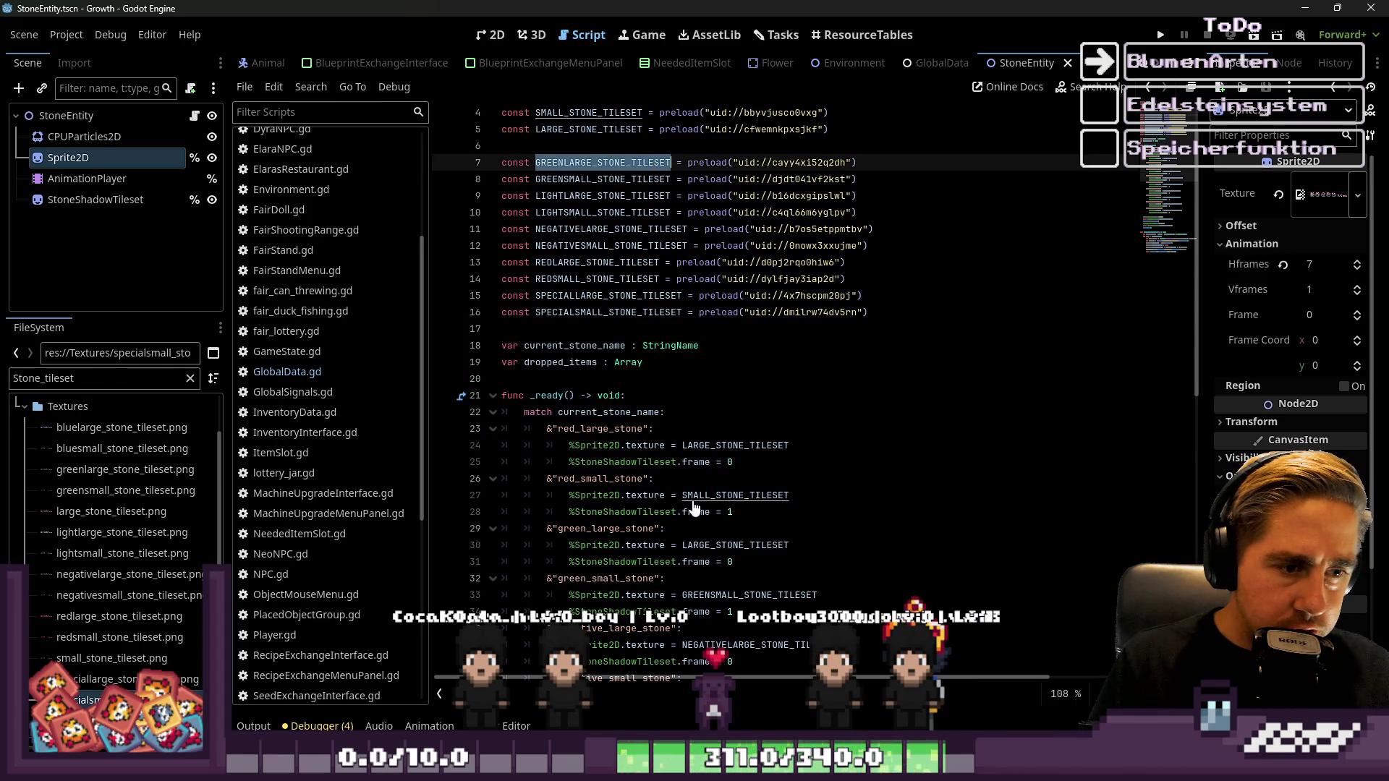
double_click(726, 547)
key("ctrl+v")
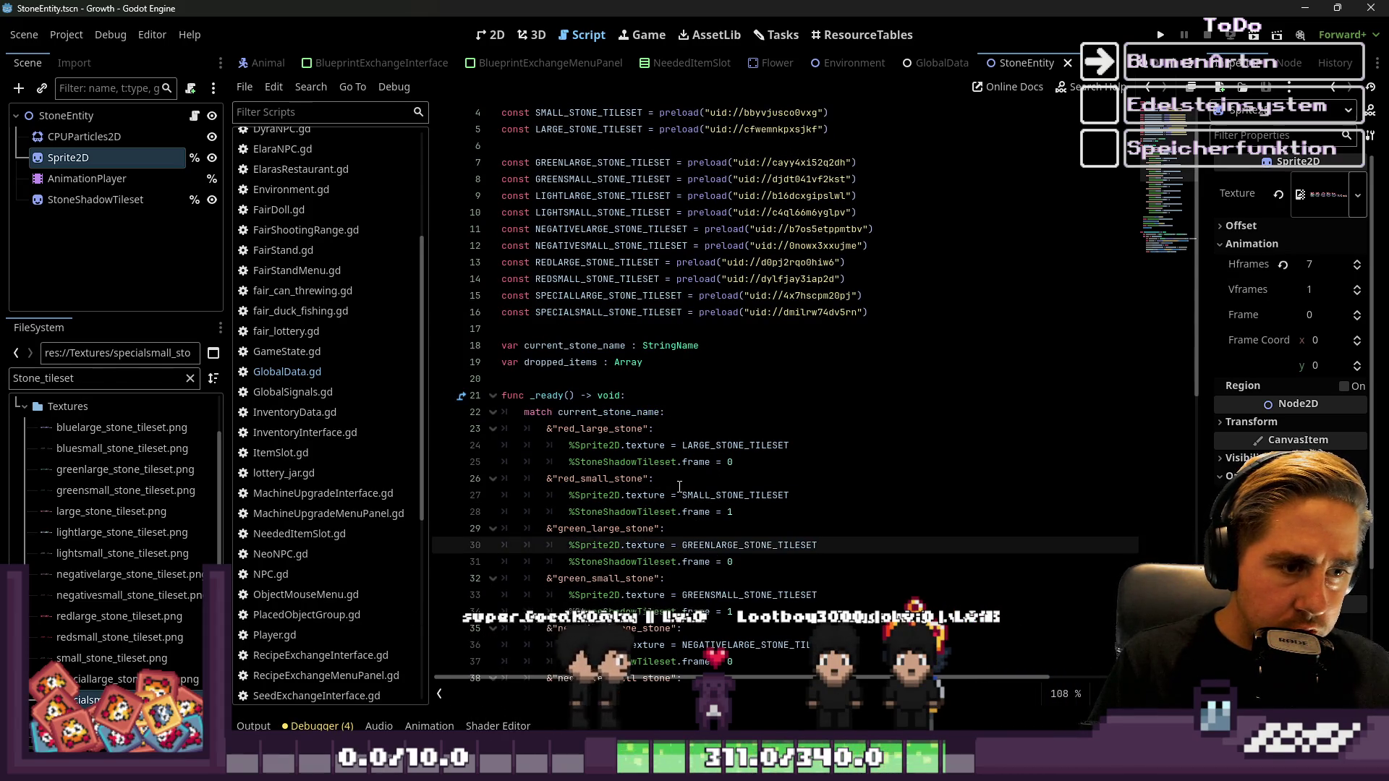
Set the red_large_stone case to REDLARGE_STONE_TILESET and save the script
scroll(644, 441, "up", 1)
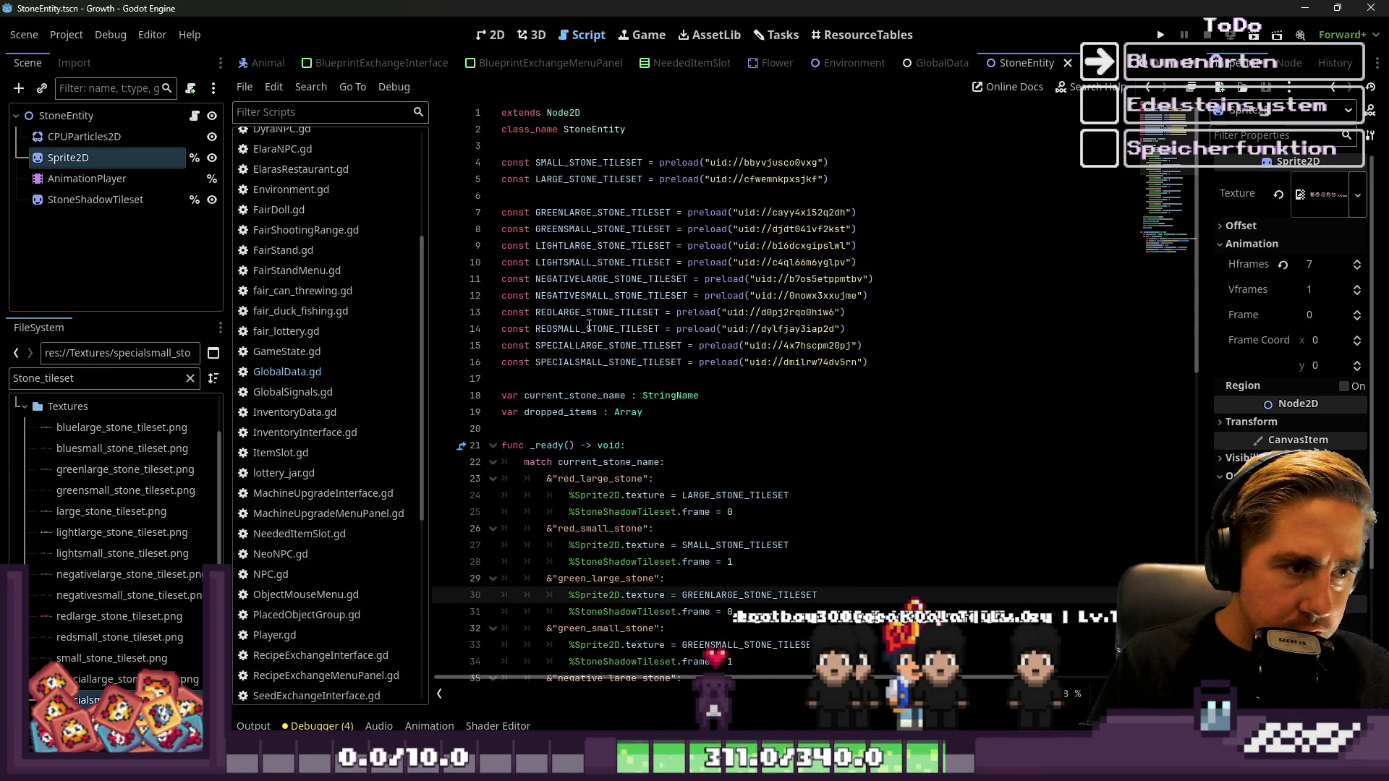
double_click(589, 328)
double_click(715, 545)
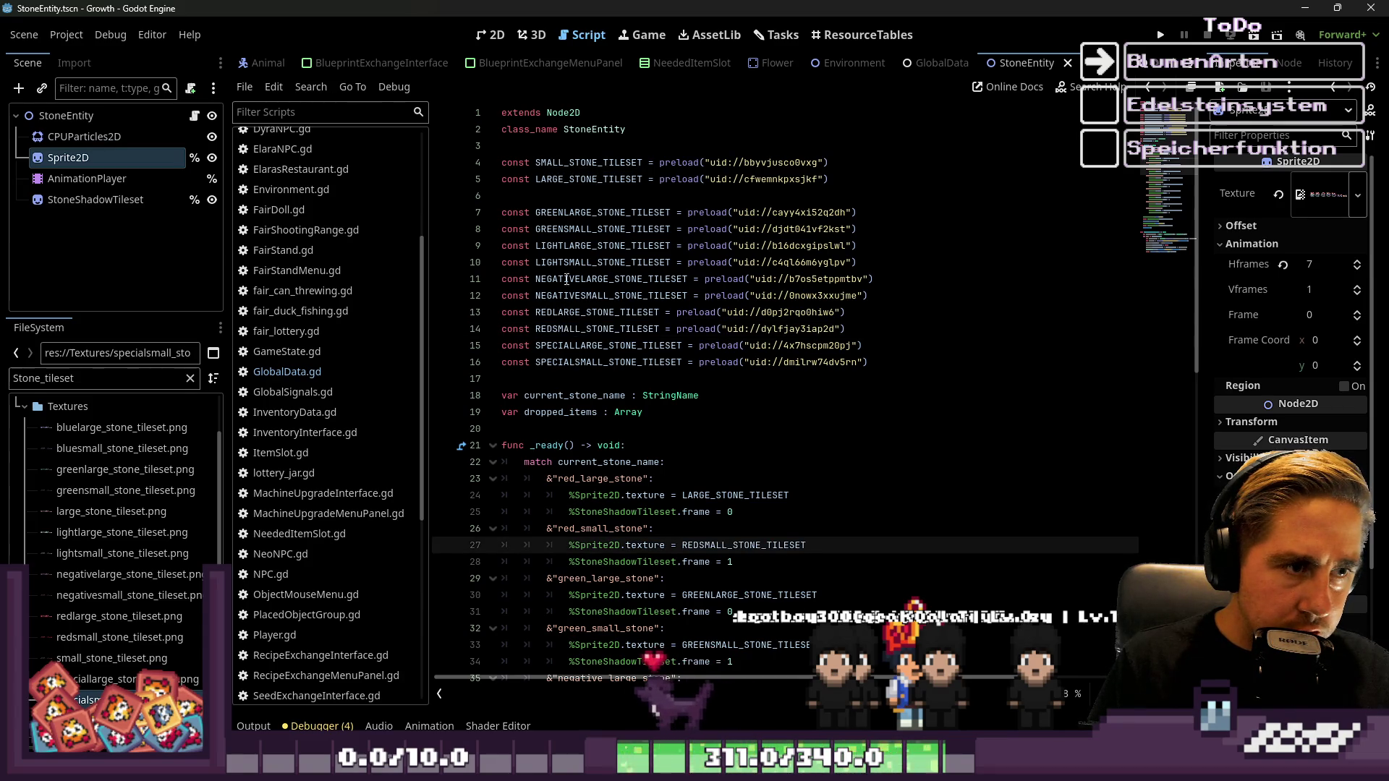
double_click(597, 311)
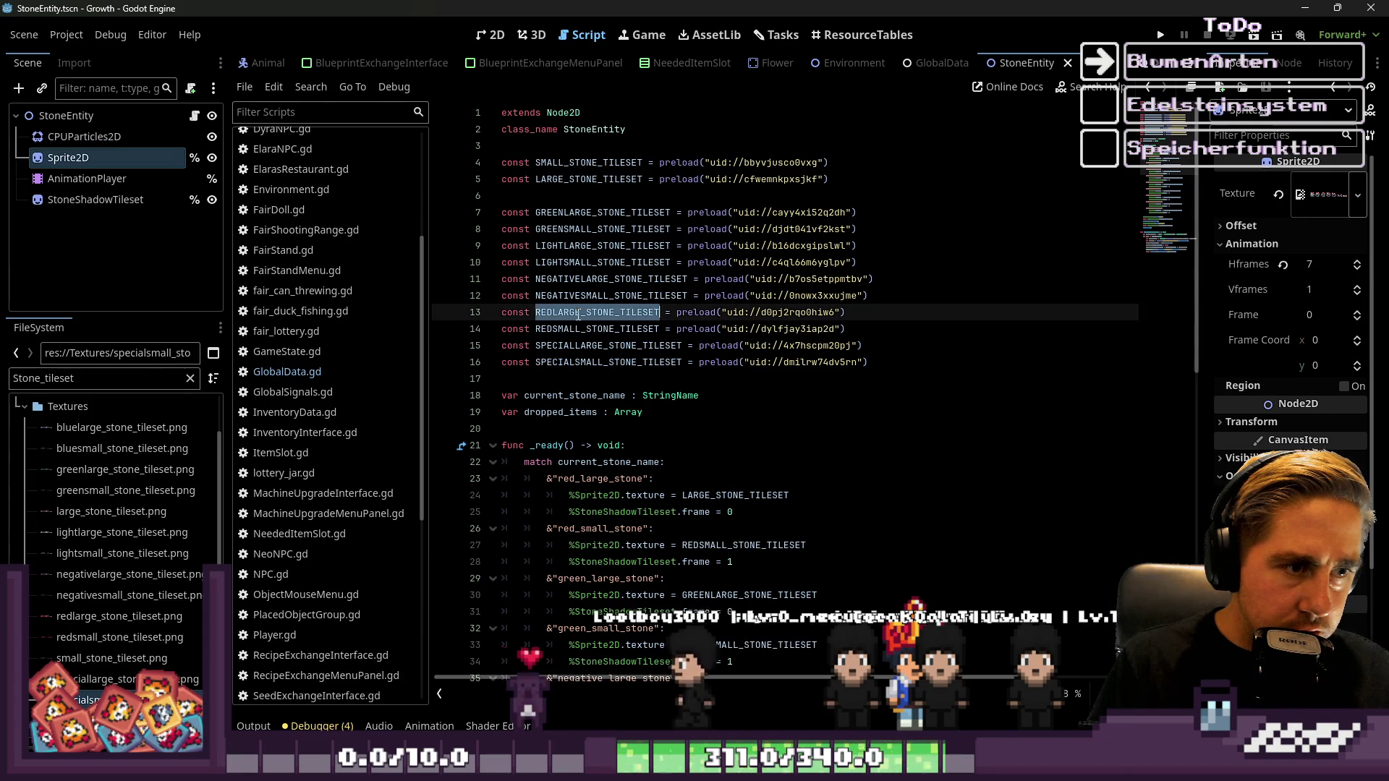
key("ctrl+c")
double_click(735, 495)
key("ctrl+v")
scroll(913, 390, "down", 3)
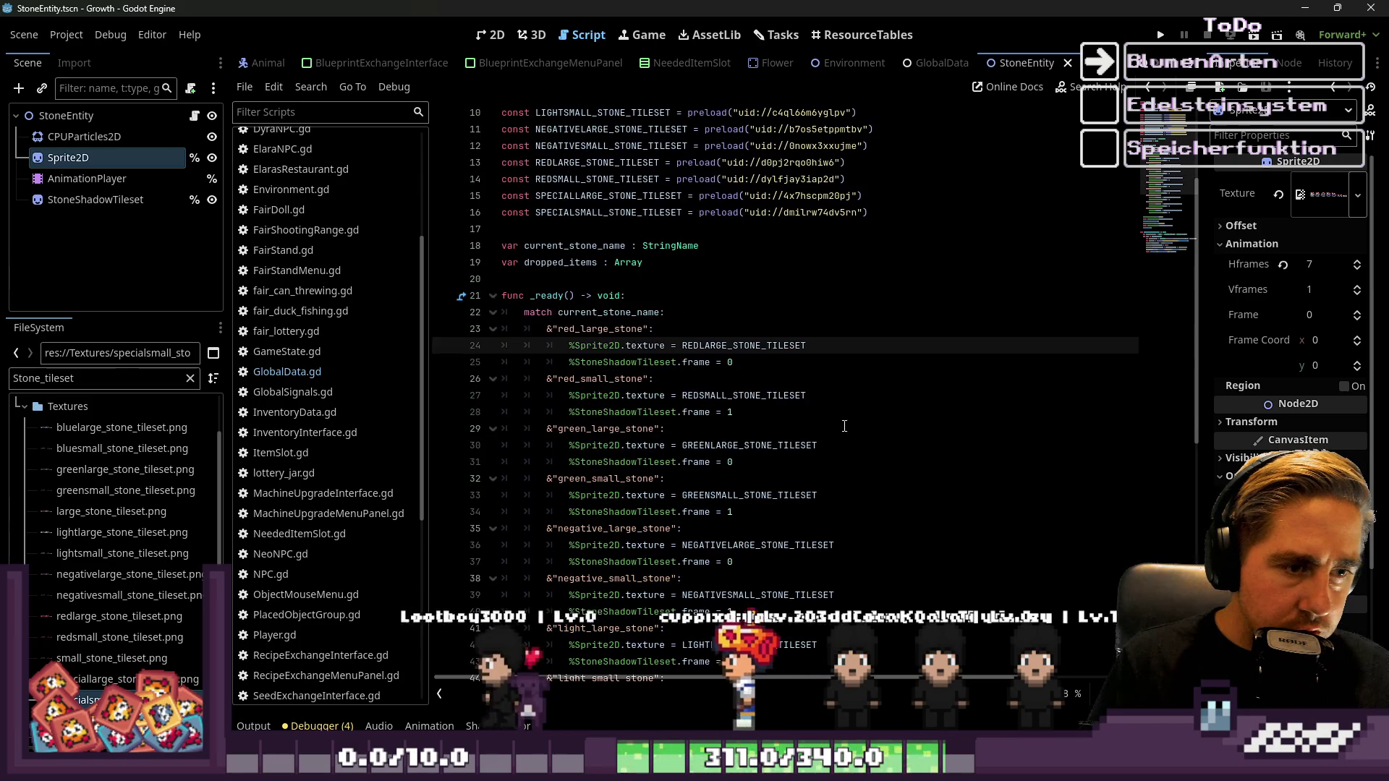
left_click(912, 390)
key("ctrl+s")
scroll(912, 384, "down", 5)
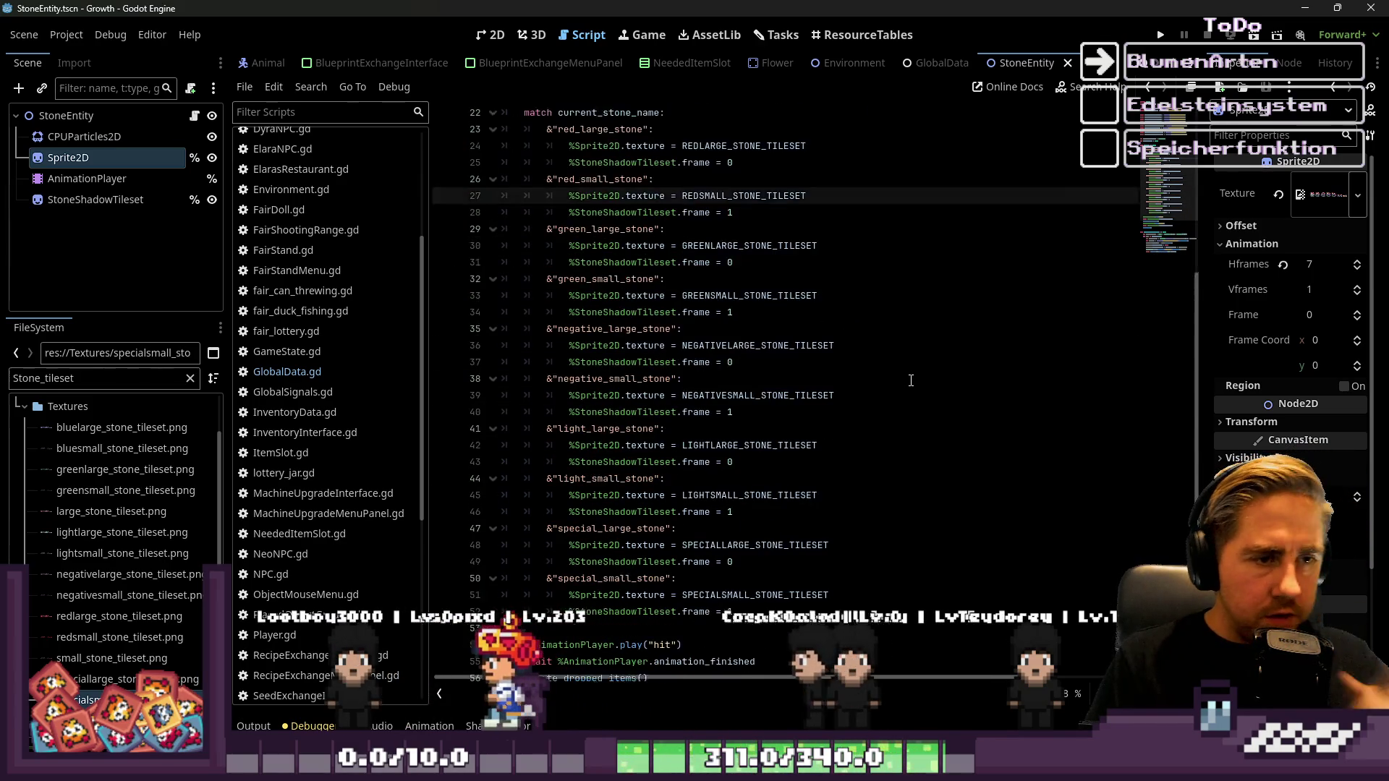
left_click(487, 35)
Select the StoneShadowTileset node and compare it with the StoneEntity script
scroll(679, 326, "down", 5)
left_click_drag(505, 189, 936, 406)
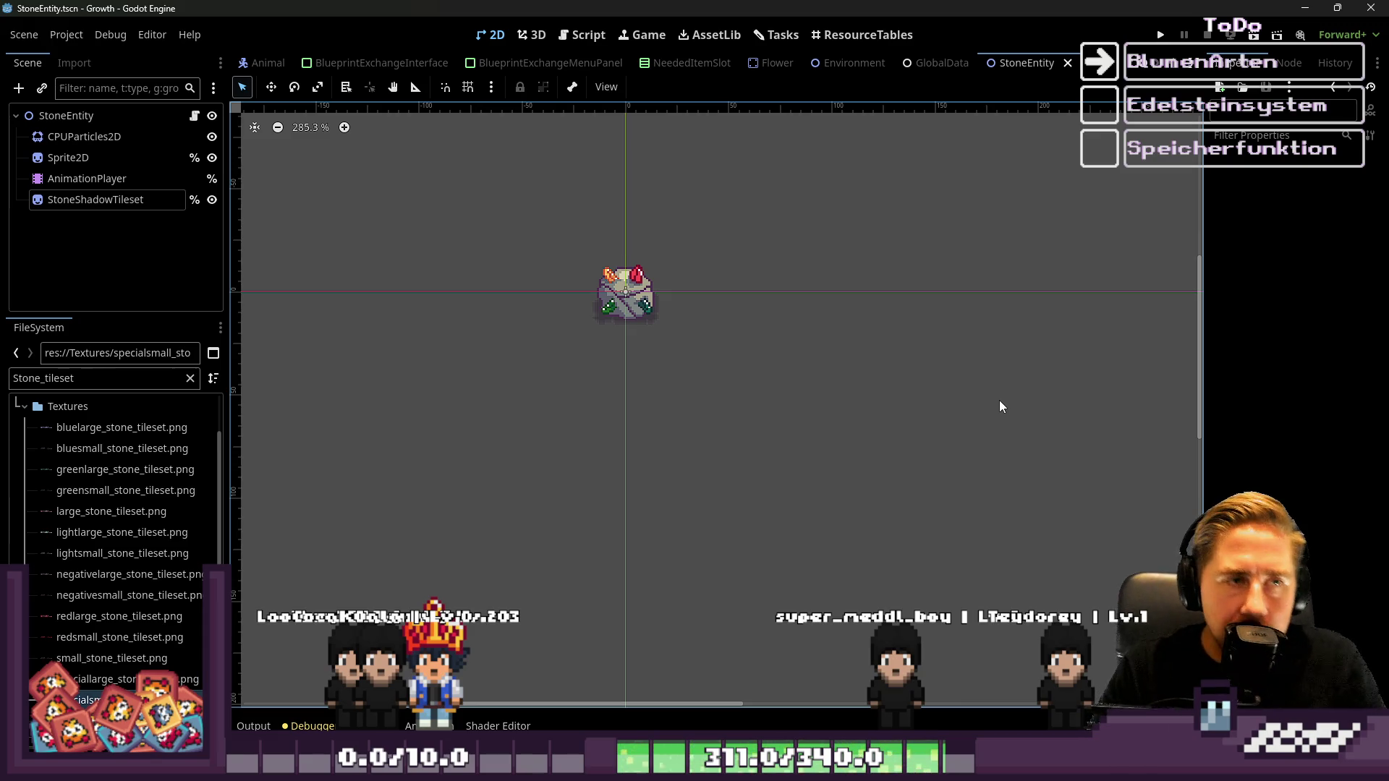
left_click(584, 38)
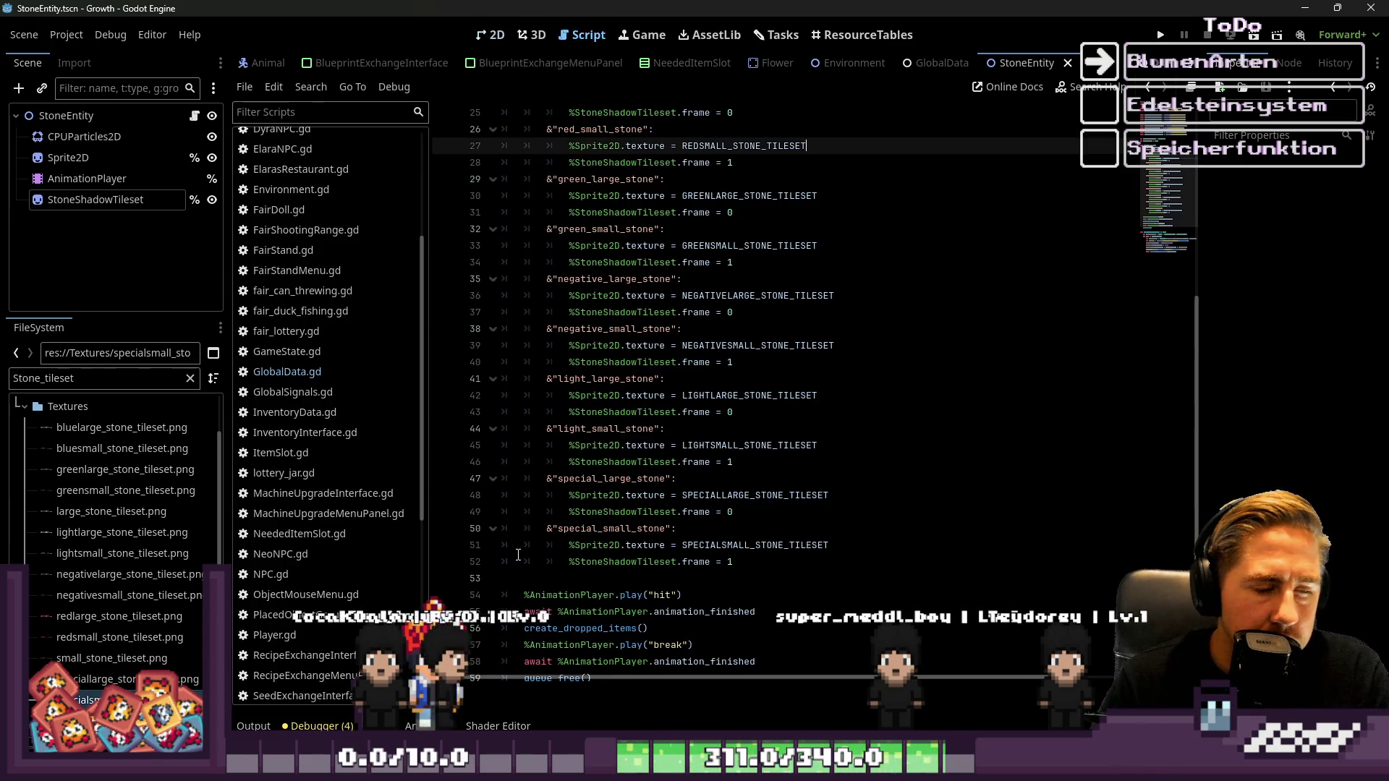
scroll(363, 134, "up", 5)
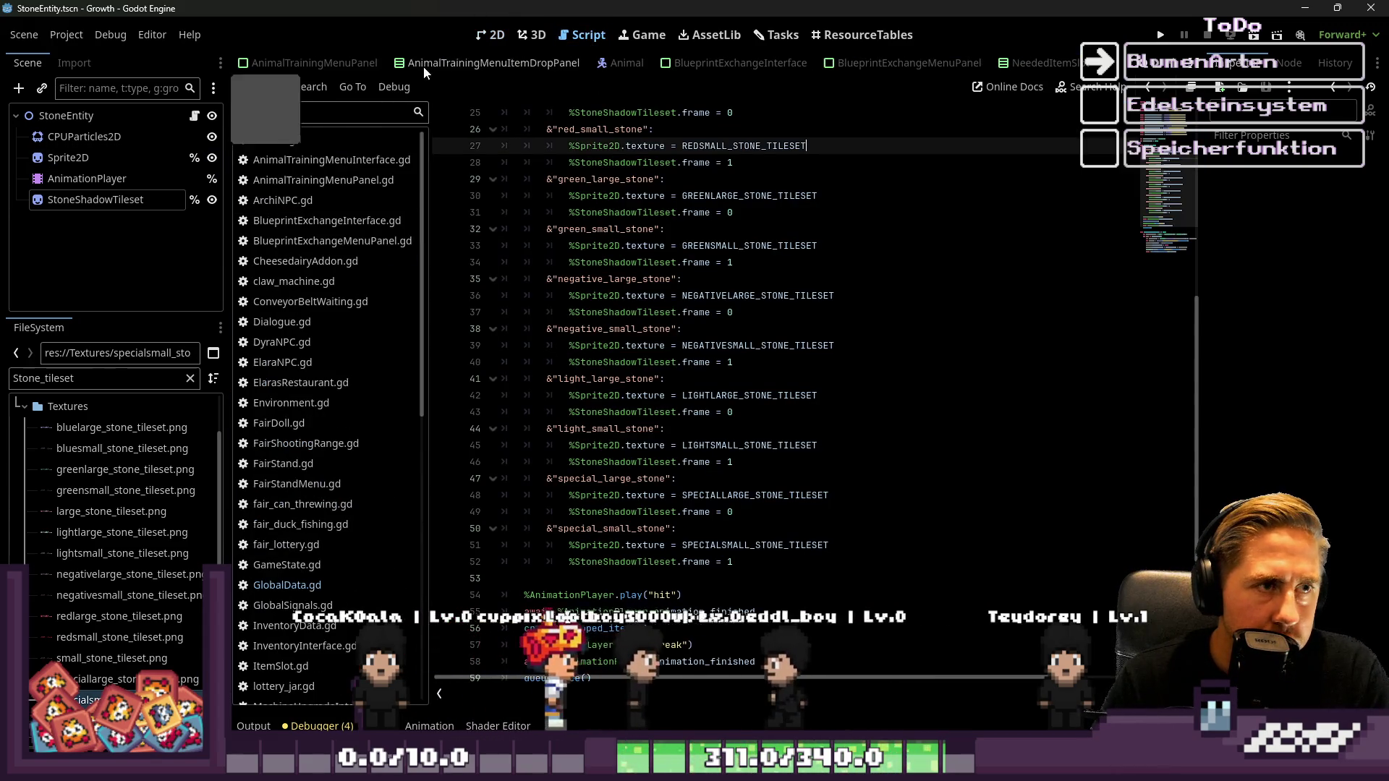
left_click(474, 40)
scroll(375, 66, "down", 5)
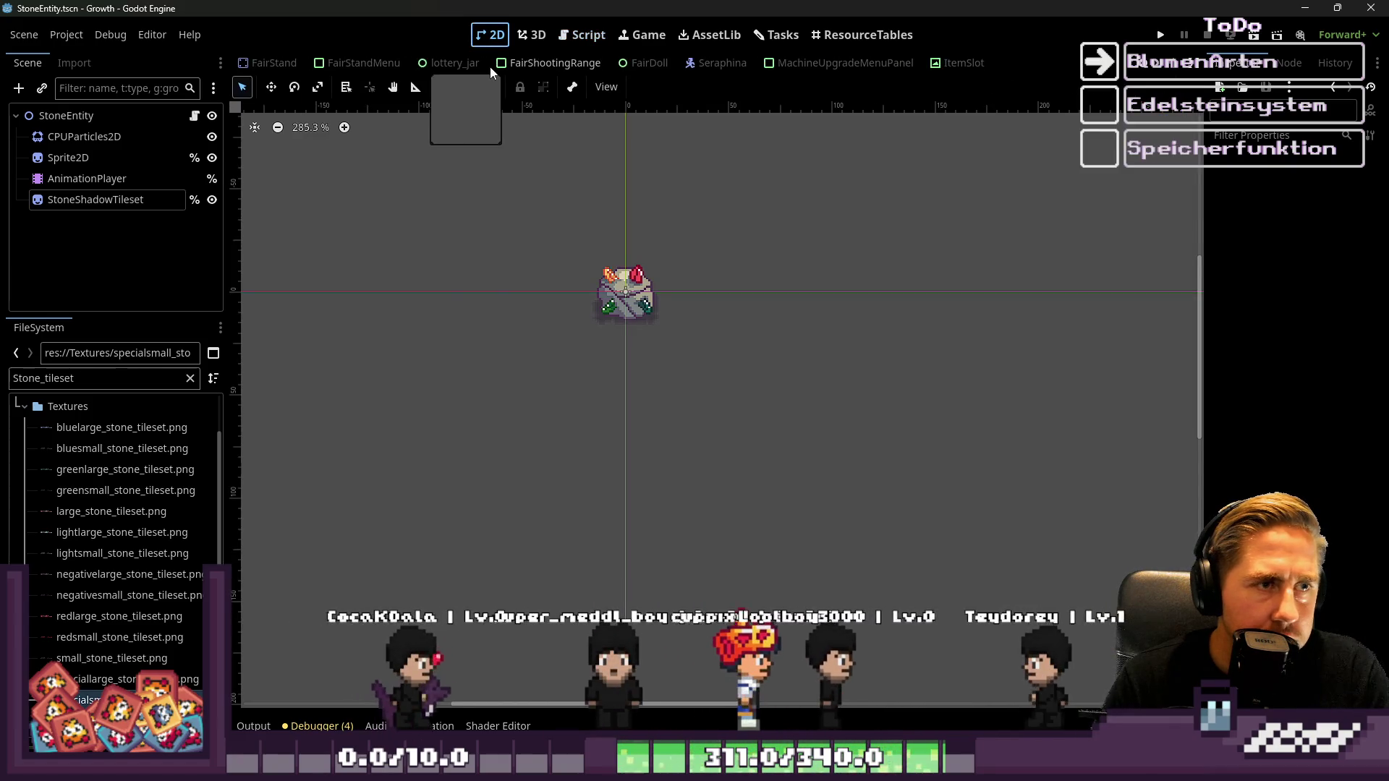
left_click(590, 38)
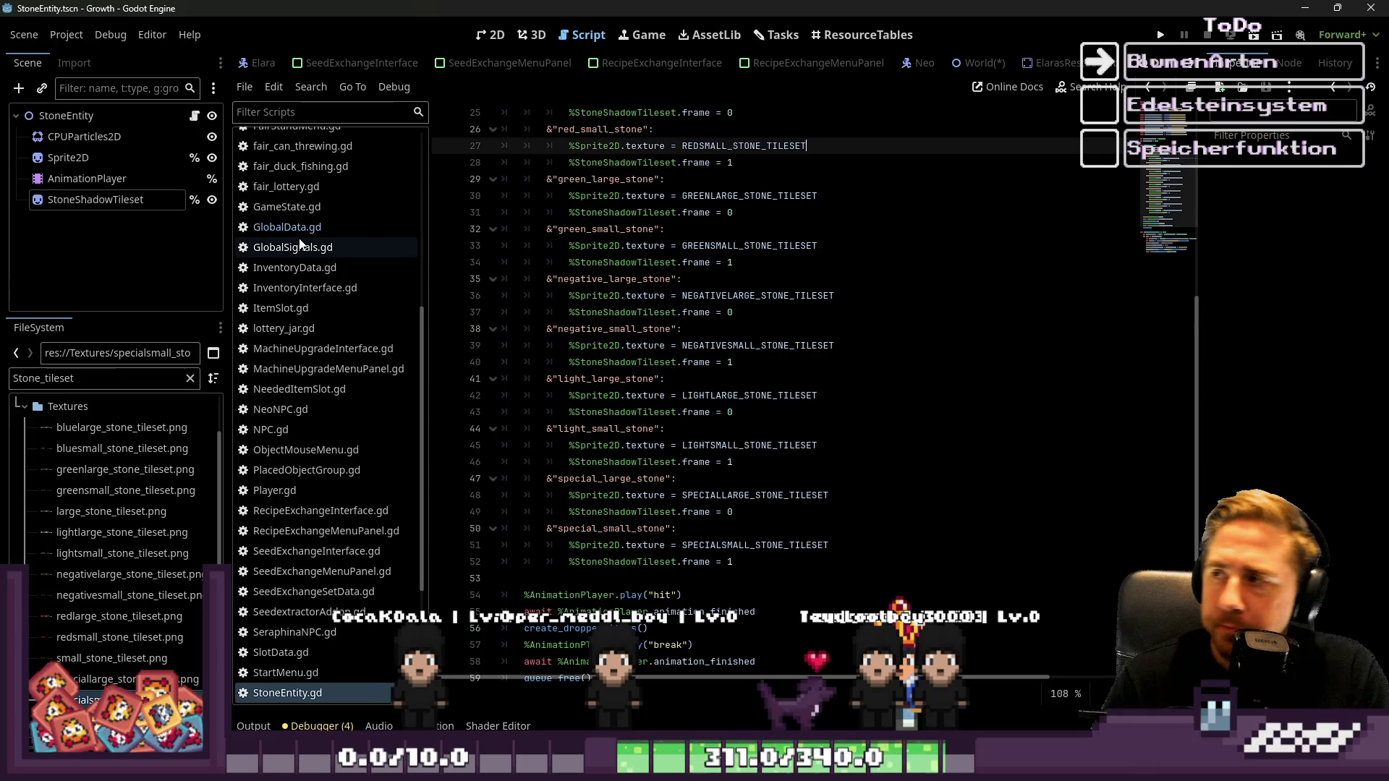
scroll(304, 326, "down", 5)
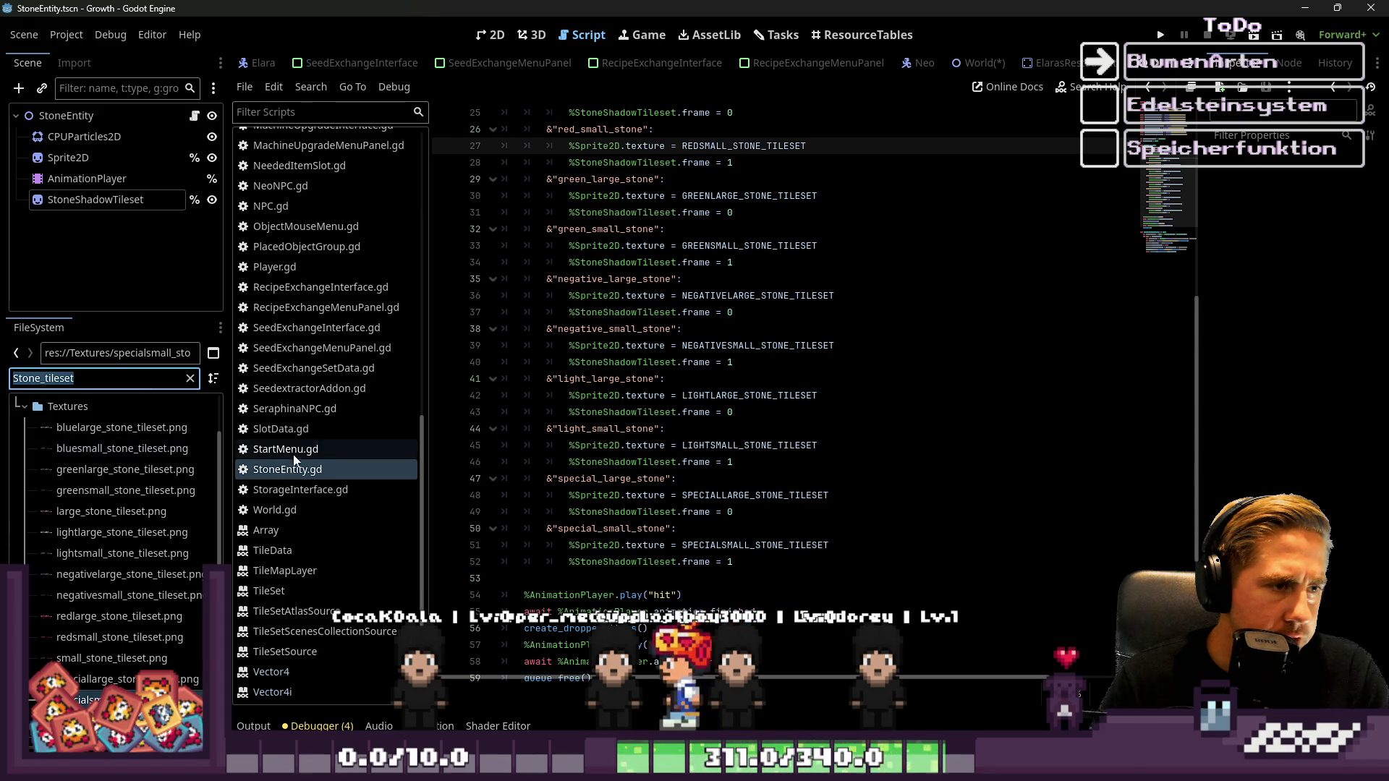
Return to the 2D canvas and bring up the World scene
left_click(491, 35)
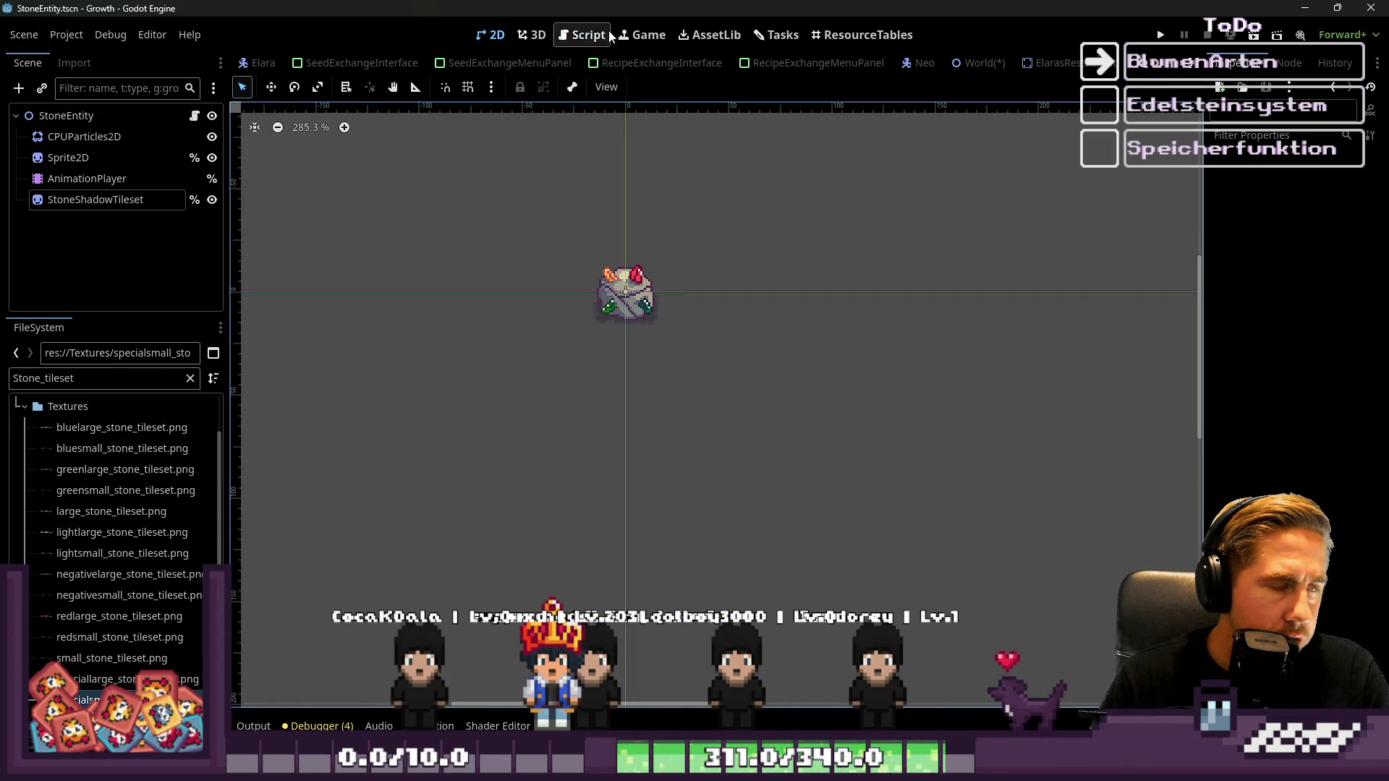
scroll(622, 63, "down", 6)
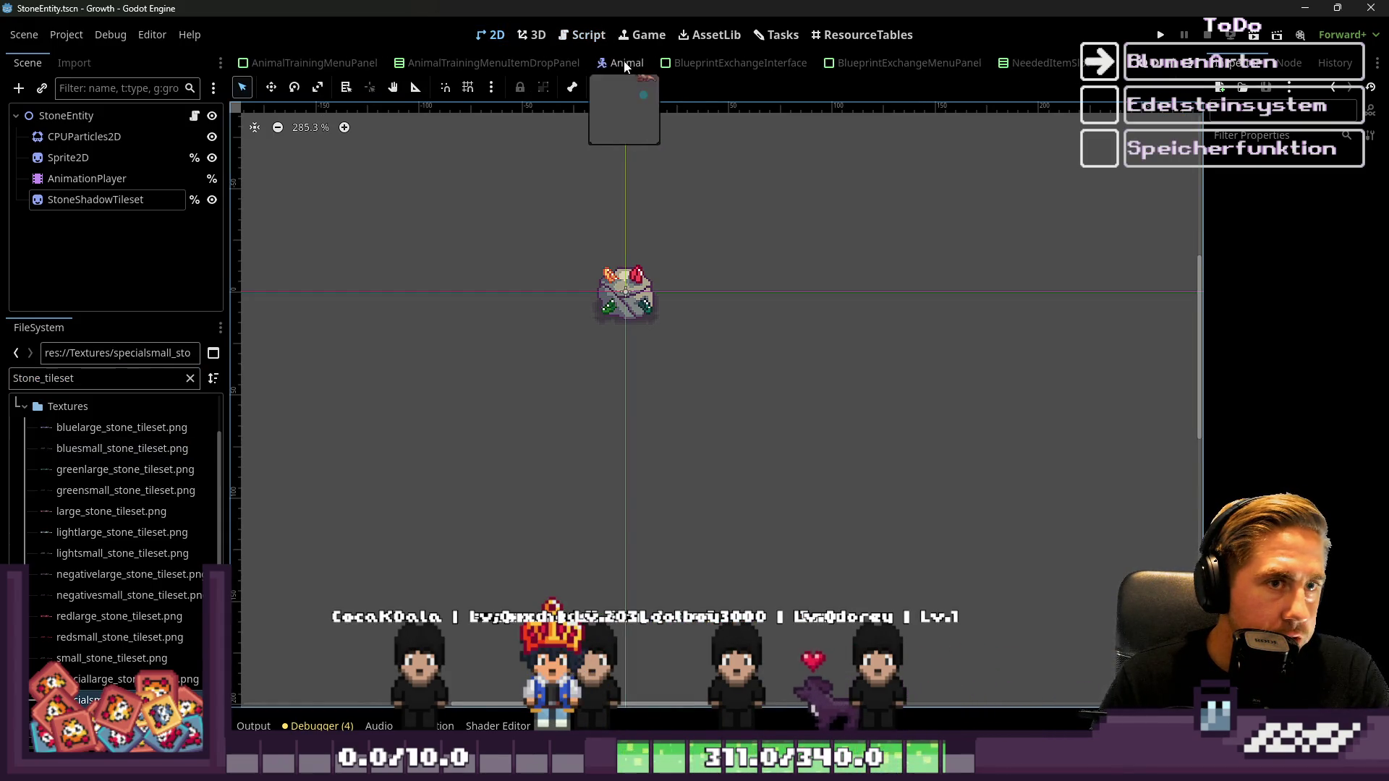
scroll(626, 62, "down", 5)
scroll(780, 67, "down", 3)
left_click(981, 63)
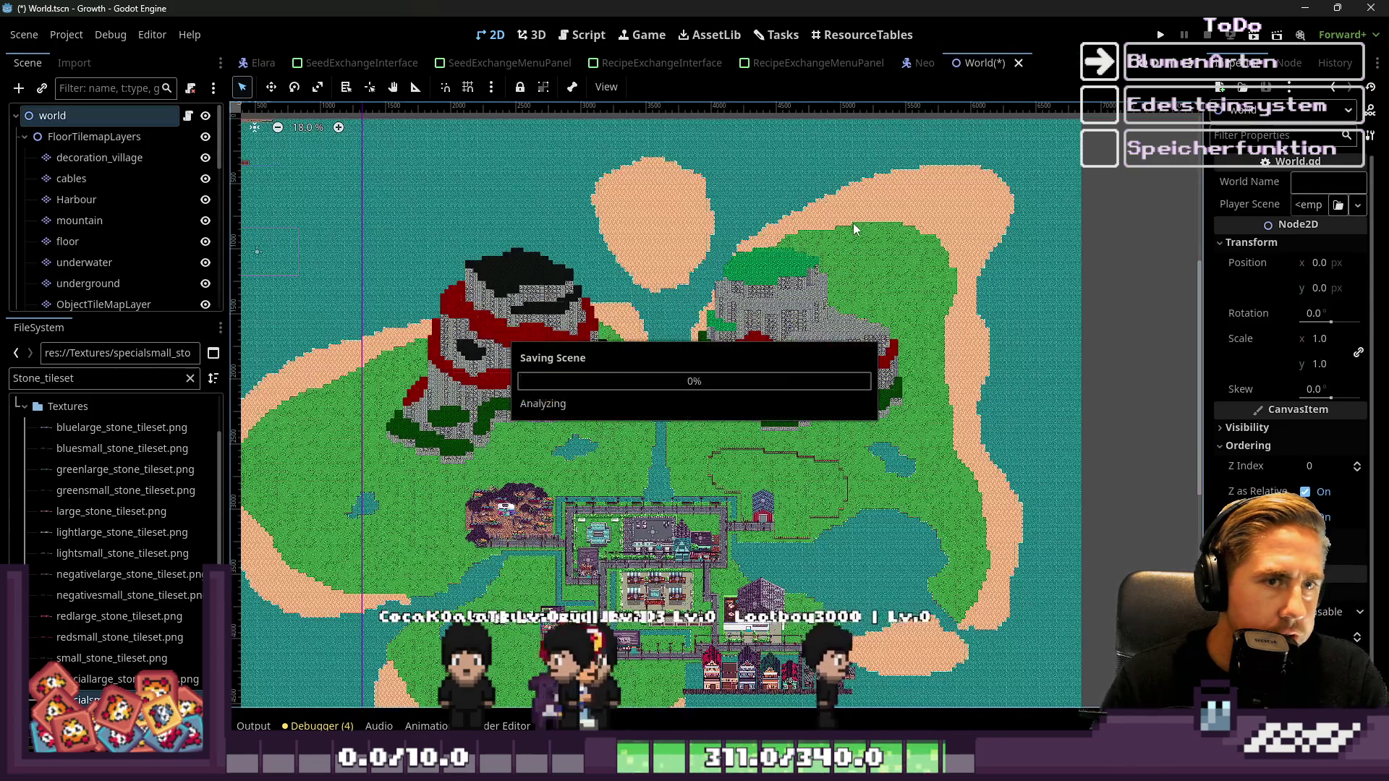
Edit ObjectTileMapLayer in an enlarged TileMap panel showing the stone_tileset.png tiles
scroll(116, 245, "down", 4)
scroll(126, 236, "up", 1)
left_click(103, 177)
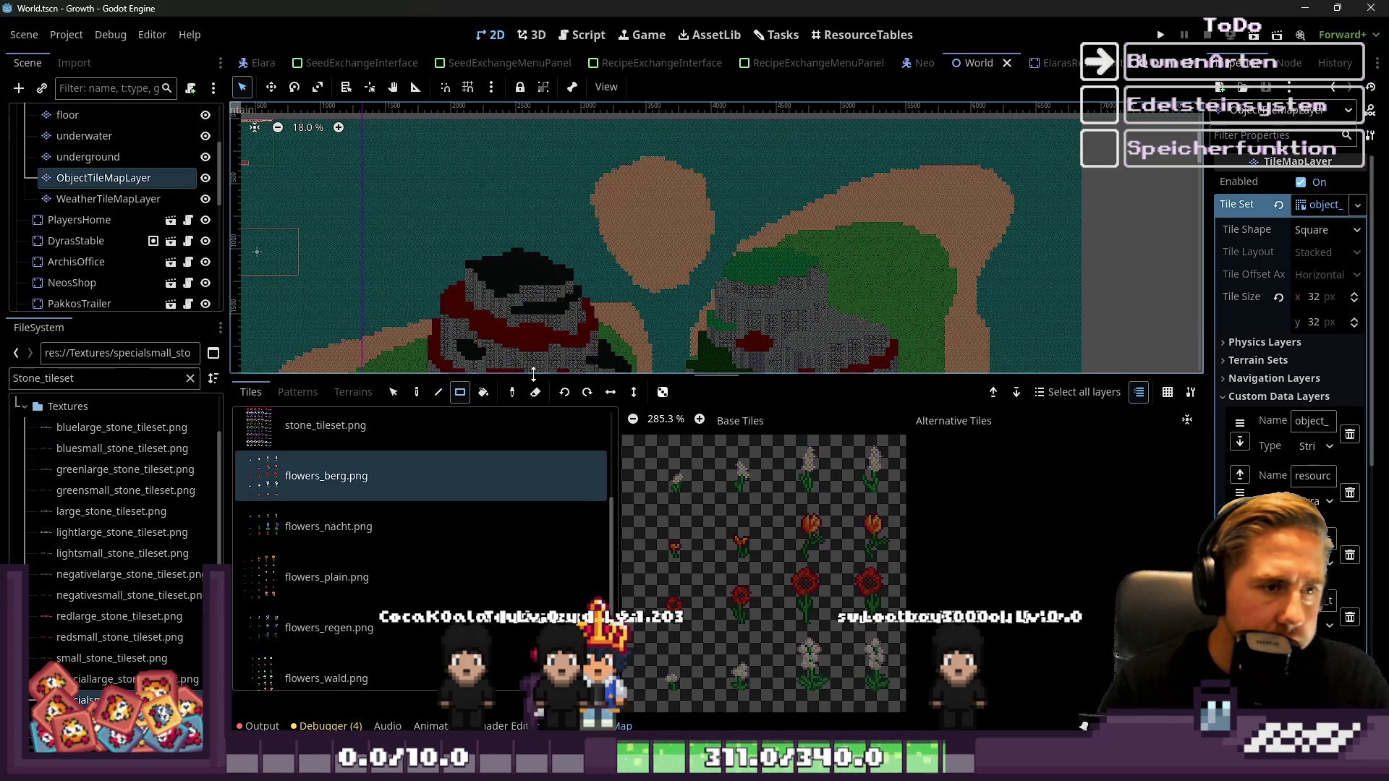
left_click_drag(536, 376, 666, 212)
scroll(369, 427, "up", 2)
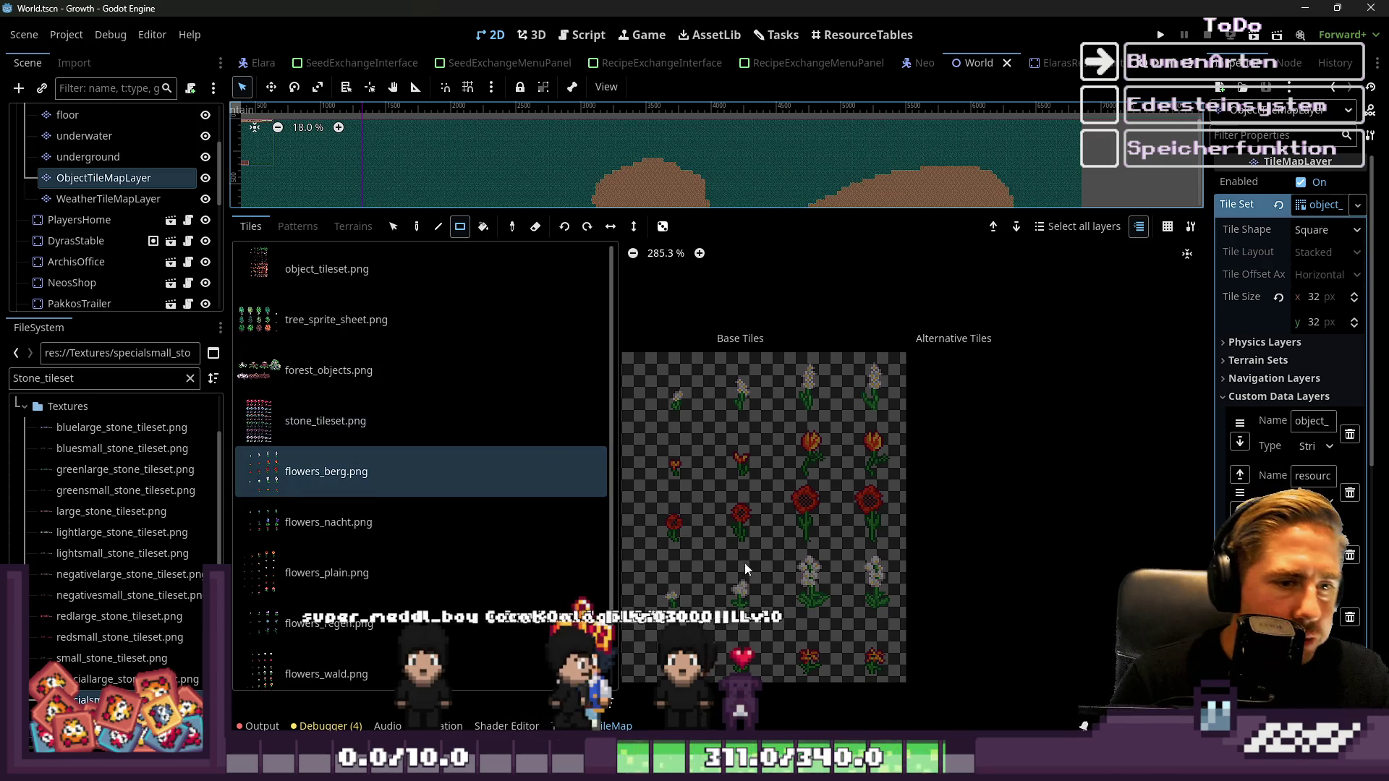
left_click(340, 423)
Switch to the TileSet editor for stone_tileset.png and list its paintable properties
scroll(823, 442, "down", 5)
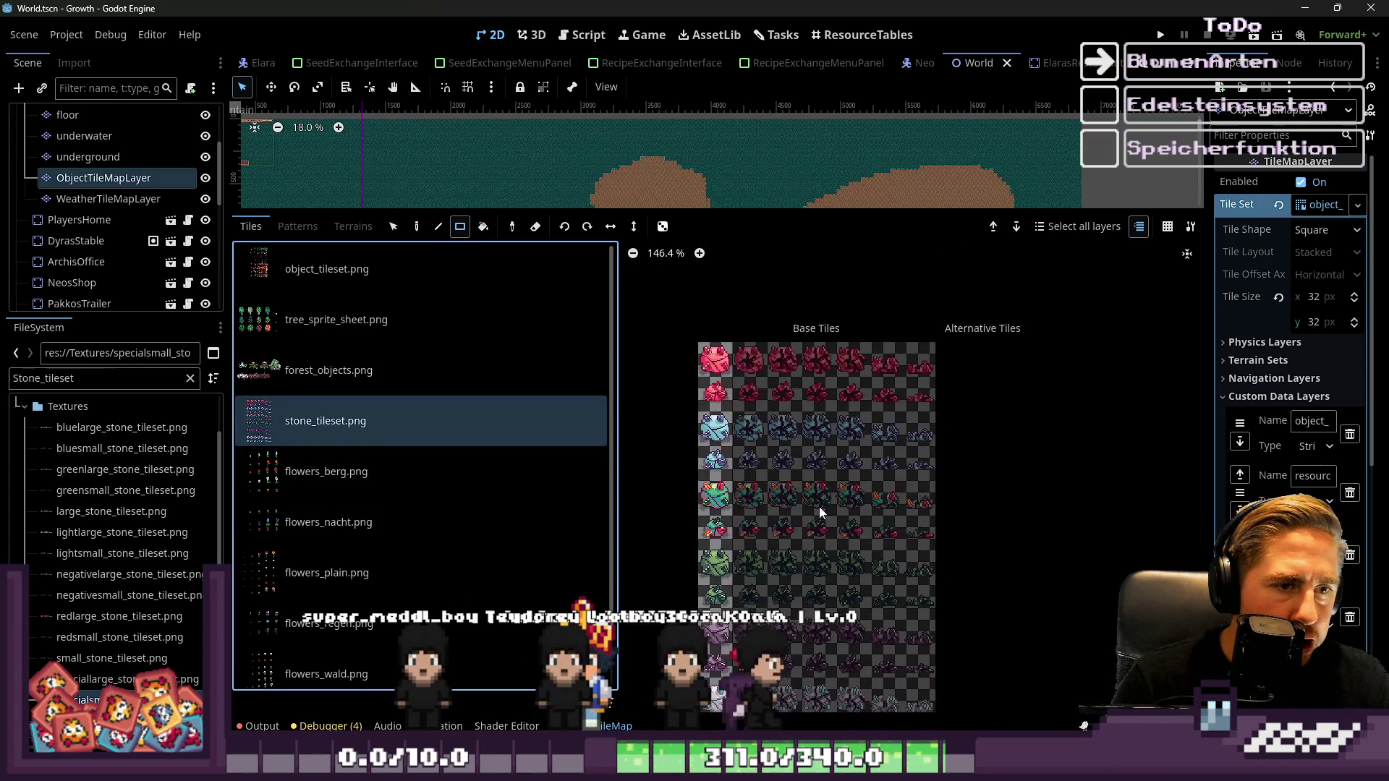
scroll(789, 414, "up", 1)
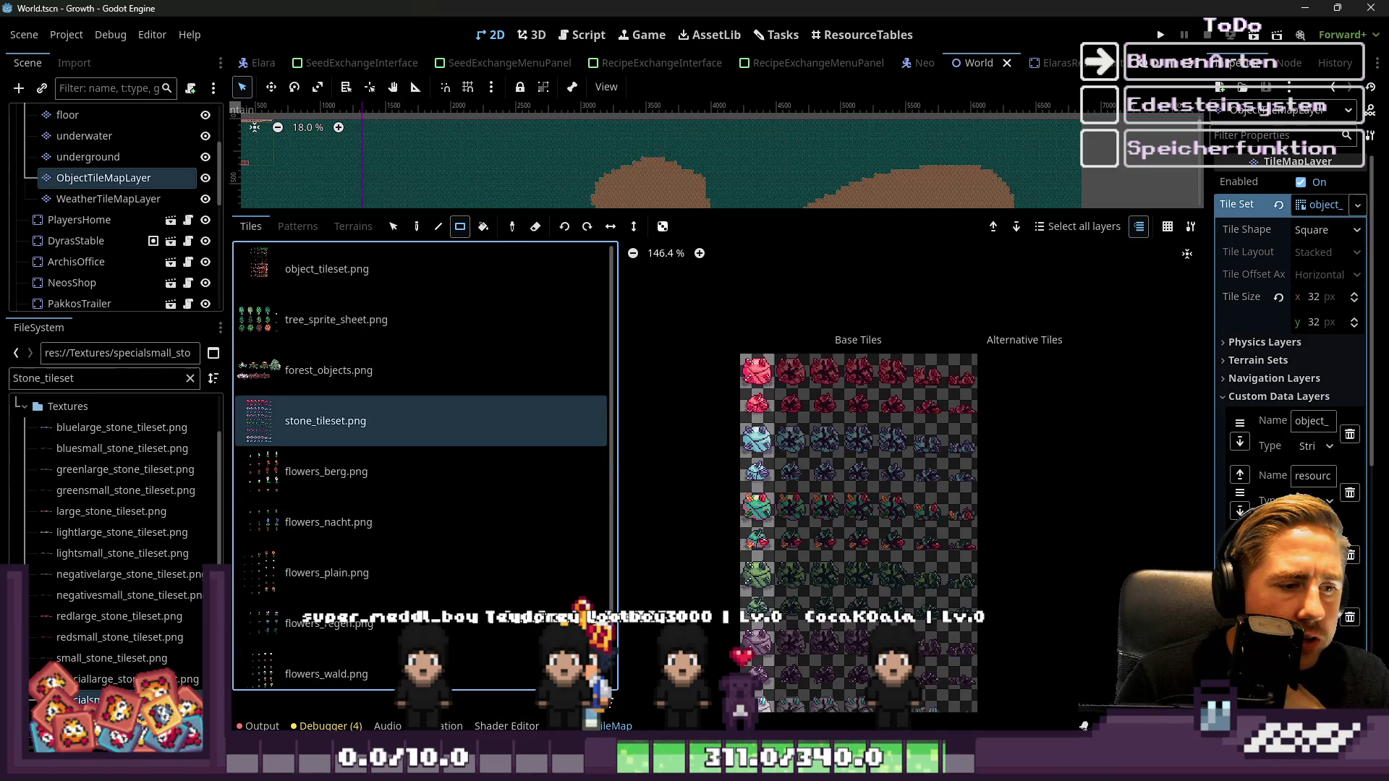
left_click(659, 726)
scroll(861, 519, "up", 6)
left_click(636, 299)
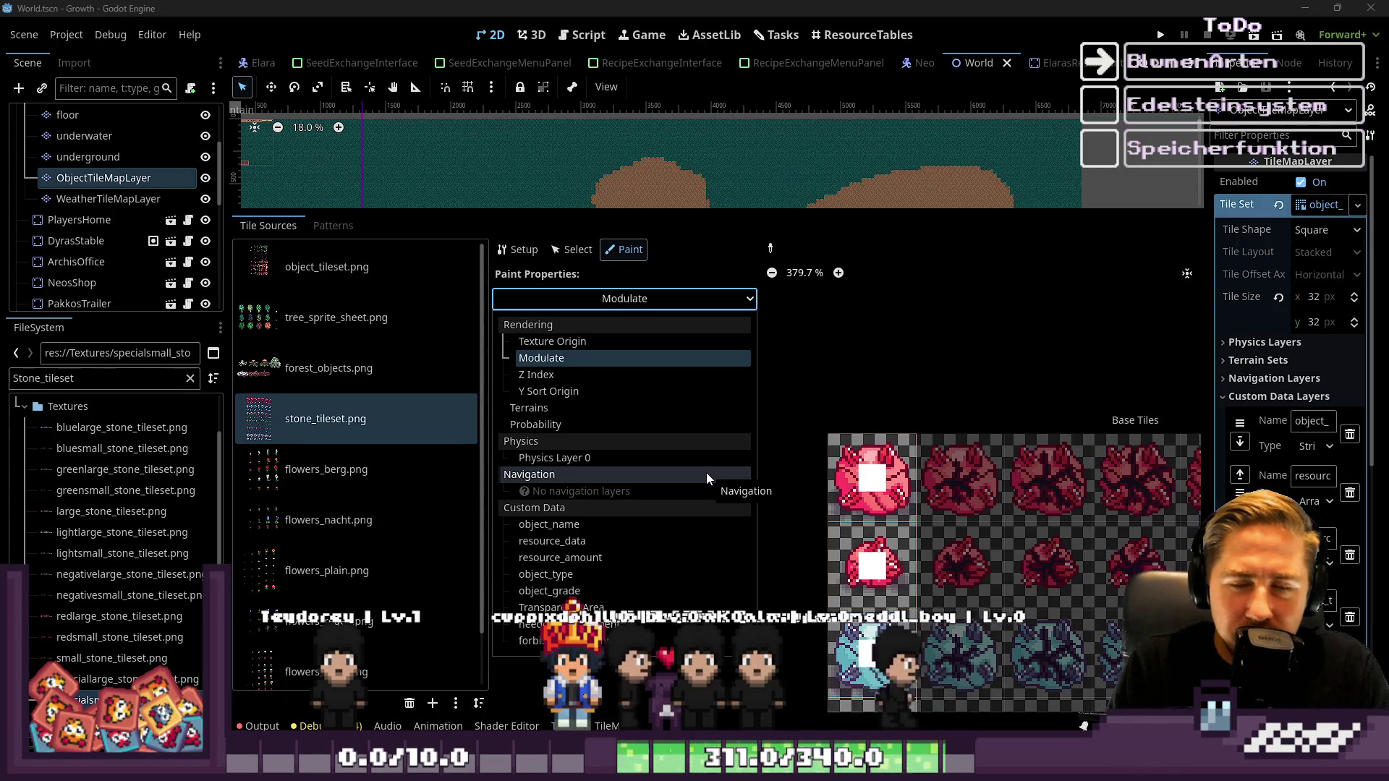
Try Modulate, then make resource_data the custom data property to paint
scroll(928, 367, "down", 1)
scroll(927, 366, "down", 10)
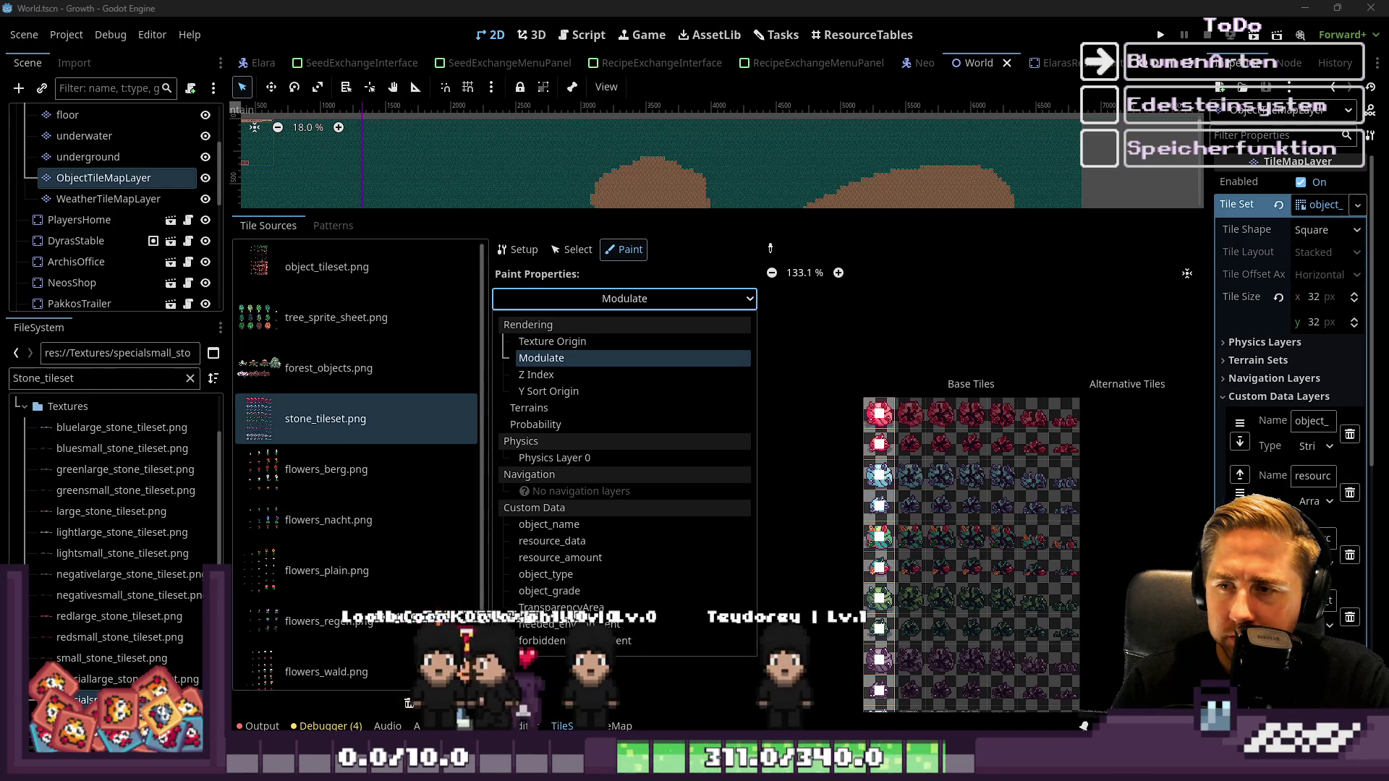
left_click(550, 358)
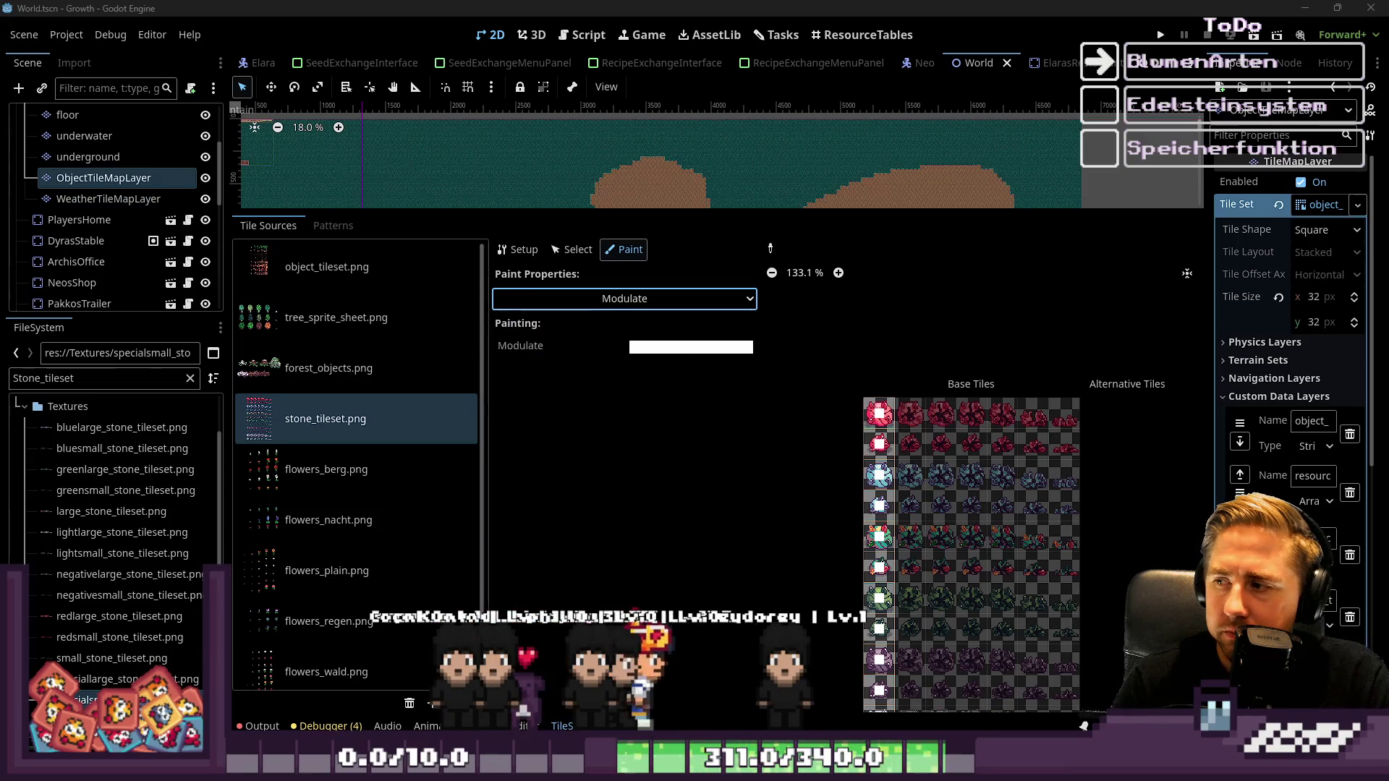
scroll(1023, 406, "up", 3)
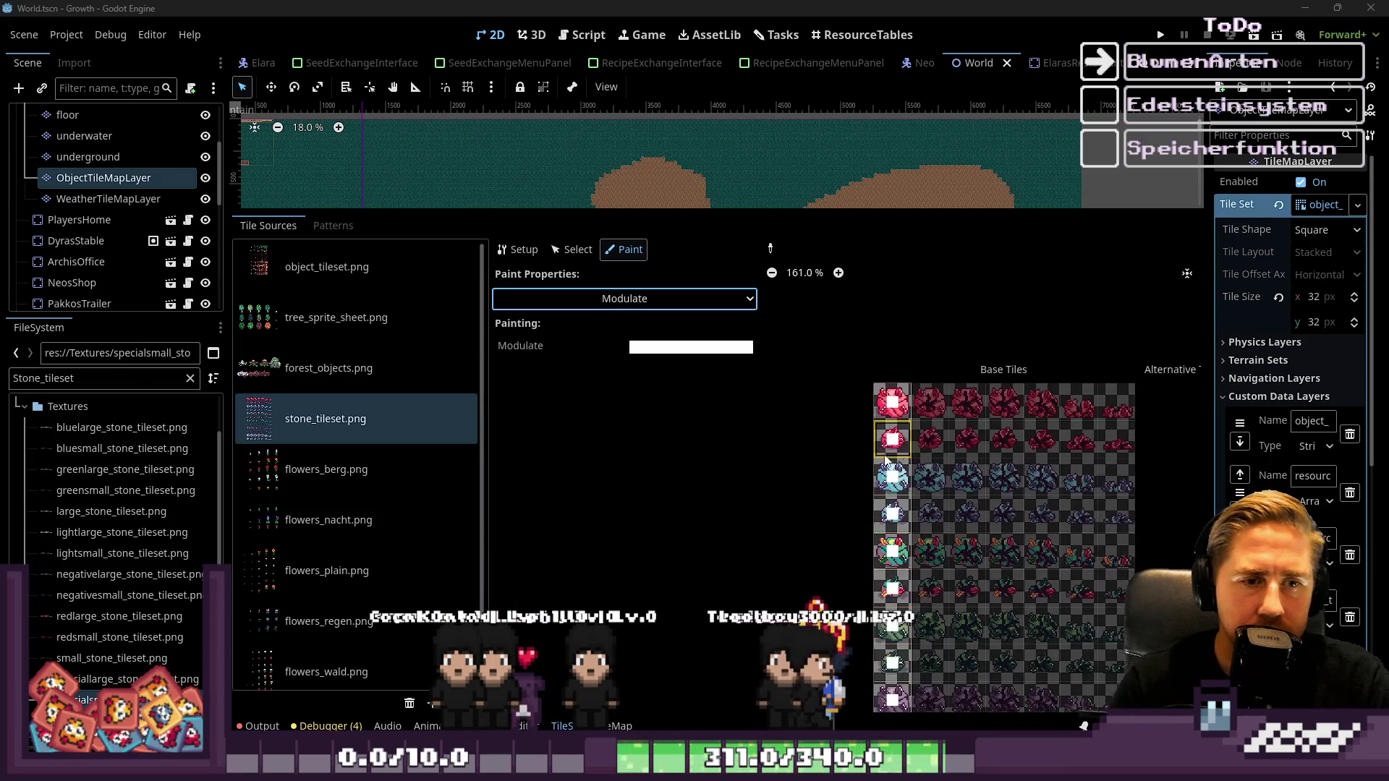
left_click(577, 298)
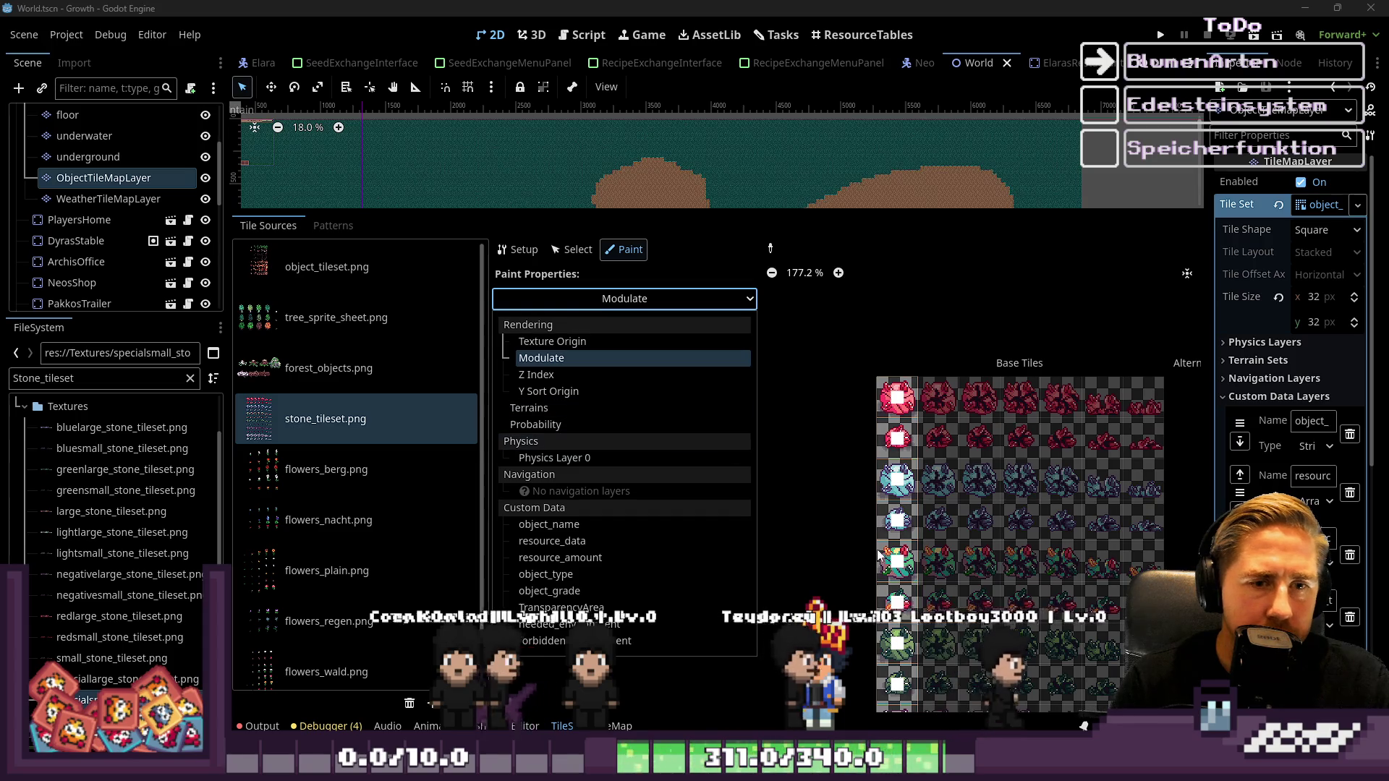
left_click(637, 541)
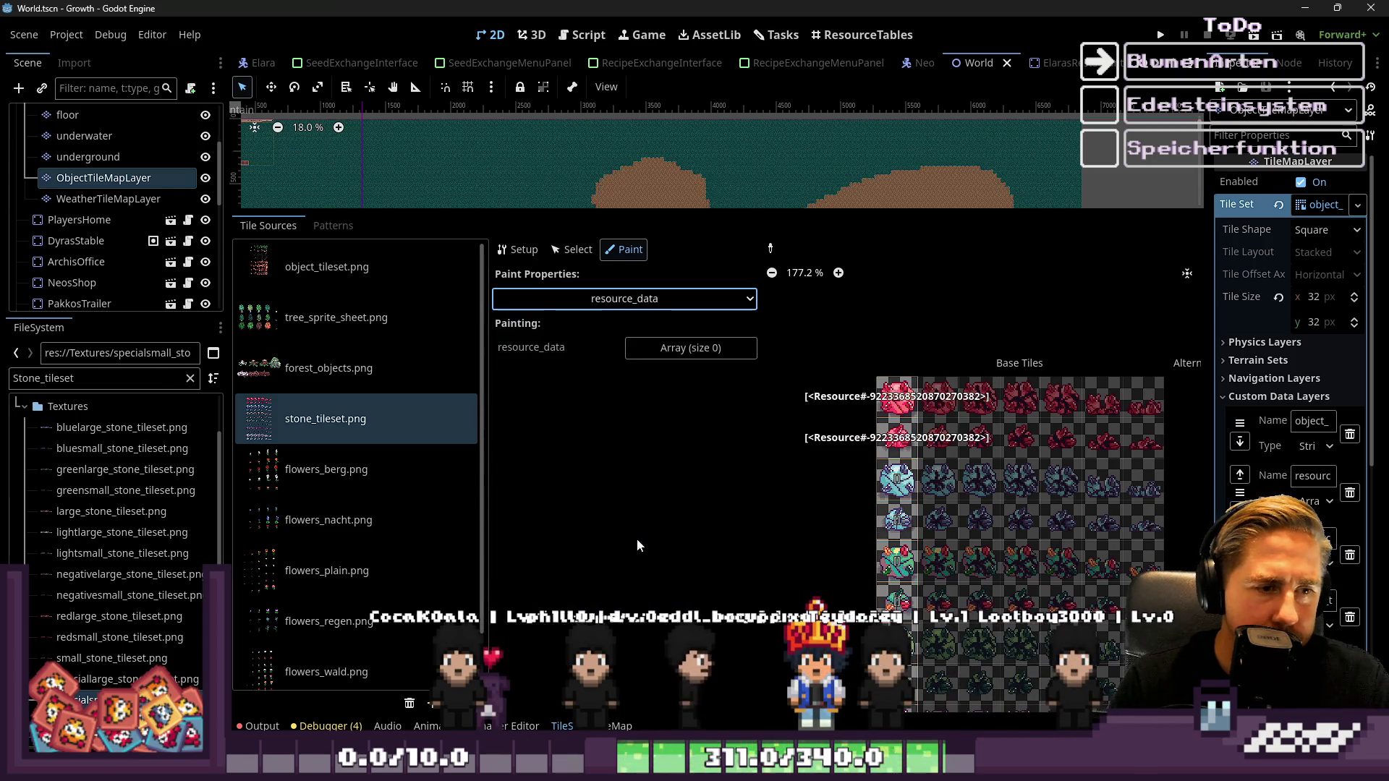
Paint resource_data on the red stone tile as a 1-element Object array
scroll(984, 401, "up", 10)
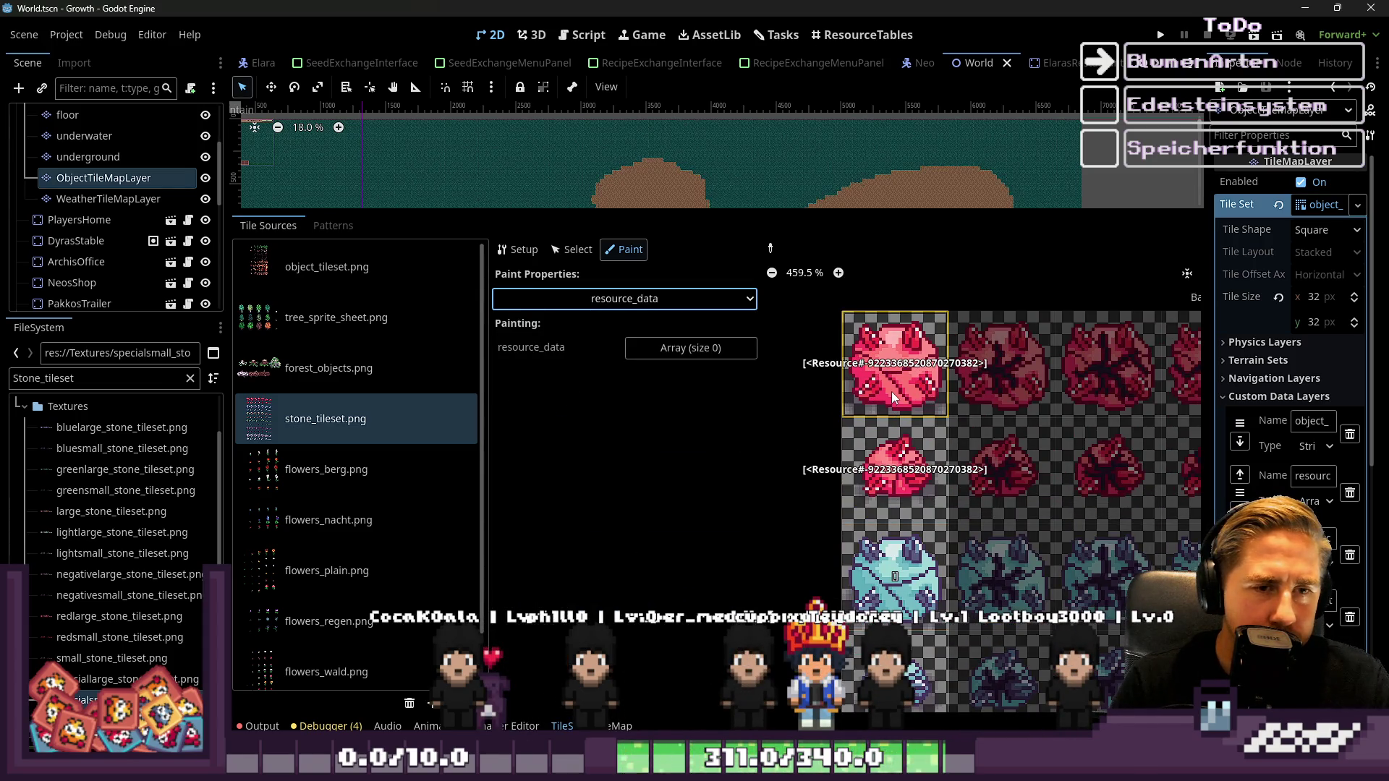
left_click(891, 391)
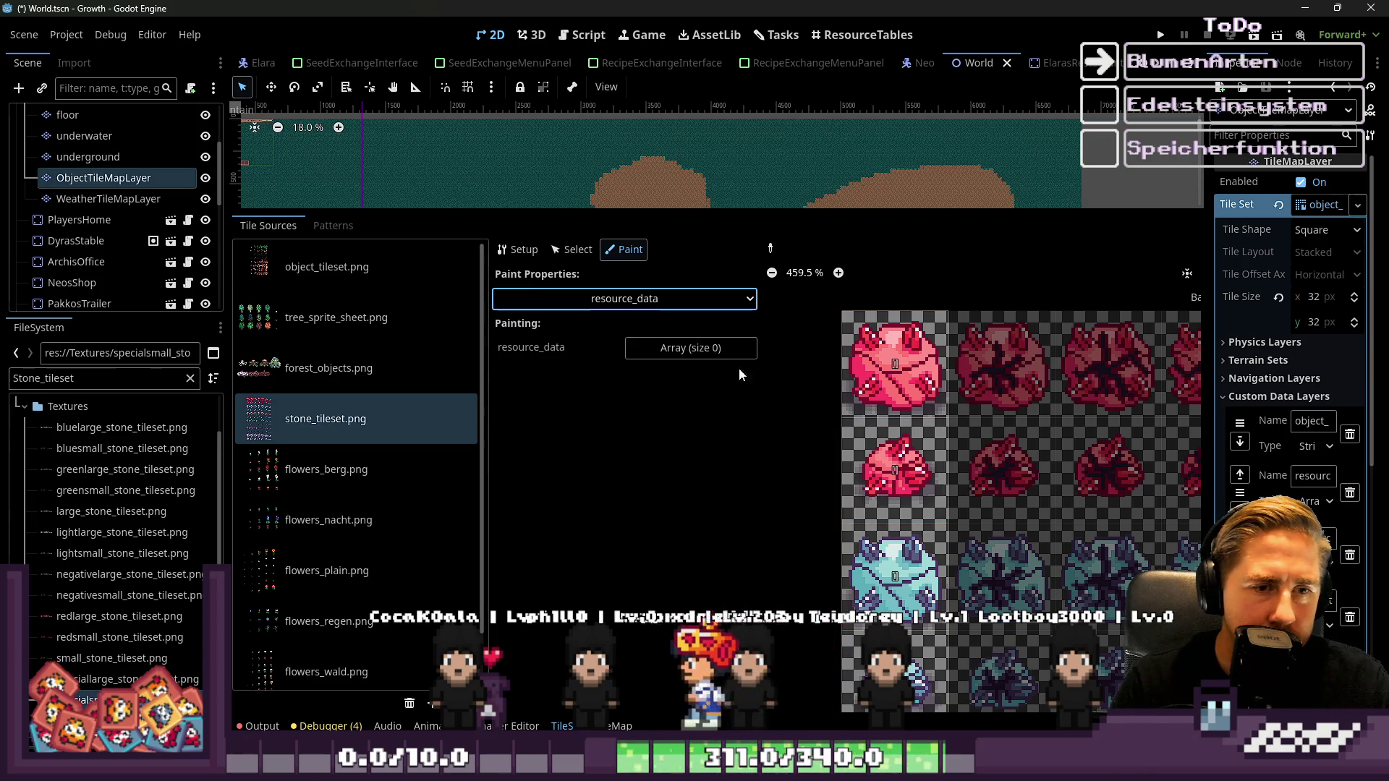
left_click(694, 348)
left_click(660, 372)
type("1")
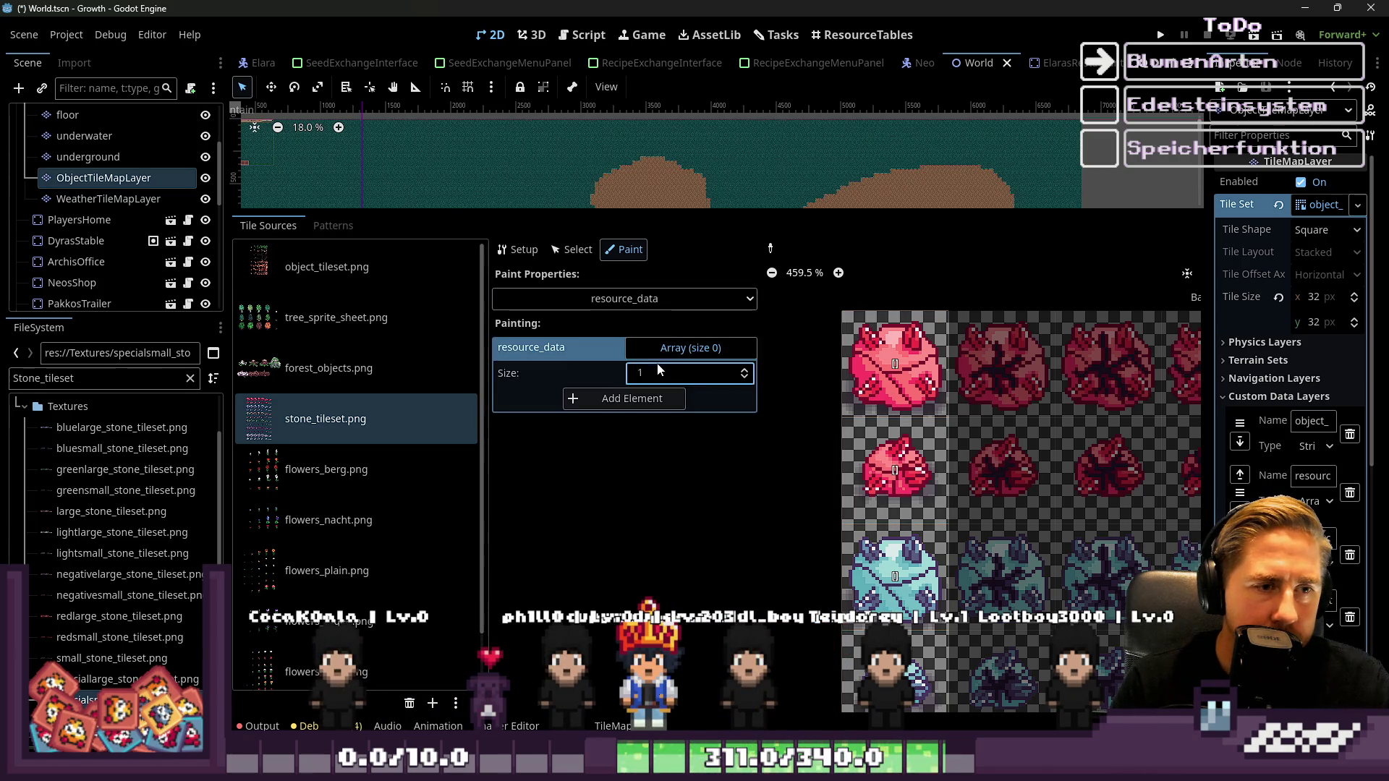
key("Return")
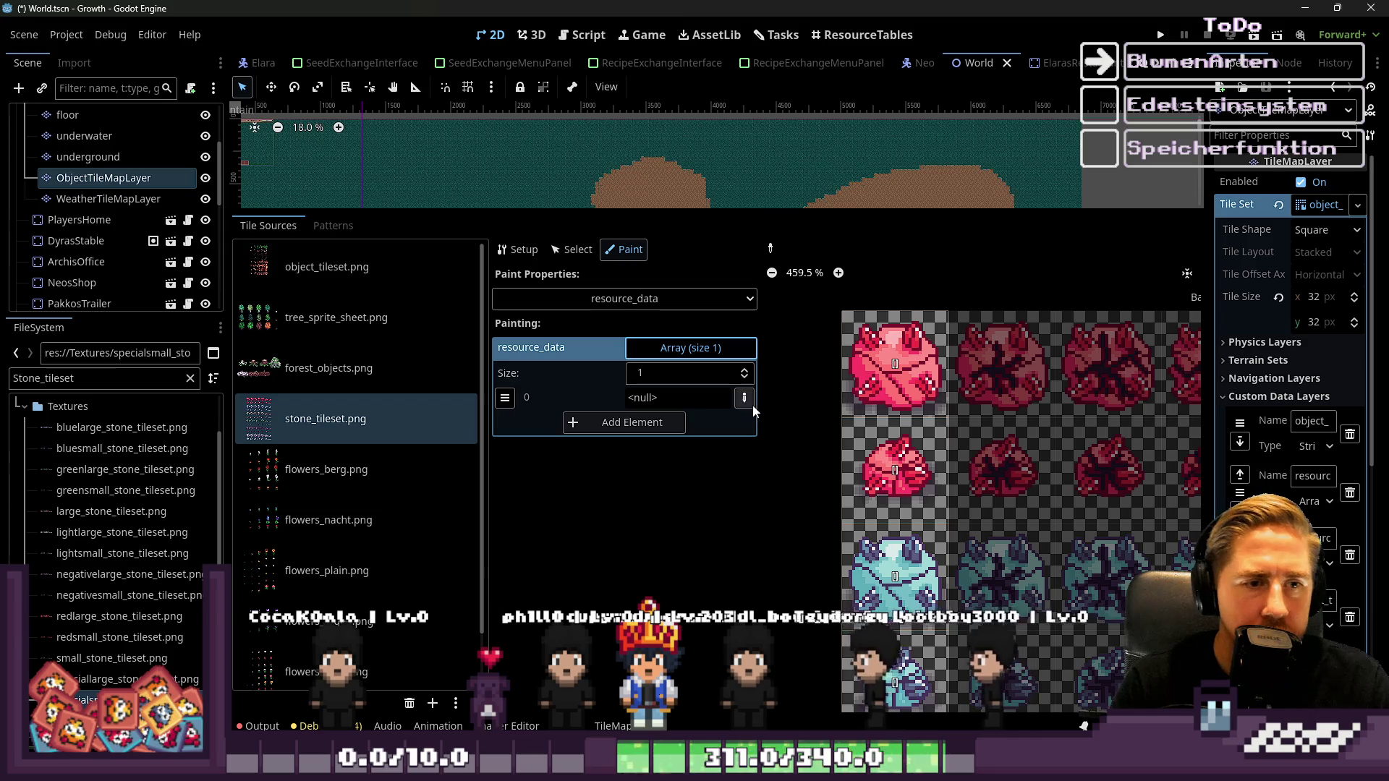
left_click(744, 398)
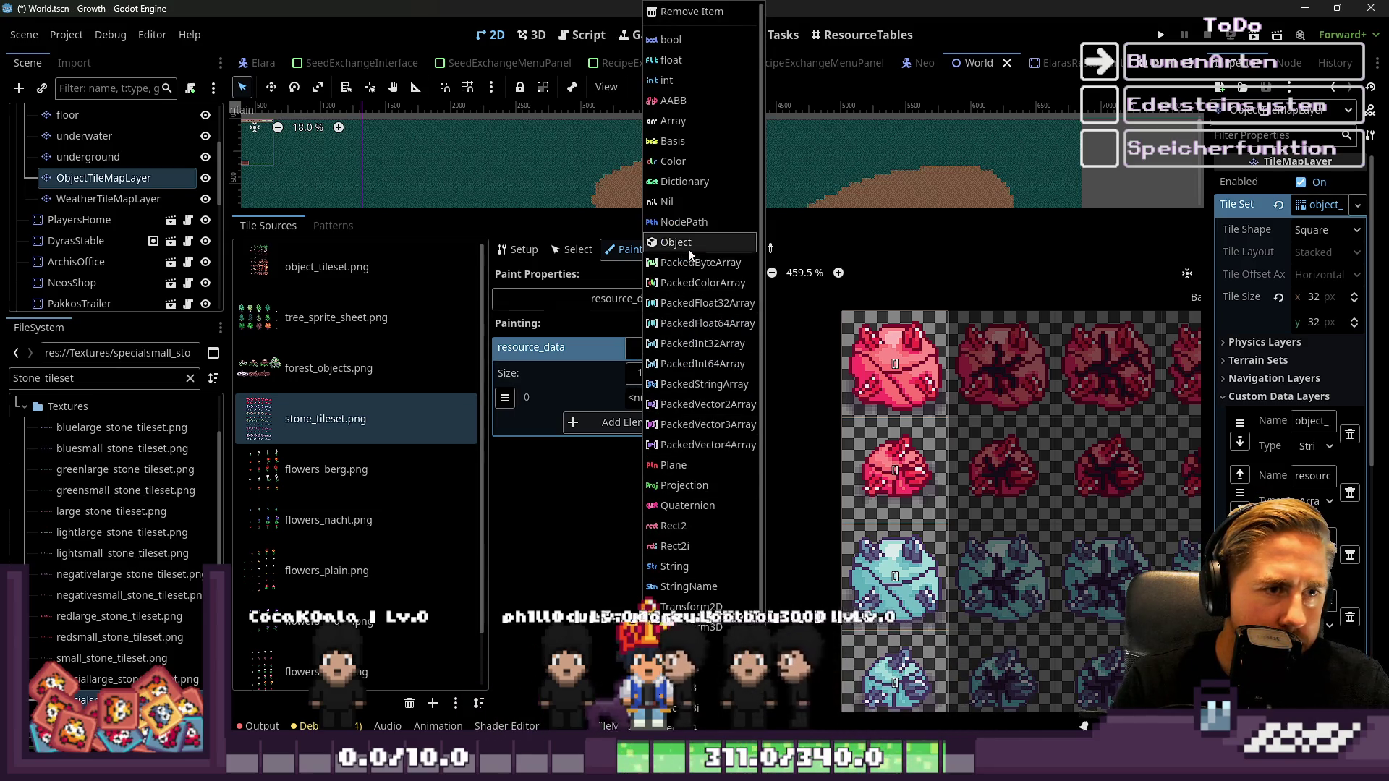
left_click(652, 319)
left_click(657, 348)
left_click(654, 357)
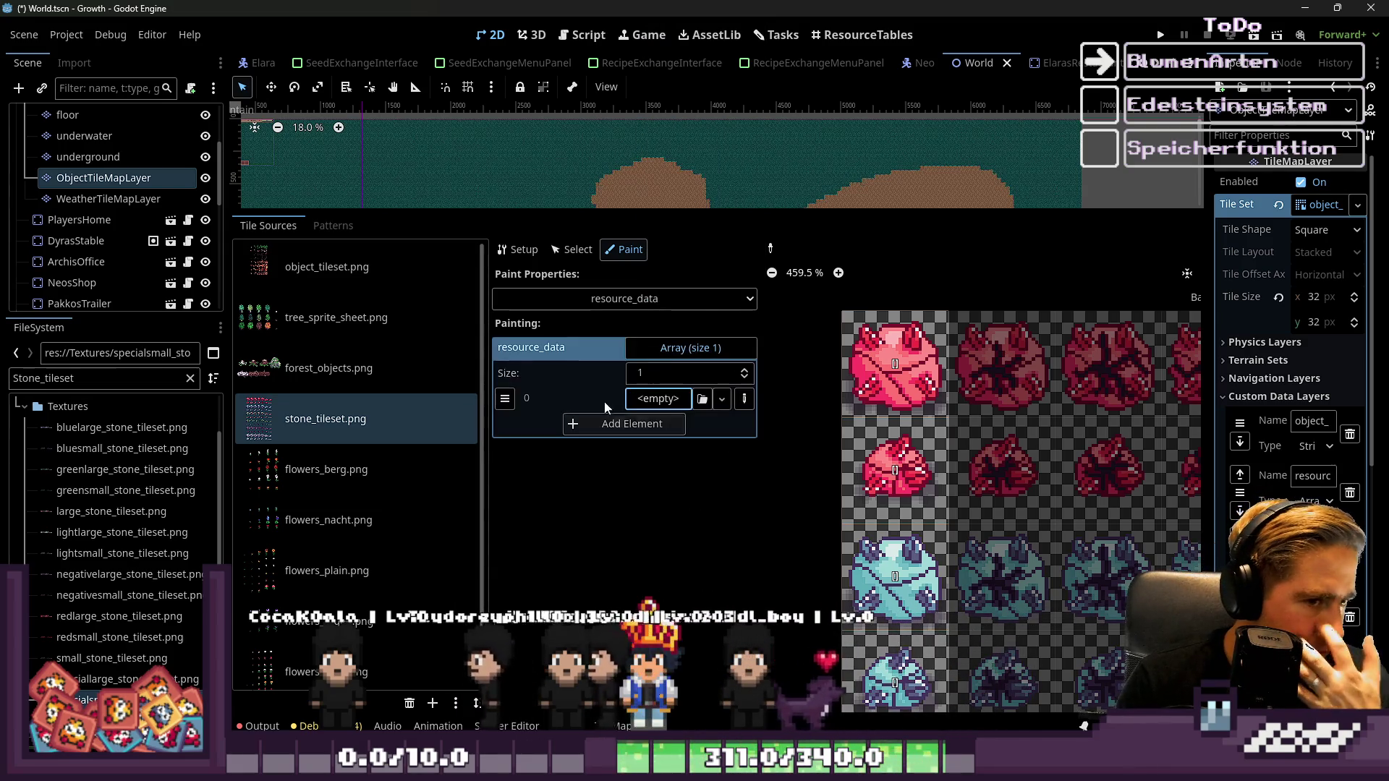
Filter the FileSystem for redstone and select its slot resource
left_click(103, 386)
type("redstone")
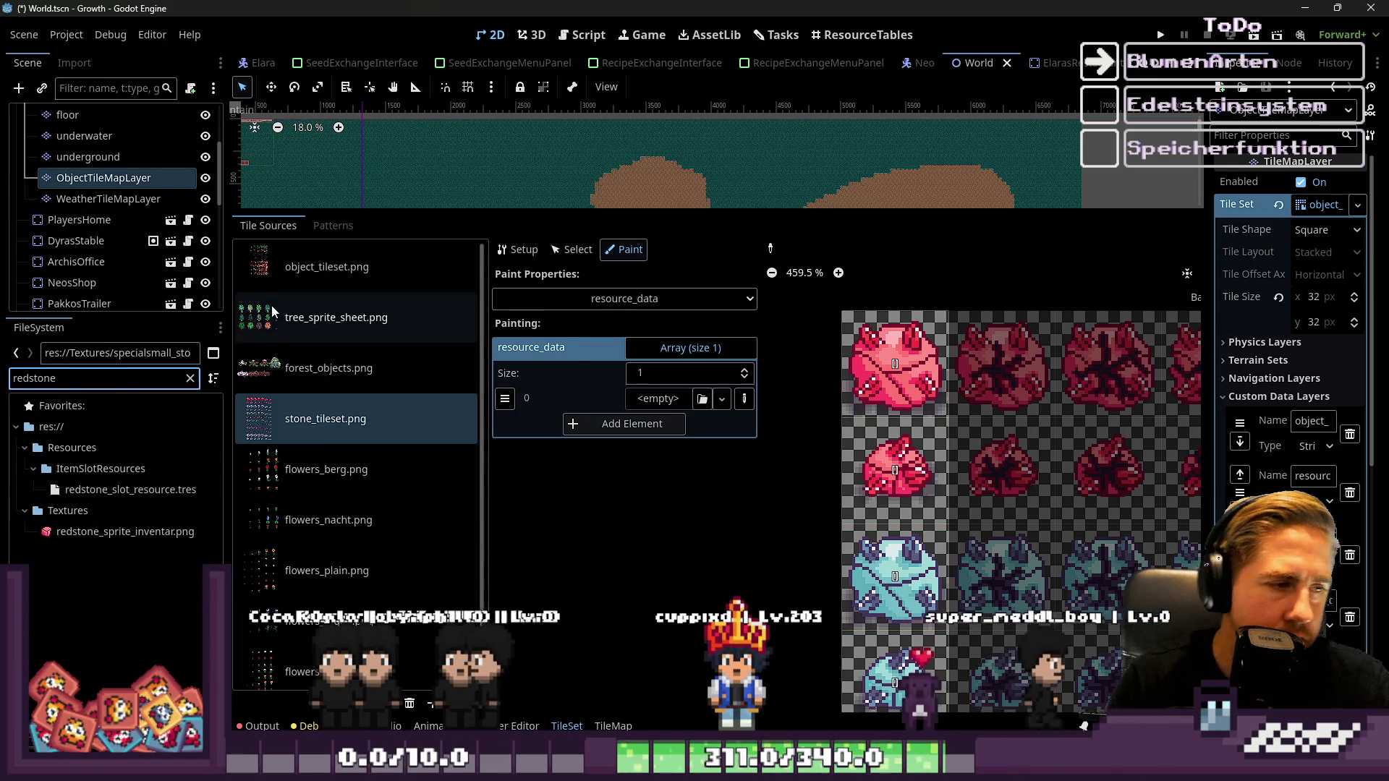
left_click(110, 496)
type("negative")
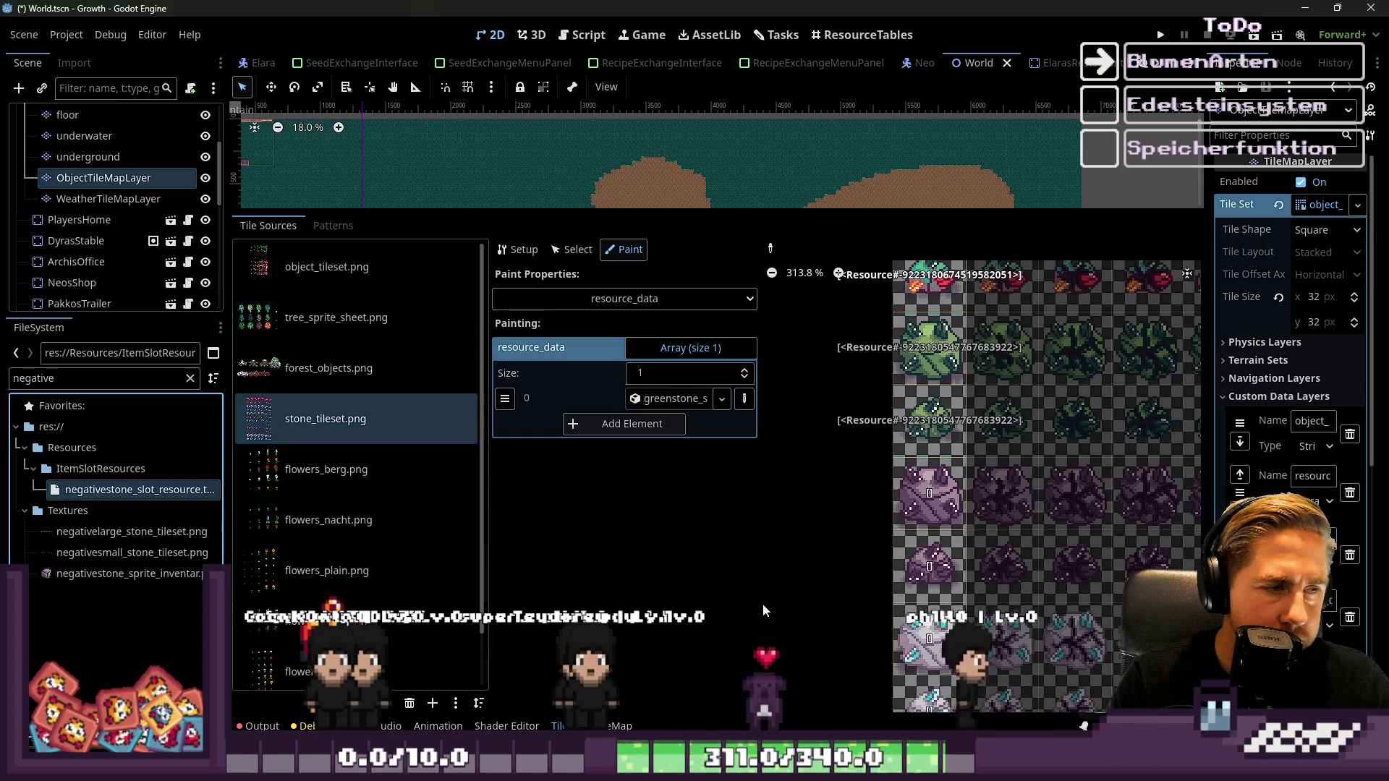
scroll(914, 548, "down", 2)
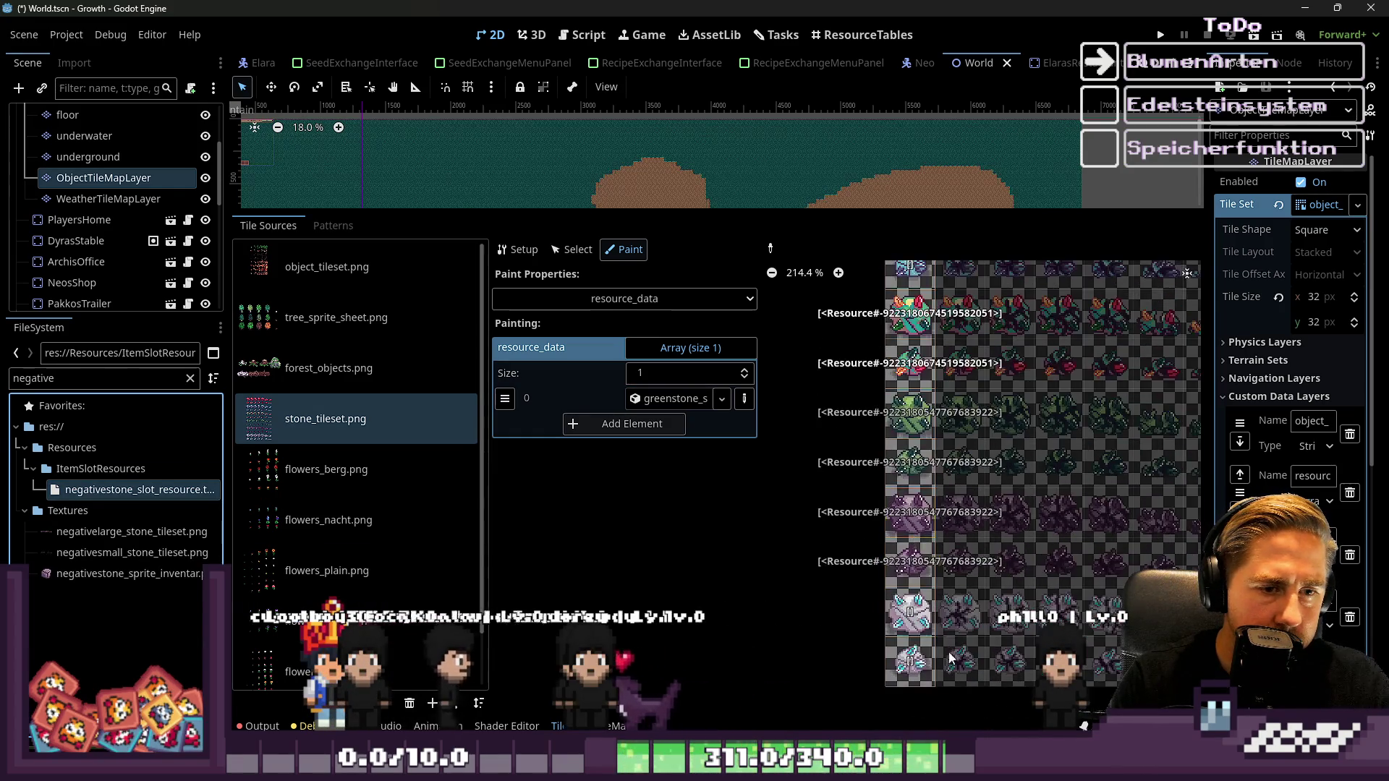
scroll(913, 548, "up", 1)
Put negativestone_slot_resource in the array element and paint it onto a stone tile
double_click(39, 378)
type("whit")
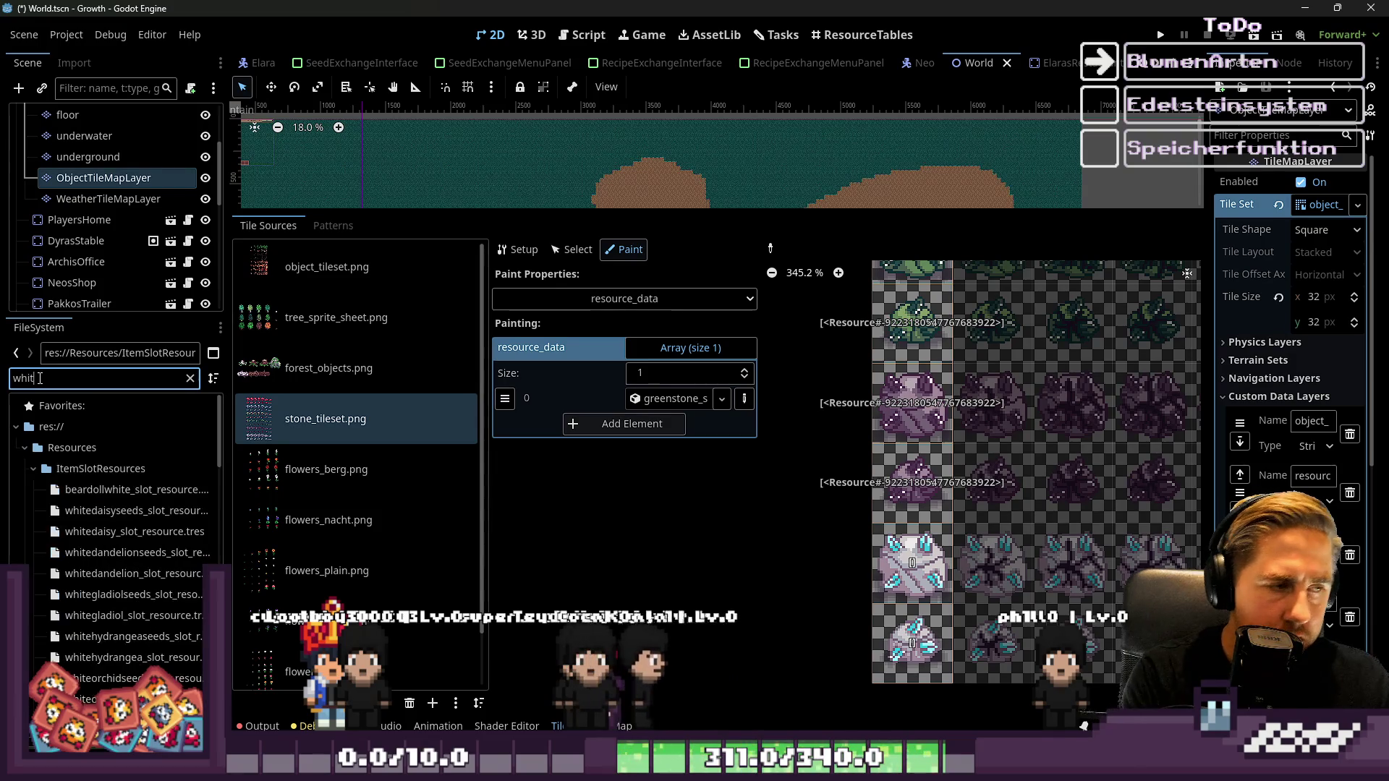
type("esto")
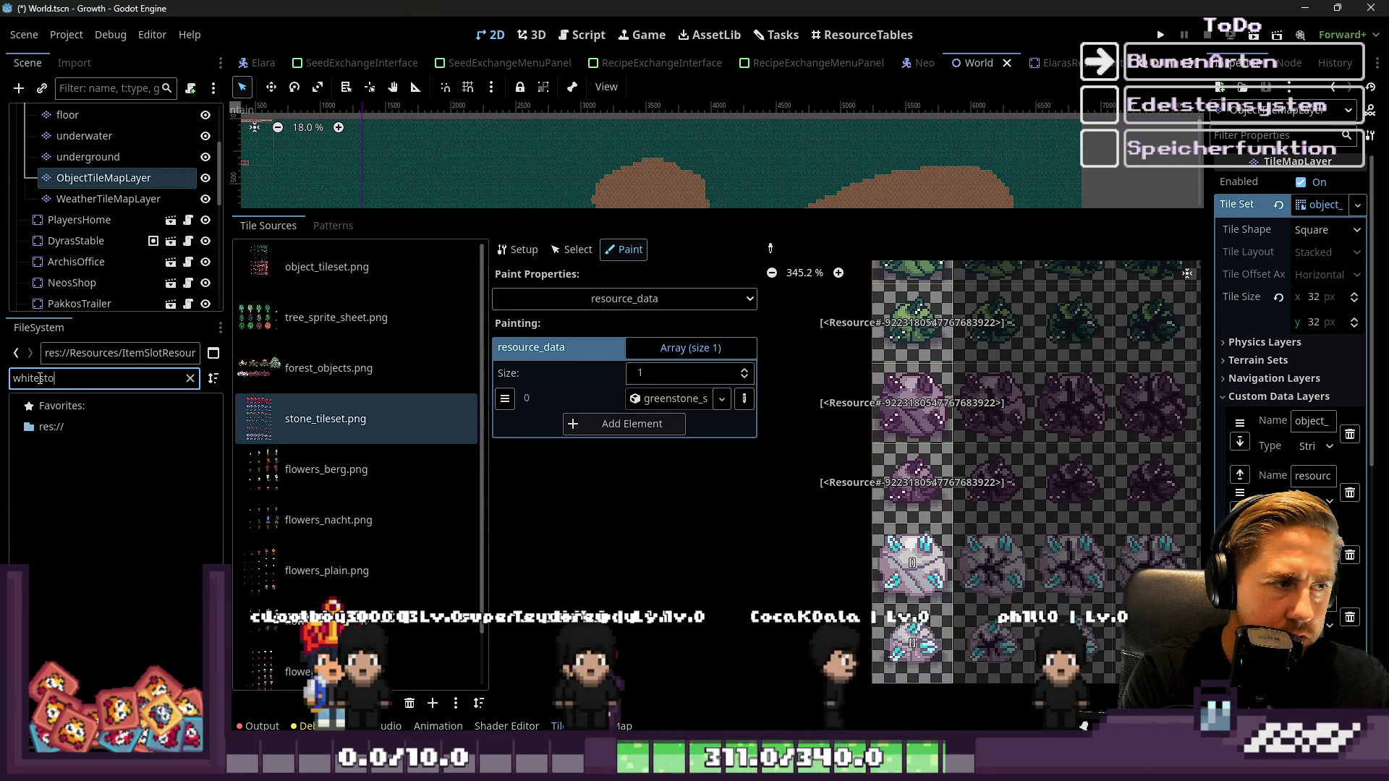
key("BackSpace")
key("BackSpace")
key("BackSpace")
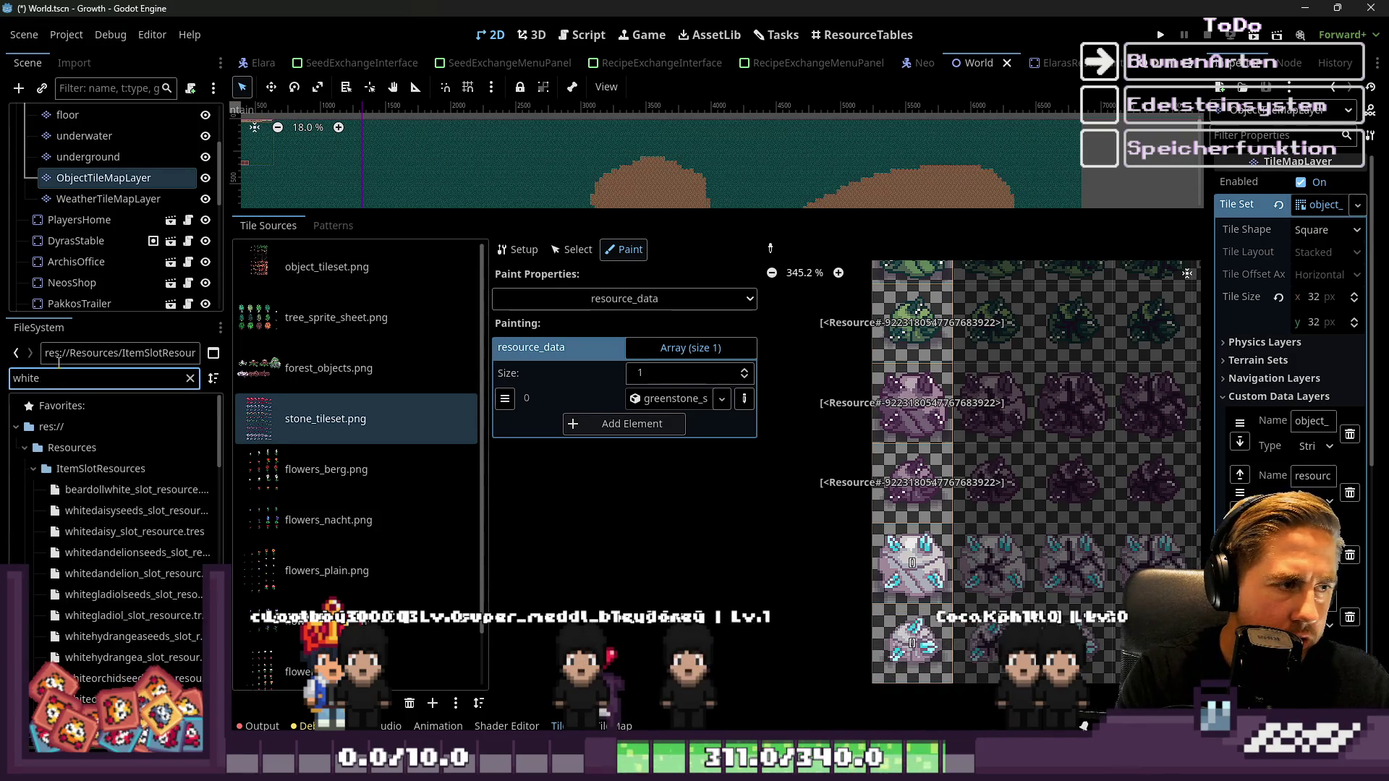
type("light")
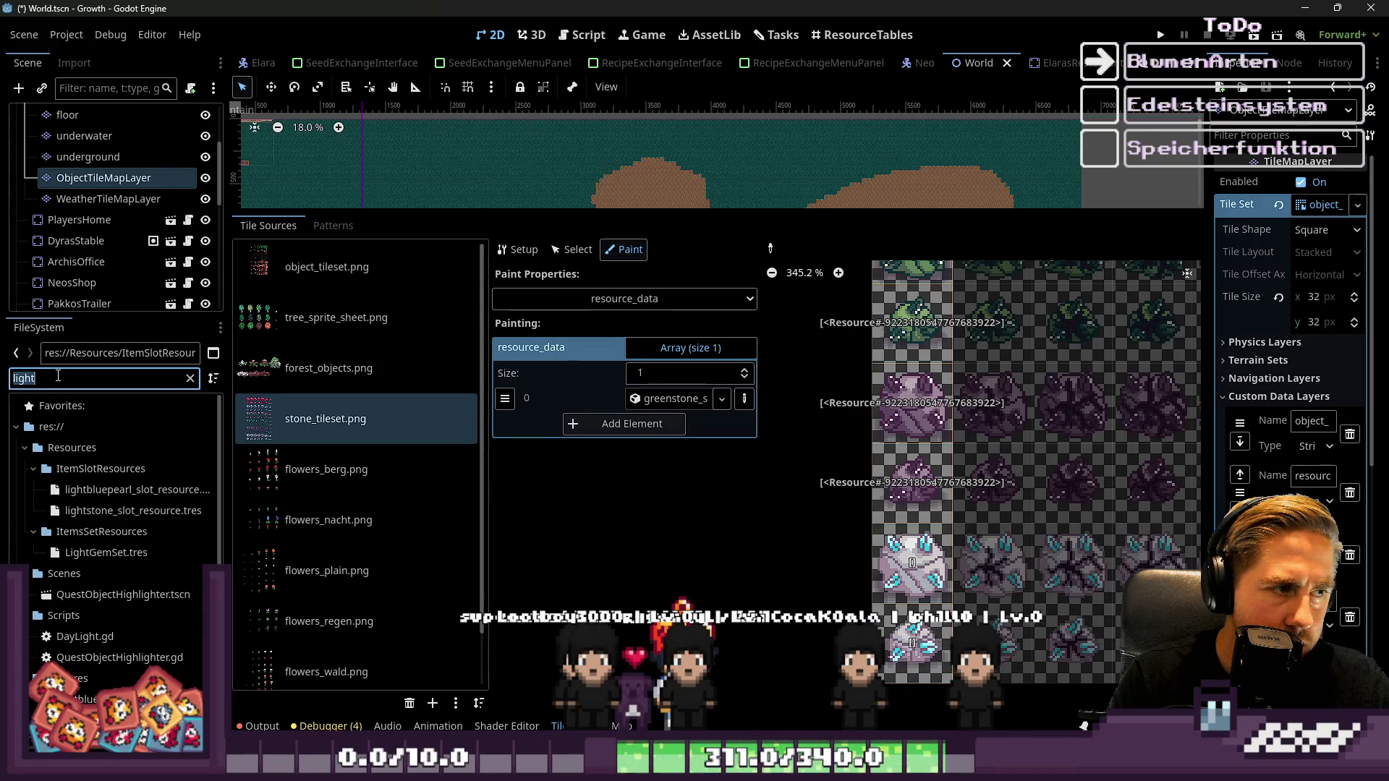
type("negativ")
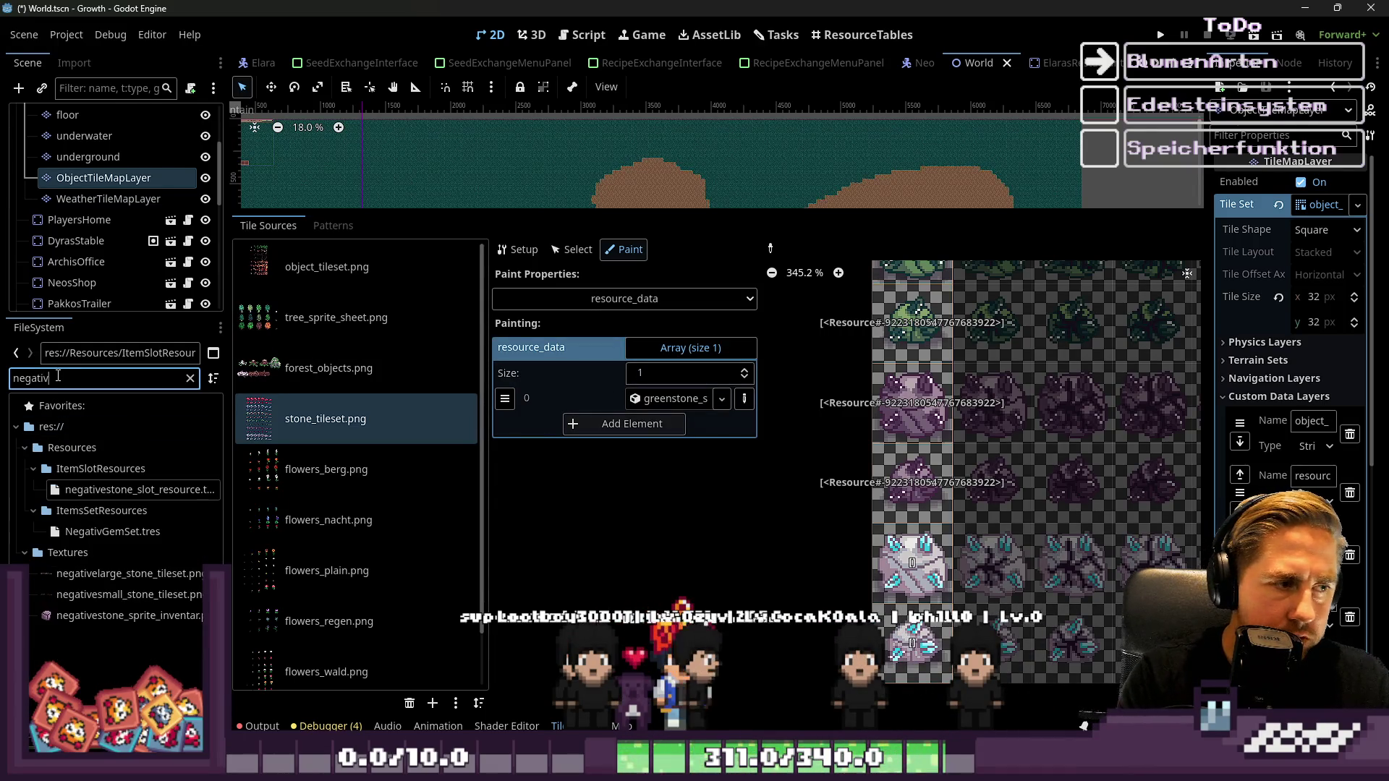
type("e")
left_click_drag(717, 422, 697, 403)
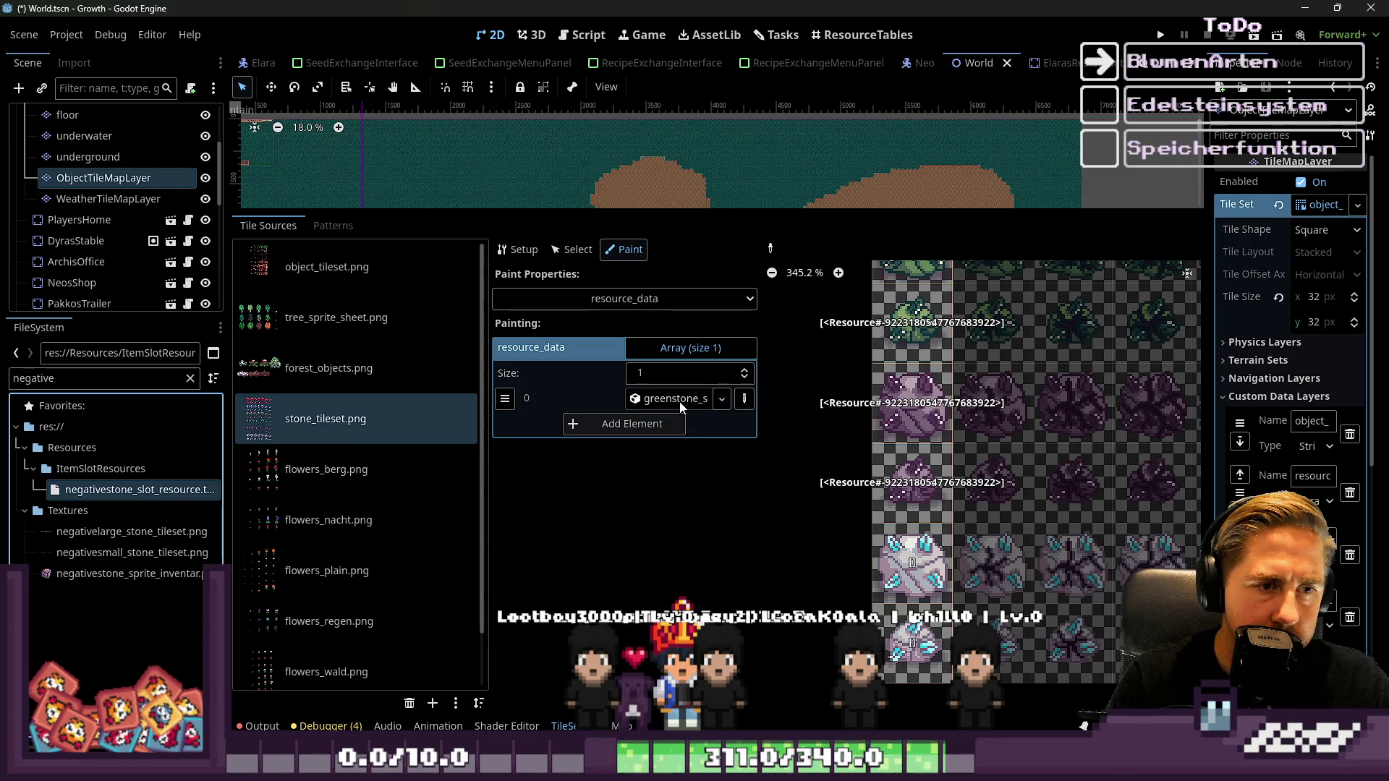
left_click(913, 479)
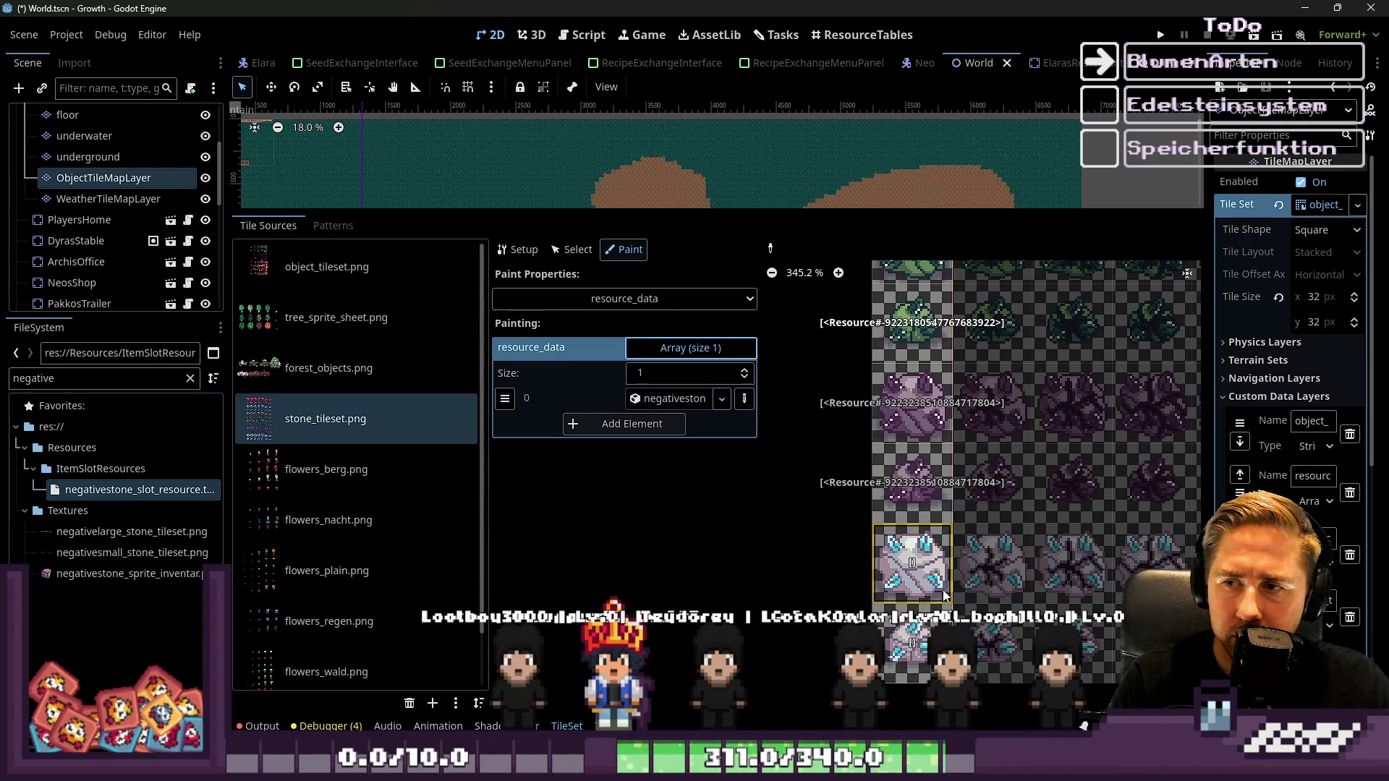
Assign lightstone_slot_resource to the array and paint it onto the white stone tiles
scroll(944, 595, "down", 2)
scroll(936, 405, "down", 2)
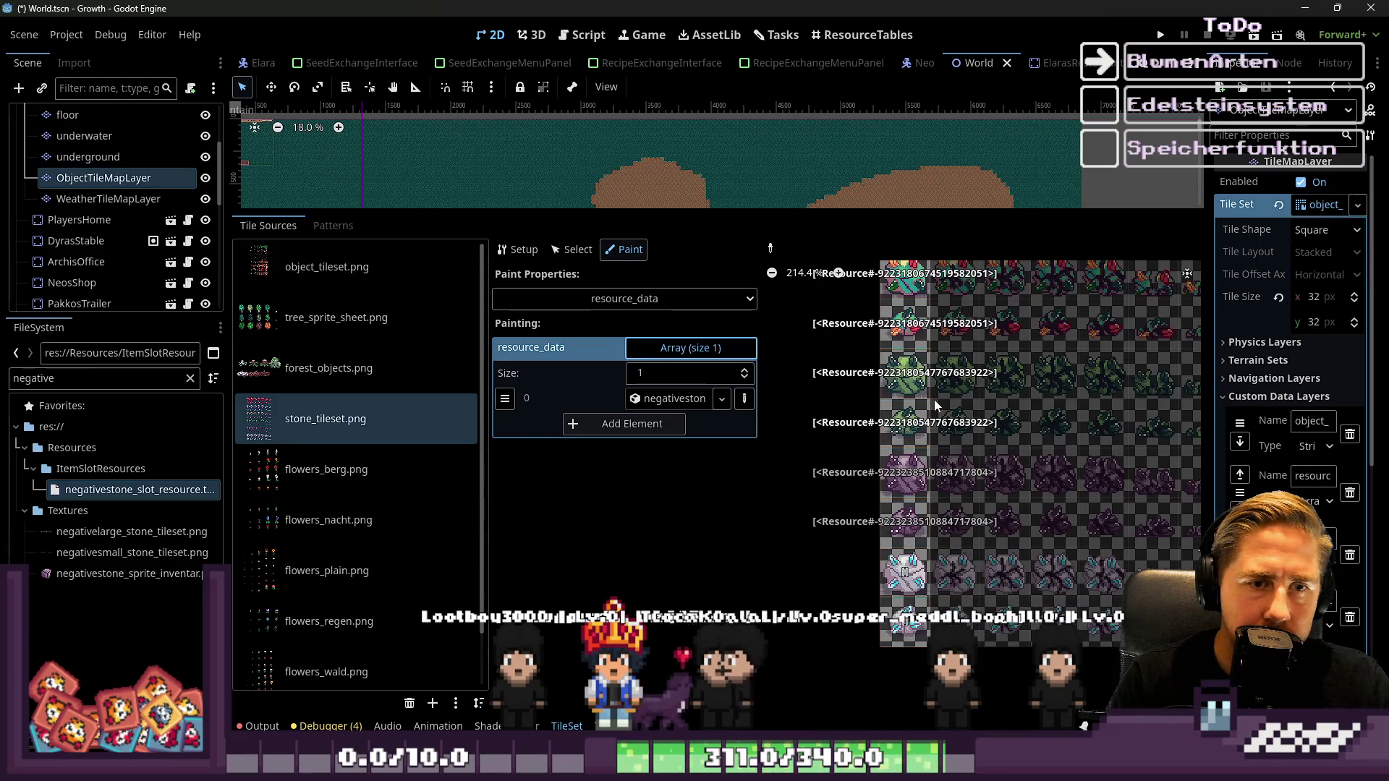
scroll(960, 595, "up", 3)
double_click(52, 380)
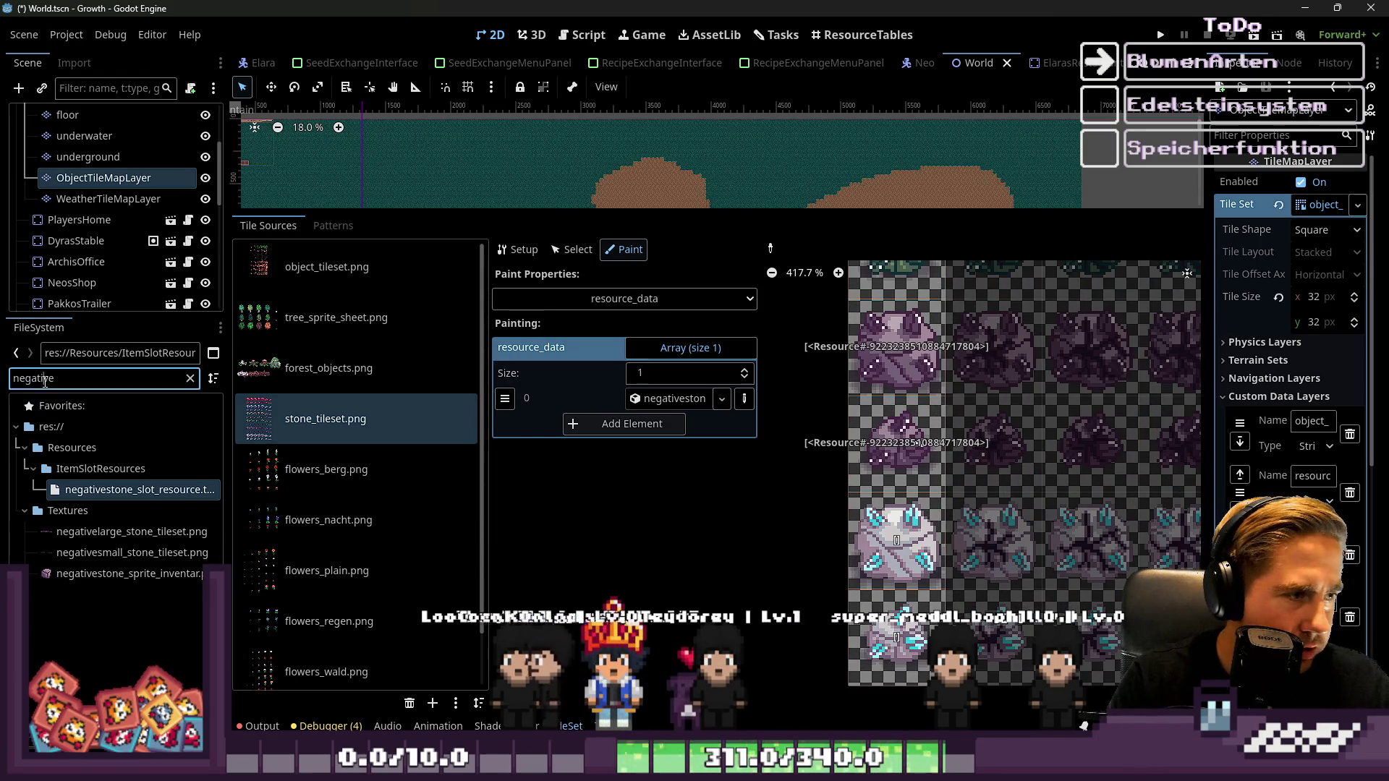
type("light")
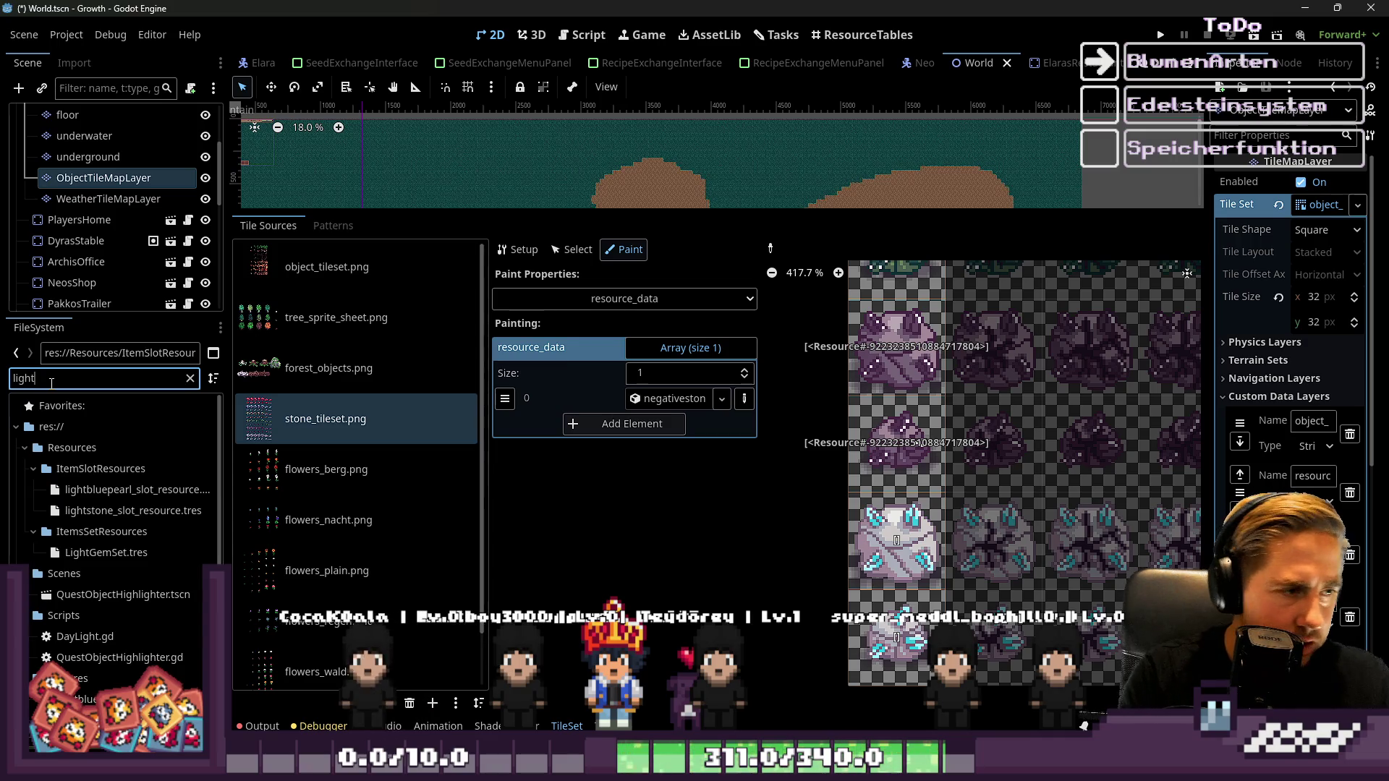
left_click_drag(123, 511, 643, 459)
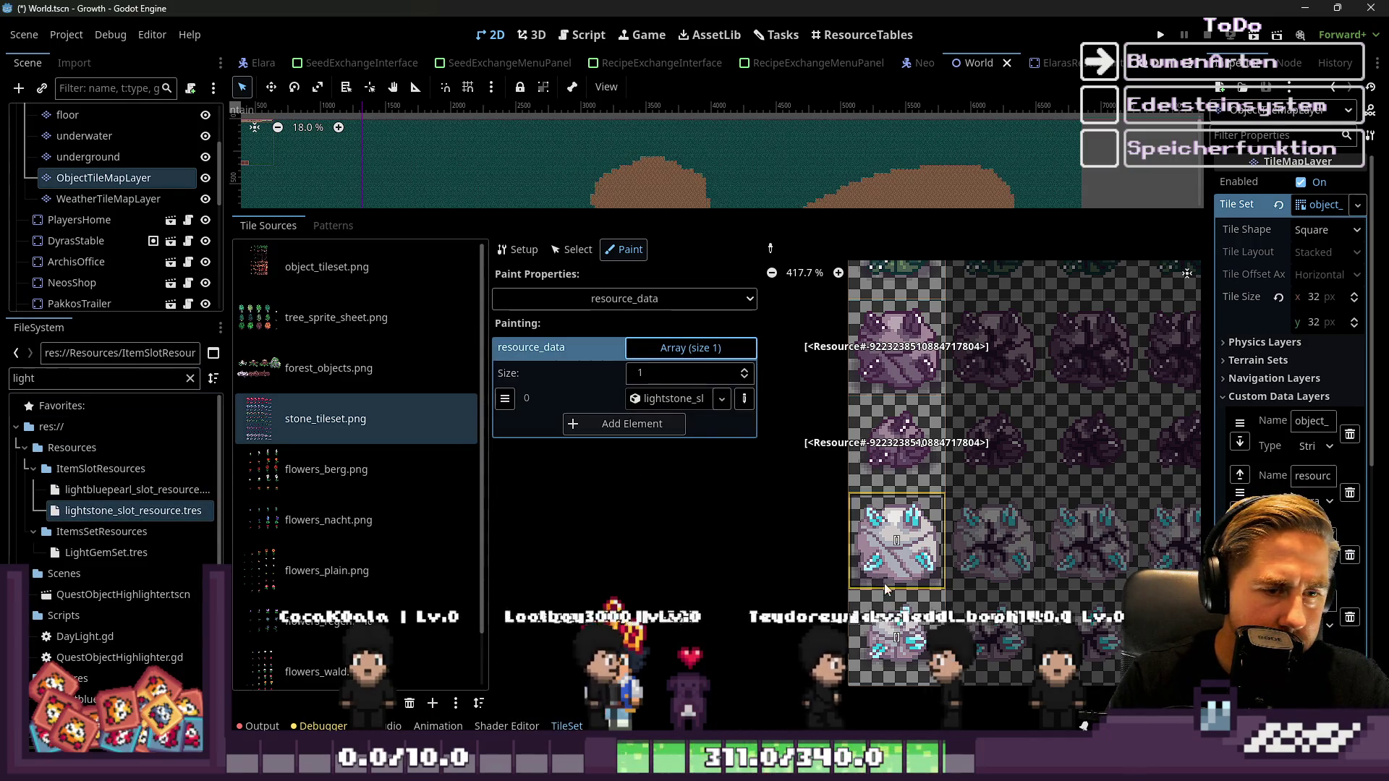
left_click_drag(885, 583, 896, 631)
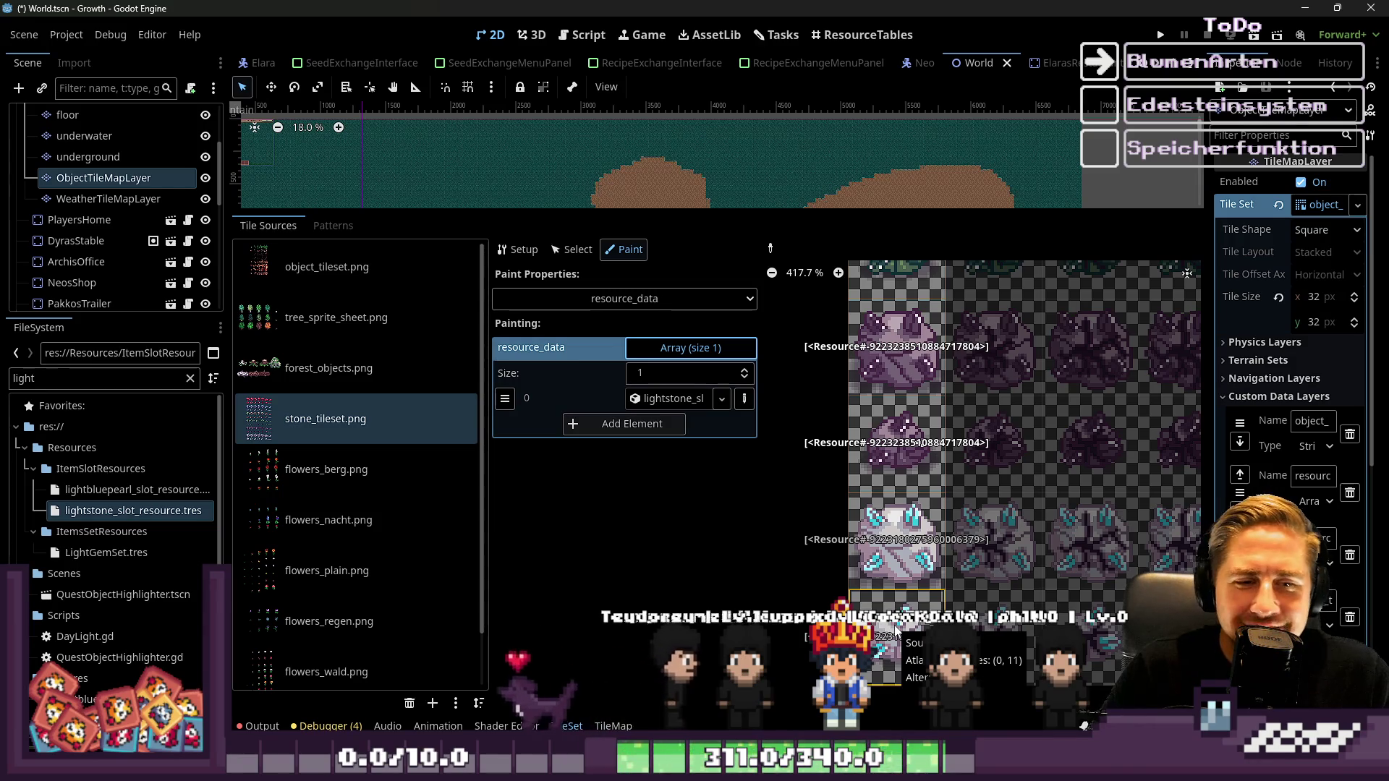
Flip between the TileMap and TileSet panels, ending back in the tile set editor
scroll(896, 632, "down", 4)
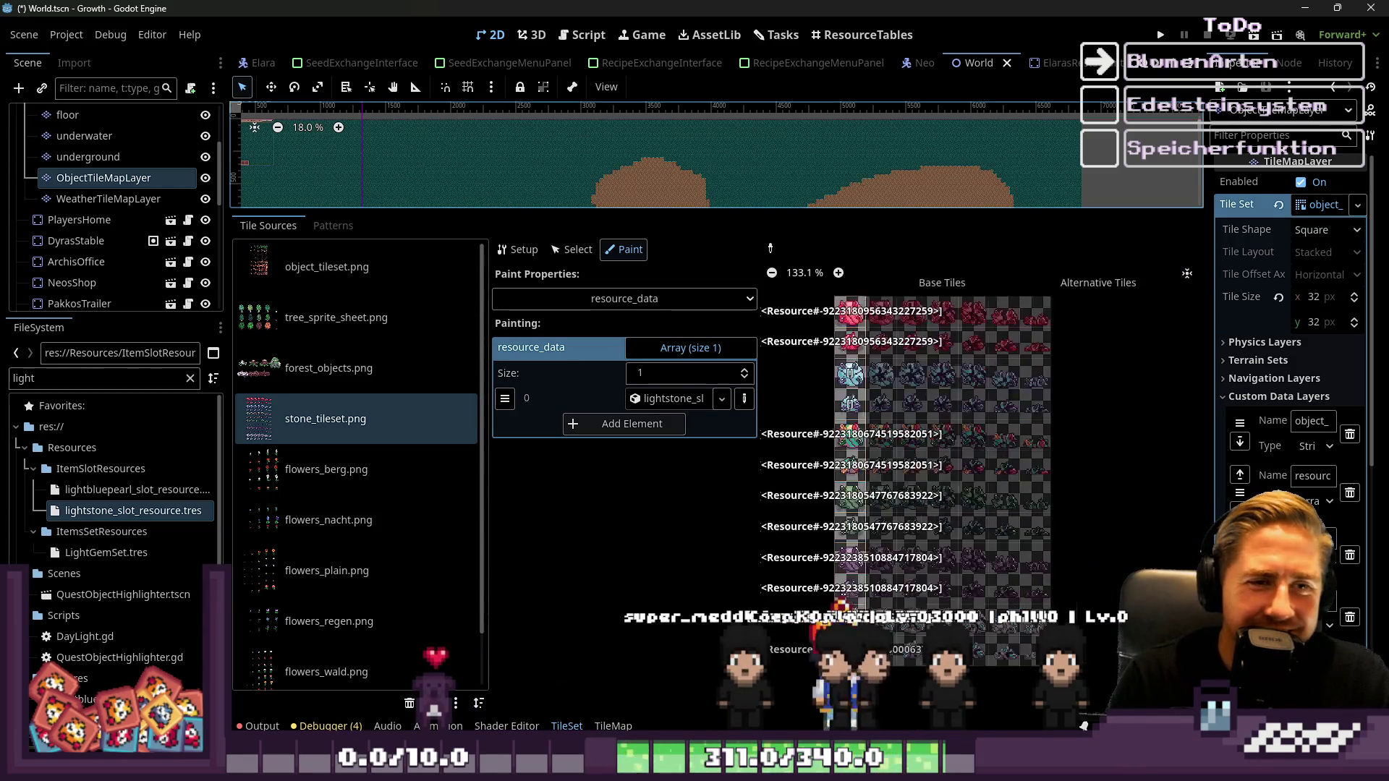
scroll(848, 397, "up", 2)
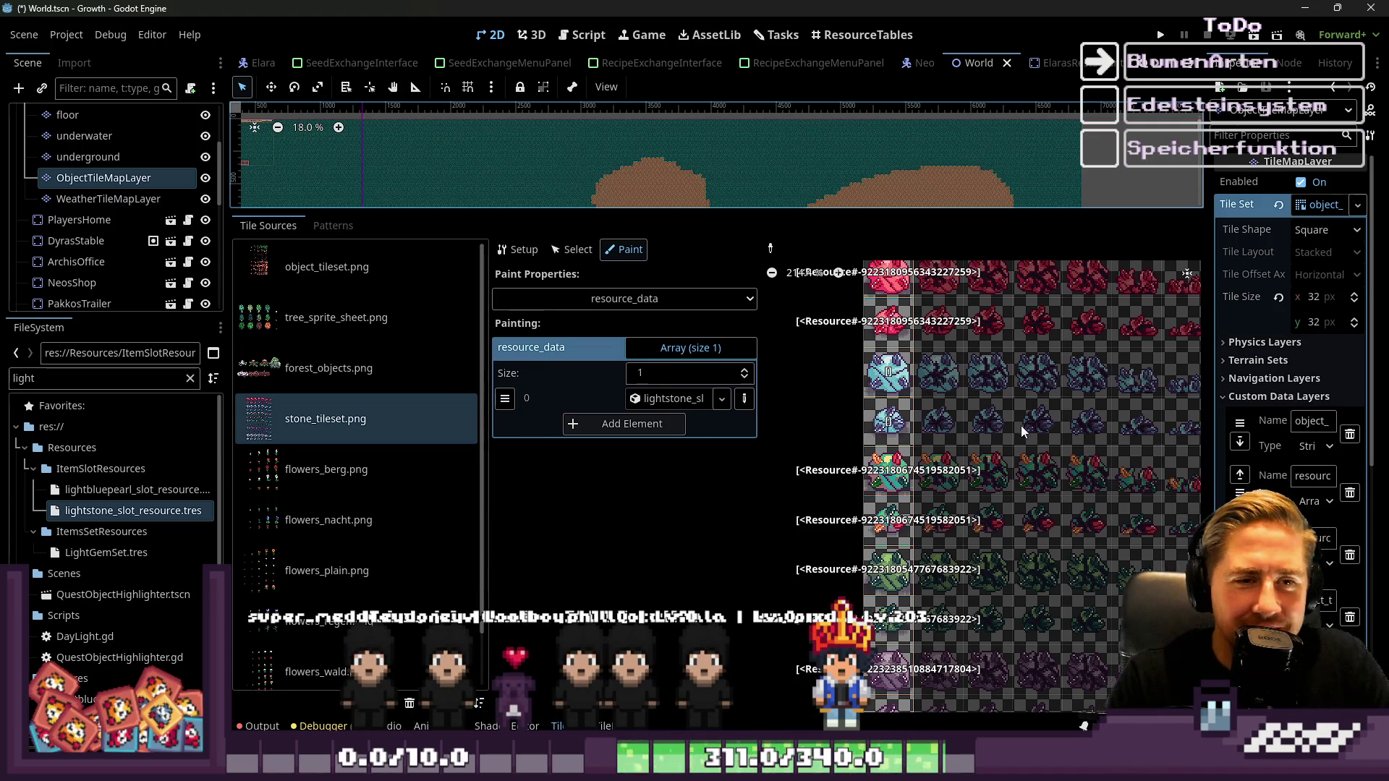
scroll(995, 351, "up", 1)
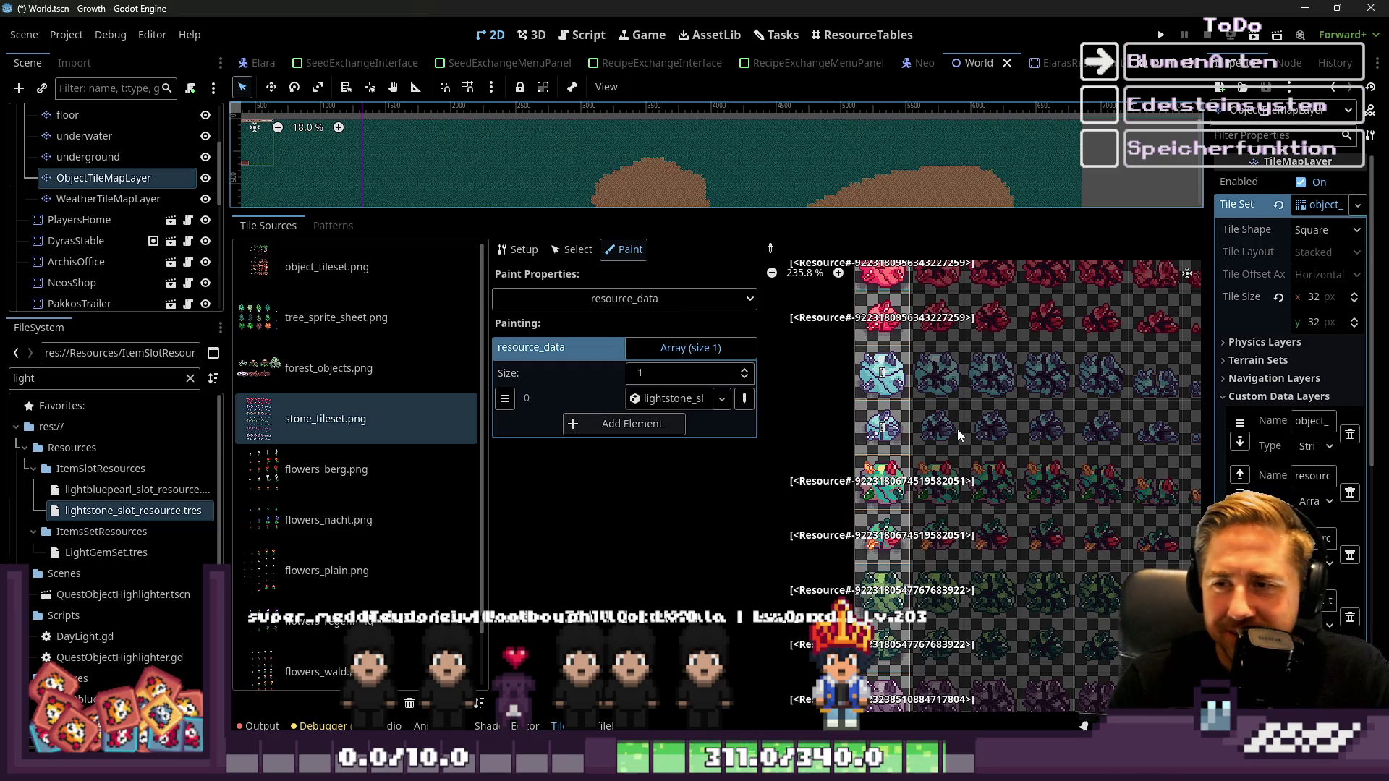
scroll(980, 374, "up", 1)
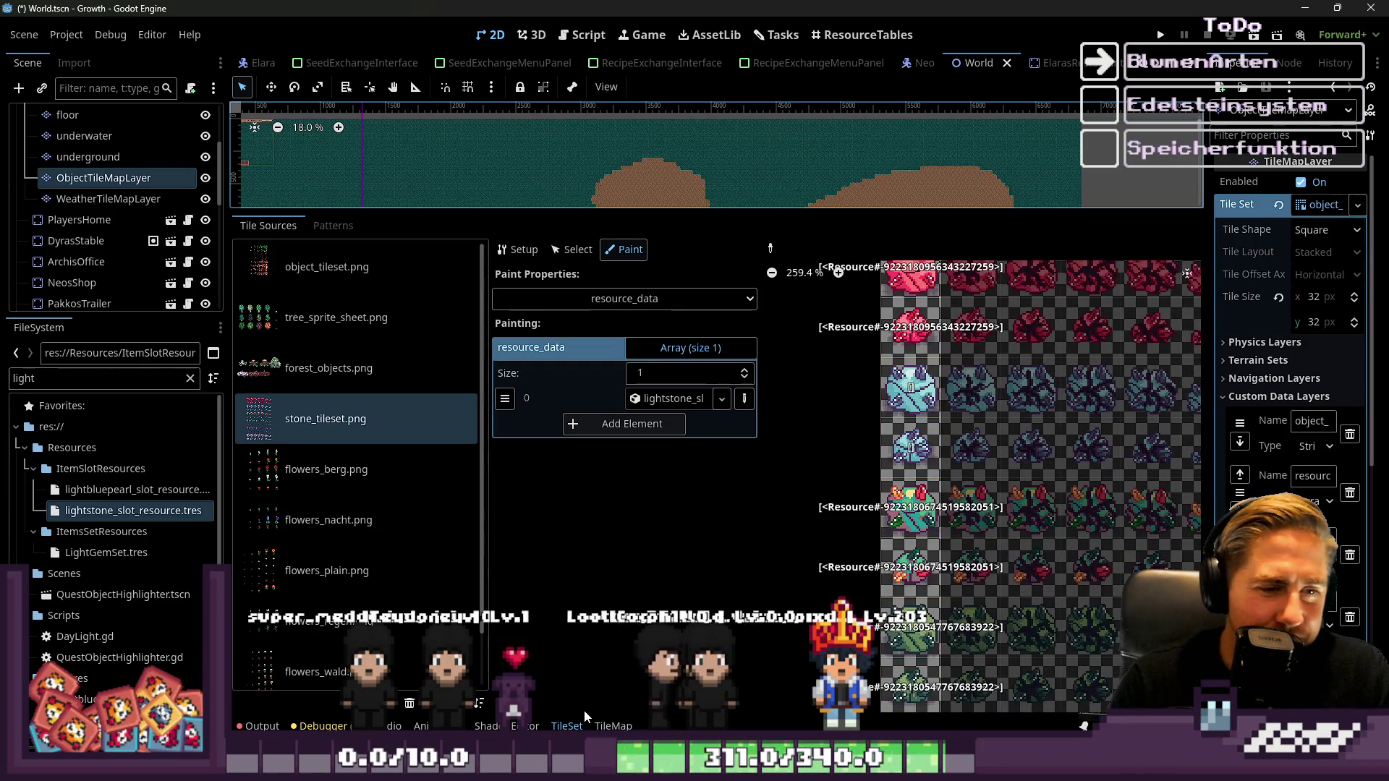
left_click(567, 726)
left_click(613, 726)
left_click(566, 726)
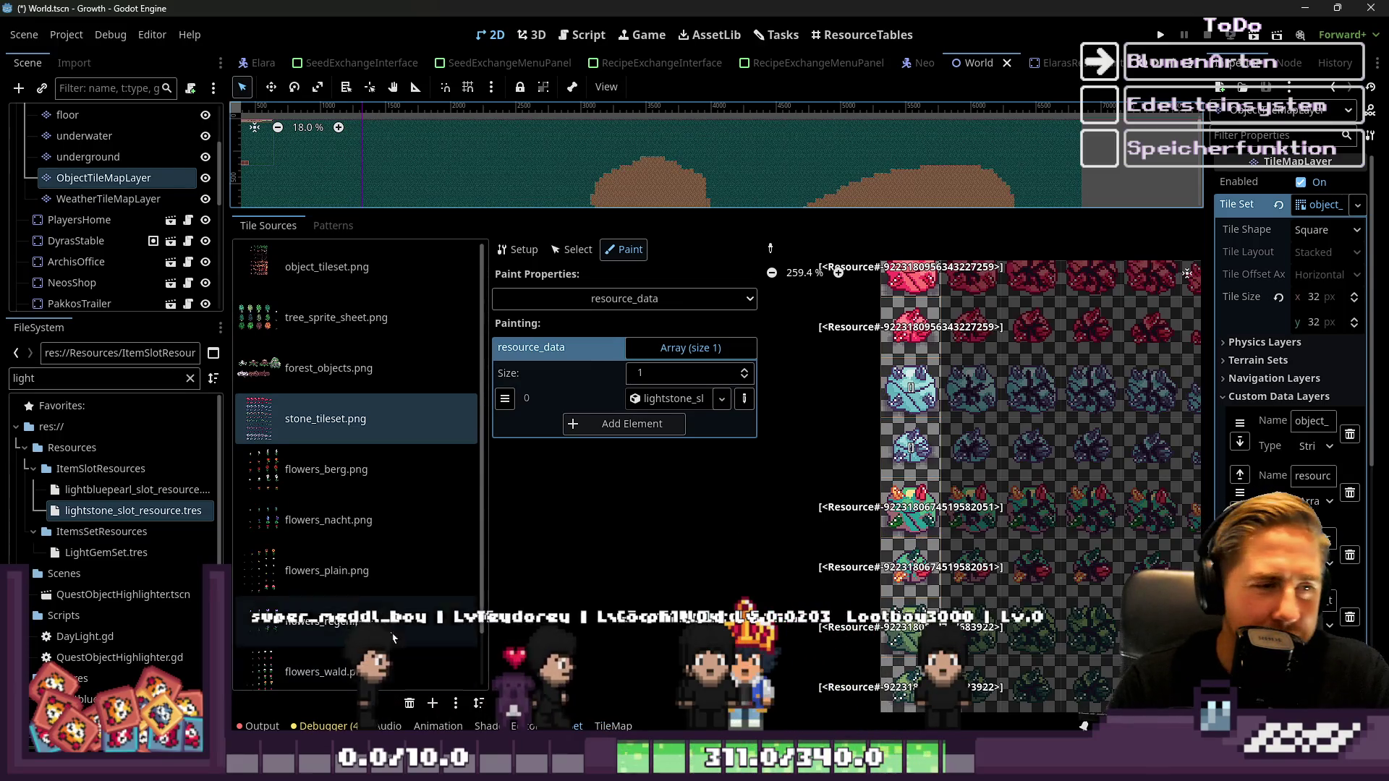
In Select mode, inspect the options for the light-blue and row-3 stone tiles
scroll(967, 354, "up", 2)
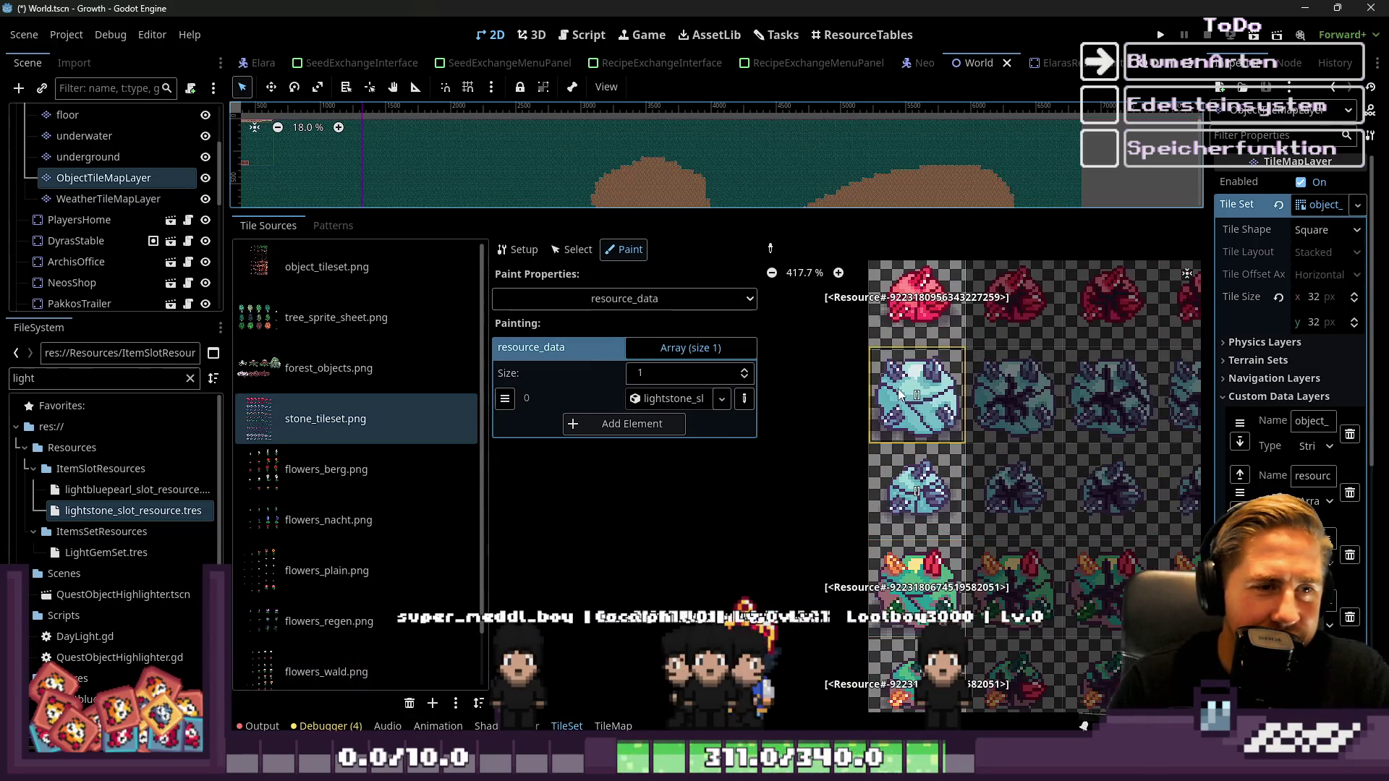
left_click(584, 252)
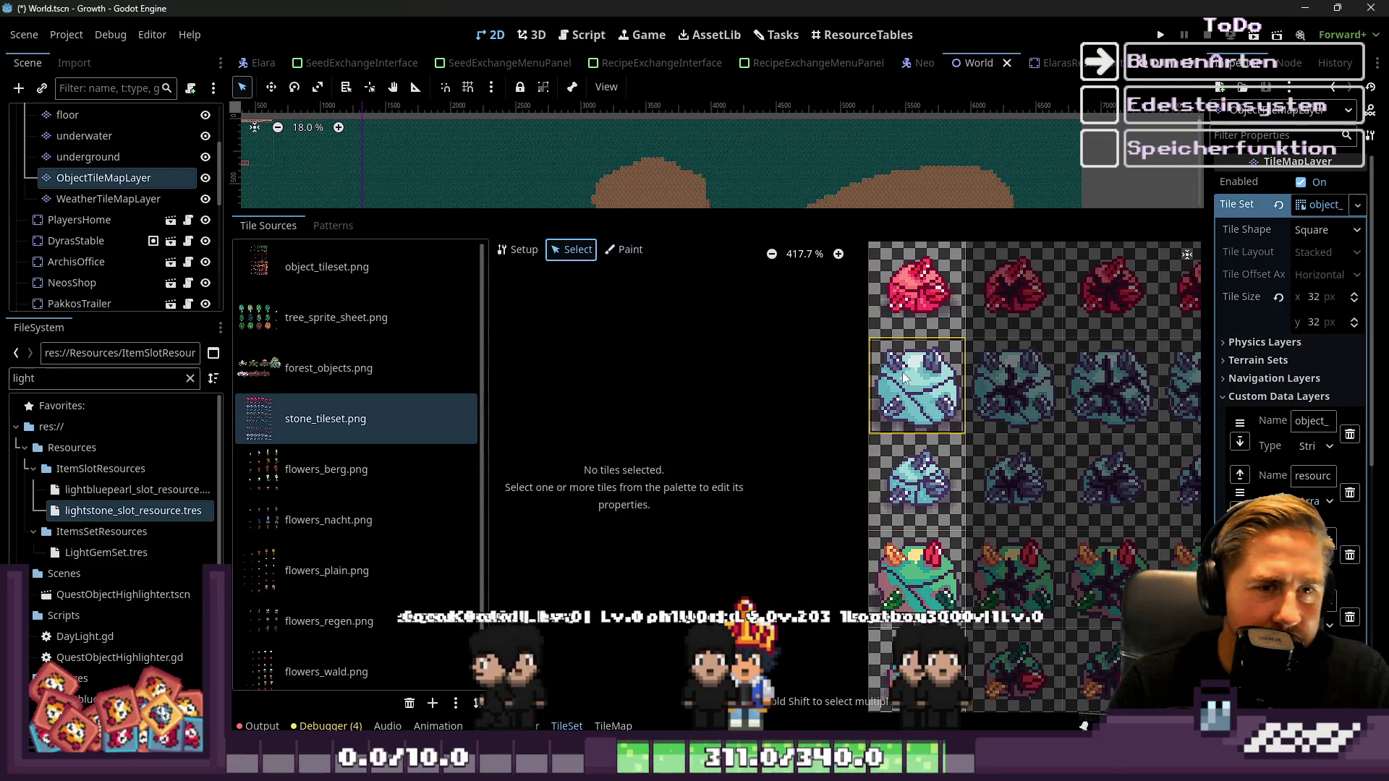
right_click(898, 397)
left_click(909, 425)
right_click(906, 478)
left_click(941, 502)
Return to Paint mode and open the Paint Properties list
scroll(902, 403, "down", 5)
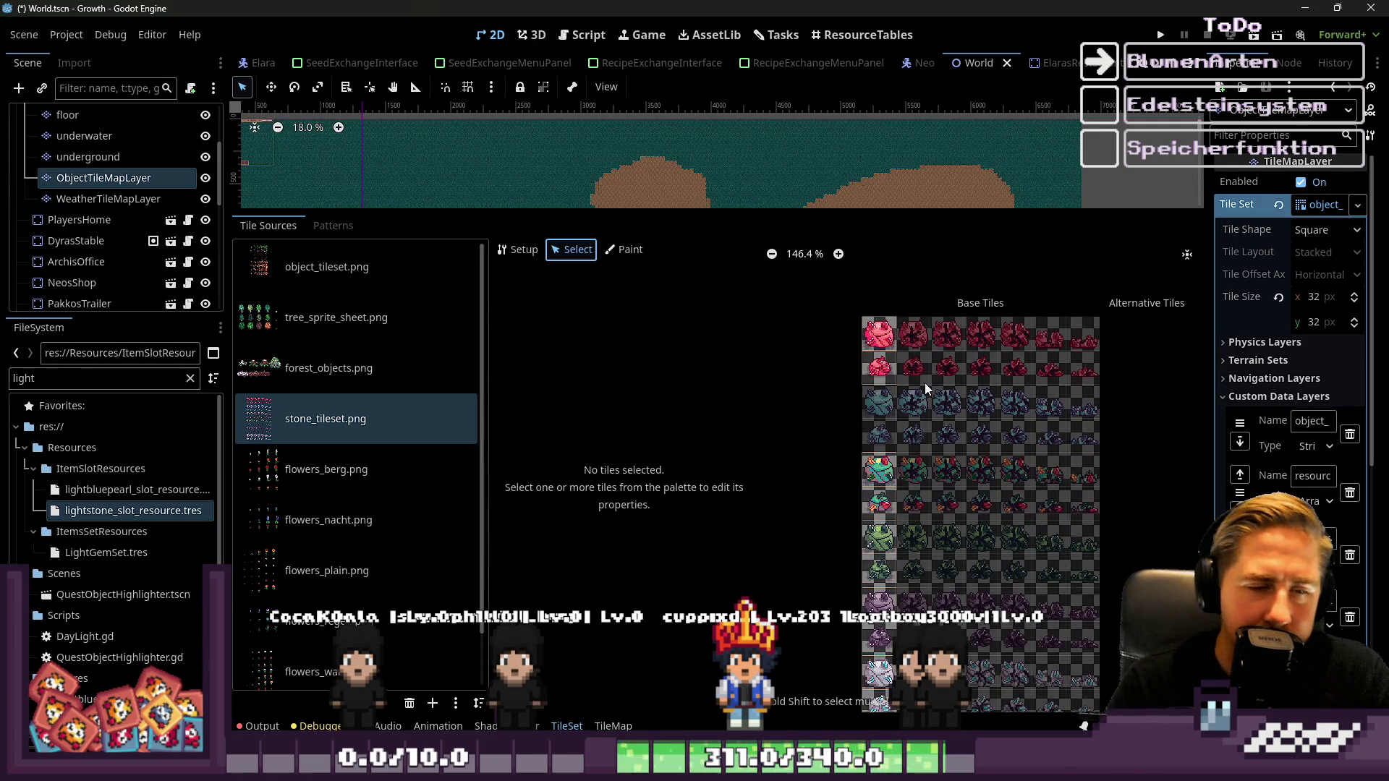
scroll(926, 383, "down", 1)
scroll(985, 439, "up", 1)
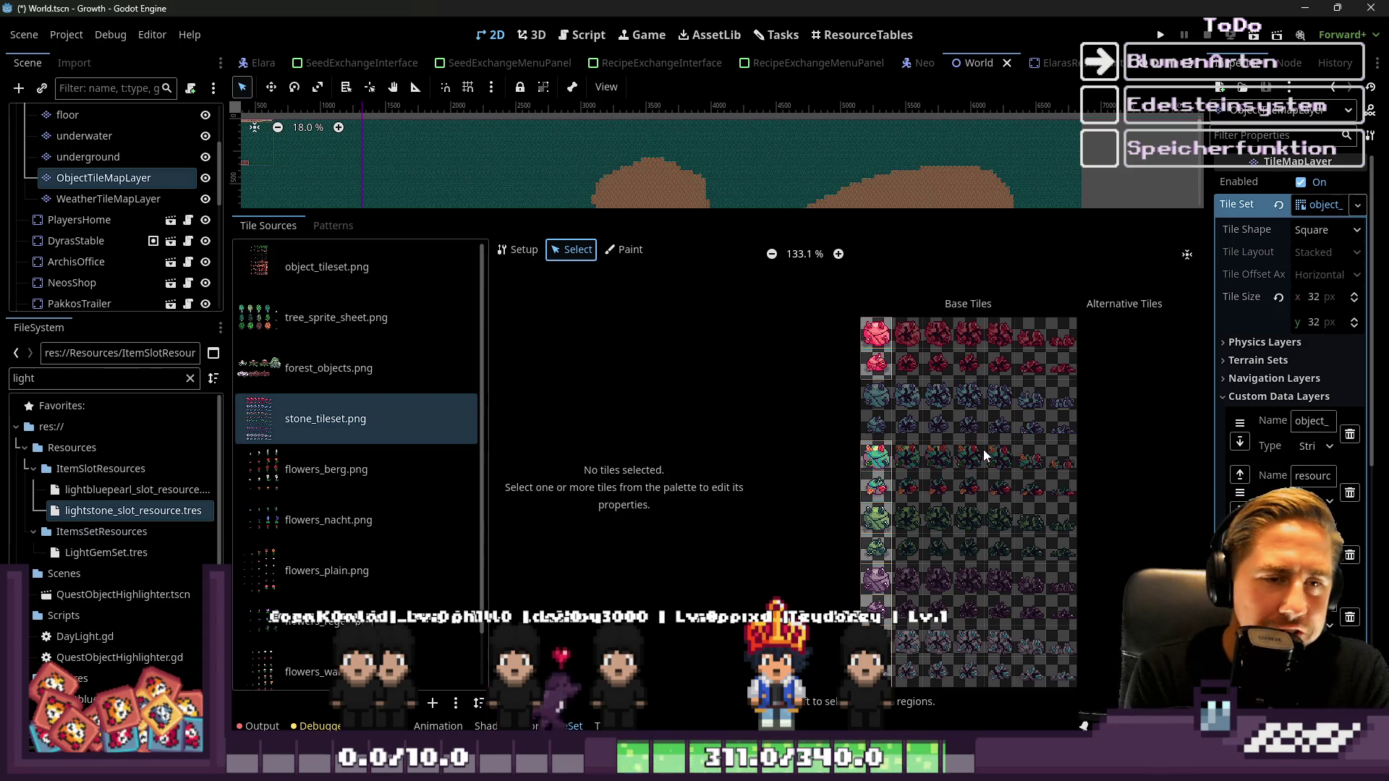
scroll(984, 431, "up", 1)
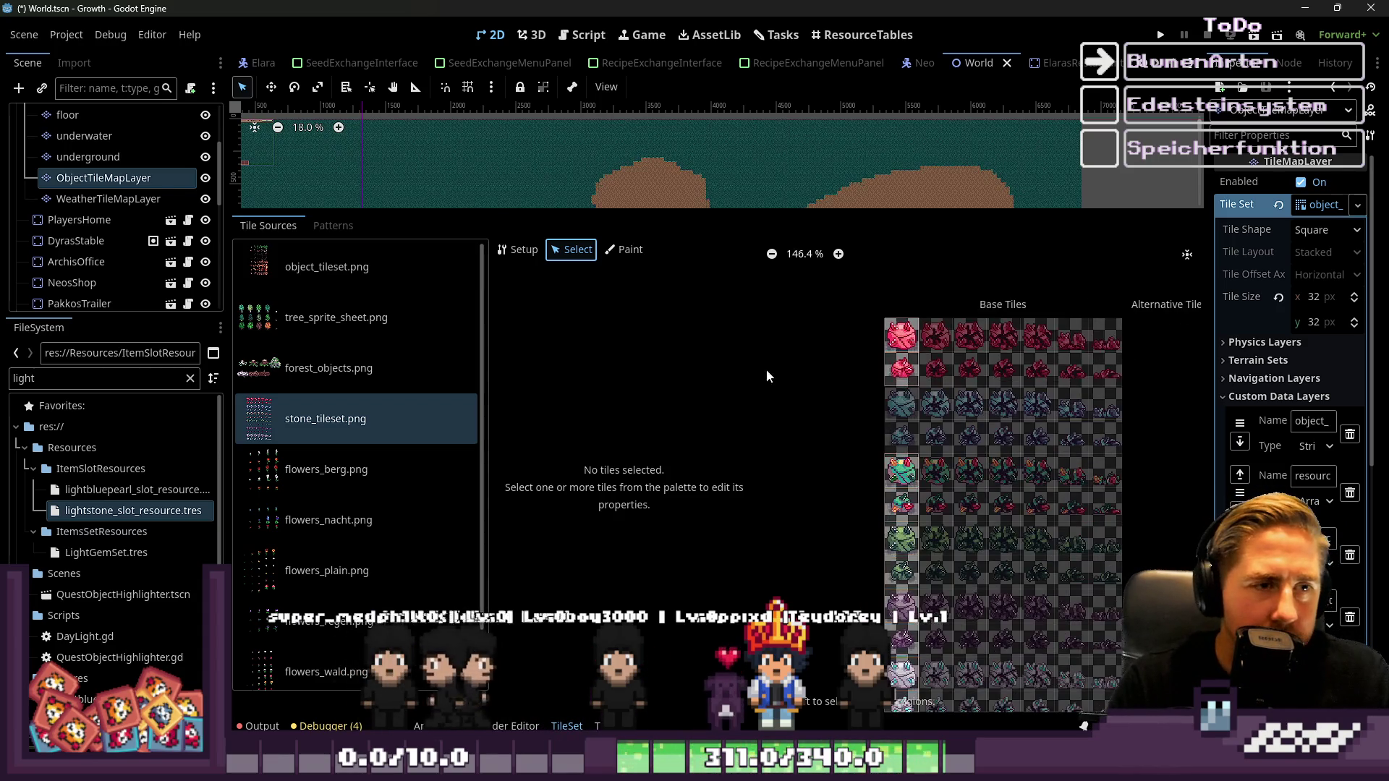
left_click(629, 250)
scroll(914, 427, "up", 4)
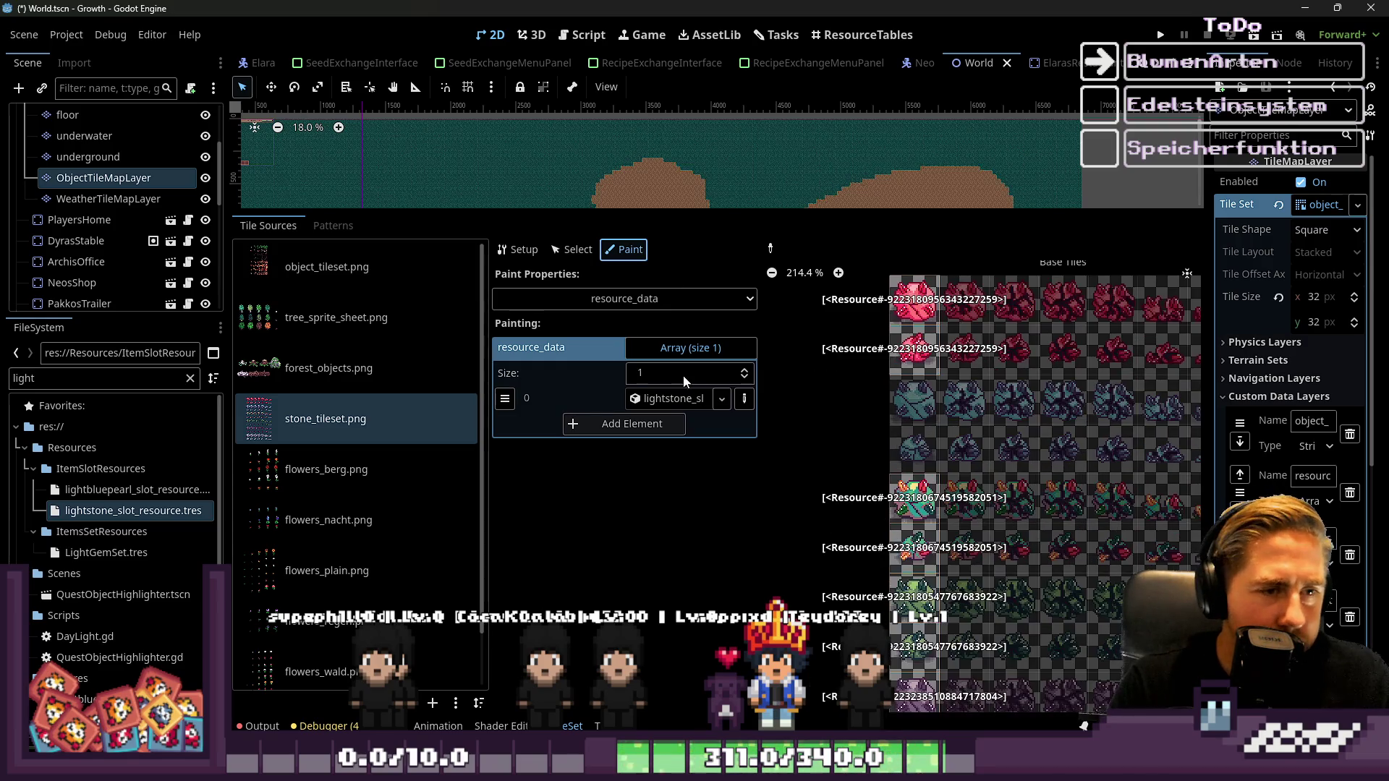
left_click(623, 299)
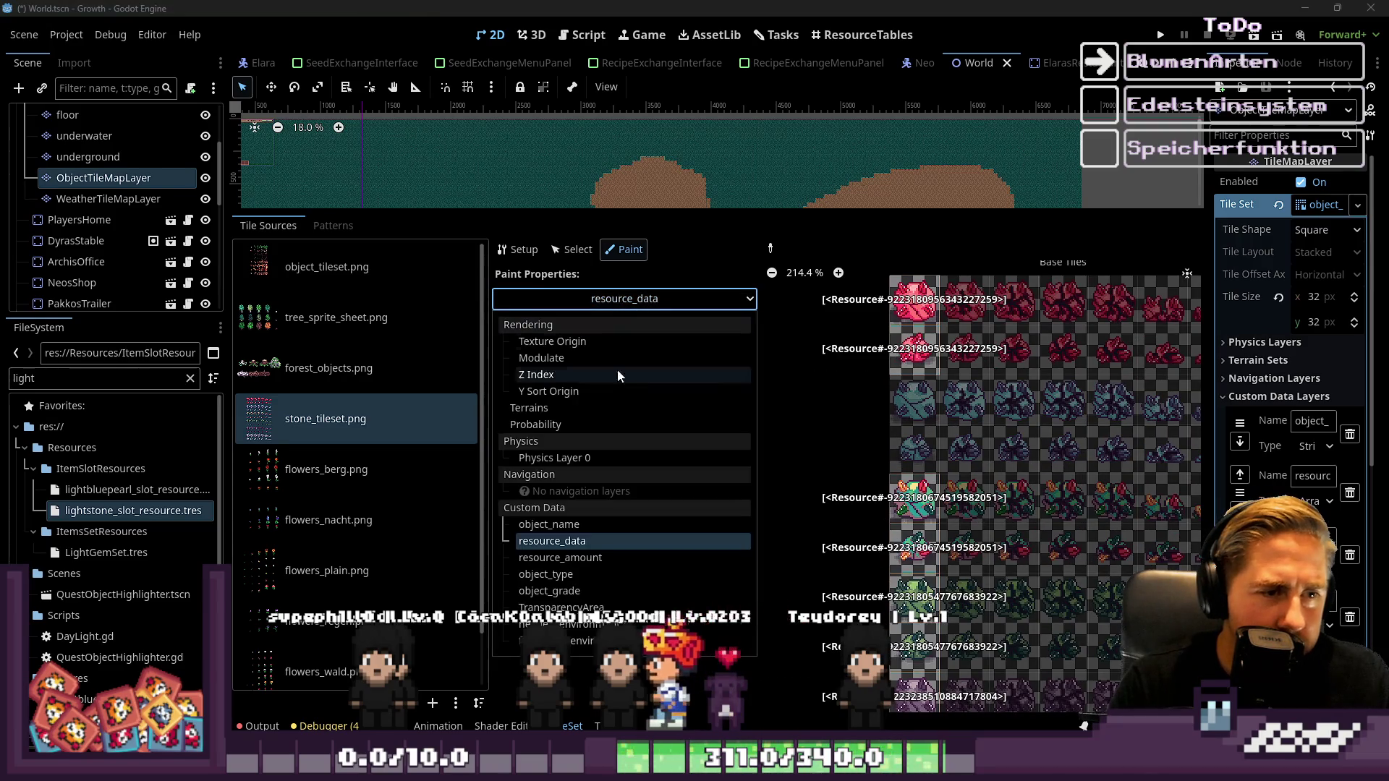
Paint resource_amount 3 onto the green, light-green, purple and first light-crystal tiles
left_click(575, 562)
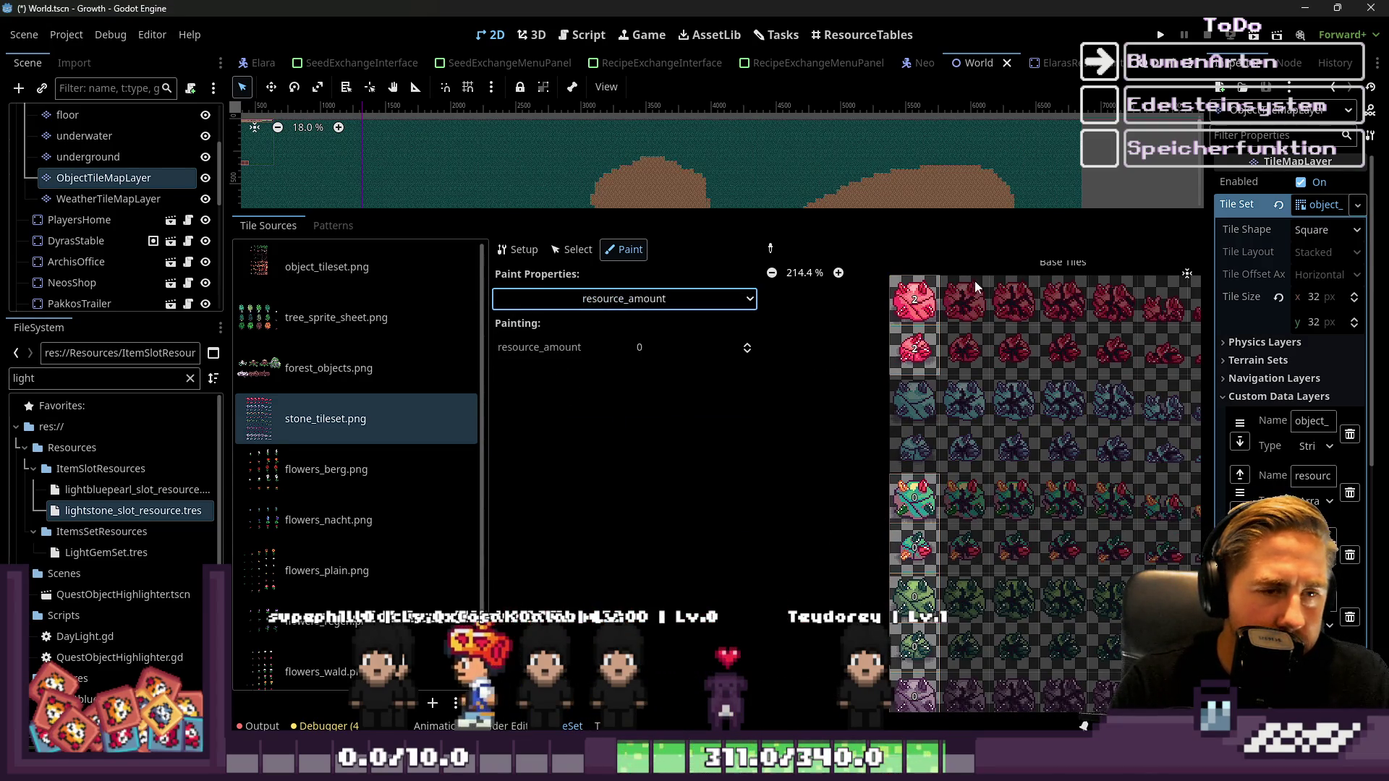
scroll(941, 296, "up", 4)
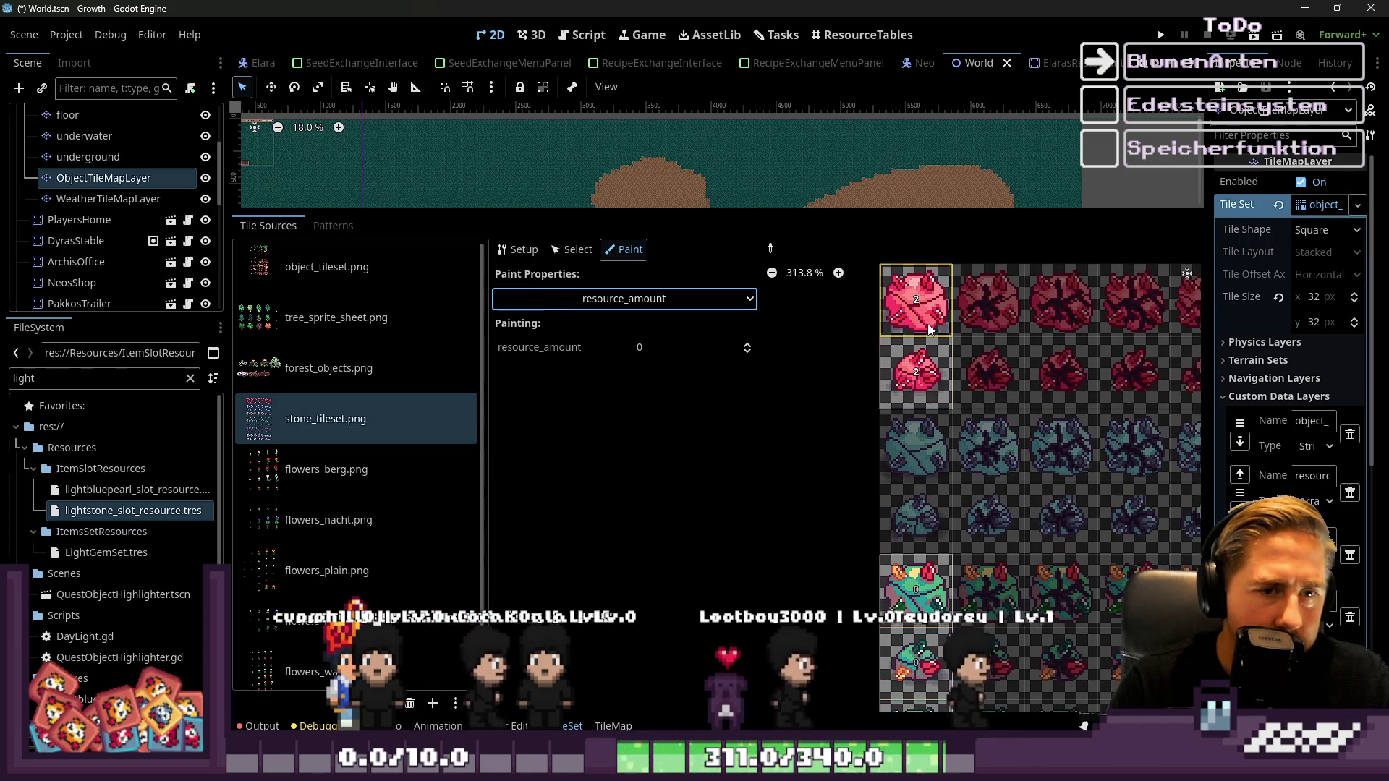
left_click(657, 347)
type("3")
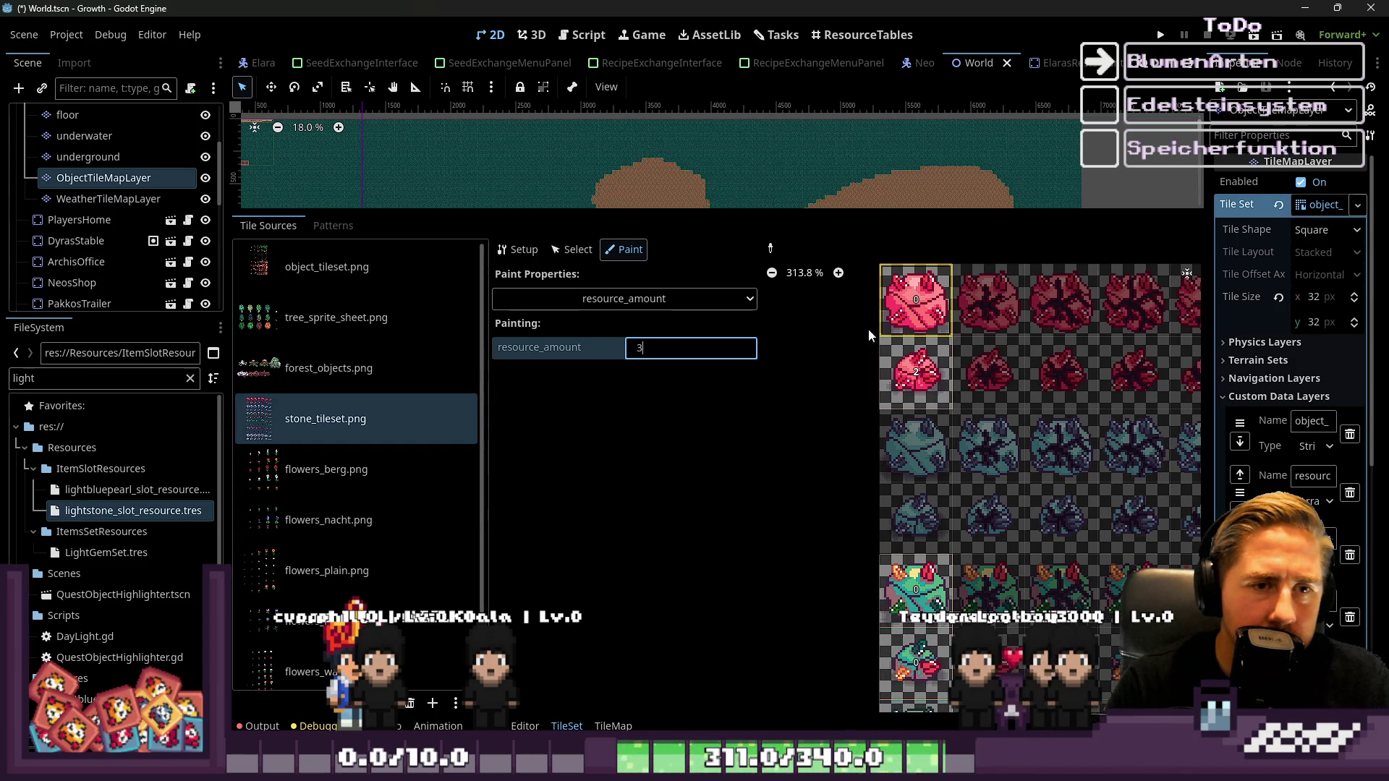
scroll(931, 294, "down", 3)
left_click(891, 579)
scroll(891, 614, "down", 2)
scroll(891, 614, "down", 3)
left_click(854, 432)
left_click(854, 521)
scroll(865, 667, "up", 2)
left_click(866, 600)
Change the amount to 2 and paint the bottom crystal, purple and green tiles
double_click(651, 348)
type("2")
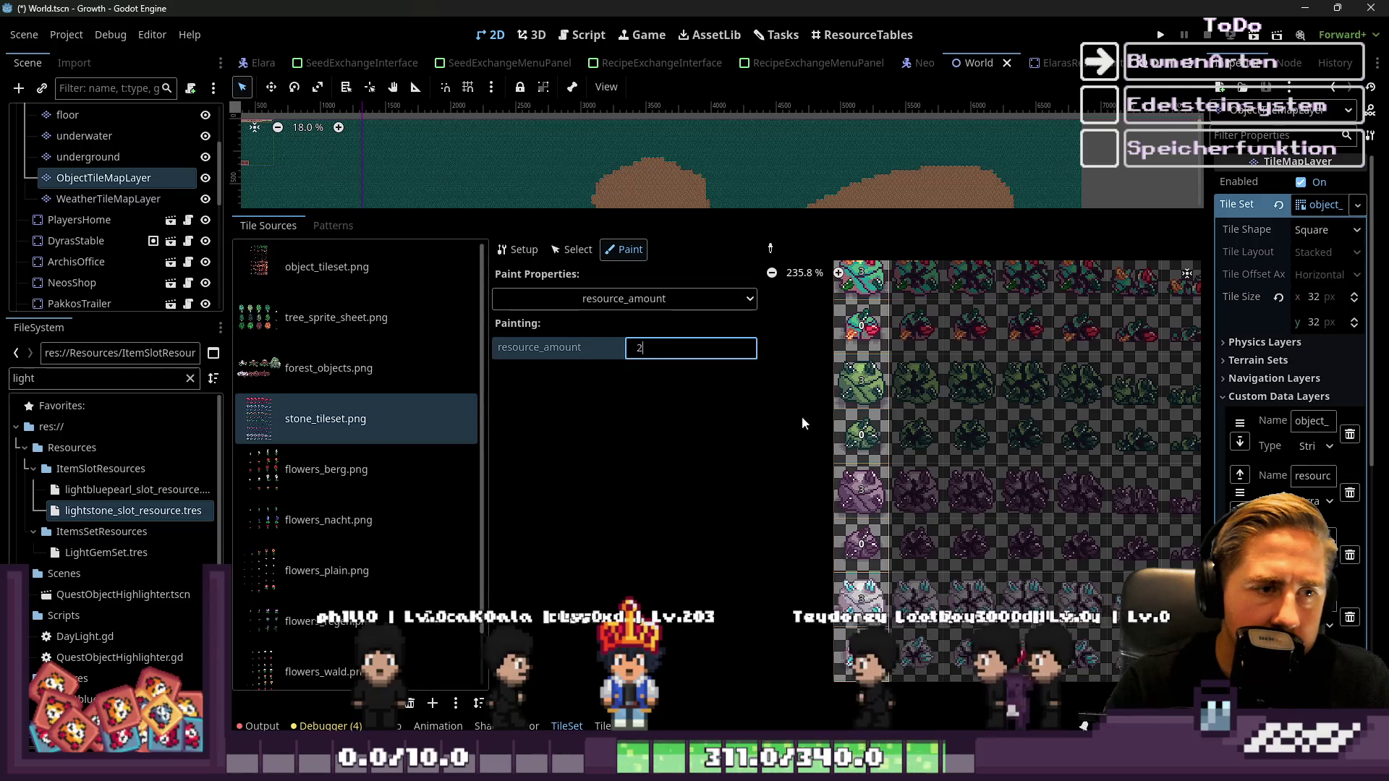
left_click(863, 654)
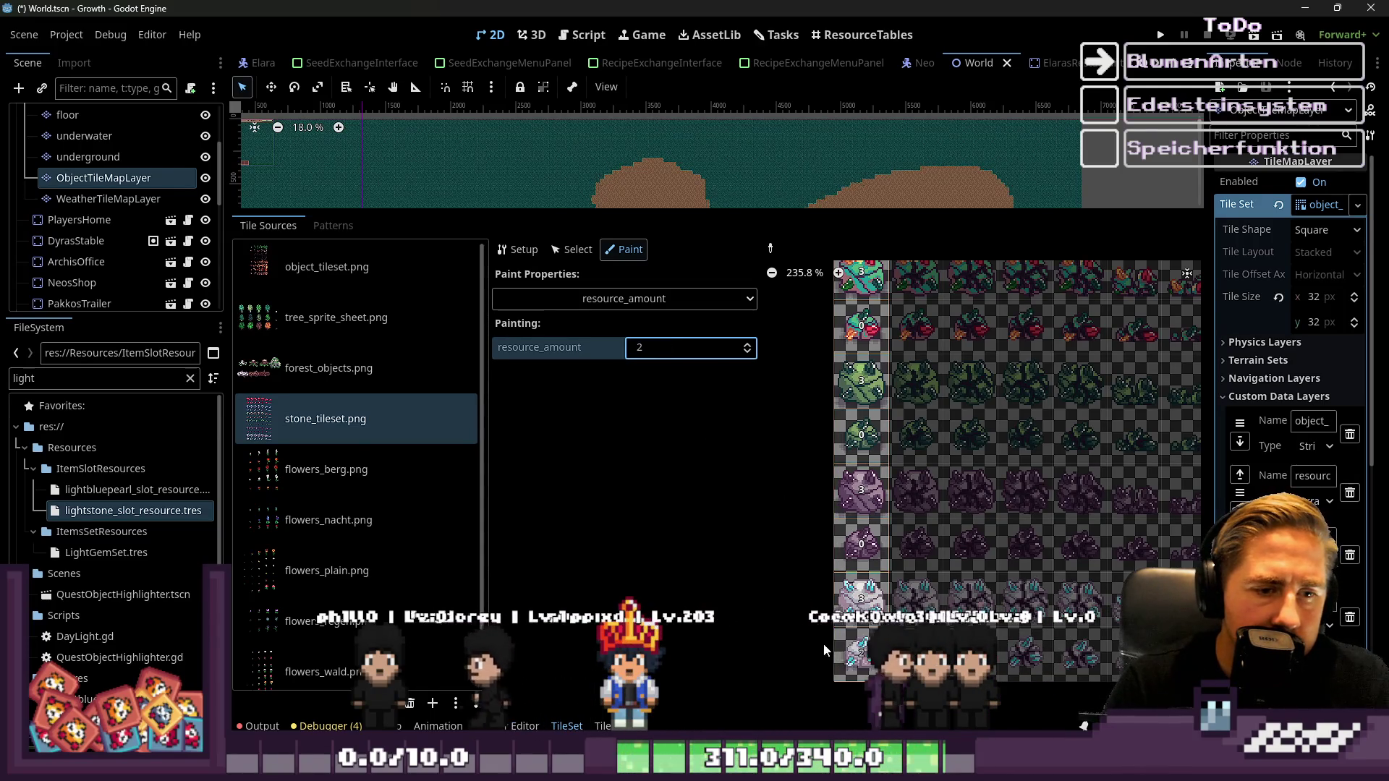
left_click(861, 655)
left_click(861, 544)
left_click(843, 437)
scroll(847, 430, "up", 2)
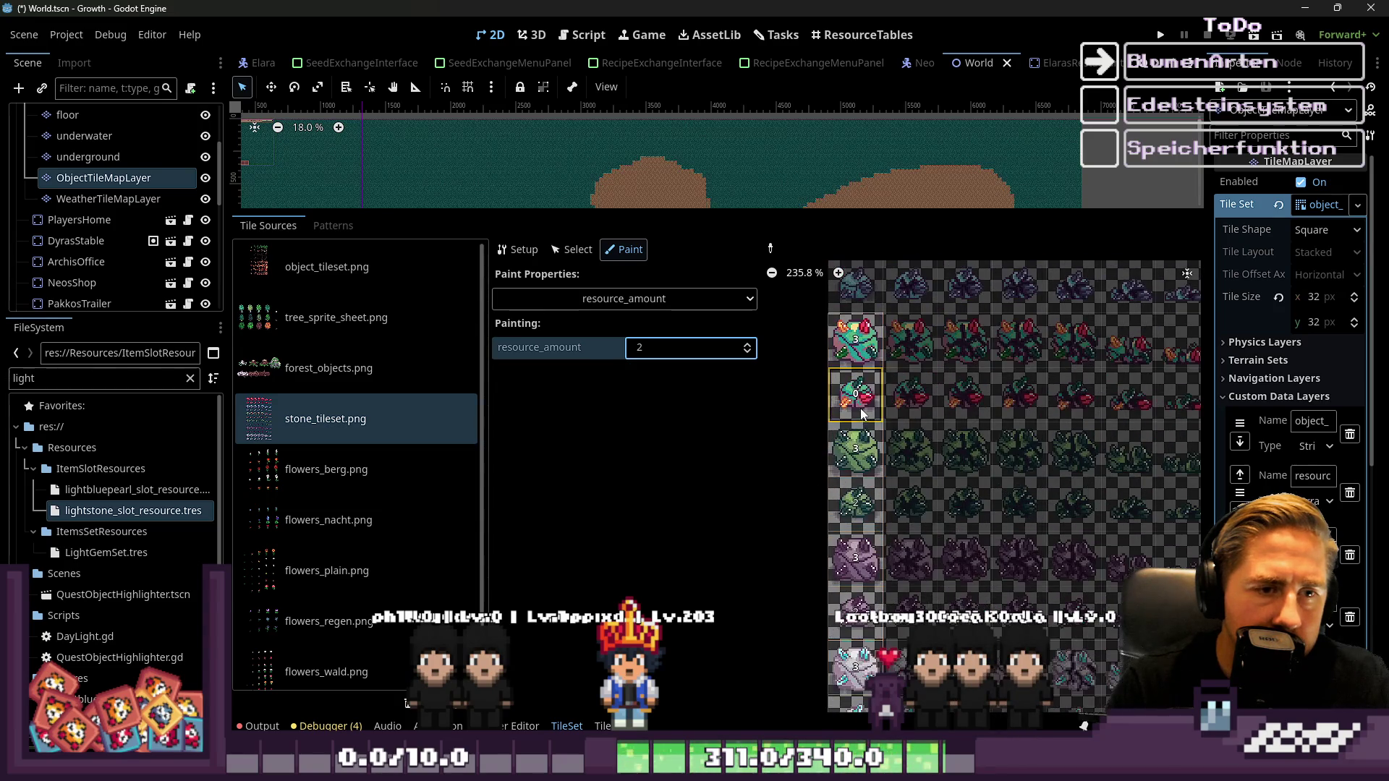
type("1")
scroll(854, 652, "down", 2)
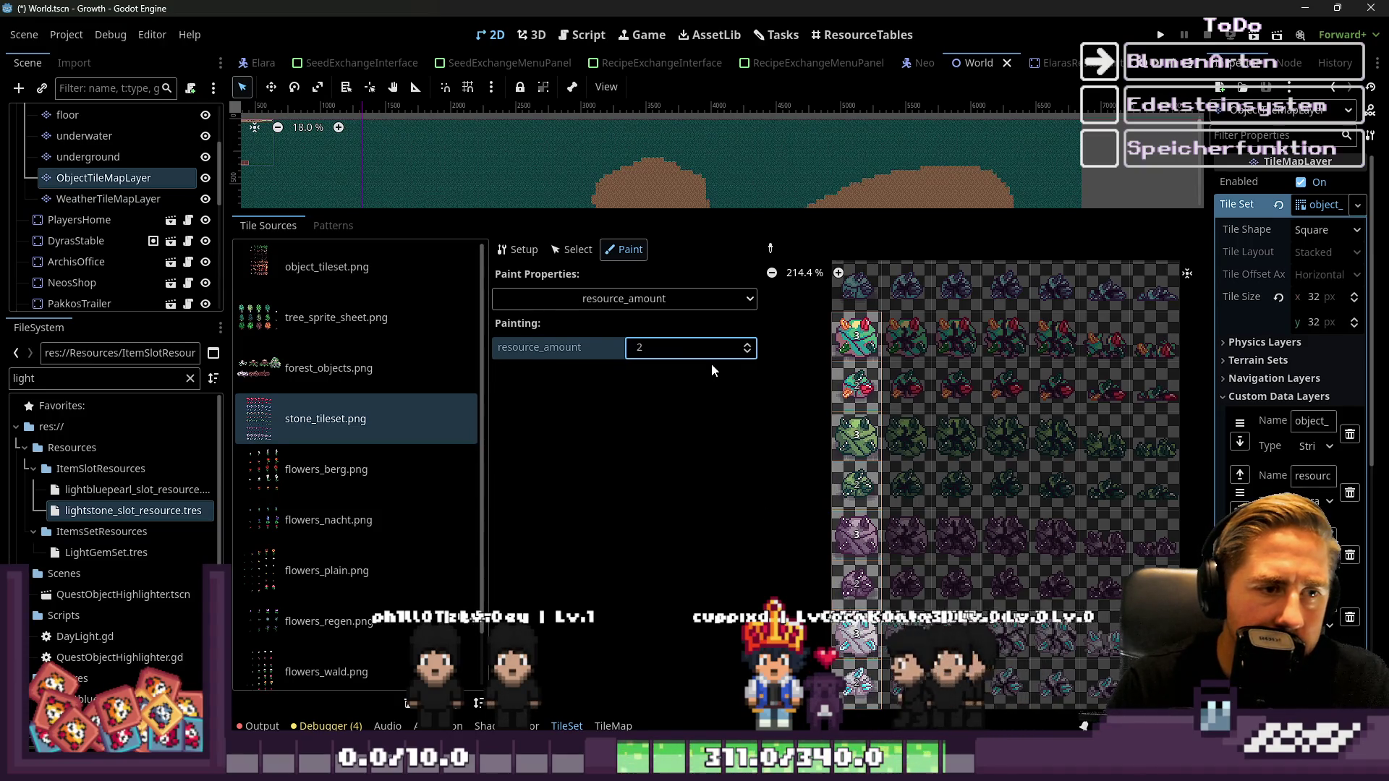
scroll(805, 548, "down", 5)
scroll(843, 379, "up", 3)
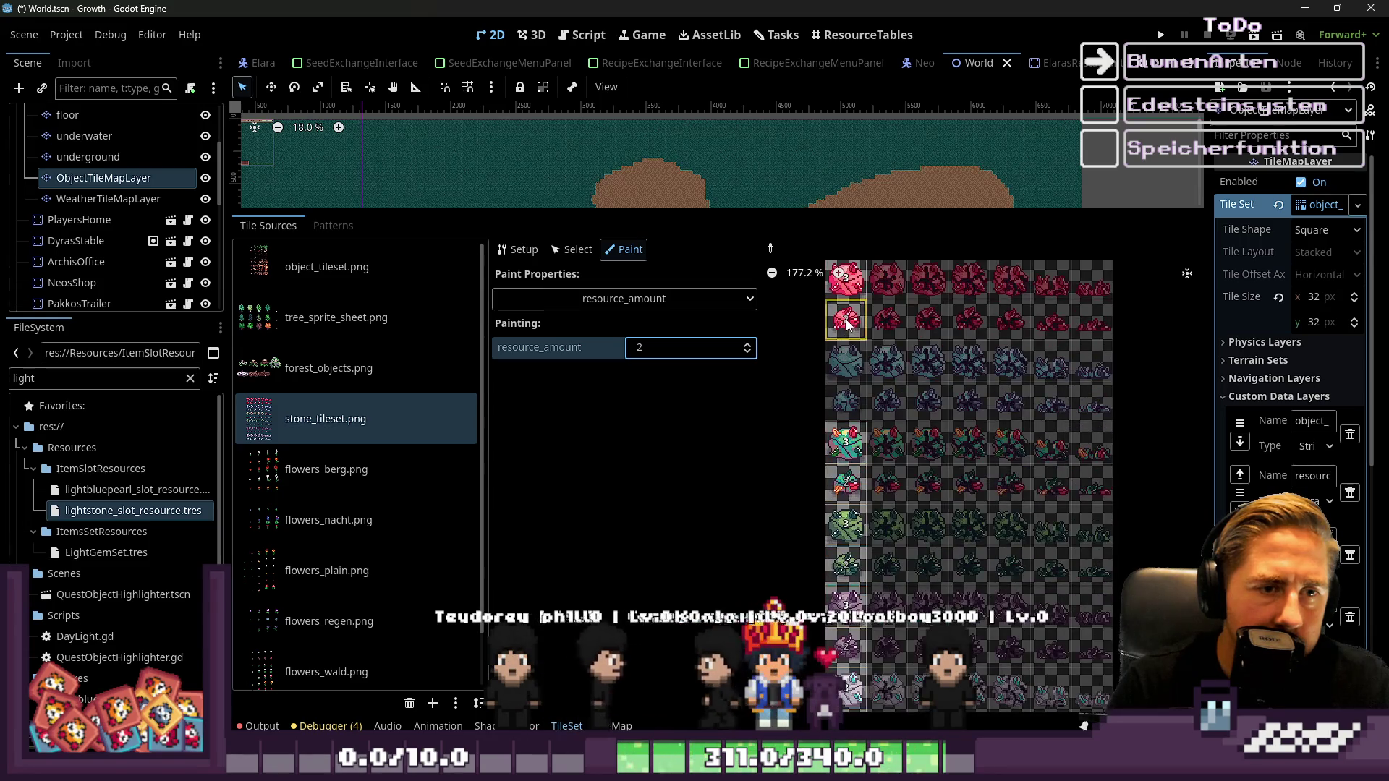
scroll(922, 521, "down", 2)
scroll(867, 331, "up", 3)
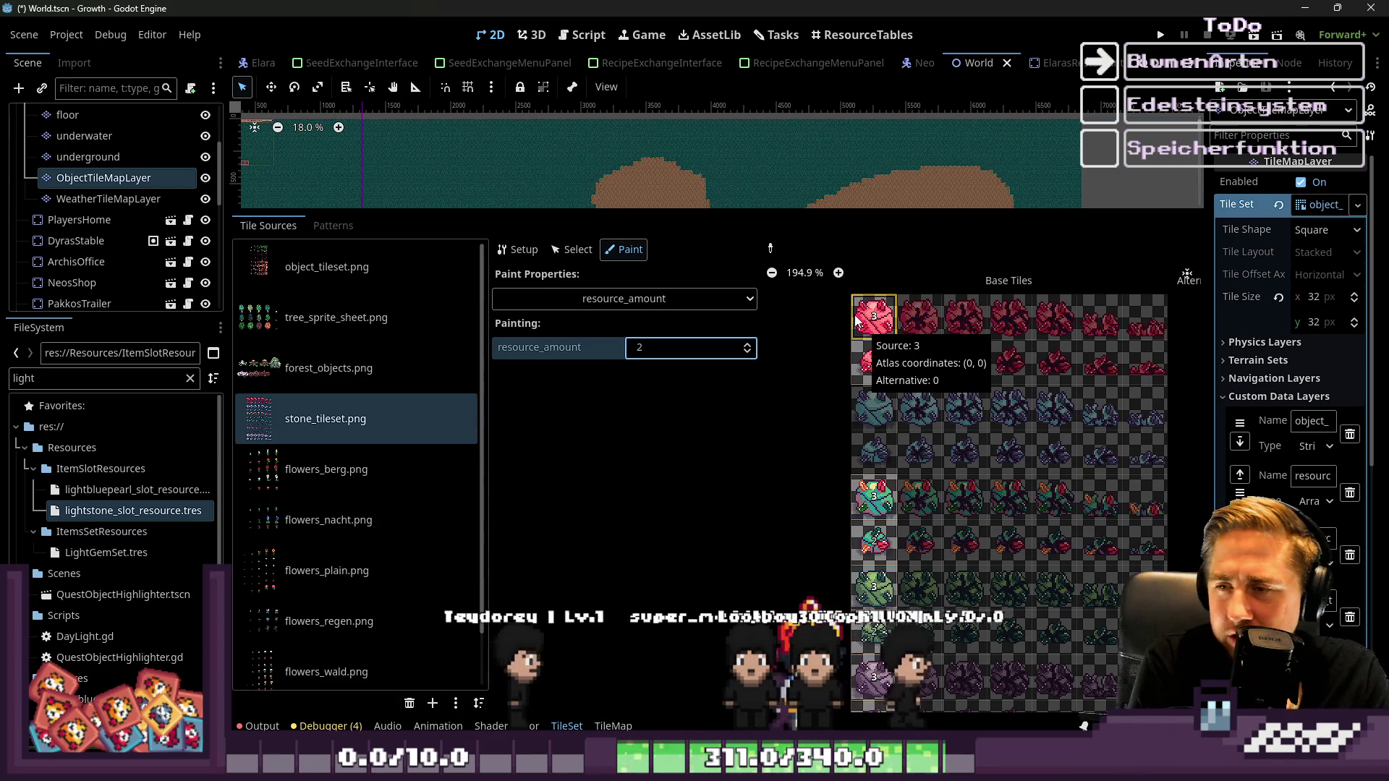
scroll(937, 480, "down", 3)
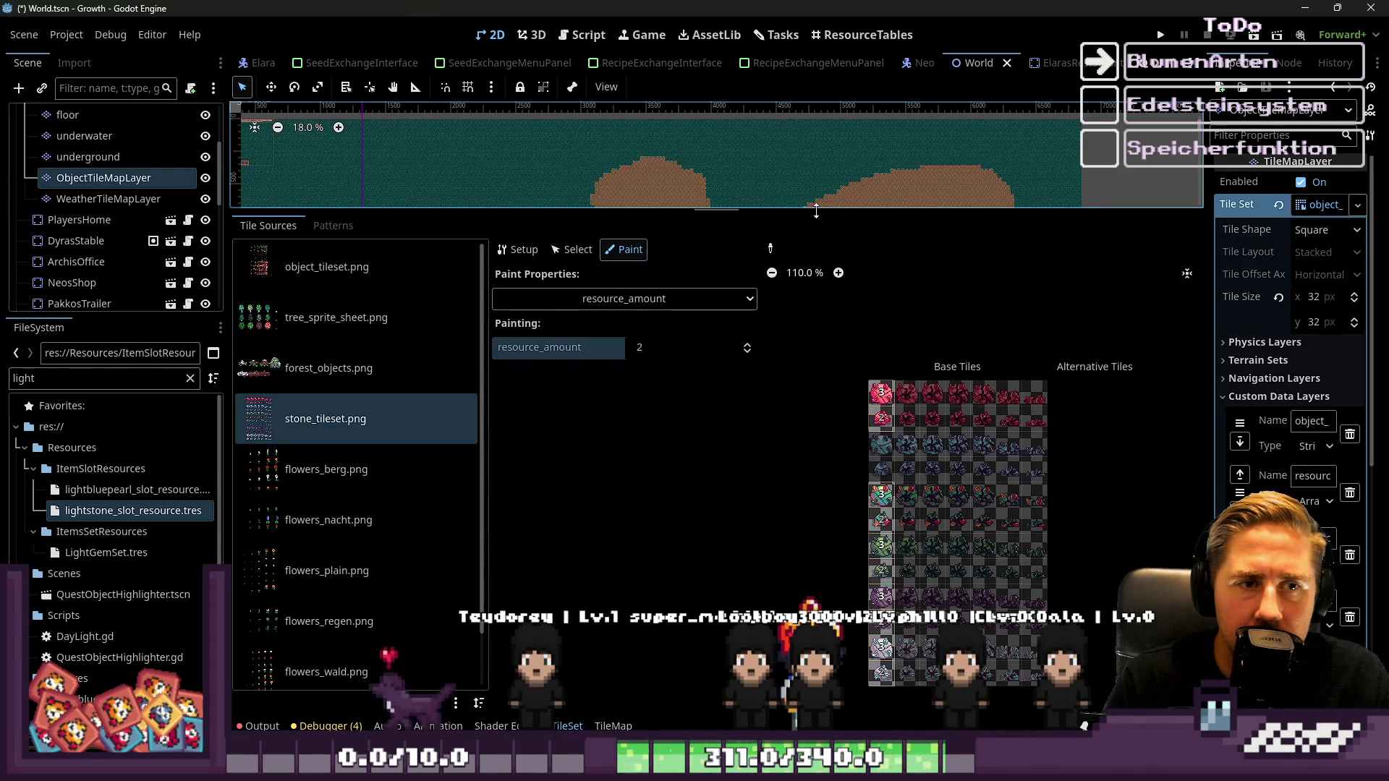
Shrink the tile panel and zoom around the world map's mountains and village
left_click_drag(816, 210, 859, 569)
scroll(829, 346, "down", 3)
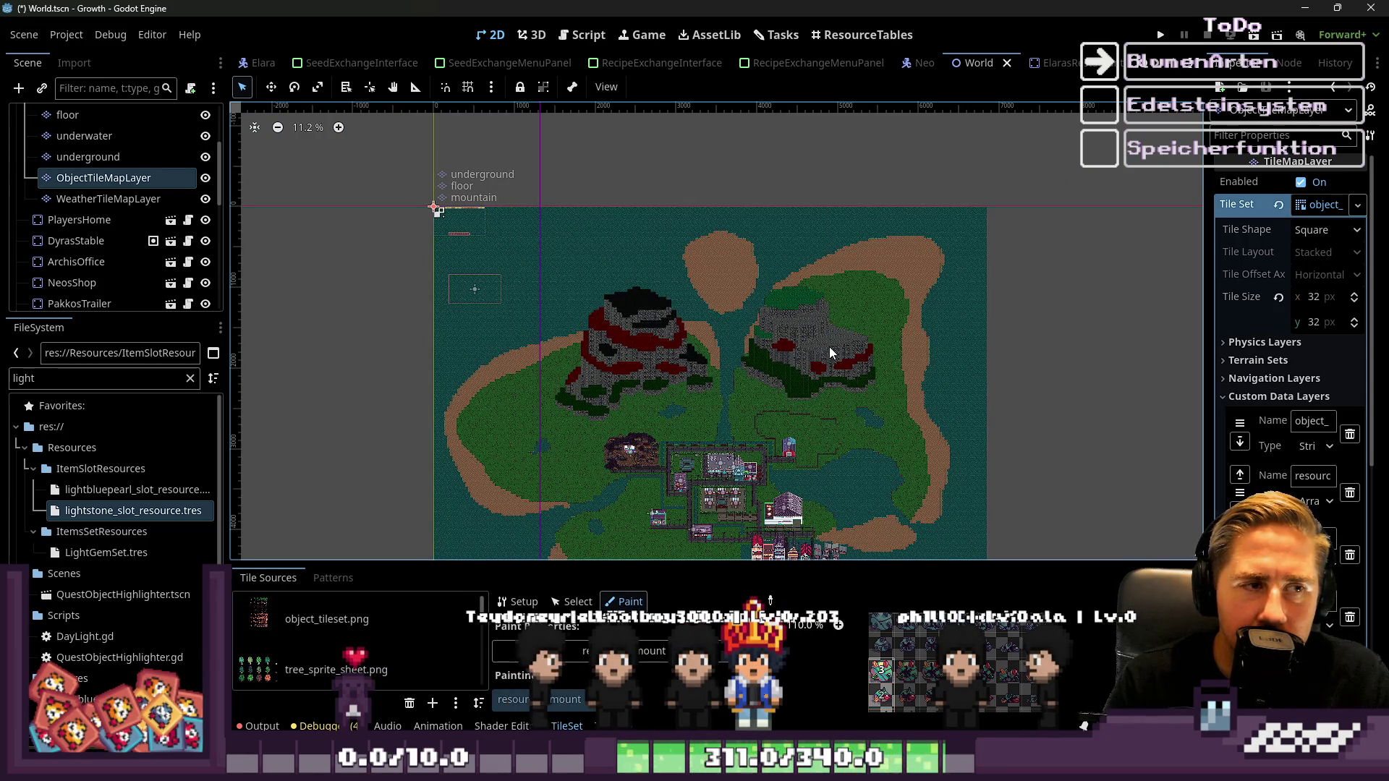
scroll(814, 366, "up", 4)
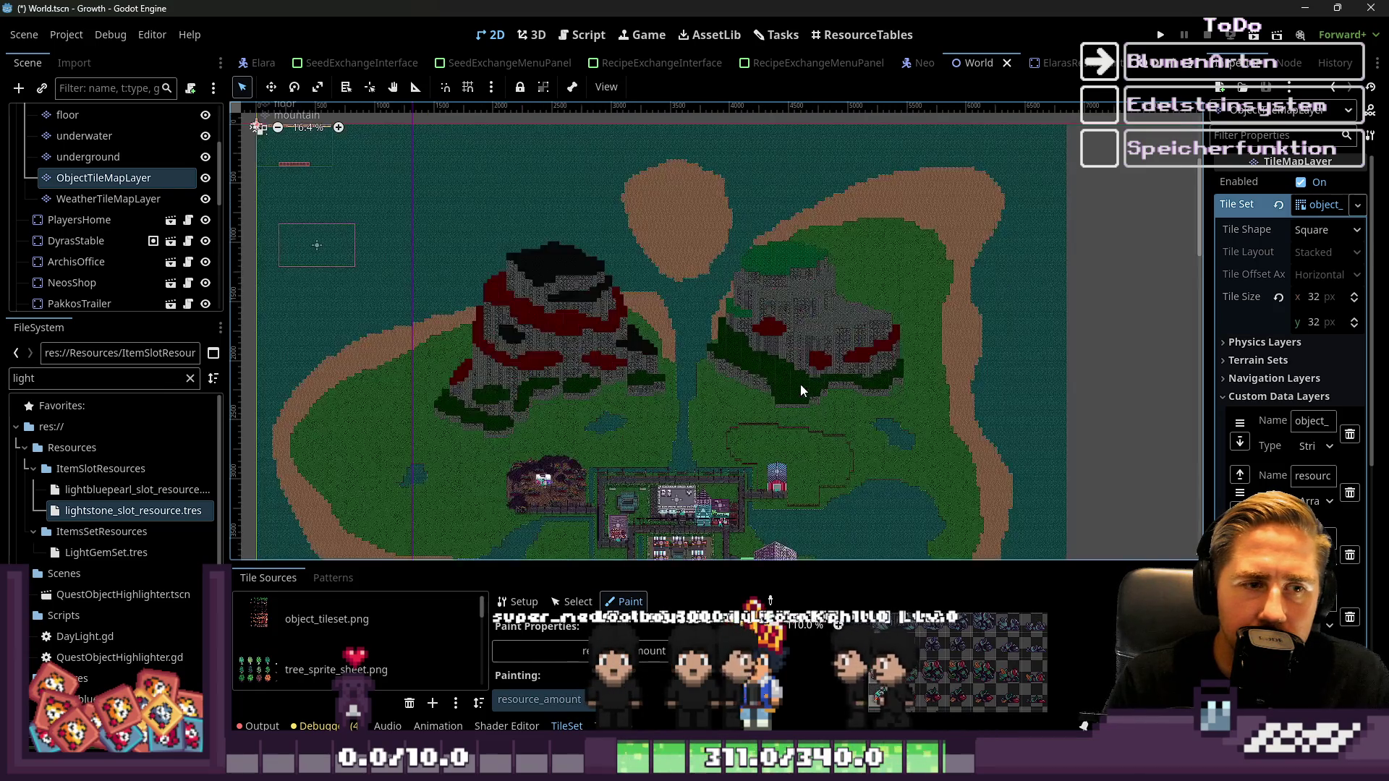
scroll(693, 471, "down", 5)
scroll(693, 471, "up", 4)
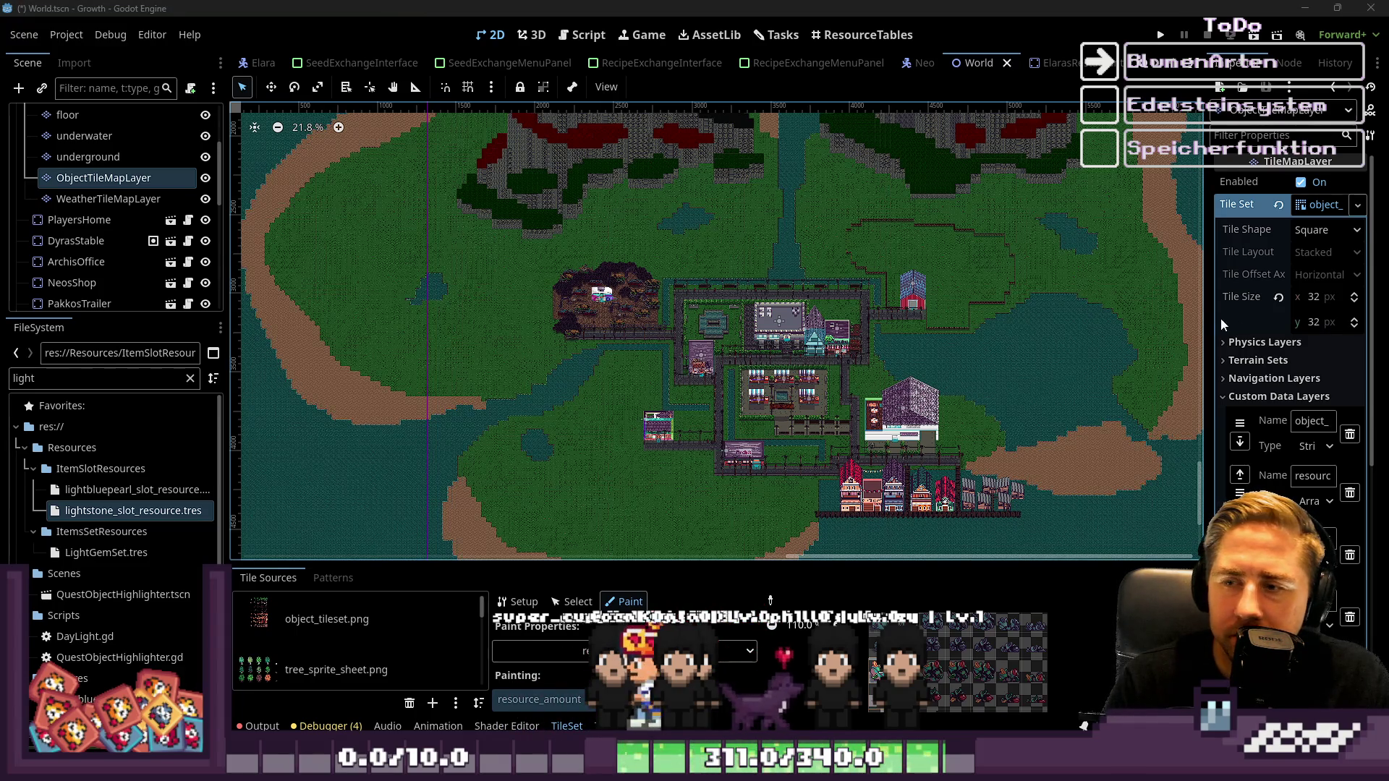
scroll(760, 420, "up", 2)
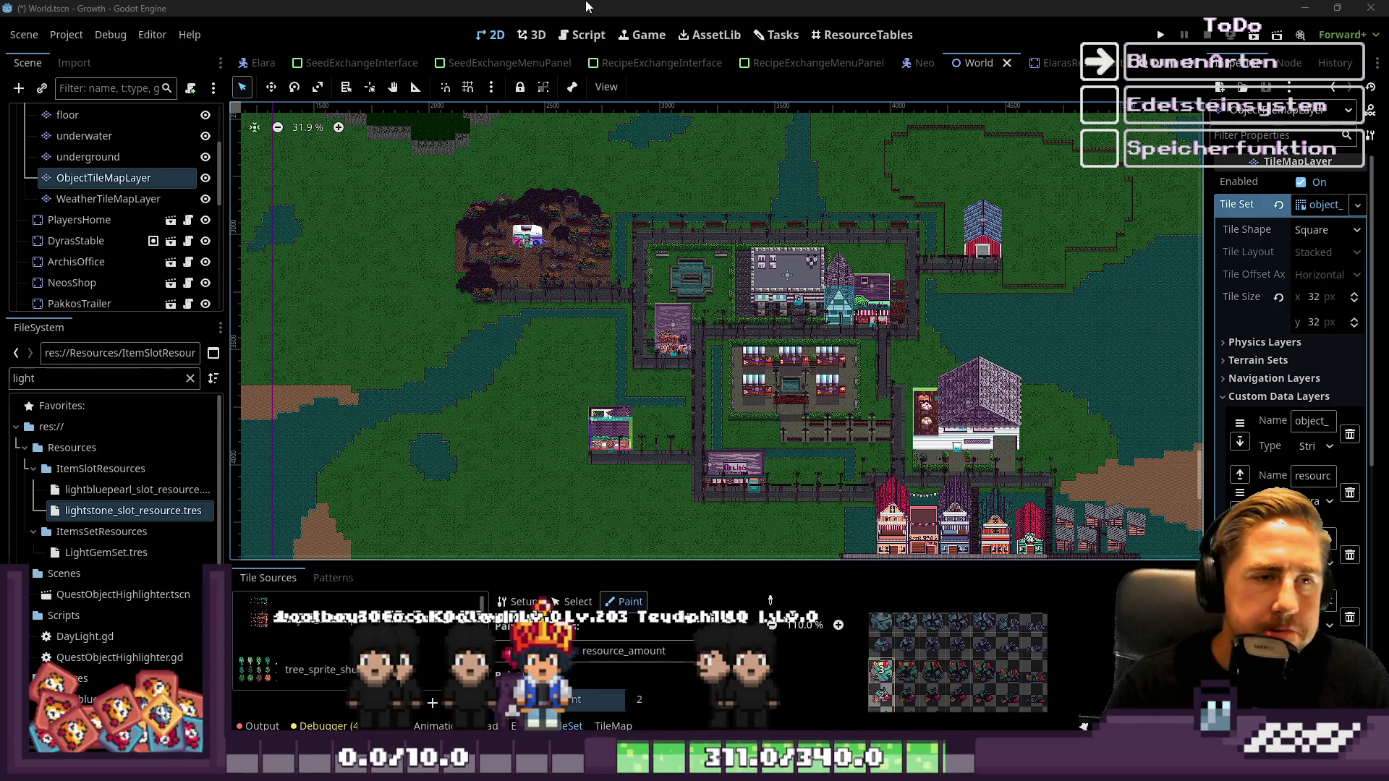
scroll(578, 383, "down", 3)
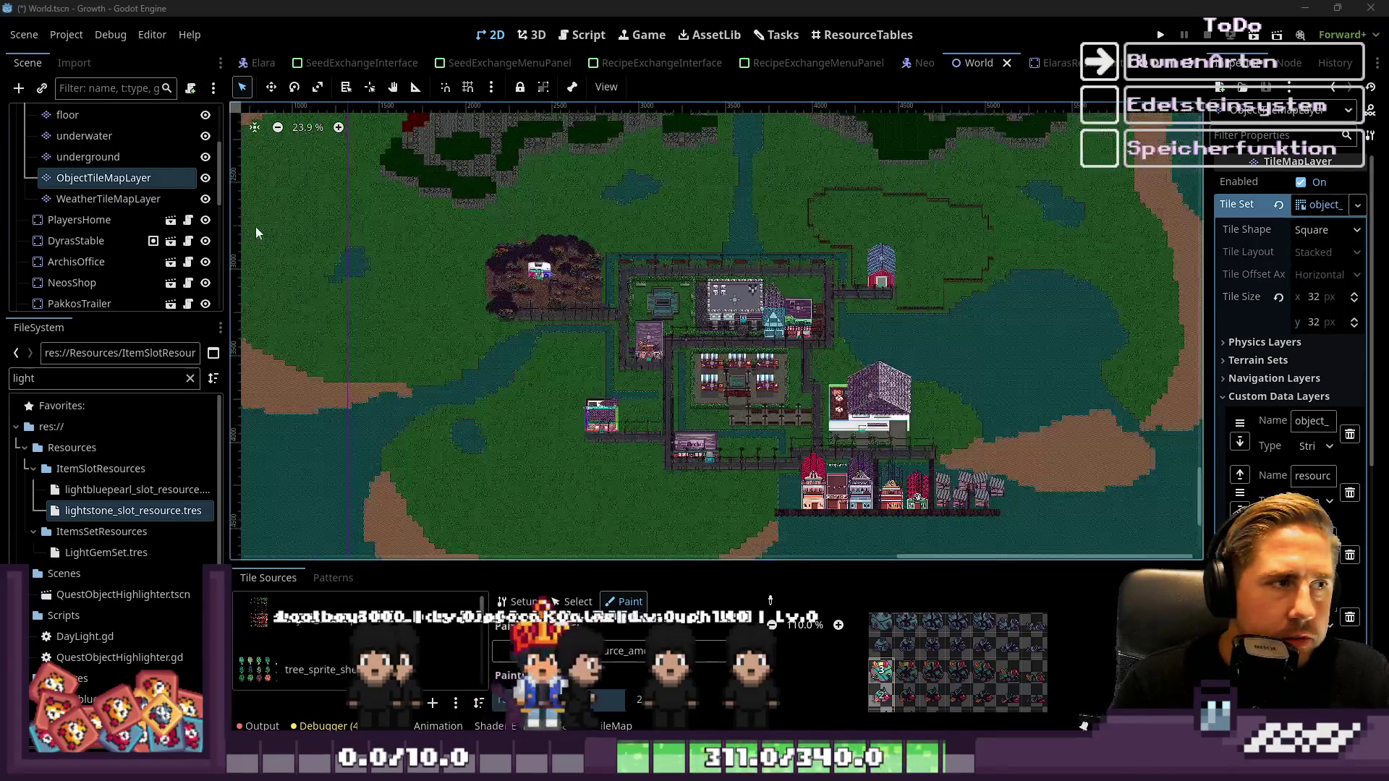
scroll(767, 381, "down", 1)
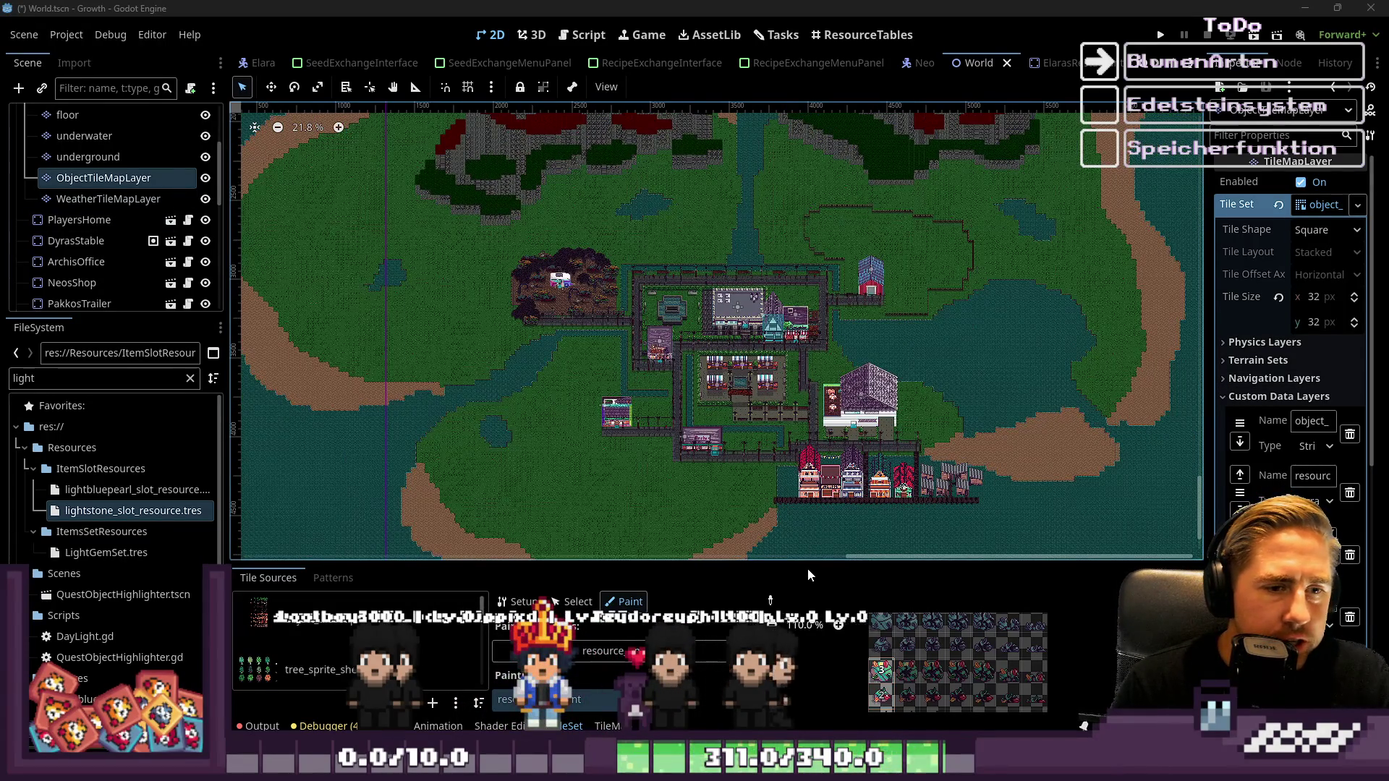
Resize the bottom panel and bring up World.gd in the Script workspace
left_click_drag(802, 557, 802, 522)
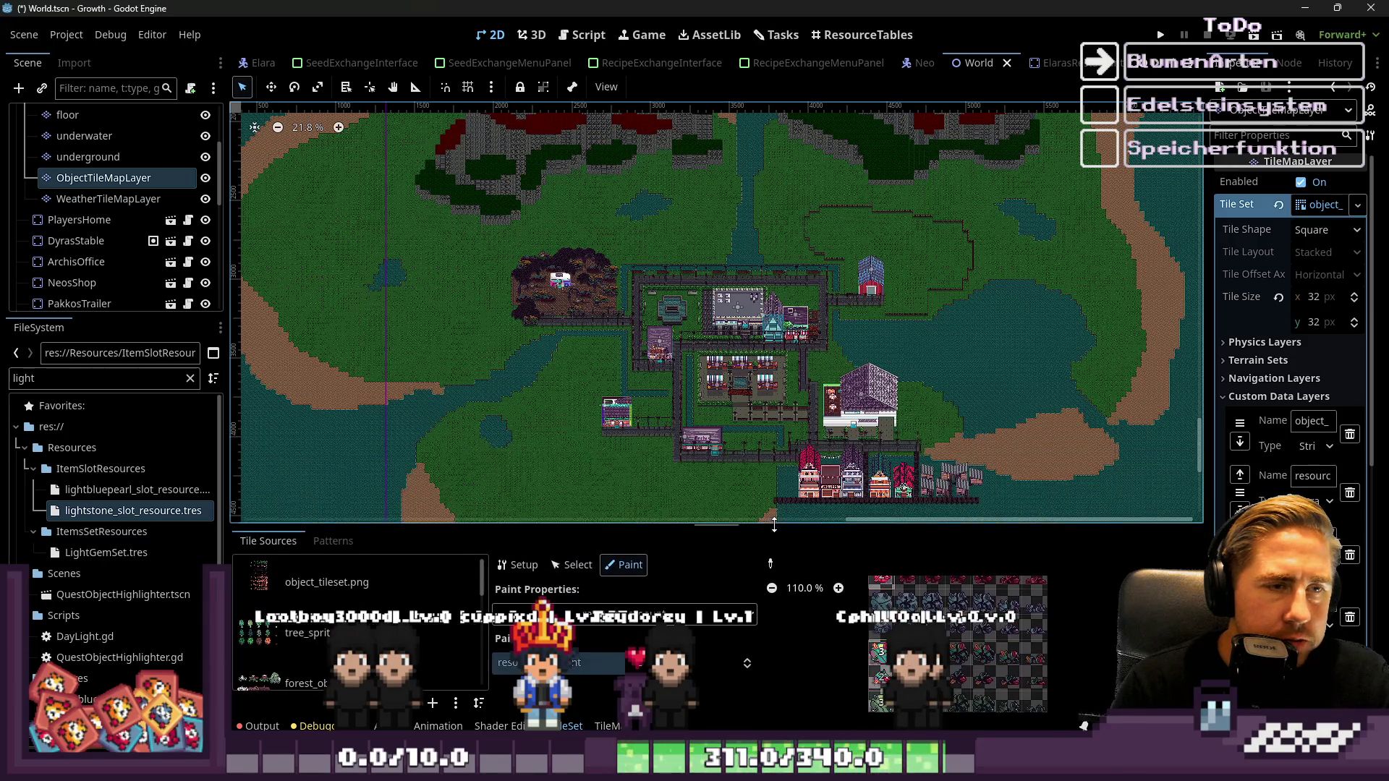
scroll(774, 453, "down", 7)
scroll(808, 392, "up", 4)
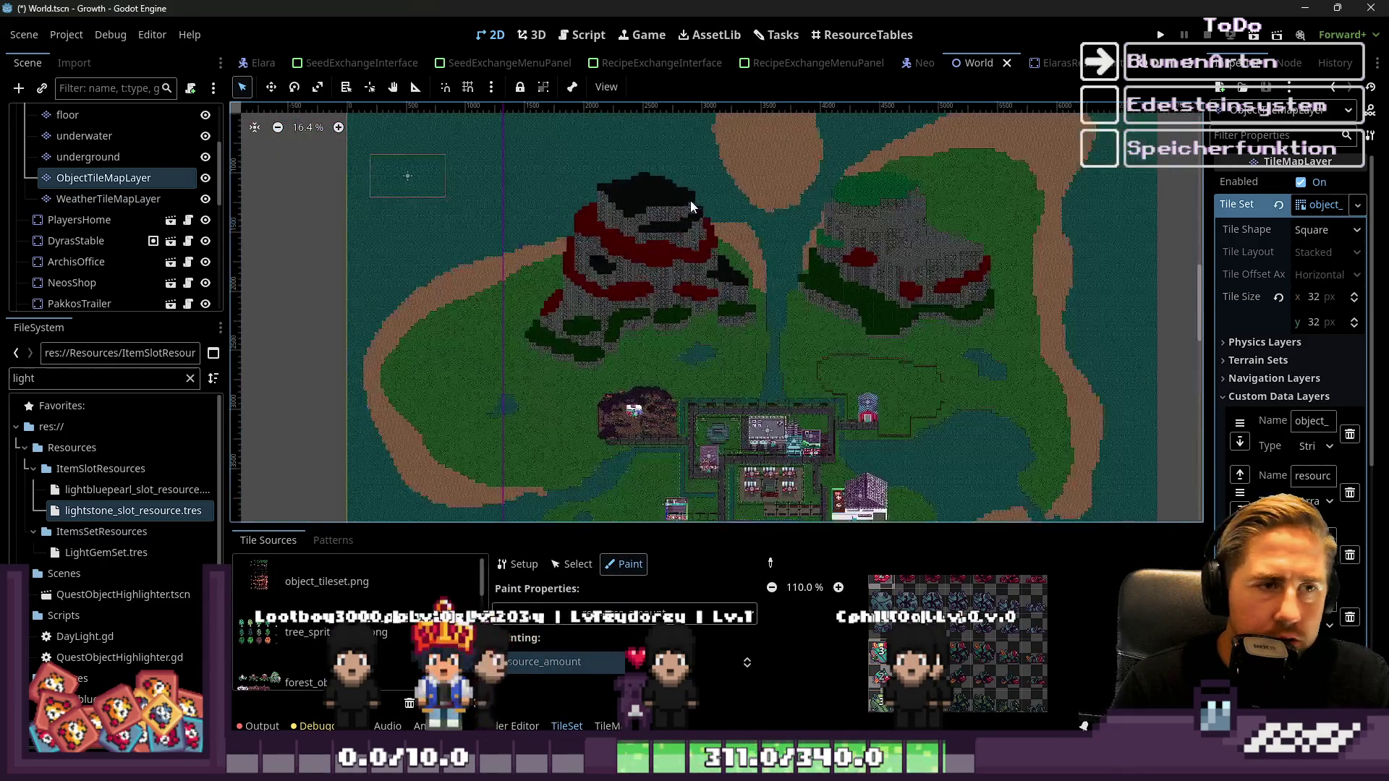
scroll(690, 202, "up", 4)
left_click(583, 35)
scroll(668, 189, "down", 7)
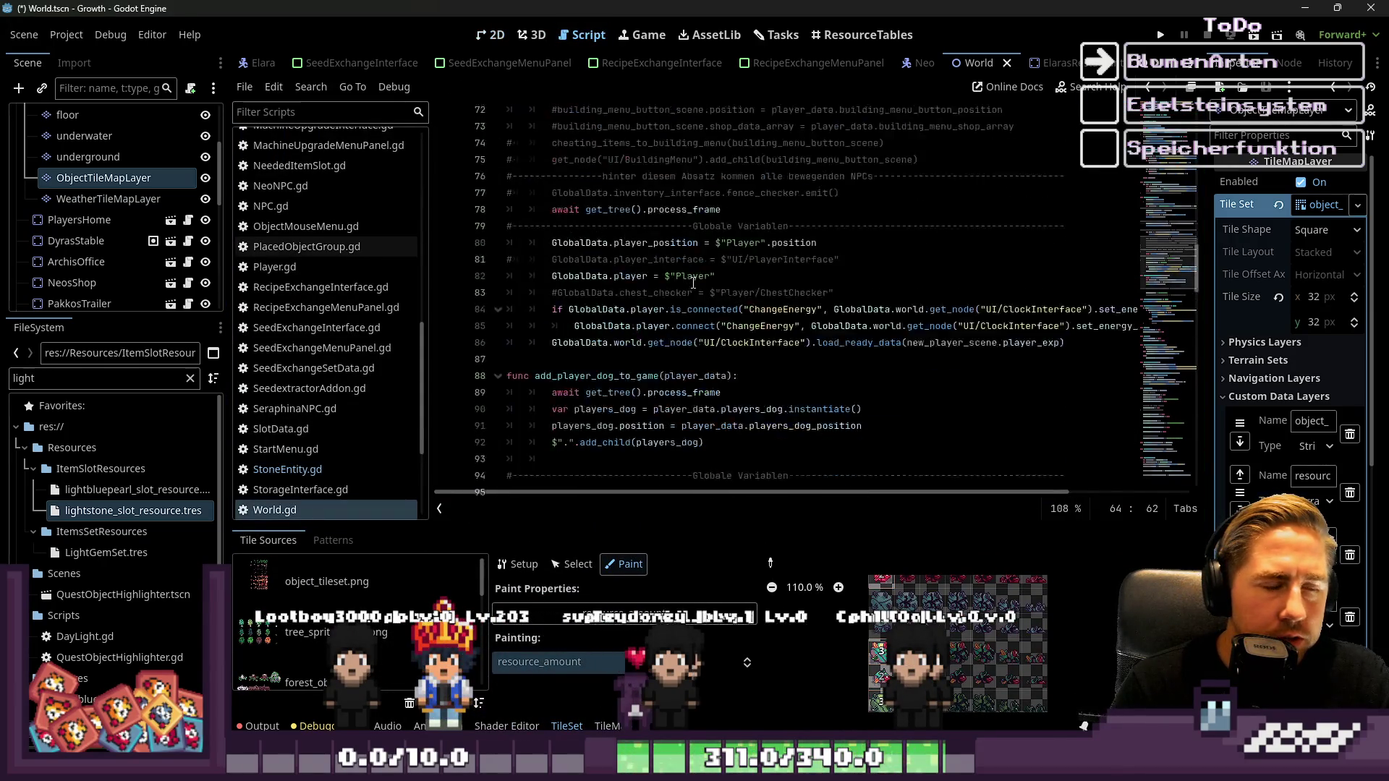
scroll(695, 277, "up", 7)
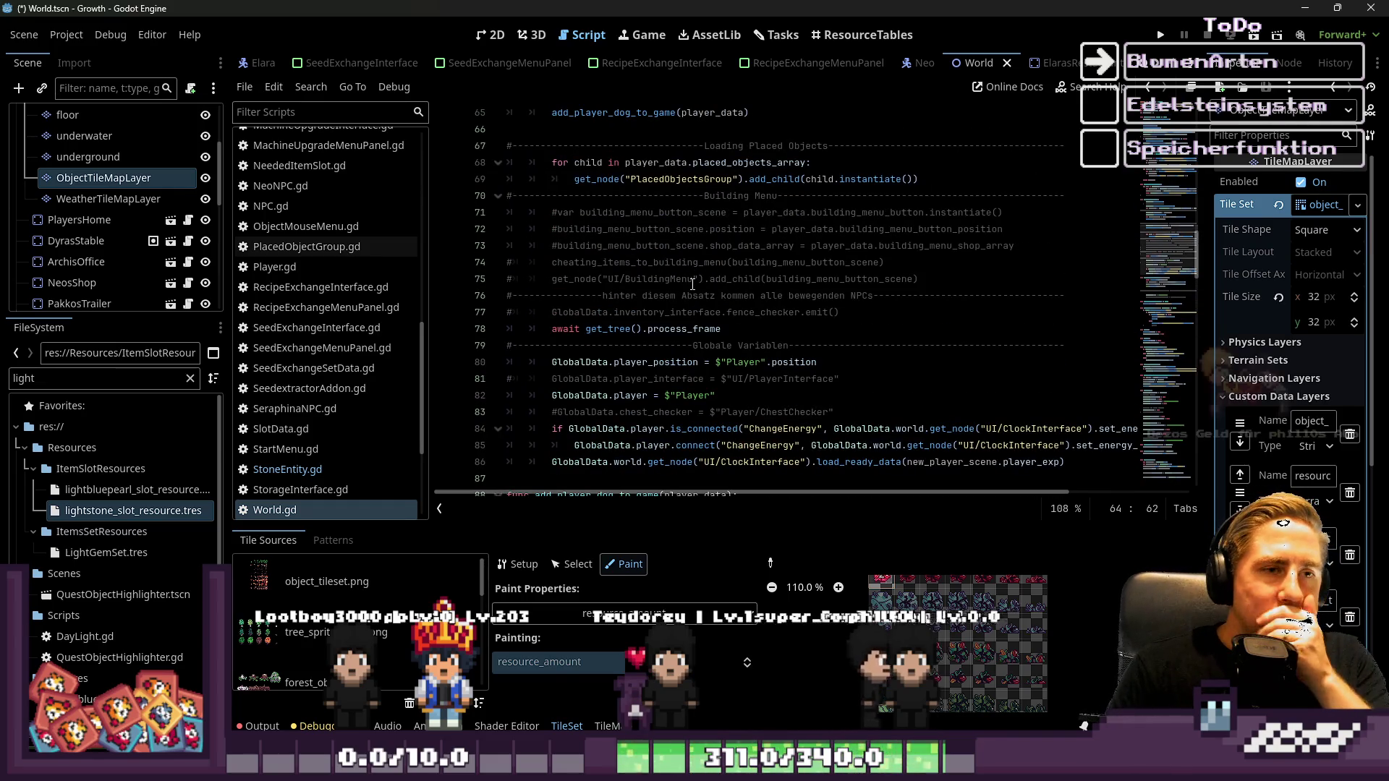
scroll(699, 275, "down", 2)
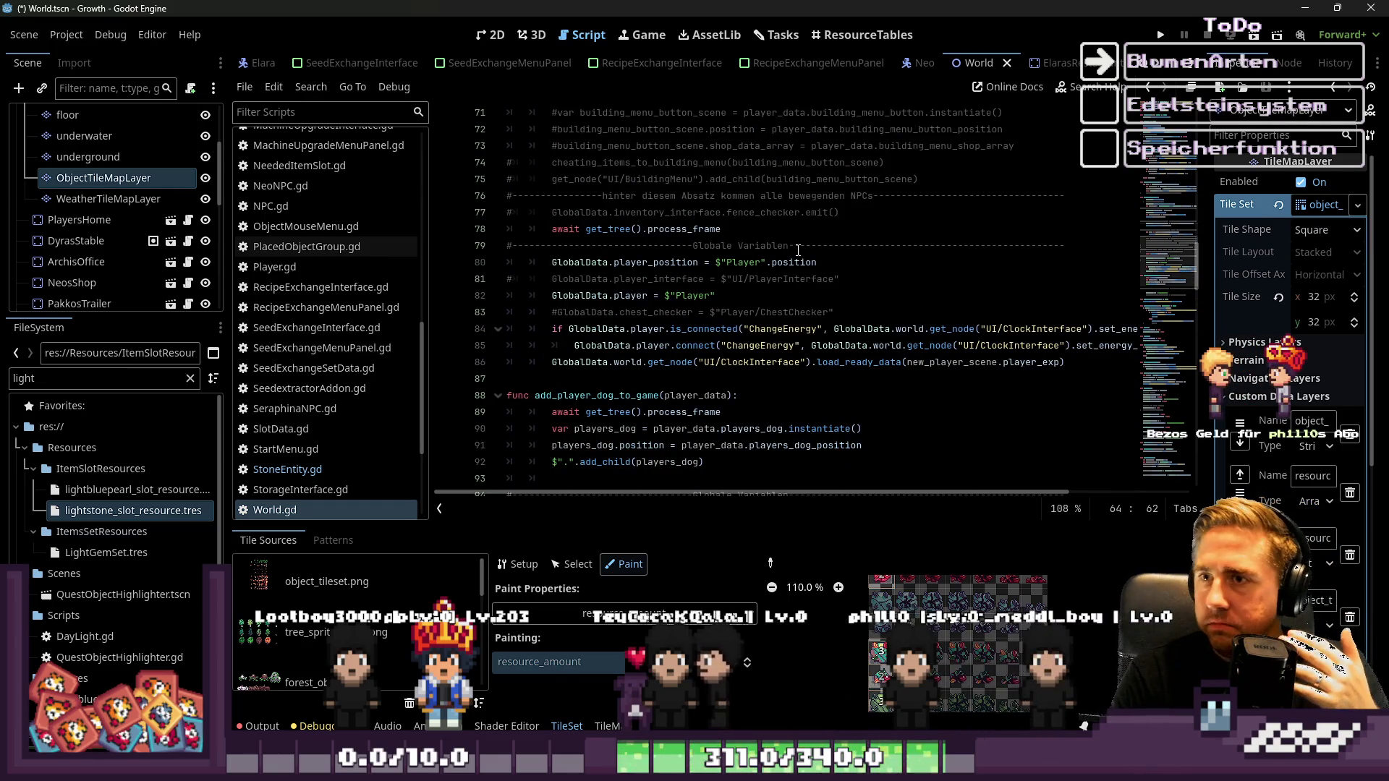
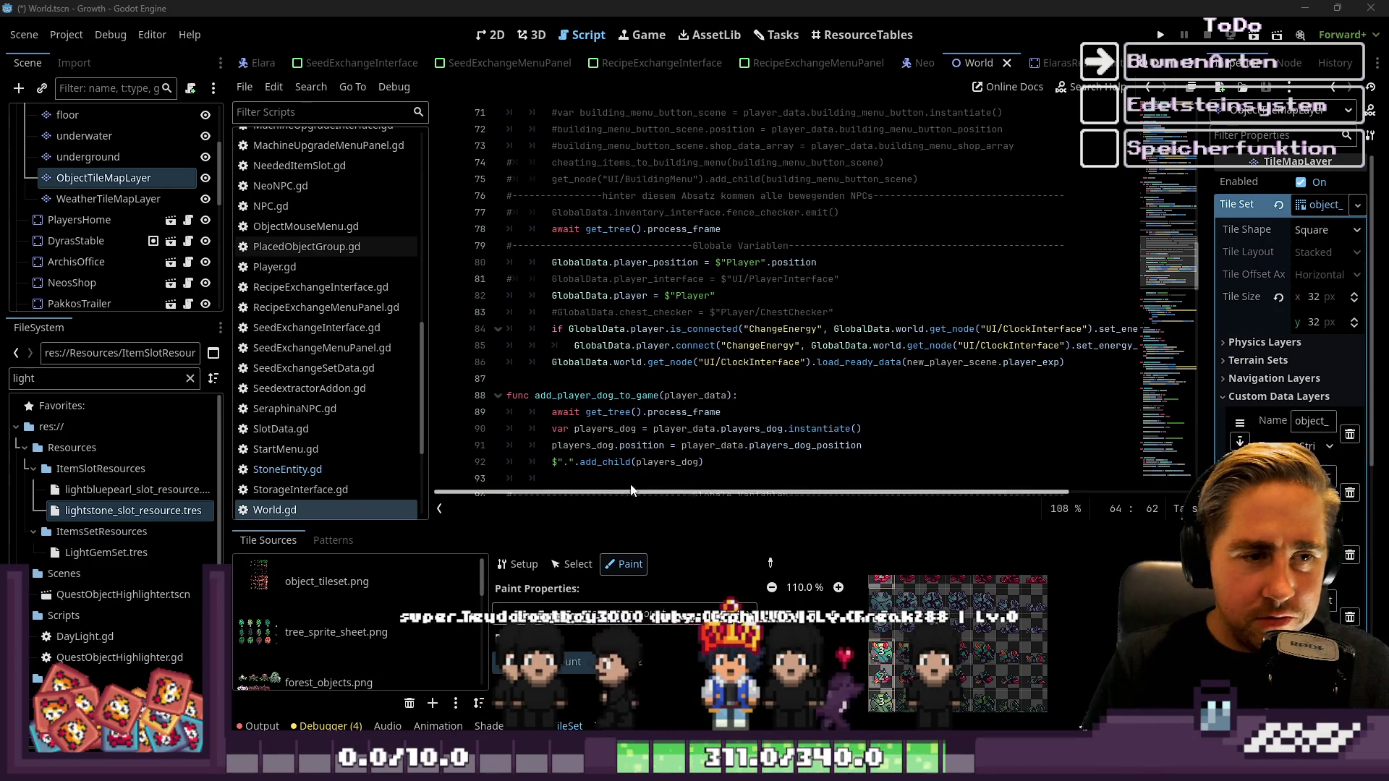
Edit lines 91–93 of World.gd so the pause() call after adding the EscMenu is commented out
left_click(640, 463)
scroll(640, 467, "down", 2)
left_click(699, 382)
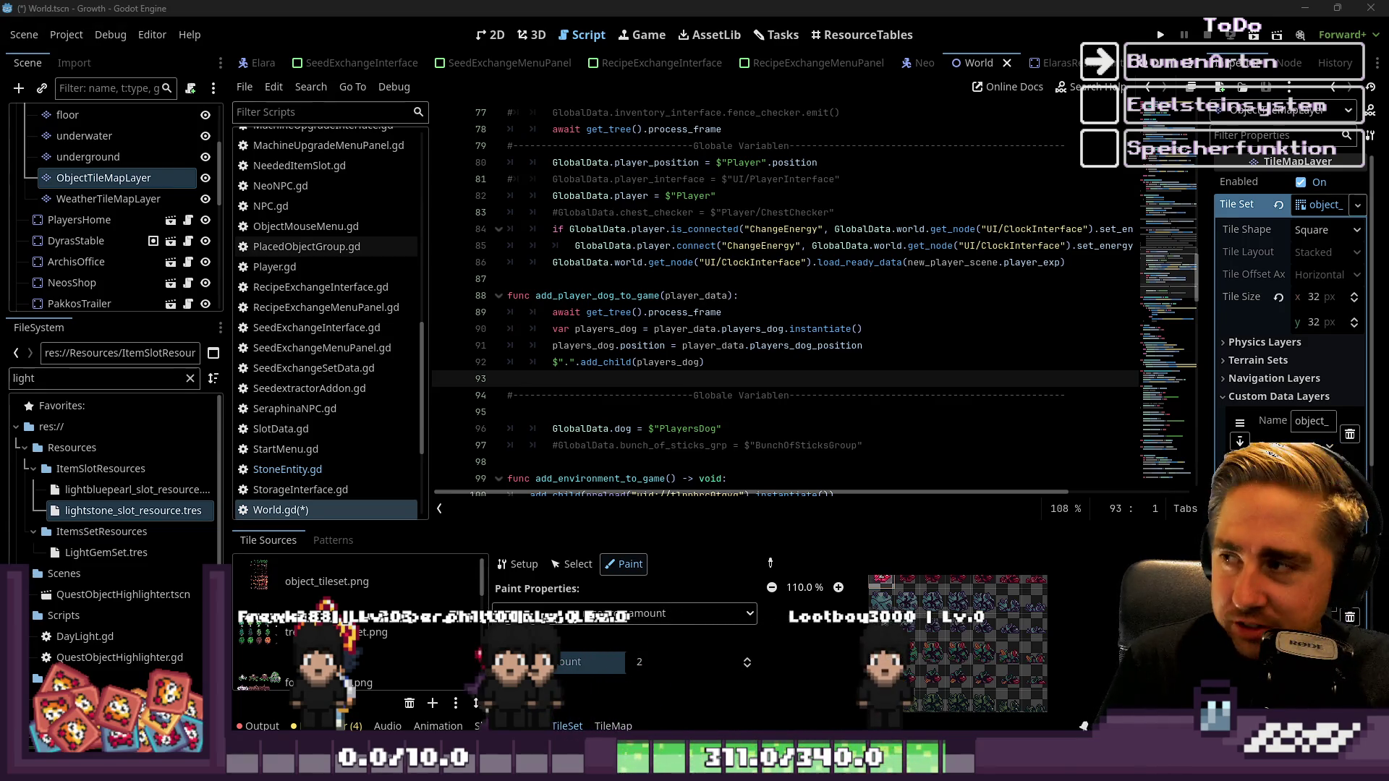
left_click(772, 345)
scroll(697, 299, "down", 6)
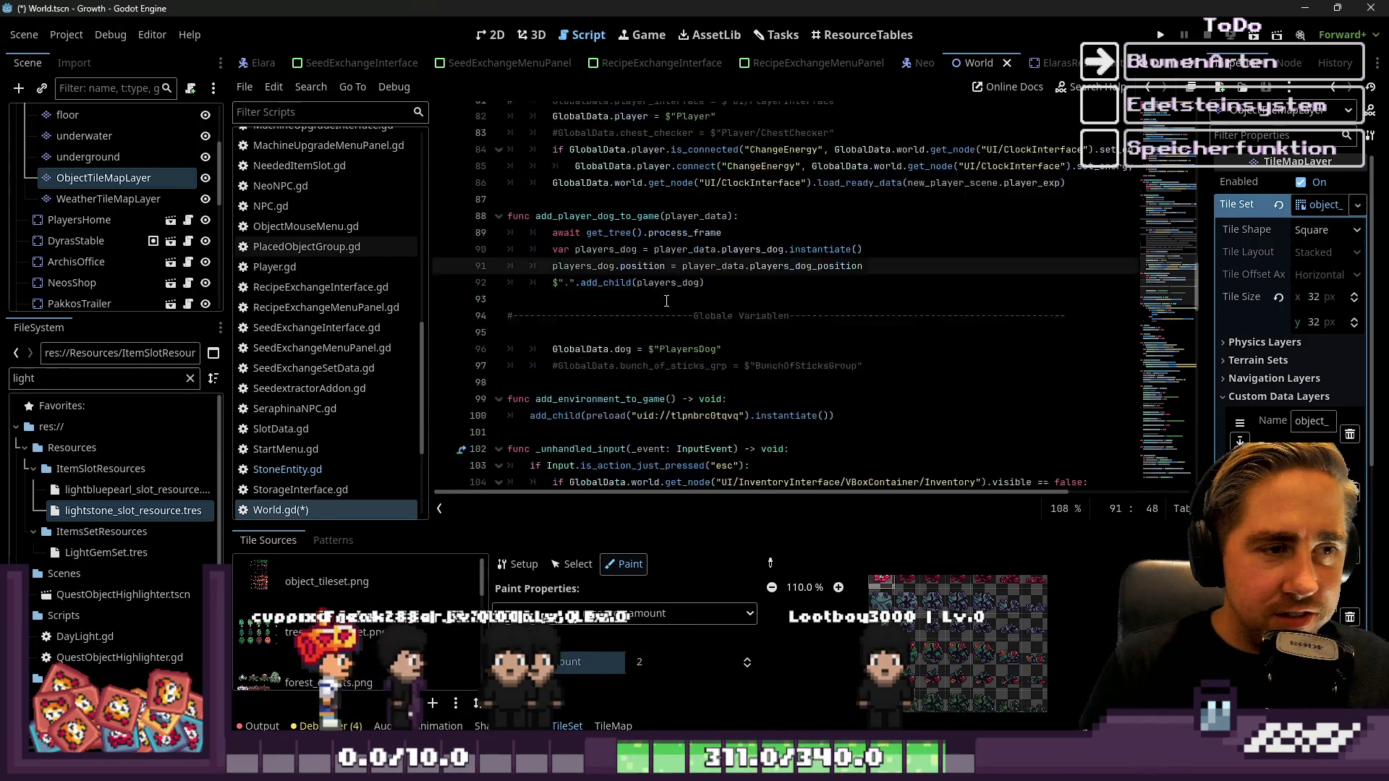
scroll(697, 299, "down", 1)
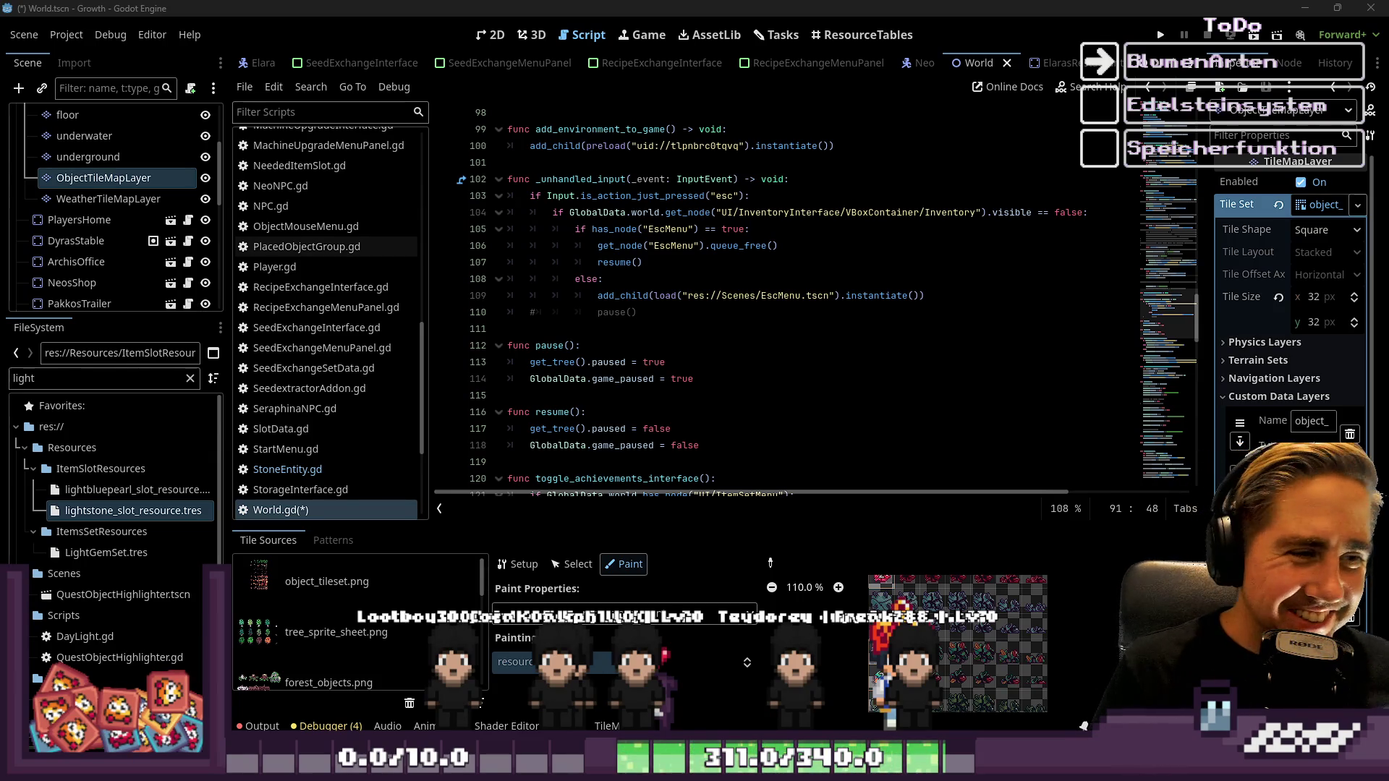
Scroll World.gd down to save_the_game and save_inventory_toolbar near line 173
left_click(704, 327)
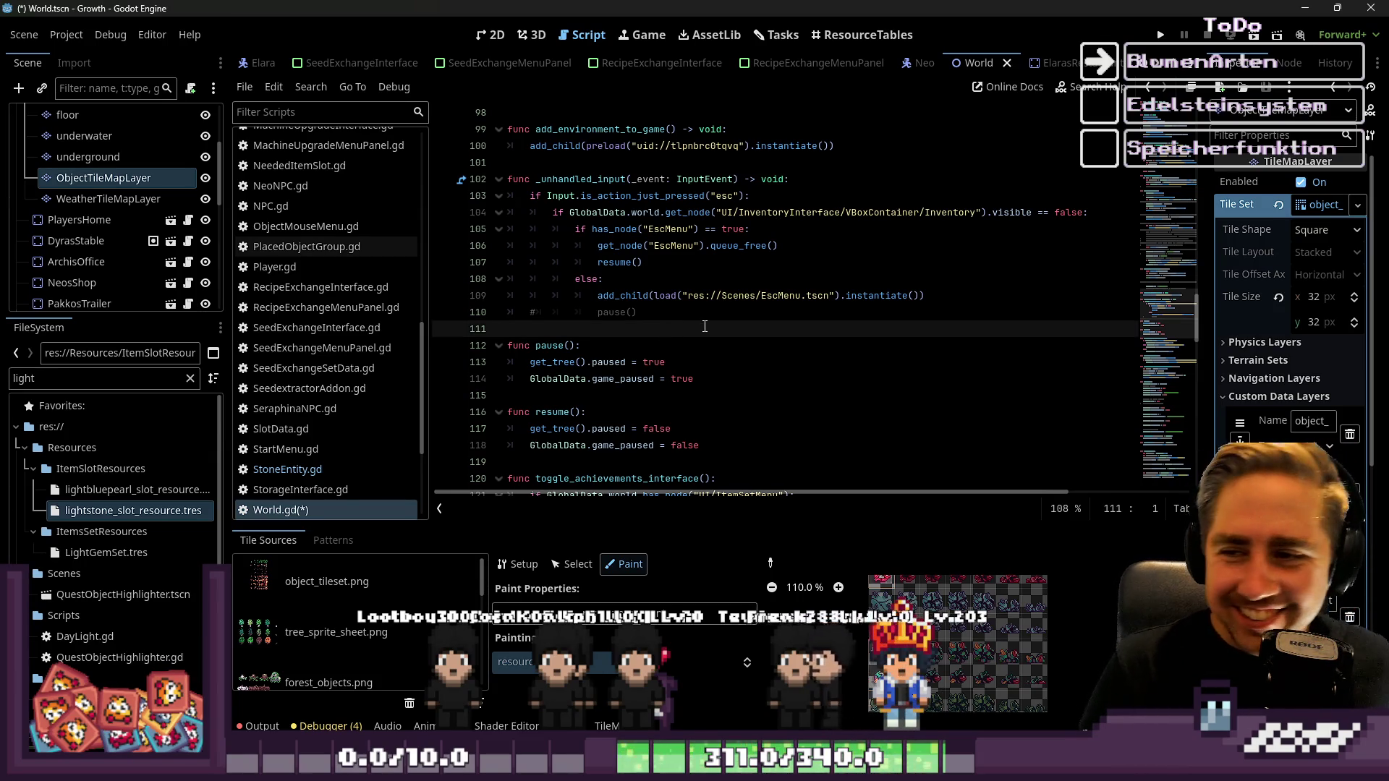
scroll(652, 281, "up", 7)
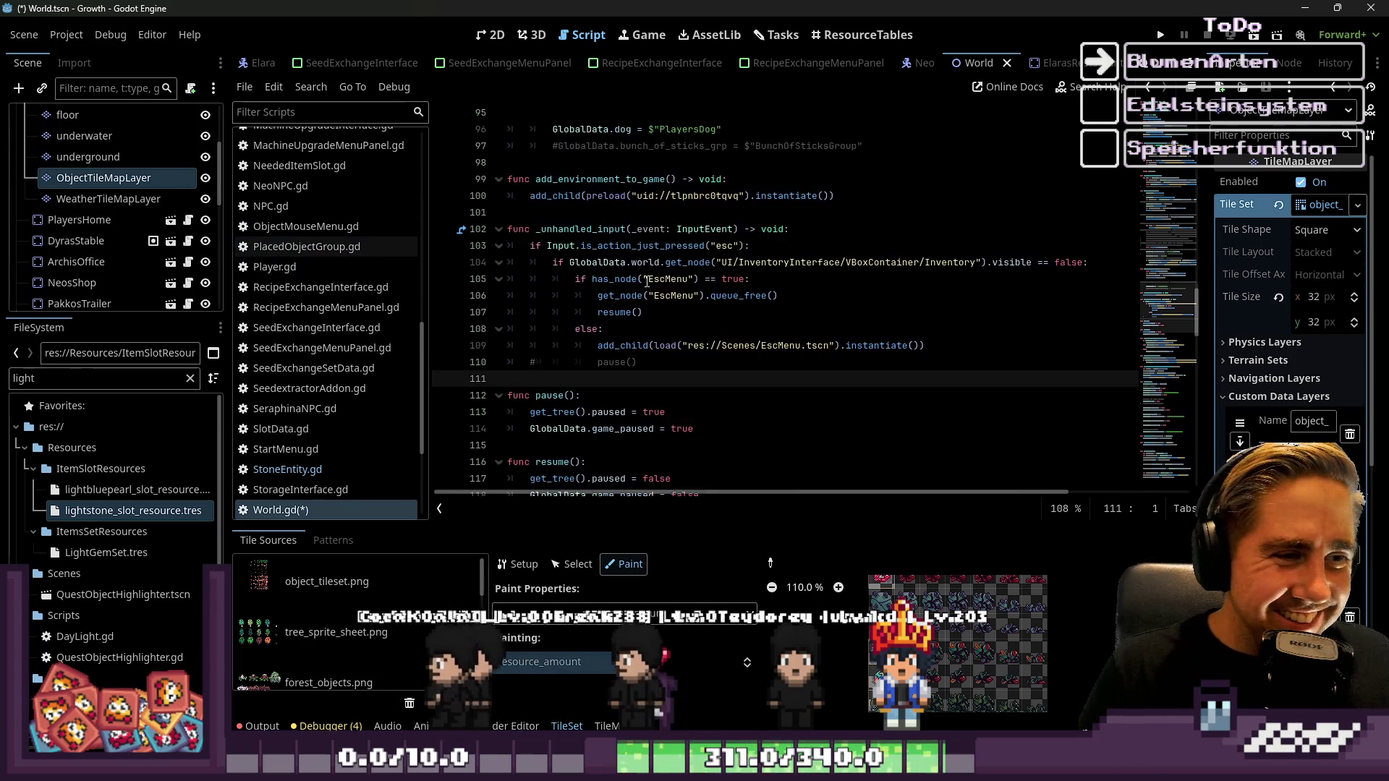
scroll(653, 280, "down", 9)
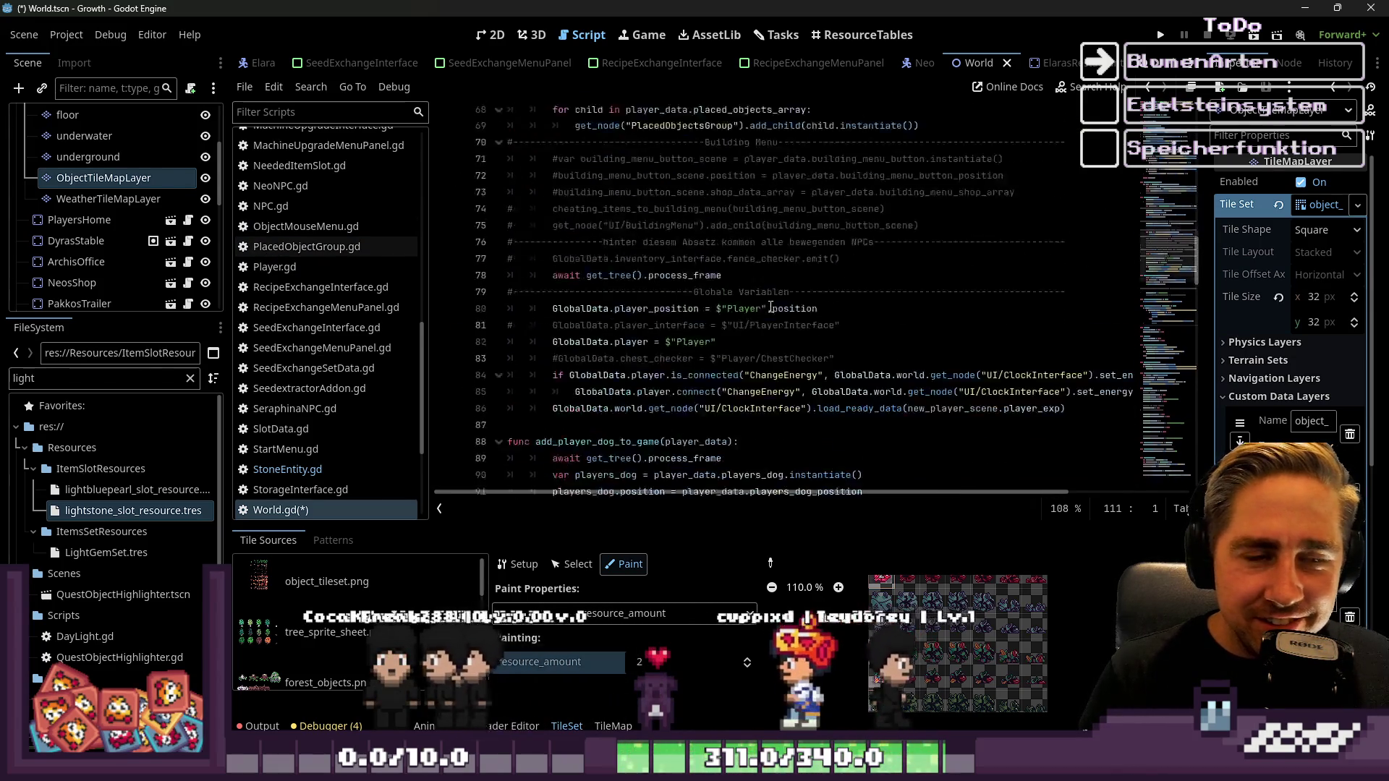
scroll(775, 301, "down", 20)
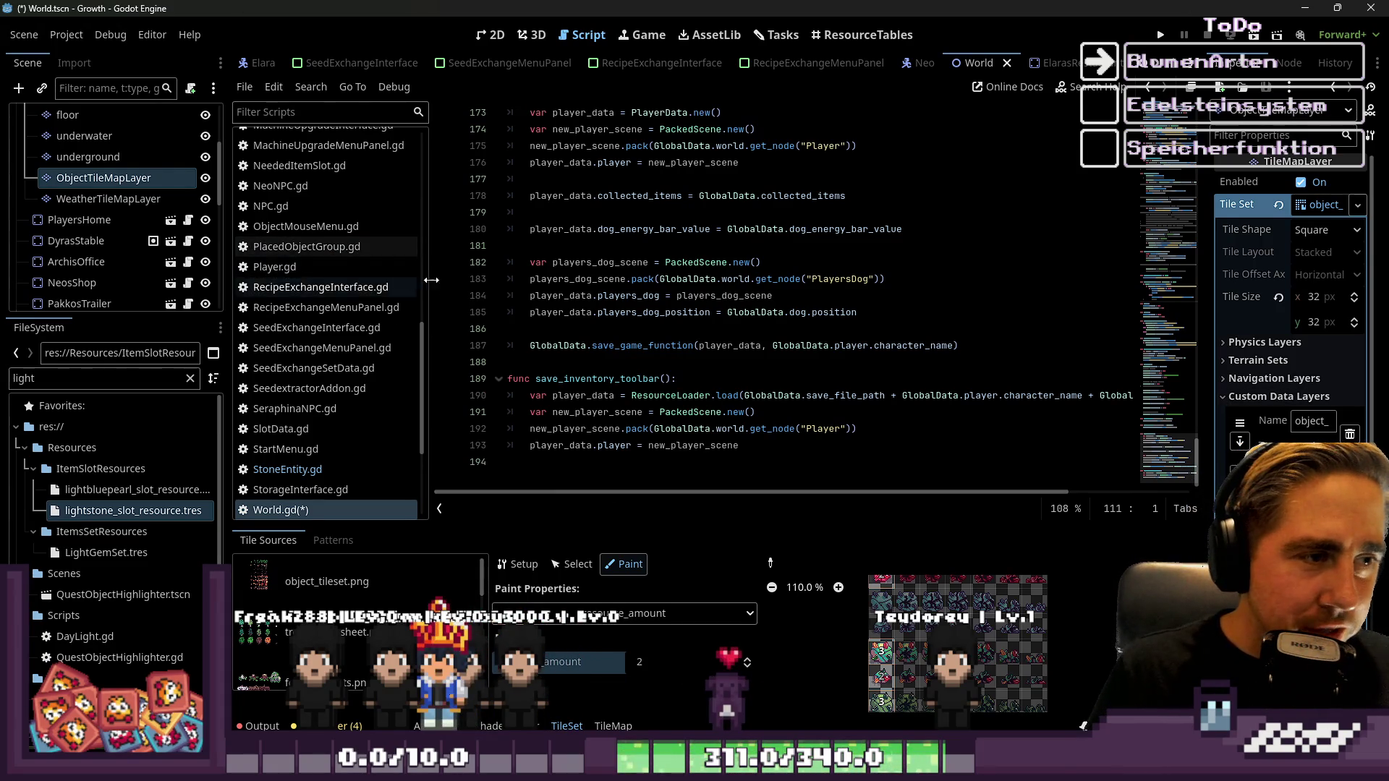
Narrow the script list to widen World.gd's code view, placing the cursor at line 193
left_click_drag(427, 288, 382, 294)
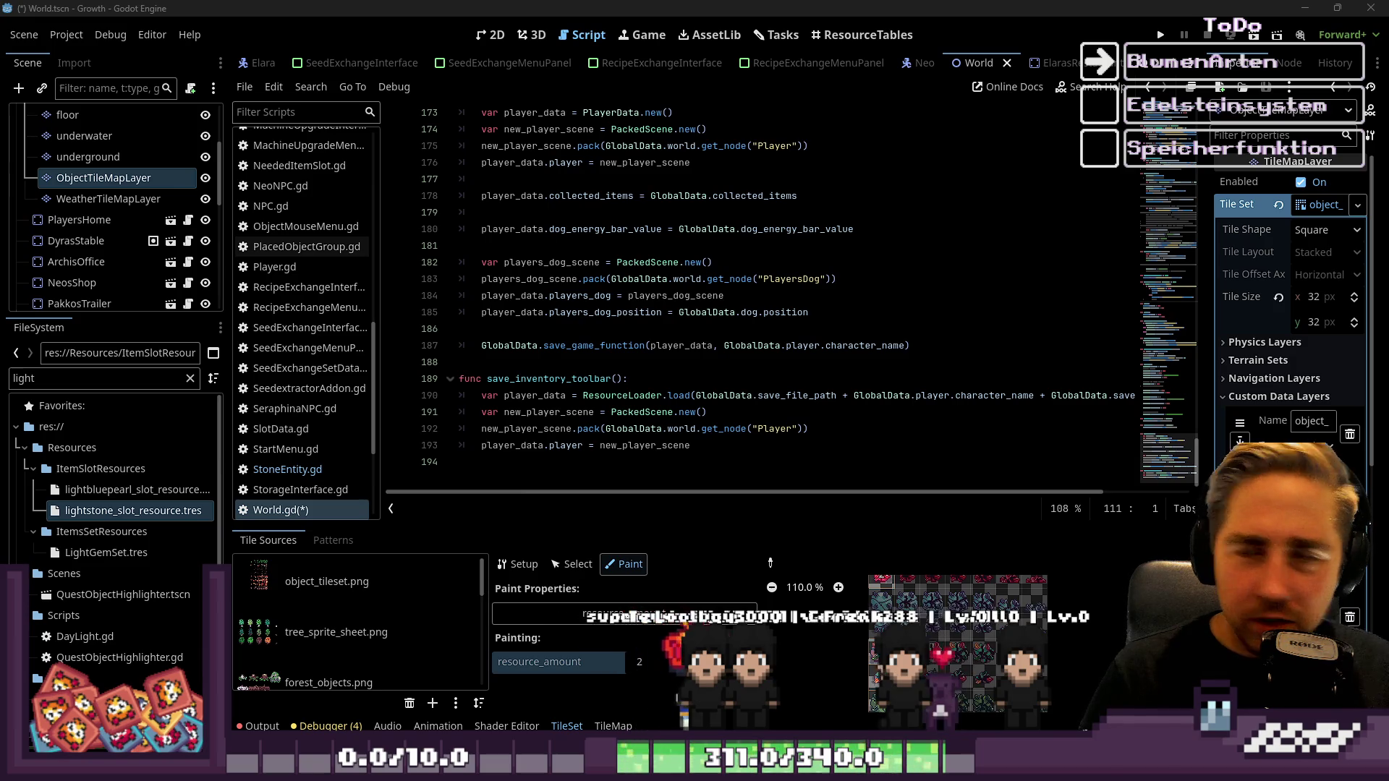
mouse_move(727, 768)
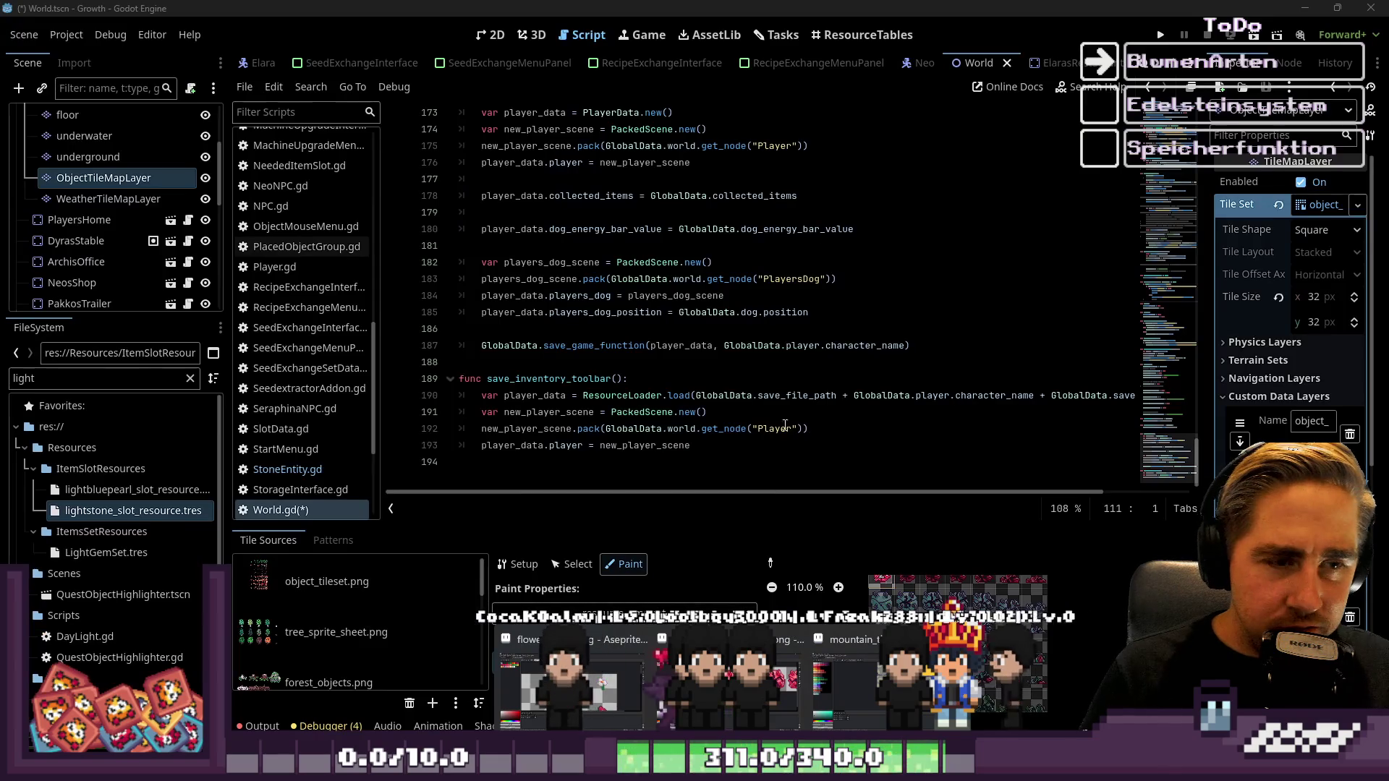
left_click(730, 428)
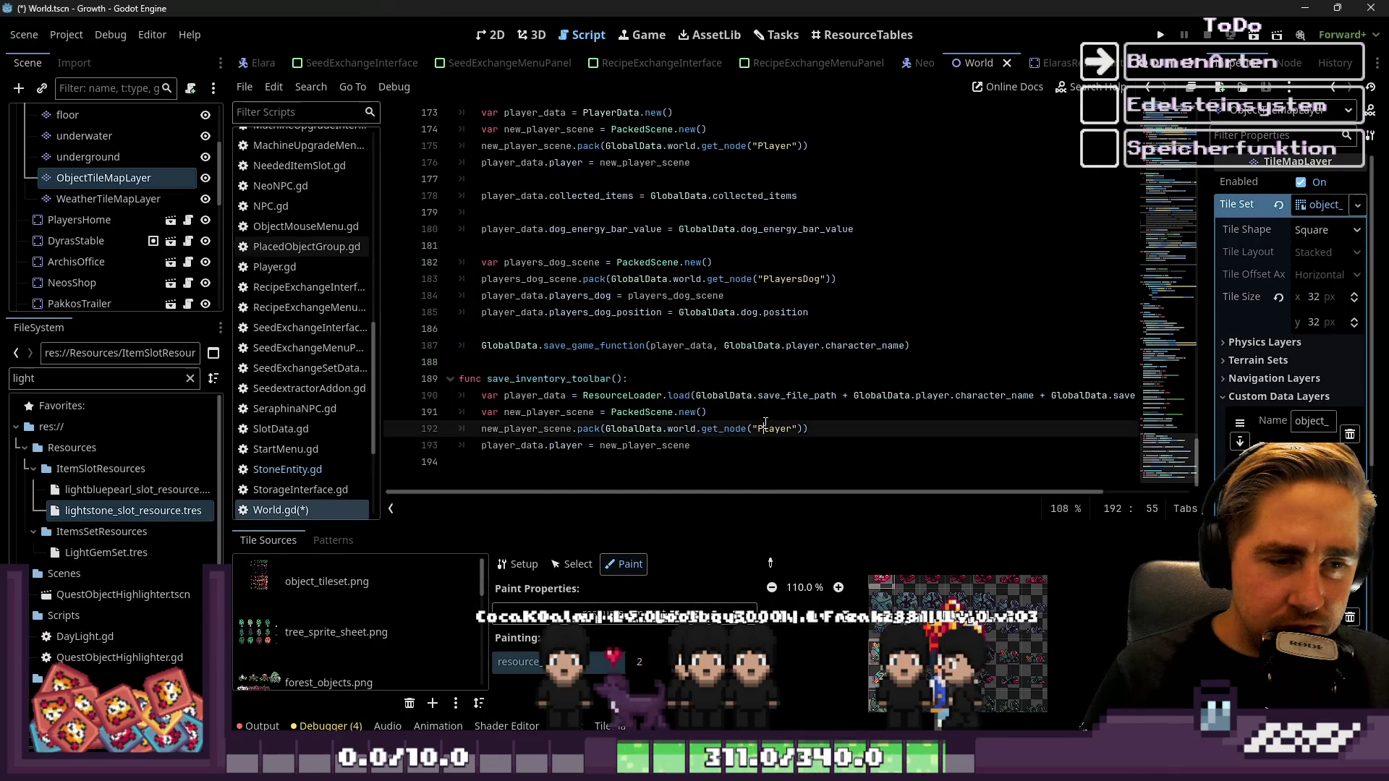
key("Down")
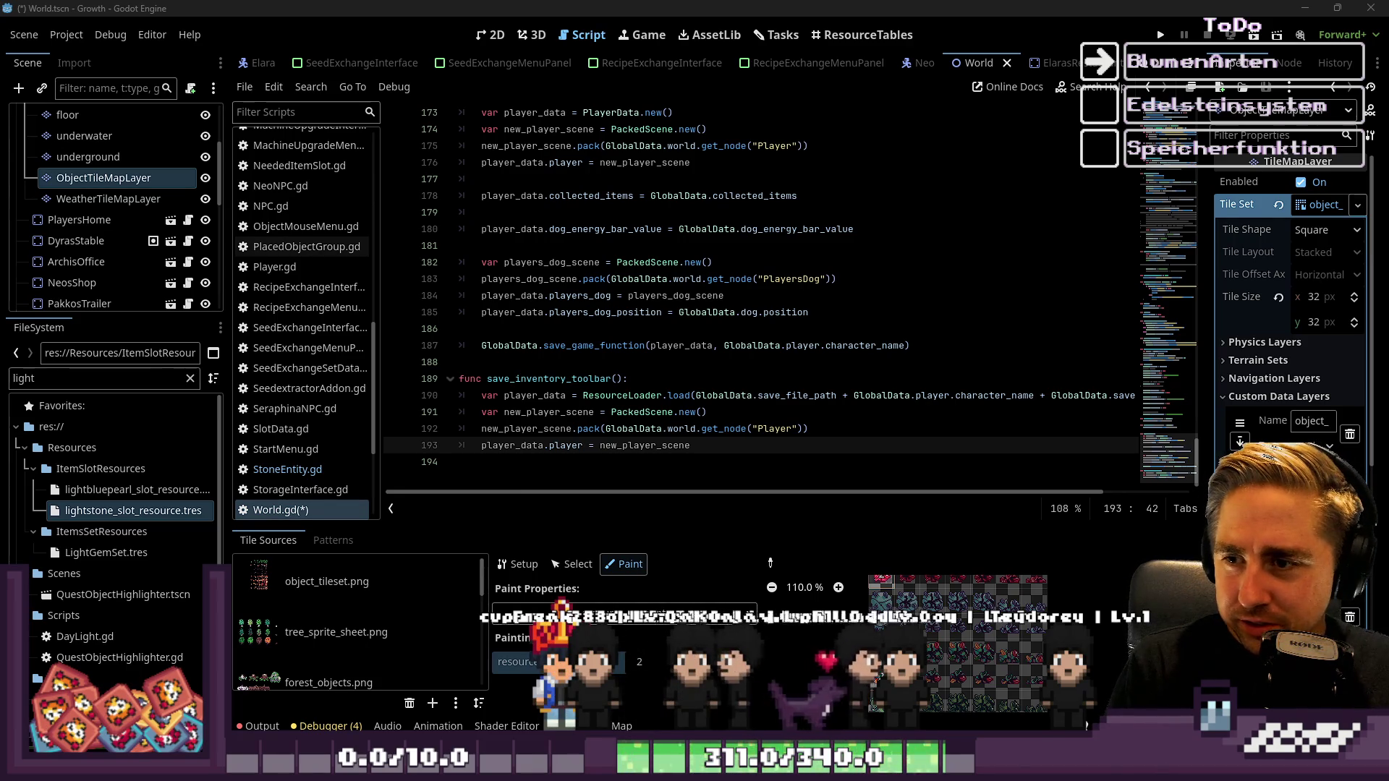
left_click(565, 476)
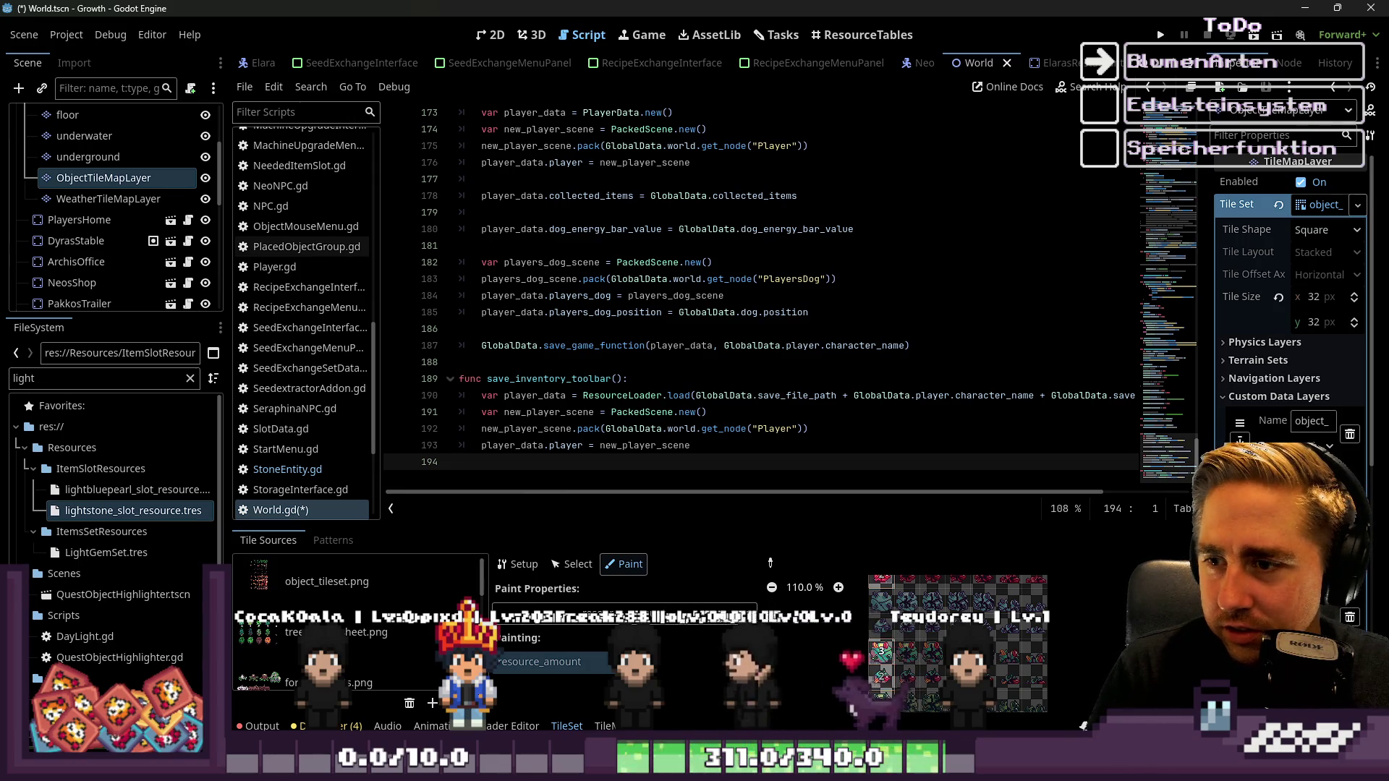
left_click(652, 359)
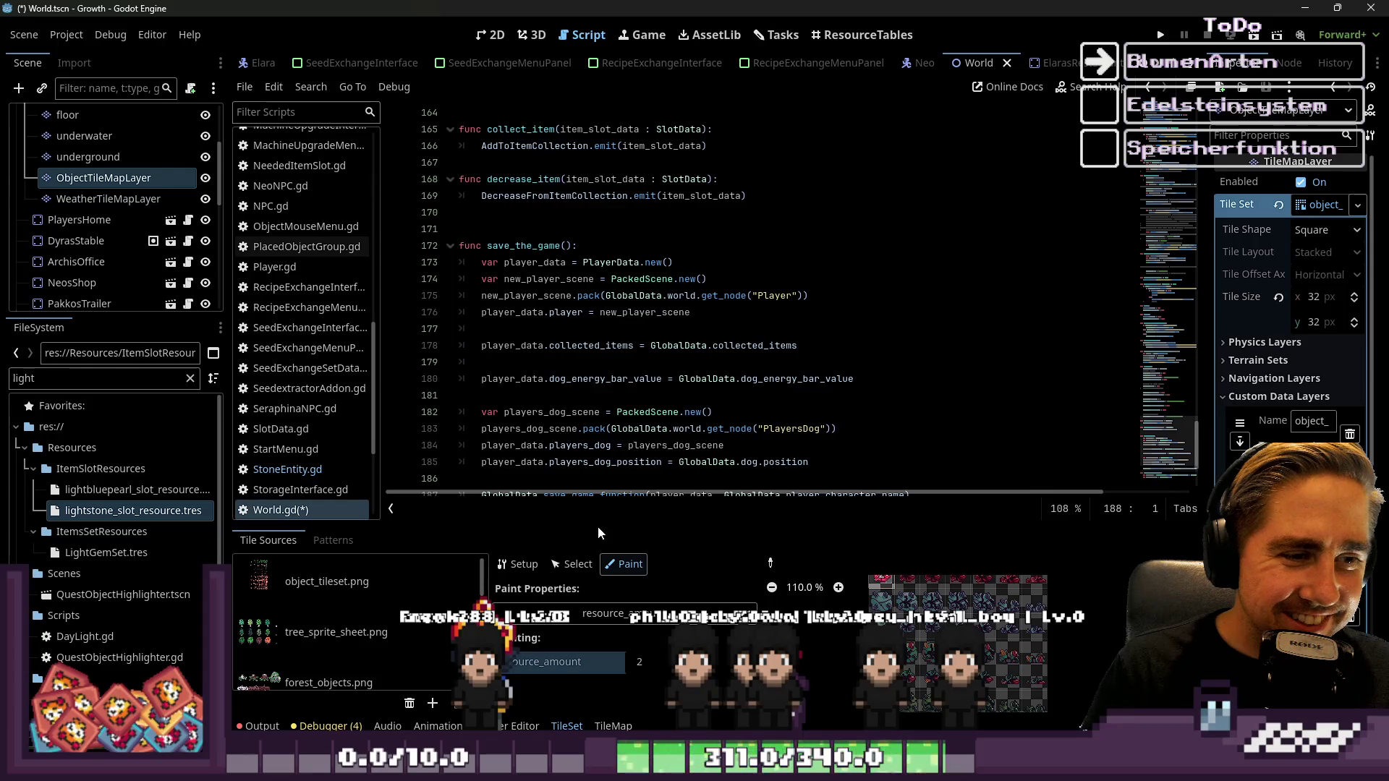
Shrink the Tile Sources panel so the script editor shows more lines of World.gd
left_click_drag(594, 522, 594, 560)
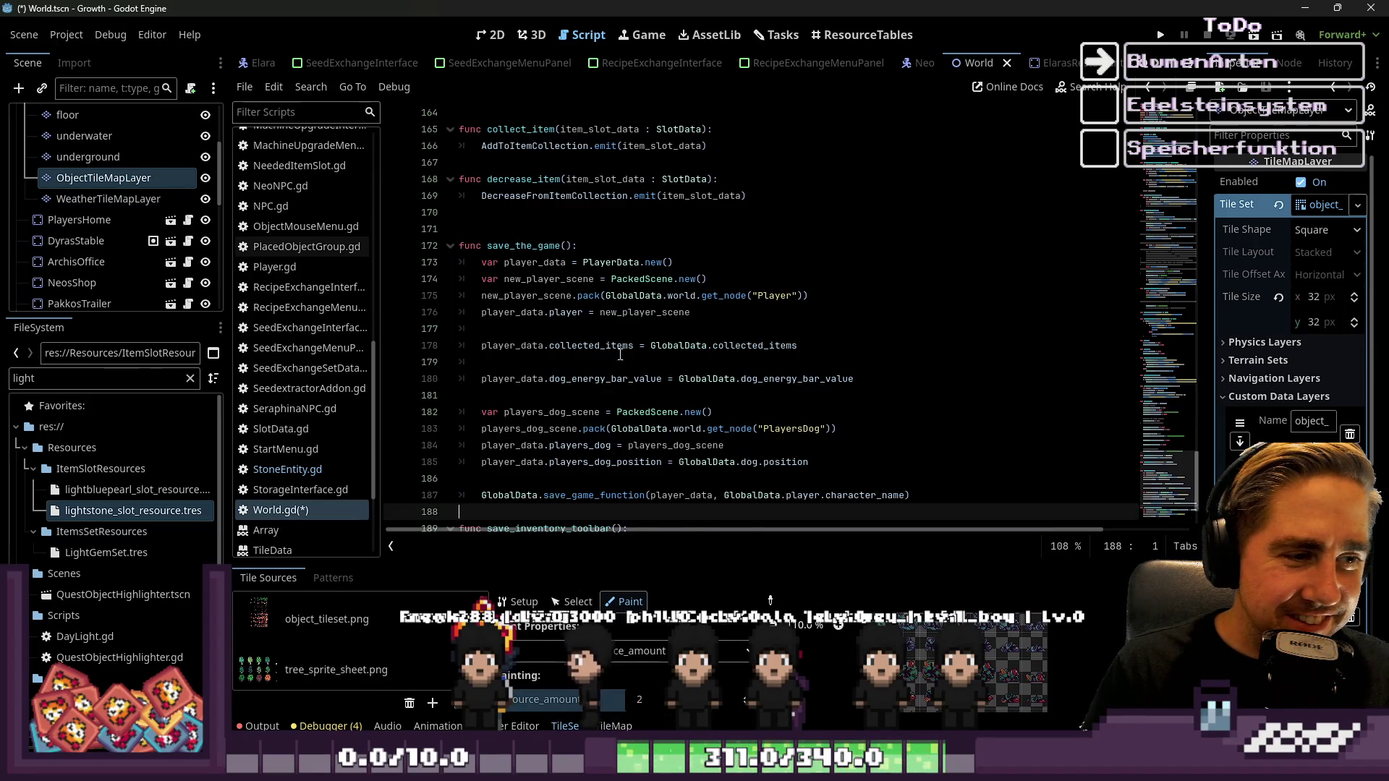
scroll(620, 354, "down", 2)
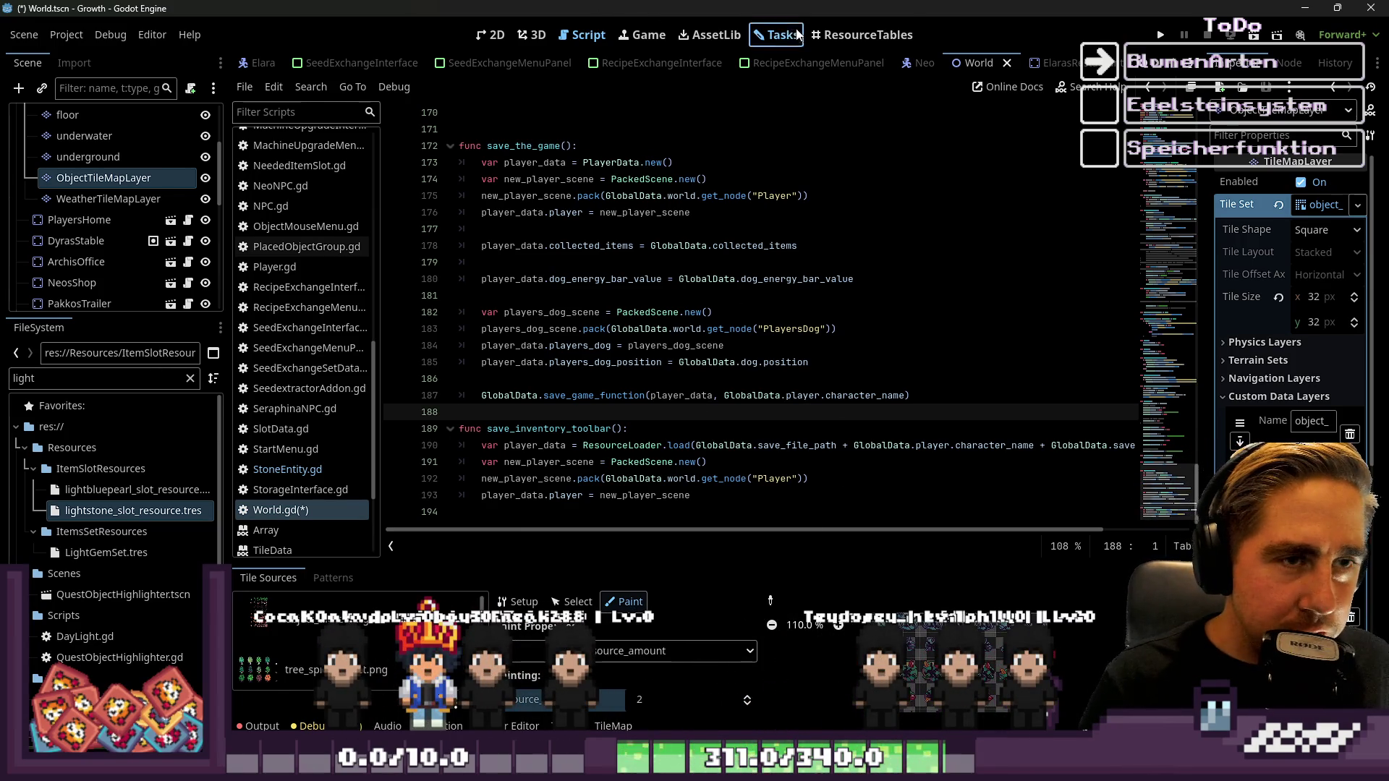
left_click(861, 35)
Show the Tasks board and bring up the Steine Update card's details from the Doing column
left_click(767, 34)
scroll(734, 257, "down", 2)
scroll(733, 258, "up", 3)
scroll(732, 334, "up", 2)
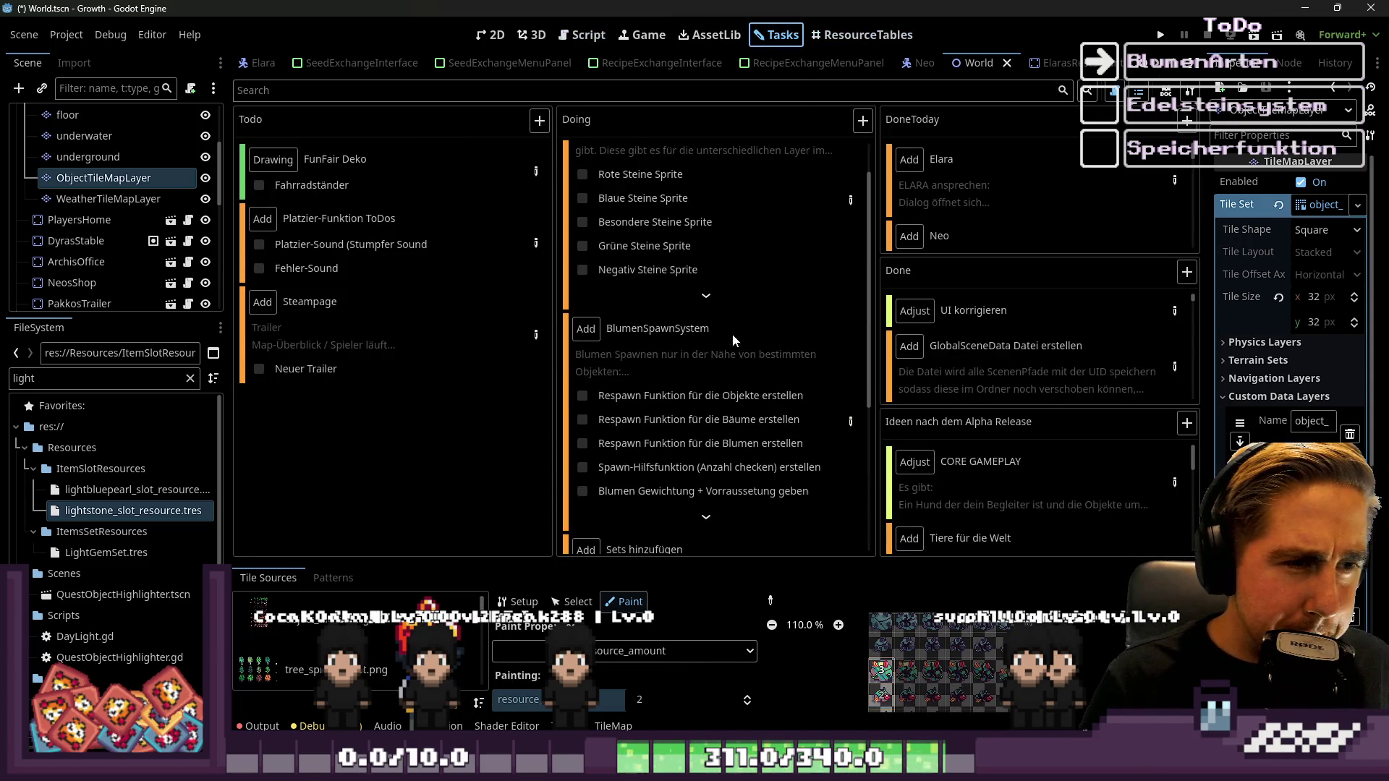
scroll(840, 198, "up", 1)
left_click(841, 246)
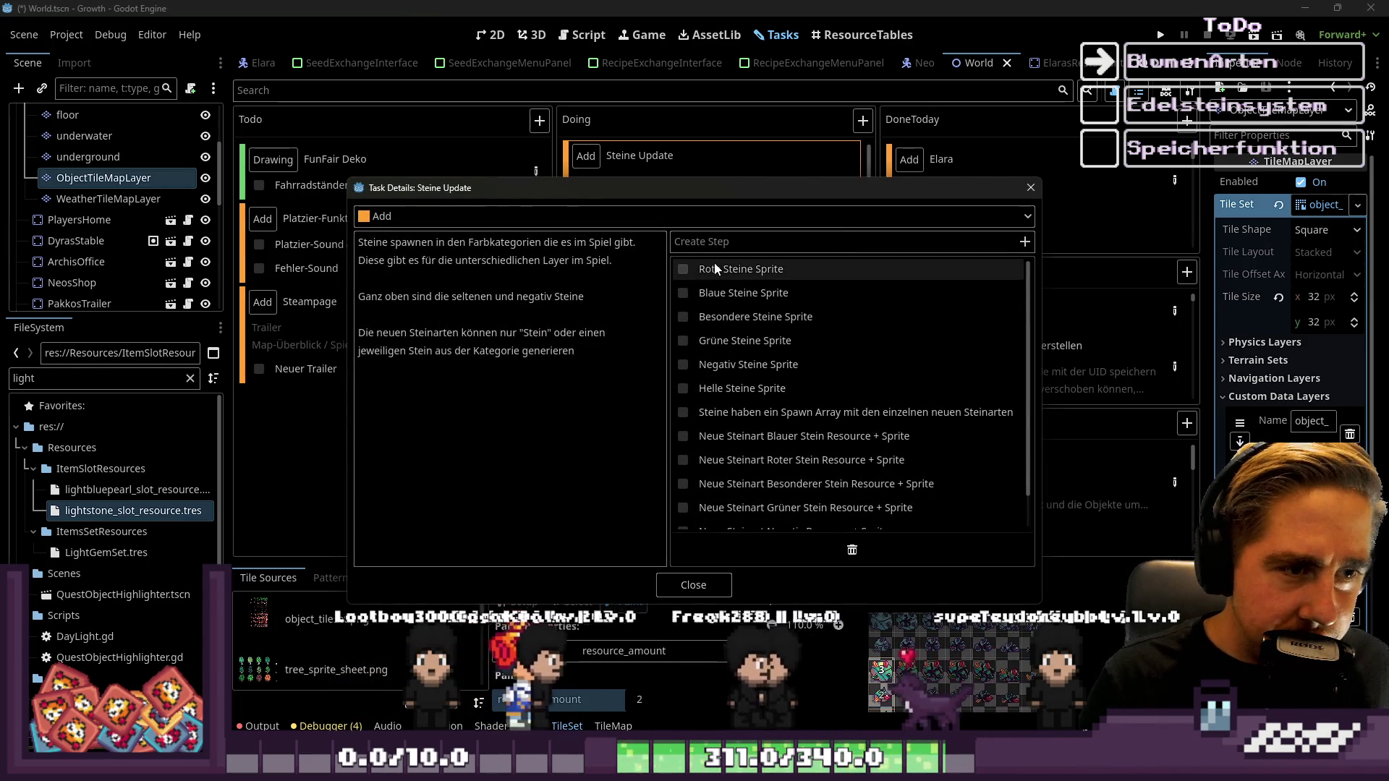
Check off the six sprite steps: Rote, Blaue, Besondere, Grüne, Negativ and Helle Steine
left_click(683, 269)
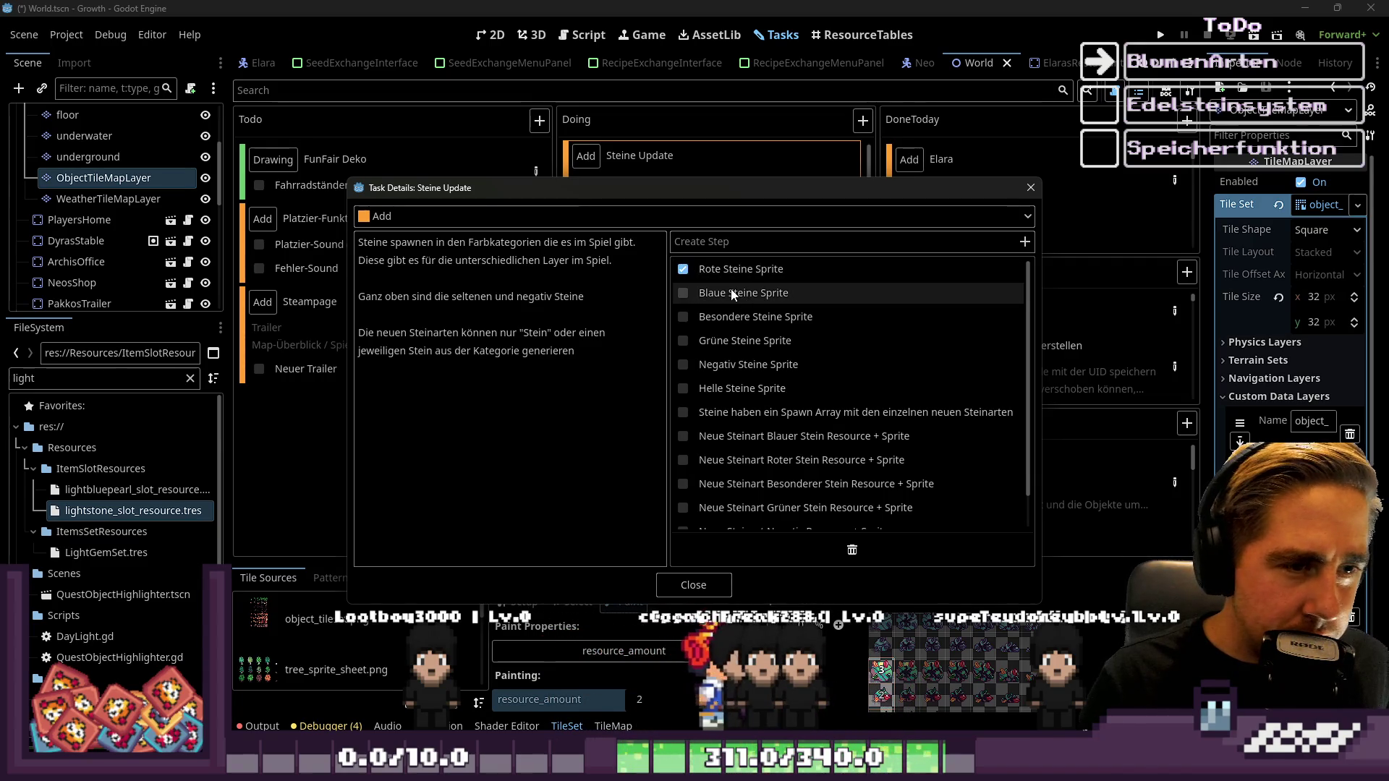
left_click(680, 294)
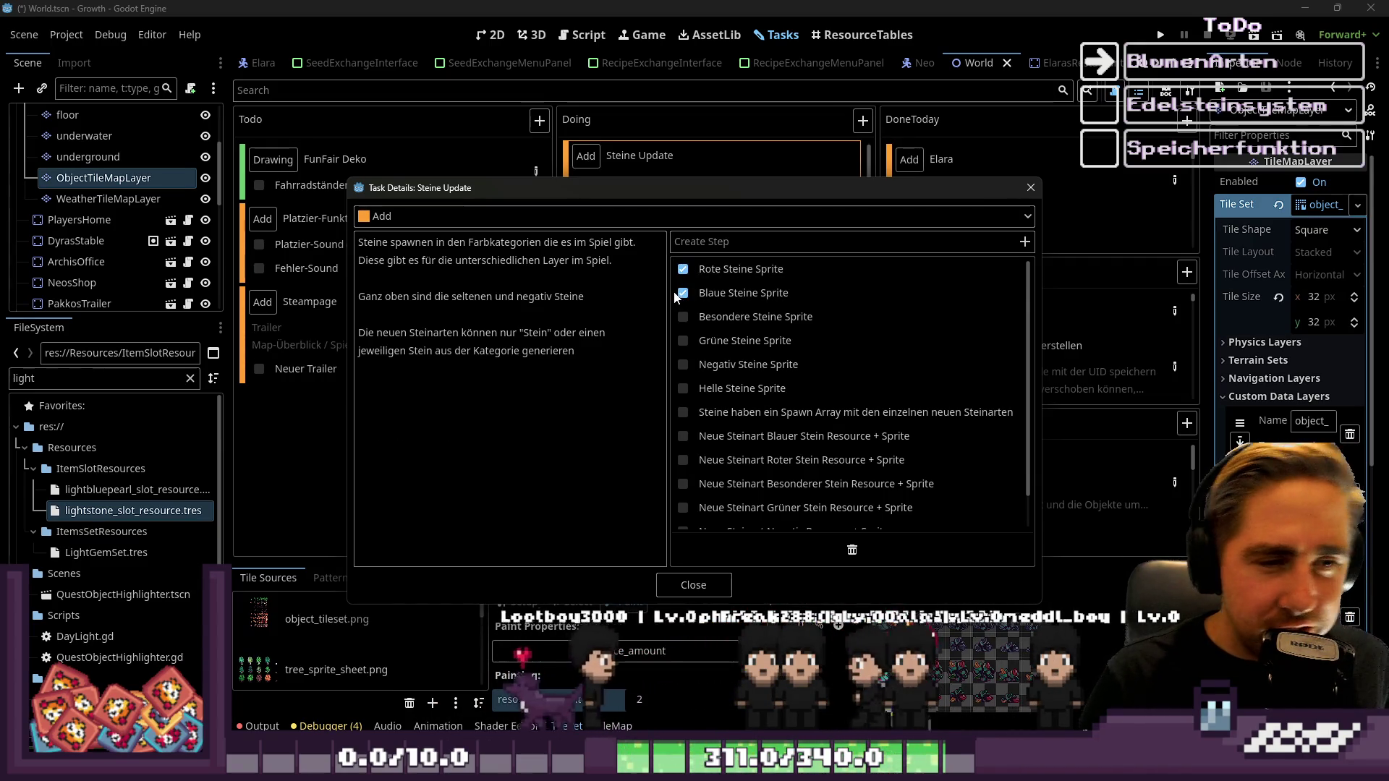
left_click(681, 318)
left_click(682, 341)
left_click(682, 367)
left_click(682, 389)
scroll(796, 396, "down", 1)
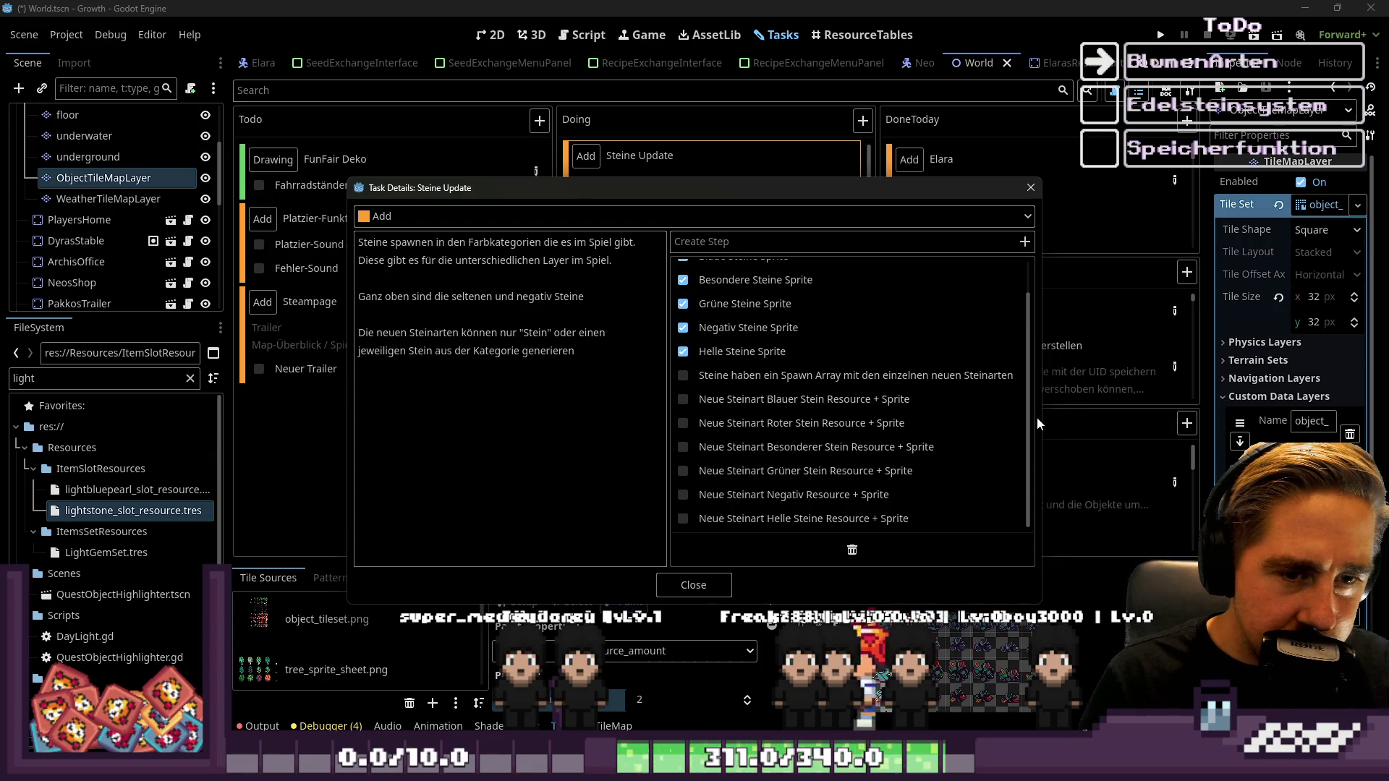
Widen the dialog, check the blue, red, special, green and negative stone-type steps, then close it
left_click_drag(1040, 417, 1149, 411)
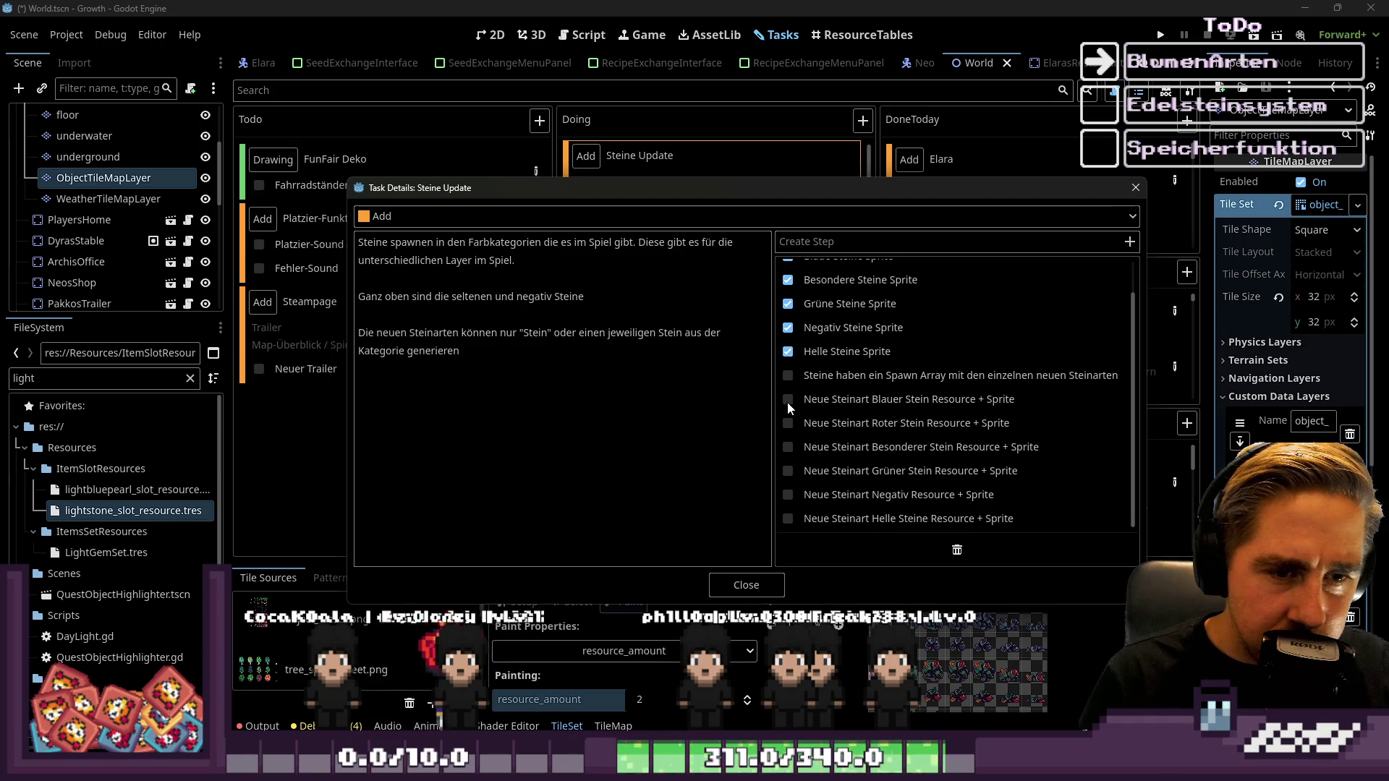
left_click(788, 423)
left_click(788, 448)
left_click(789, 470)
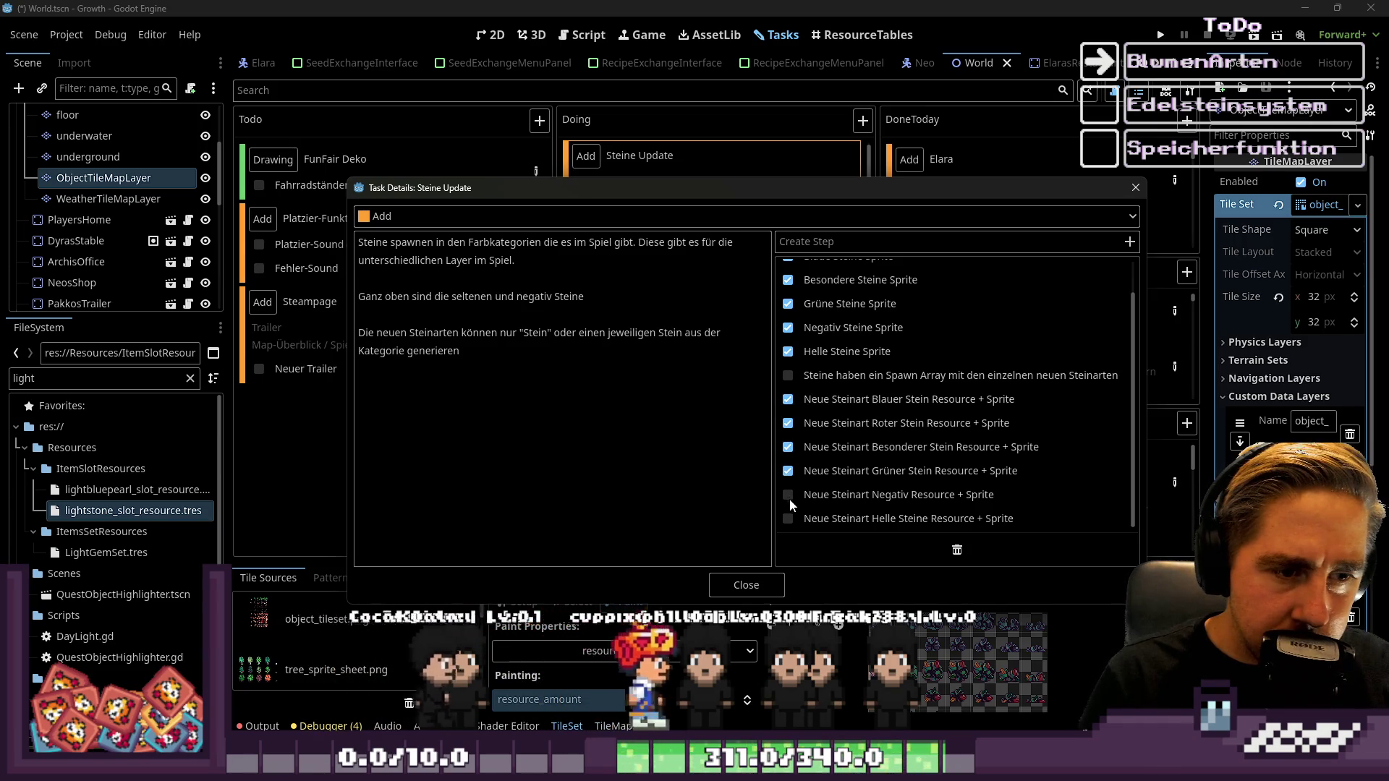
left_click(788, 495)
left_click(787, 519)
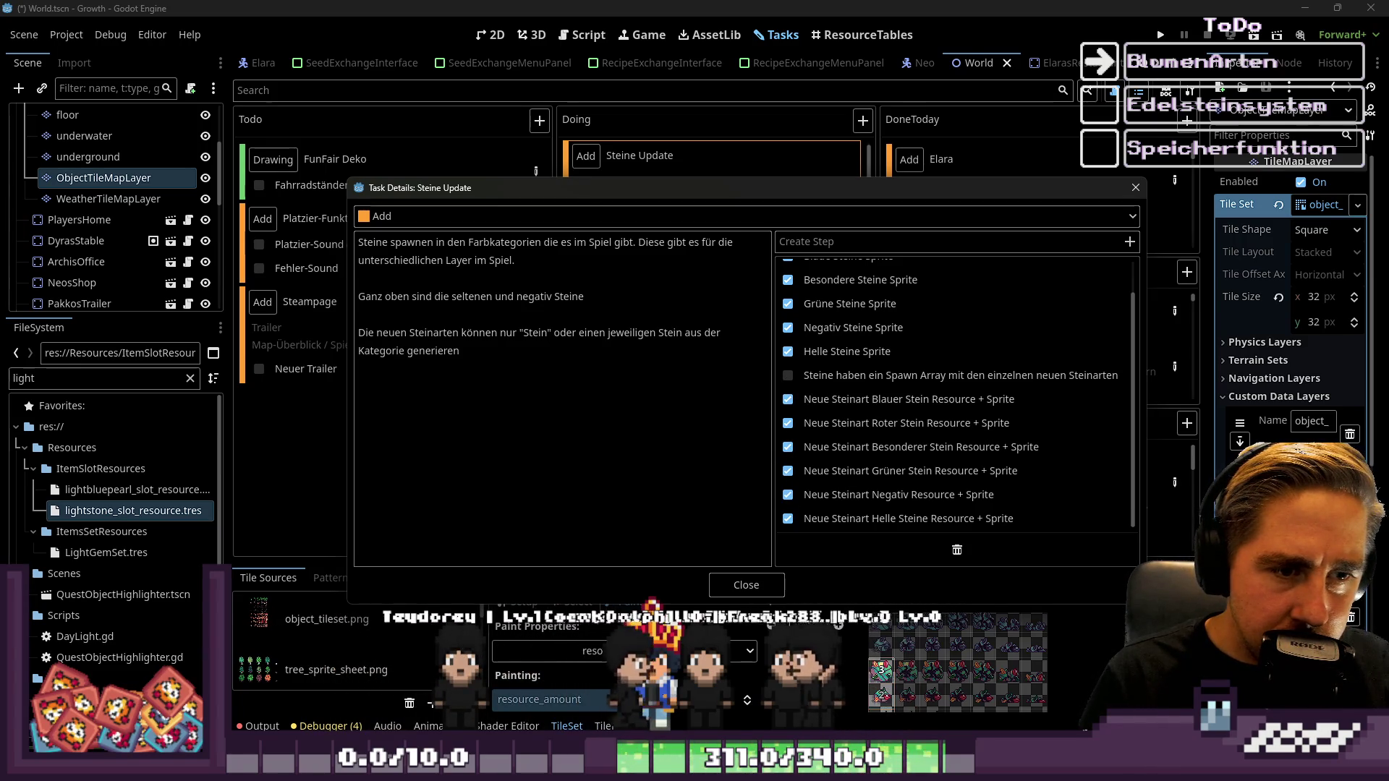
left_click(750, 586)
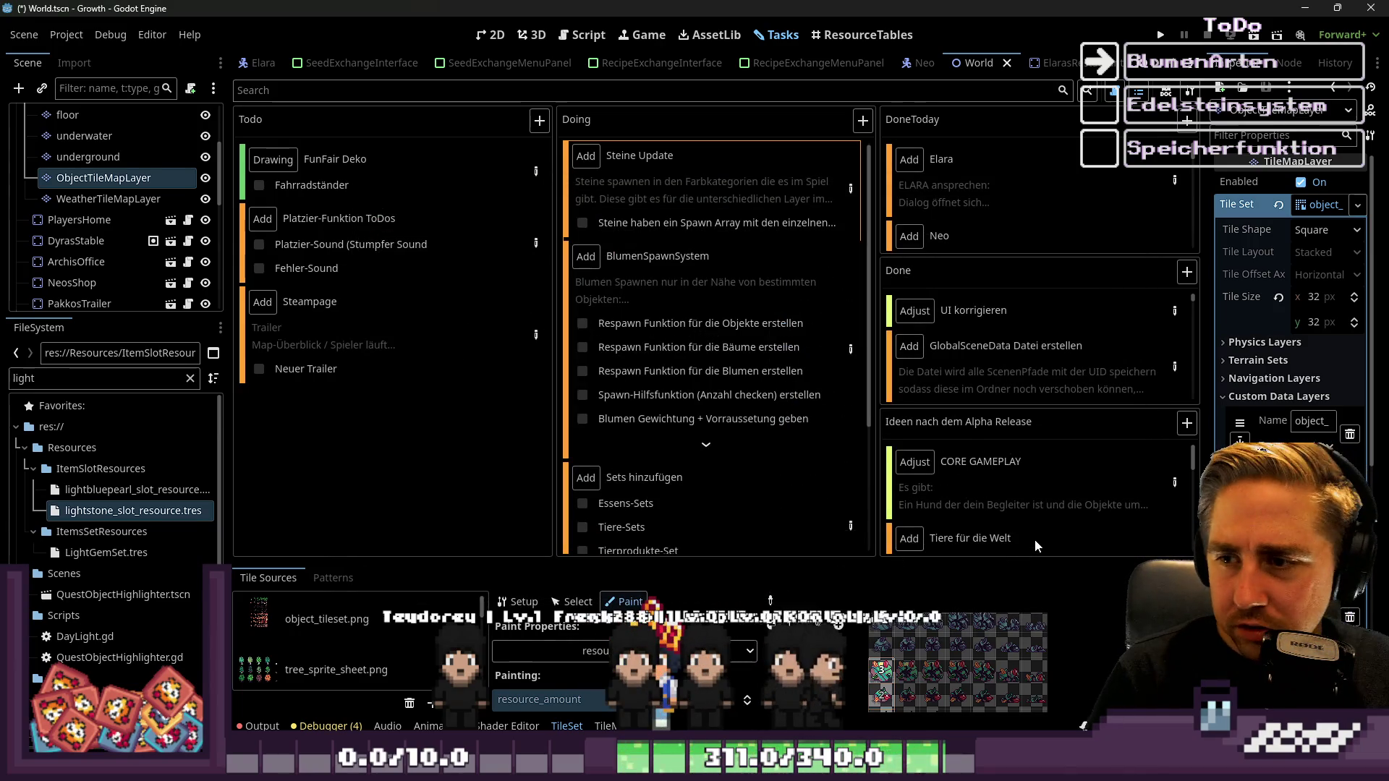
Browse the task board and its BlumenSpawnSystem card, then bring up the Aseprite window previews
mouse_move(1035, 542)
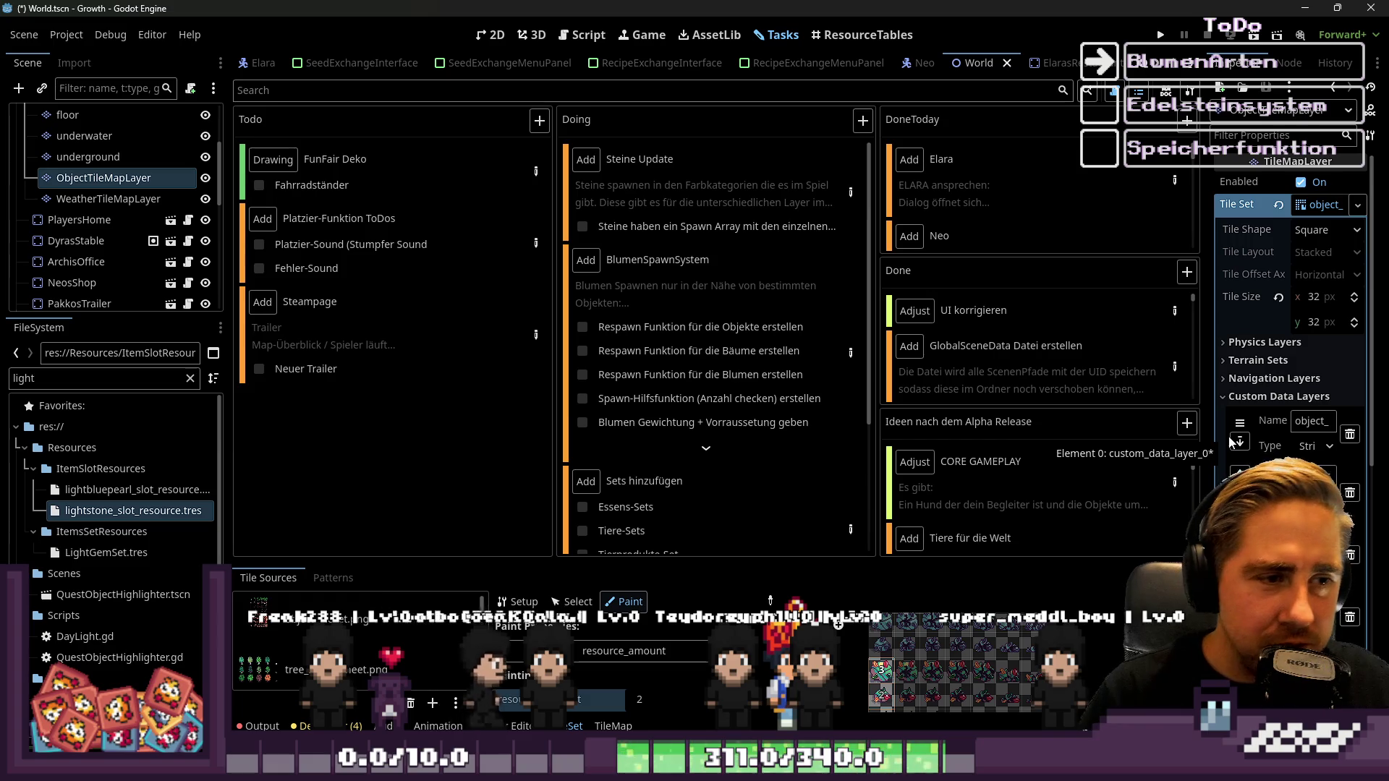
scroll(618, 373, "down", 2)
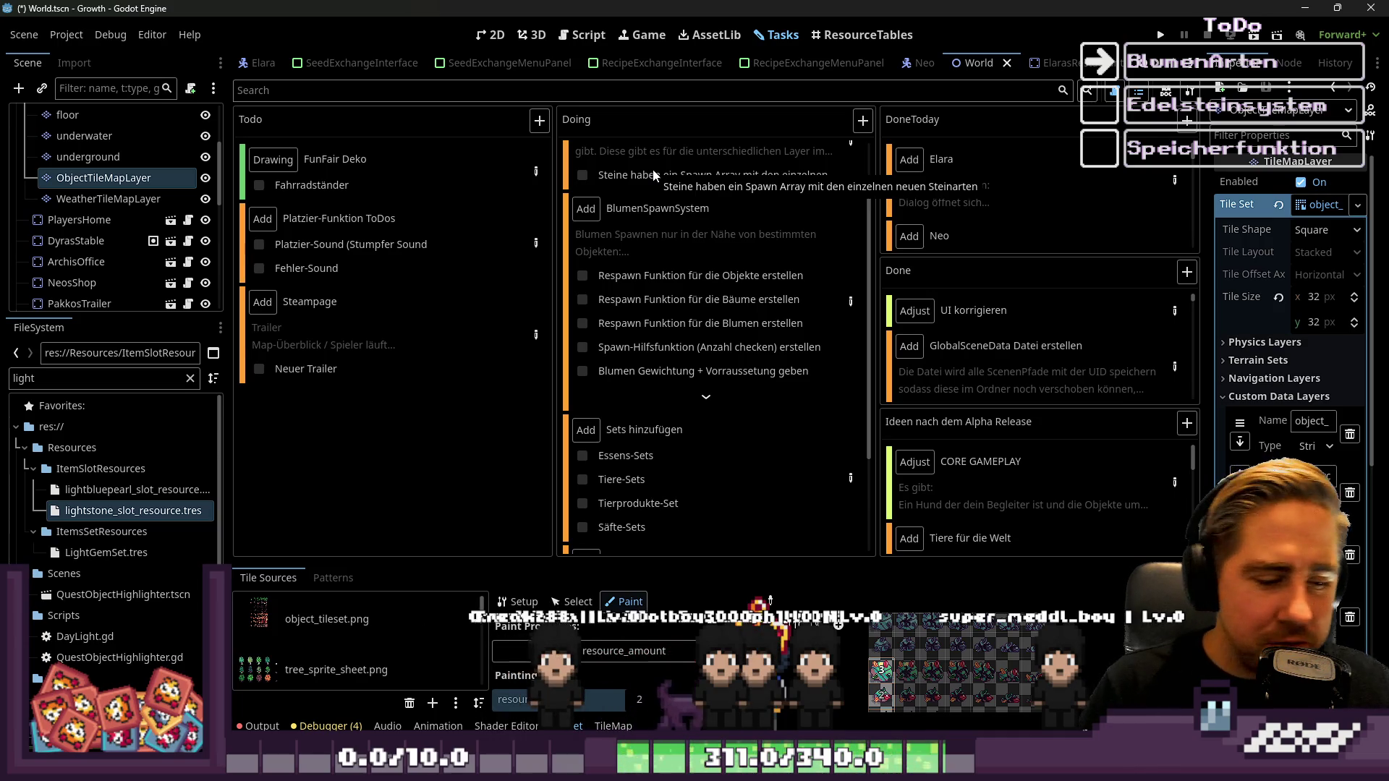
mouse_move(651, 202)
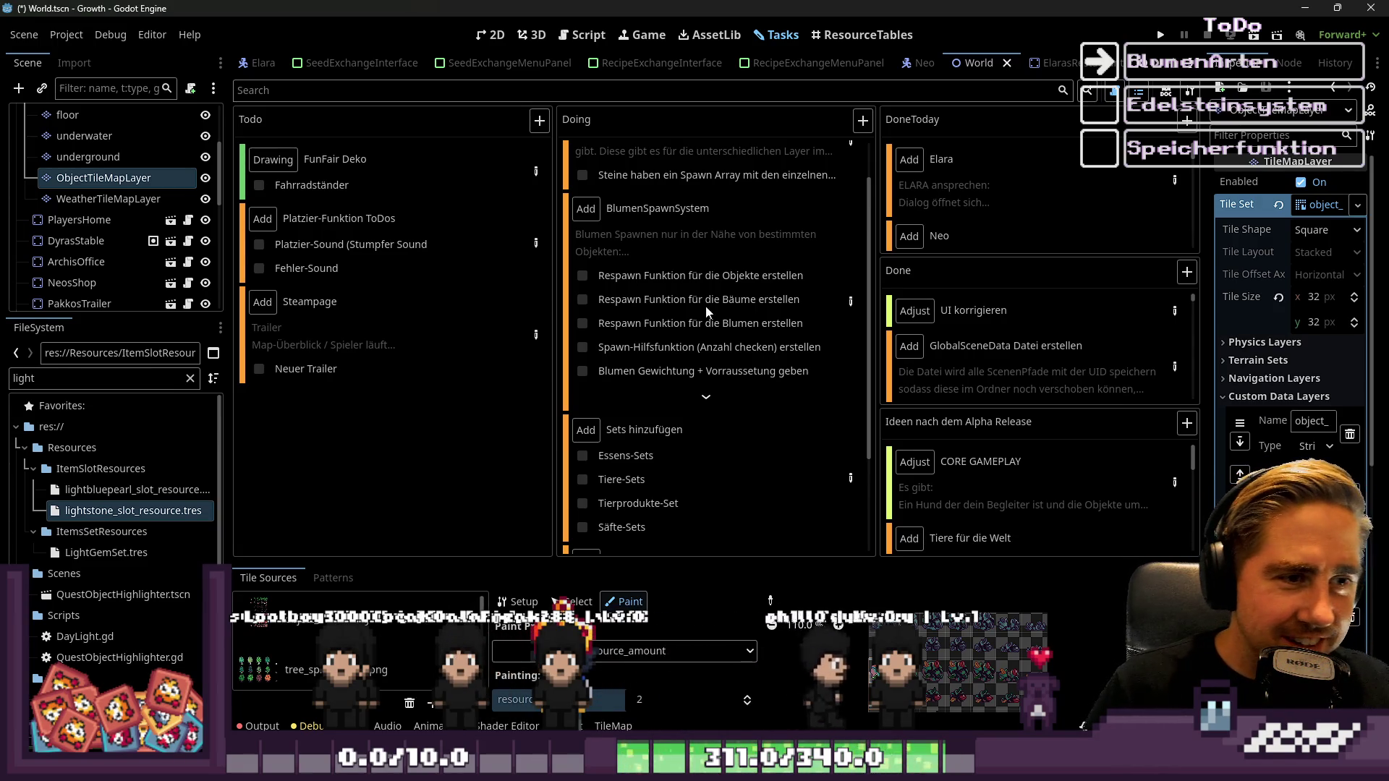
scroll(716, 315, "down", 3)
scroll(774, 323, "up", 5)
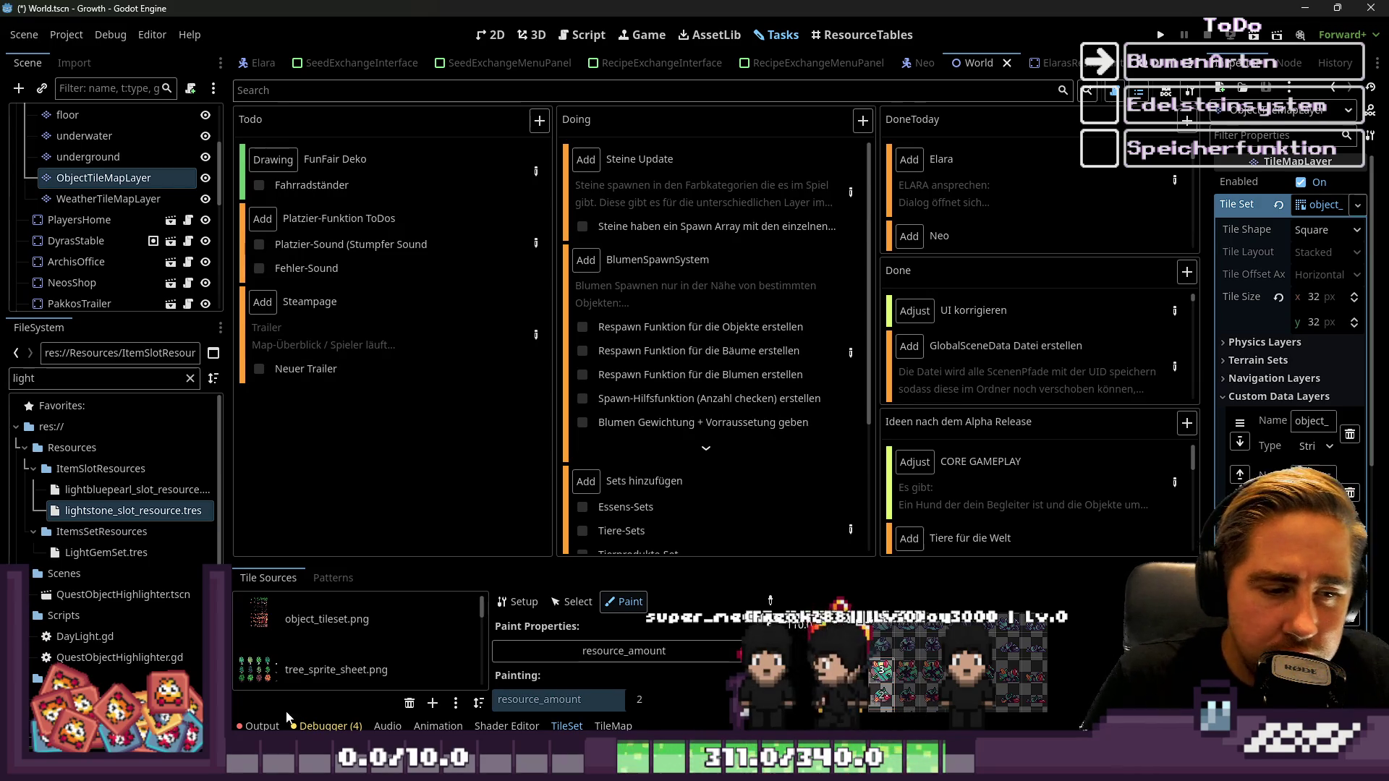
mouse_move(731, 767)
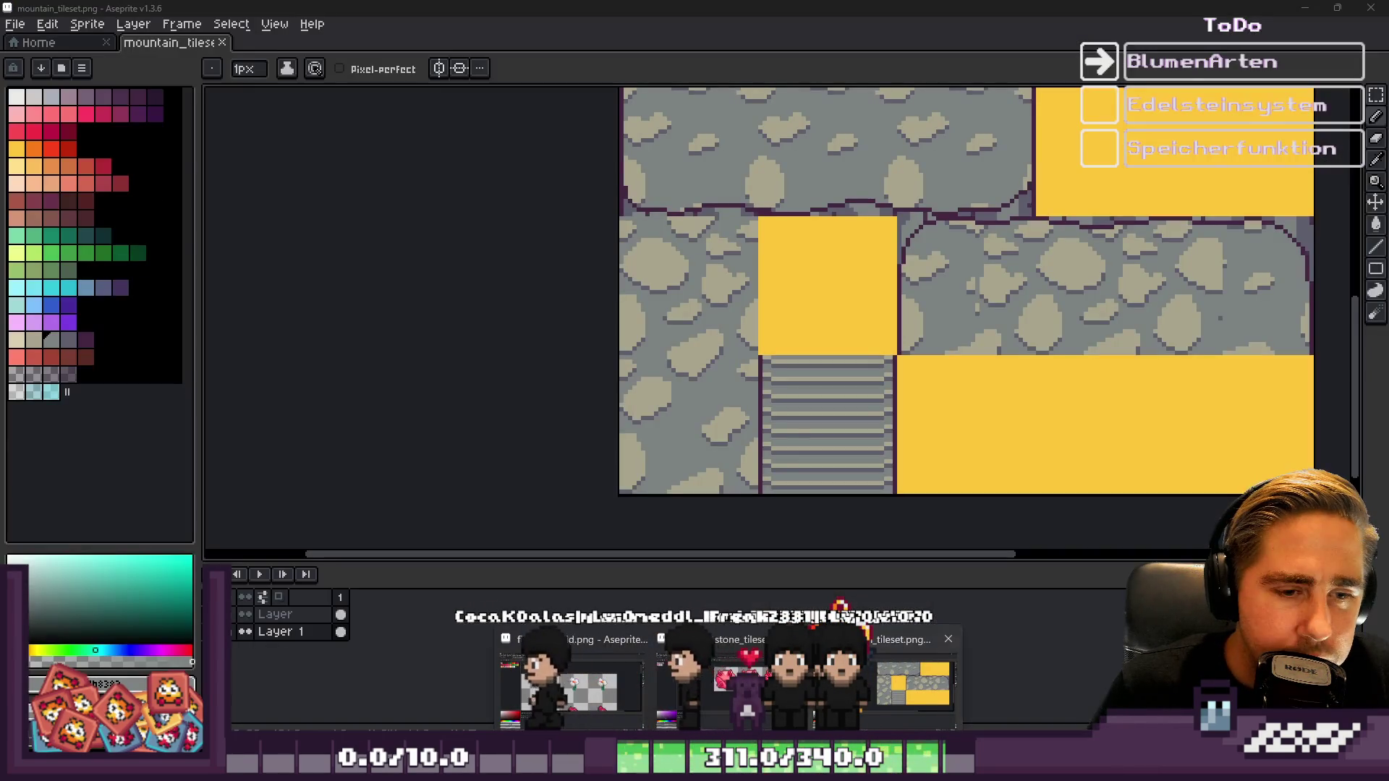
Hide the top layer's yellow blocks in mountain_tileset.png, then return to World.gd in Godot
left_click(913, 683)
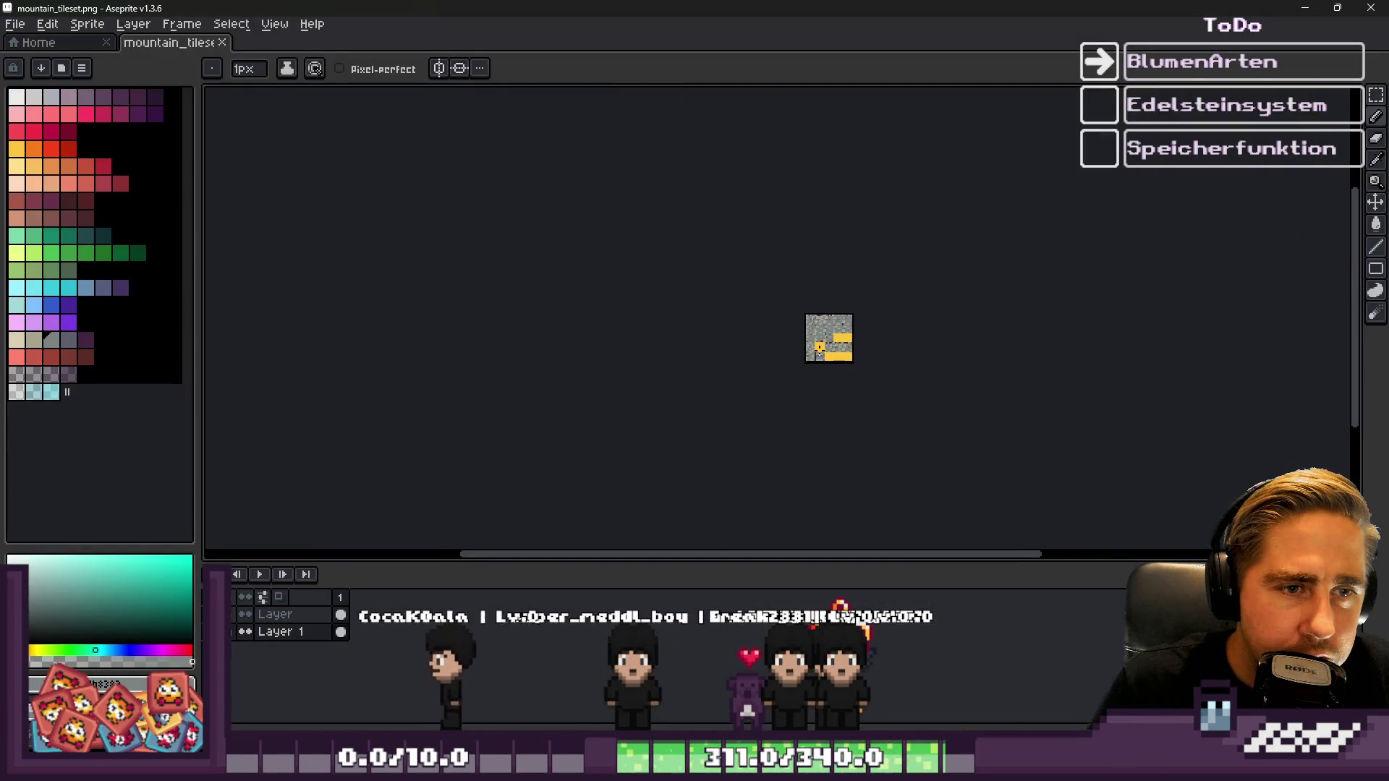
scroll(745, 174, "down", 1)
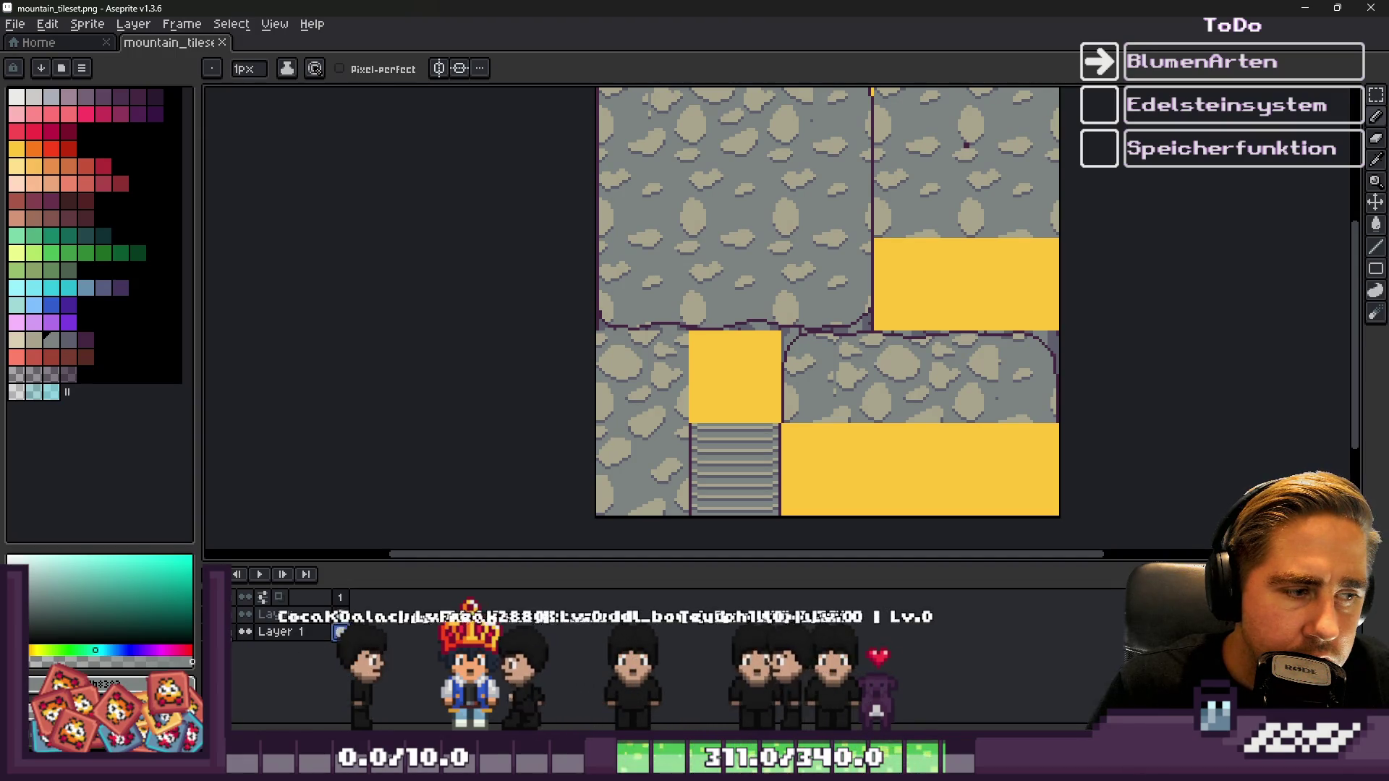
left_click(245, 614)
key("v")
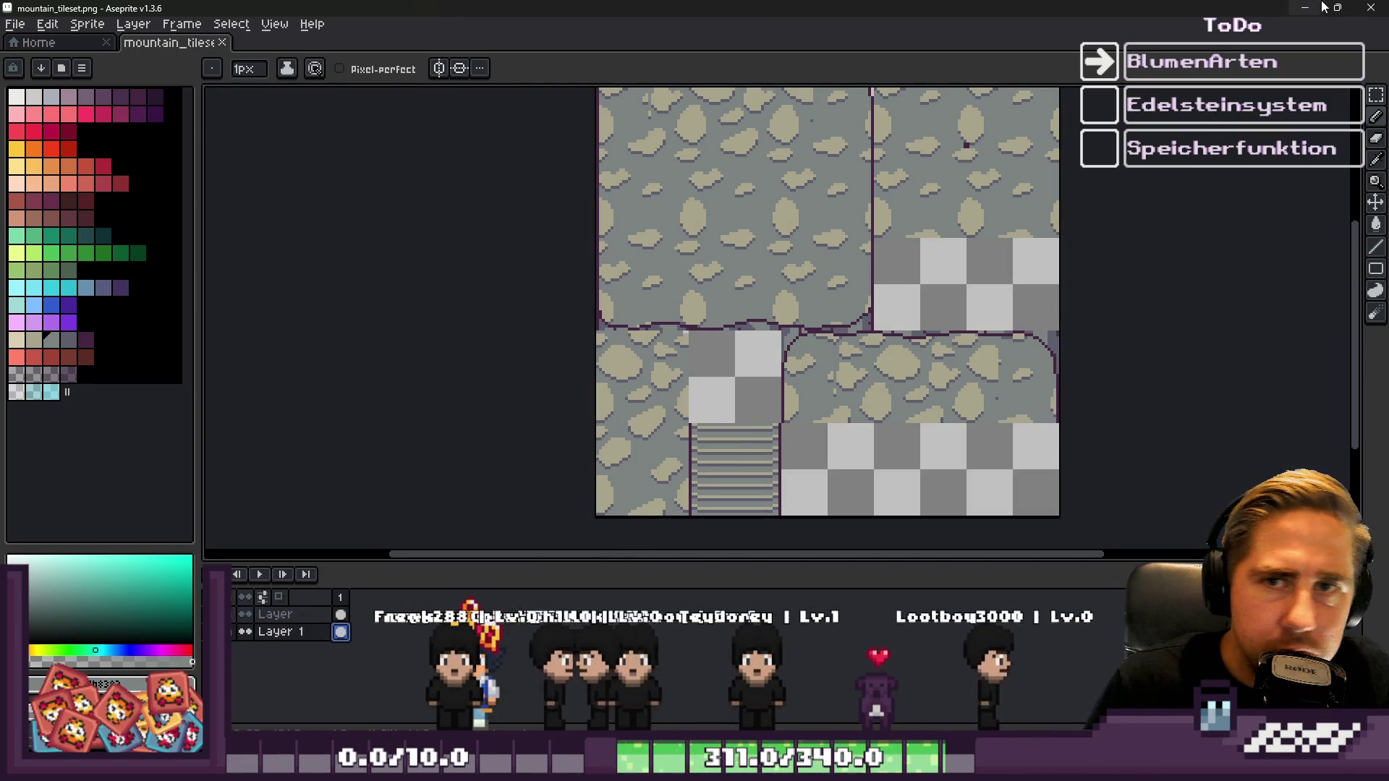
key("b")
key("super+Down")
key("super+Down")
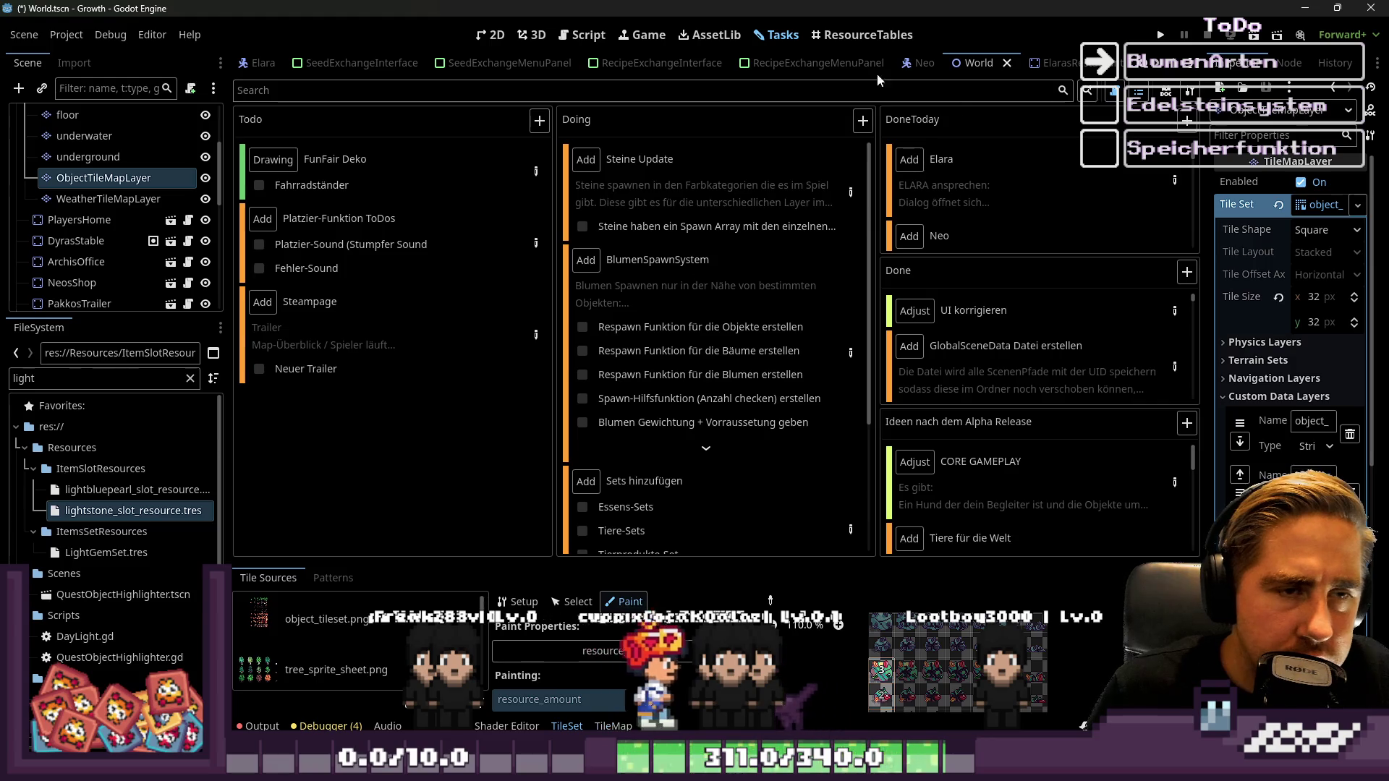
left_click(579, 34)
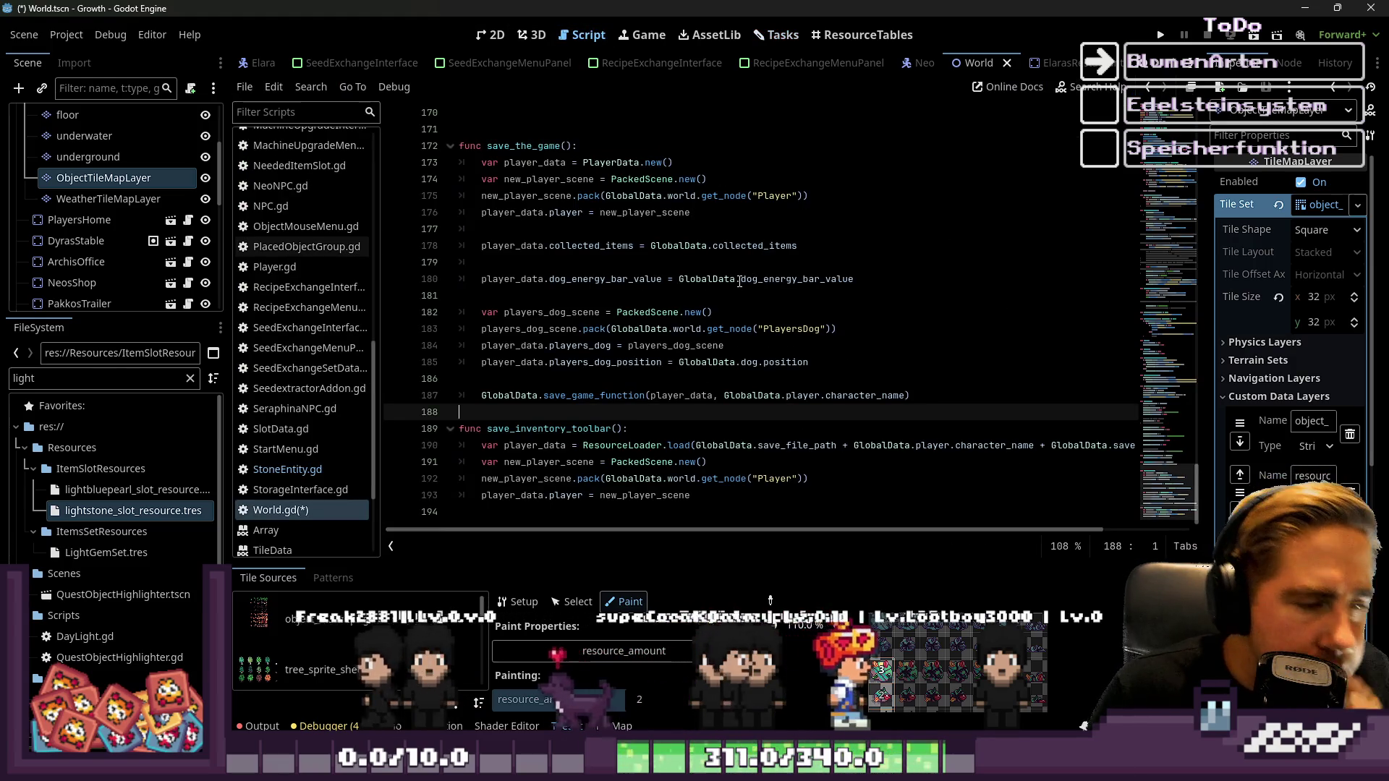
Open GlobalData.gd and look over the spawn_object and spawn_object_type code
scroll(359, 306, "up", 5)
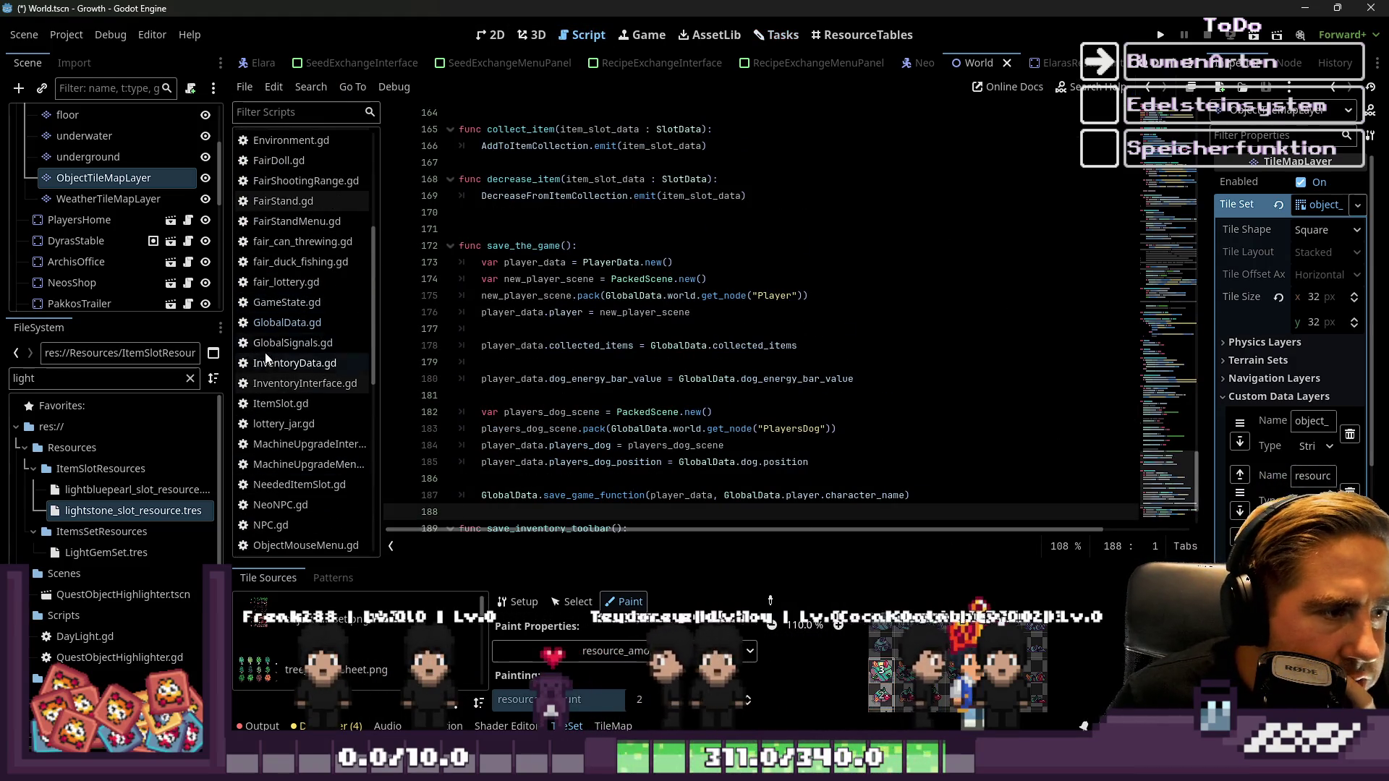
left_click(288, 323)
scroll(646, 300, "down", 1)
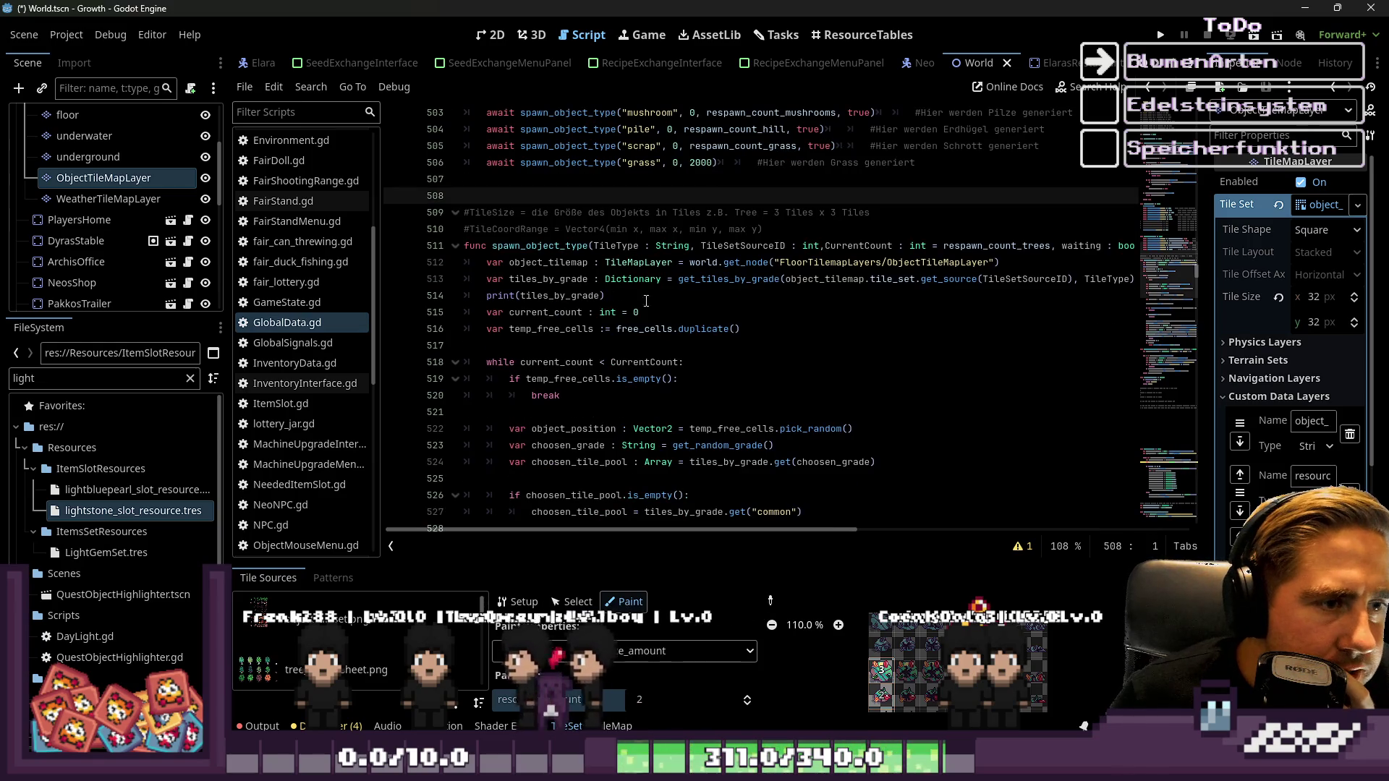
double_click(571, 269)
scroll(579, 274, "down", 5)
scroll(588, 277, "up", 5)
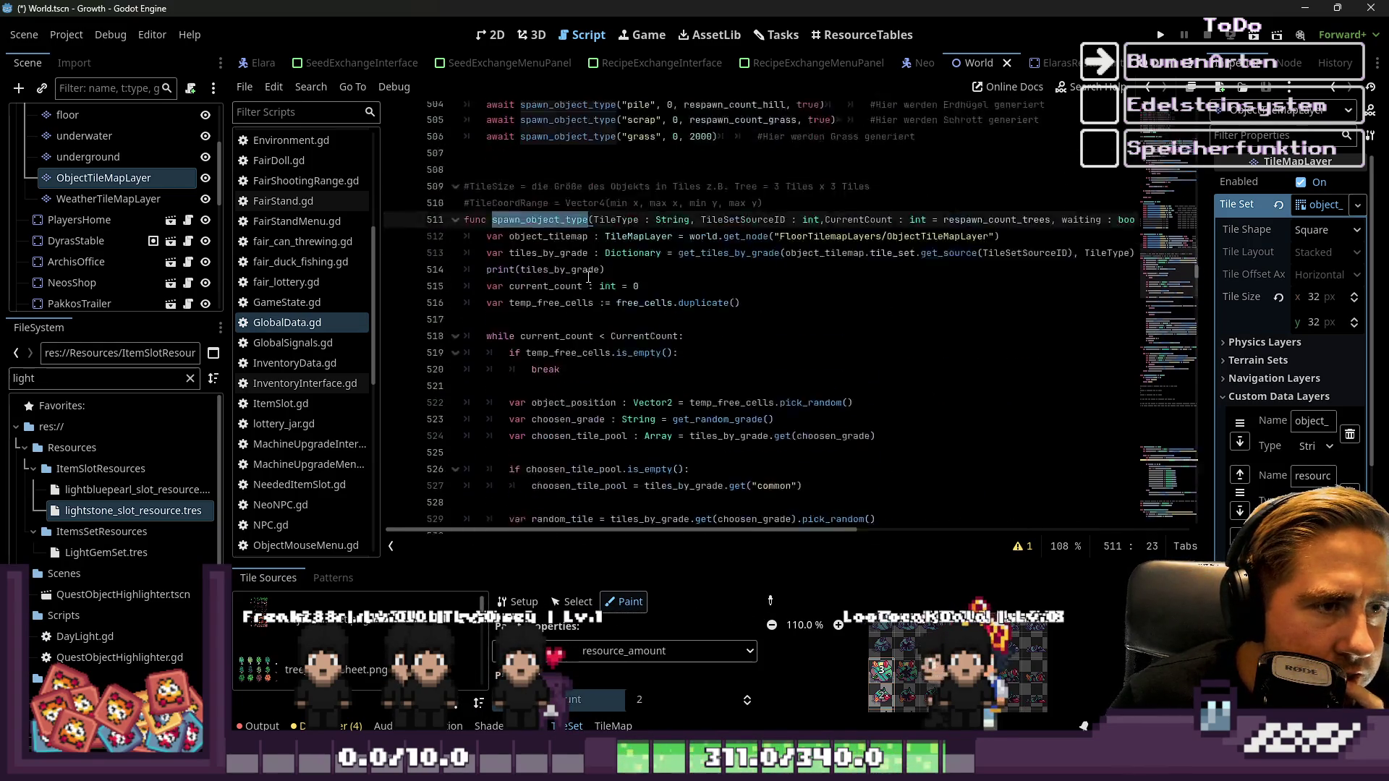
scroll(588, 278, "up", 3)
left_click(588, 277)
Review the spawn code down to get_tiles_by_grade and enlarge the TileSet editing area
scroll(590, 277, "up", 4)
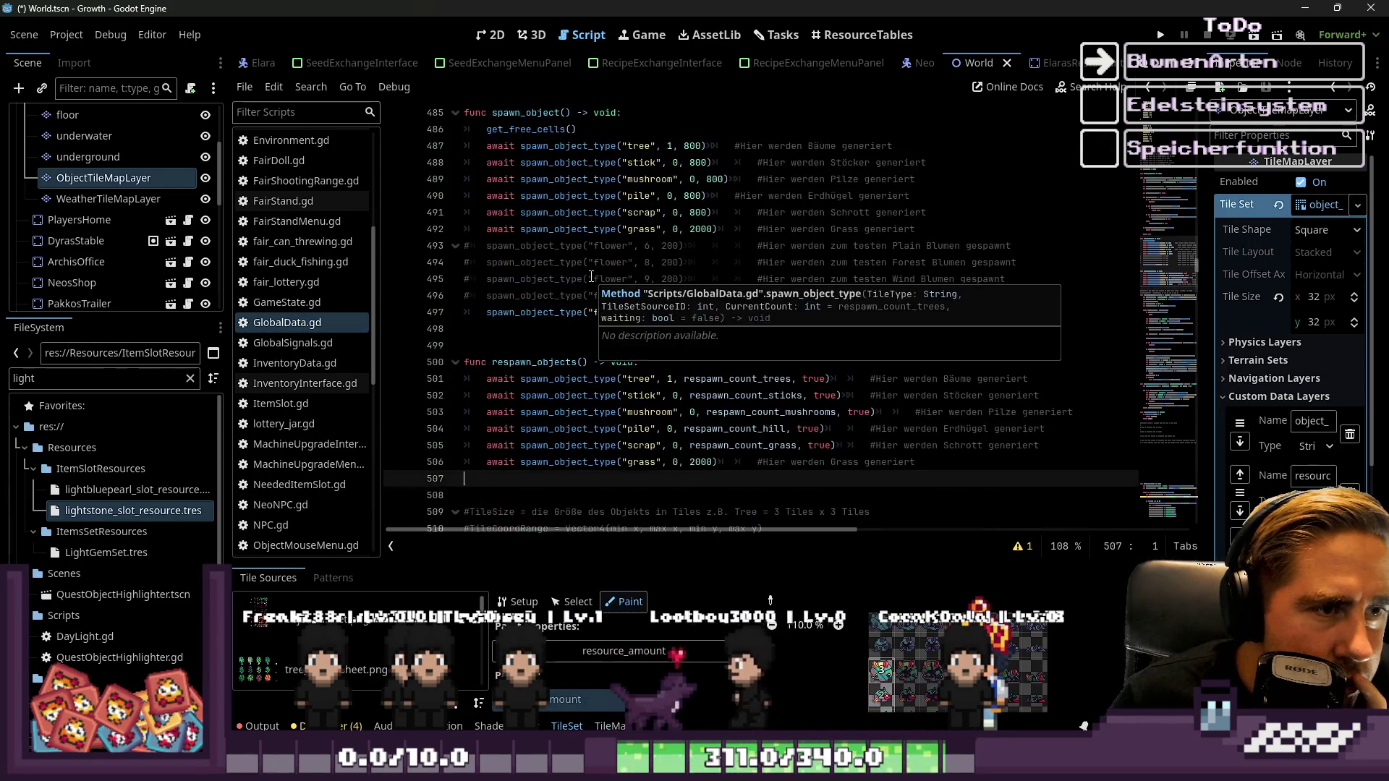
scroll(591, 278, "up", 1)
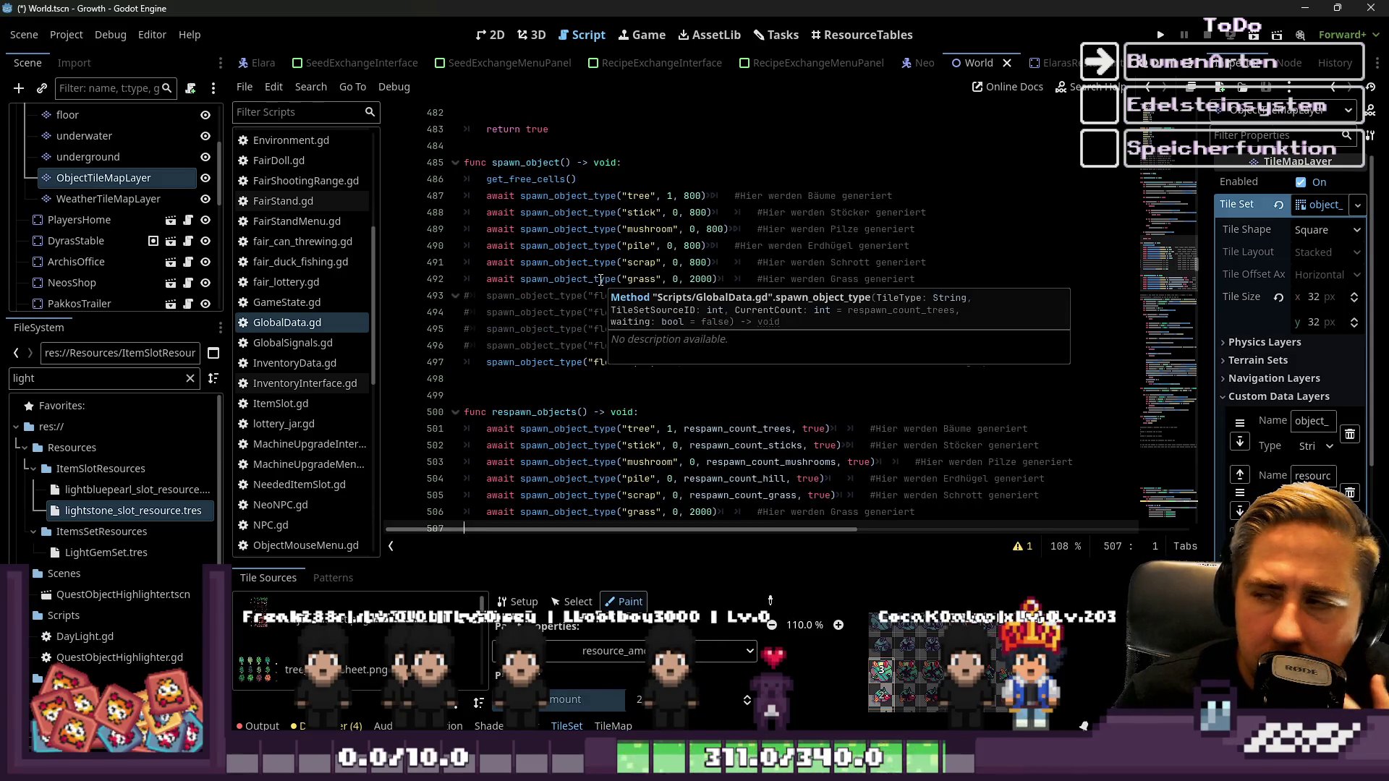
scroll(601, 280, "down", 7)
scroll(601, 280, "down", 5)
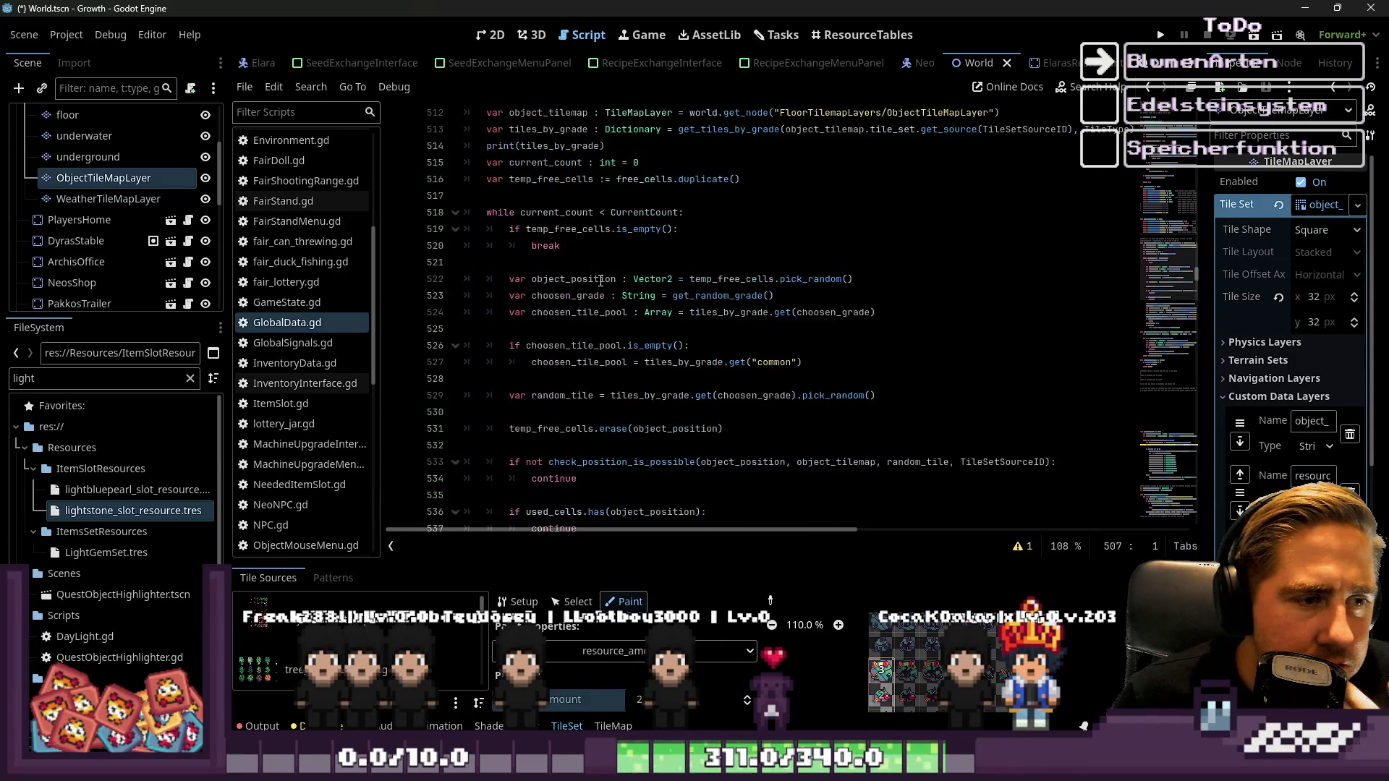
scroll(562, 176, "up", 3)
double_click(542, 146)
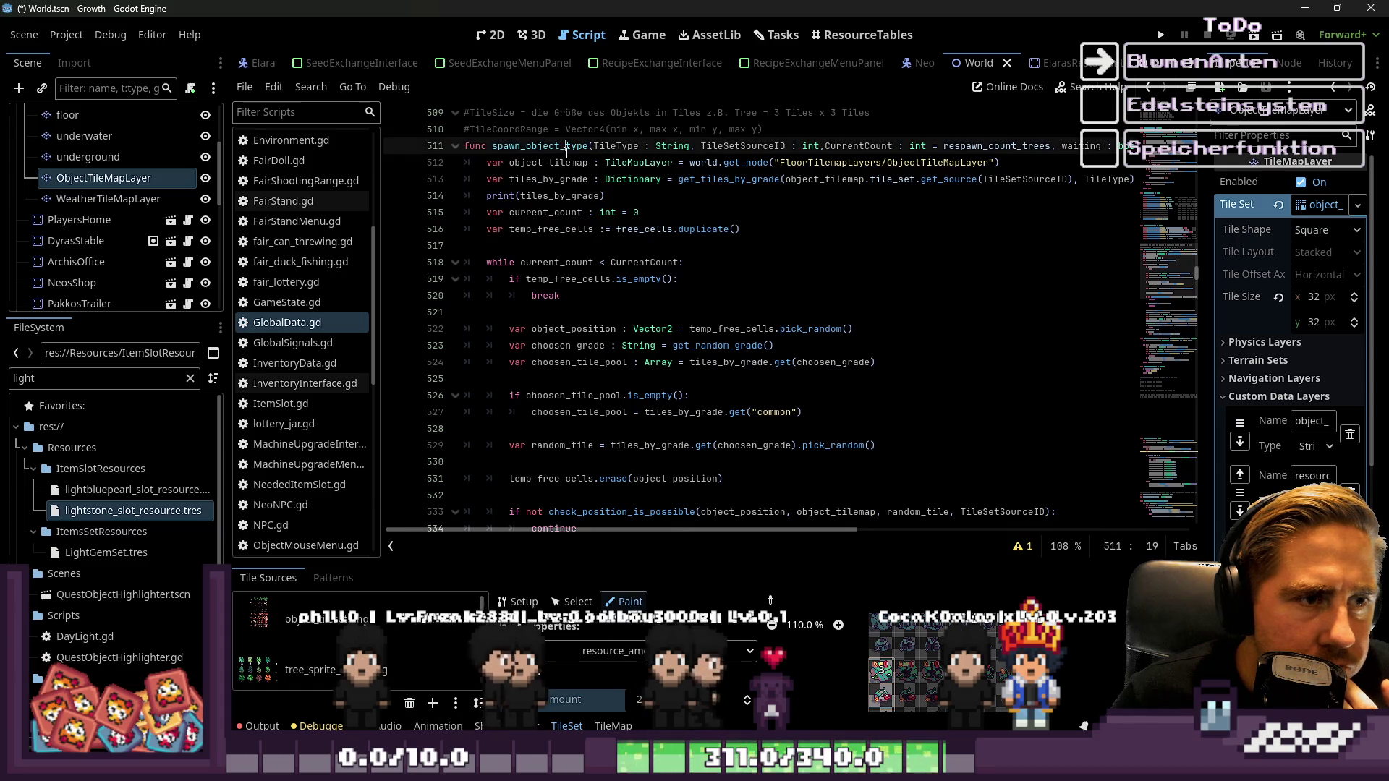
scroll(576, 311, "down", 9)
scroll(577, 311, "down", 2)
double_click(539, 288)
scroll(535, 312, "down", 3)
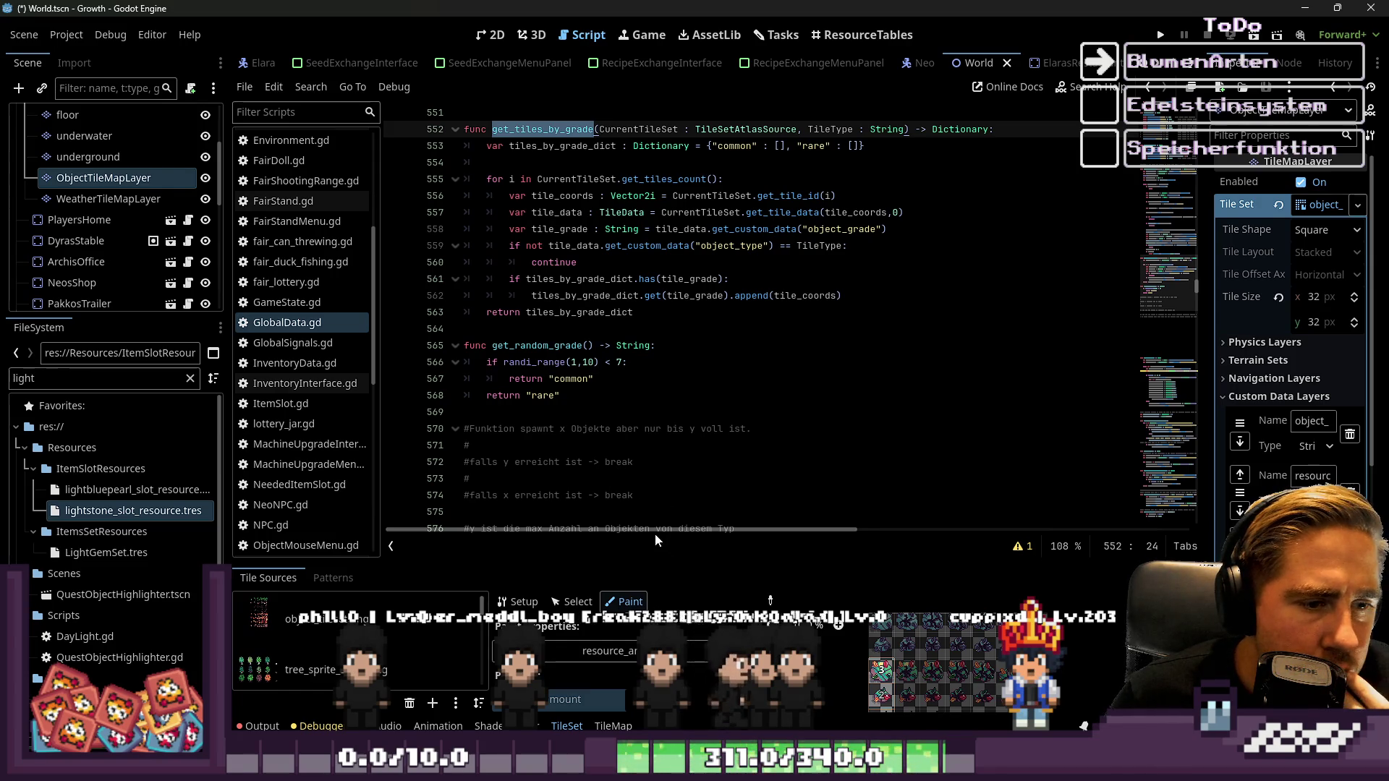
left_click_drag(693, 562, 693, 180)
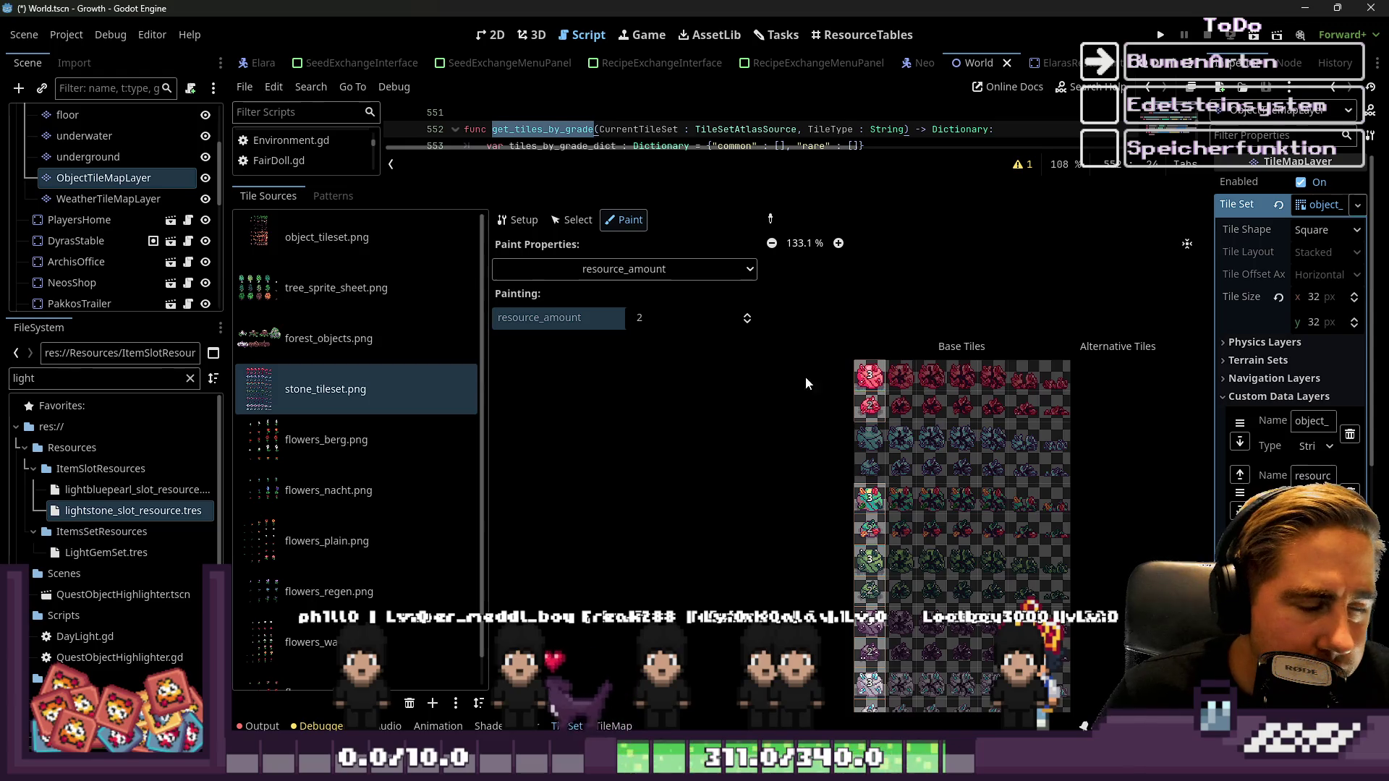
Paint object_grade 'common' onto several stone_tileset.png tiles, including first-column, green and purple ones
left_click(629, 269)
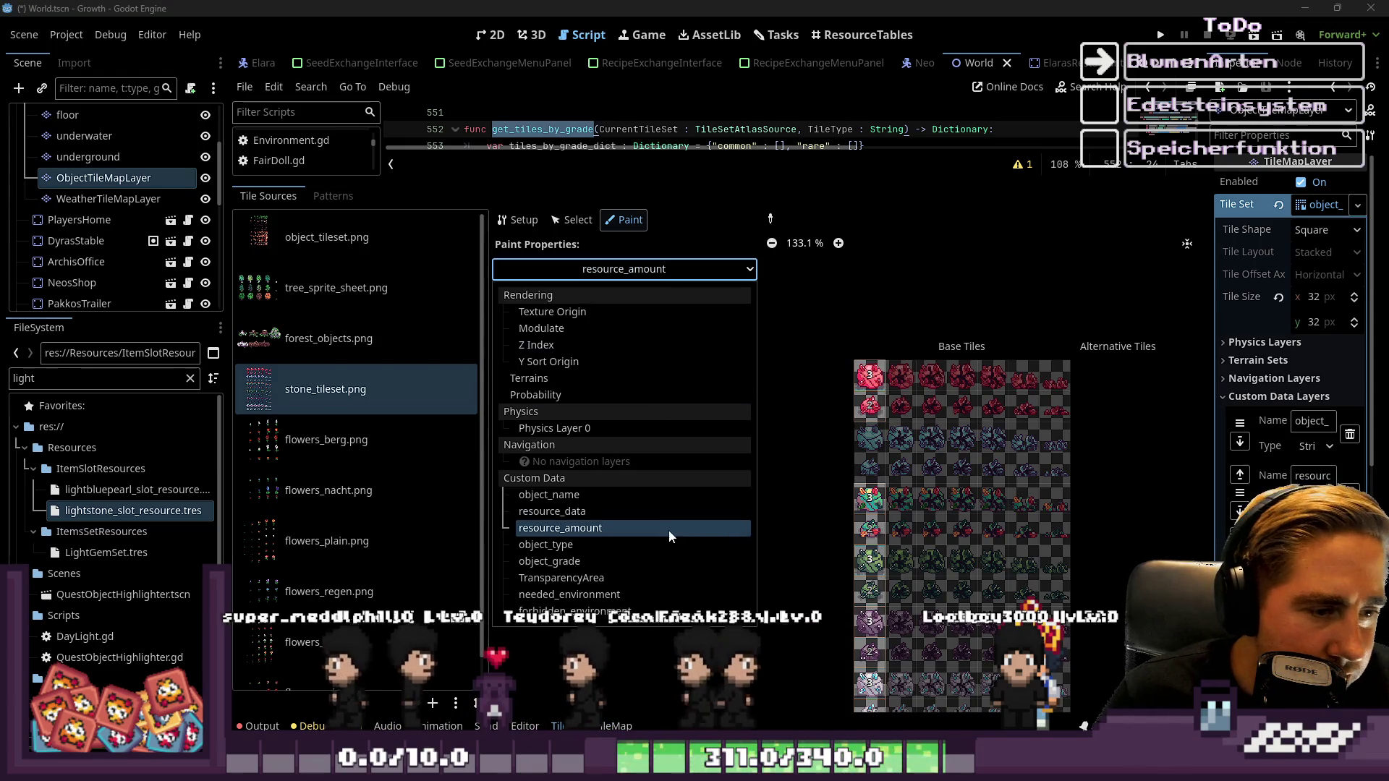
left_click(597, 561)
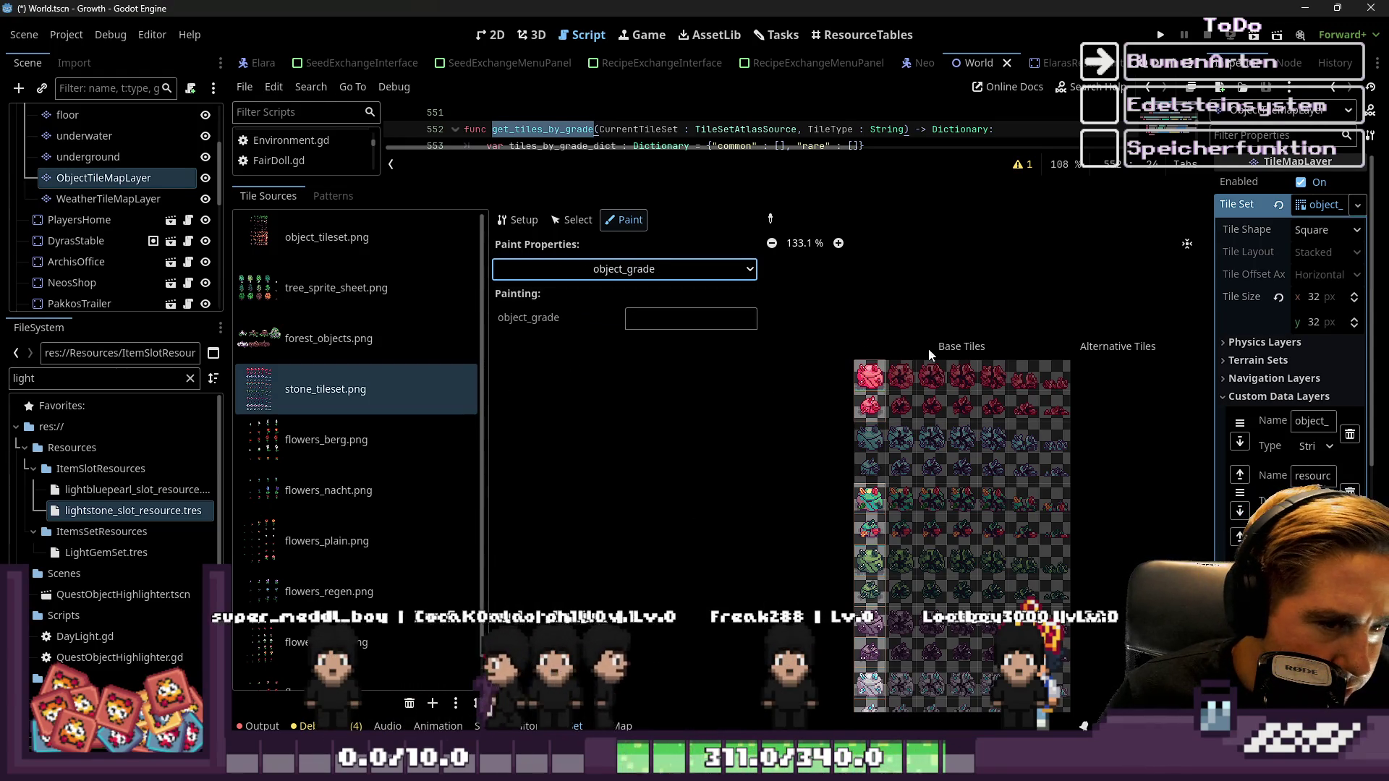
scroll(927, 348, "up", 3)
left_click(707, 318)
type("common")
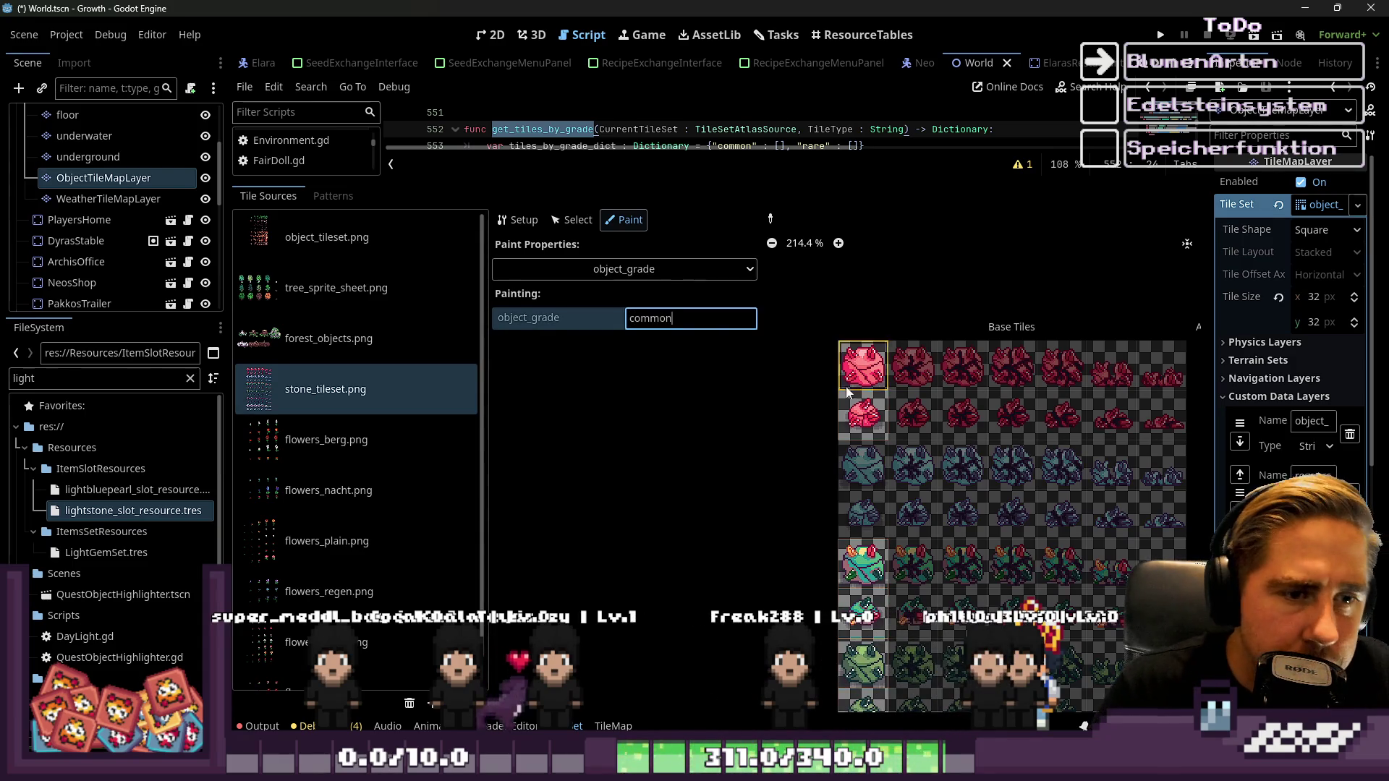
left_click(861, 409)
scroll(880, 523, "down", 1)
left_click(854, 583)
scroll(825, 586, "down", 1)
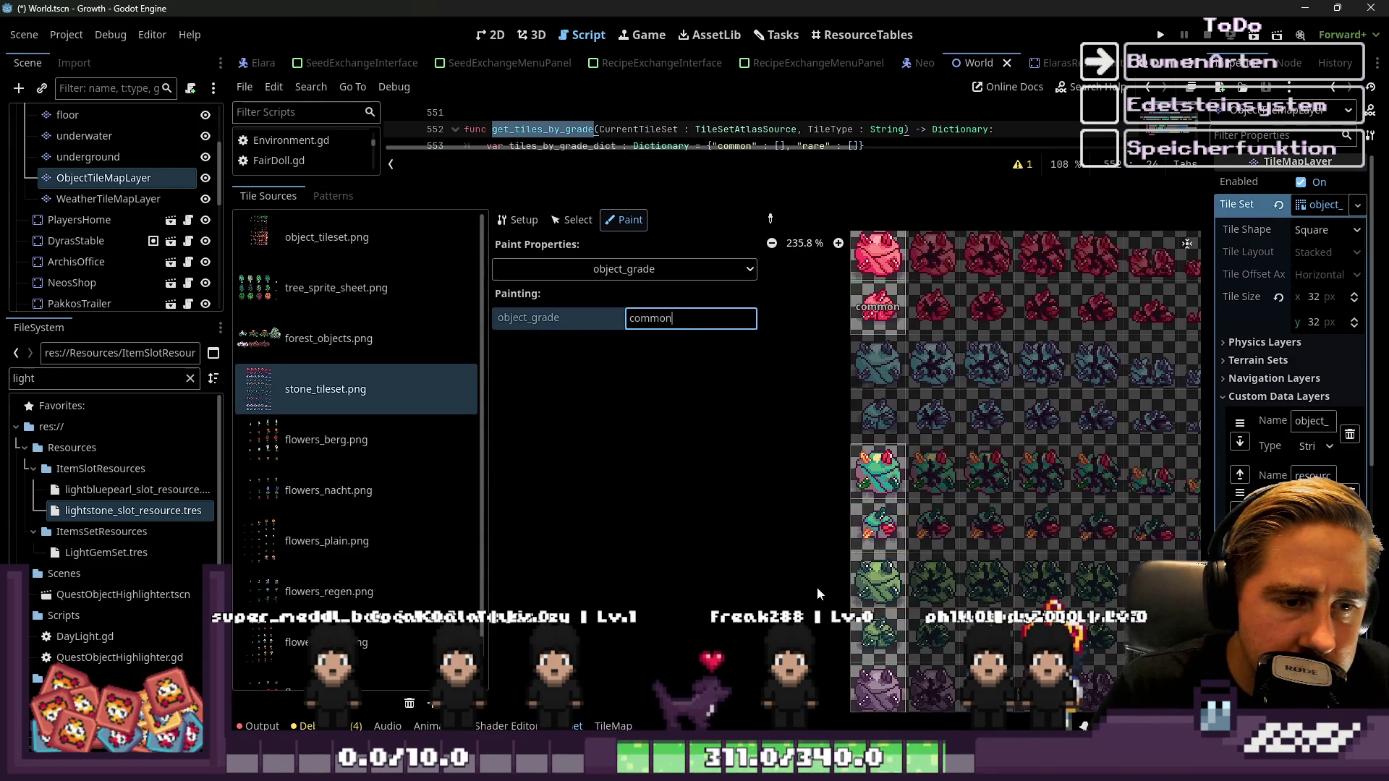
left_click(853, 561)
scroll(870, 572, "up", 2)
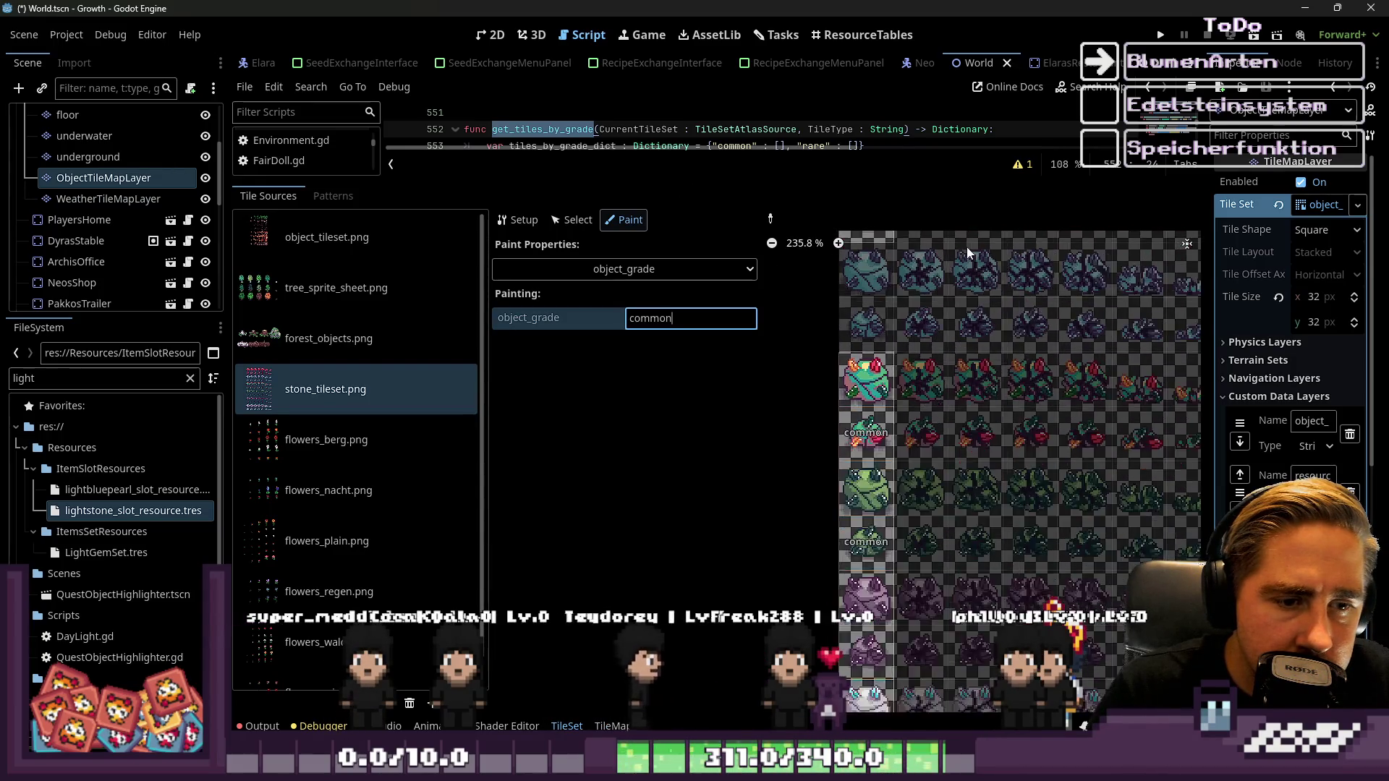
left_click(905, 518)
Change the painted grade to 'rare' and apply it to the crystal, a green and a purple tile
double_click(651, 318)
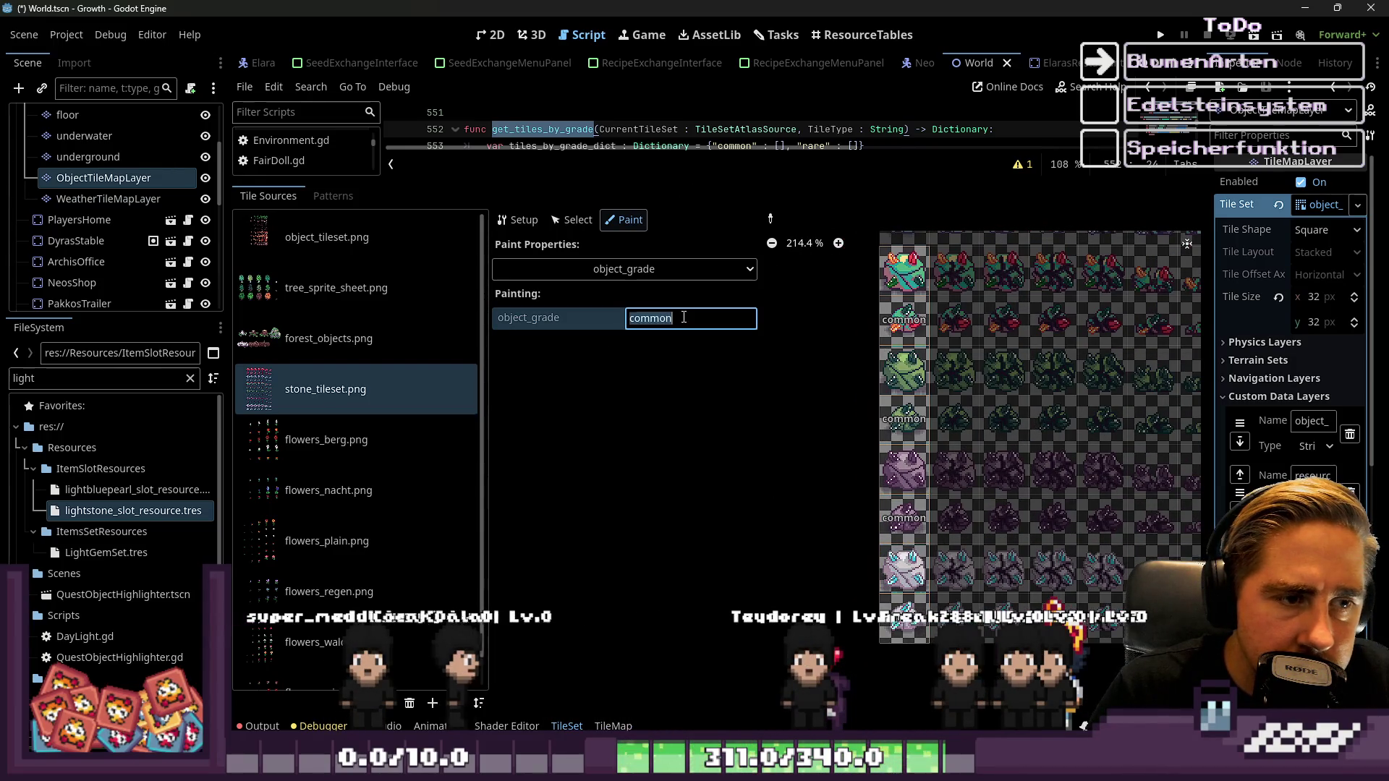
type("rare")
left_click(905, 568)
left_click(905, 369)
left_click(904, 471)
scroll(903, 486, "down", 3)
scroll(910, 337, "down", 1)
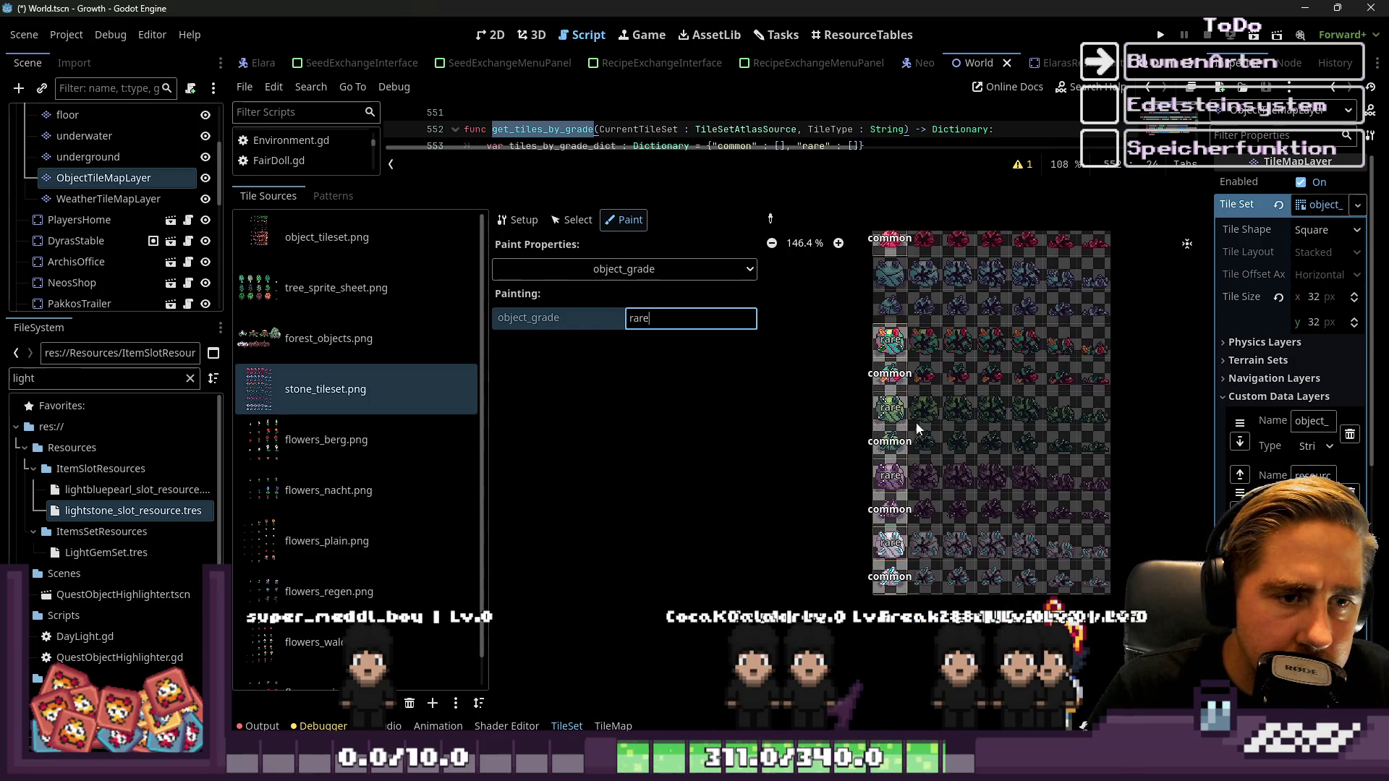
scroll(905, 286, "down", 1)
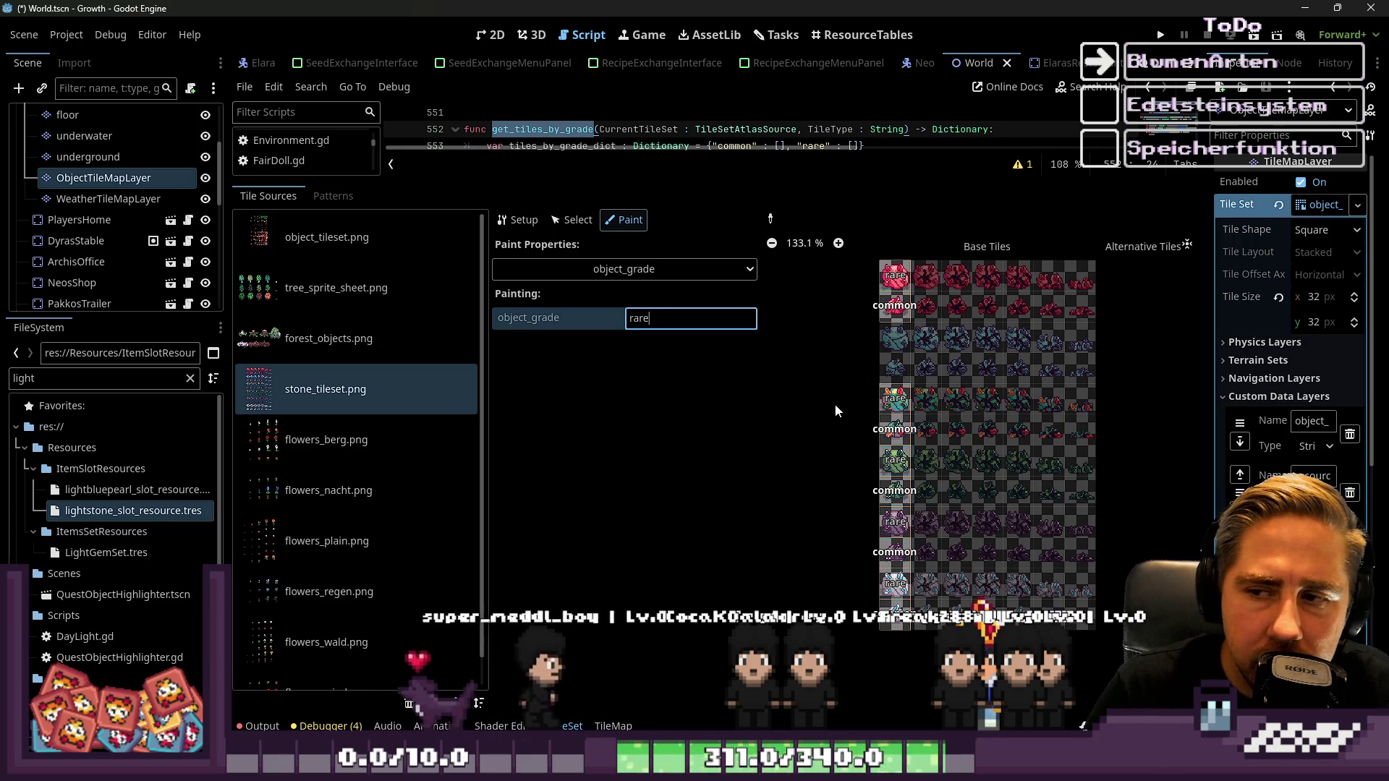
left_click(639, 271)
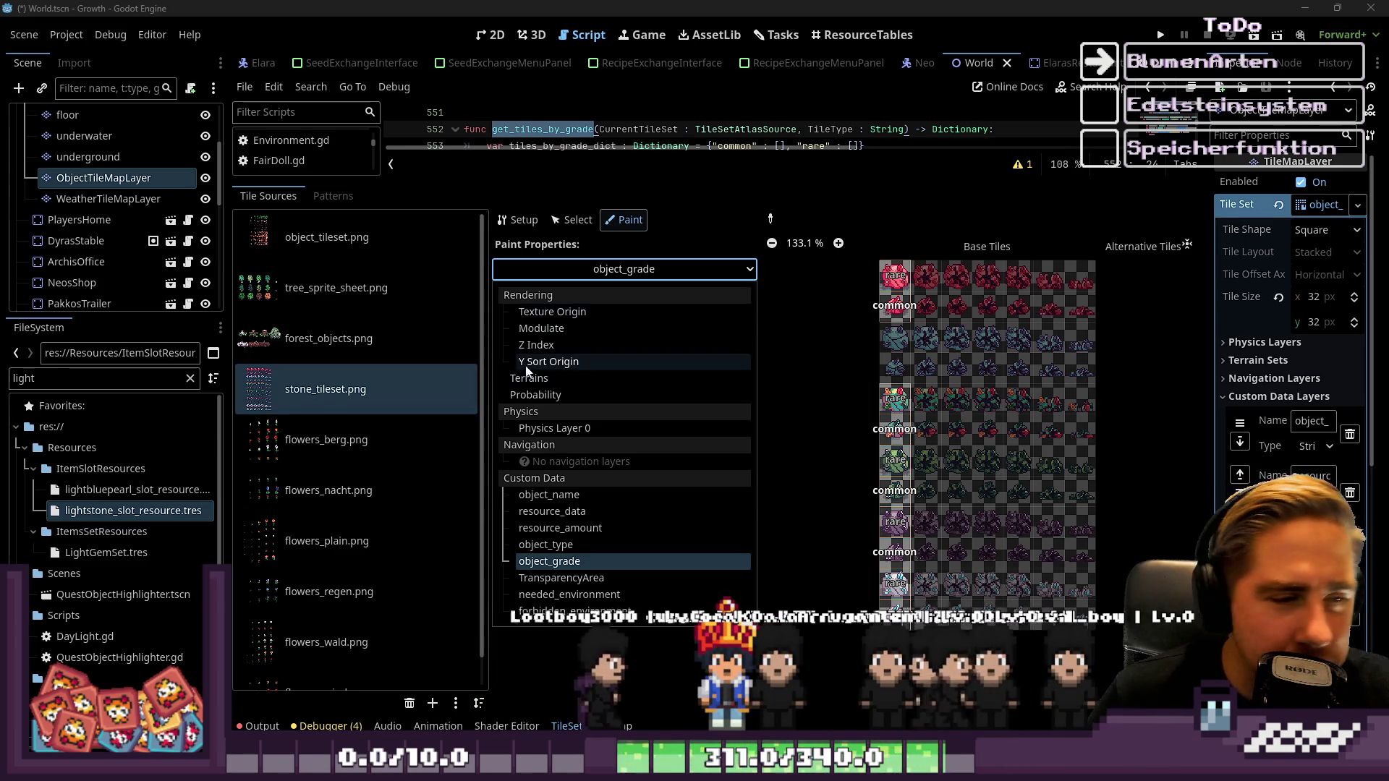
Set the stone tileset's paint property to Probability so its tiles display 1.0
left_click(579, 431)
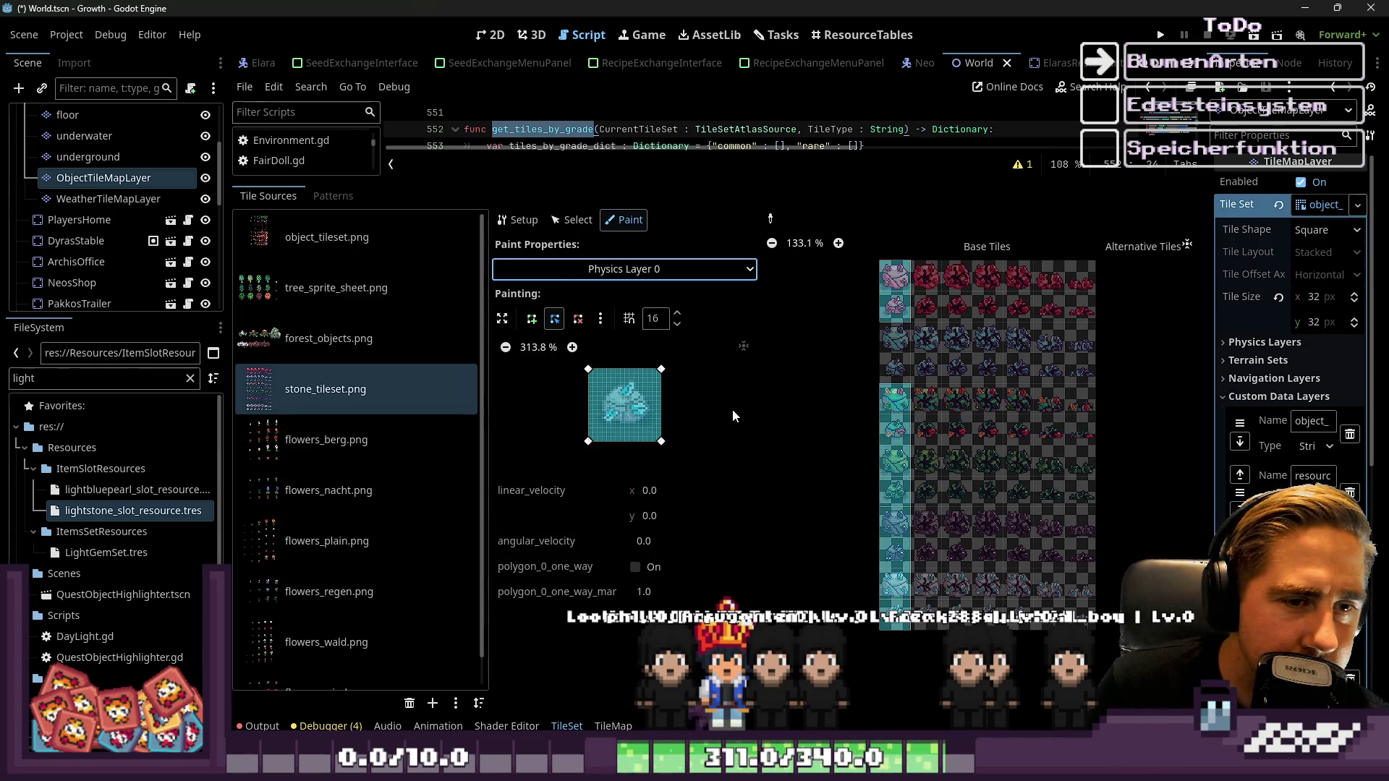
left_click(569, 274)
left_click(549, 397)
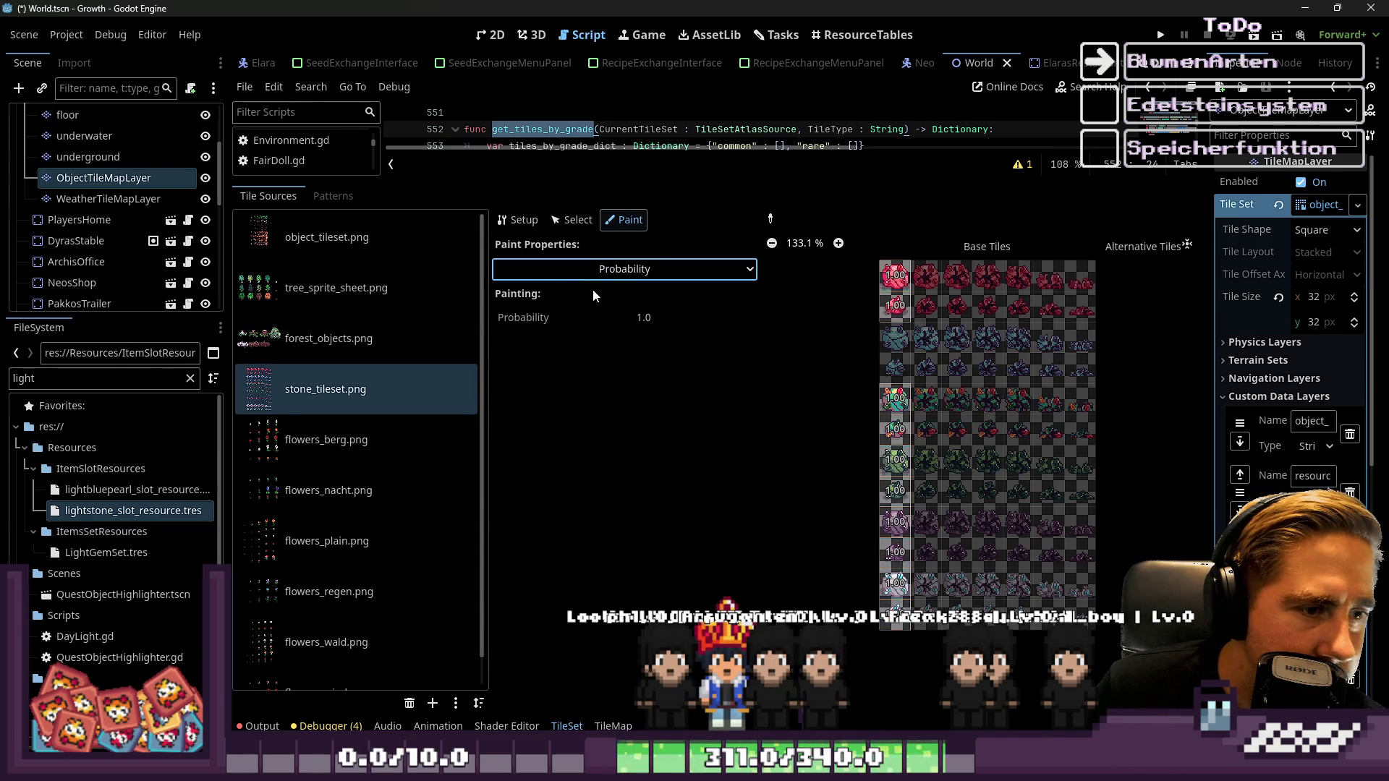
left_click(607, 273)
left_click(606, 272)
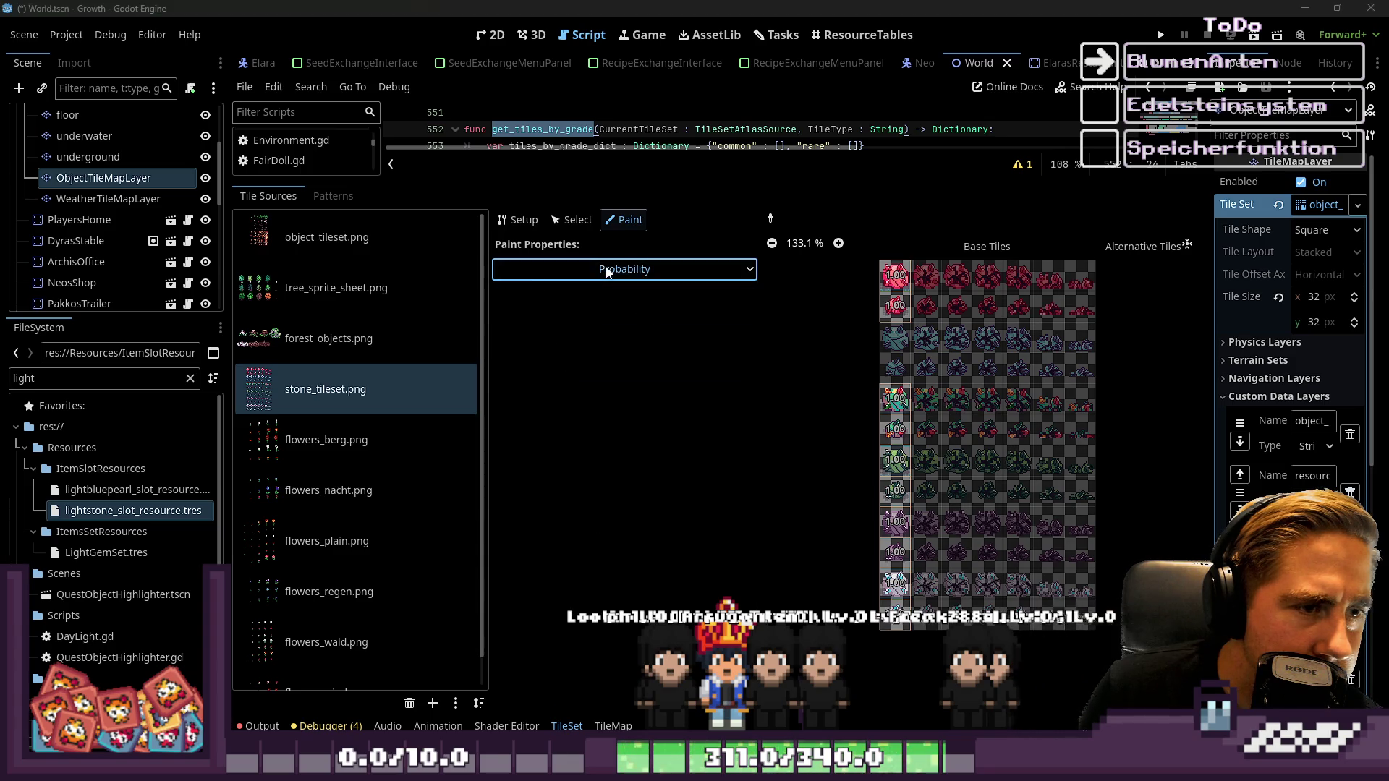
left_click(600, 273)
left_click(589, 279)
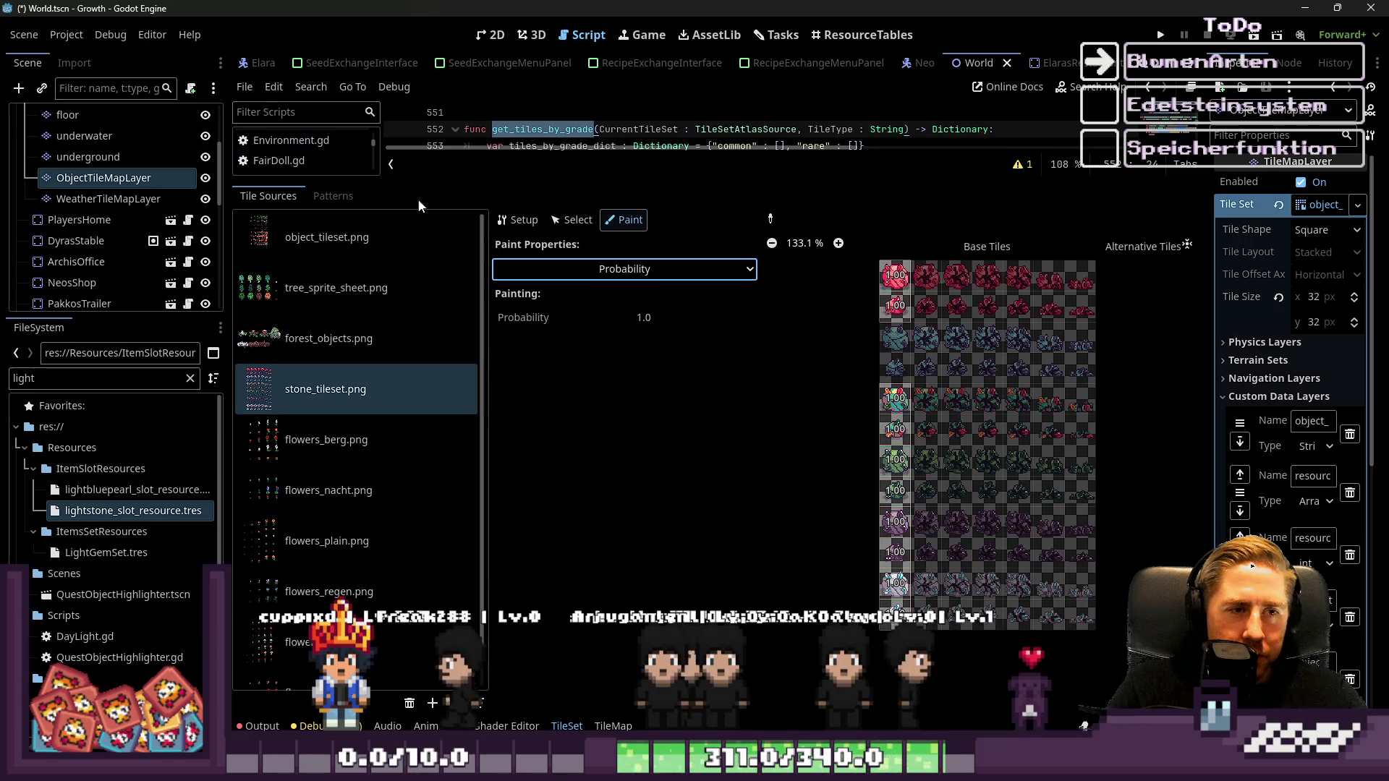
left_click(611, 270)
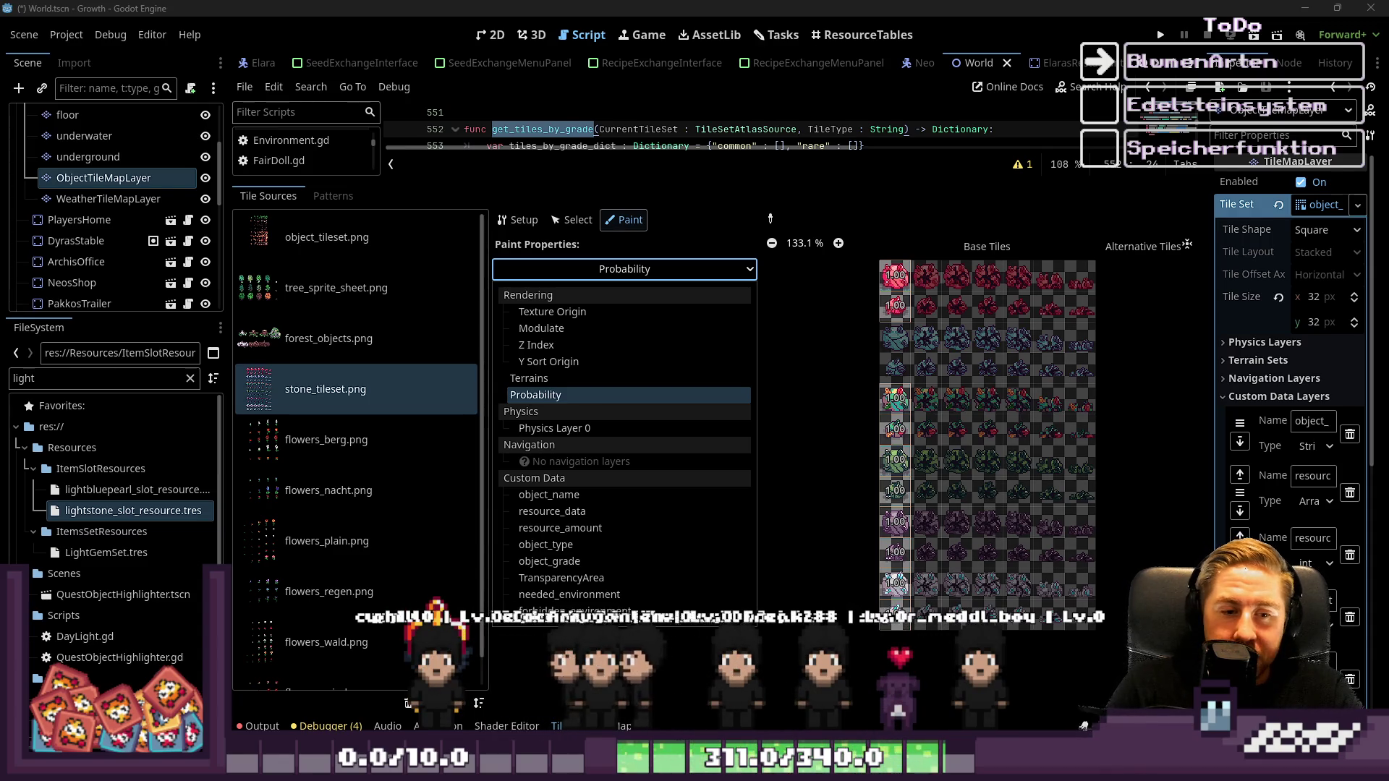
left_click(1058, 676)
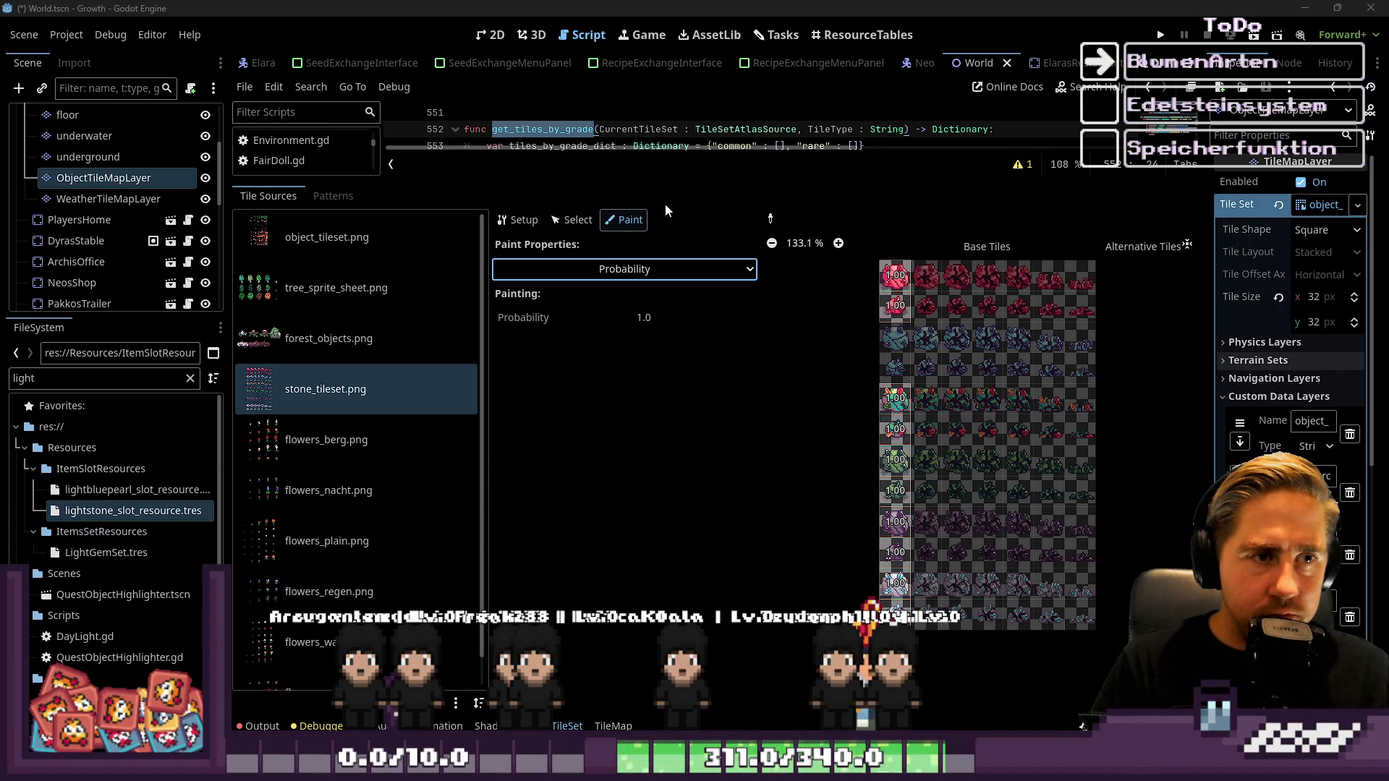
mouse_move(716, 180)
left_mouse_down()
mouse_move(623, 333)
mouse_move(528, 587)
left_mouse_up()
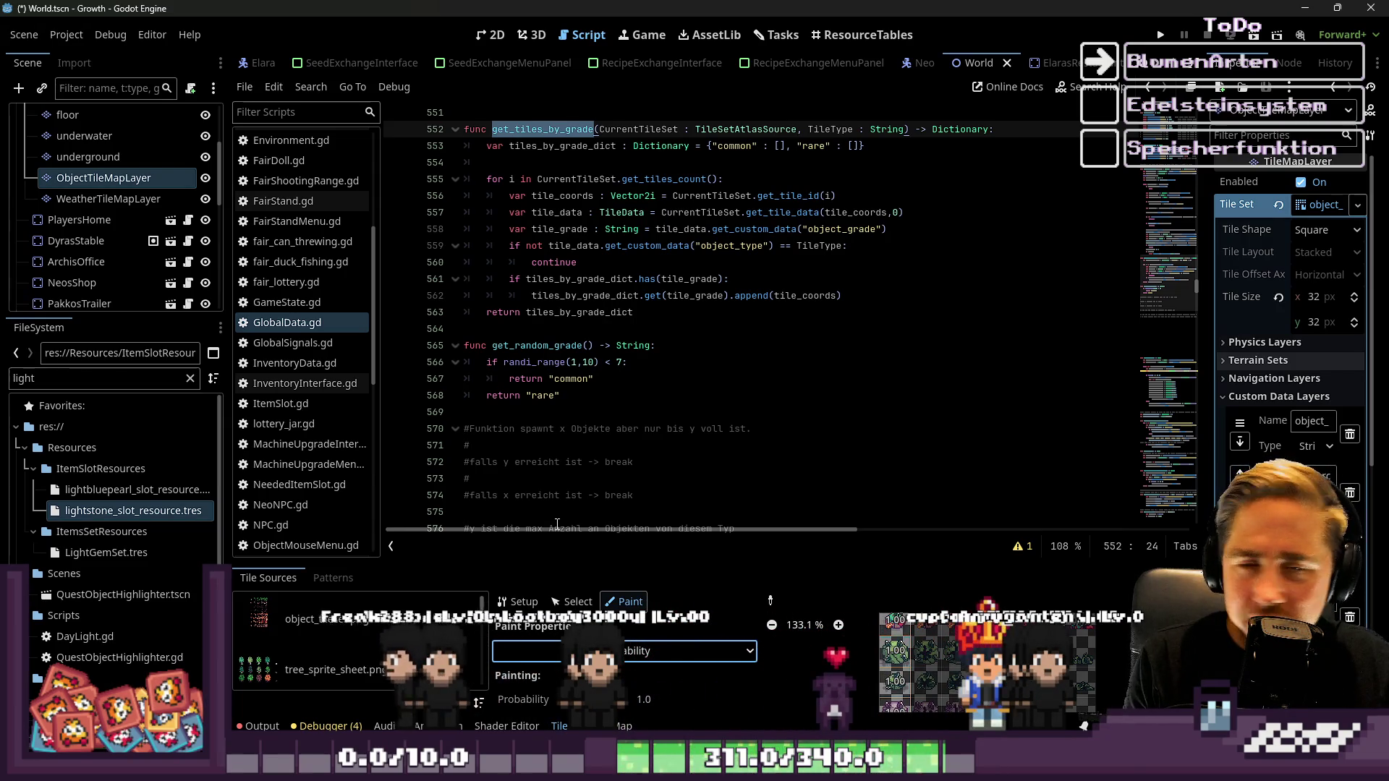
Delete the stray indented empty line 482 above return true in GlobalData.gd
scroll(676, 168, "up", 15)
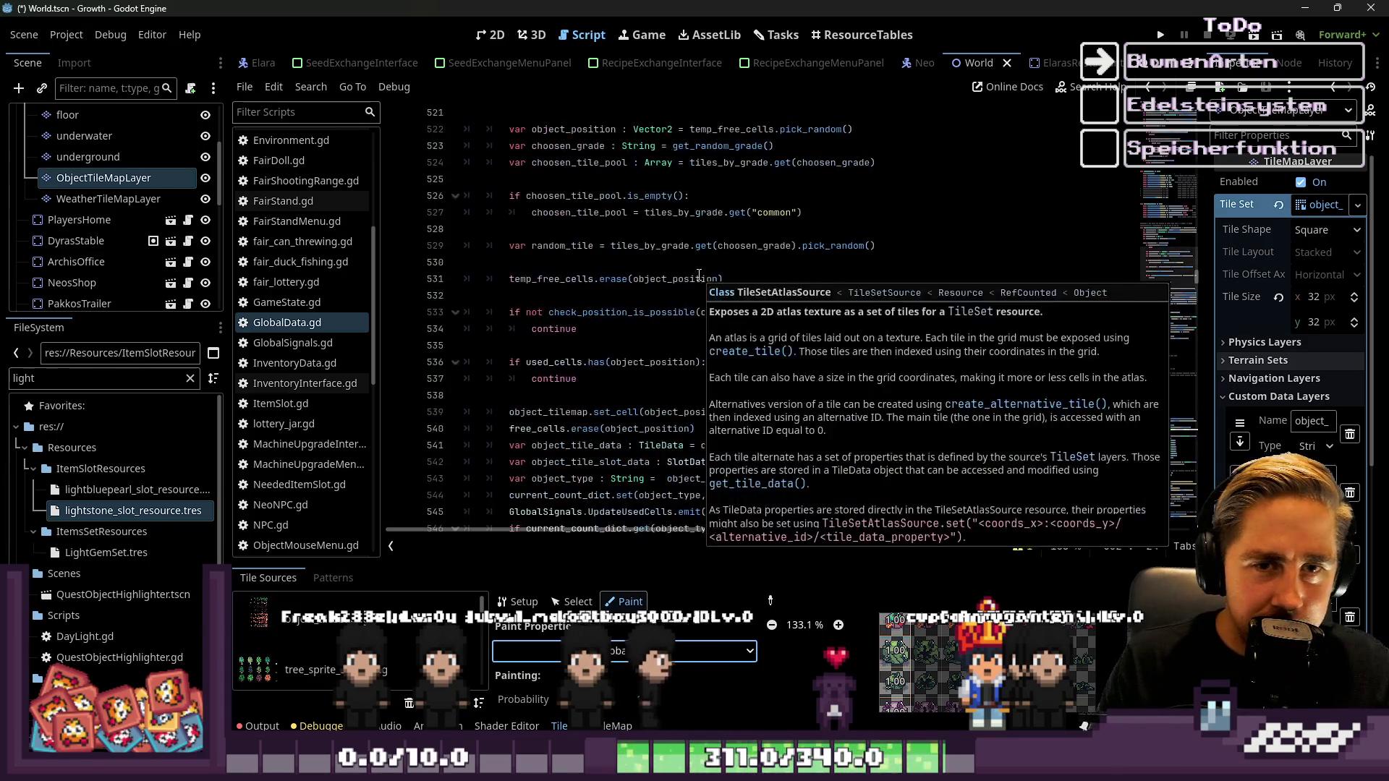
left_click(572, 343)
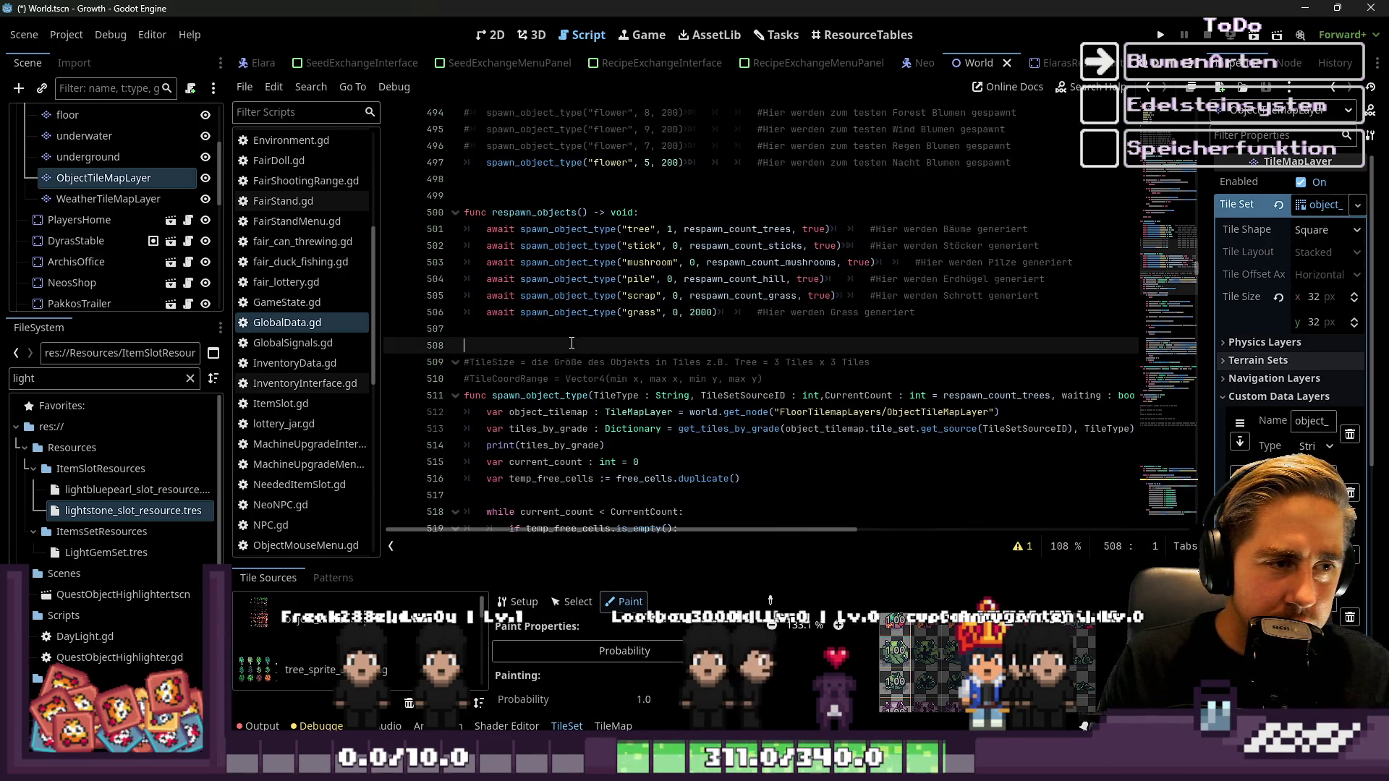
scroll(478, 233, "up", 3)
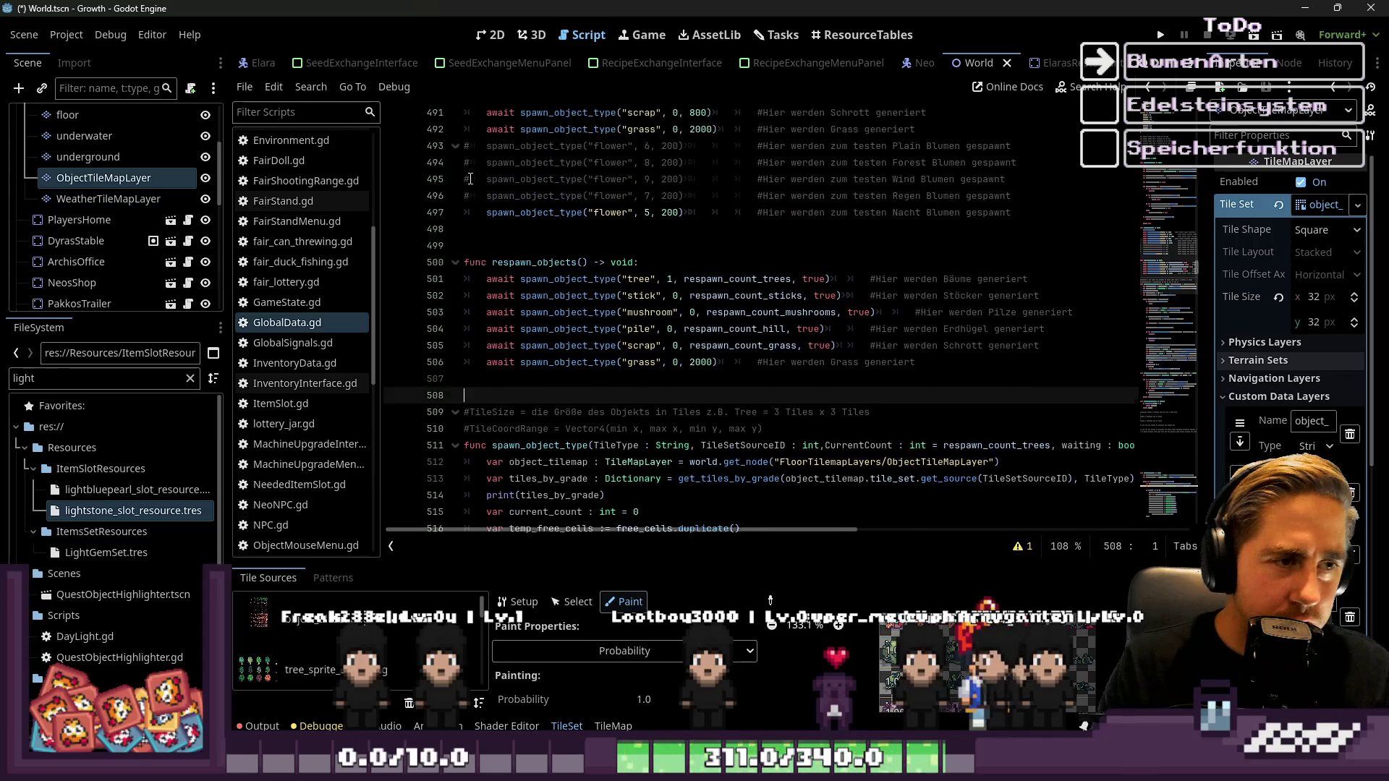
scroll(478, 232, "up", 2)
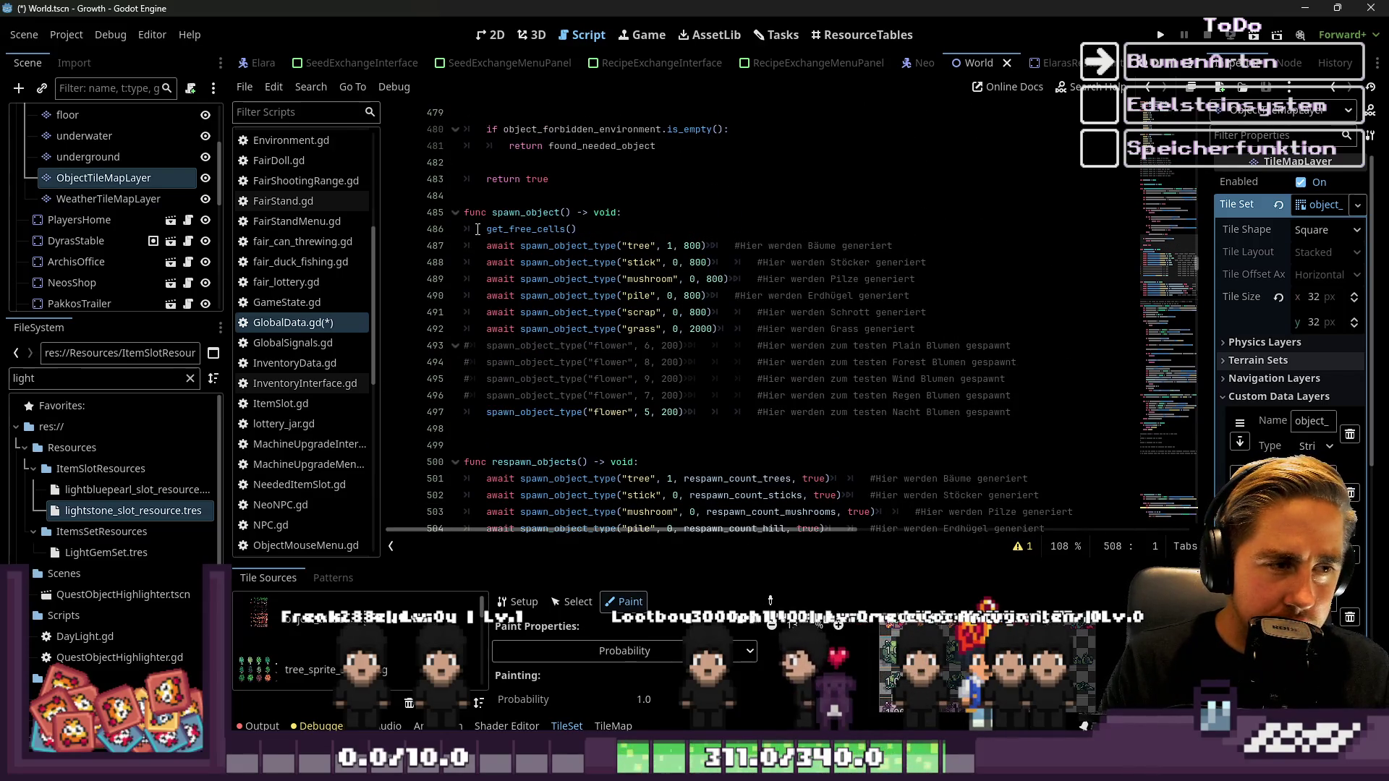
left_click(489, 462)
left_click(503, 447)
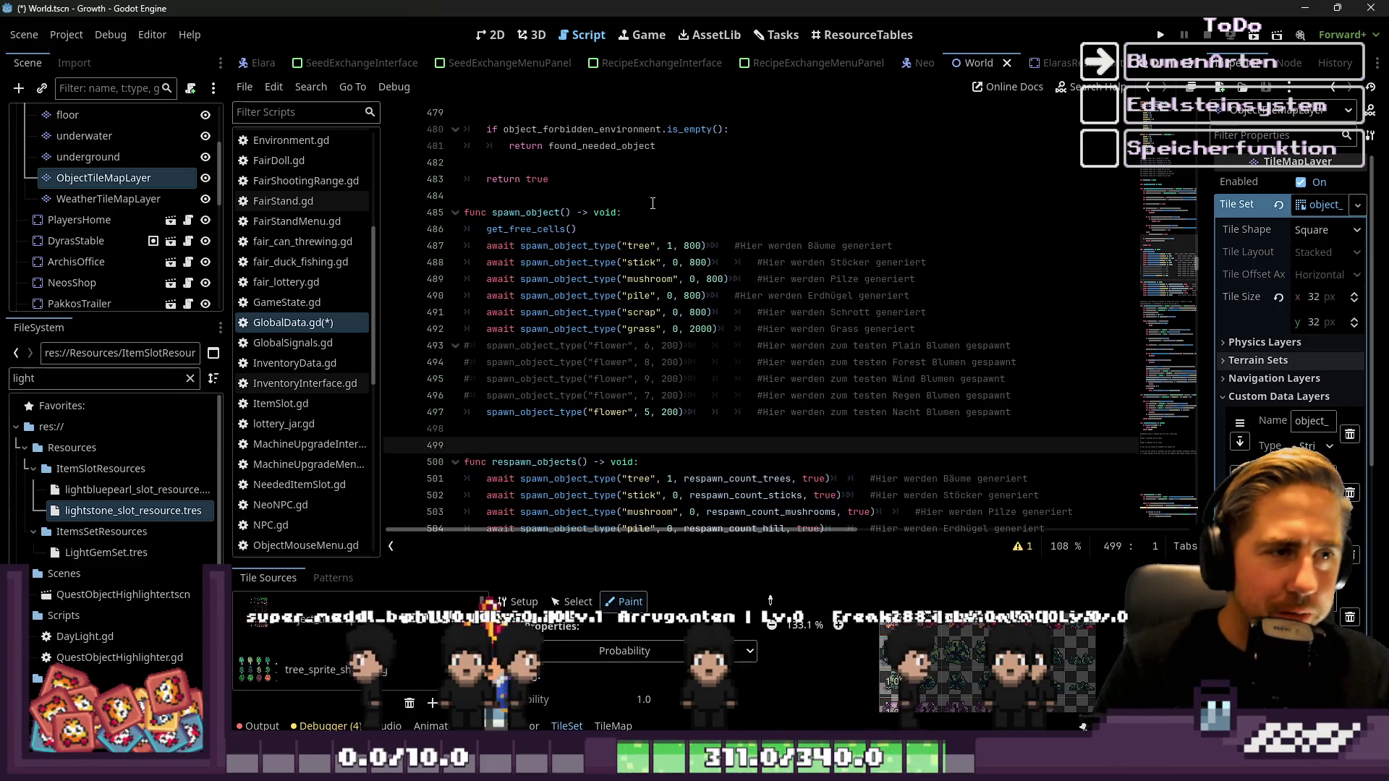
left_click(524, 195)
scroll(524, 292, "up", 3)
left_click(588, 320)
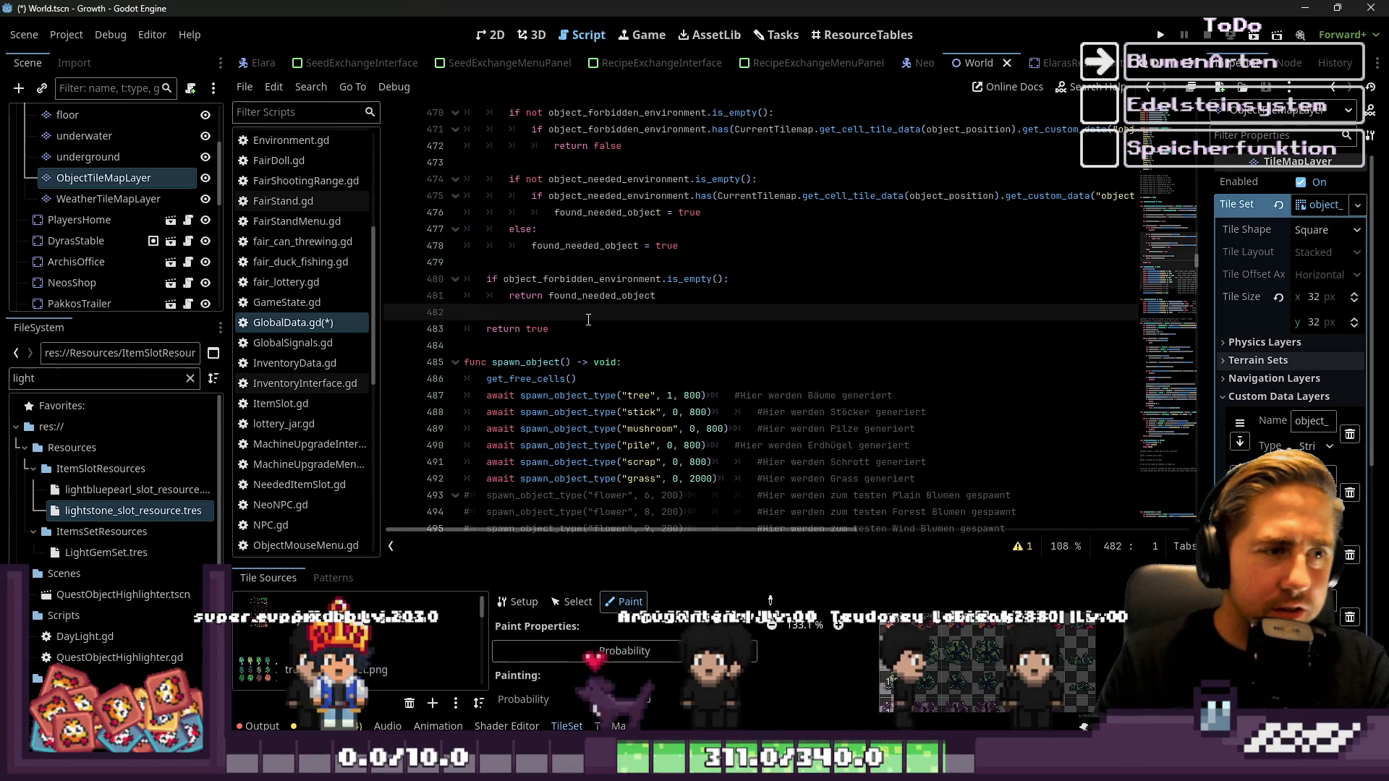
key("BackSpace")
key("BackSpace")
key("BackSpace")
Insert a clean blank line before return true and move into the environment check code
key("Return")
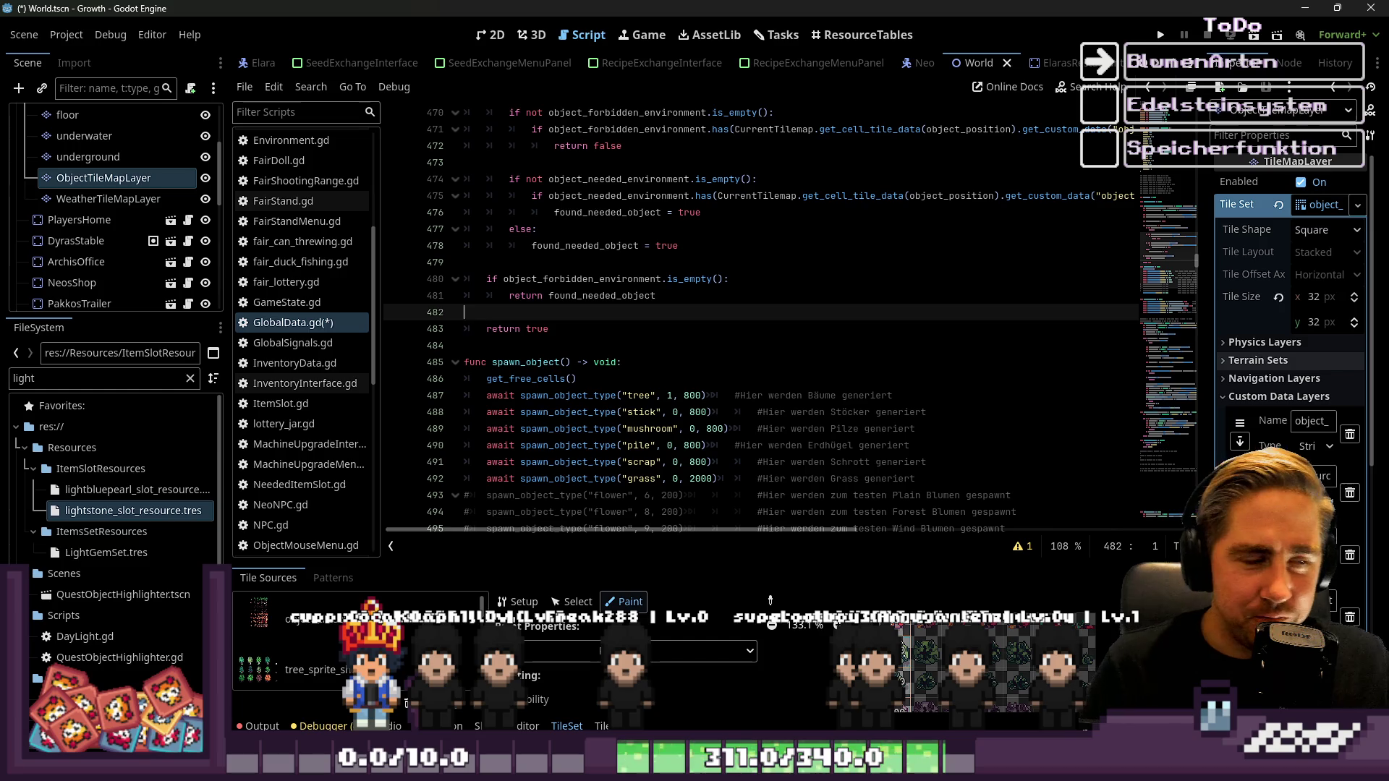
mouse_move(909, 204)
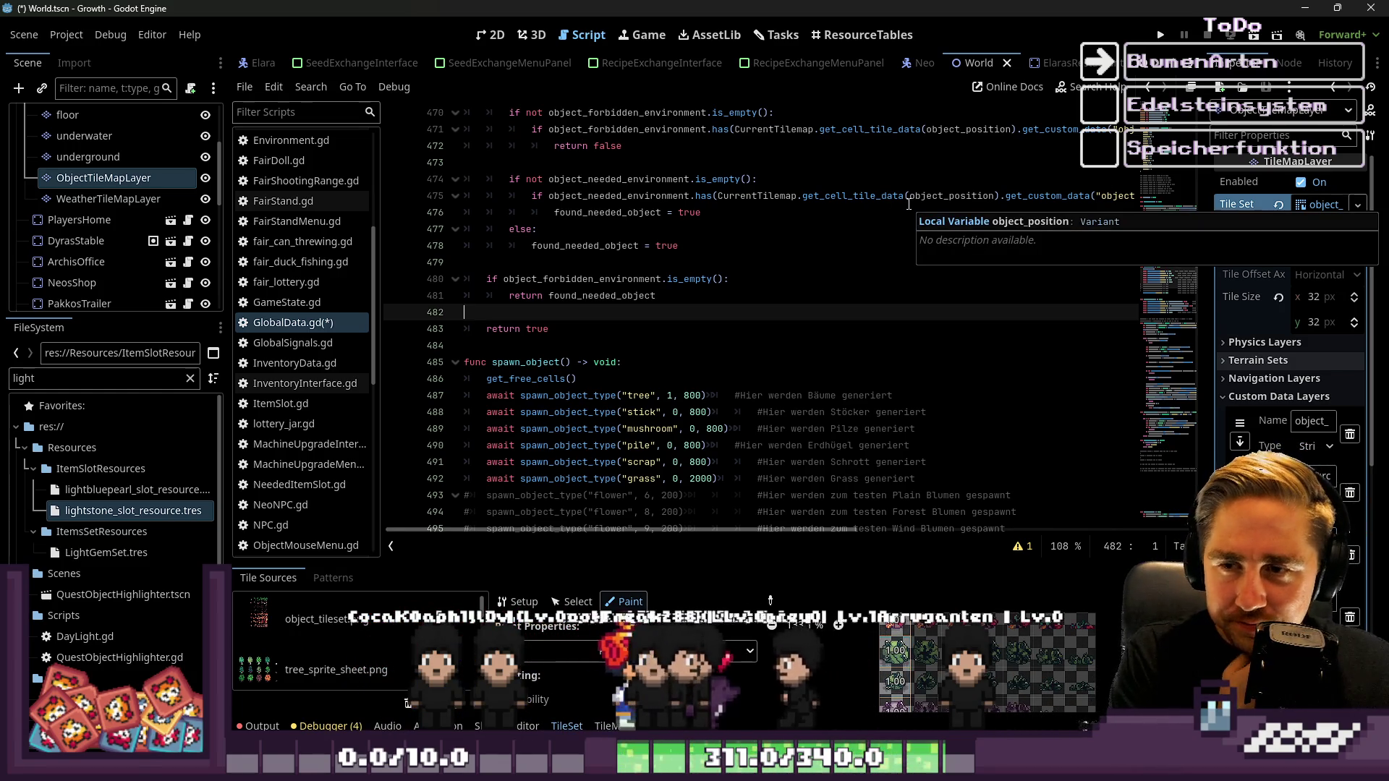
left_click(684, 257)
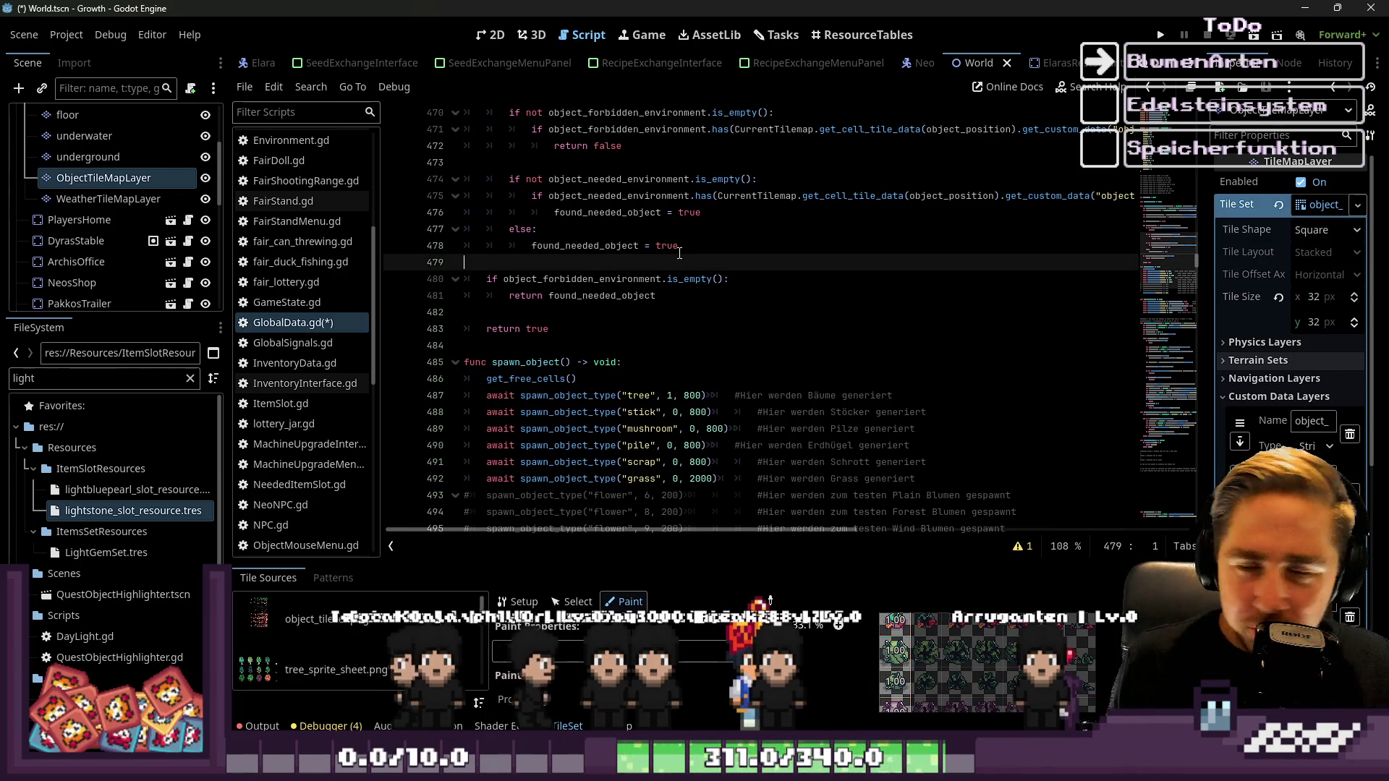
Scroll up to the dictionary declarations and fold max_count_dict and current_count_dict
scroll(610, 202, "up", 1)
left_click(608, 214)
scroll(608, 214, "up", 3)
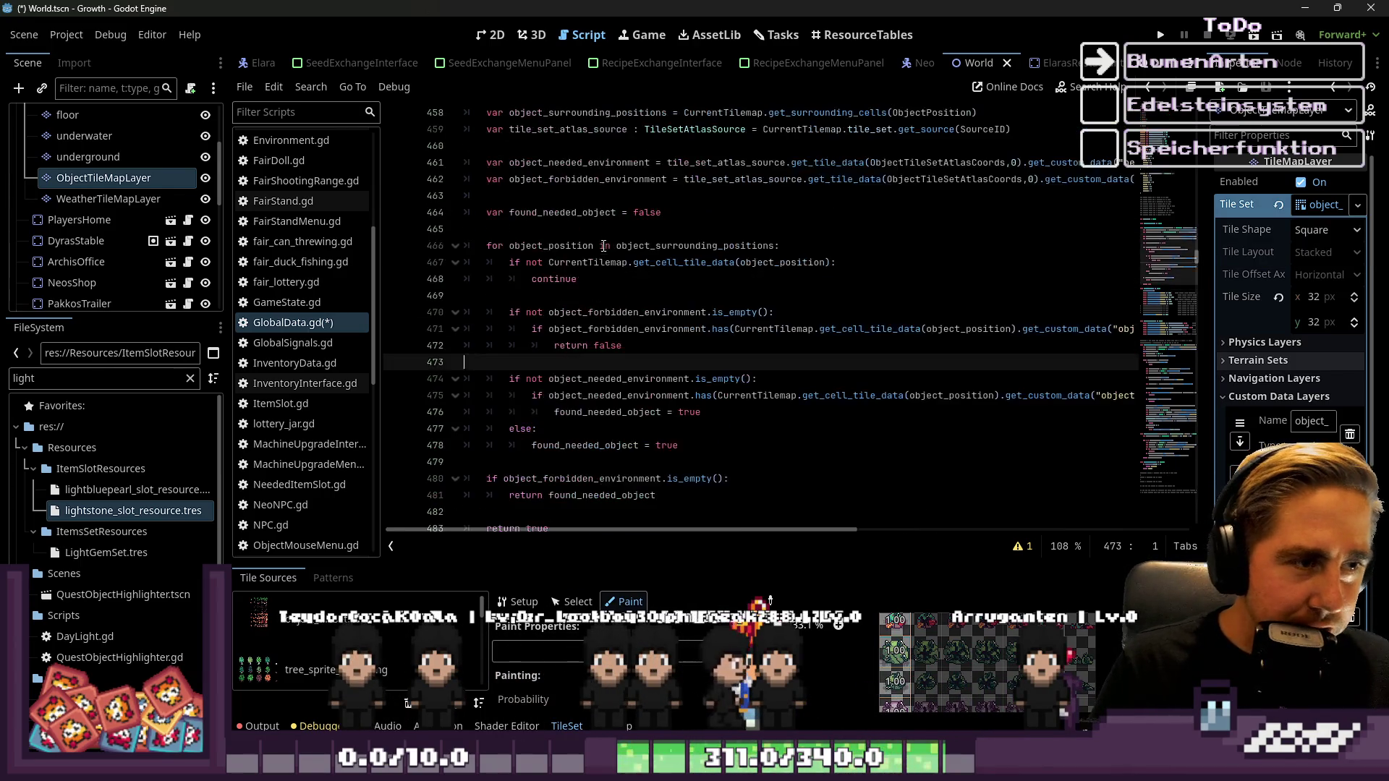
left_click(509, 297)
scroll(508, 297, "up", 1)
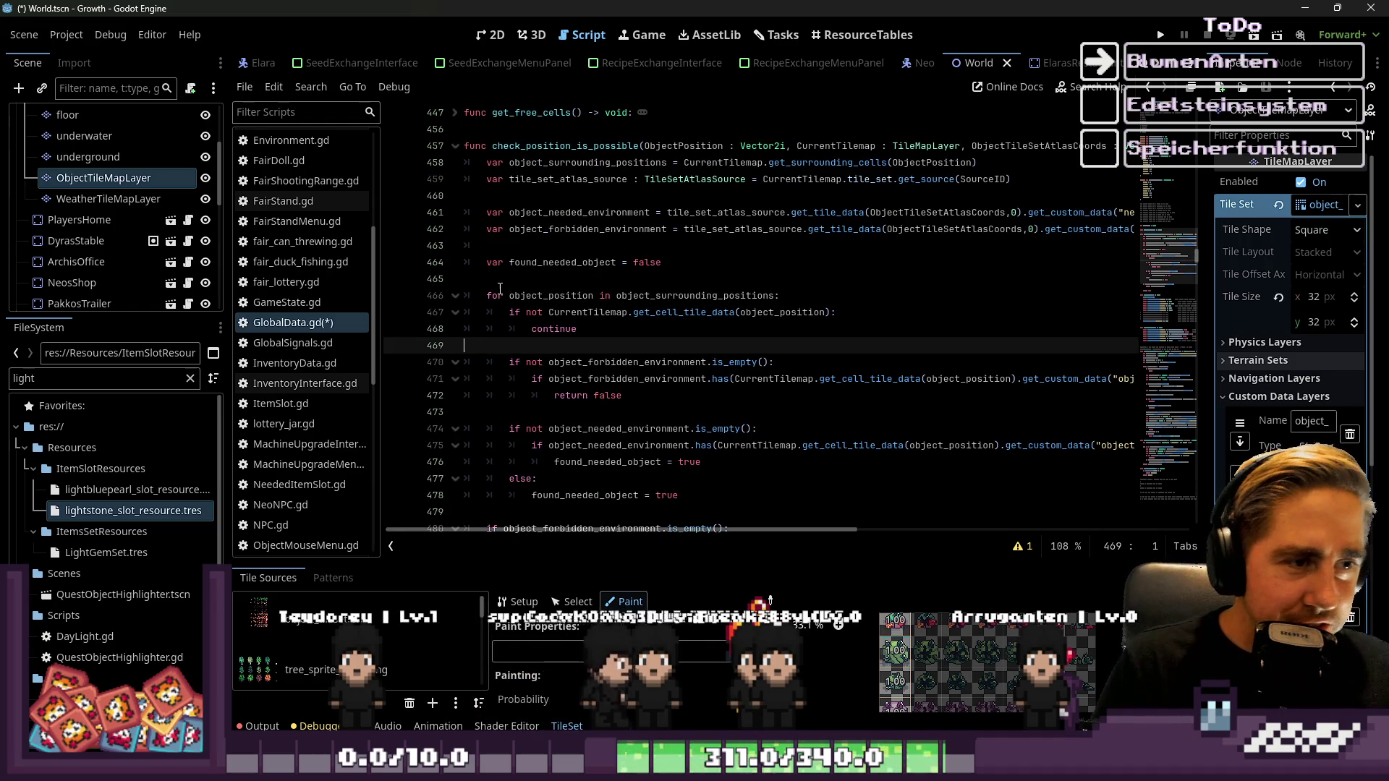
left_click(505, 278)
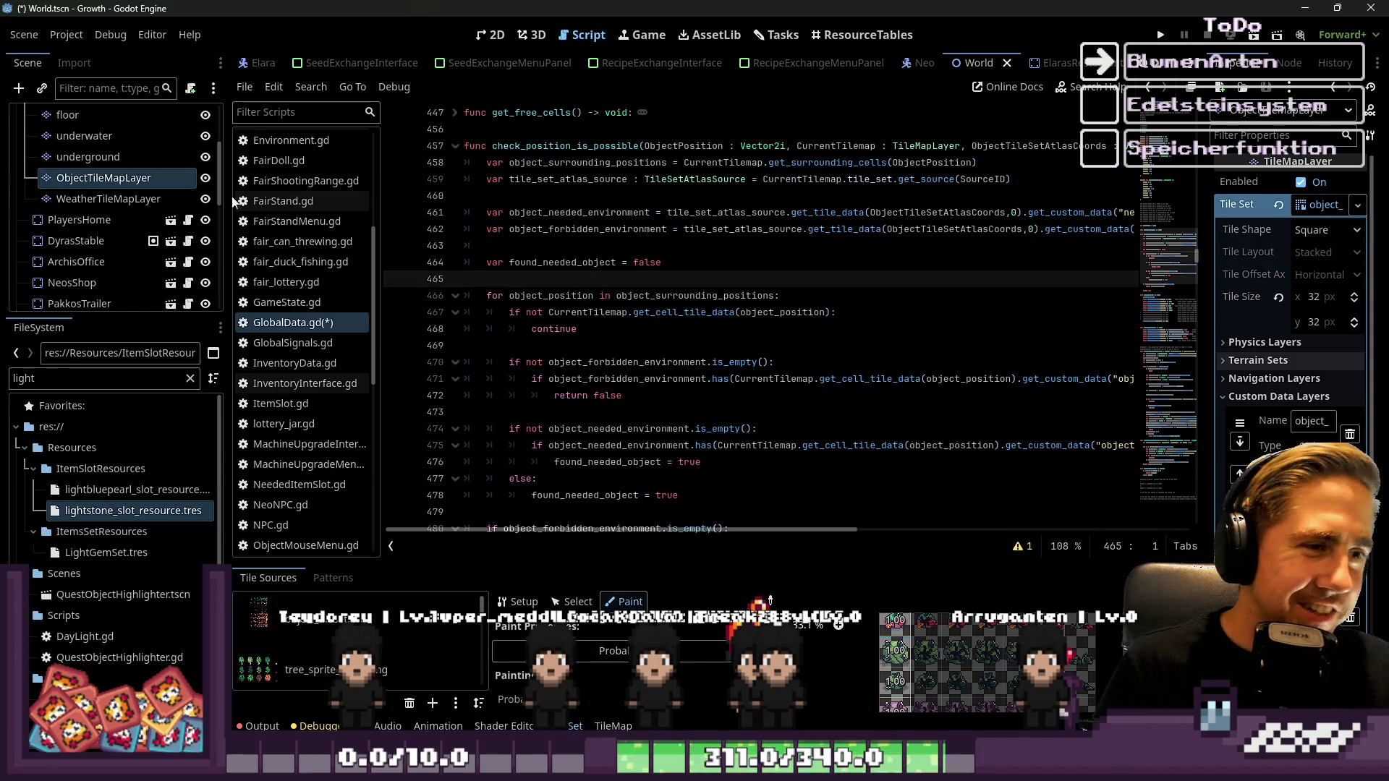
left_click(521, 236)
left_click(519, 242)
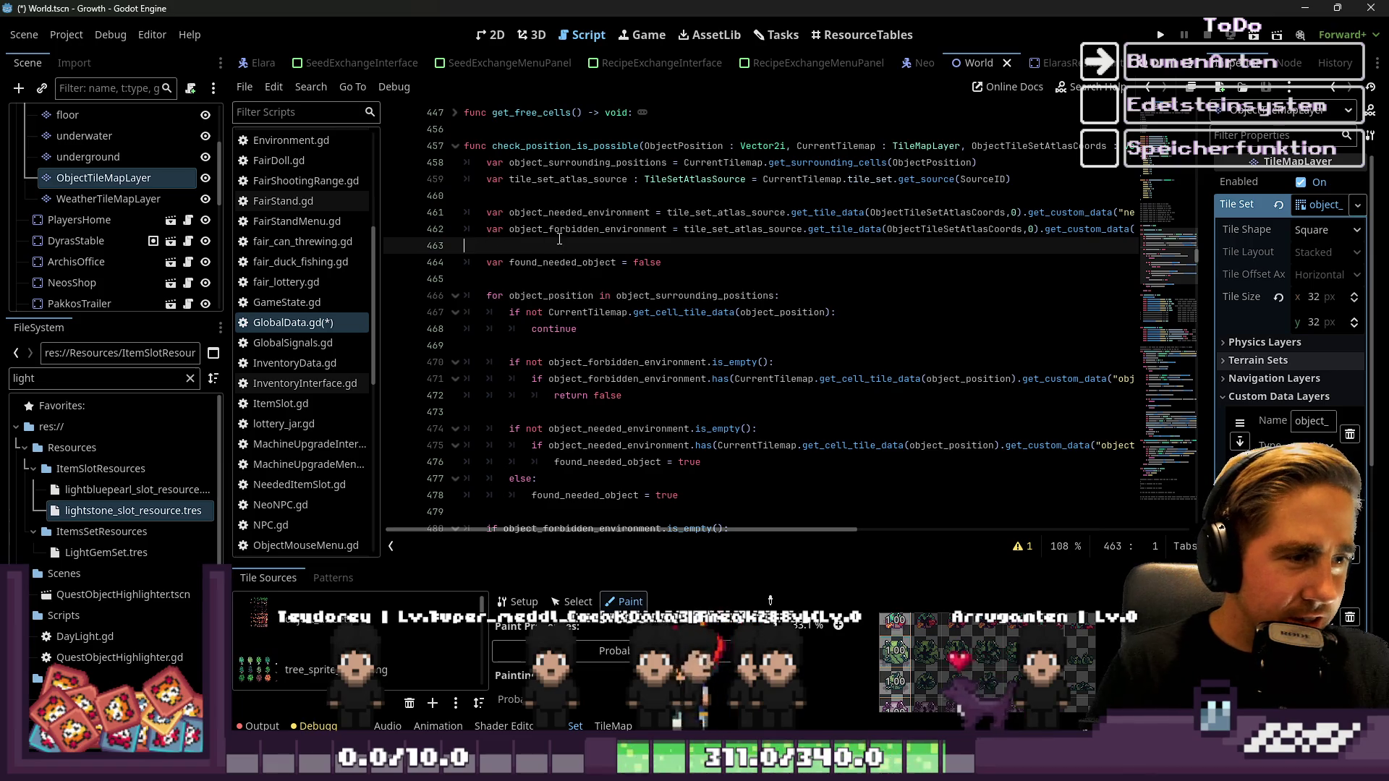
scroll(559, 239, "up", 9)
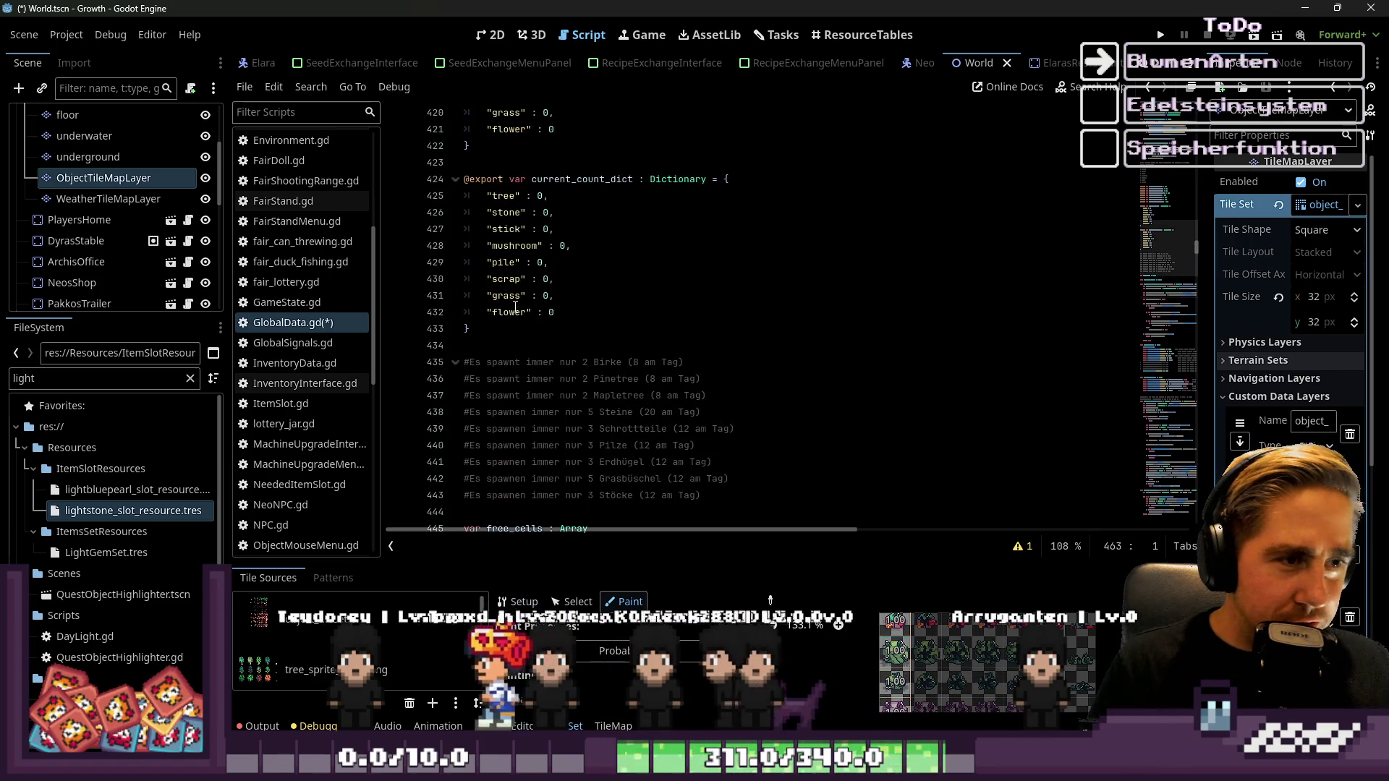
scroll(667, 389, "up", 2)
scroll(757, 377, "up", 2)
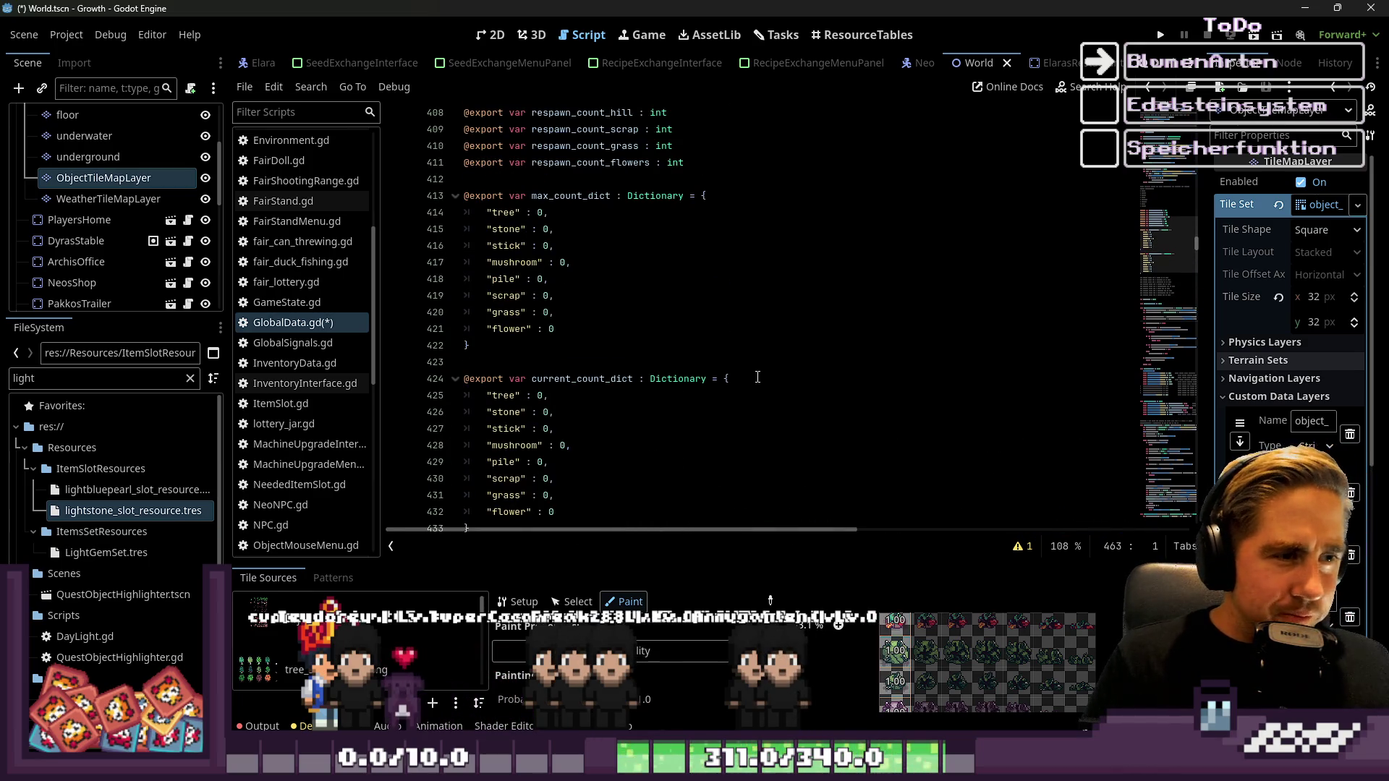
left_click(456, 196)
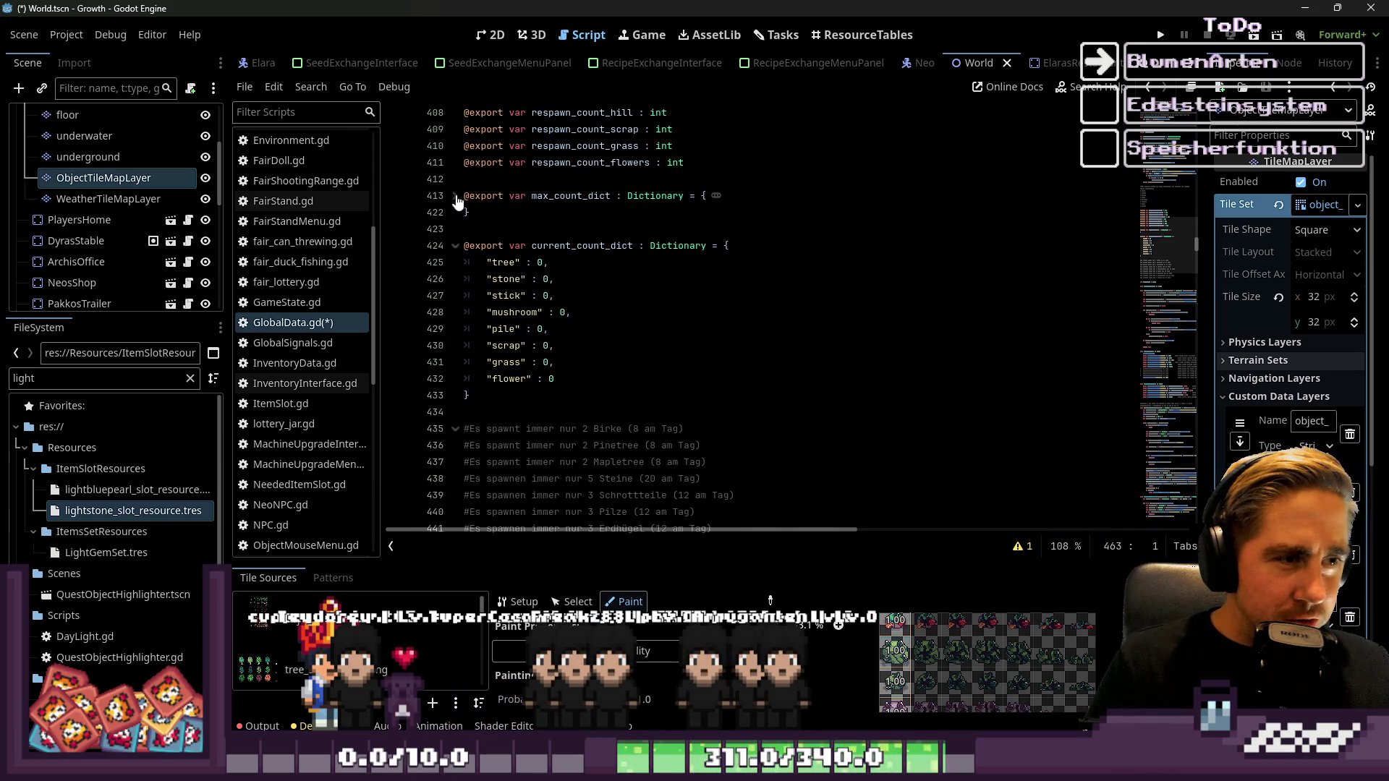
left_click(456, 246)
Return to empty line 434 and select the code below the folded dictionaries
scroll(508, 246, "down", 1)
left_click(509, 230)
scroll(580, 302, "down", 1)
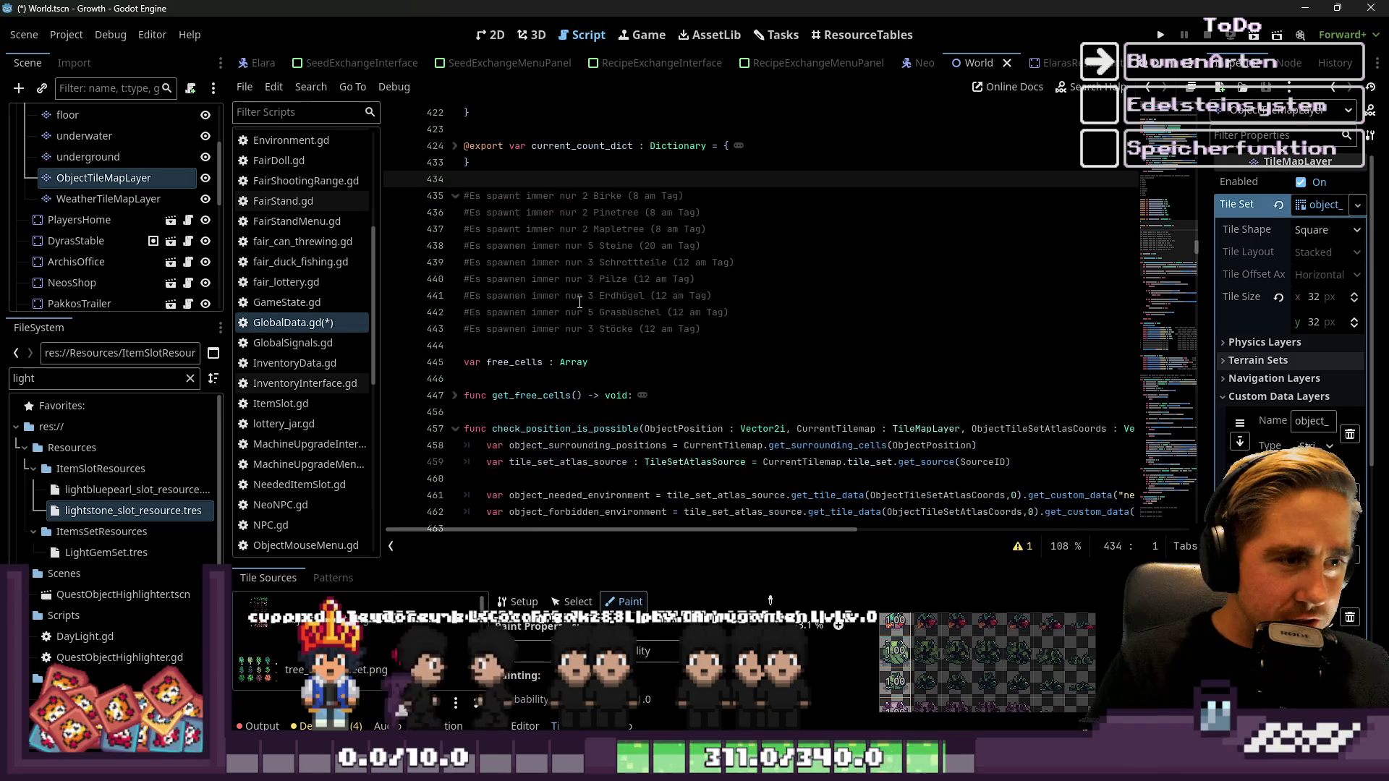
left_click_drag(705, 329, 464, 195)
Remove the empty line 508 in GlobalData.gd
scroll(578, 295, "down", 3)
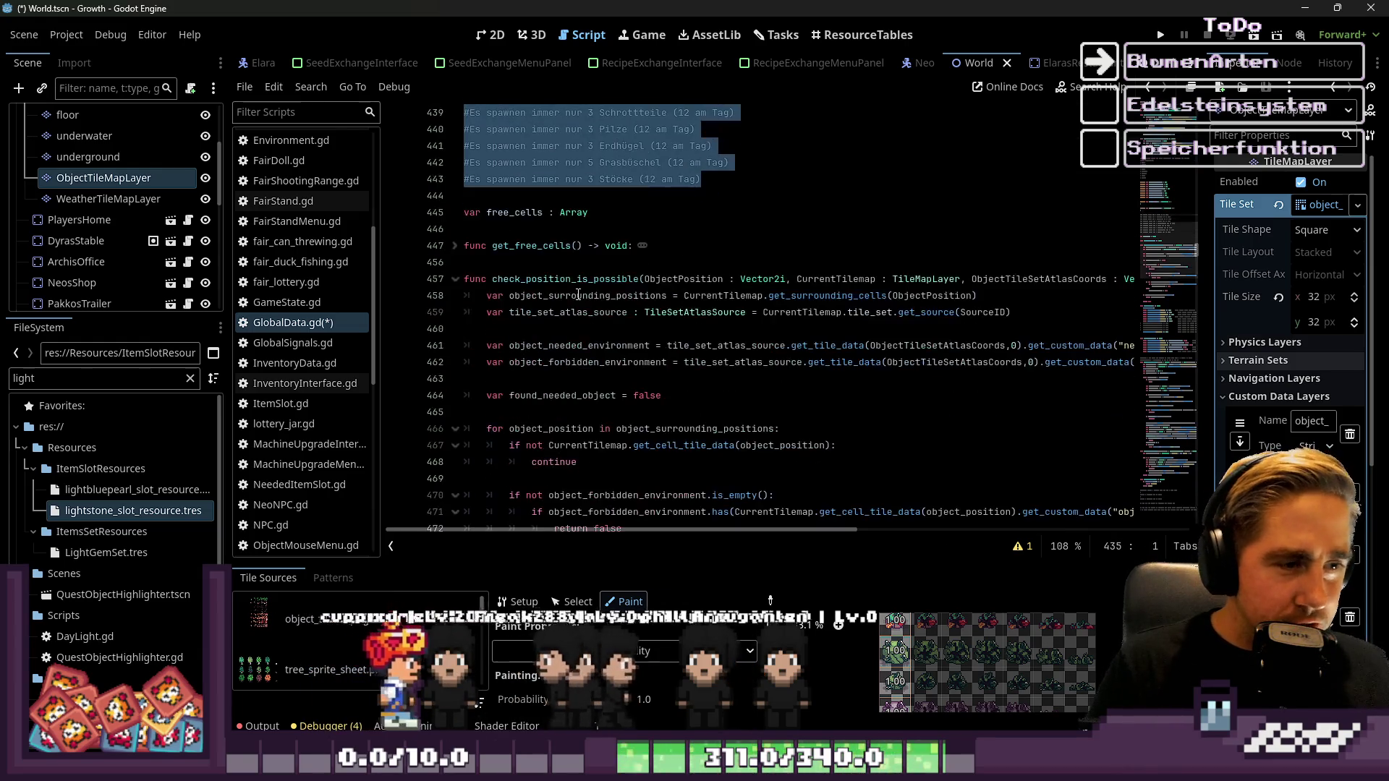
scroll(578, 296, "down", 8)
scroll(641, 298, "down", 8)
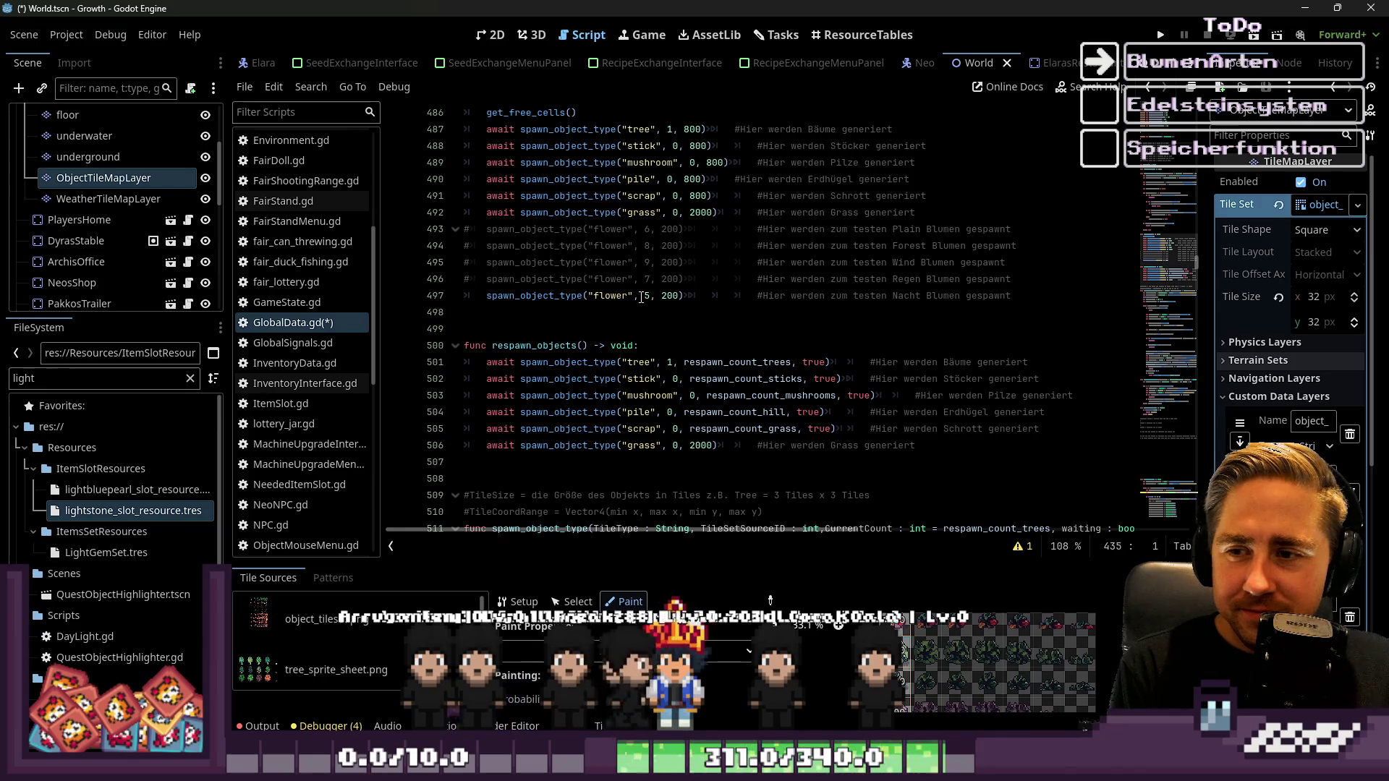
scroll(579, 434, "down", 1)
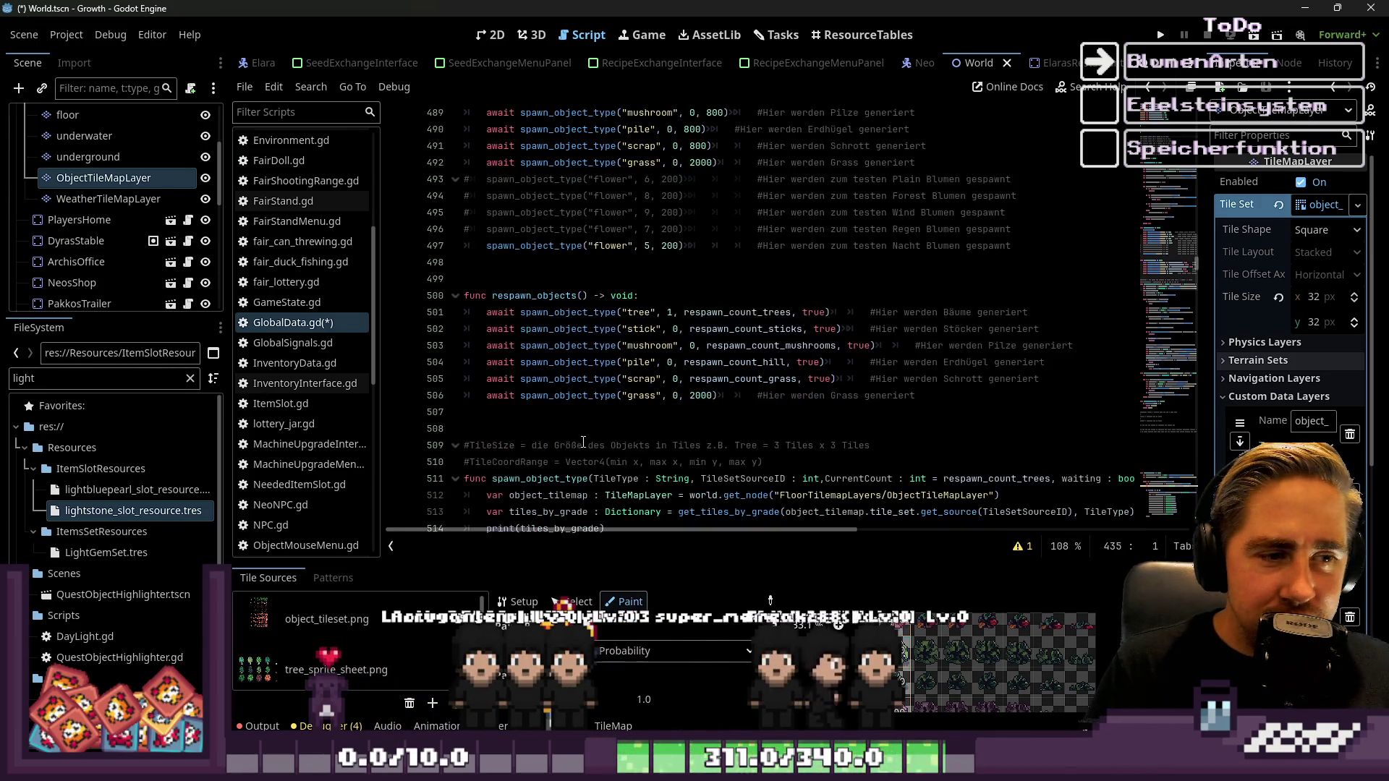
left_click(552, 424)
key("BackSpace")
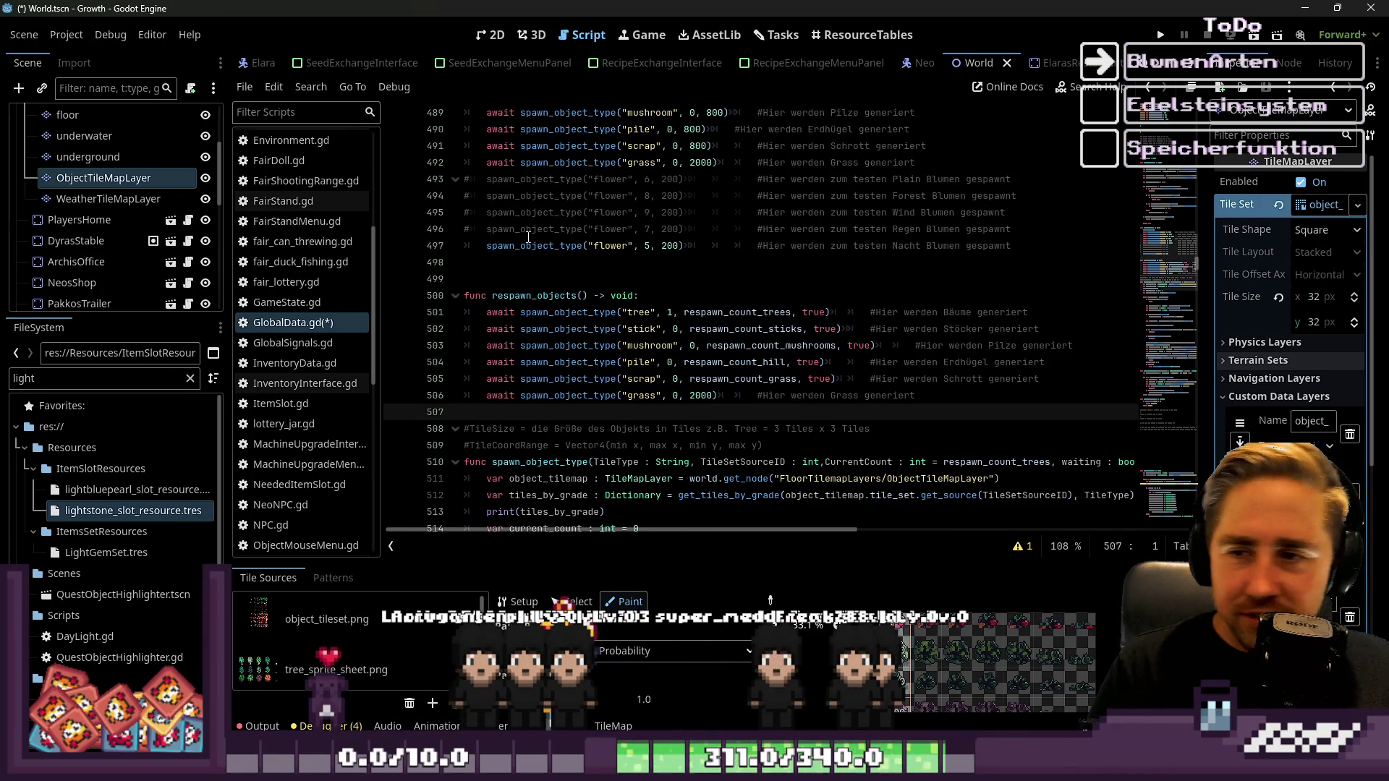
Select from line 596 and delete the obsolete random-position spawning block
scroll(553, 304, "down", 3)
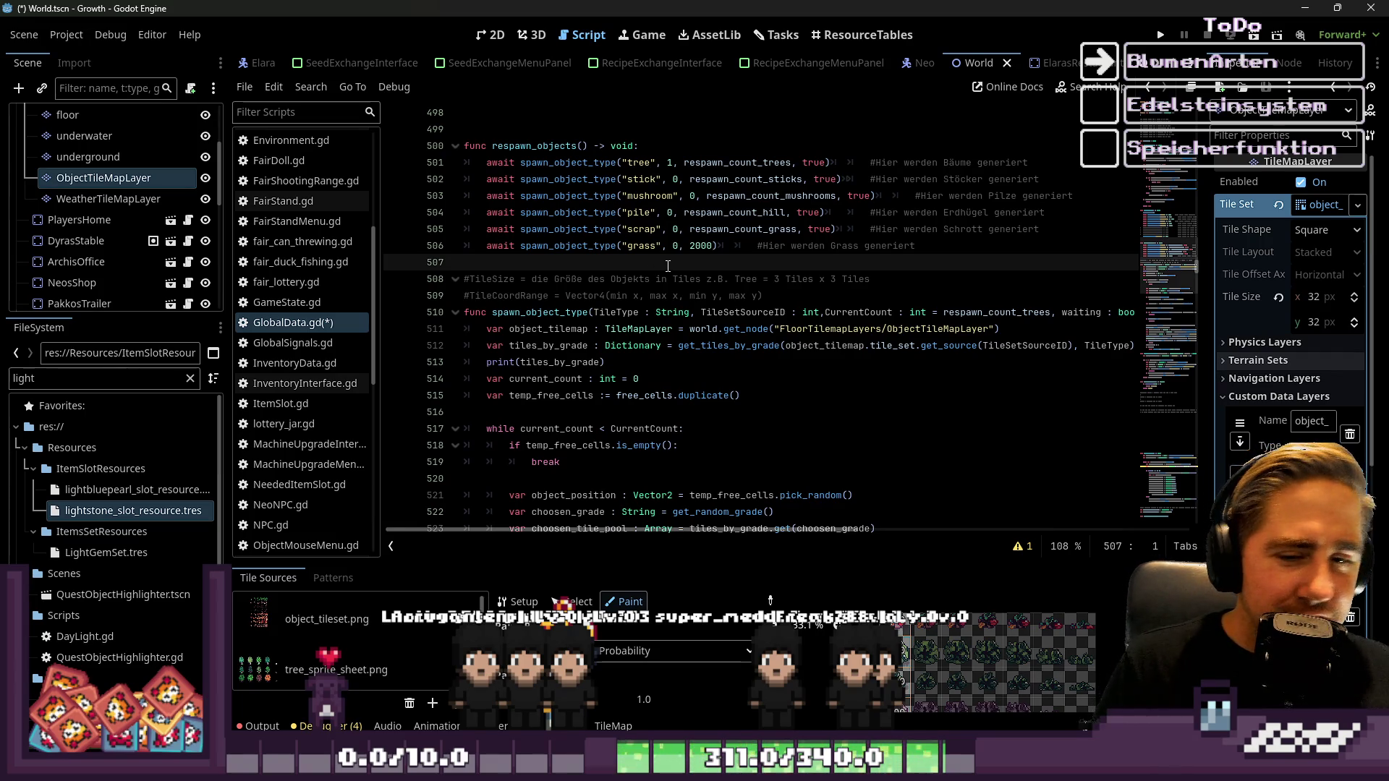
scroll(668, 267, "down", 14)
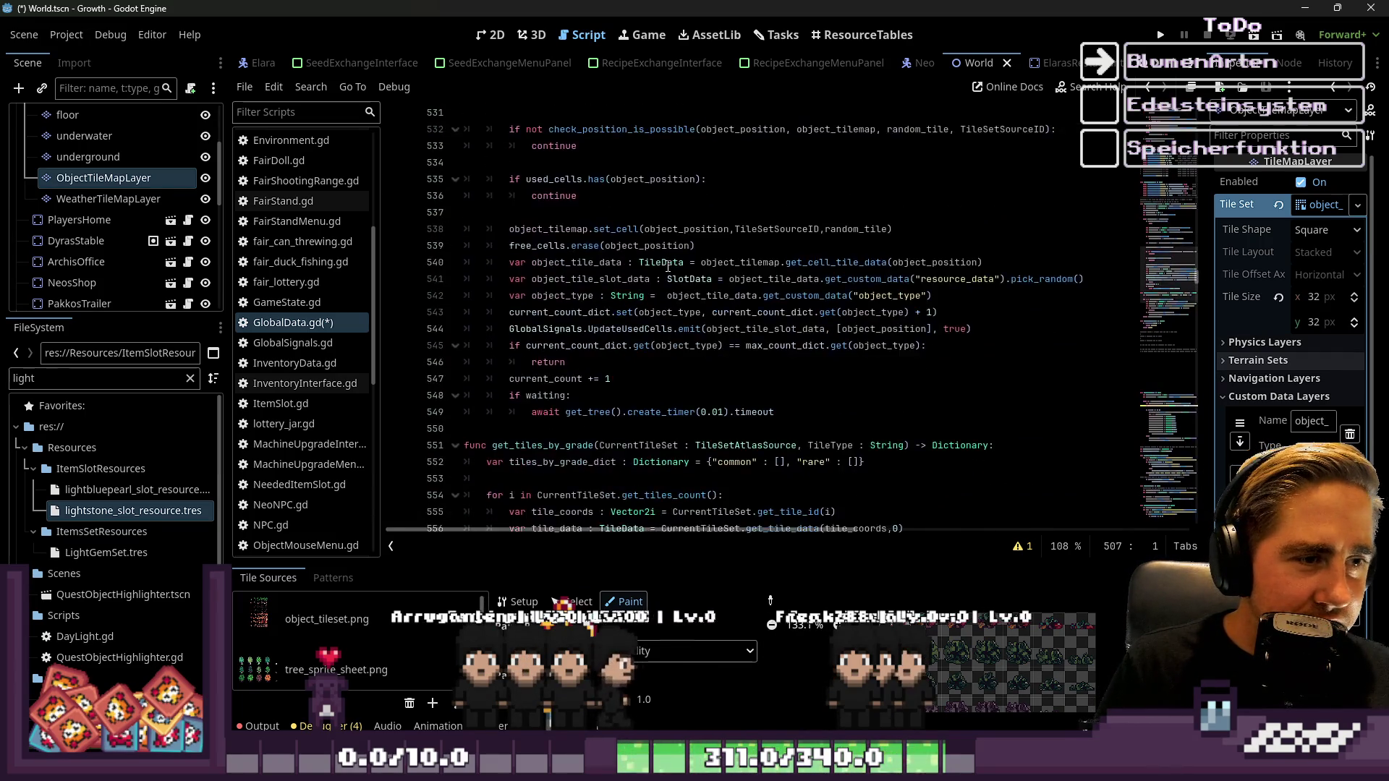
scroll(668, 267, "down", 16)
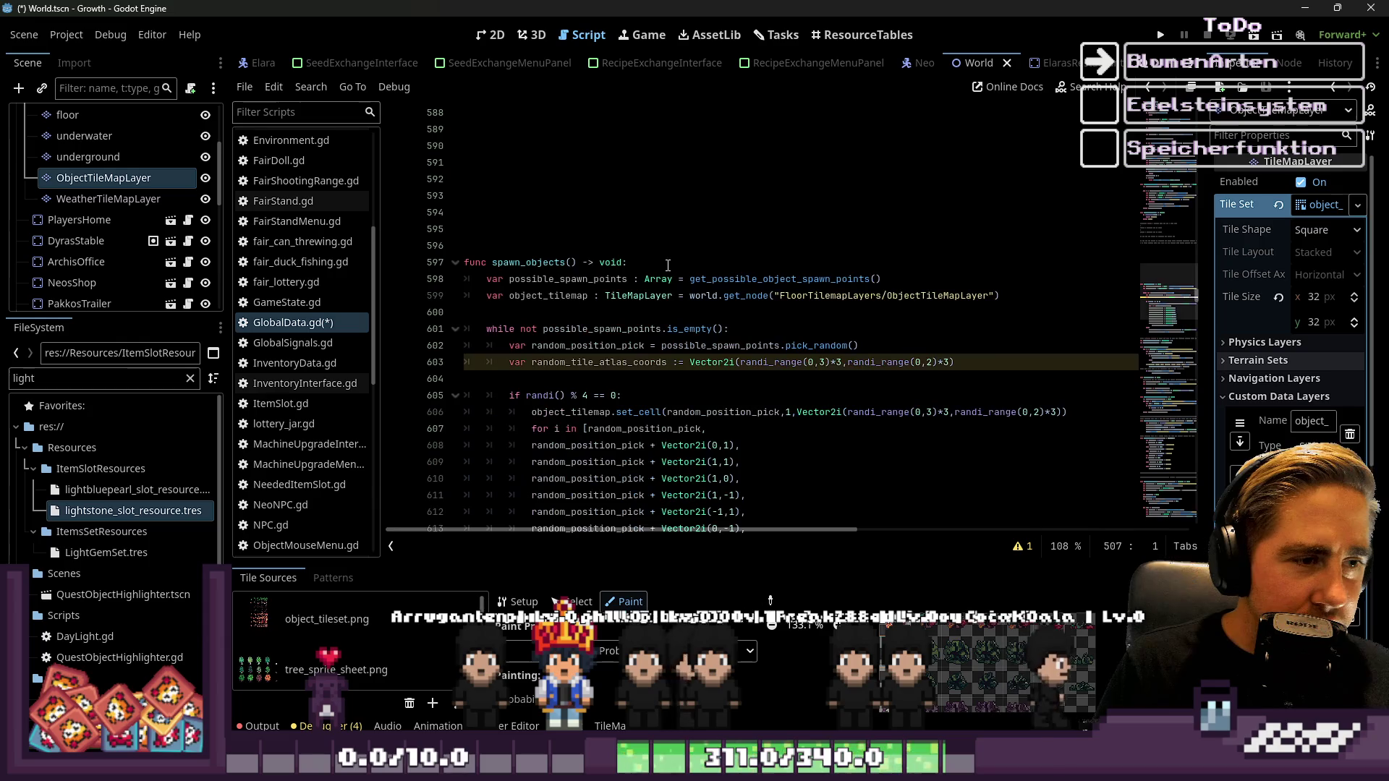
left_click(572, 241)
scroll(817, 313, "down", 1)
mouse_move(573, 242)
left_mouse_down()
mouse_move(818, 312)
mouse_move(816, 297)
mouse_move(859, 408)
left_mouse_up()
scroll(815, 297, "down", 4)
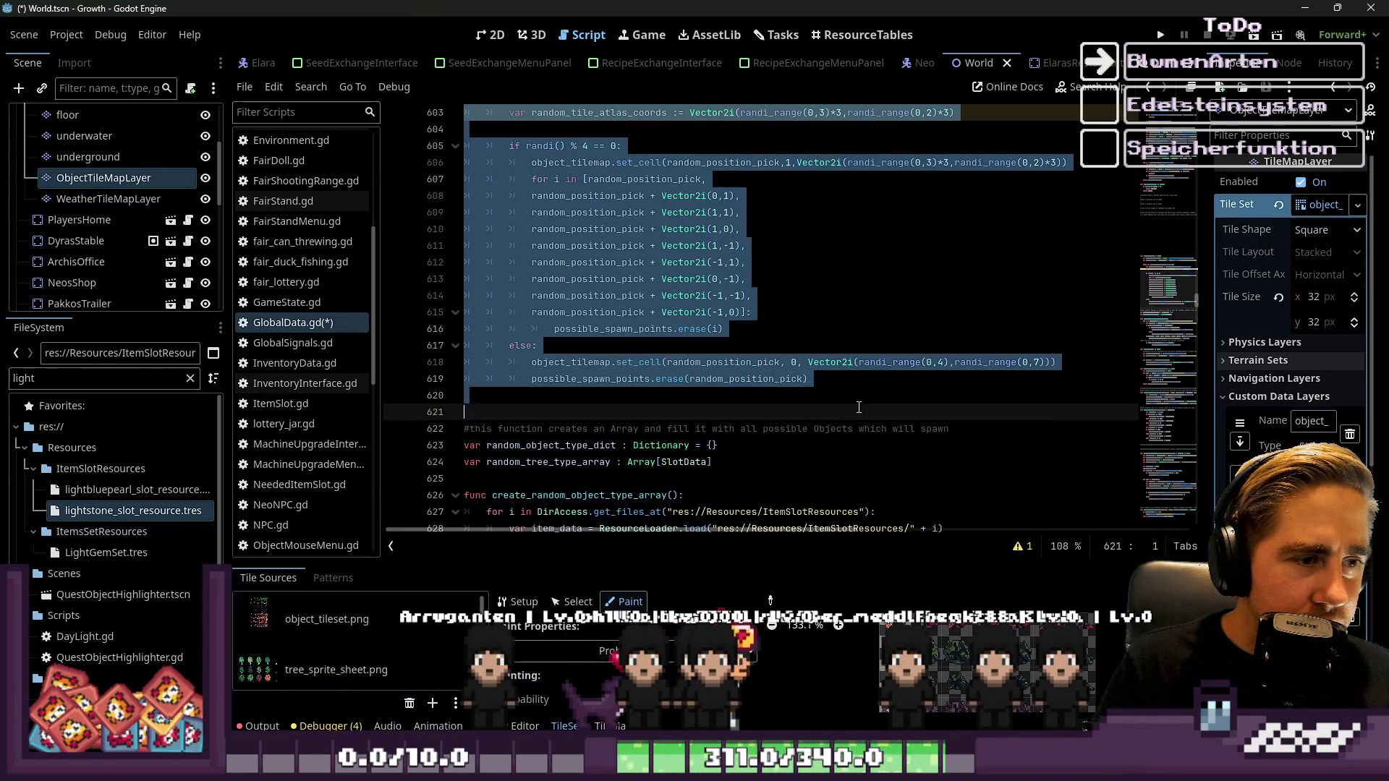
key("BackSpace")
Backspace away the leftover run of blank lines where the block was
scroll(883, 360, "up", 3)
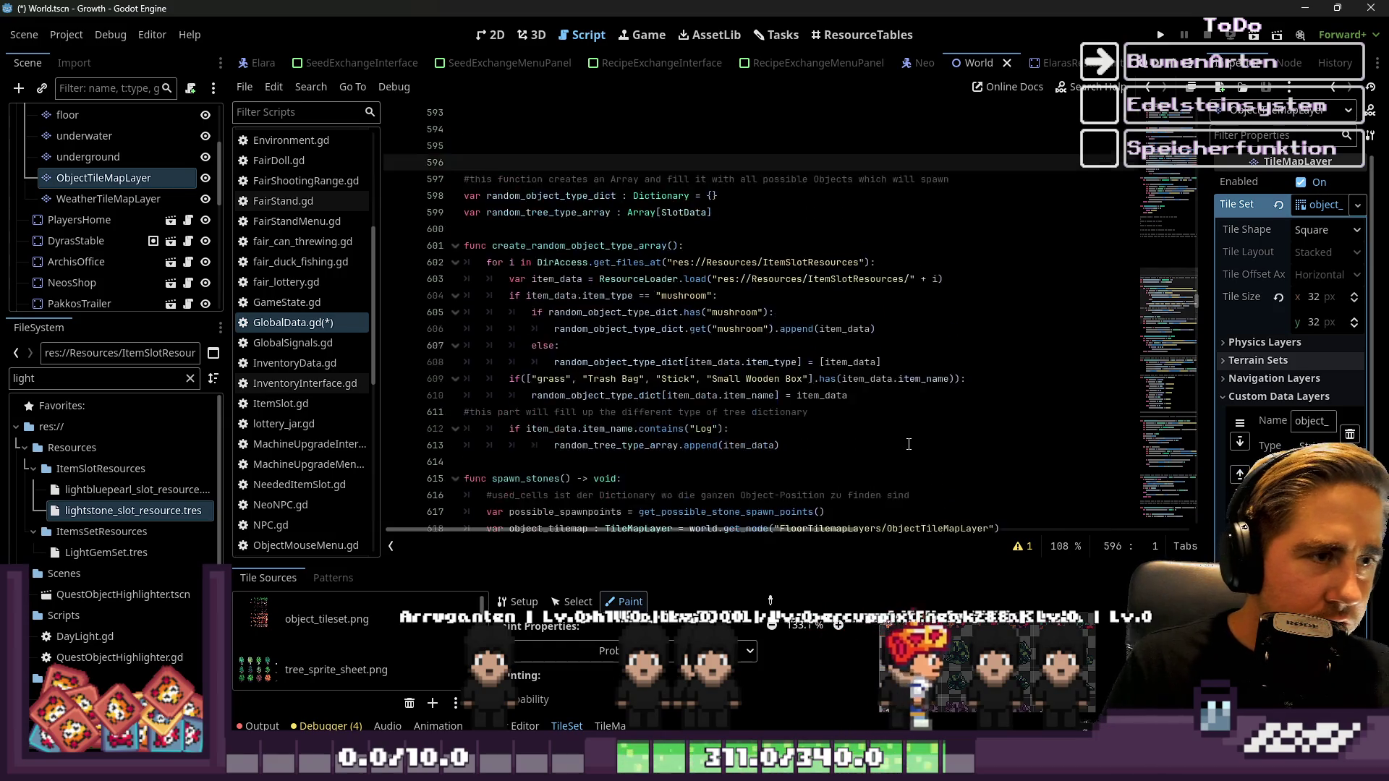
key("BackSpace")
key("BackSpace")
key("BackSpace")
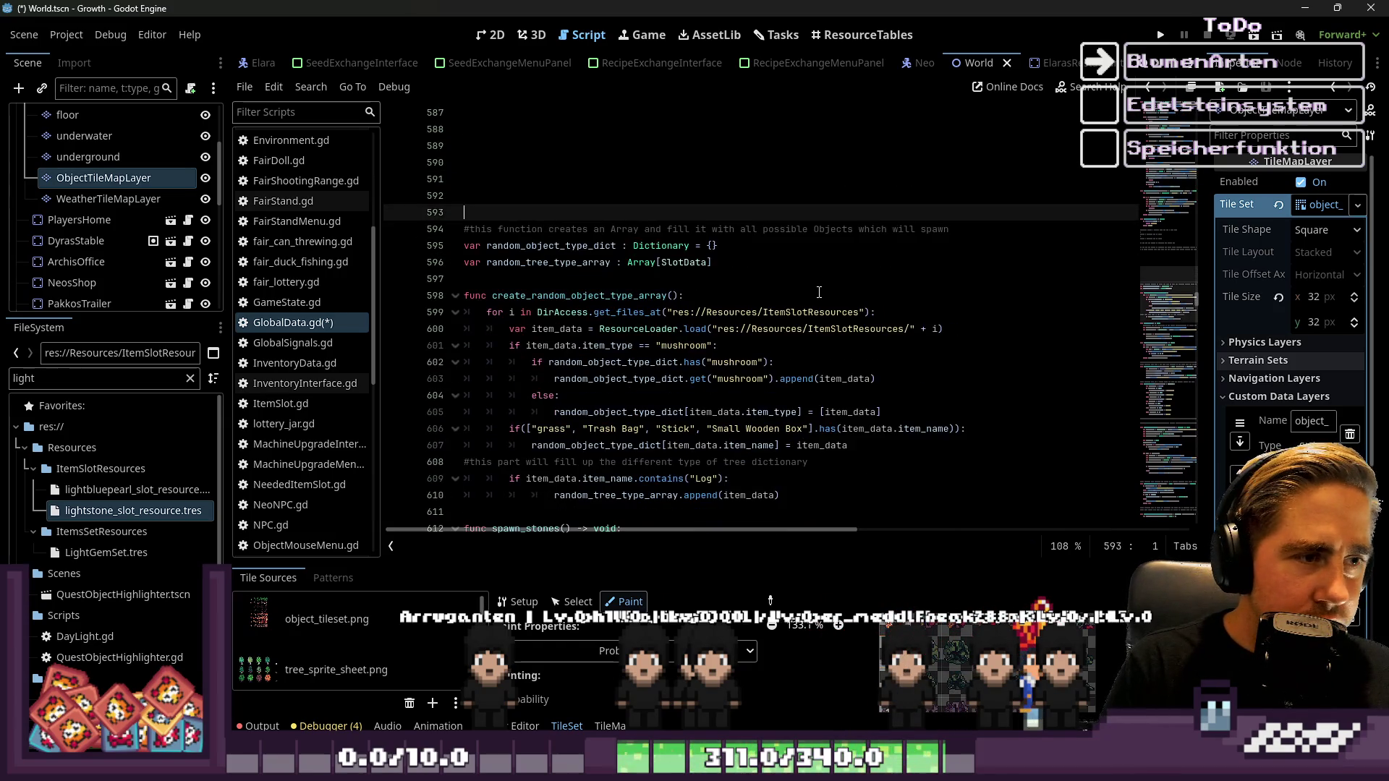
scroll(824, 291, "up", 5)
key("BackSpace")
key("BackSpace")
key("BackSpace")
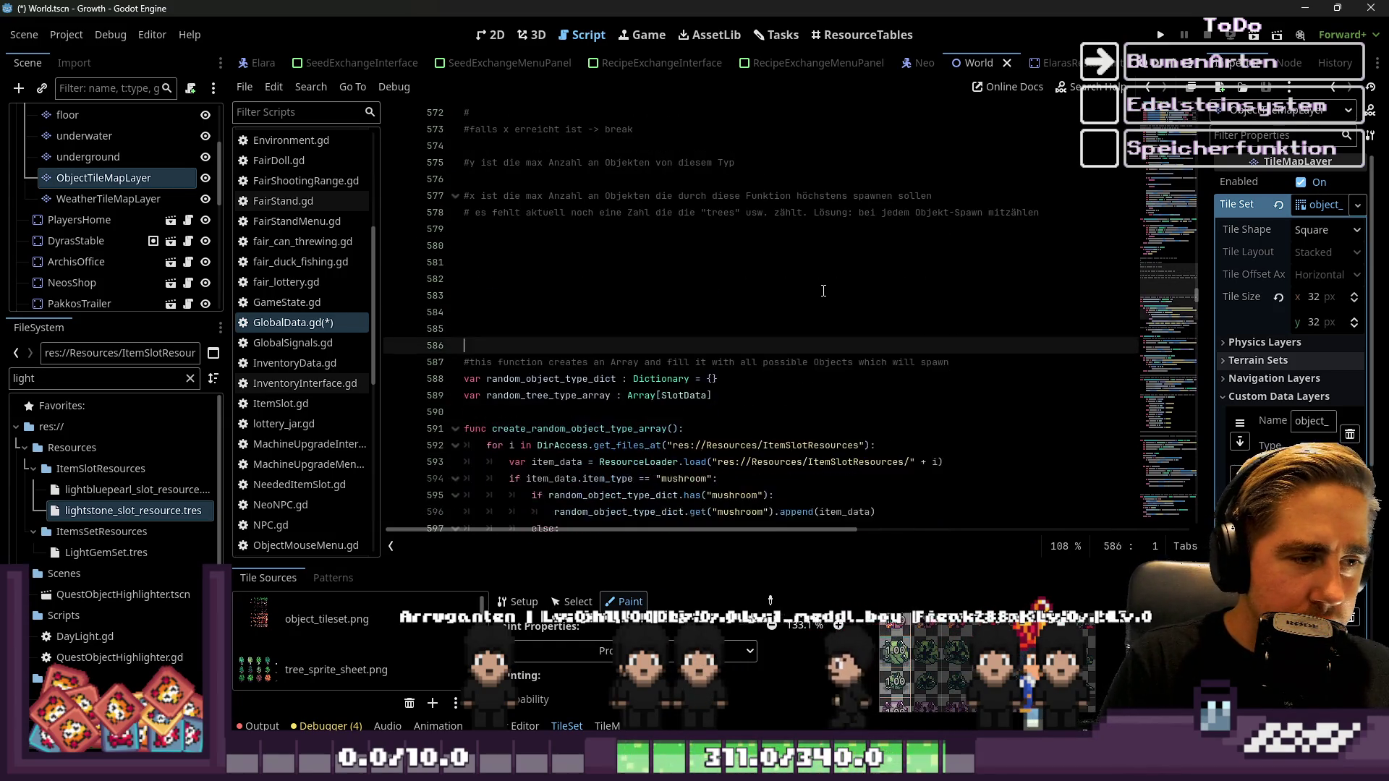
scroll(686, 232, "up", 4)
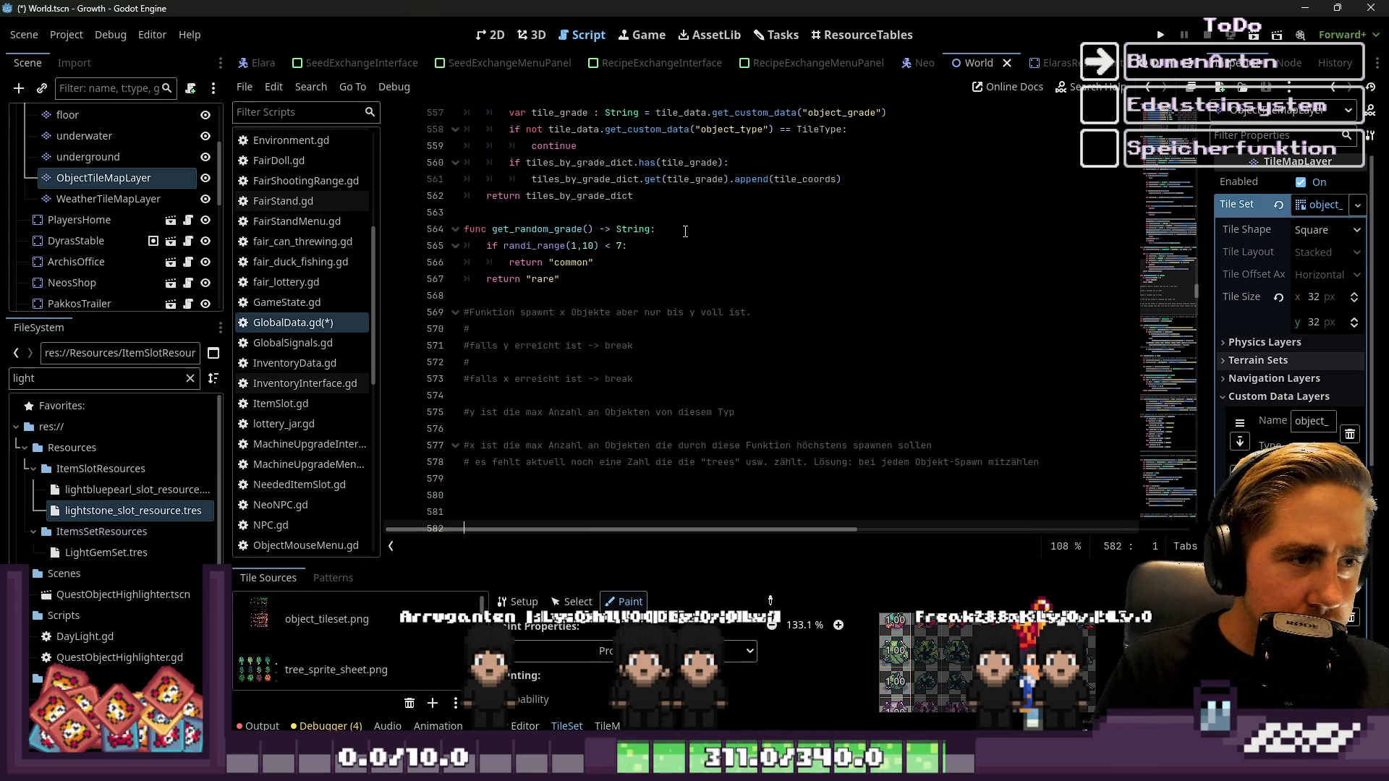
scroll(611, 291, "up", 5)
scroll(610, 290, "up", 9)
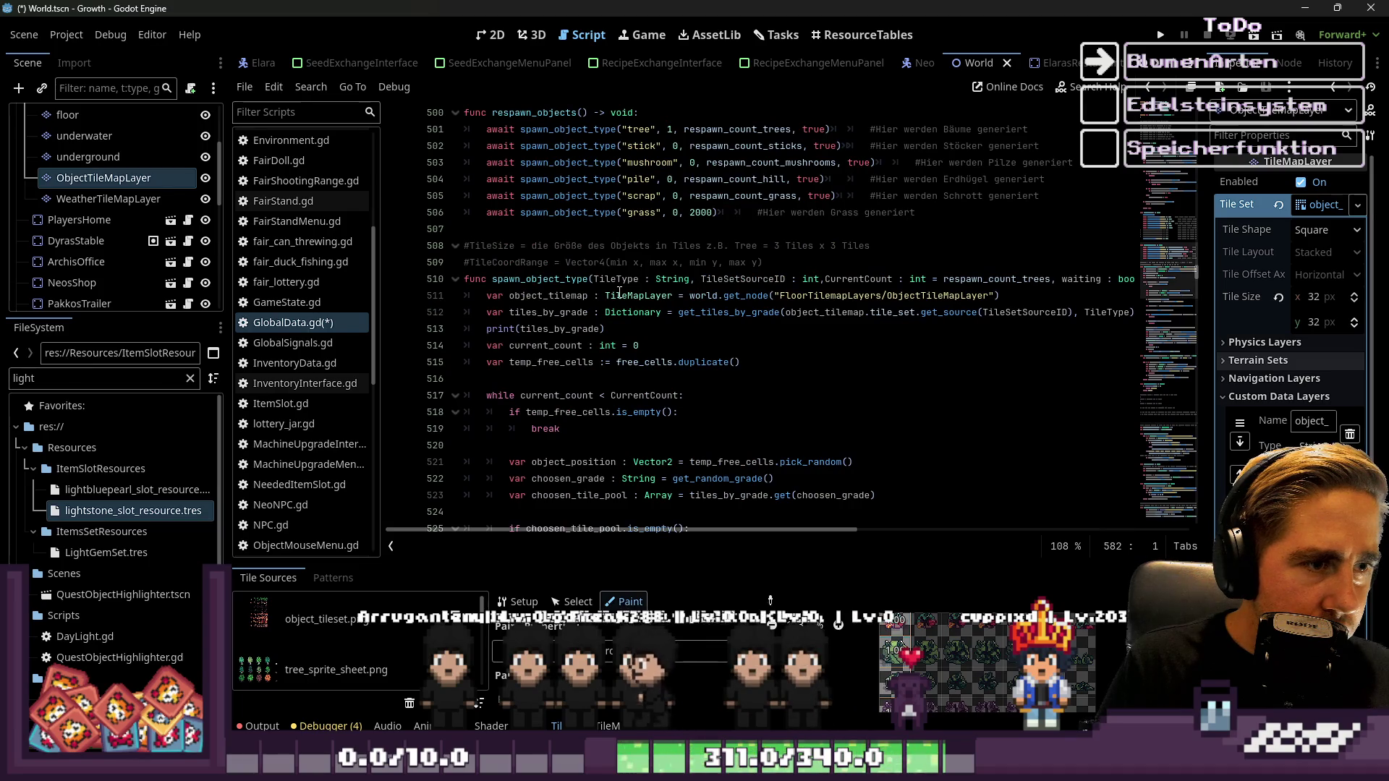
Scroll through the grade-based spawn code around the spawn_object_type header to review it
scroll(532, 144, "up", 4)
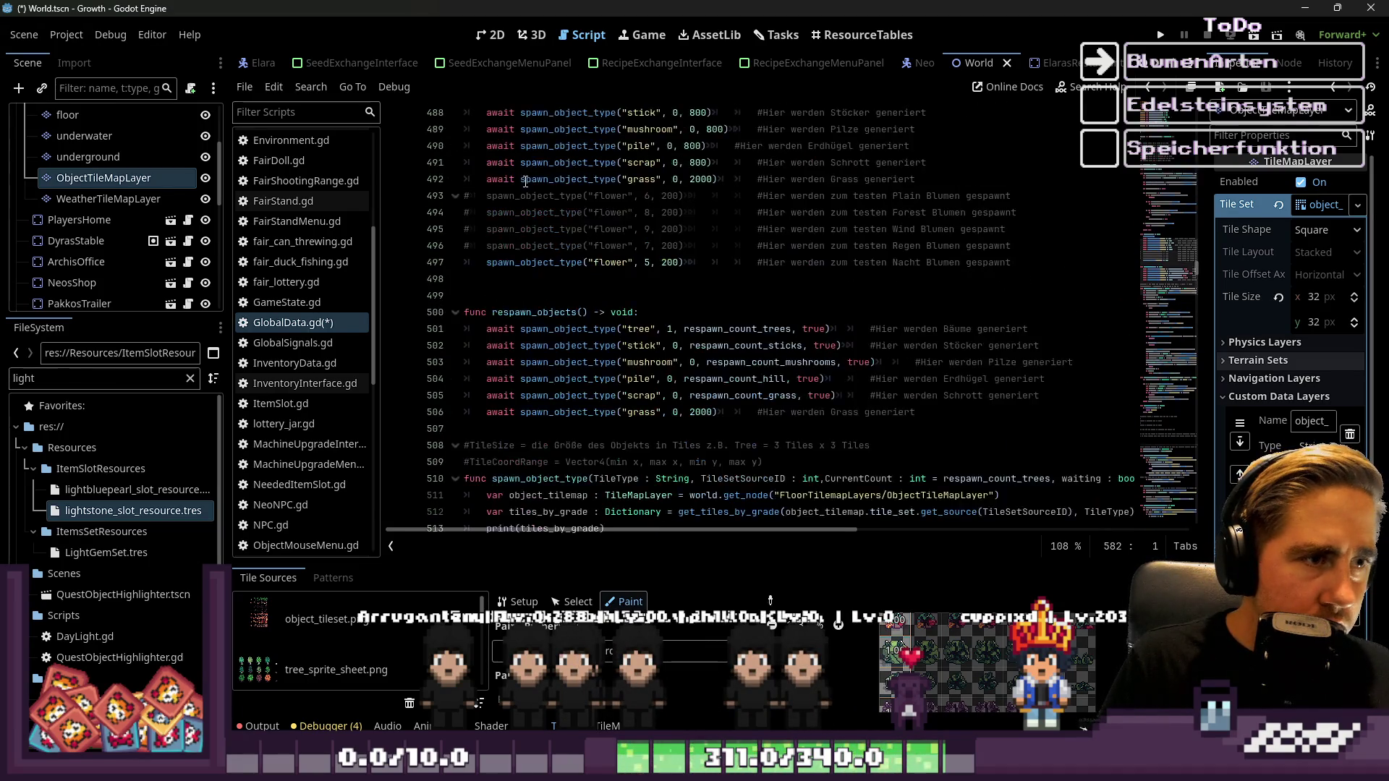
scroll(534, 176, "down", 2)
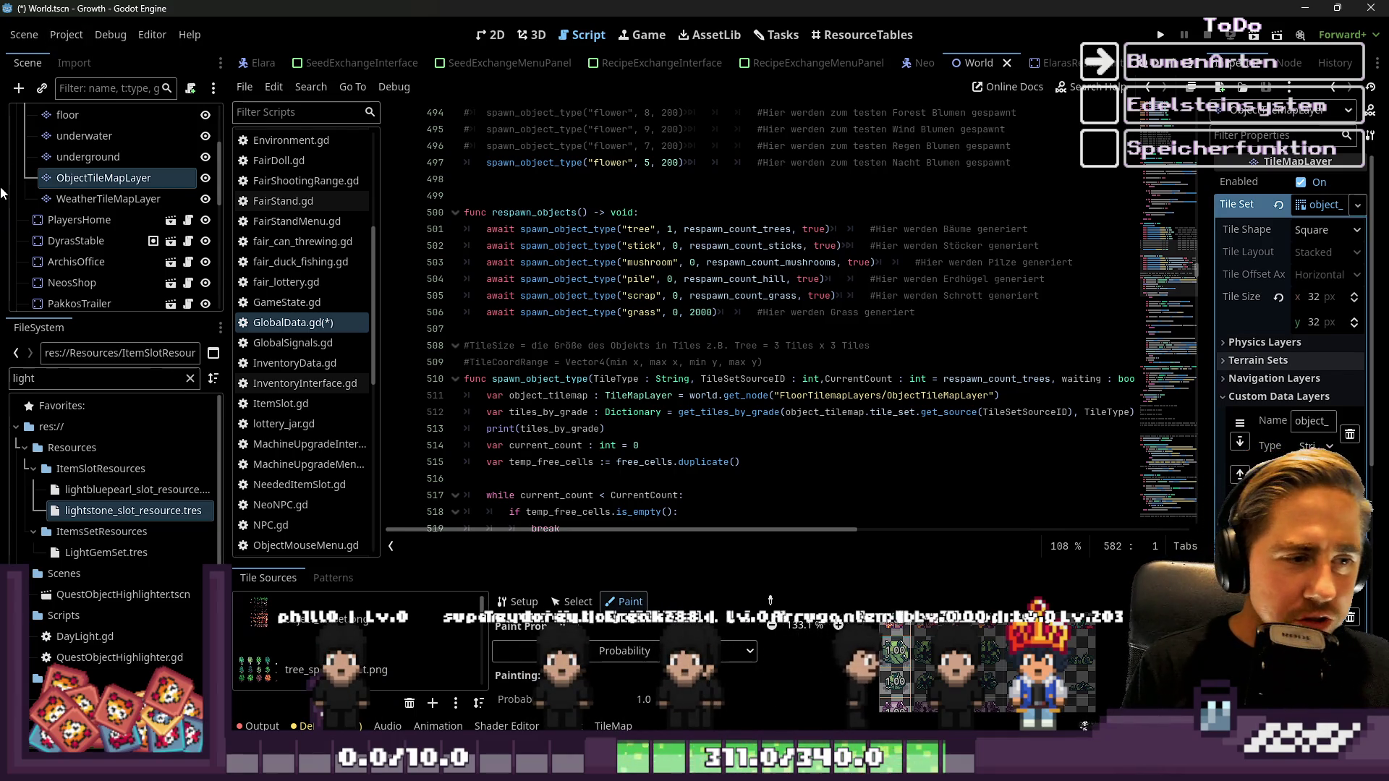
scroll(573, 325, "down", 7)
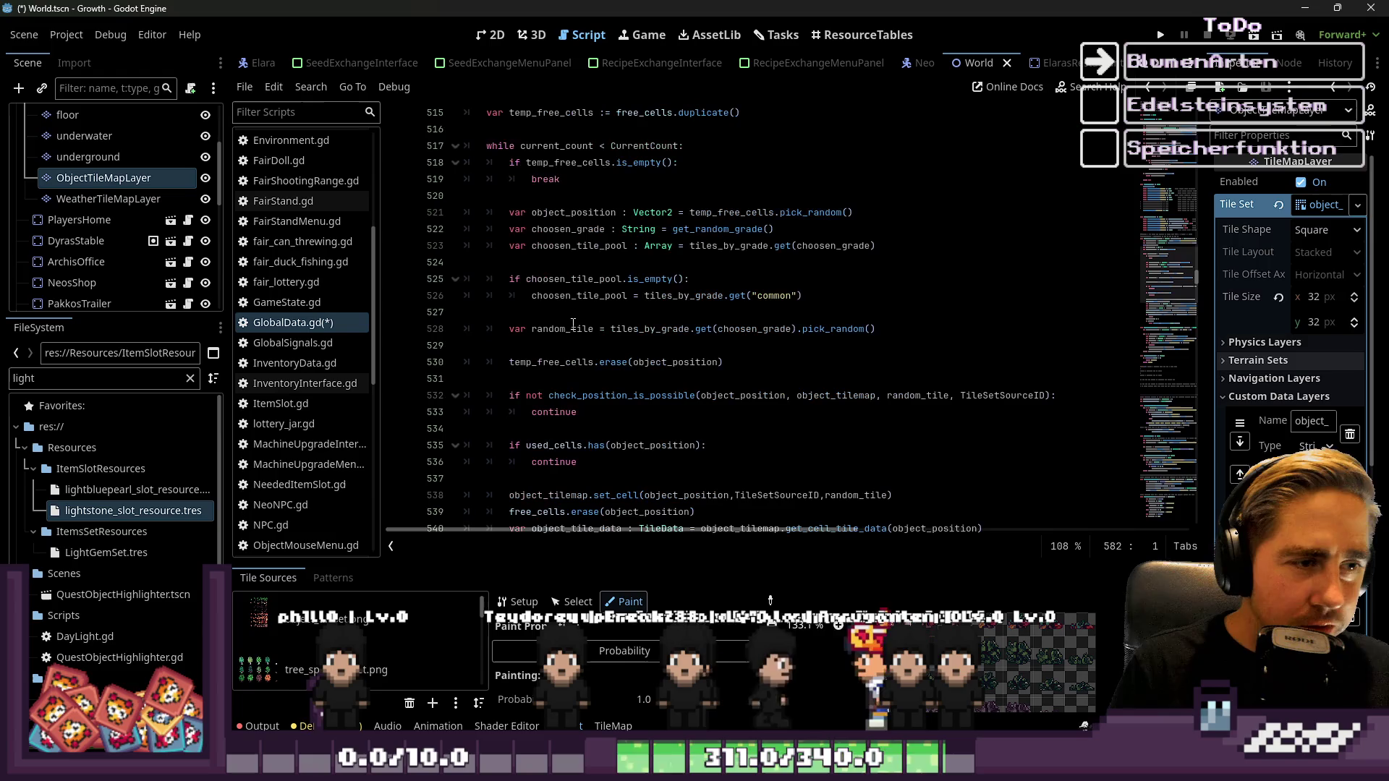
left_click(574, 316)
scroll(575, 326, "down", 3)
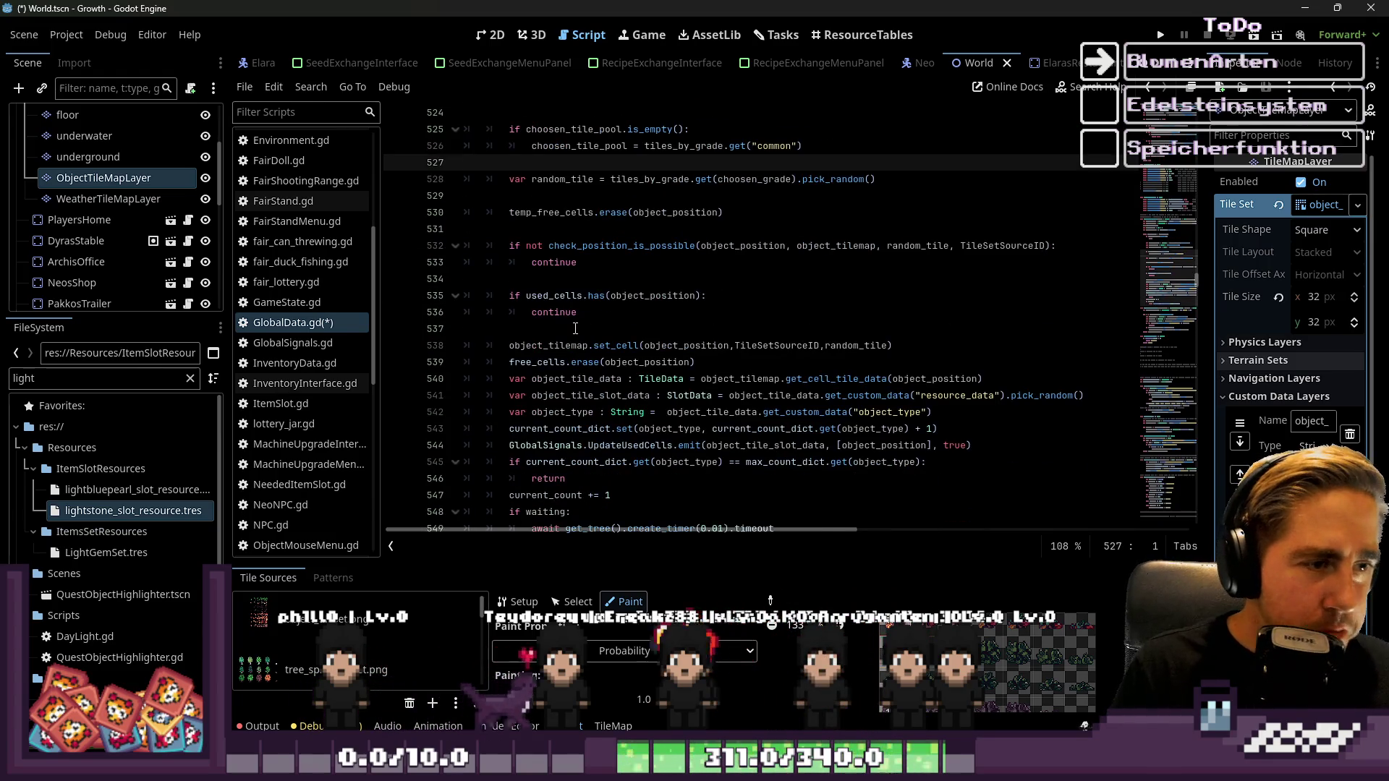
scroll(575, 328, "down", 5)
scroll(568, 316, "down", 5)
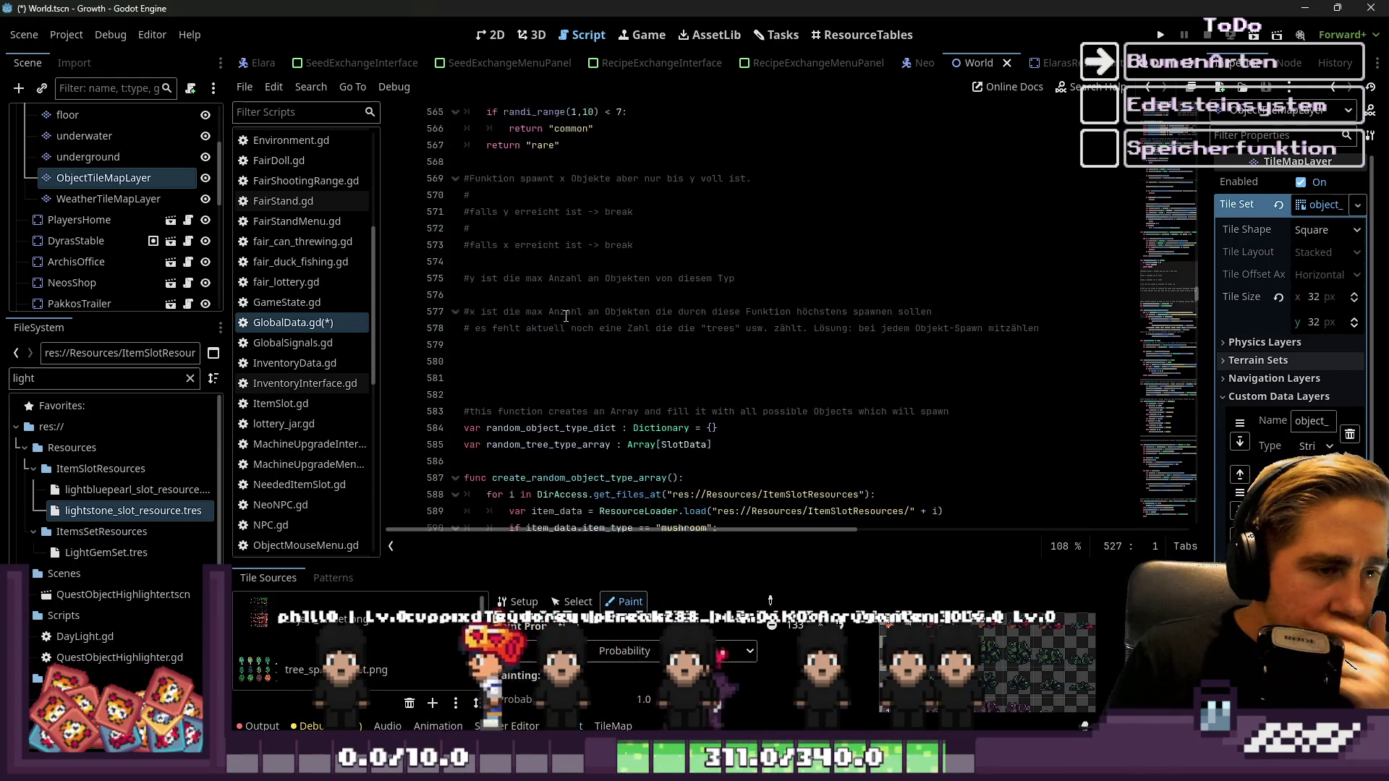
scroll(583, 316, "down", 7)
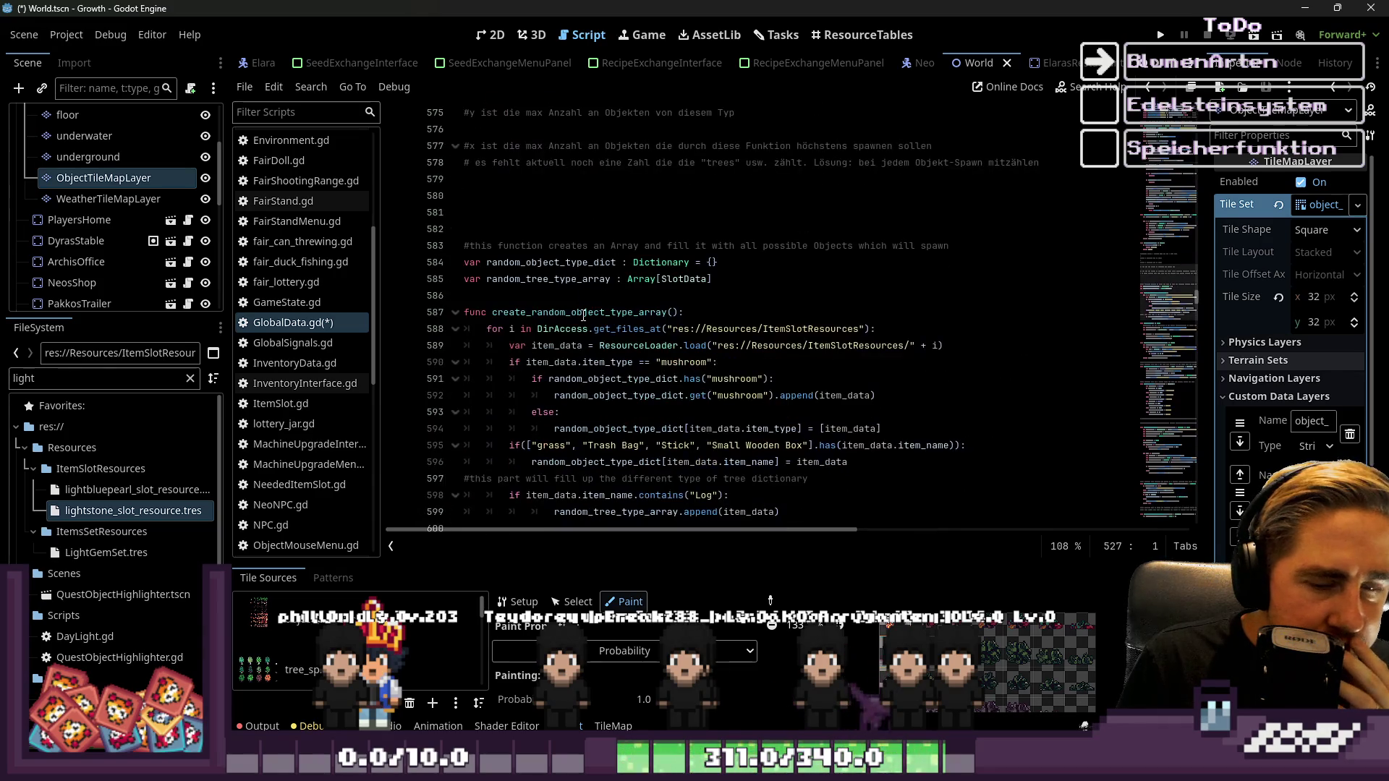
scroll(583, 316, "up", 3)
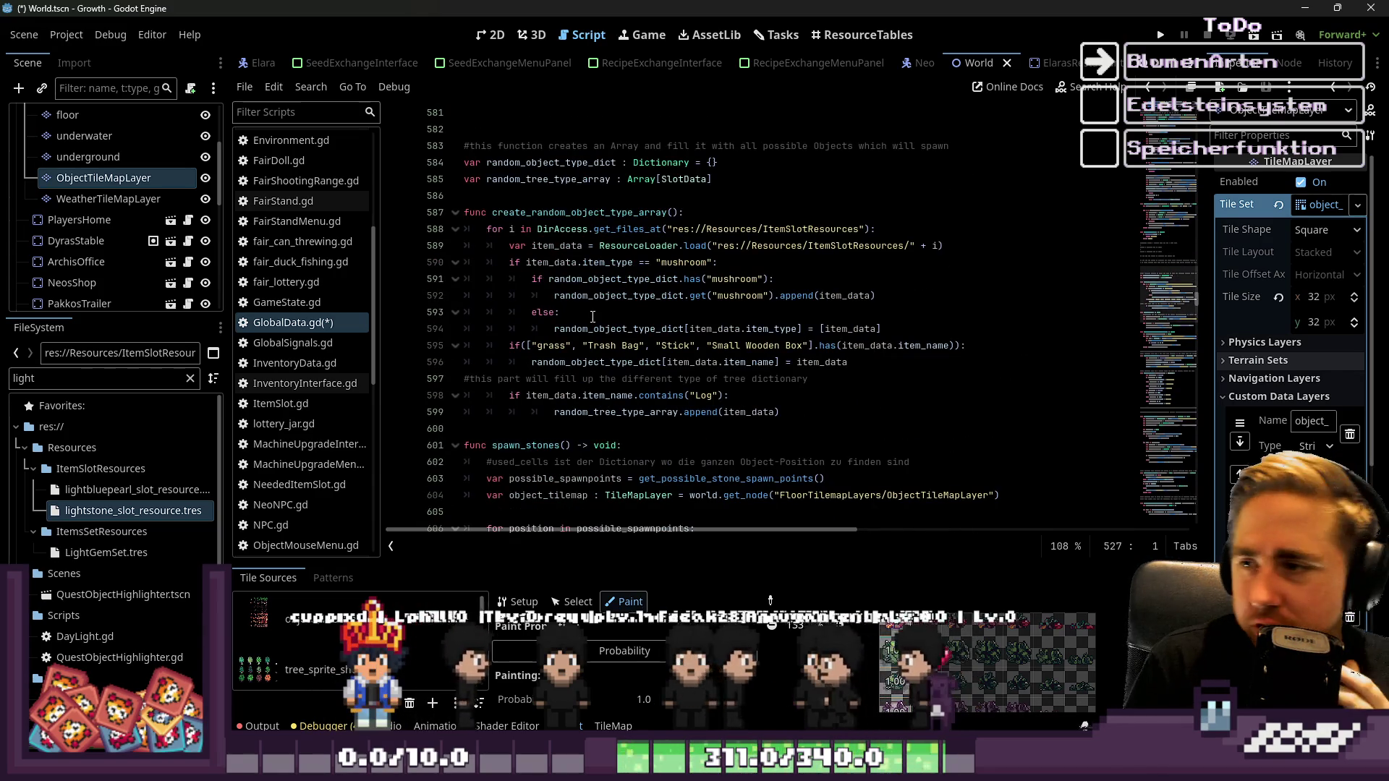
scroll(592, 317, "up", 20)
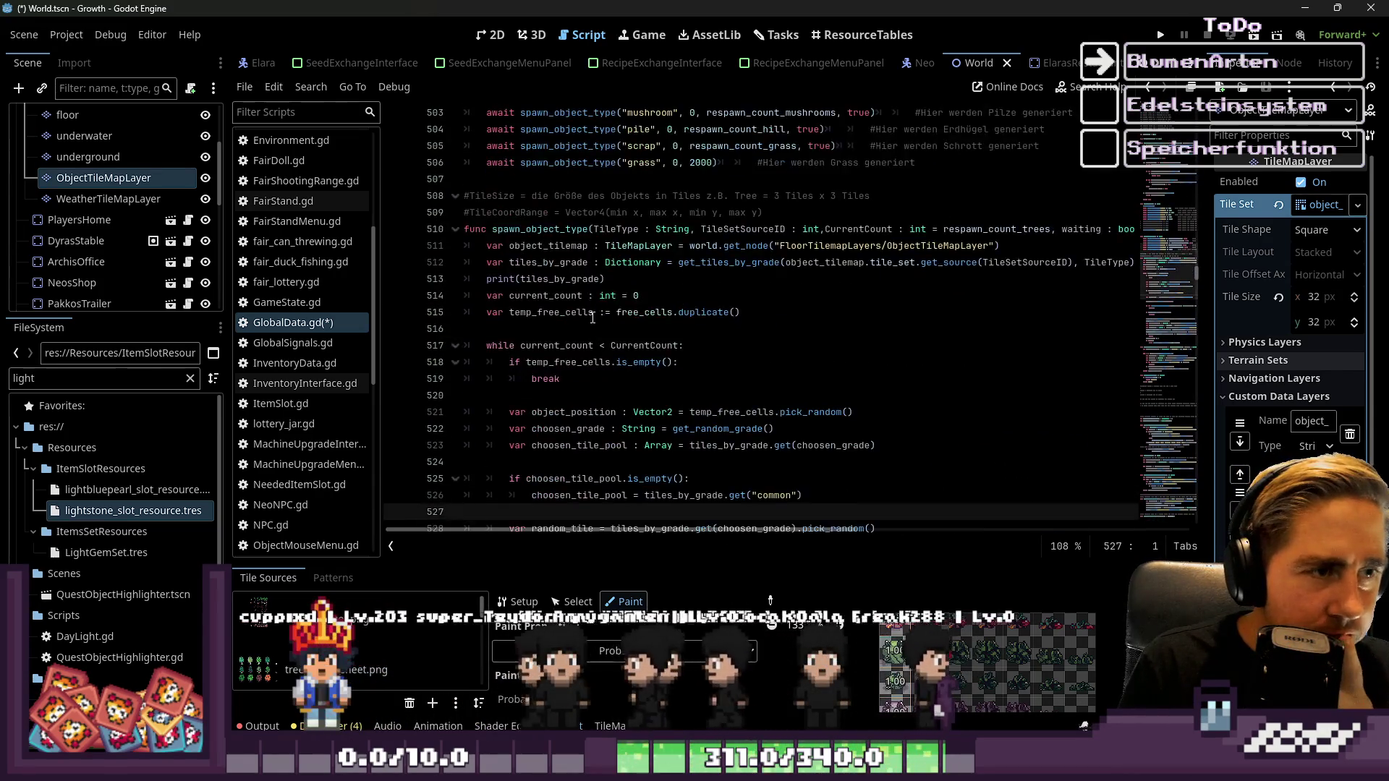
left_click(558, 329)
Select the create_random_object_type_array block, with its comment and variables, upward from line 600
scroll(557, 329, "down", 15)
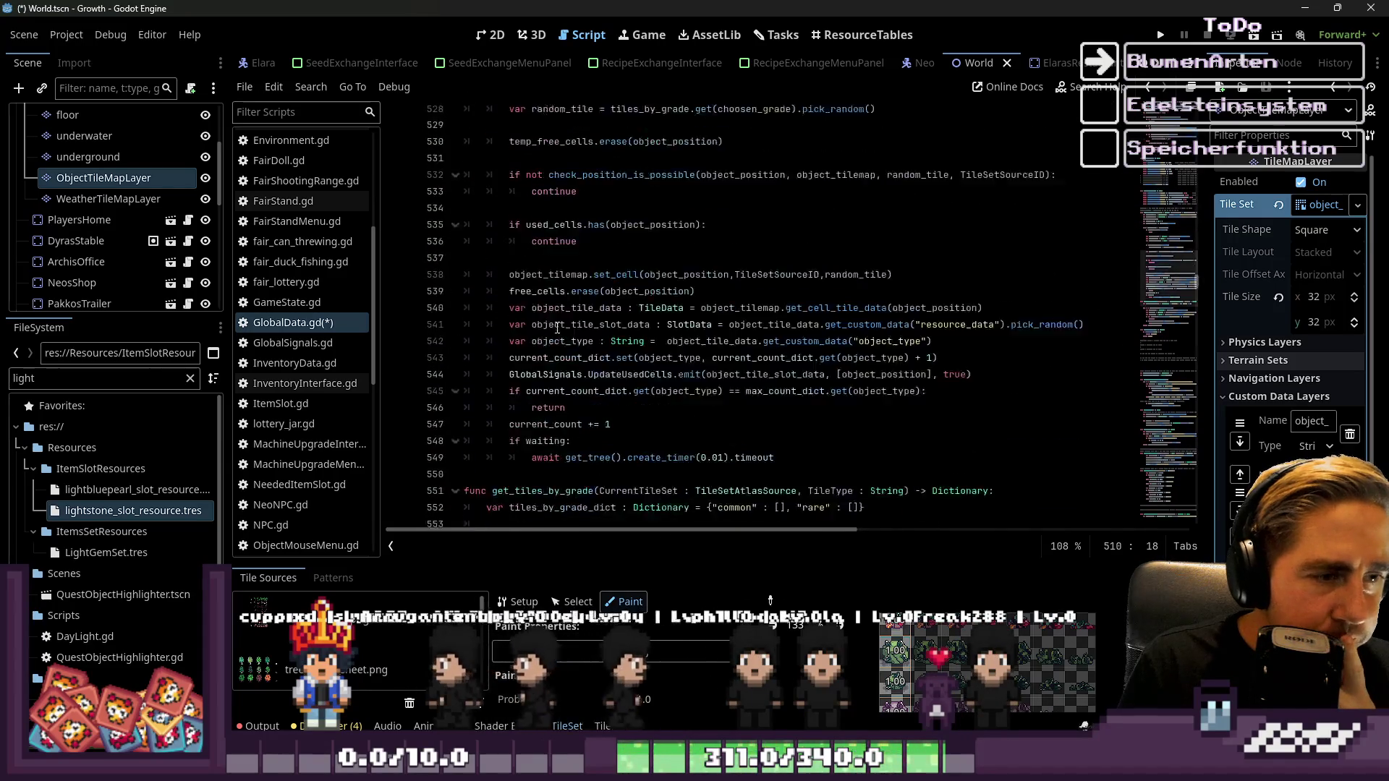
scroll(557, 329, "down", 11)
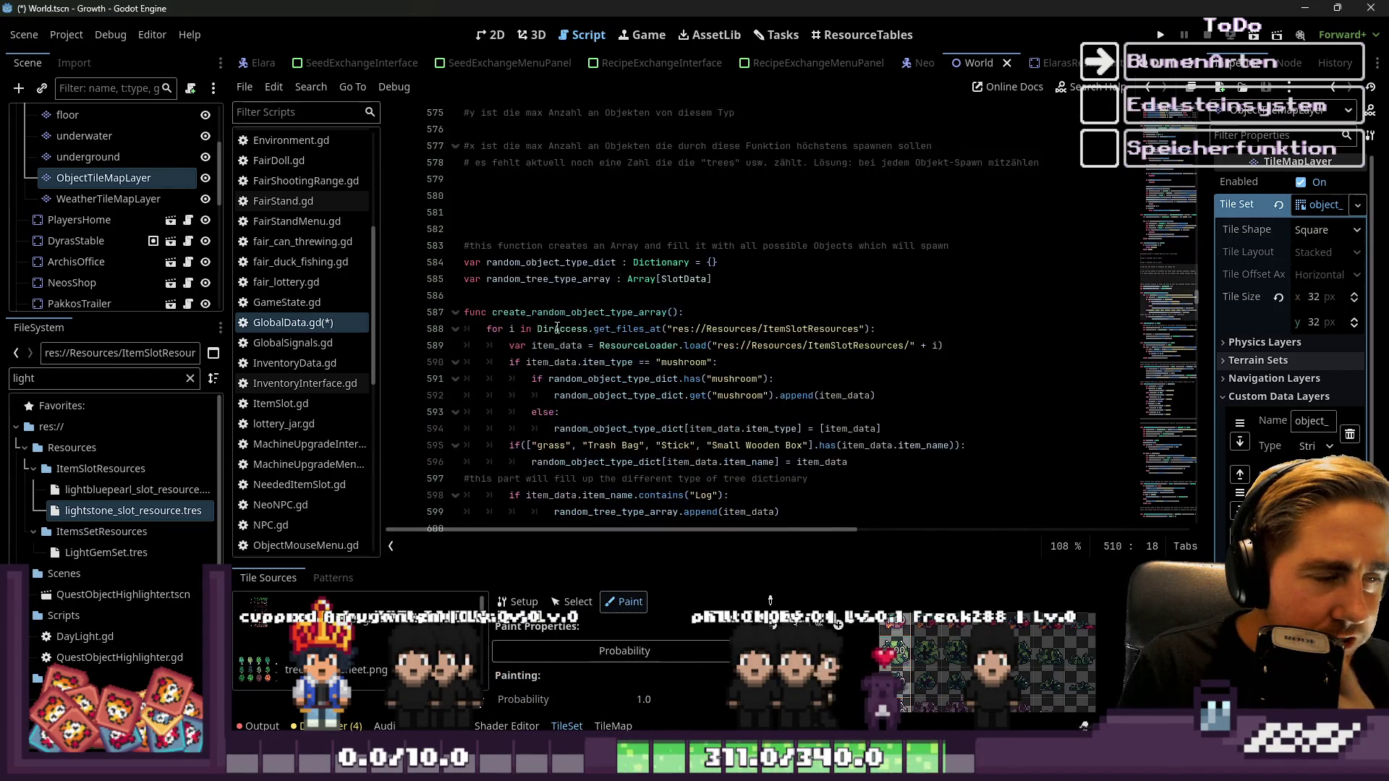
scroll(557, 328, "down", 7)
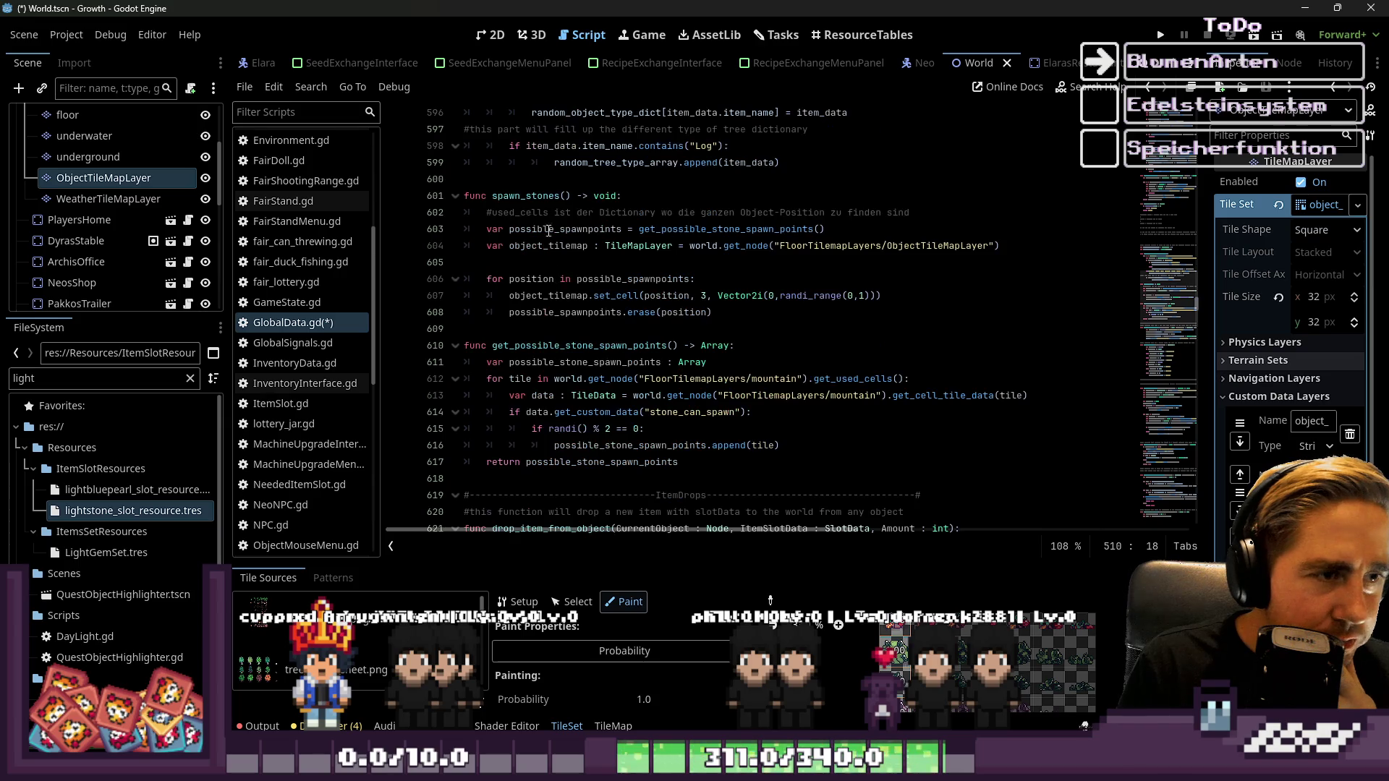
left_click(550, 195)
left_click(547, 182)
scroll(547, 183, "up", 5)
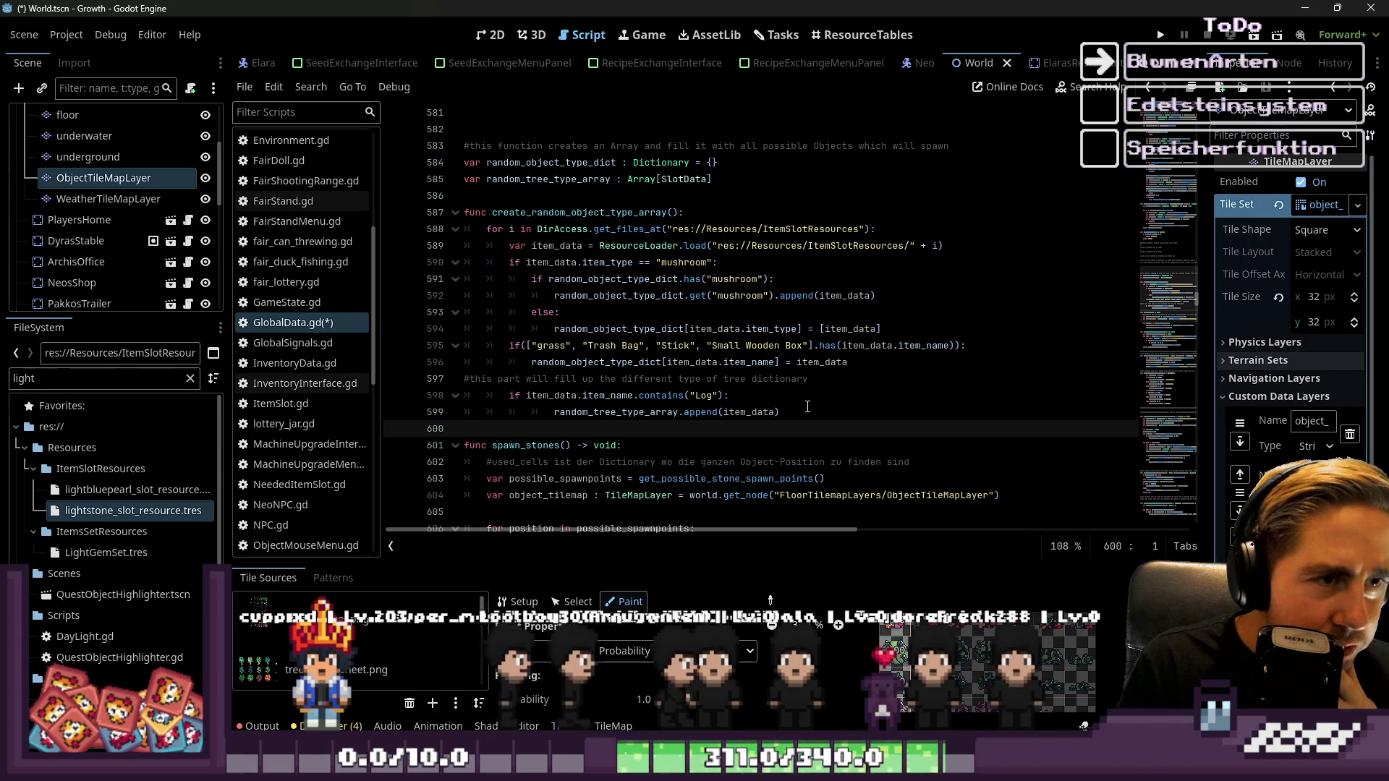
left_click_drag(526, 428, 507, 131)
key("ctrl+c")
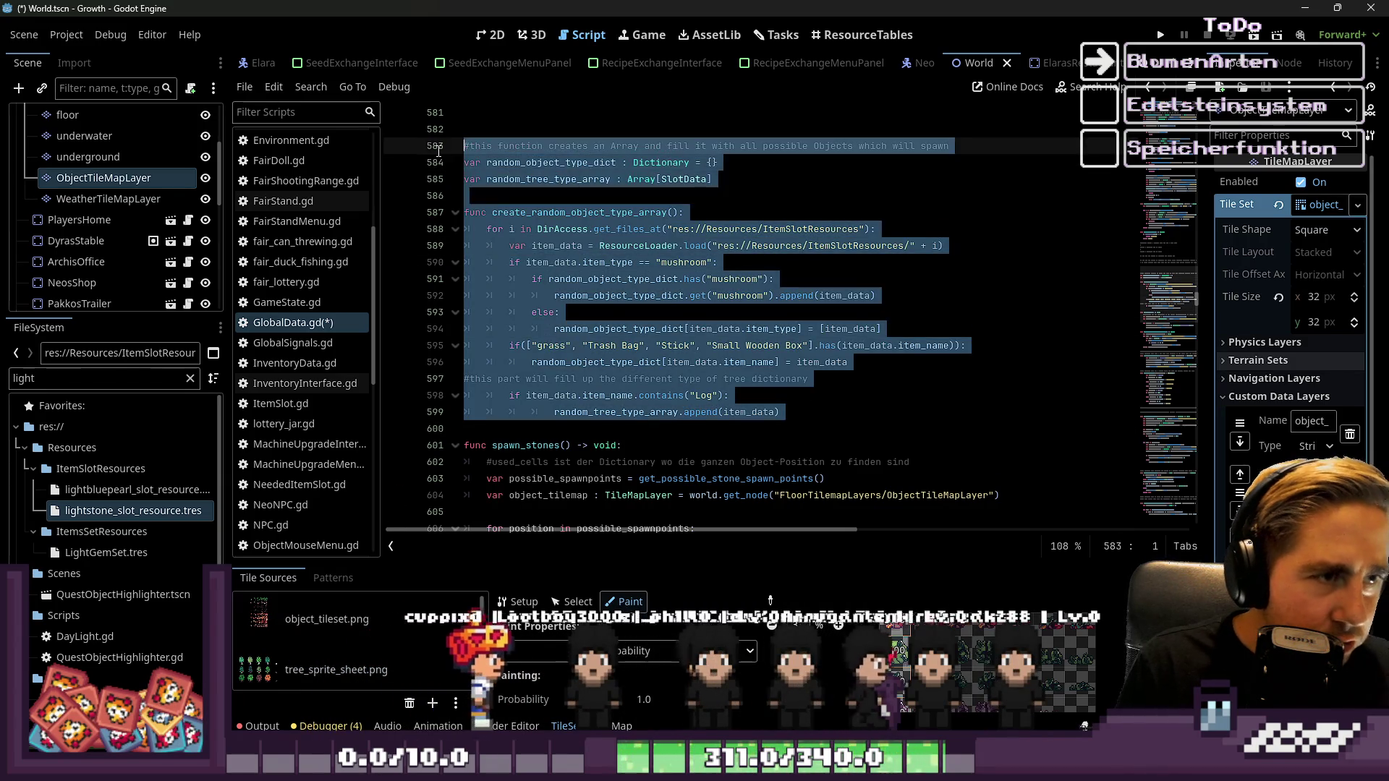
key("BackSpace")
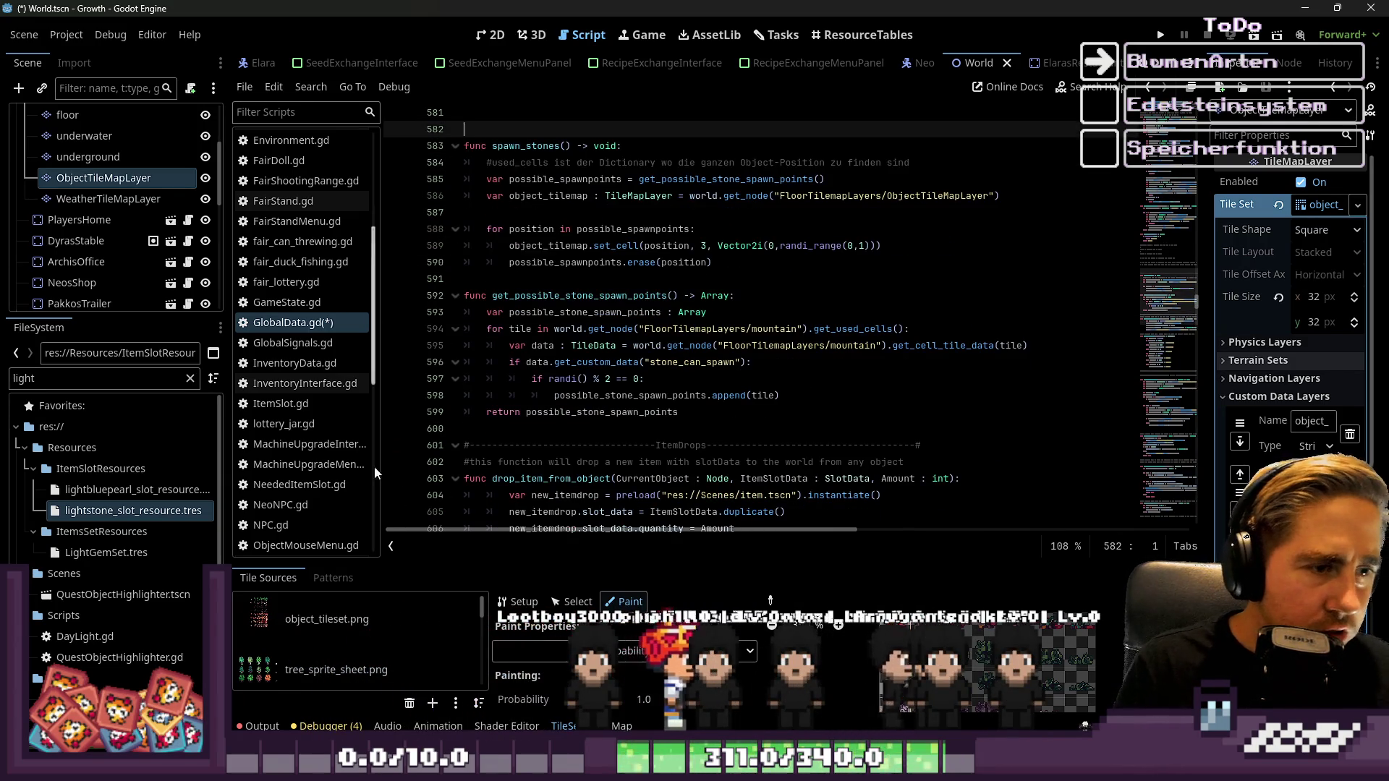
left_click(521, 427)
key("ctrl+v")
scroll(552, 307, "down", 3)
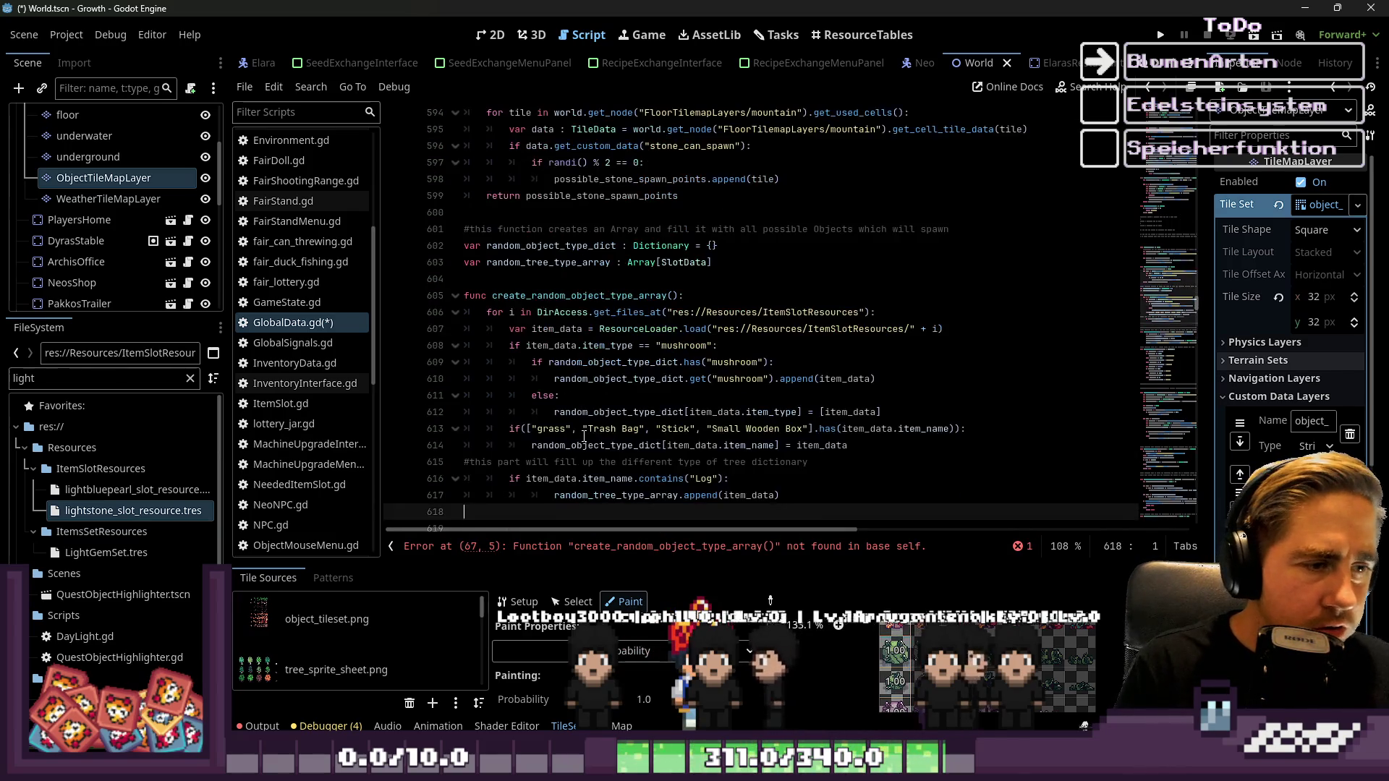
scroll(553, 307, "up", 7)
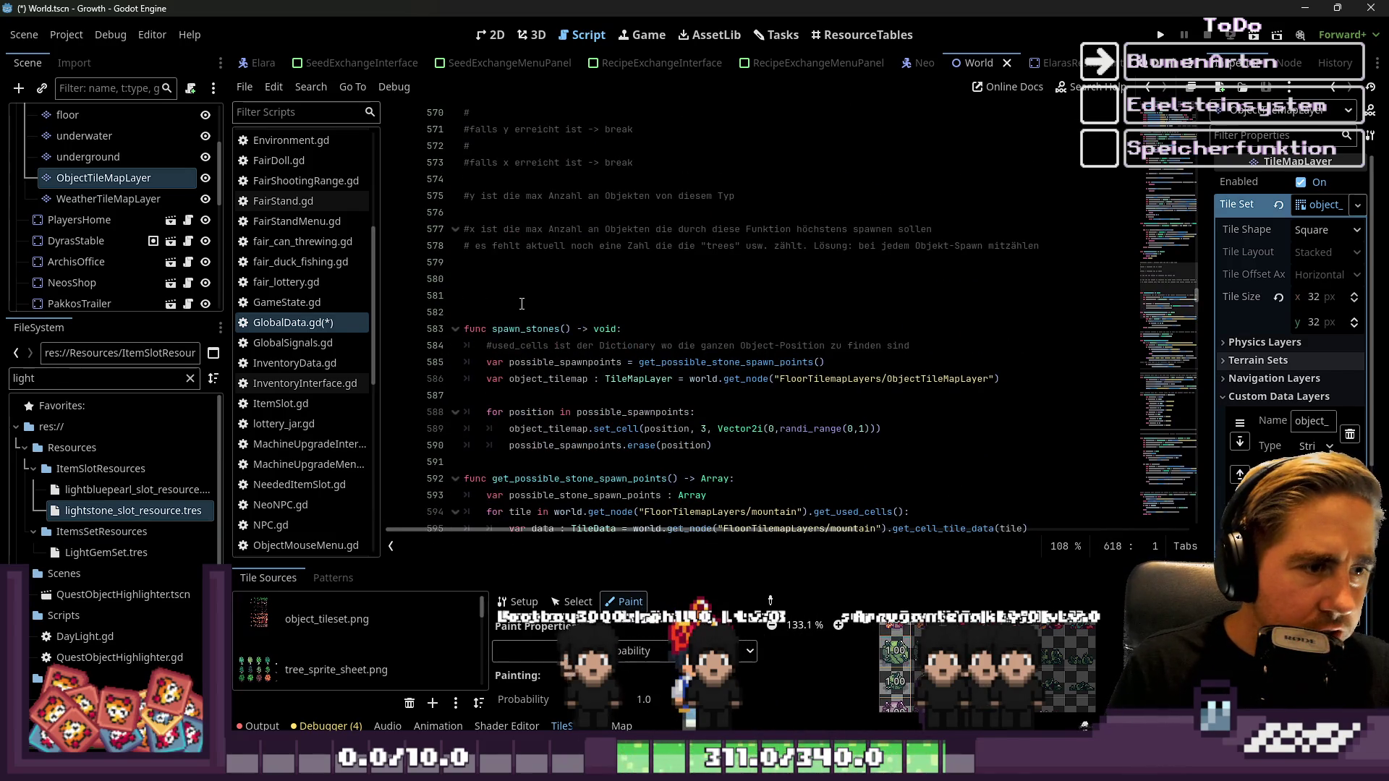
scroll(522, 304, "up", 3)
left_click_drag(521, 412, 431, 244)
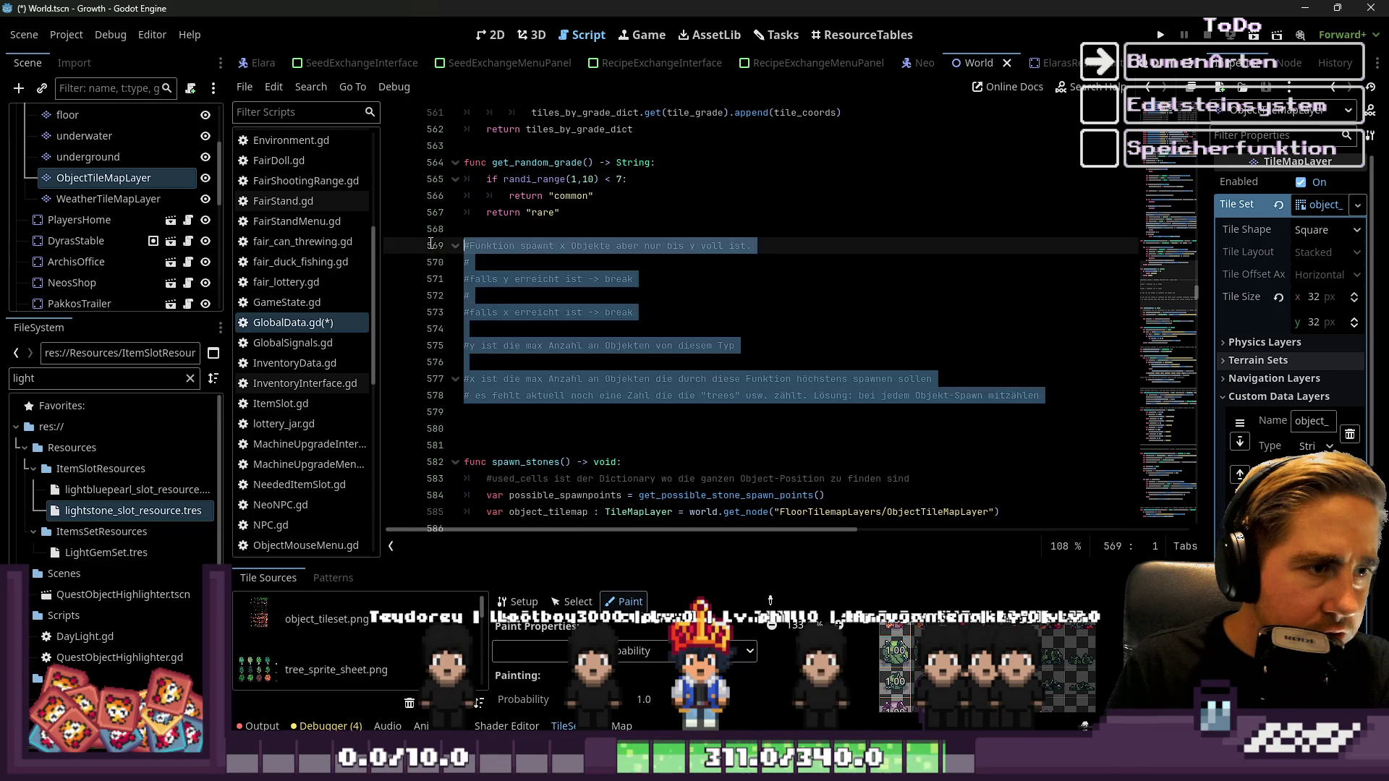
key("BackSpace")
key("BackSpace")
key("BackSpace")
scroll(538, 329, "up", 4)
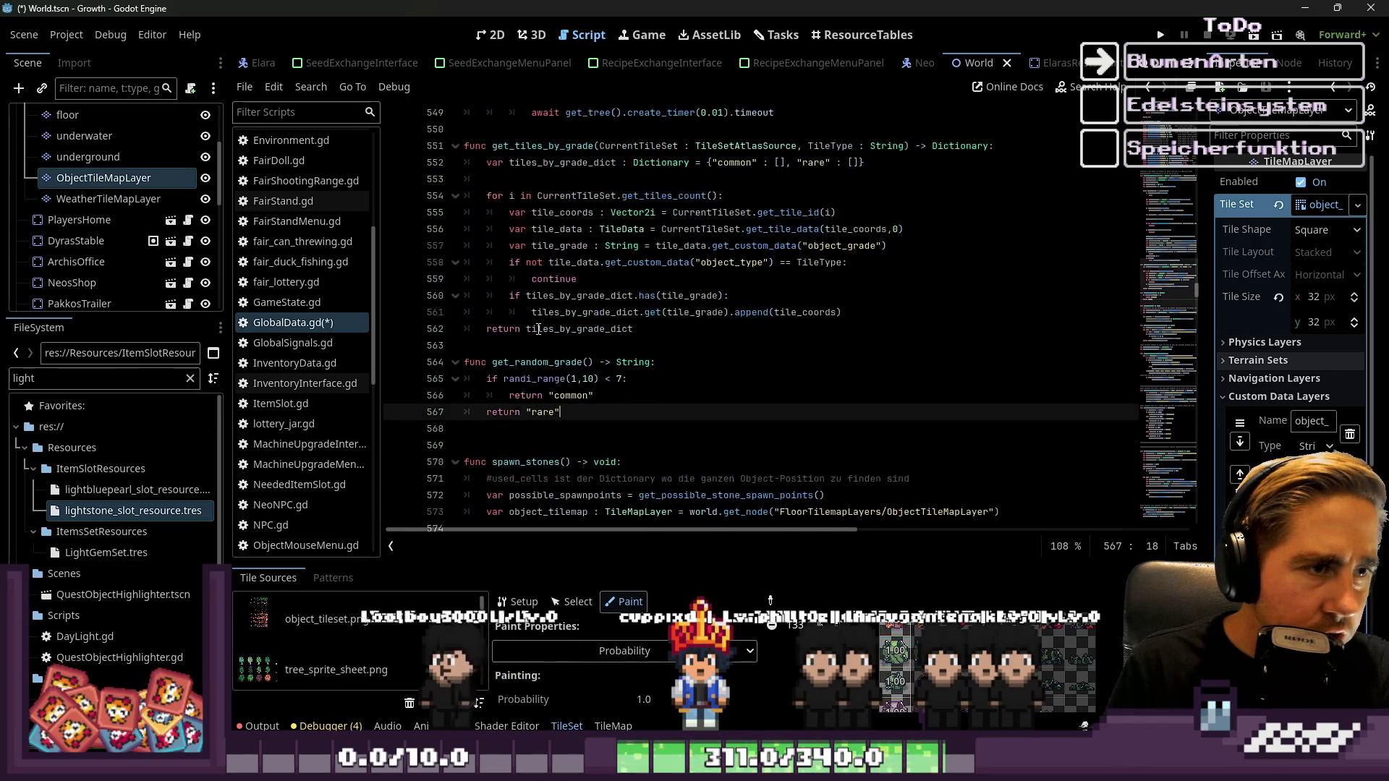
scroll(538, 329, "down", 6)
left_click_drag(702, 426, 673, 130)
key("ctrl+c")
scroll(672, 296, "up", 3)
key("BackSpace")
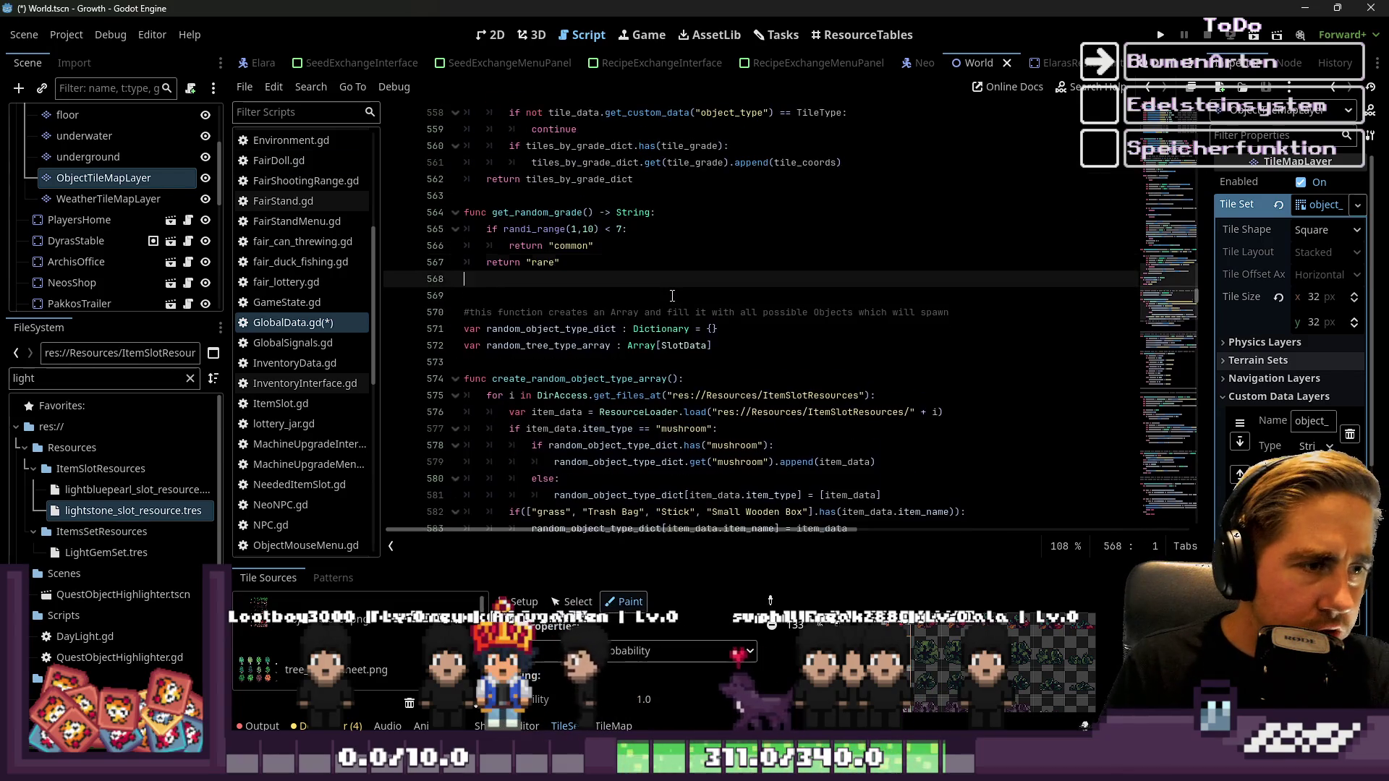
scroll(673, 296, "up", 5)
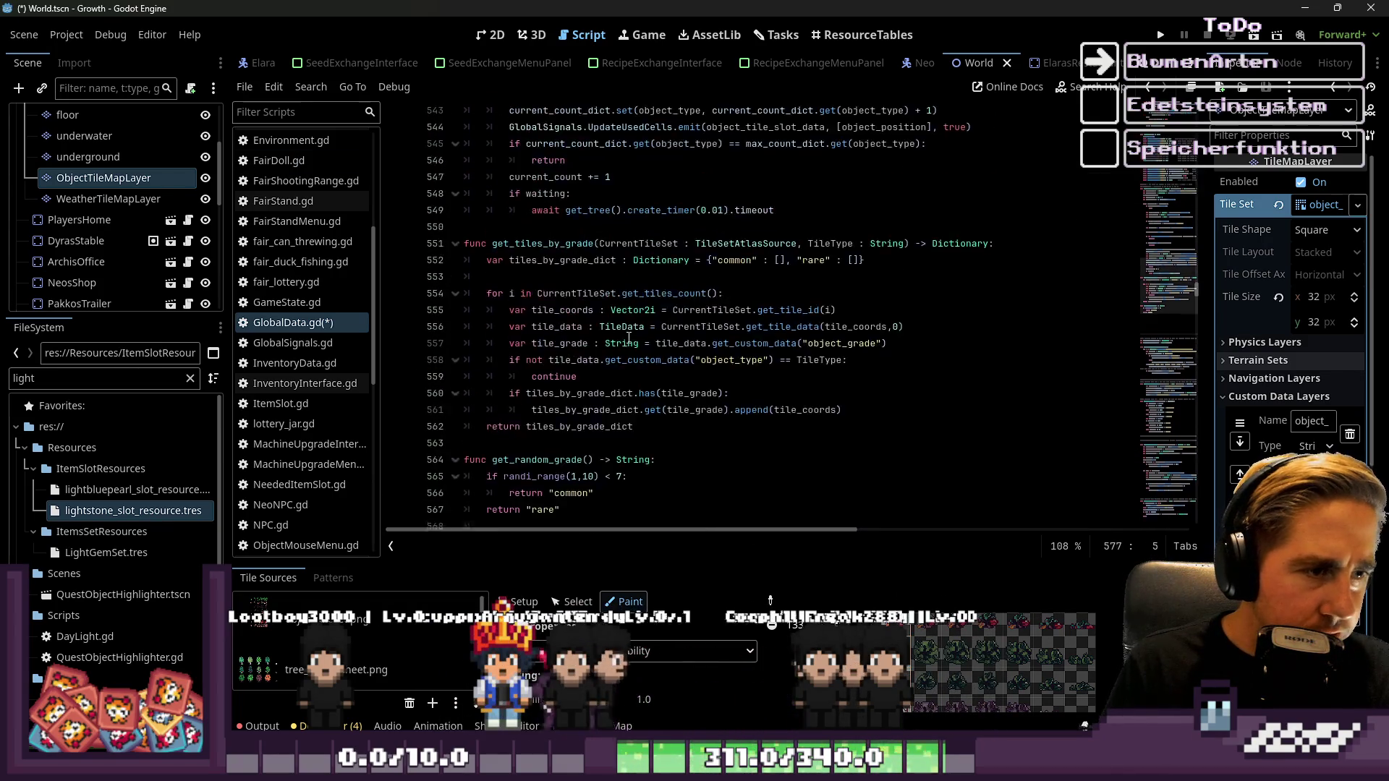
scroll(629, 338, "up", 3)
double_click(529, 396)
scroll(535, 340, "up", 10)
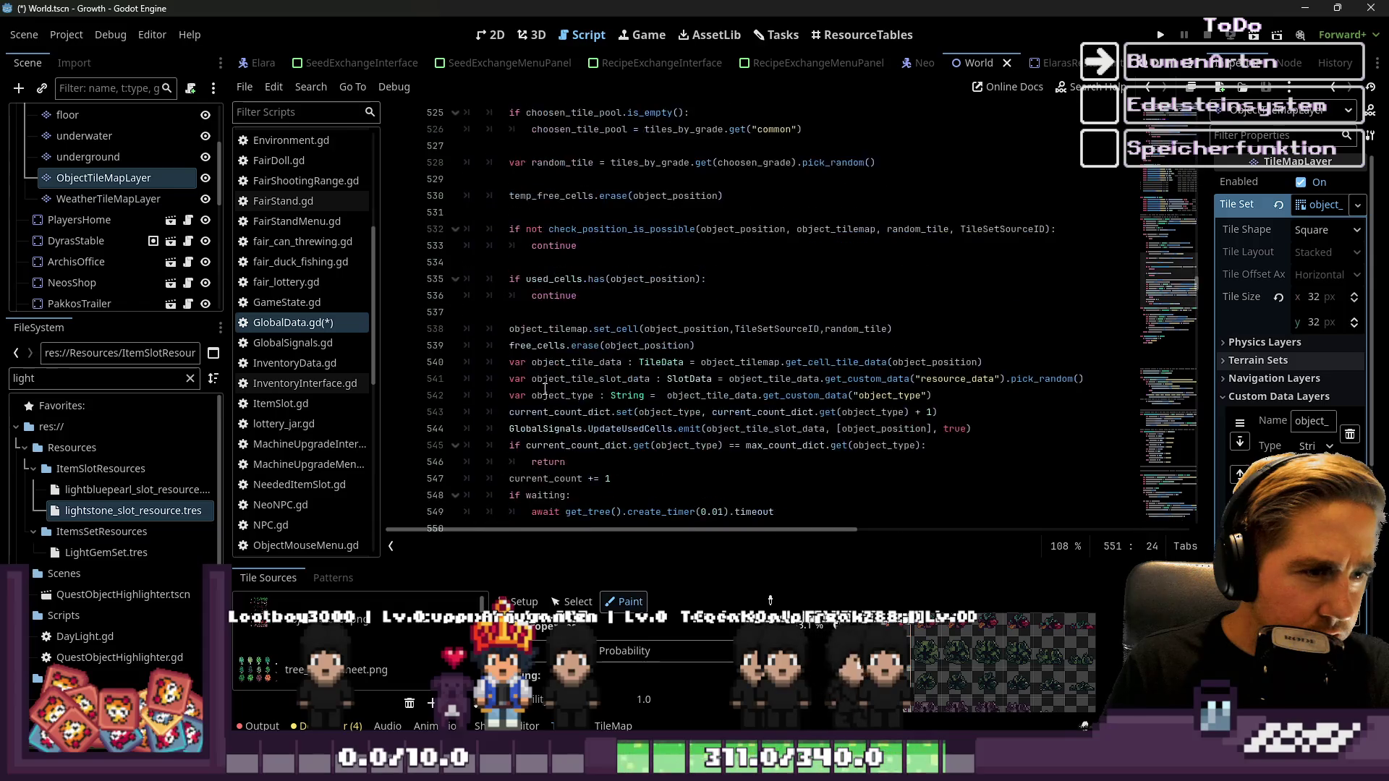
double_click(532, 207)
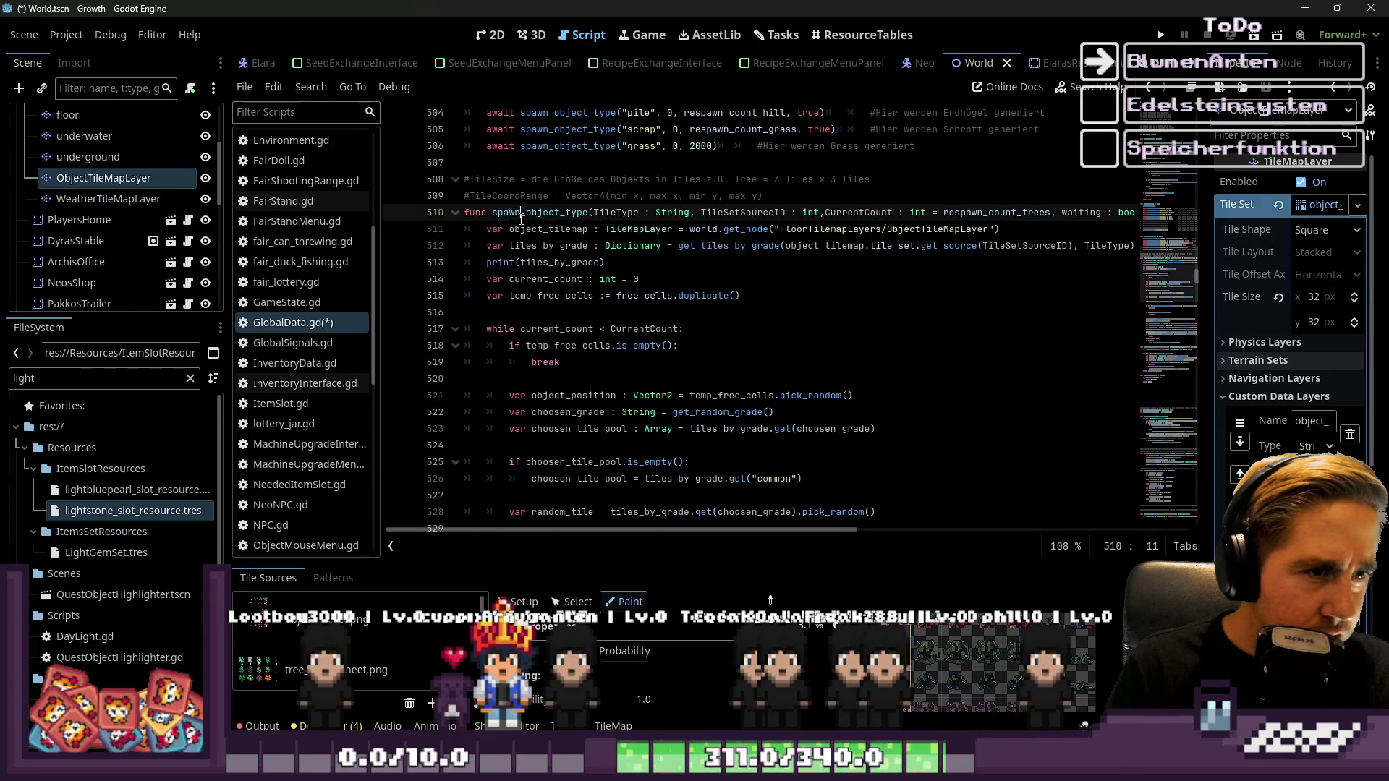
scroll(527, 292, "up", 5)
scroll(525, 319, "up", 4)
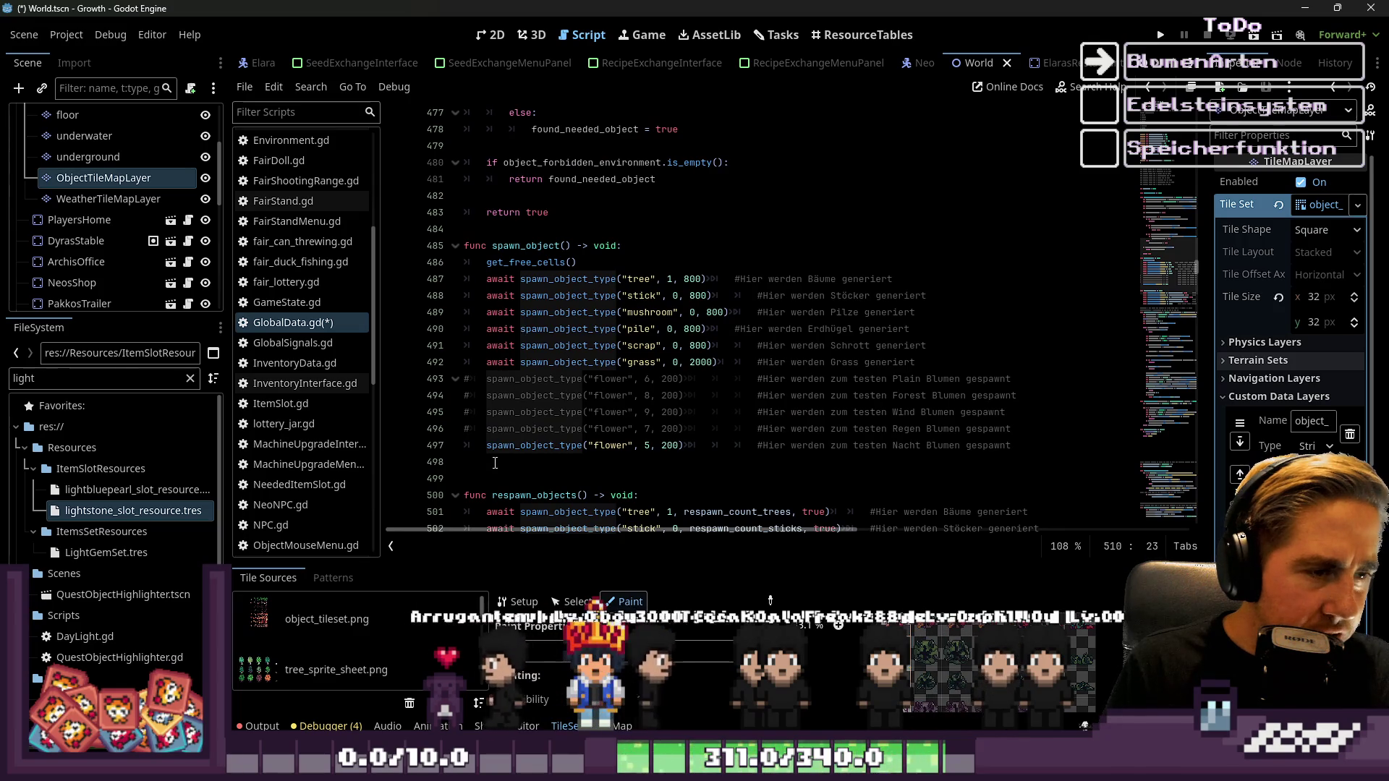
Fold check_position_is_possible and paste the stone spawning functions below it with Ctrl+V
left_click(477, 229)
scroll(474, 274, "up", 13)
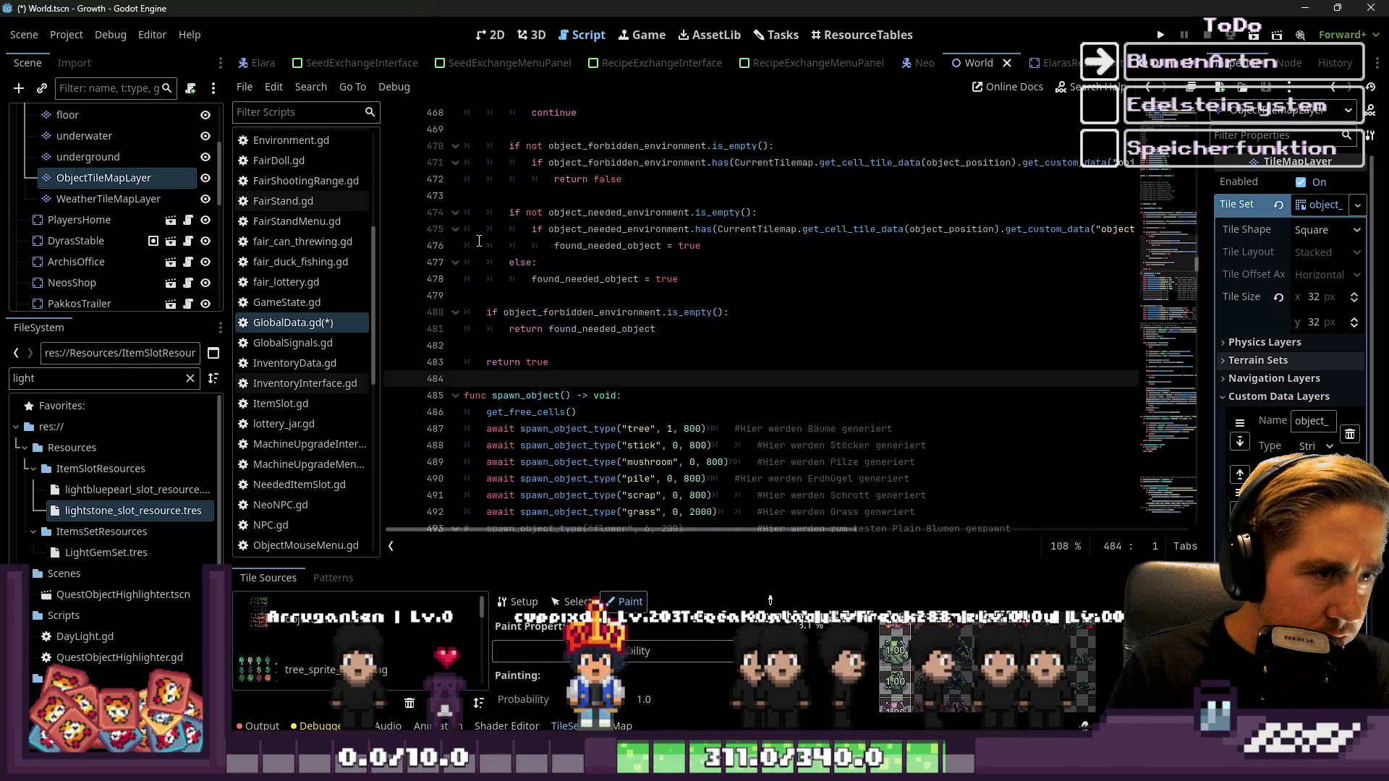
left_click(456, 279)
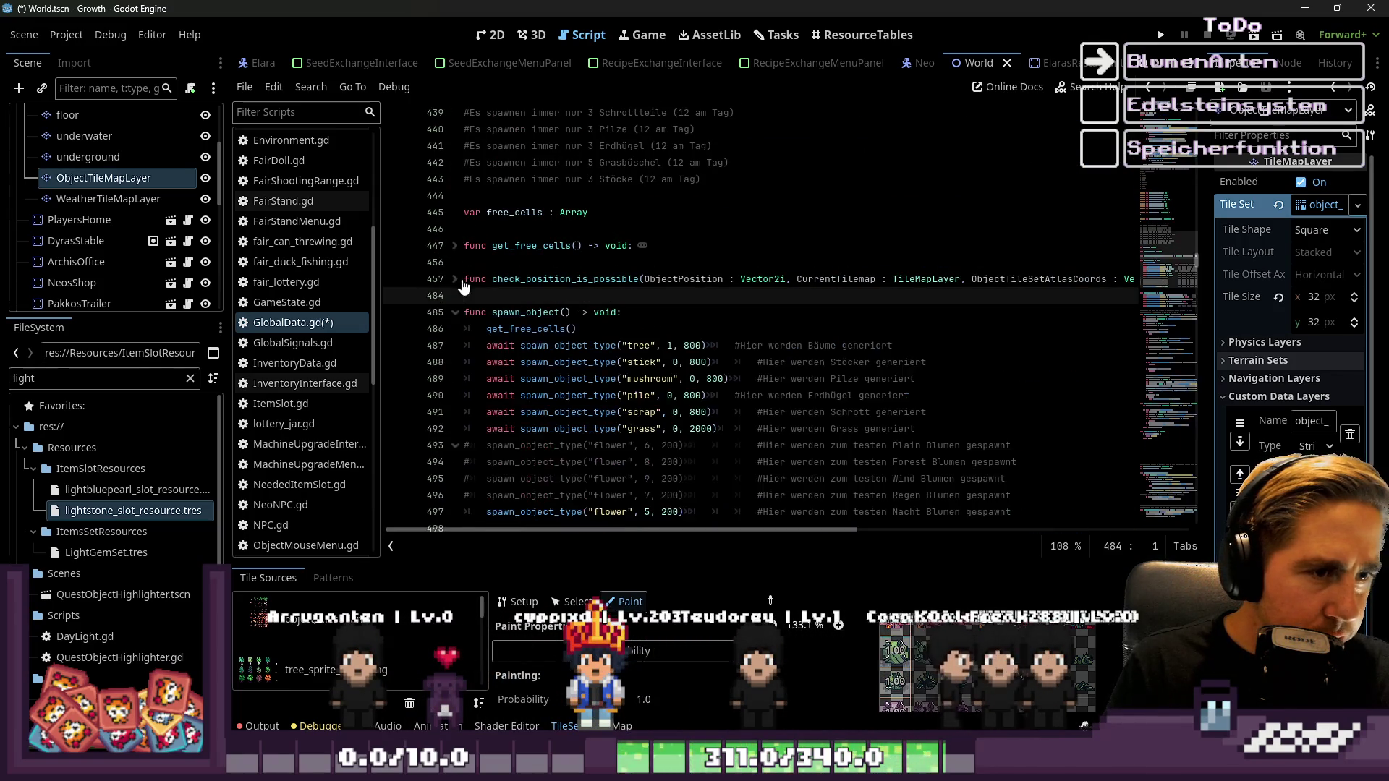
key("Return")
key("Return")
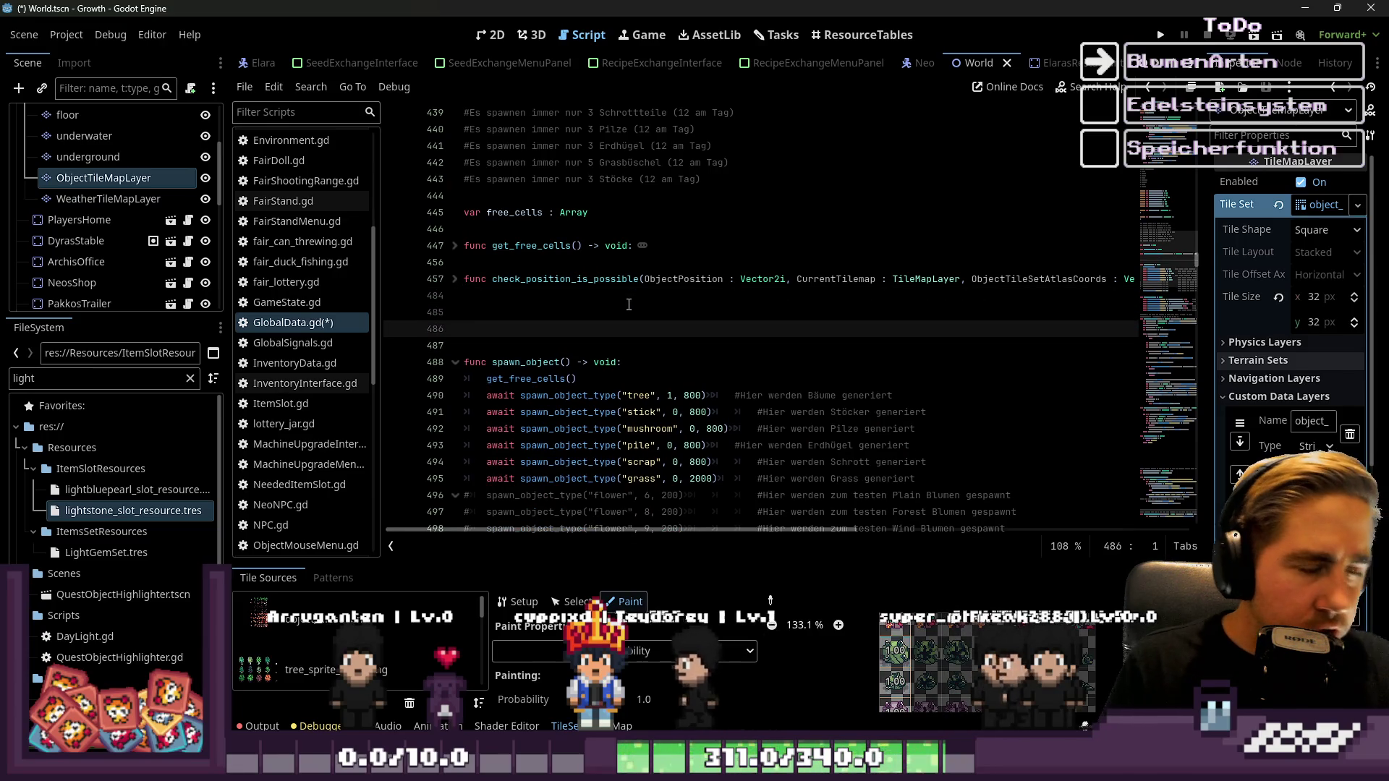
key("ctrl+v")
Expand check_position_is_possible, clear the stray selection, then fold it again
scroll(507, 253, "up", 1)
left_click(456, 245)
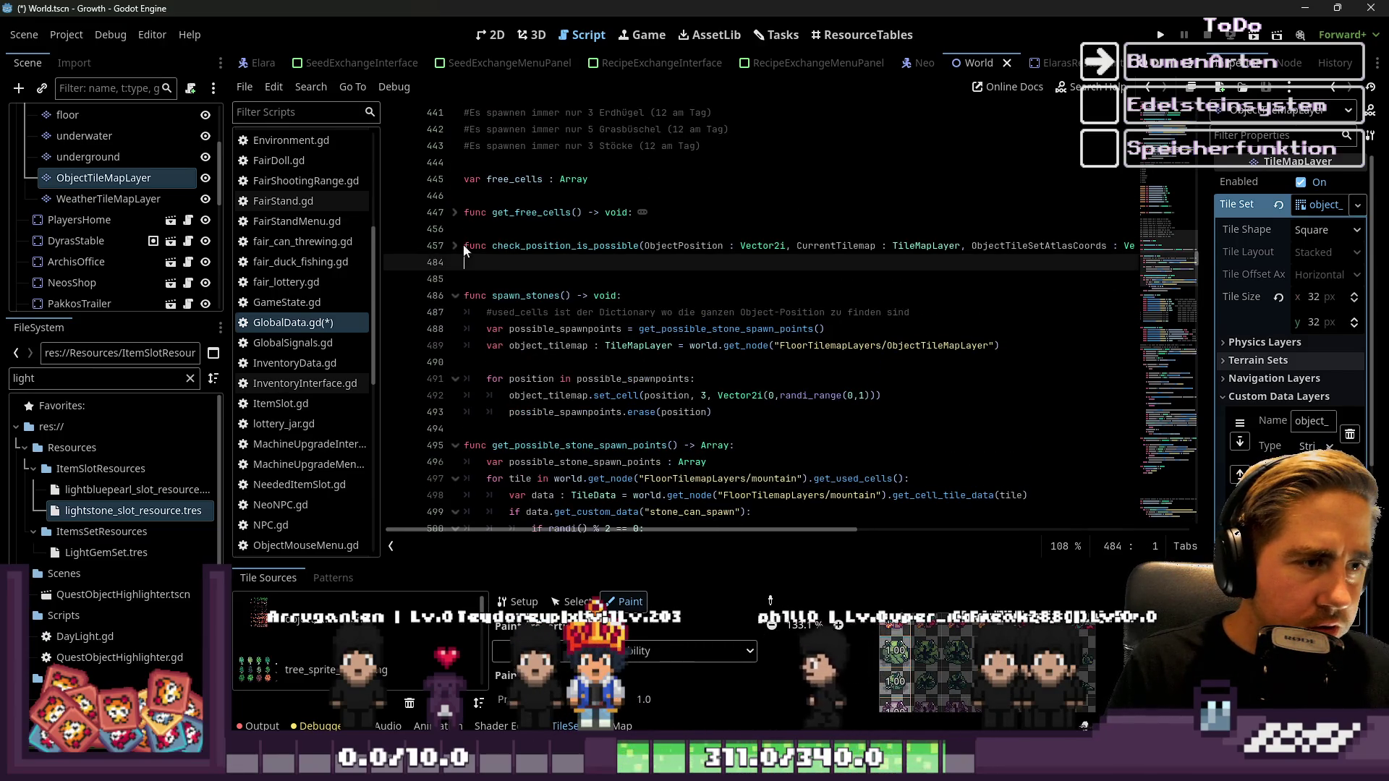
left_click(465, 246, "shift")
scroll(526, 279, "down", 2)
left_click(526, 279)
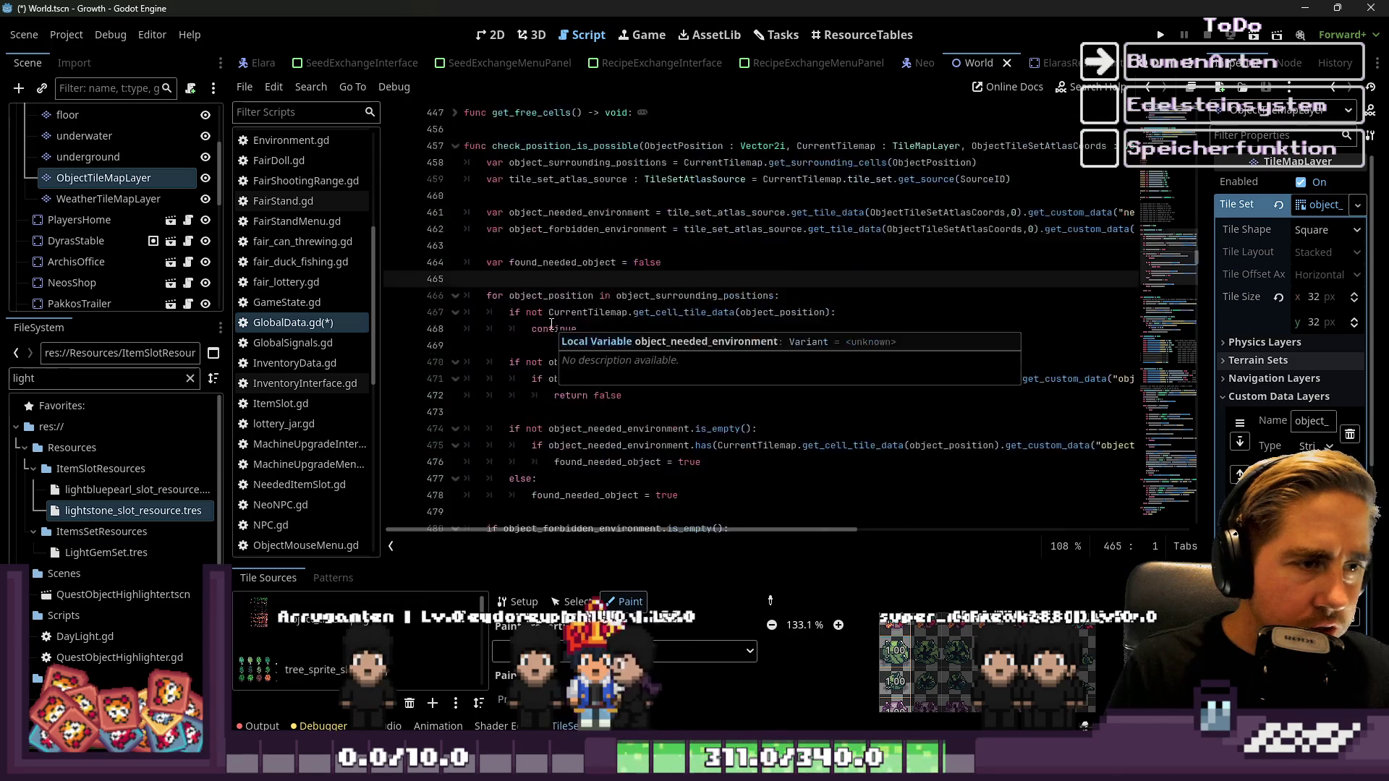
scroll(451, 298, "up", 3)
left_click(453, 295)
scroll(477, 232, "down", 3)
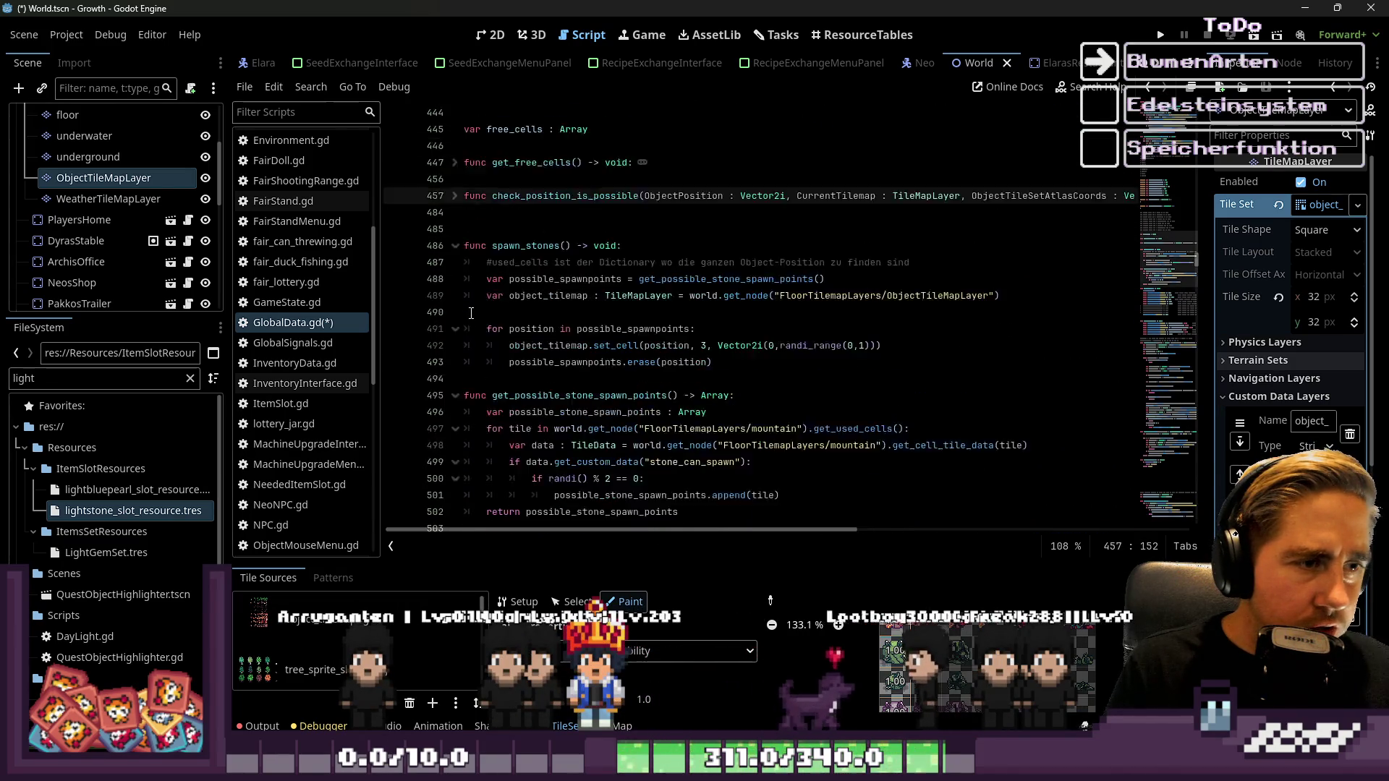
Add blank lines above spawn_stones and before spawn_object for spacing
left_click(497, 174)
key("Return")
key("Down")
key("Down")
key("Down")
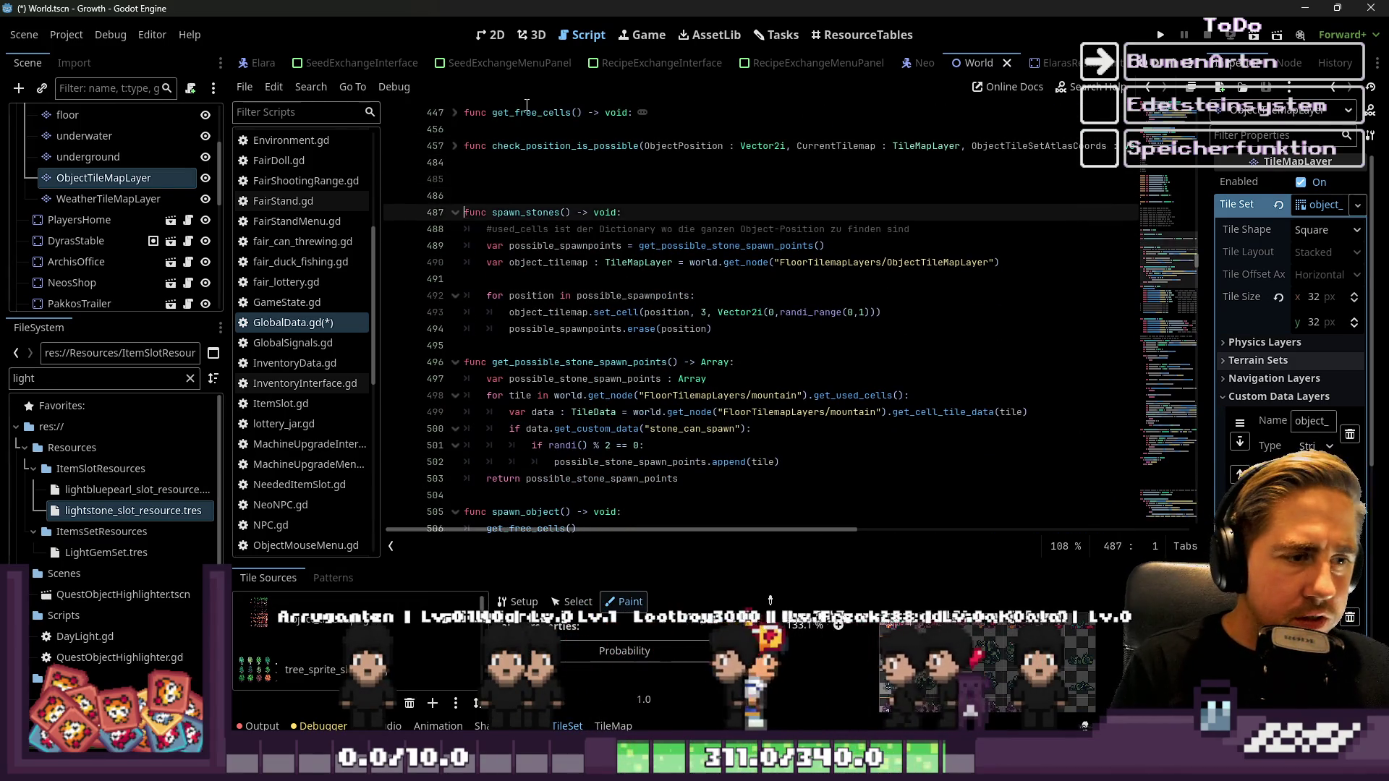
key("Return")
key("Return")
key("Up")
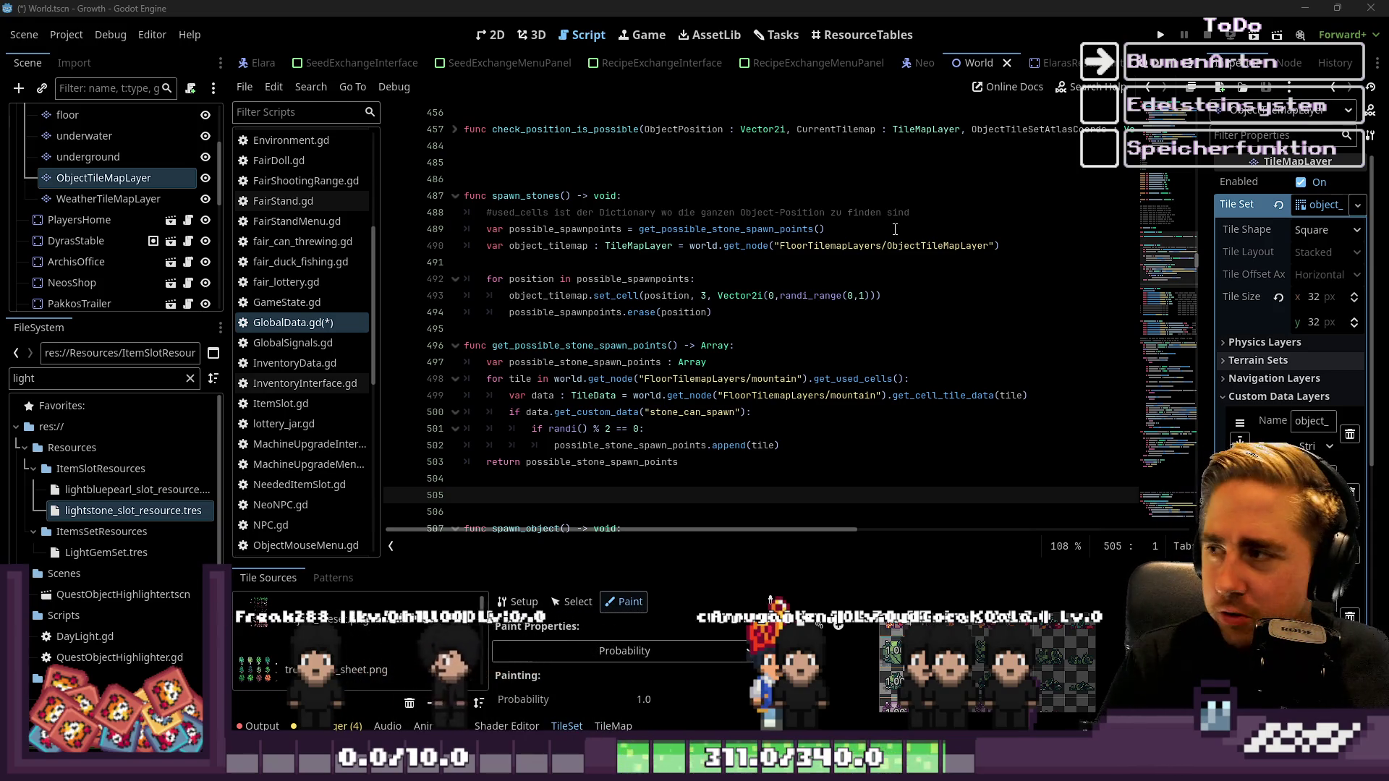
left_click(699, 158)
left_click(594, 175)
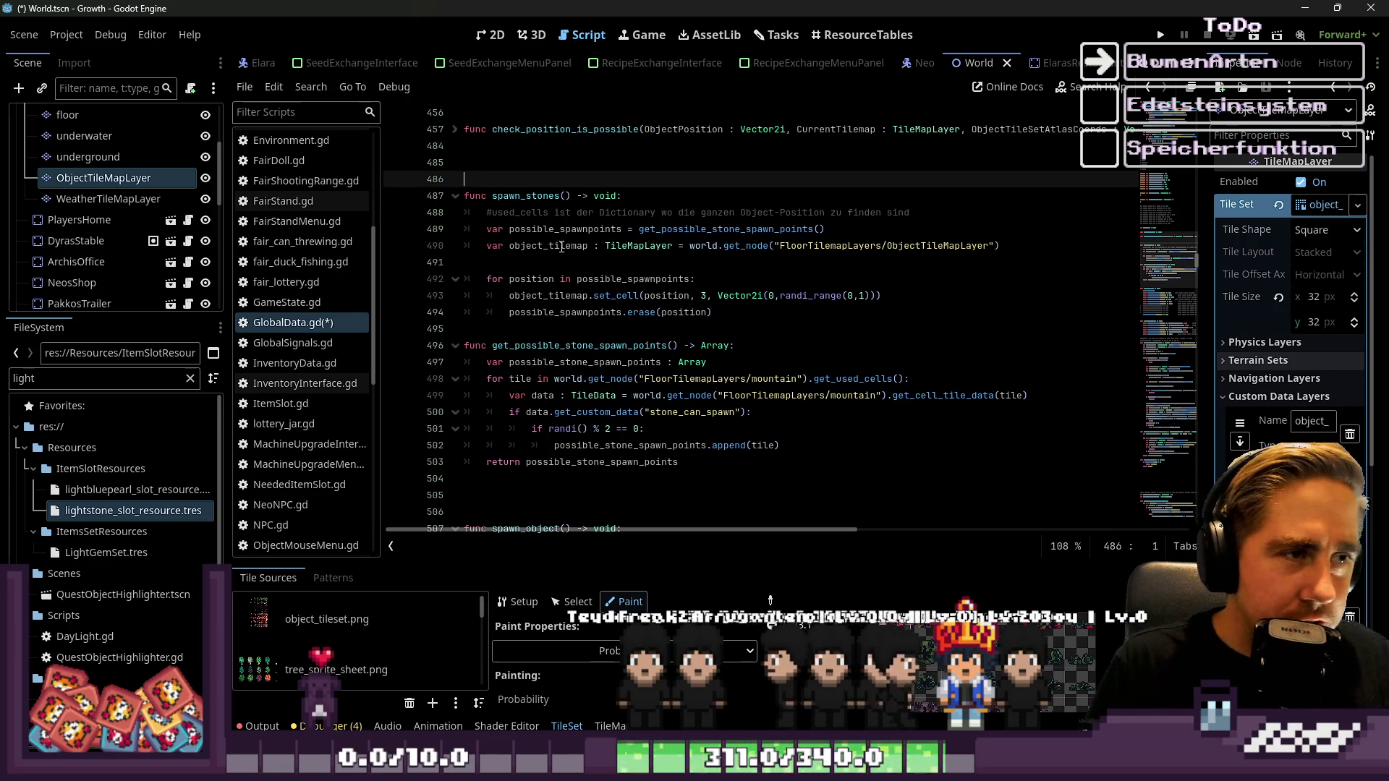
scroll(566, 246, "up", 7)
scroll(566, 246, "down", 8)
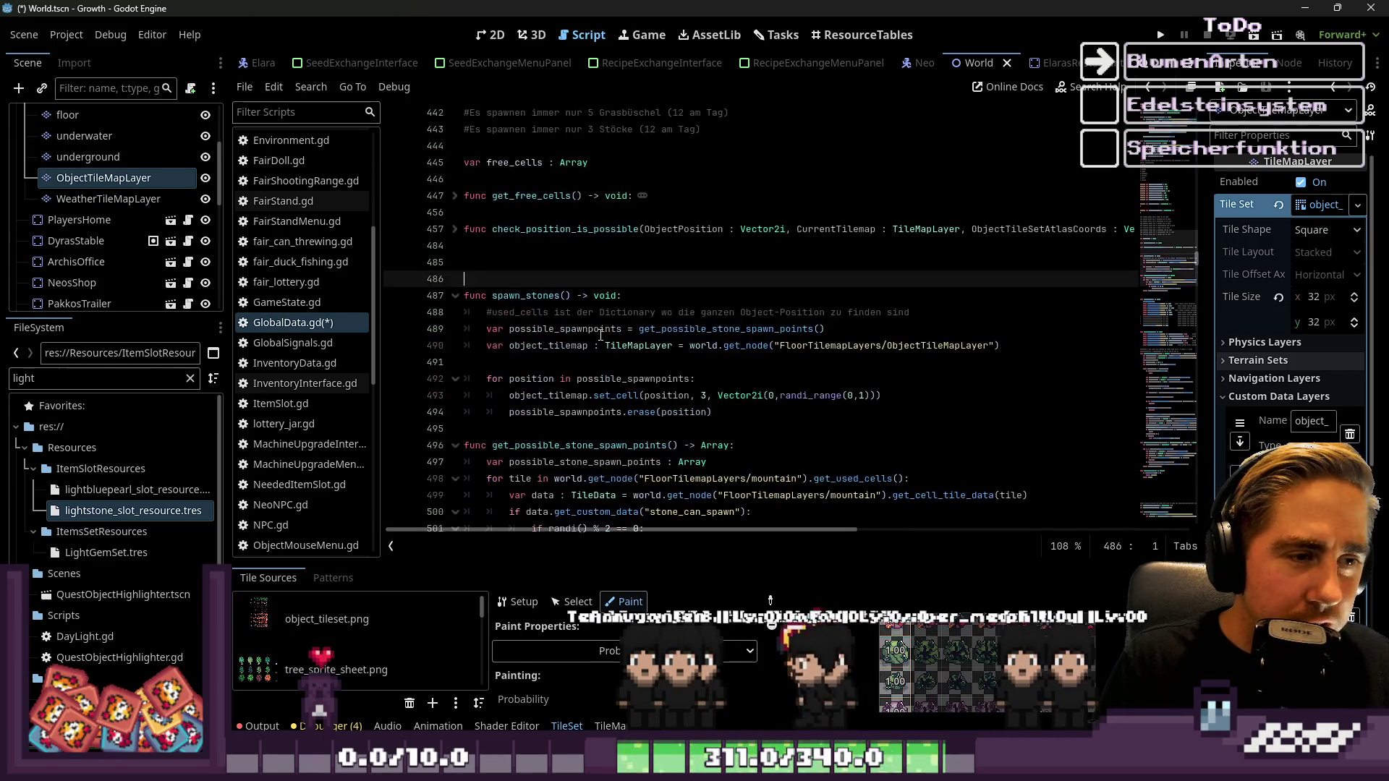
scroll(609, 338, "down", 3)
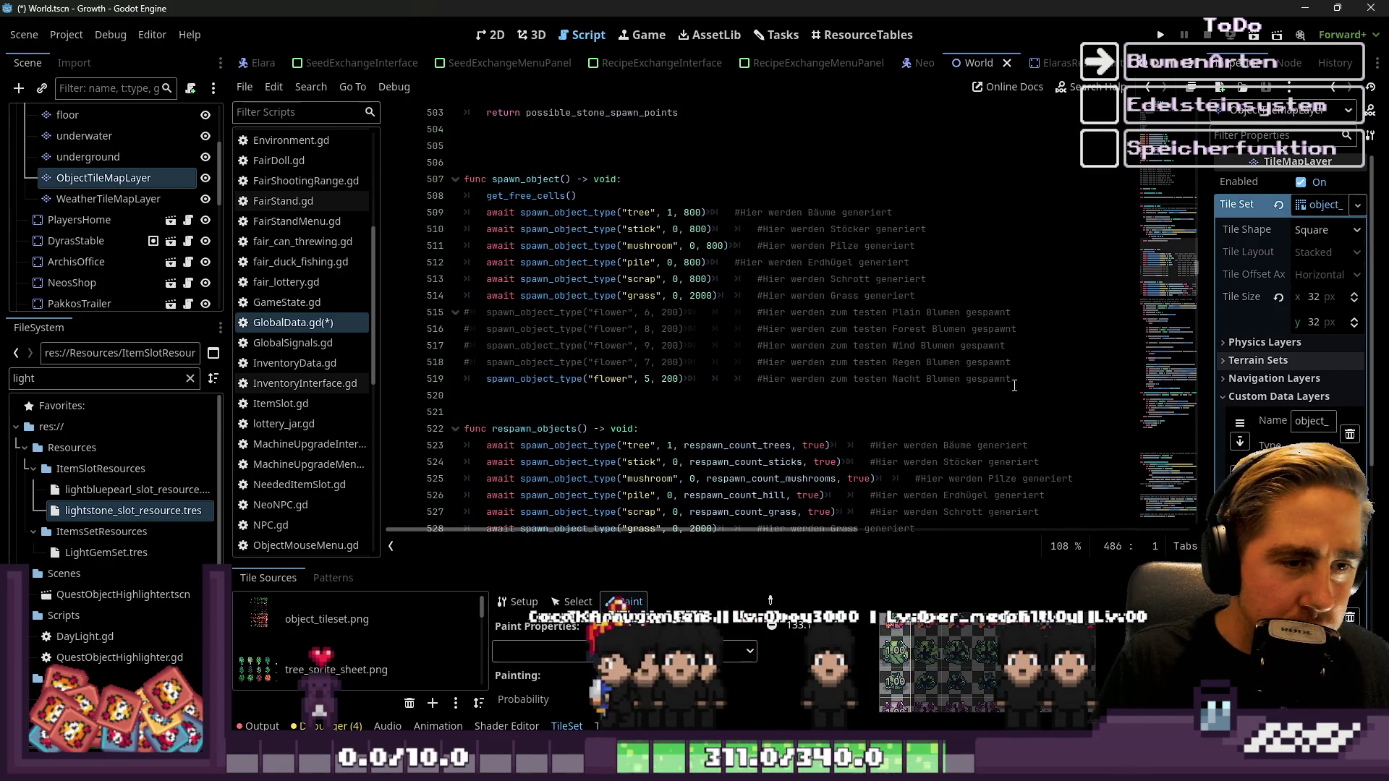
left_click(910, 381)
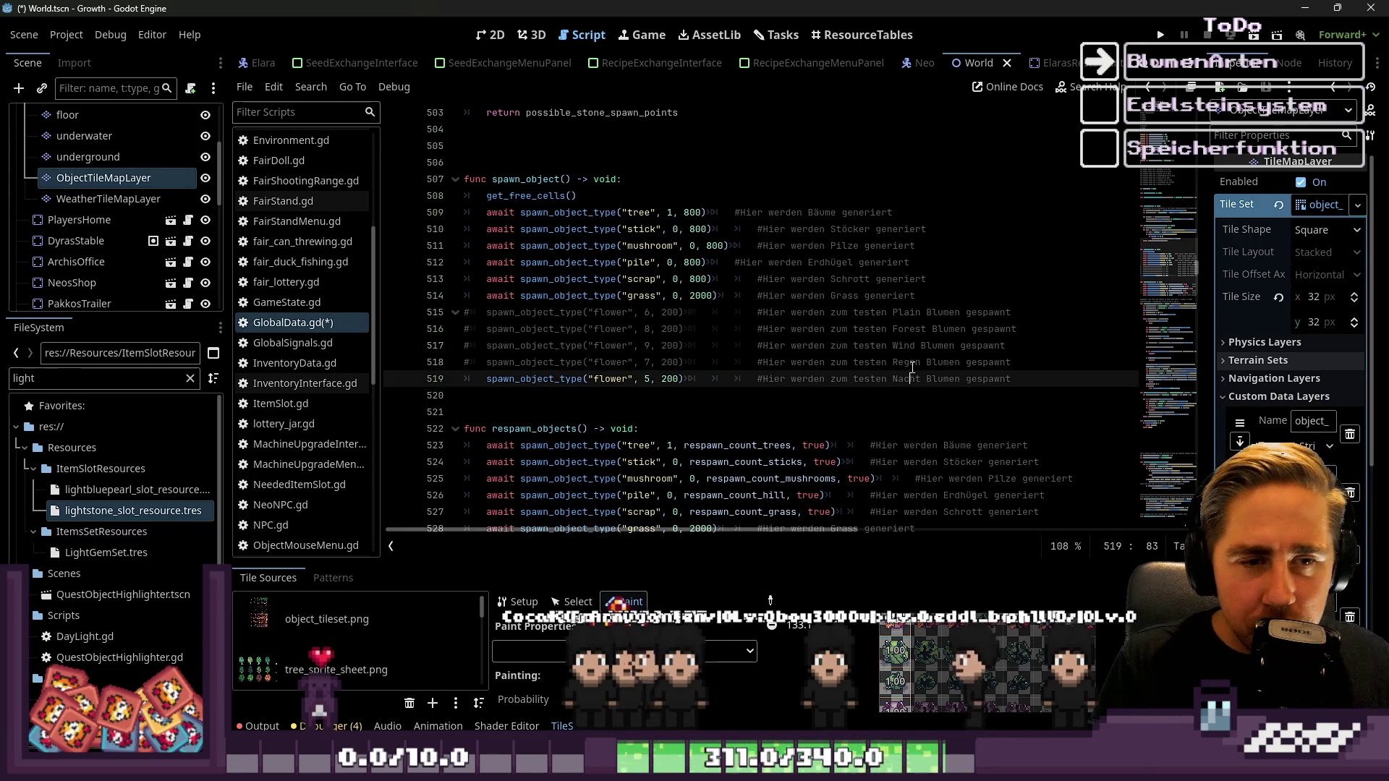
double_click(911, 361)
double_click(910, 345)
key("Up")
key("Up")
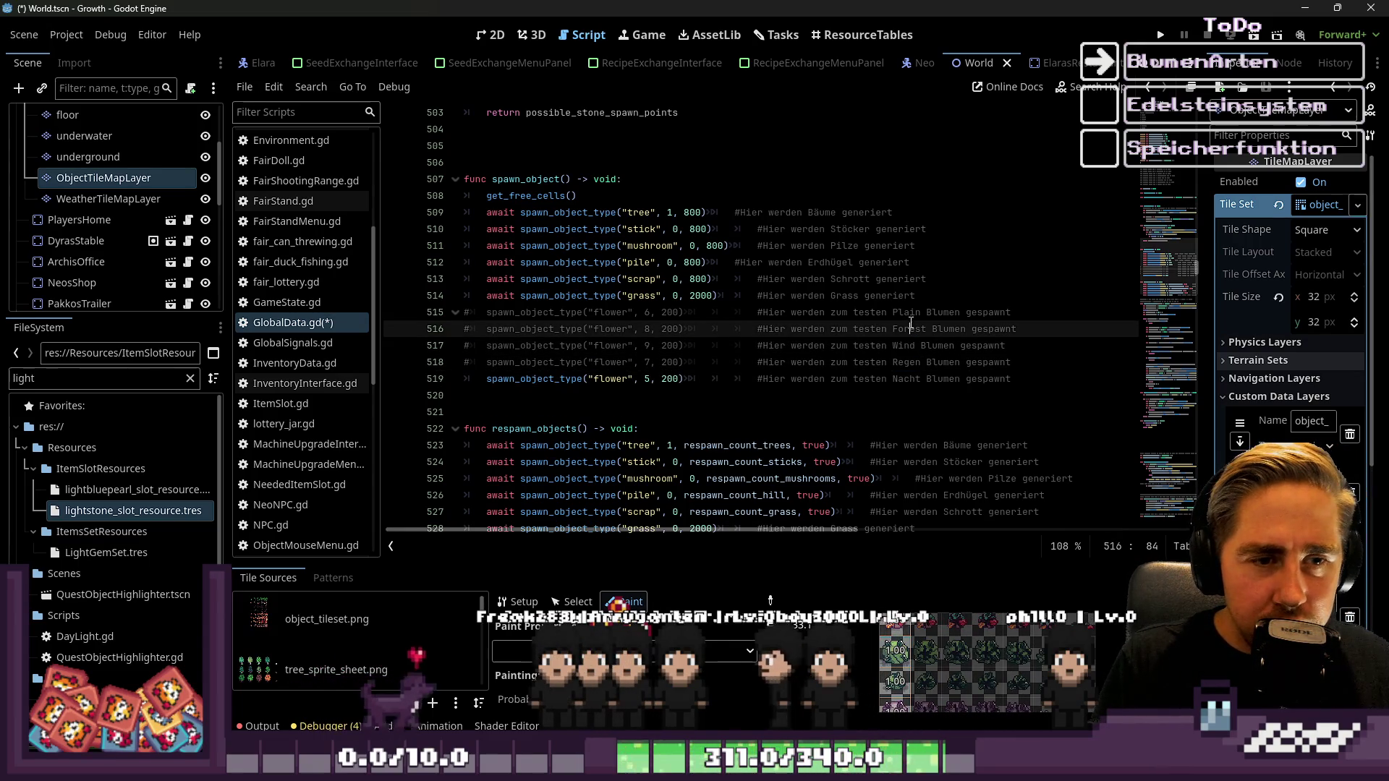
left_click_drag(1036, 384, 393, 304)
left_click(550, 395)
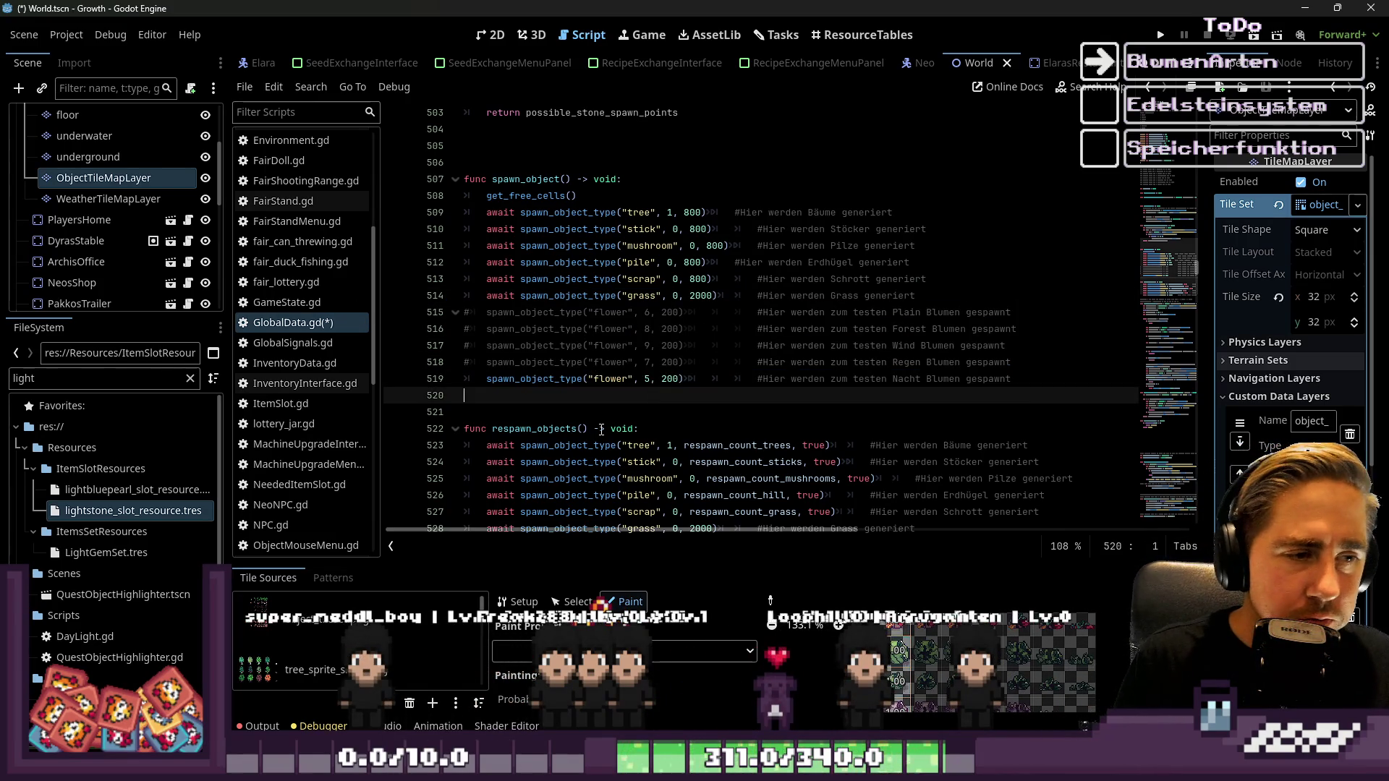
scroll(601, 429, "down", 2)
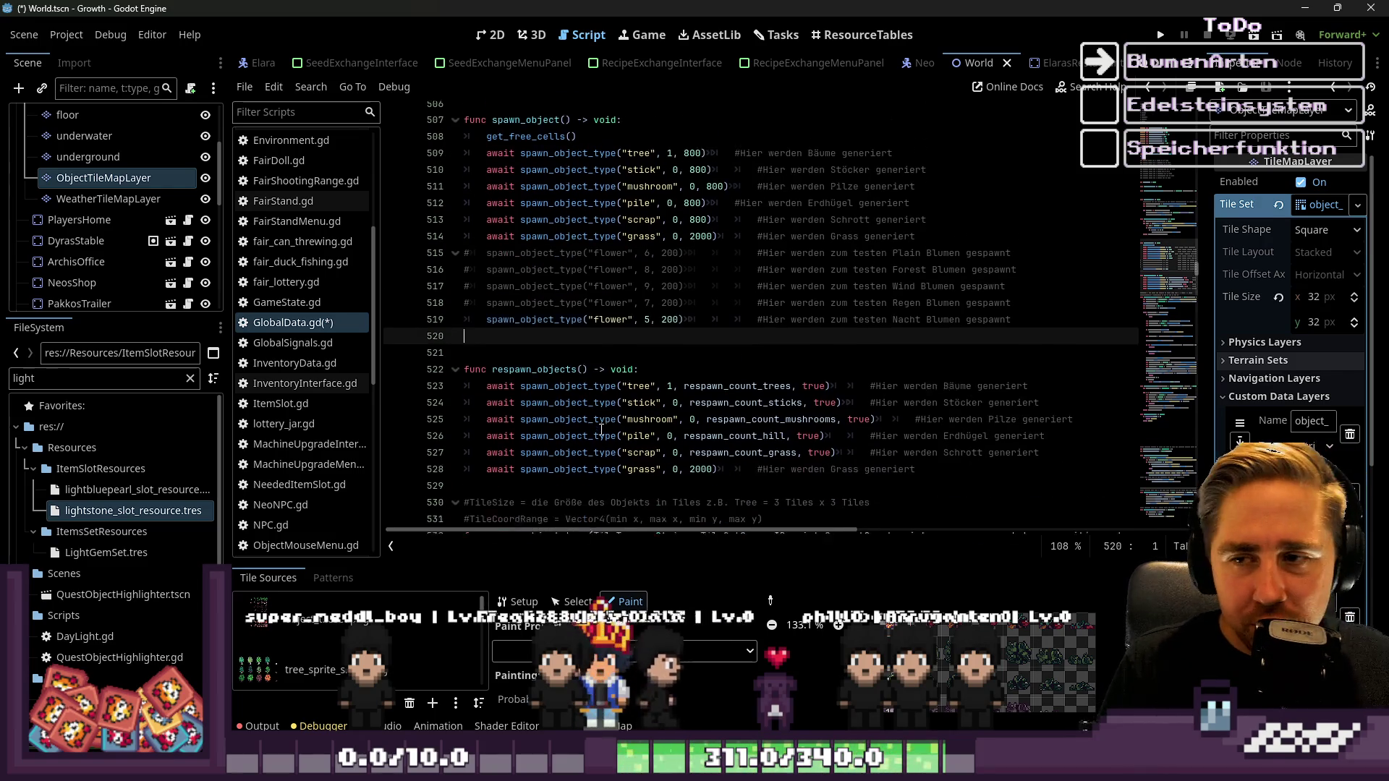
scroll(602, 429, "down", 2)
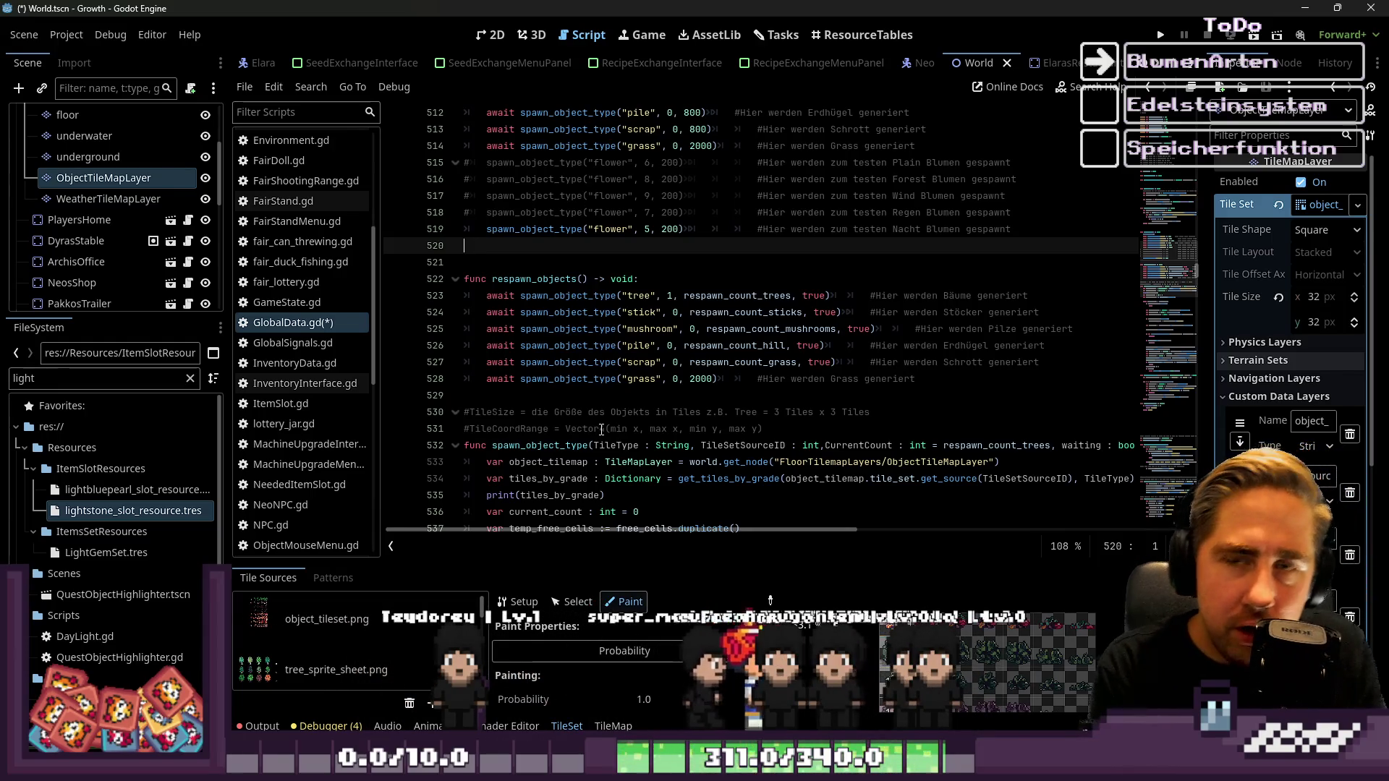
left_click(652, 391)
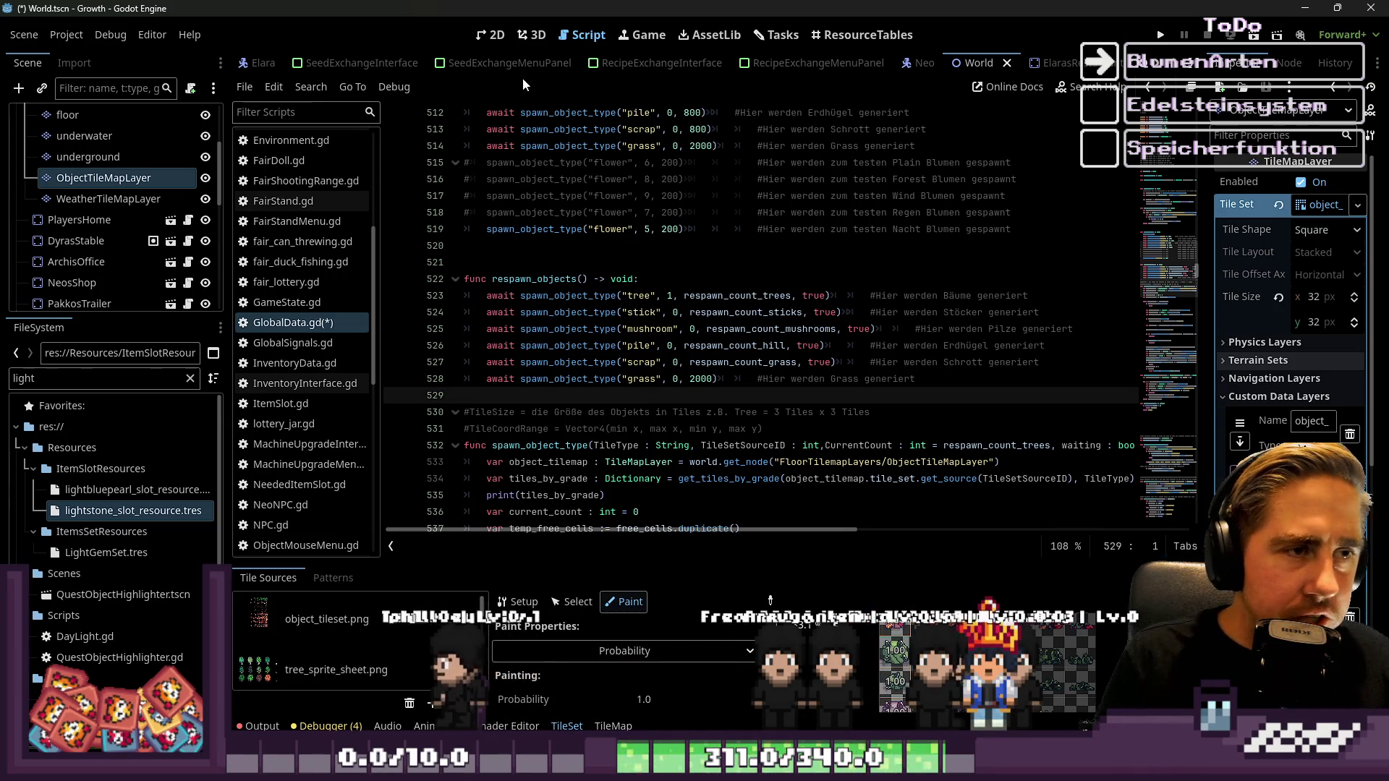
left_click(490, 34)
Zoom in and out on the World island map to view its mountains, river and town
scroll(665, 397, "down", 2)
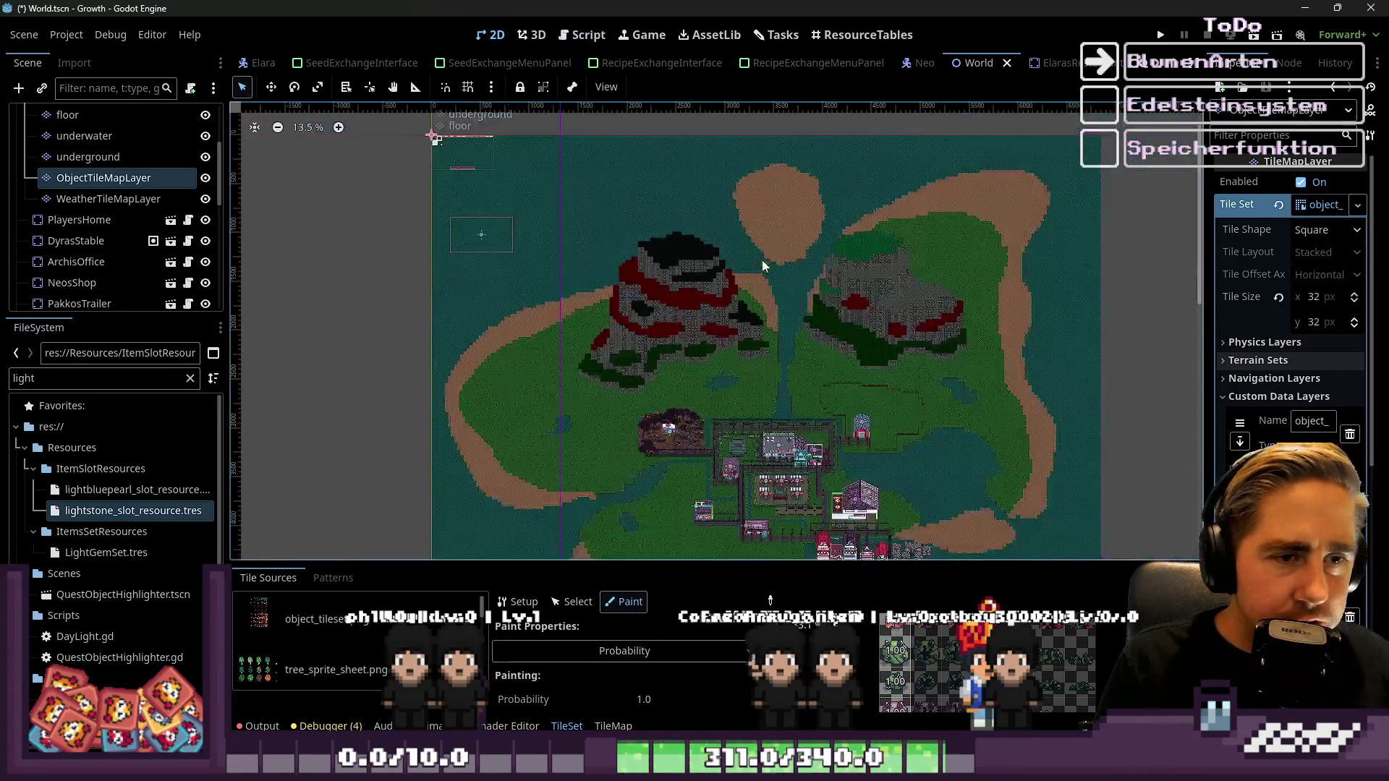
scroll(684, 168, "up", 13)
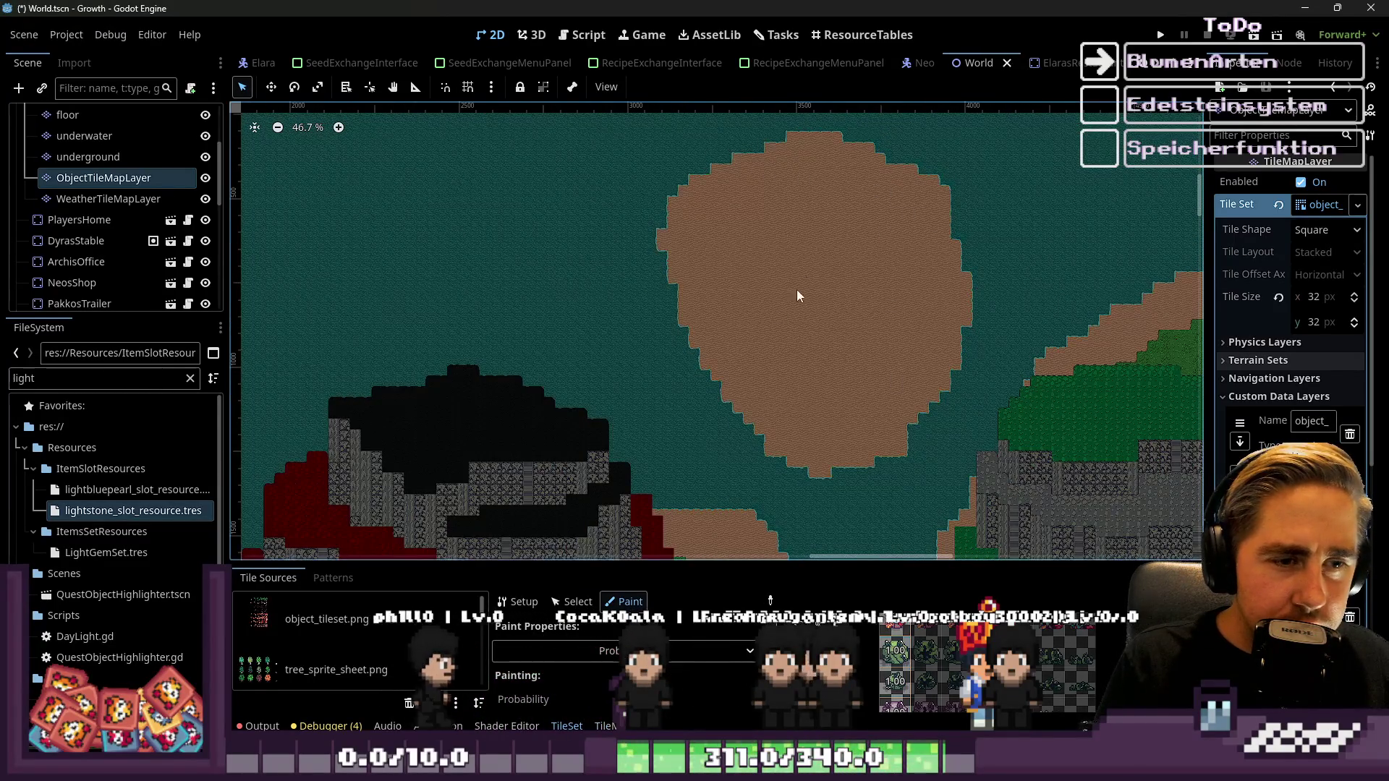
scroll(803, 314, "down", 1)
scroll(649, 167, "down", 9)
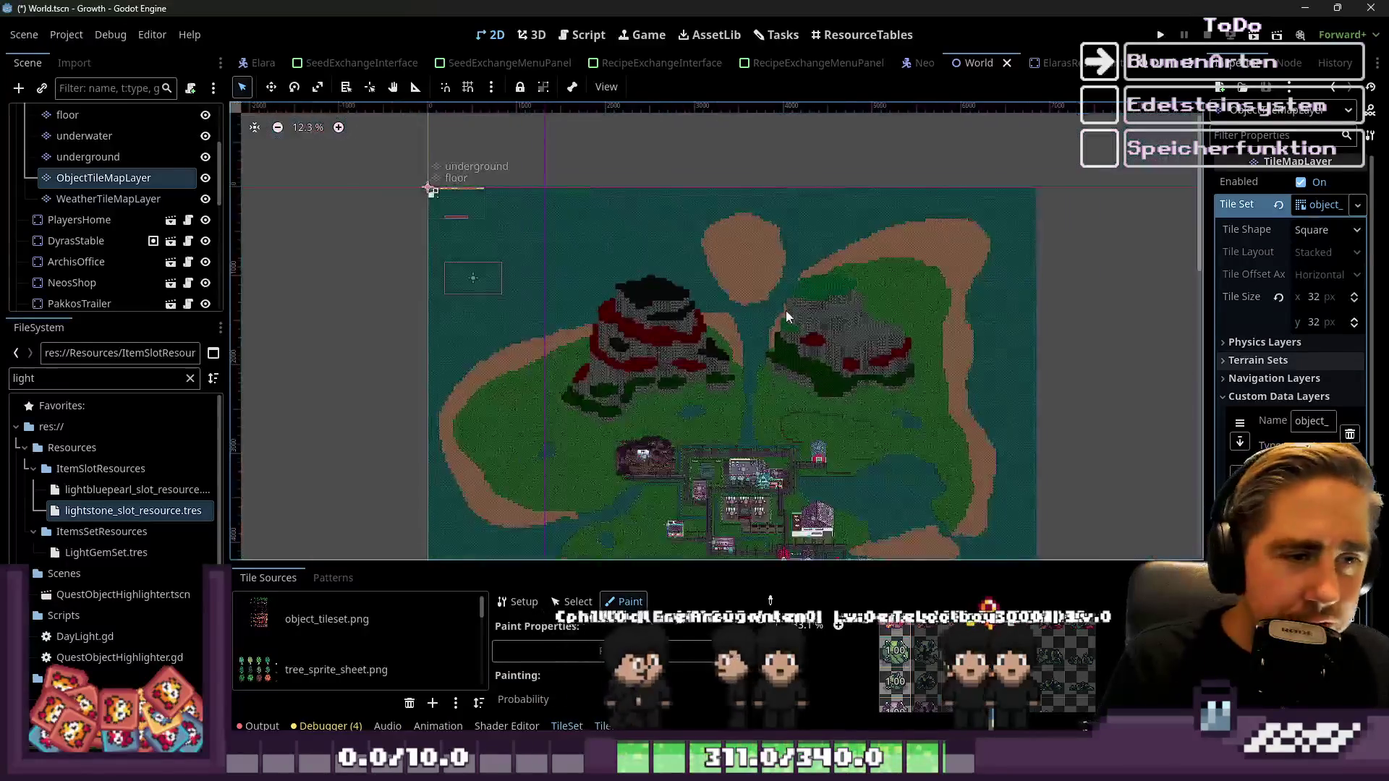
scroll(731, 333, "down", 2)
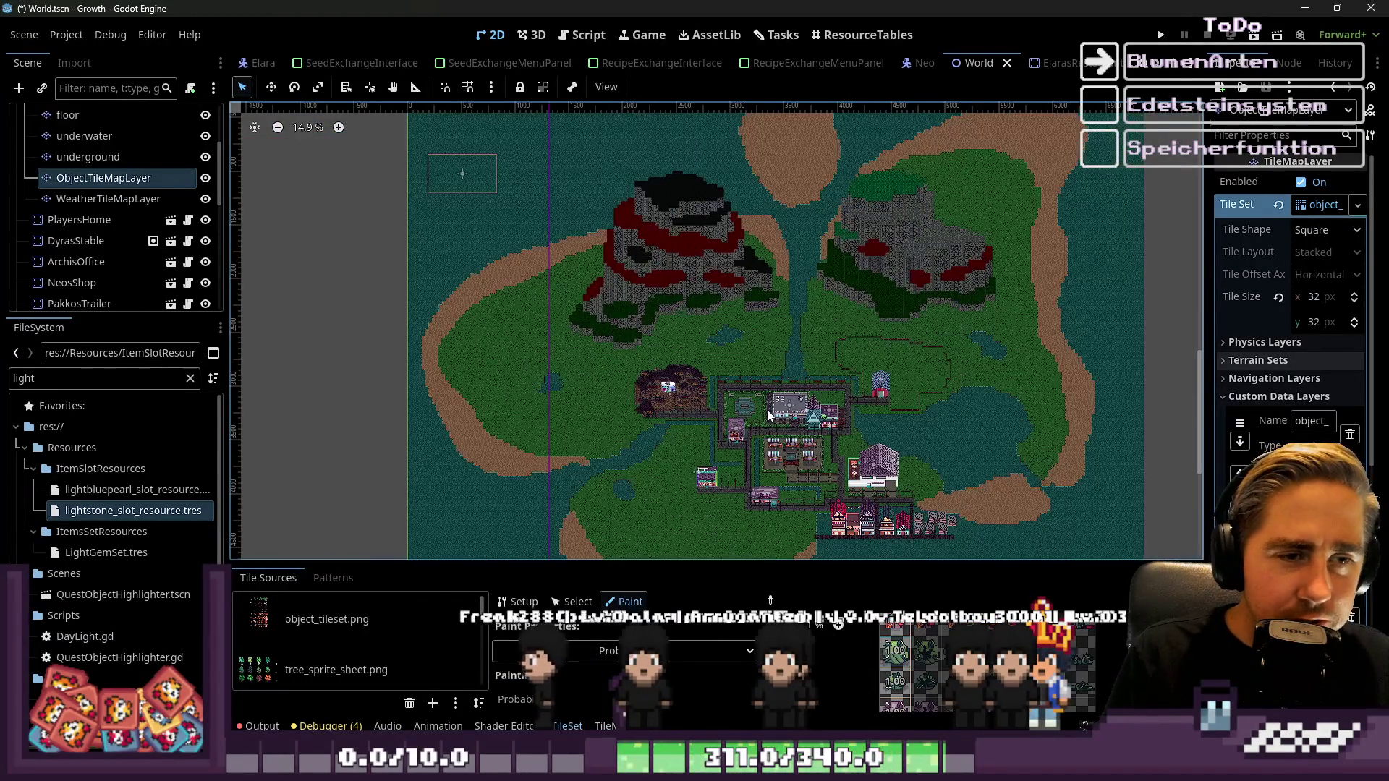
scroll(847, 179, "up", 7)
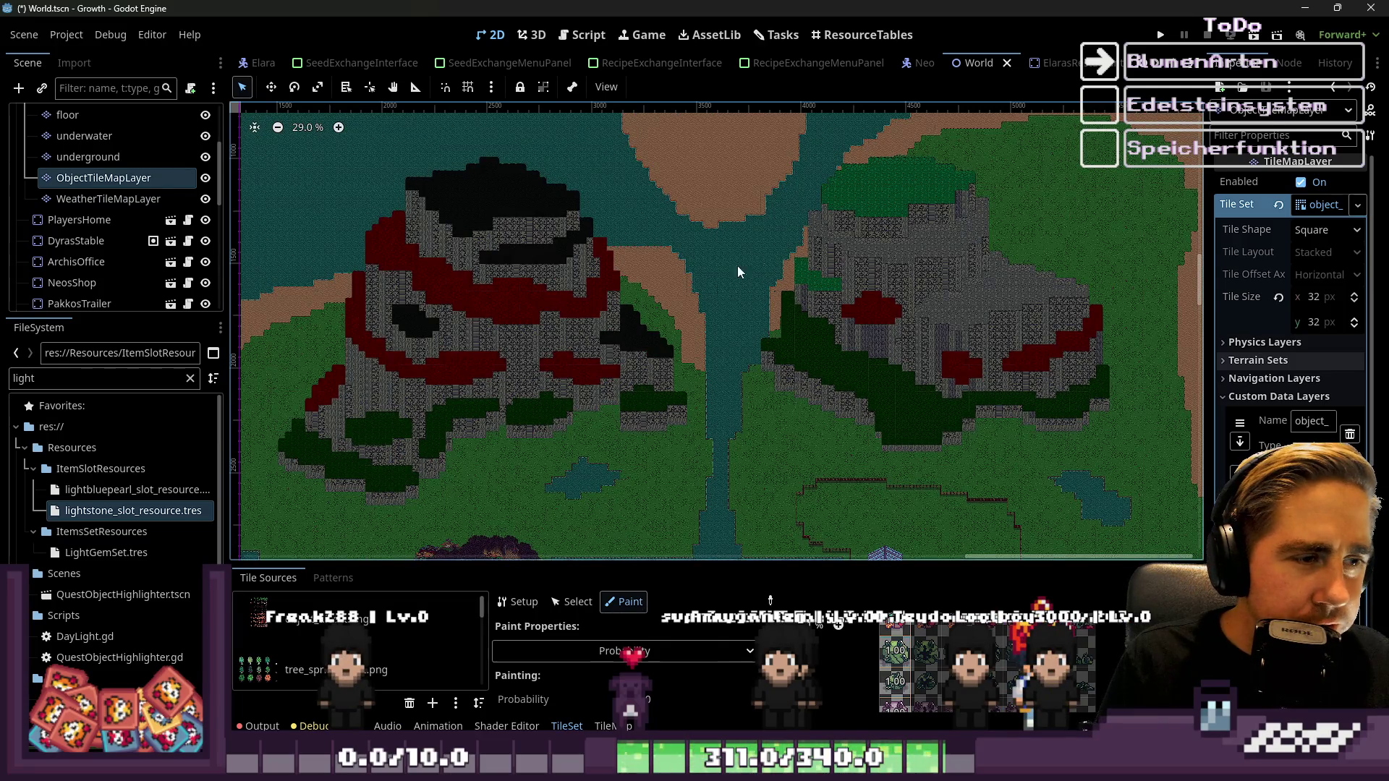
scroll(733, 284, "down", 1)
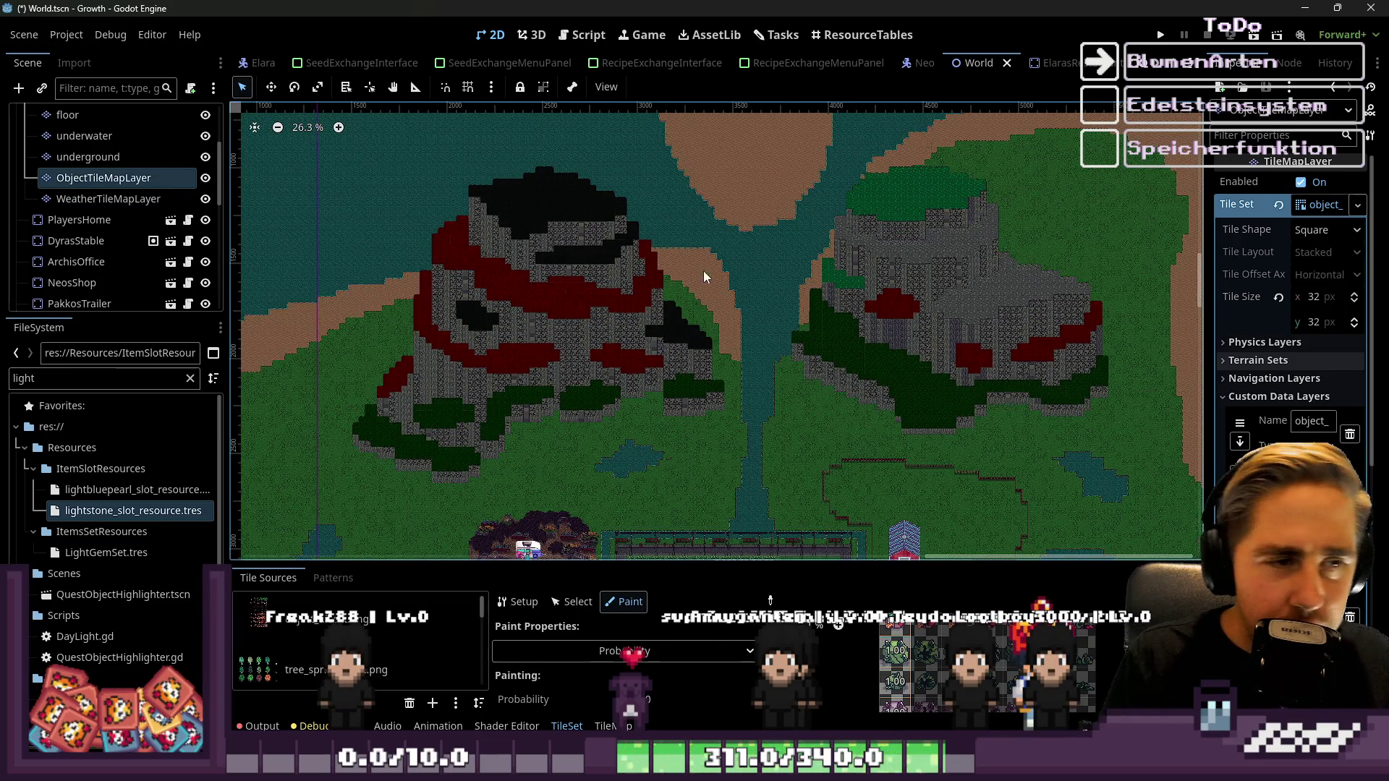